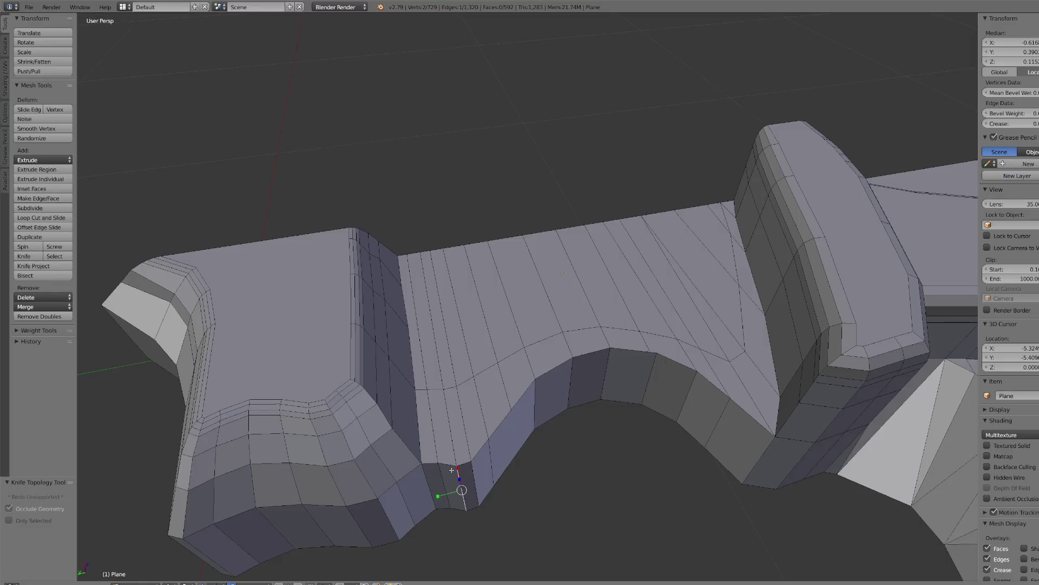
- Extrude a shortest edge path along the lower curve twice into a bevelled trim strip
{"action": "right_click", "coordinate": [531, 395], "text": "ctrl"}
{"action": "right_click", "coordinate": [711, 392], "text": "ctrl"}
{"action": "right_click", "coordinate": [758, 422], "text": "ctrl"}
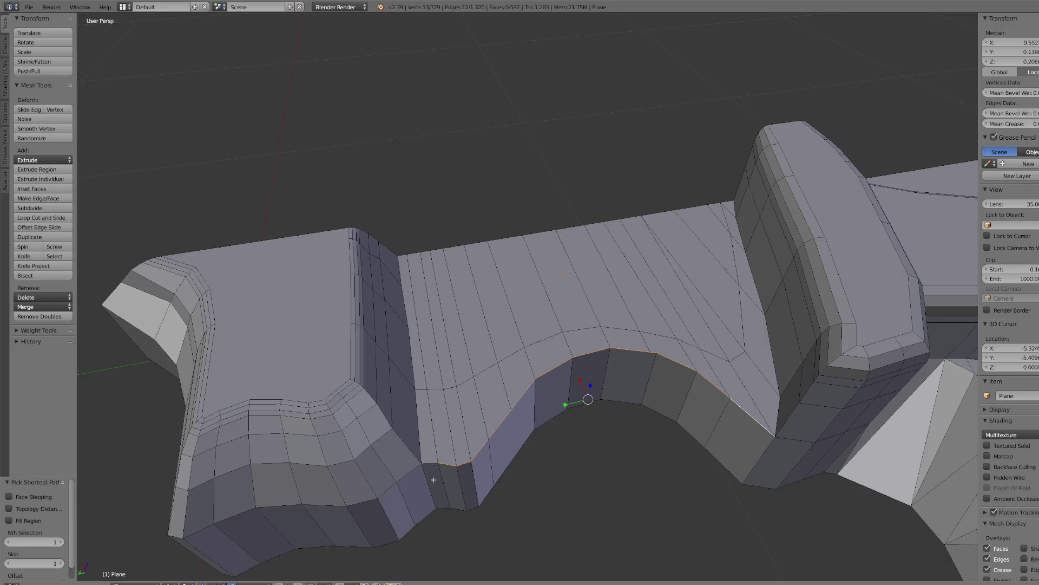
{"action": "key", "text": "e"}
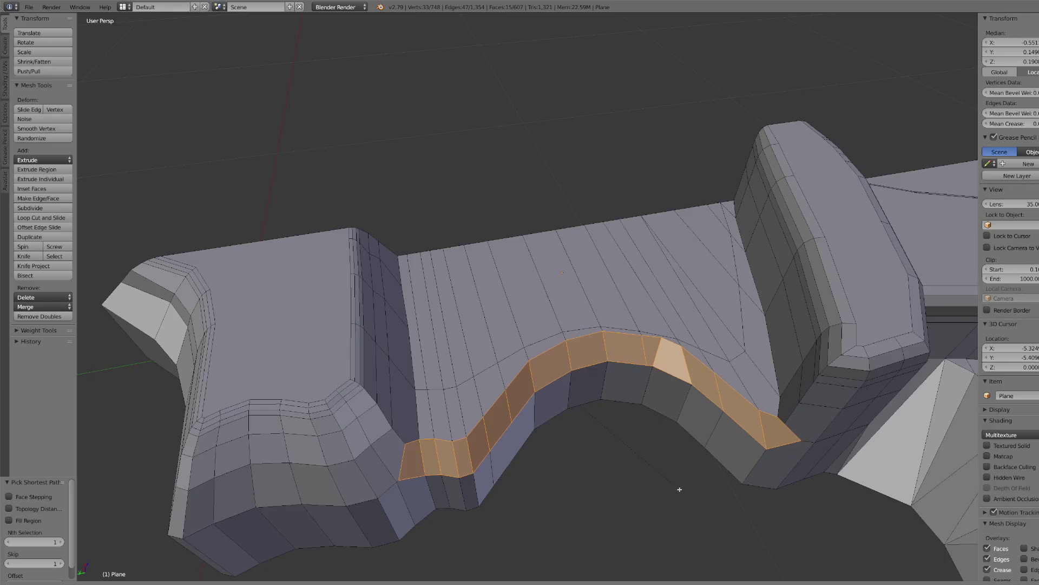
{"action": "left_click", "coordinate": [679, 489]}
{"action": "key", "text": "e"}
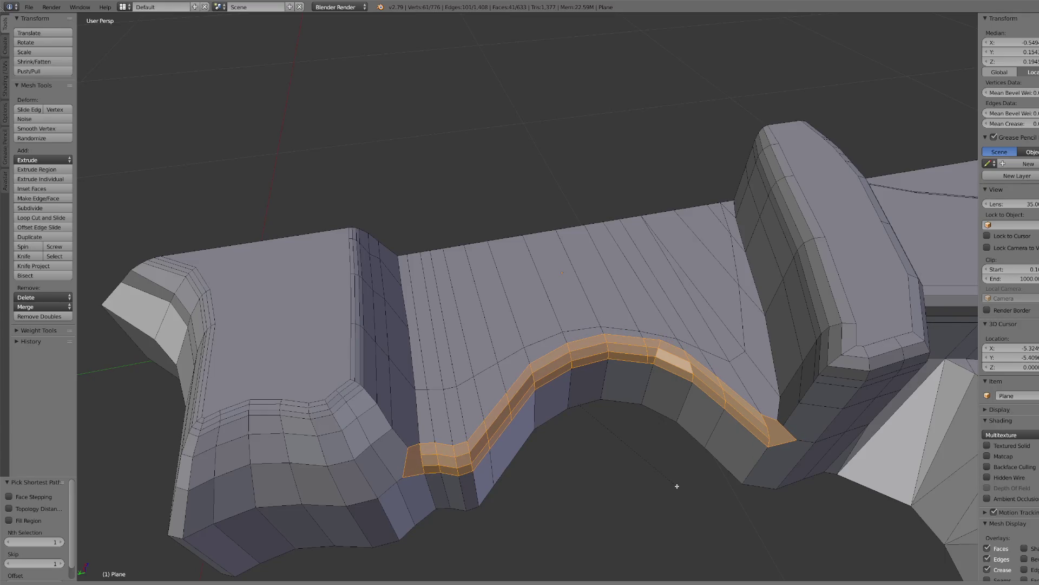
{"action": "left_click", "coordinate": [677, 487]}
- Try a soft-falloff move of the strip in side and front views, then cancel it
{"action": "mouse_move", "coordinate": [677, 486]}
{"action": "middle_mouse_down"}
{"action": "mouse_move", "coordinate": [664, 392]}
{"action": "mouse_move", "coordinate": [708, 342]}
{"action": "mouse_move", "coordinate": [675, 317]}
{"action": "middle_mouse_up"}
{"action": "key", "text": "KP_5"}
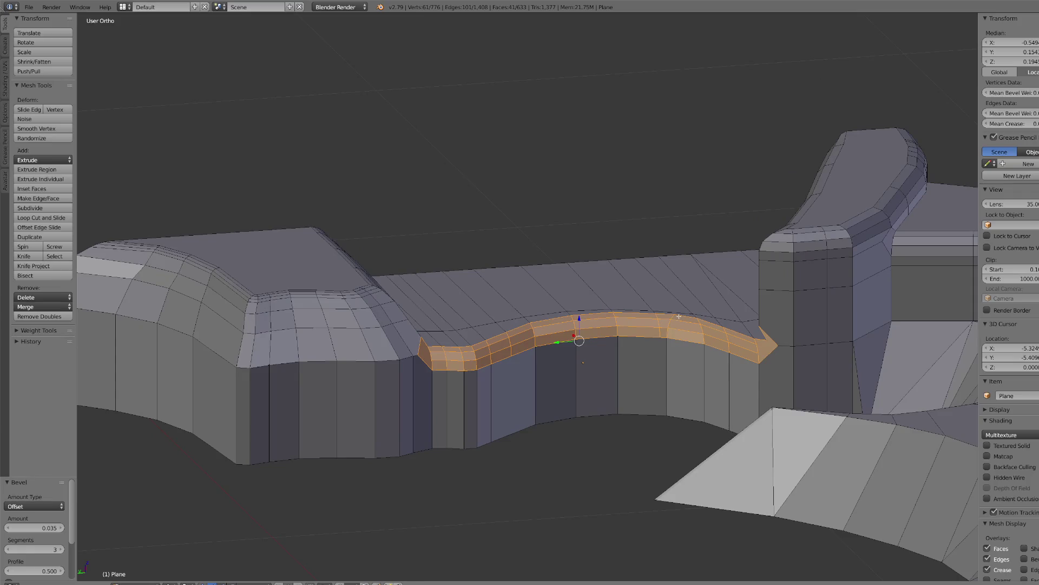
{"action": "key", "text": "g"}
{"action": "scroll", "coordinate": [687, 347], "scroll_direction": "up", "scroll_amount": 4}
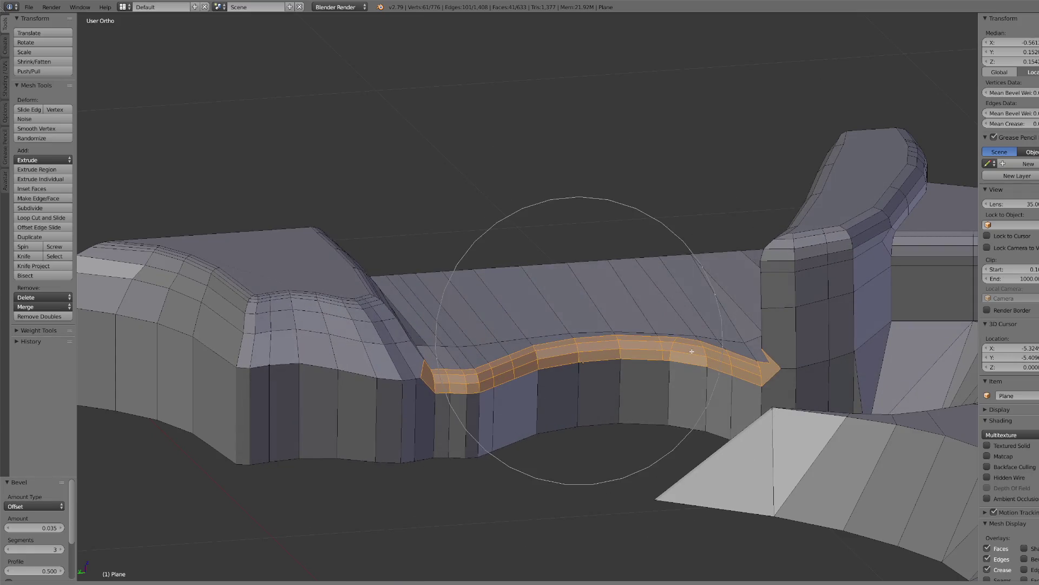
{"action": "left_click", "coordinate": [692, 351]}
{"action": "key", "text": "KP_1"}
{"action": "key", "text": "g"}
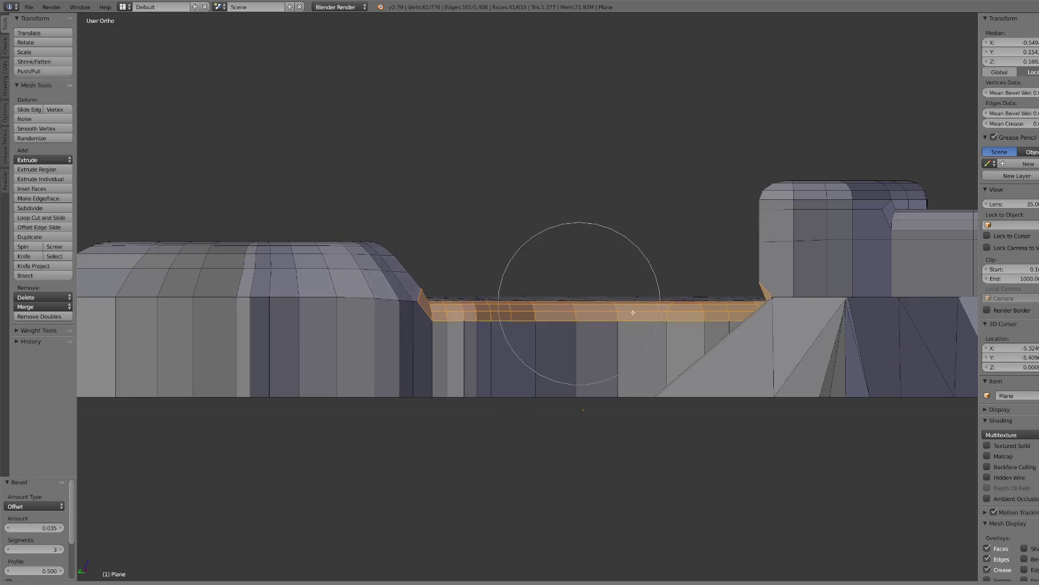
{"action": "key", "text": "Escape"}
- Nudge the strip down along Z, inspect it from an angle, then undo the nudge
{"action": "key", "text": "g"}
{"action": "key", "text": "z"}
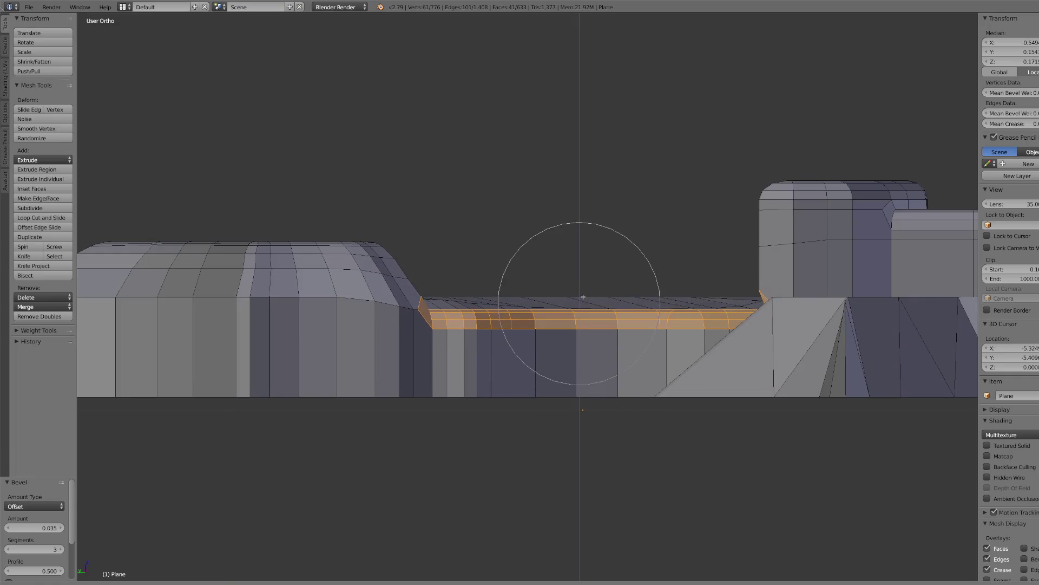
{"action": "left_click", "coordinate": [581, 286]}
{"action": "middle_click_drag", "start_coordinate": [580, 286], "coordinate": [710, 295]}
{"action": "scroll", "coordinate": [710, 295], "scroll_direction": "up", "scroll_amount": 4}
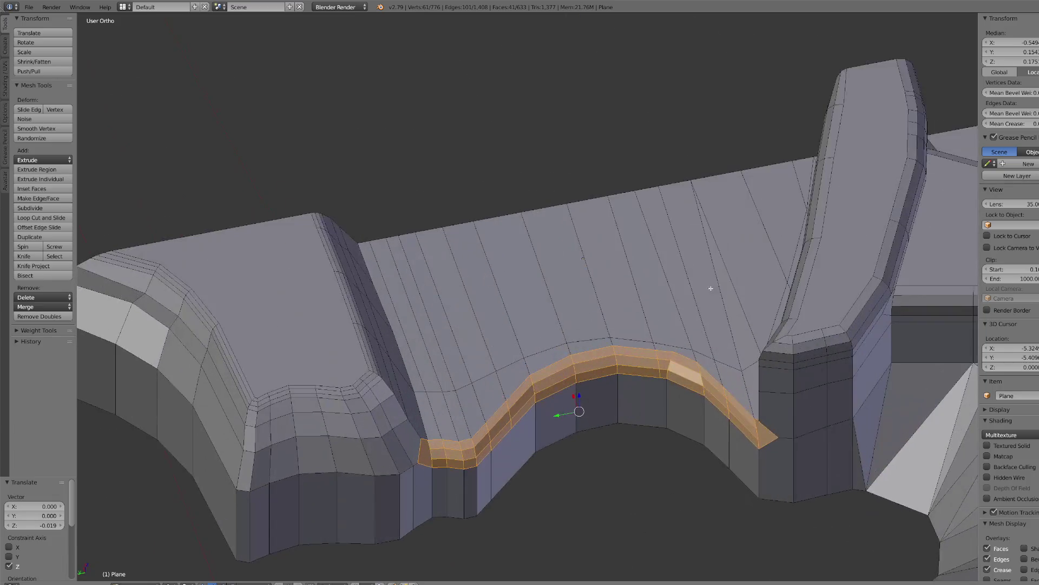
{"action": "middle_click_drag", "start_coordinate": [602, 357], "coordinate": [624, 279]}
{"action": "key", "text": "ctrl+z"}
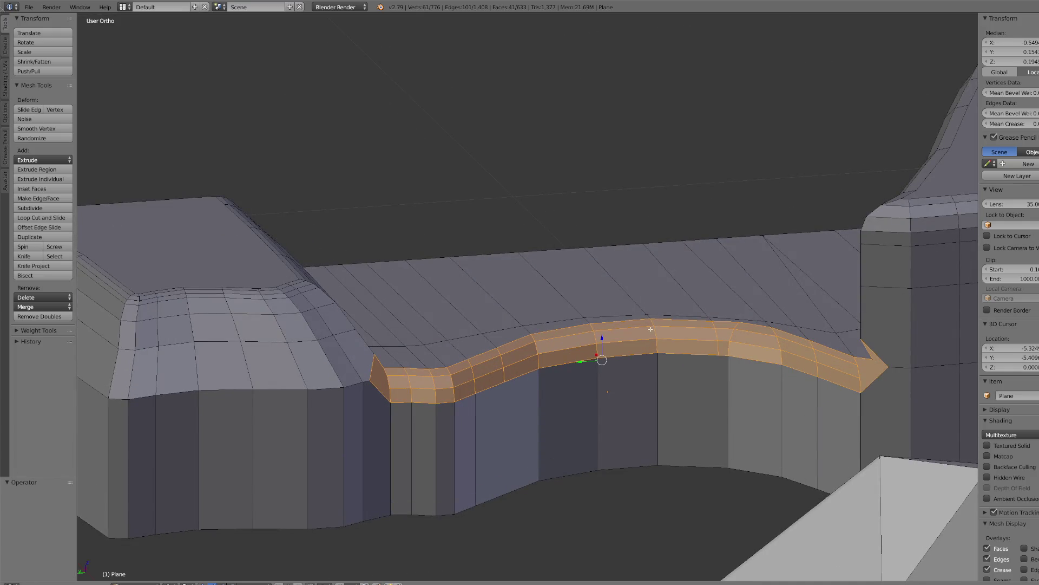
- Lower the strip by 0.020 on the Z axis from the front orthographic view
{"action": "key", "text": "g"}
{"action": "scroll", "coordinate": [647, 341], "scroll_direction": "up", "scroll_amount": 6}
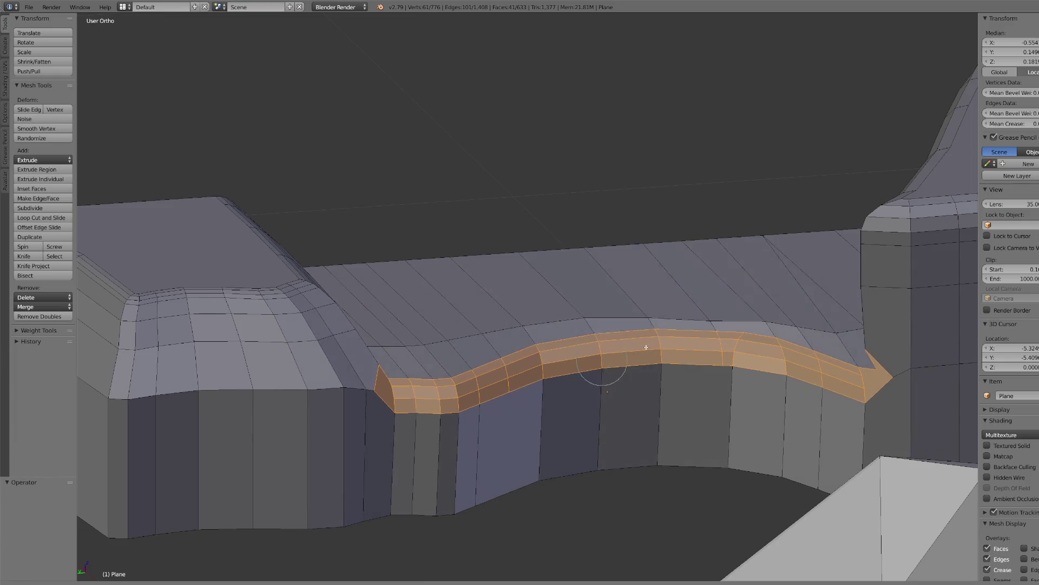
{"action": "scroll", "coordinate": [645, 349], "scroll_direction": "up", "scroll_amount": 3}
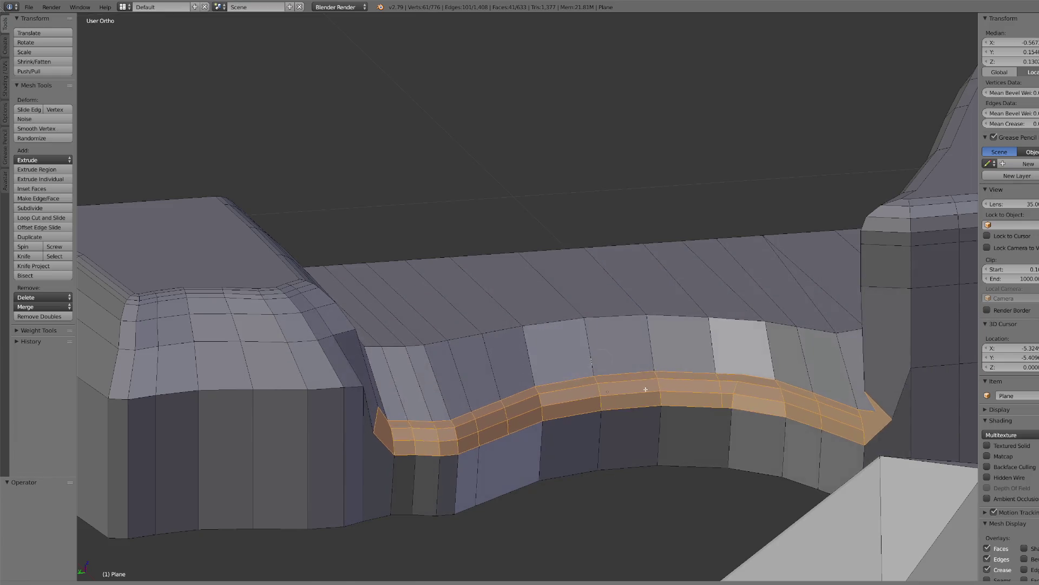
{"action": "key", "text": "Escape"}
{"action": "key", "text": "KP_1"}
{"action": "key", "text": "g"}
{"action": "key", "text": "z"}
{"action": "left_click", "coordinate": [659, 302]}
{"action": "mouse_move", "coordinate": [659, 301]}
{"action": "middle_mouse_down"}
{"action": "mouse_move", "coordinate": [599, 332]}
{"action": "mouse_move", "coordinate": [625, 319]}
{"action": "middle_mouse_up"}
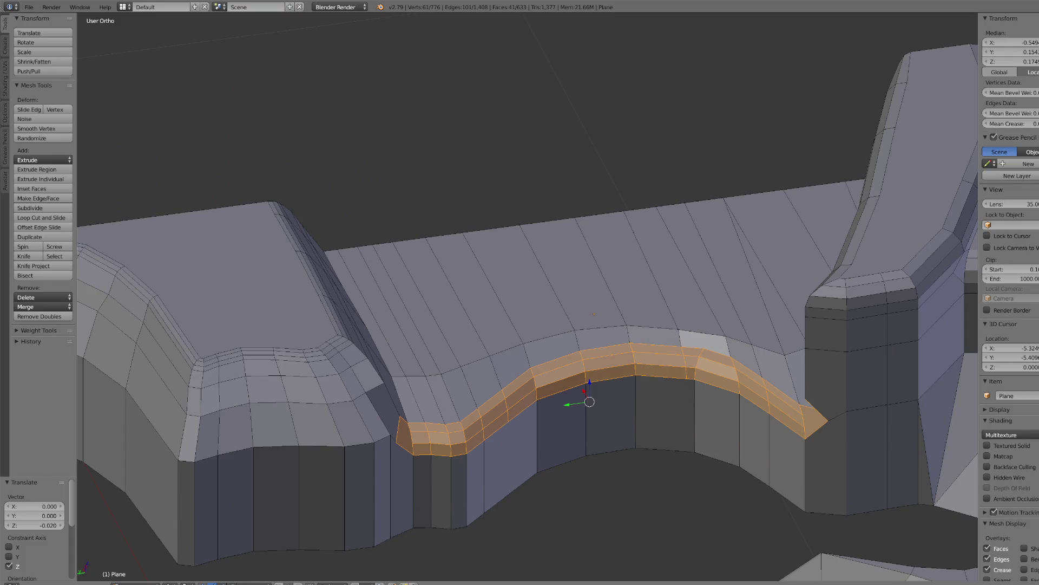
{"action": "right_click", "coordinate": [817, 422]}
- Separate the arrow-shaped corner face at the band's end into its own object
{"action": "key", "text": "KP_Decimal"}
{"action": "mouse_move", "coordinate": [818, 421]}
{"action": "middle_mouse_down"}
{"action": "mouse_move", "coordinate": [610, 323]}
{"action": "mouse_move", "coordinate": [594, 291]}
{"action": "middle_mouse_up"}
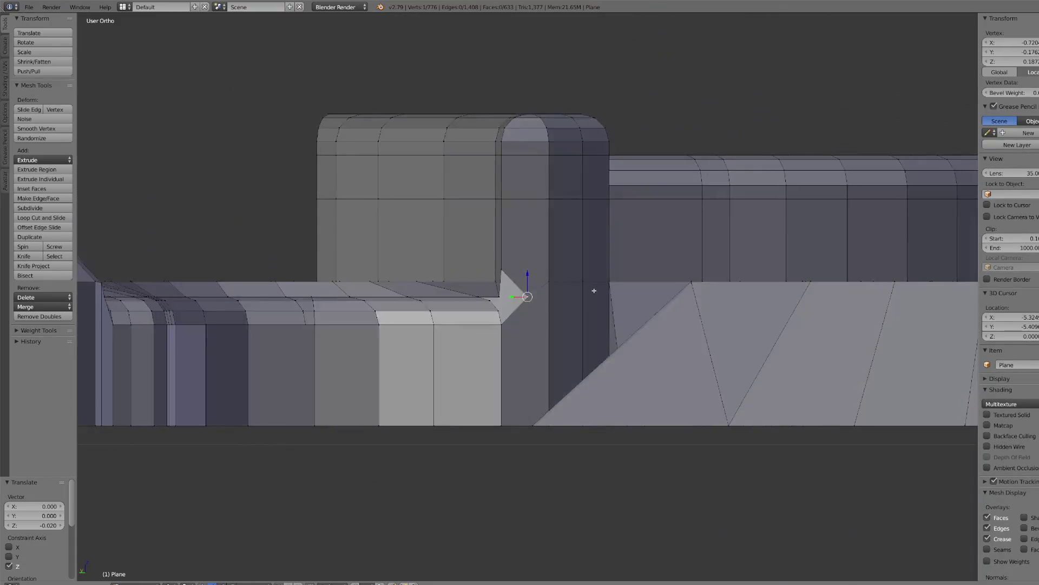
{"action": "scroll", "coordinate": [543, 315], "scroll_direction": "up", "scroll_amount": 2}
{"action": "middle_click_drag", "start_coordinate": [541, 316], "coordinate": [514, 339]}
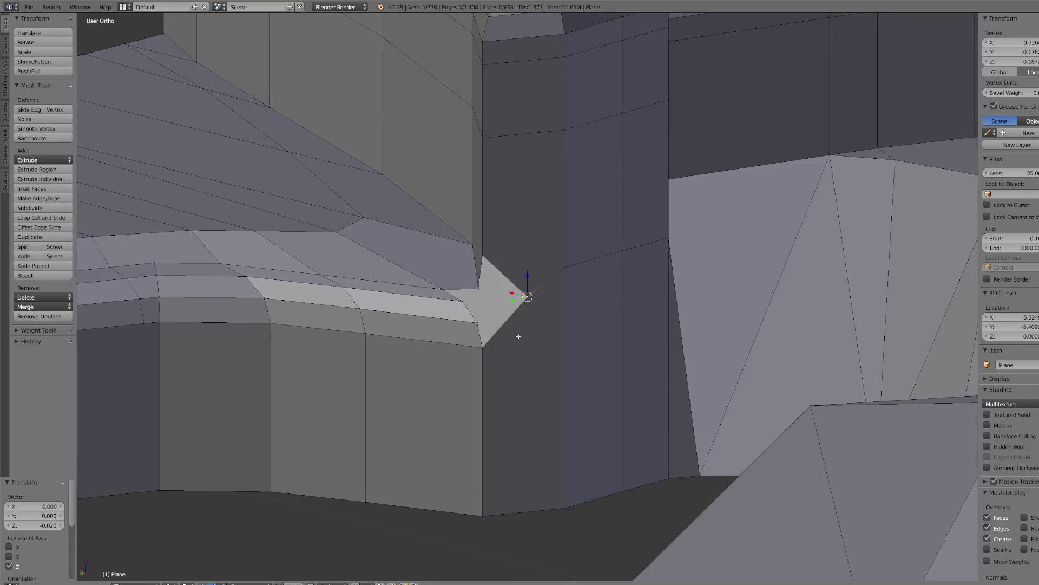
{"action": "key", "text": "ctrl+Tab"}
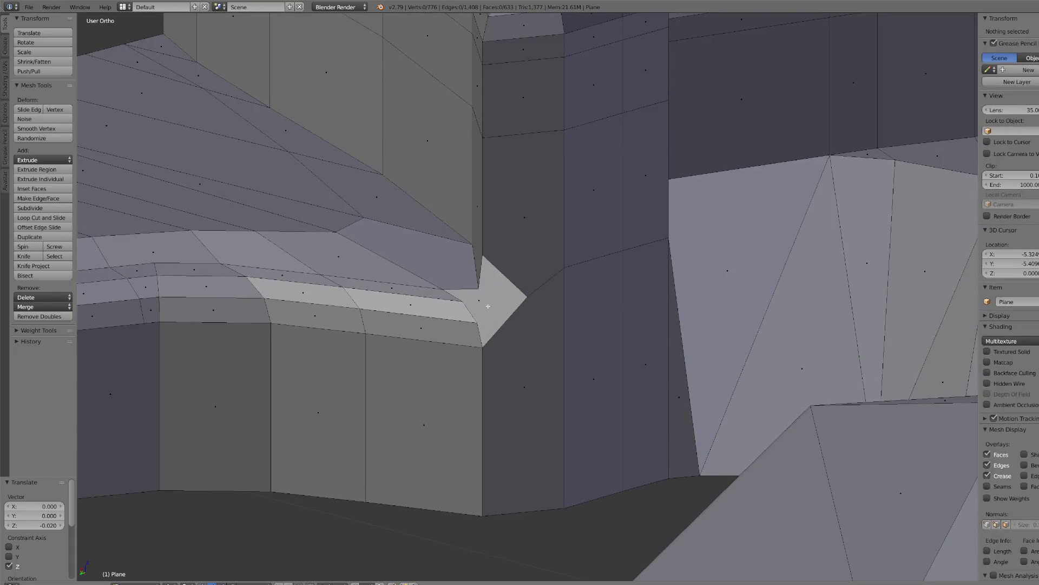
{"action": "right_click", "coordinate": [490, 308]}
{"action": "key", "text": "p"}
{"action": "left_click", "coordinate": [467, 305]}
- Delete the separated corner face object and go back to editing the crossguard mesh
{"action": "left_click", "coordinate": [142, 583]}
{"action": "left_click", "coordinate": [148, 578]}
{"action": "right_click", "coordinate": [479, 318]}
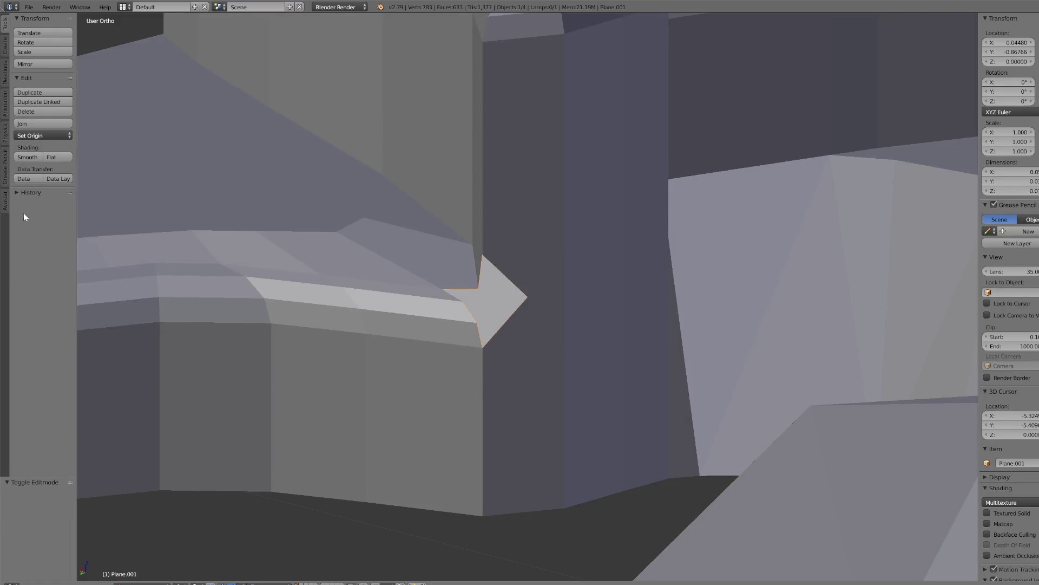
{"action": "left_click", "coordinate": [41, 114]}
{"action": "right_click", "coordinate": [553, 244]}
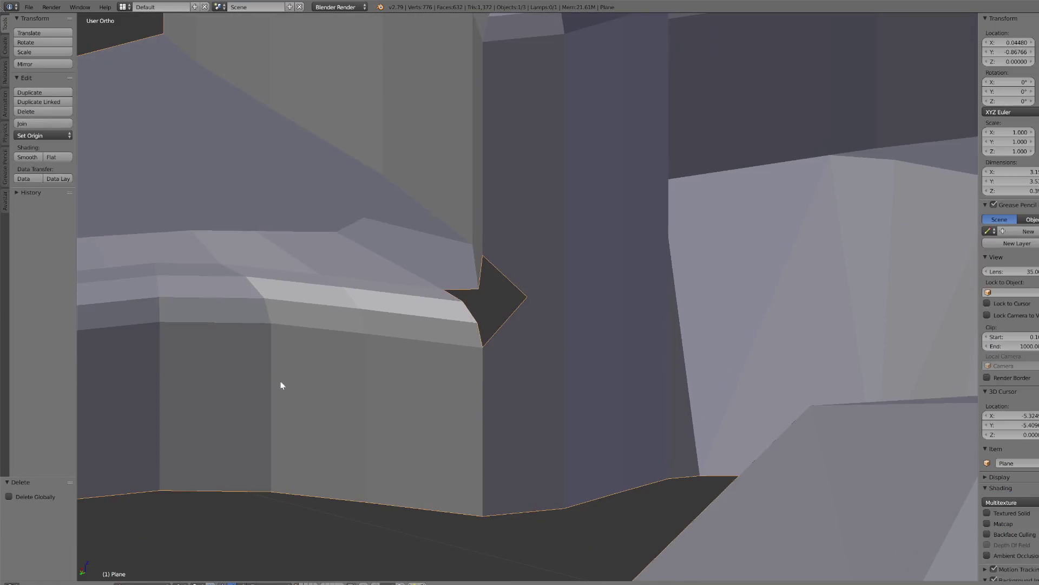
{"action": "left_click", "coordinate": [148, 579]}
{"action": "left_click", "coordinate": [141, 565]}
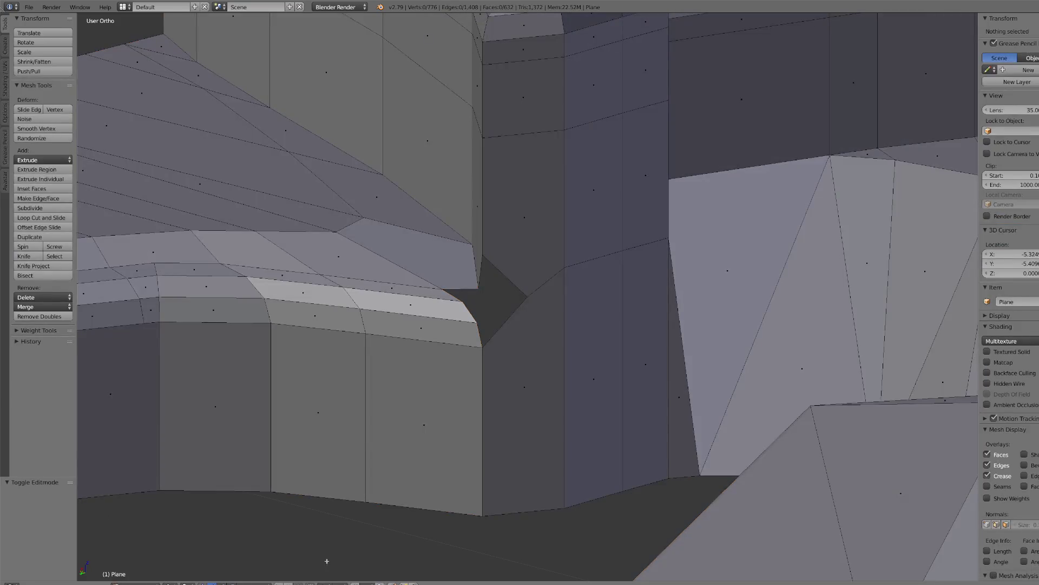
- Fill the corner gap with a new face from the hole's edge vertices
{"action": "right_click", "coordinate": [524, 312]}
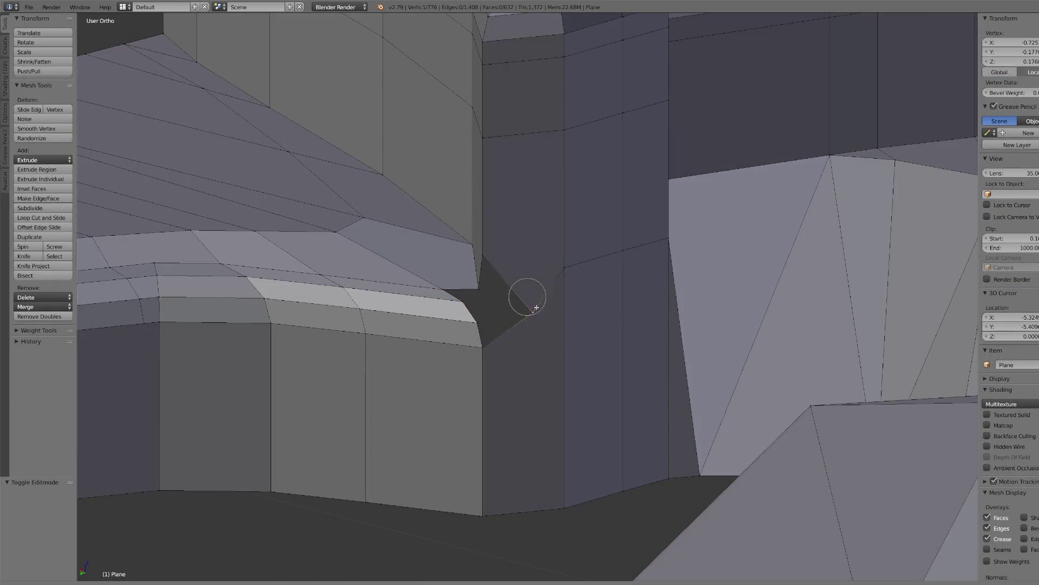
{"action": "right_click", "coordinate": [486, 347]}
{"action": "right_click", "coordinate": [484, 253], "text": "shift"}
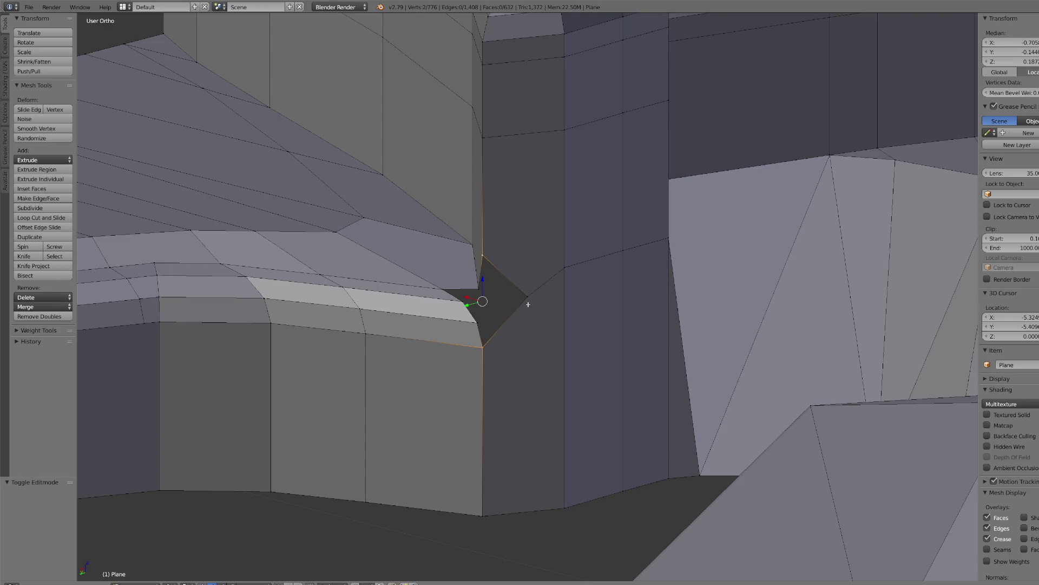
{"action": "right_click", "coordinate": [528, 295], "text": "shift"}
{"action": "key", "text": "f"}
{"action": "mouse_move", "coordinate": [495, 311]}
{"action": "middle_mouse_down"}
{"action": "mouse_move", "coordinate": [476, 330]}
{"action": "mouse_move", "coordinate": [481, 343]}
{"action": "mouse_move", "coordinate": [435, 354]}
{"action": "middle_mouse_up"}
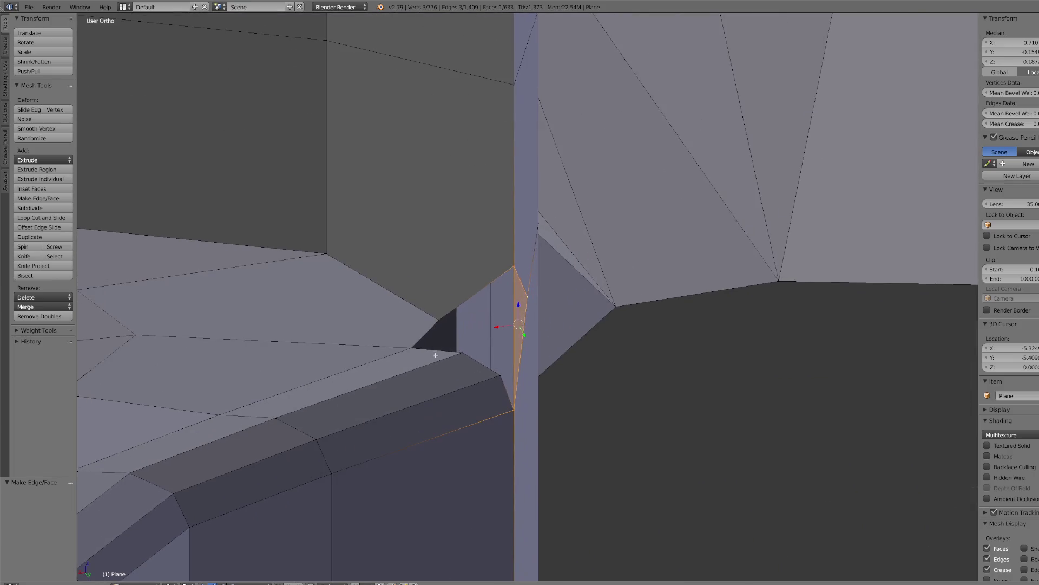
- Slide the stray vertex to its edge end and Remove Doubles, leaving 775 vertices
{"action": "right_click", "coordinate": [415, 345]}
{"action": "key", "text": "shift+v"}
{"action": "left_click", "coordinate": [440, 354]}
{"action": "key", "text": "shift+v"}
{"action": "left_click", "coordinate": [547, 381]}
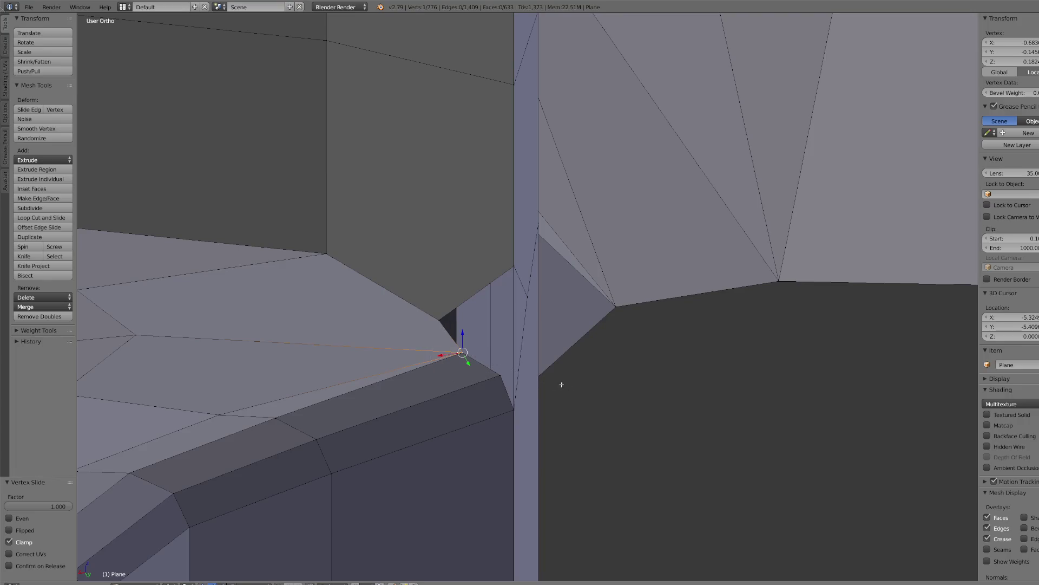
{"action": "key", "text": "a"}
{"action": "left_click", "coordinate": [32, 316]}
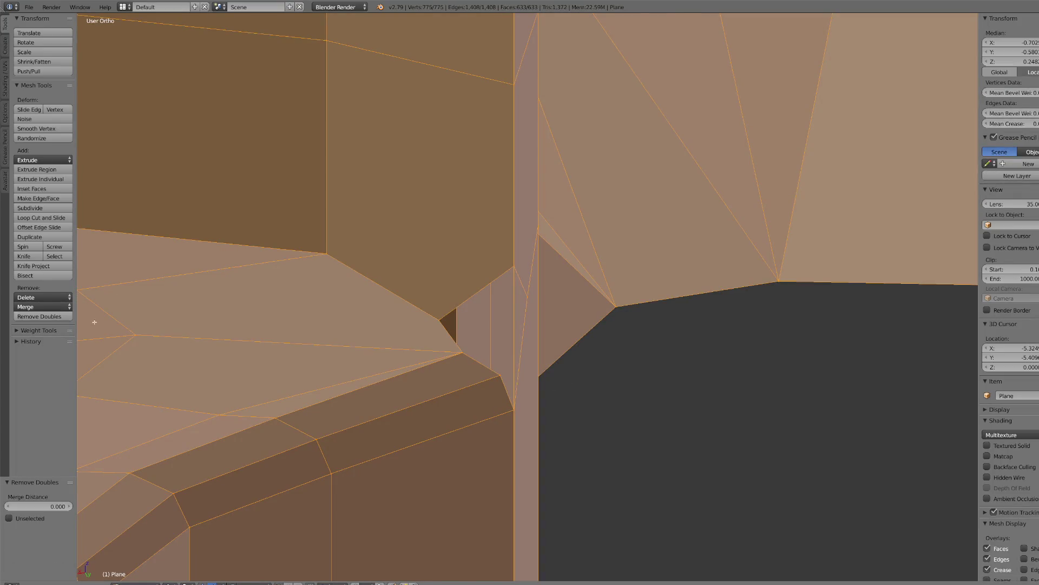
- Fill the remaining hole with a face built from four edge vertices
{"action": "scroll", "coordinate": [557, 360], "scroll_direction": "up", "scroll_amount": 2}
{"action": "right_click", "coordinate": [426, 337]}
{"action": "right_click", "coordinate": [477, 252], "text": "ctrl"}
{"action": "right_click", "coordinate": [470, 405], "text": "ctrl"}
{"action": "right_click", "coordinate": [459, 359], "text": "ctrl"}
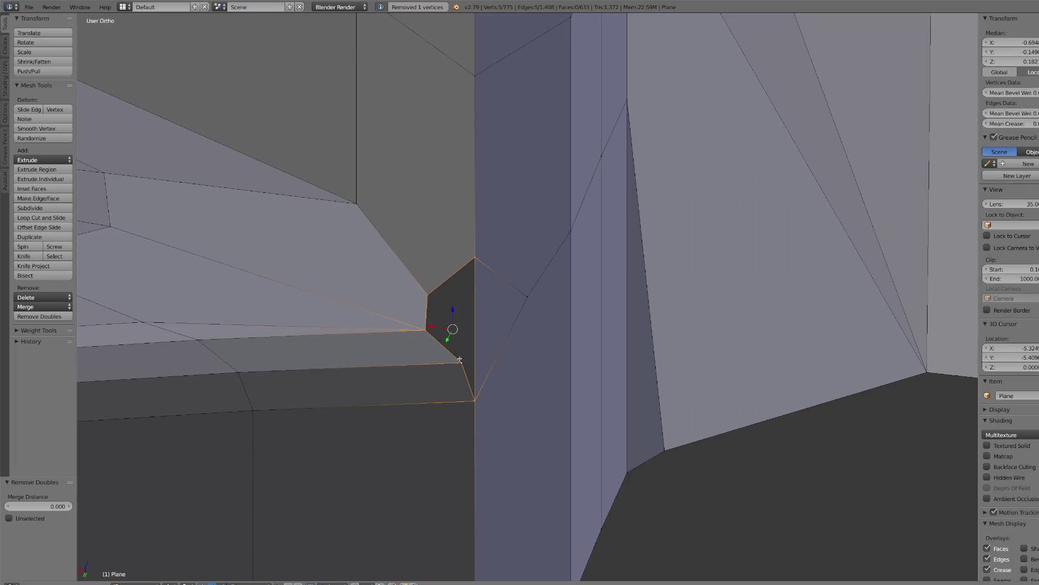
{"action": "key", "text": "f"}
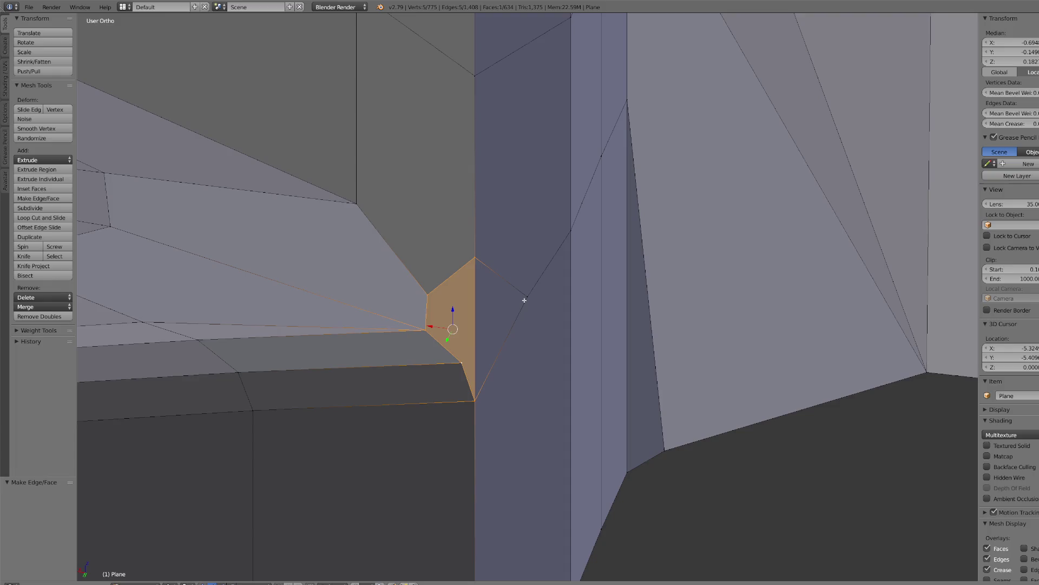
- Move a vertex of the new face onto the vertical edge
{"action": "right_click", "coordinate": [524, 299]}
{"action": "scroll", "coordinate": [523, 306], "scroll_direction": "down", "scroll_amount": 2}
{"action": "mouse_move", "coordinate": [523, 307]}
{"action": "middle_mouse_down"}
{"action": "mouse_move", "coordinate": [501, 270]}
{"action": "mouse_move", "coordinate": [466, 252]}
{"action": "middle_mouse_up"}
{"action": "key", "text": "g"}
{"action": "key", "text": "g"}
{"action": "key", "text": "g"}
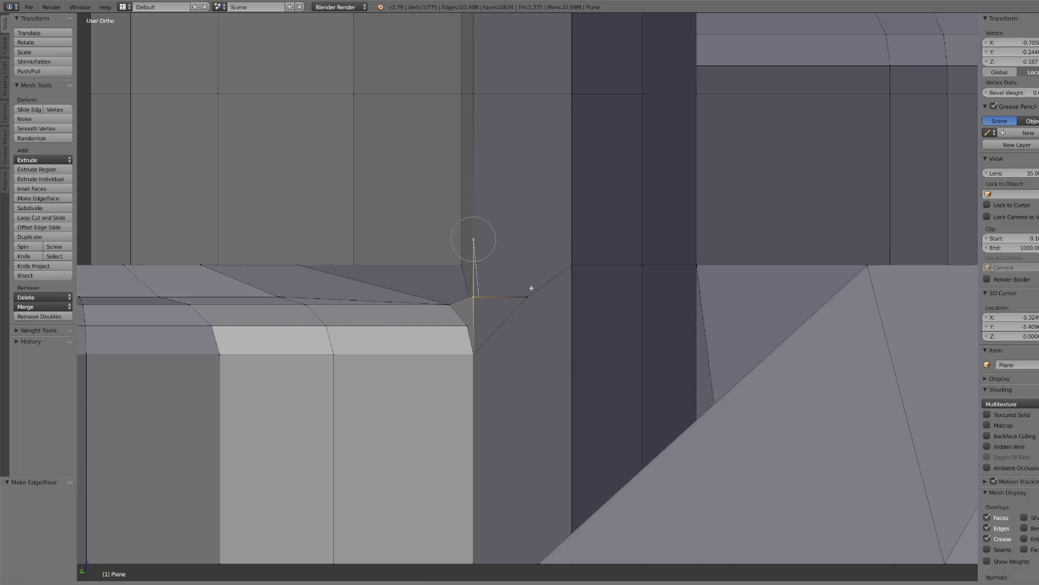
{"action": "left_click", "coordinate": [529, 295]}
{"action": "mouse_move", "coordinate": [470, 321]}
{"action": "middle_mouse_down"}
{"action": "mouse_move", "coordinate": [476, 327]}
{"action": "mouse_move", "coordinate": [434, 348]}
{"action": "mouse_move", "coordinate": [433, 327]}
{"action": "middle_mouse_up"}
- Join two corner vertices at the trim band's end with a new edge
{"action": "right_click", "coordinate": [458, 333], "text": "shift"}
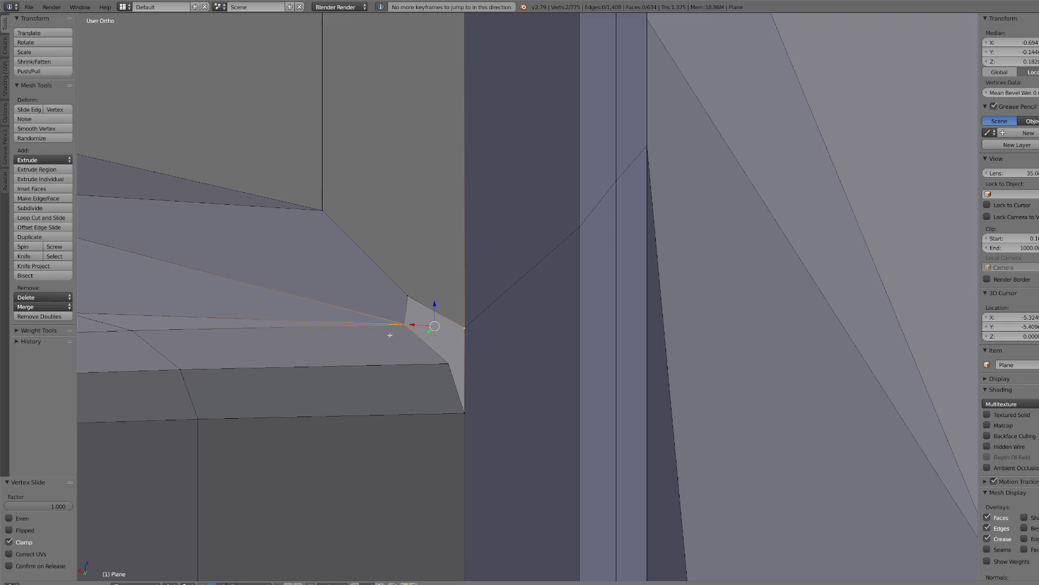
{"action": "right_click", "coordinate": [411, 299]}
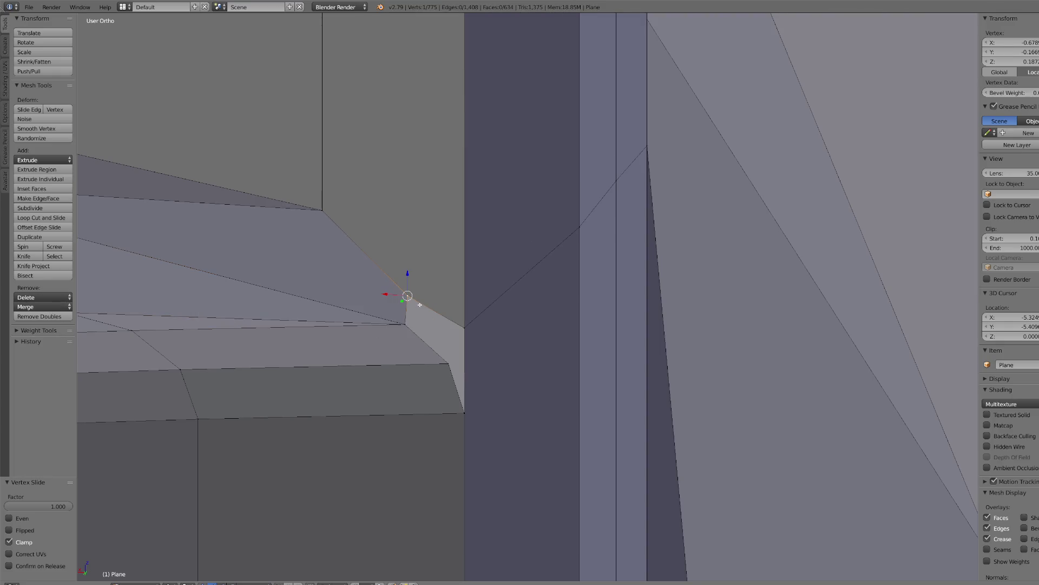
{"action": "right_click", "coordinate": [393, 325]}
{"action": "right_click", "coordinate": [462, 325], "text": "shift"}
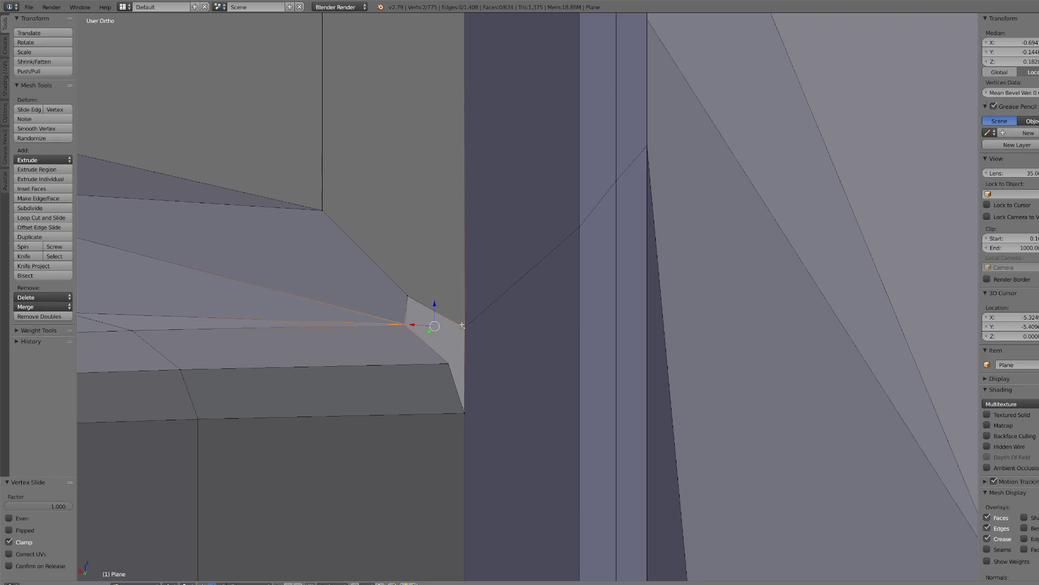
{"action": "key", "text": "j"}
{"action": "scroll", "coordinate": [483, 334], "scroll_direction": "down", "scroll_amount": 5}
{"action": "mouse_move", "coordinate": [483, 333]}
{"action": "middle_mouse_down"}
{"action": "mouse_move", "coordinate": [624, 353]}
{"action": "mouse_move", "coordinate": [455, 422]}
{"action": "mouse_move", "coordinate": [447, 390]}
{"action": "middle_mouse_up"}
- Slide the stray trim-edge vertex into the panel corner and deselect everything
{"action": "right_click", "coordinate": [445, 369]}
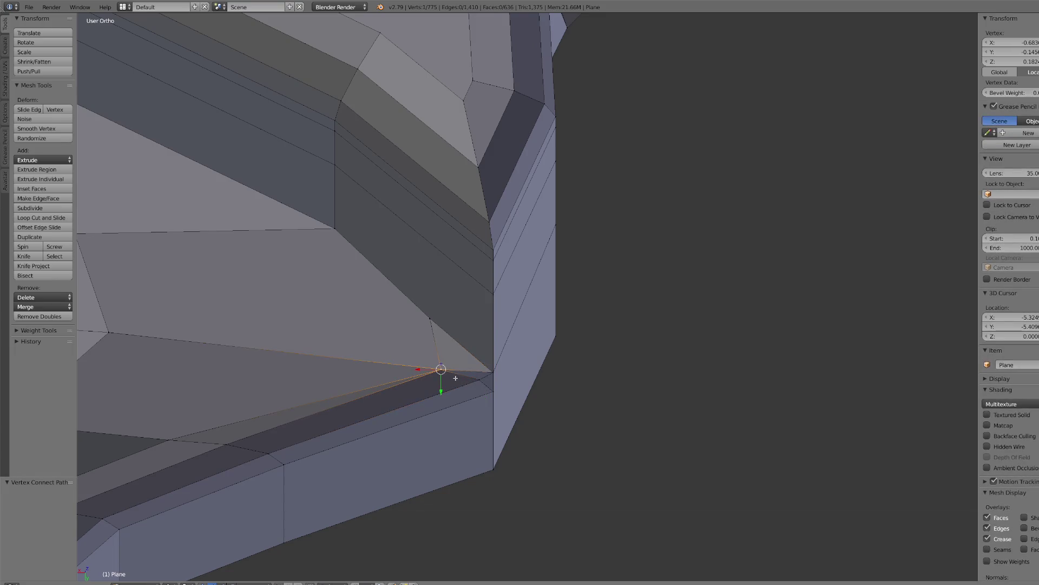
{"action": "key", "text": "shift+v"}
{"action": "left_click", "coordinate": [550, 369]}
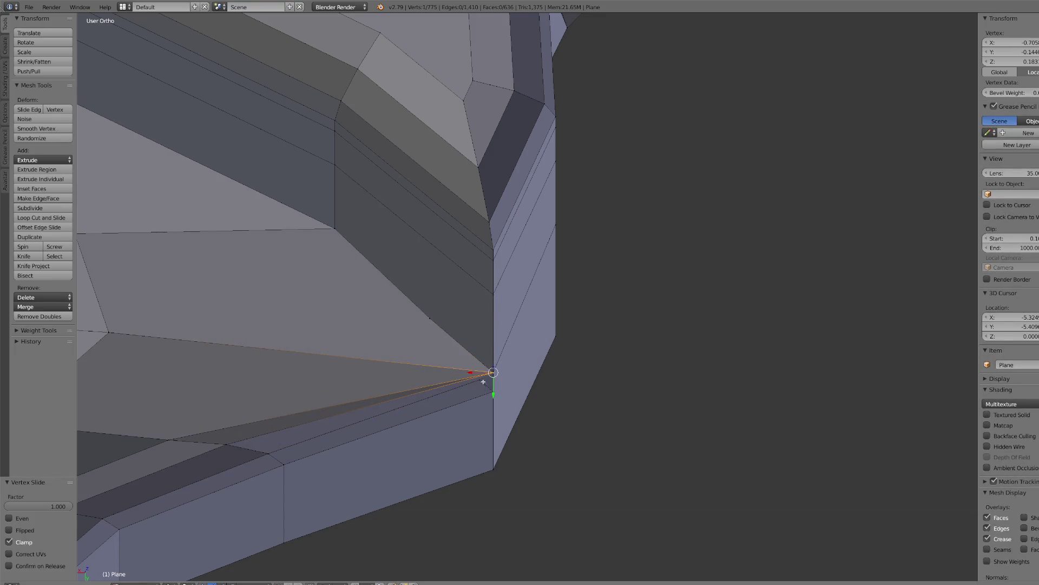
{"action": "key", "text": "a"}
{"action": "scroll", "coordinate": [552, 341], "scroll_direction": "down", "scroll_amount": 5}
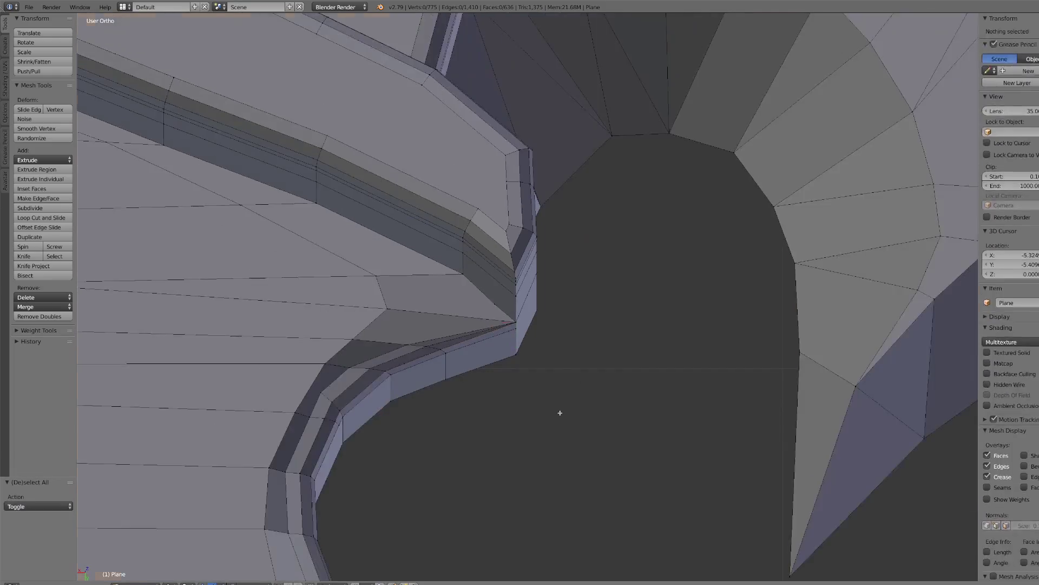
- Remove Doubles on the whole mesh, merging 3 duplicate vertices
{"action": "key", "text": "a"}
{"action": "left_click", "coordinate": [39, 316]}
{"action": "scroll", "coordinate": [467, 350], "scroll_direction": "down", "scroll_amount": 4}
{"action": "mouse_move", "coordinate": [467, 351]}
{"action": "middle_mouse_down"}
{"action": "mouse_move", "coordinate": [457, 348]}
{"action": "mouse_move", "coordinate": [502, 420]}
{"action": "mouse_move", "coordinate": [457, 249]}
{"action": "mouse_move", "coordinate": [469, 228]}
{"action": "middle_mouse_up"}
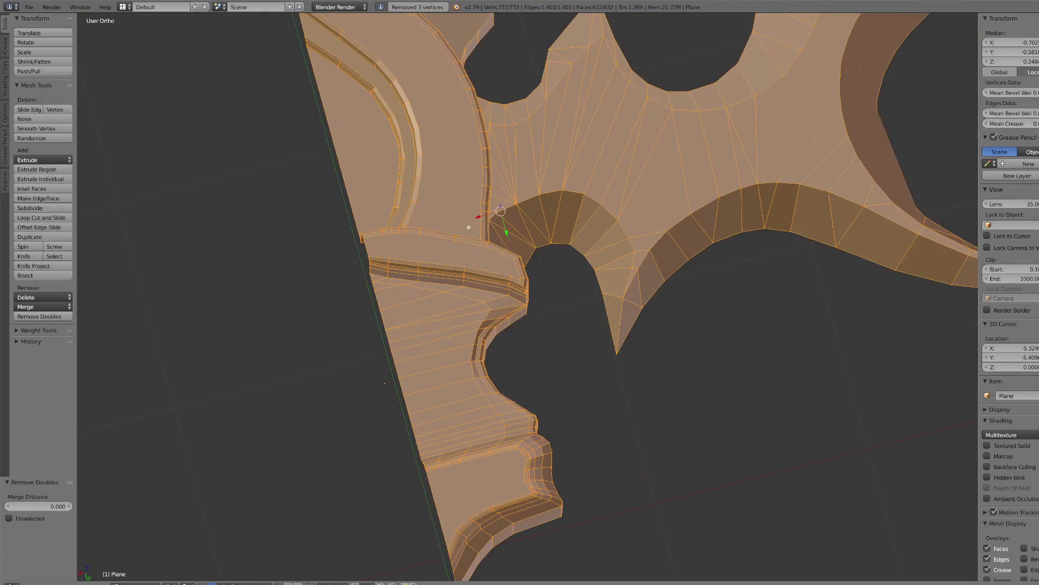
- Connect vertex pairs at the lower trim corner with two new edges
{"action": "right_click", "coordinate": [469, 227]}
{"action": "scroll", "coordinate": [471, 231], "scroll_direction": "up", "scroll_amount": 3}
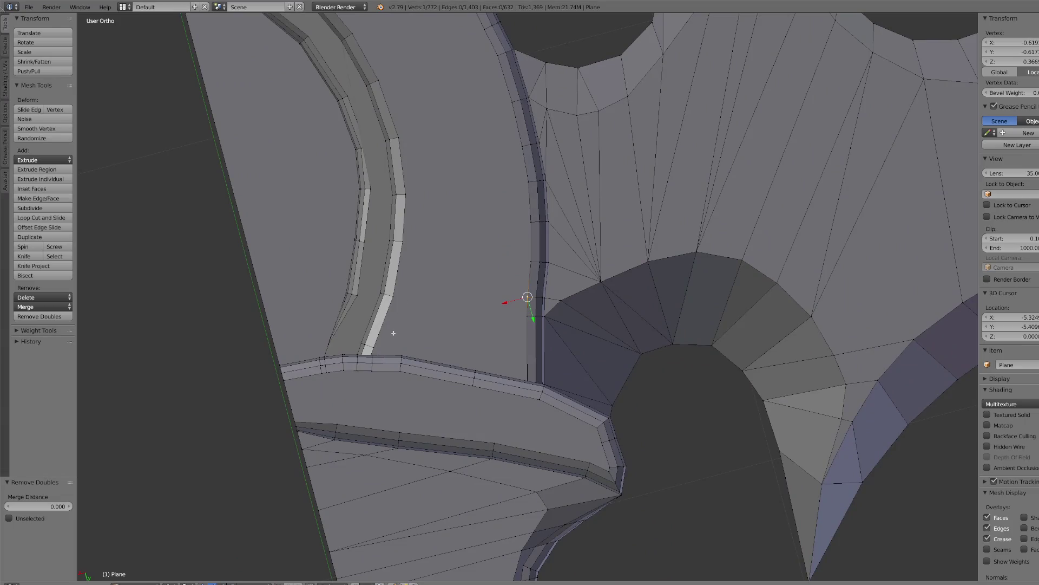
{"action": "right_click", "coordinate": [378, 347]}
{"action": "scroll", "coordinate": [457, 368], "scroll_direction": "up", "scroll_amount": 2}
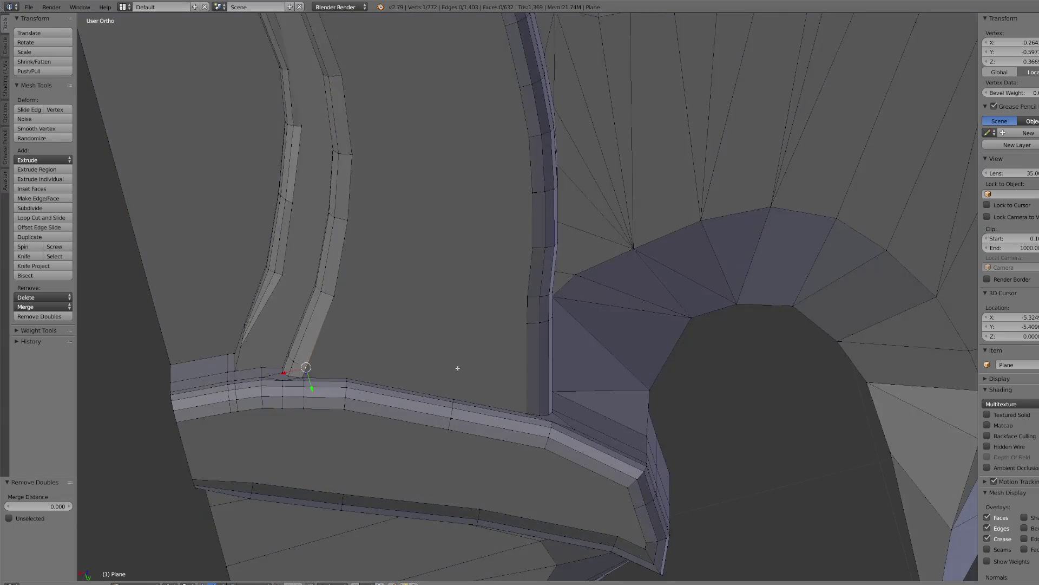
{"action": "right_click", "coordinate": [522, 408], "text": "shift"}
{"action": "scroll", "coordinate": [536, 428], "scroll_direction": "up", "scroll_amount": 5}
{"action": "scroll", "coordinate": [541, 435], "scroll_direction": "down", "scroll_amount": 3}
{"action": "right_click", "coordinate": [546, 467]}
{"action": "right_click", "coordinate": [560, 472], "text": "shift"}
{"action": "key", "text": "j"}
{"action": "right_click", "coordinate": [558, 468]}
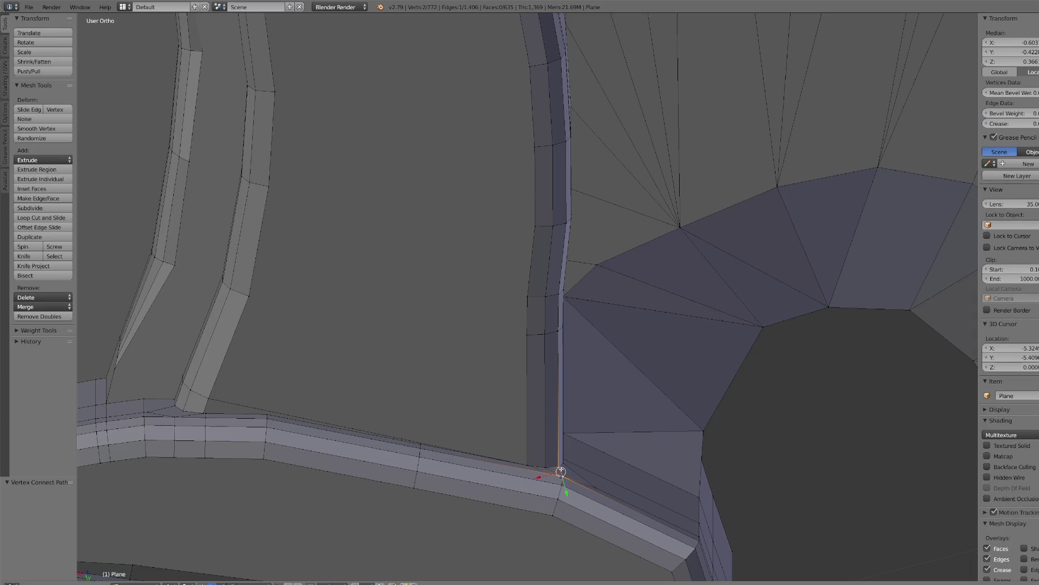
{"action": "right_click", "coordinate": [597, 487], "text": "shift"}
{"action": "key", "text": "j"}
- Slide the stray vertex into the corner and join two left trim-corner vertices
{"action": "right_click", "coordinate": [597, 487]}
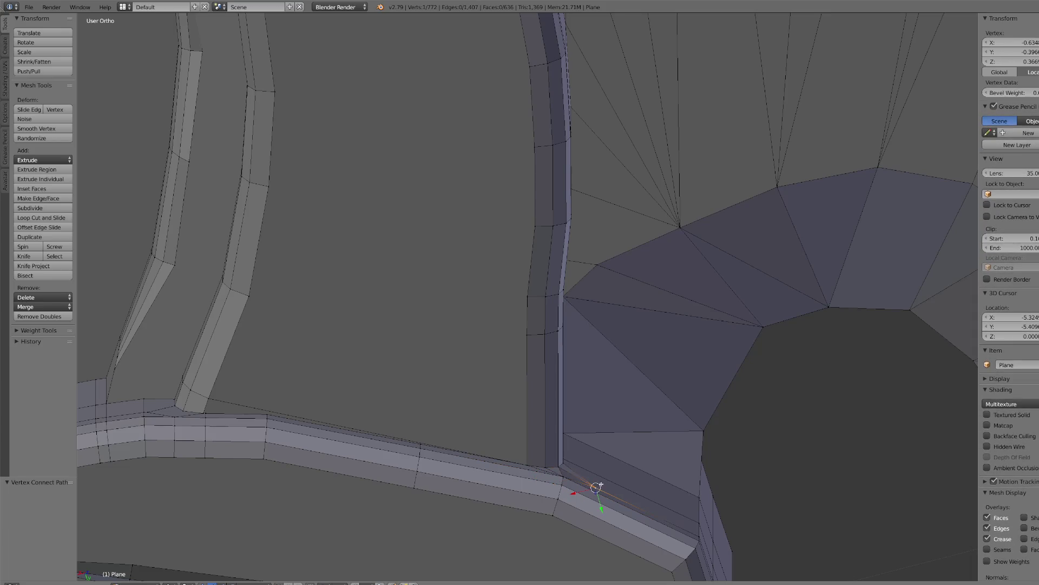
{"action": "key", "text": "shift+v"}
{"action": "left_click", "coordinate": [516, 463]}
{"action": "right_click", "coordinate": [144, 416]}
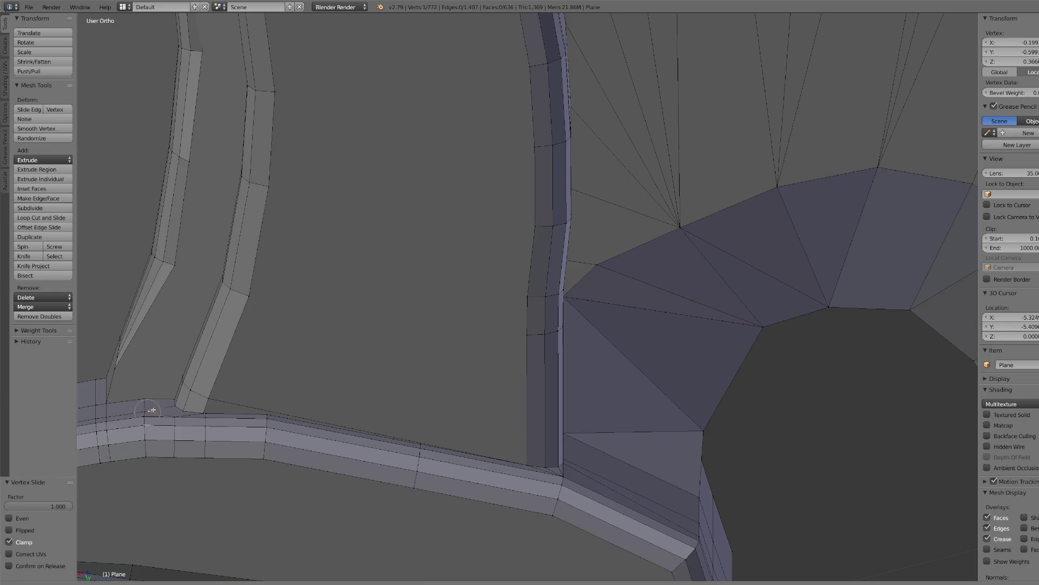
{"action": "right_click", "coordinate": [175, 416]}
{"action": "right_click", "coordinate": [182, 409], "text": "shift"}
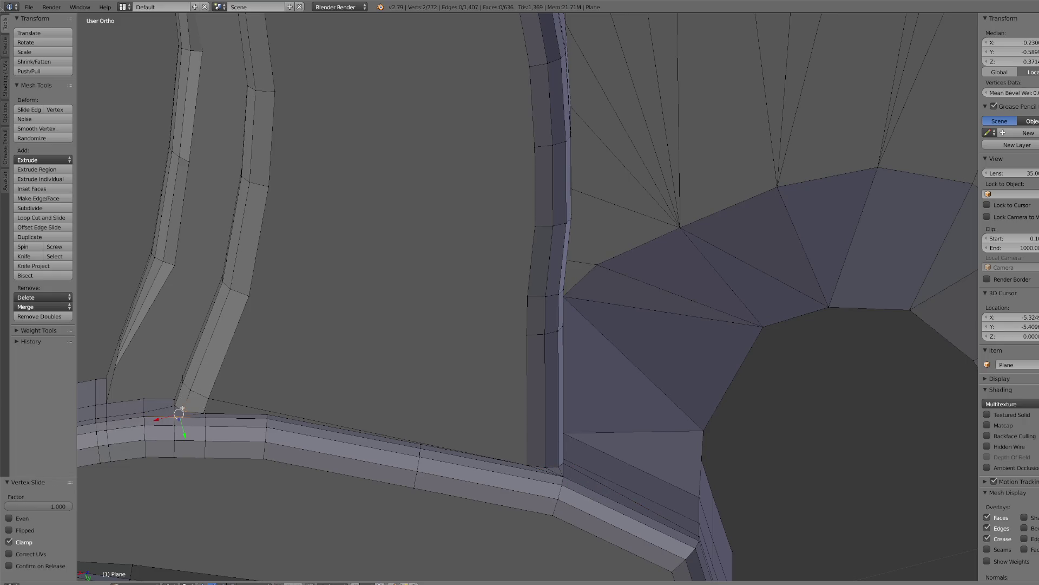
{"action": "key", "text": "j"}
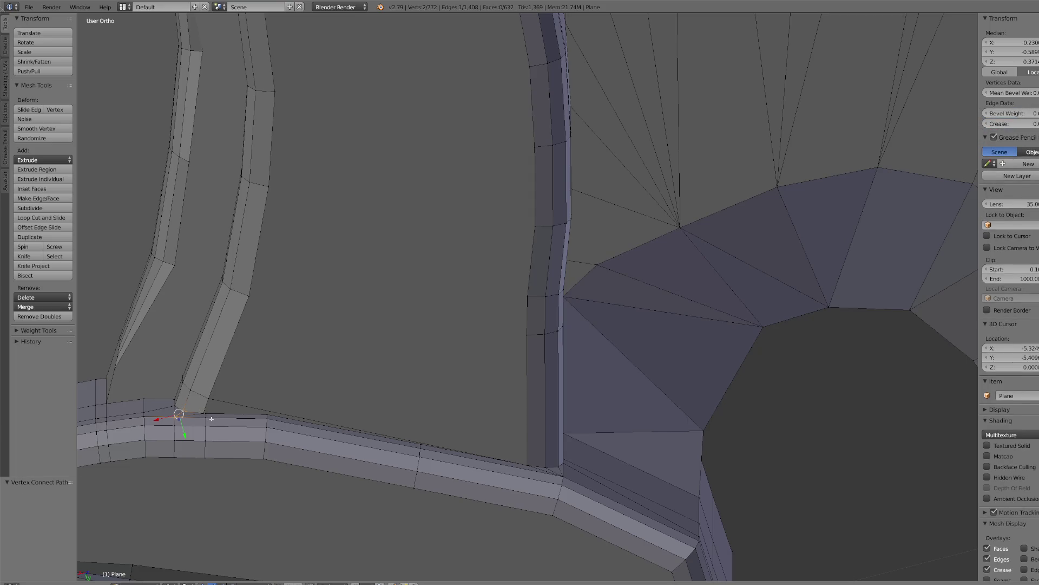
- Remove Doubles again, merging 2 vertices to leave 770 vertices
{"action": "key", "text": "a"}
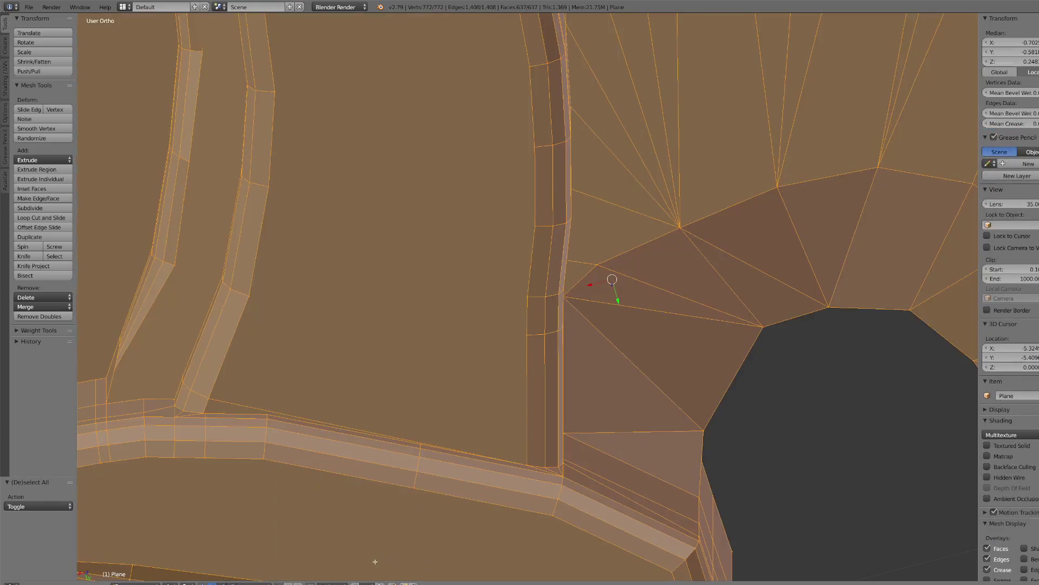
{"action": "left_click", "coordinate": [52, 317]}
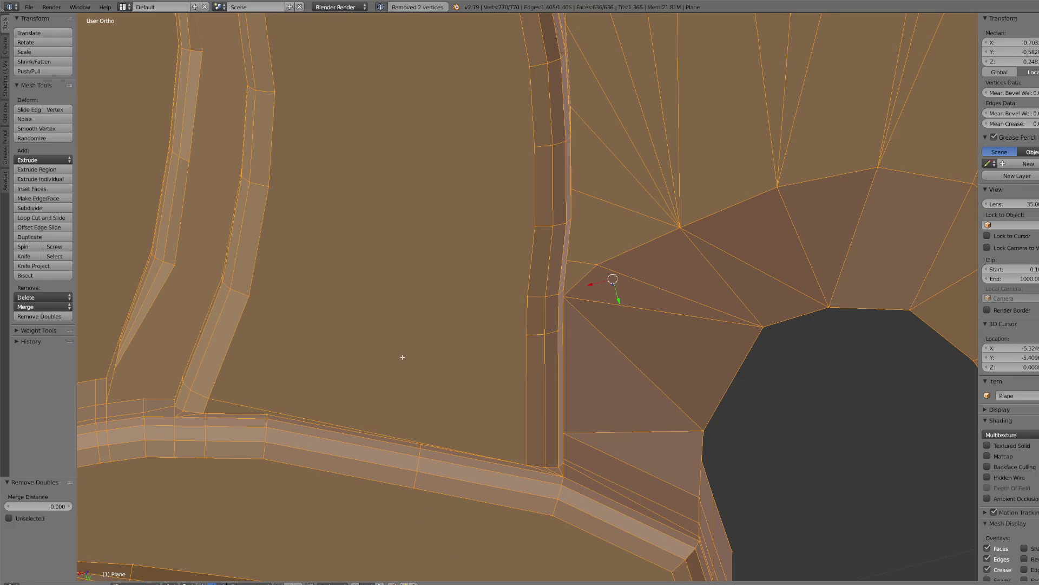
{"action": "scroll", "coordinate": [402, 357], "scroll_direction": "down", "scroll_amount": 10}
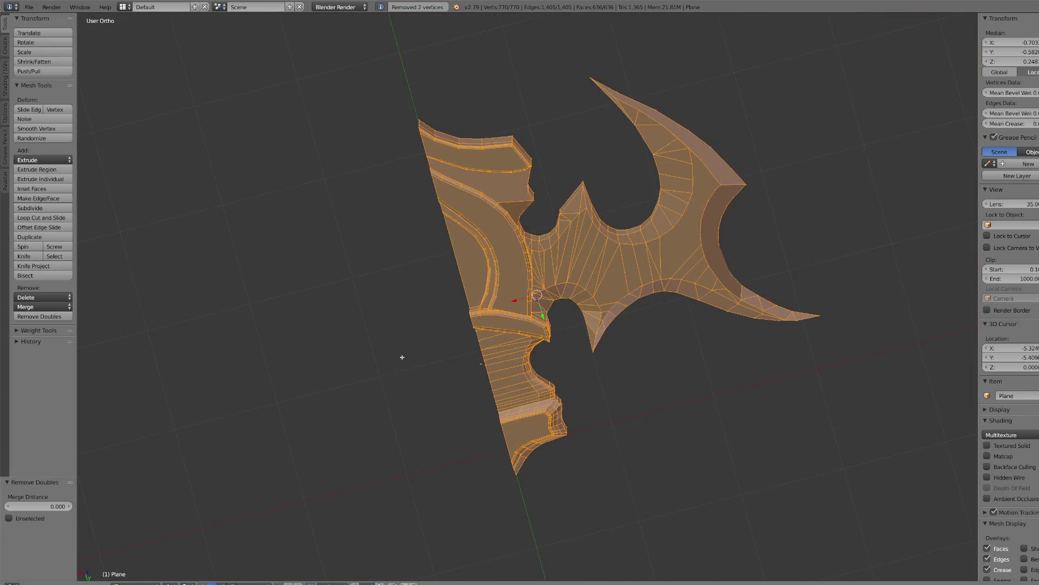
- Extrude the large curved trim panel face slightly down into the guard
{"action": "scroll", "coordinate": [402, 357], "scroll_direction": "up", "scroll_amount": 1}
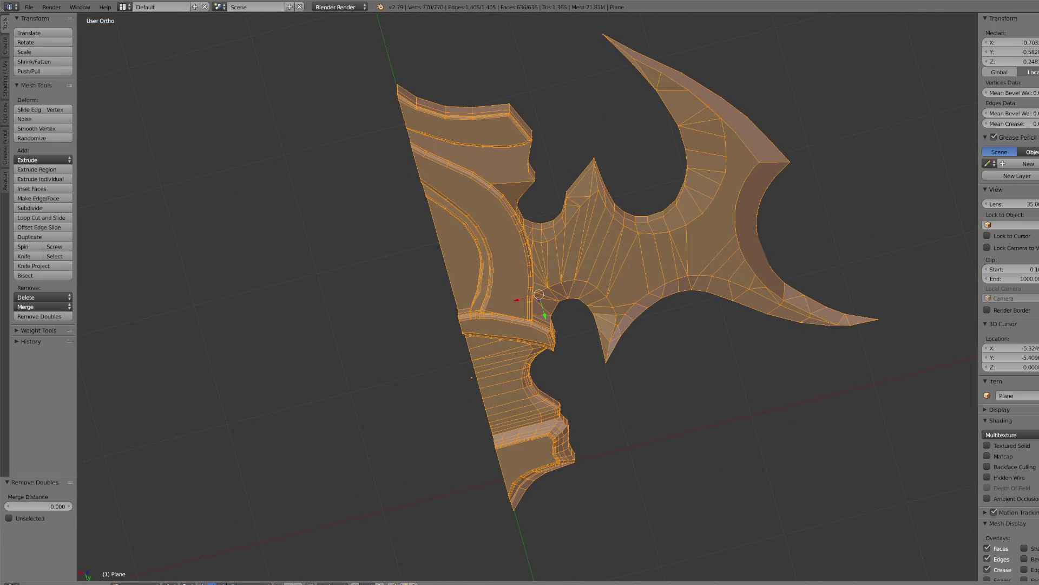
{"action": "scroll", "coordinate": [496, 265], "scroll_direction": "up", "scroll_amount": 3}
{"action": "left_click", "coordinate": [496, 265]}
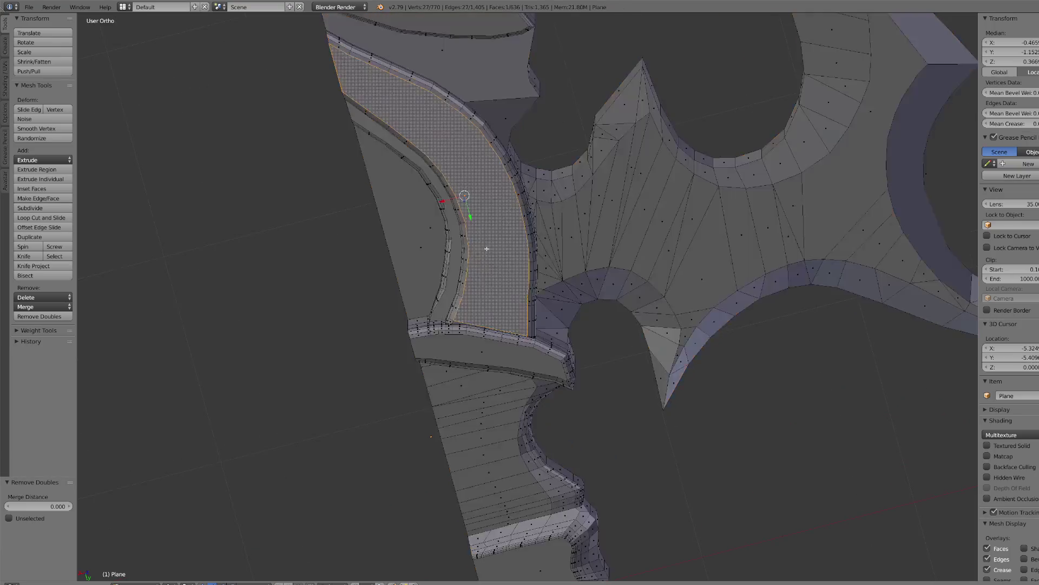
{"action": "scroll", "coordinate": [496, 265], "scroll_direction": "down", "scroll_amount": 2}
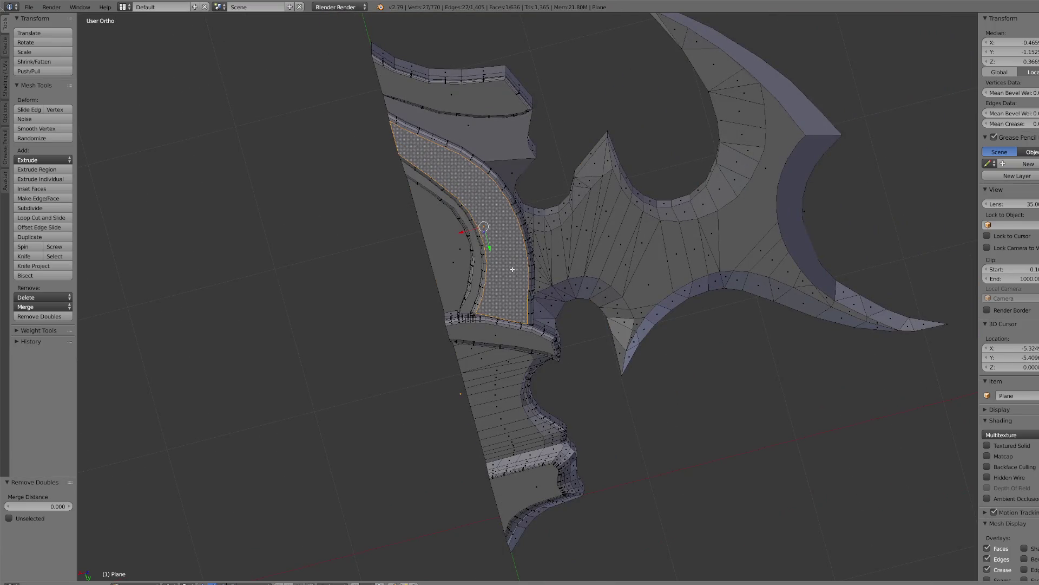
{"action": "scroll", "coordinate": [512, 269], "scroll_direction": "up", "scroll_amount": 2}
{"action": "key", "text": "KP_1"}
{"action": "key", "text": "KP_8"}
{"action": "key", "text": "KP_8"}
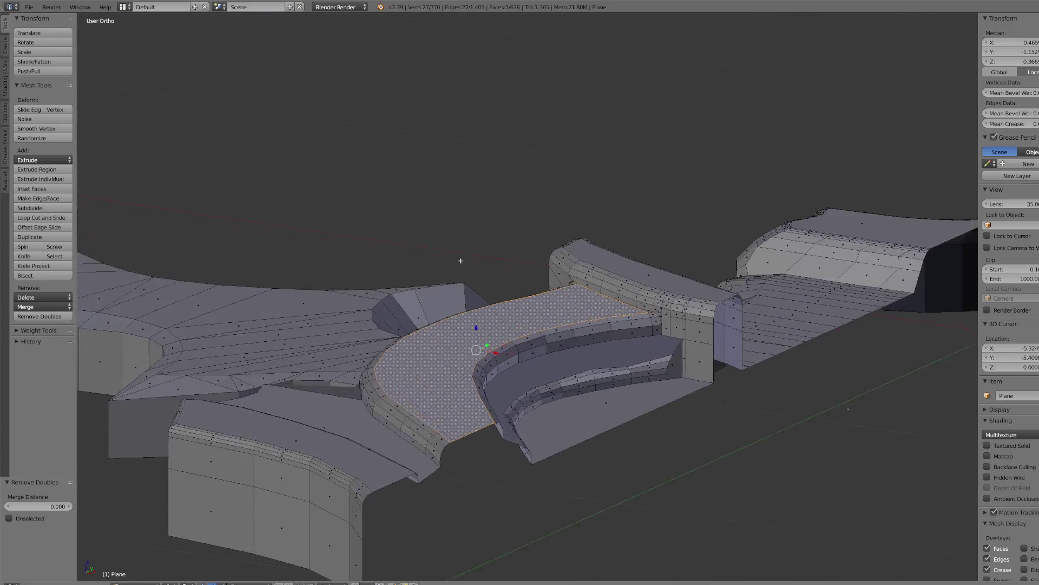
{"action": "scroll", "coordinate": [461, 260], "scroll_direction": "up", "scroll_amount": 2}
{"action": "middle_click_drag", "start_coordinate": [461, 260], "coordinate": [467, 320]}
{"action": "key", "text": "e"}
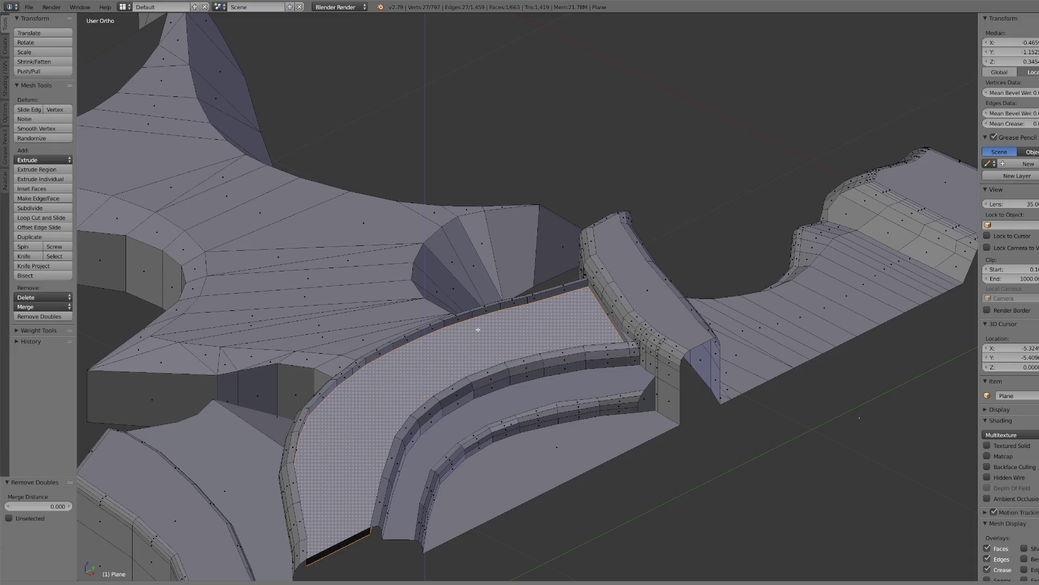
{"action": "left_click", "coordinate": [478, 331]}
- Delete the small end face and remove the leftover thin plane object in Object Mode
{"action": "right_click", "coordinate": [332, 554]}
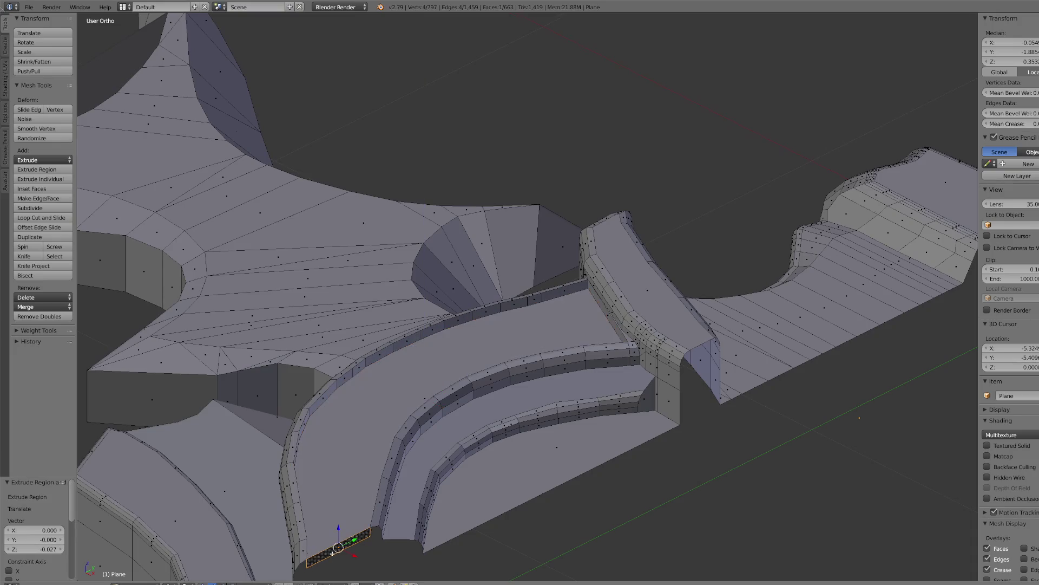
{"action": "key", "text": "x"}
{"action": "left_click", "coordinate": [293, 563]}
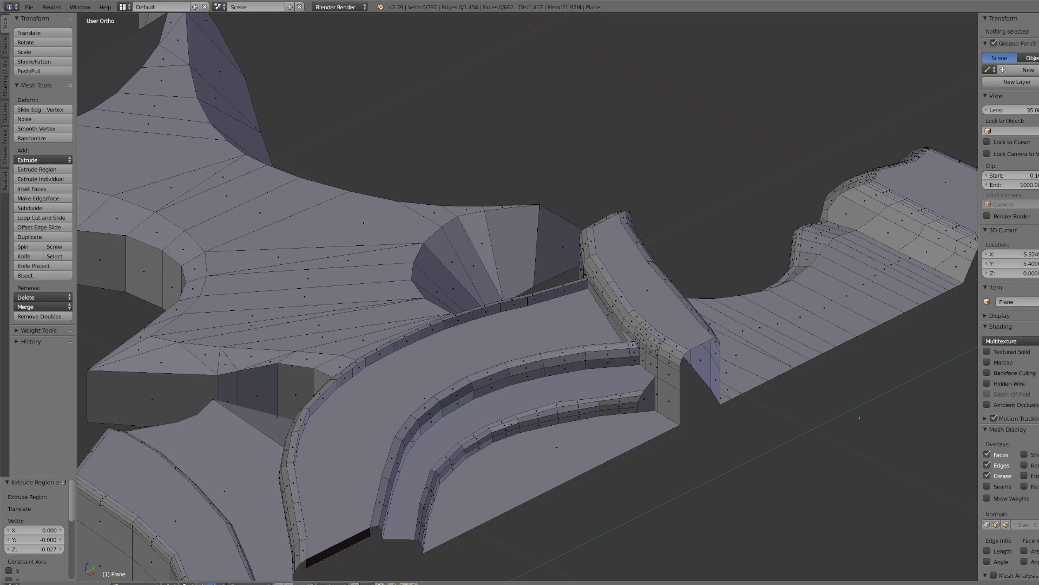
{"action": "left_click", "coordinate": [135, 583]}
{"action": "left_click", "coordinate": [141, 576]}
{"action": "key", "text": "g"}
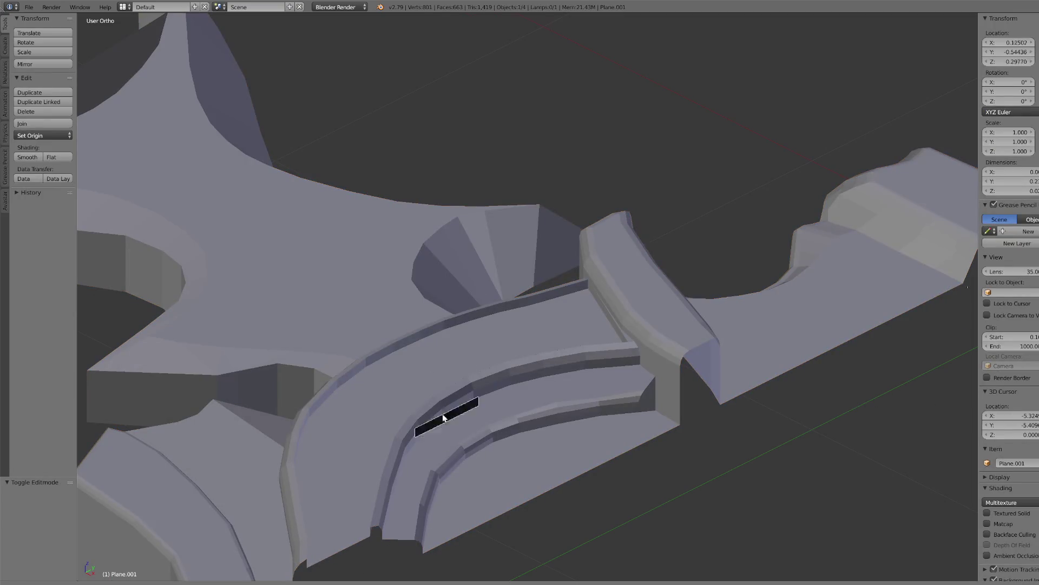
{"action": "left_click", "coordinate": [313, 112]}
{"action": "left_click", "coordinate": [26, 111]}
{"action": "scroll", "coordinate": [364, 318], "scroll_direction": "down", "scroll_amount": 5}
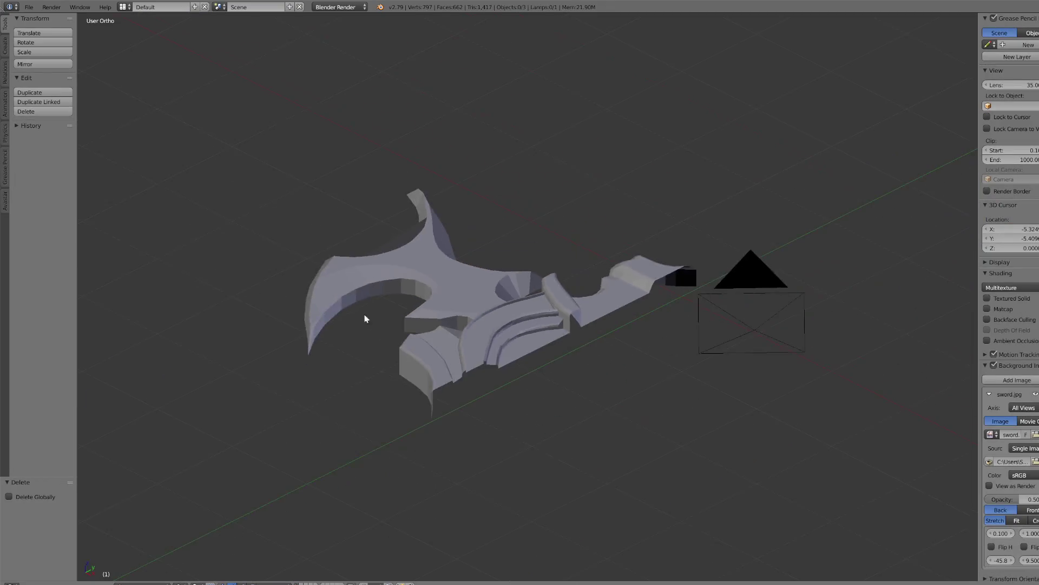
- Select the crossguard mesh and apply smooth shading to it
{"action": "key", "text": "KP_7"}
{"action": "scroll", "coordinate": [433, 380], "scroll_direction": "up", "scroll_amount": 5}
{"action": "scroll", "coordinate": [488, 387], "scroll_direction": "down", "scroll_amount": 2}
{"action": "scroll", "coordinate": [528, 398], "scroll_direction": "up", "scroll_amount": 6}
{"action": "mouse_move", "coordinate": [528, 398]}
{"action": "middle_mouse_down"}
{"action": "mouse_move", "coordinate": [554, 410]}
{"action": "mouse_move", "coordinate": [450, 405]}
{"action": "mouse_move", "coordinate": [486, 411]}
{"action": "mouse_move", "coordinate": [499, 399]}
{"action": "mouse_move", "coordinate": [532, 425]}
{"action": "middle_mouse_up"}
{"action": "scroll", "coordinate": [451, 401], "scroll_direction": "down", "scroll_amount": 2}
{"action": "right_click", "coordinate": [533, 428]}
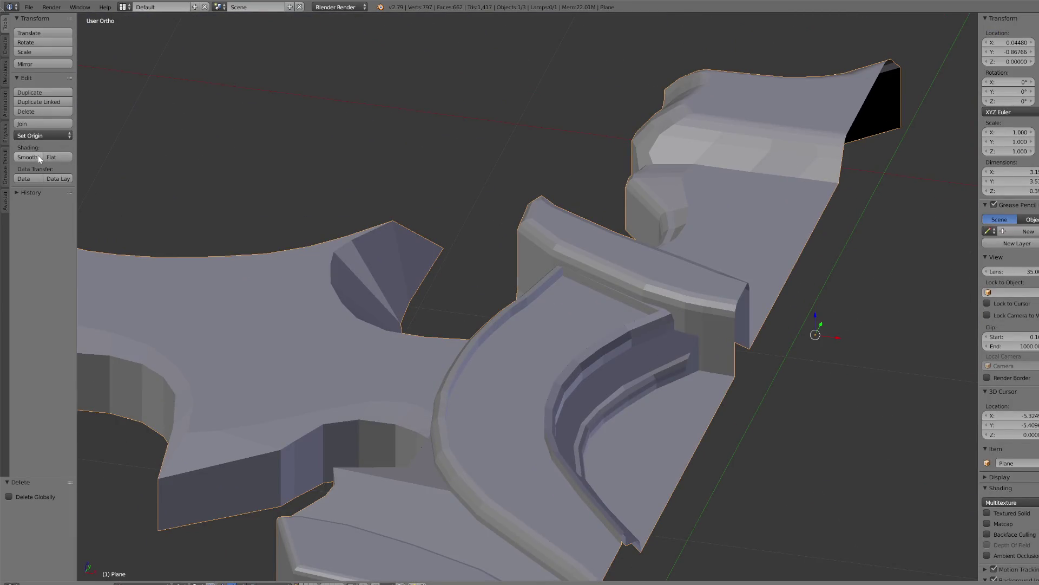
{"action": "left_click", "coordinate": [27, 157]}
- Compare the smoothed guard against the reference image in top and front views
{"action": "key", "text": "KP_7"}
{"action": "scroll", "coordinate": [441, 302], "scroll_direction": "up", "scroll_amount": 3}
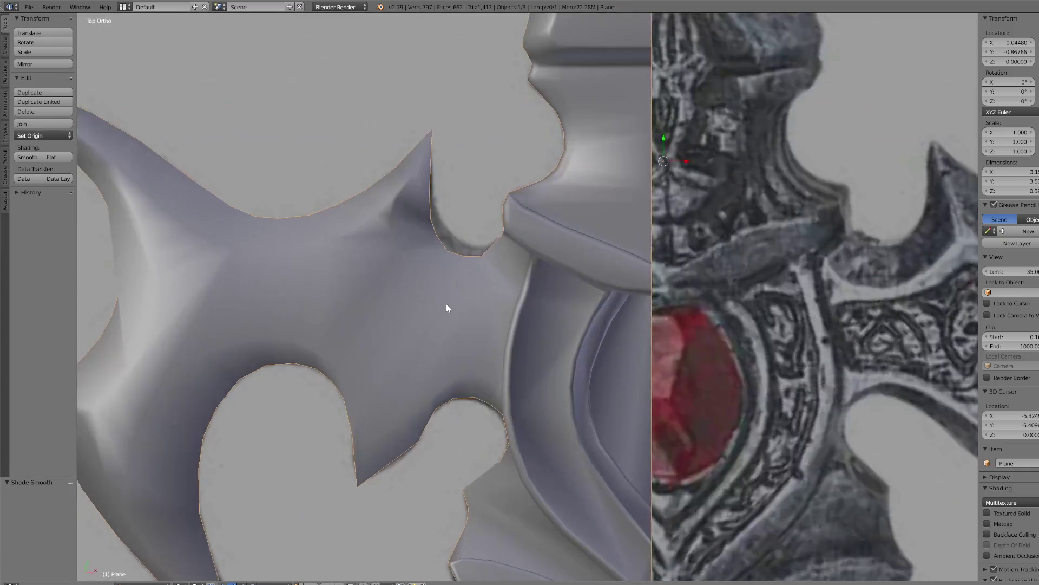
{"action": "scroll", "coordinate": [446, 304], "scroll_direction": "down", "scroll_amount": 3}
{"action": "mouse_move", "coordinate": [454, 310]}
{"action": "middle_mouse_down"}
{"action": "mouse_move", "coordinate": [518, 230]}
{"action": "mouse_move", "coordinate": [510, 288]}
{"action": "mouse_move", "coordinate": [482, 314]}
{"action": "mouse_move", "coordinate": [433, 309]}
{"action": "mouse_move", "coordinate": [437, 339]}
{"action": "middle_mouse_up"}
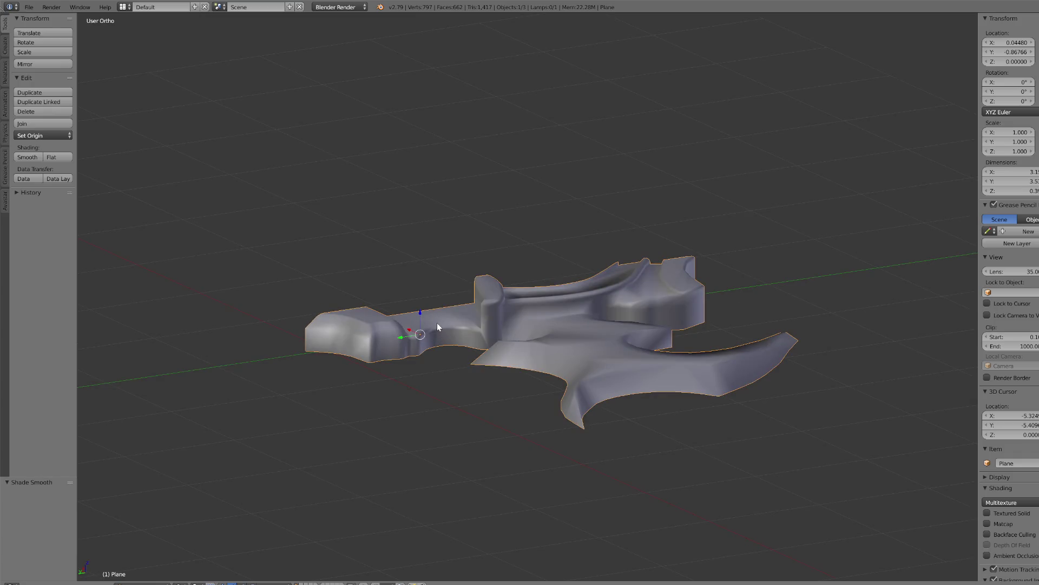
{"action": "key", "text": "KP_1"}
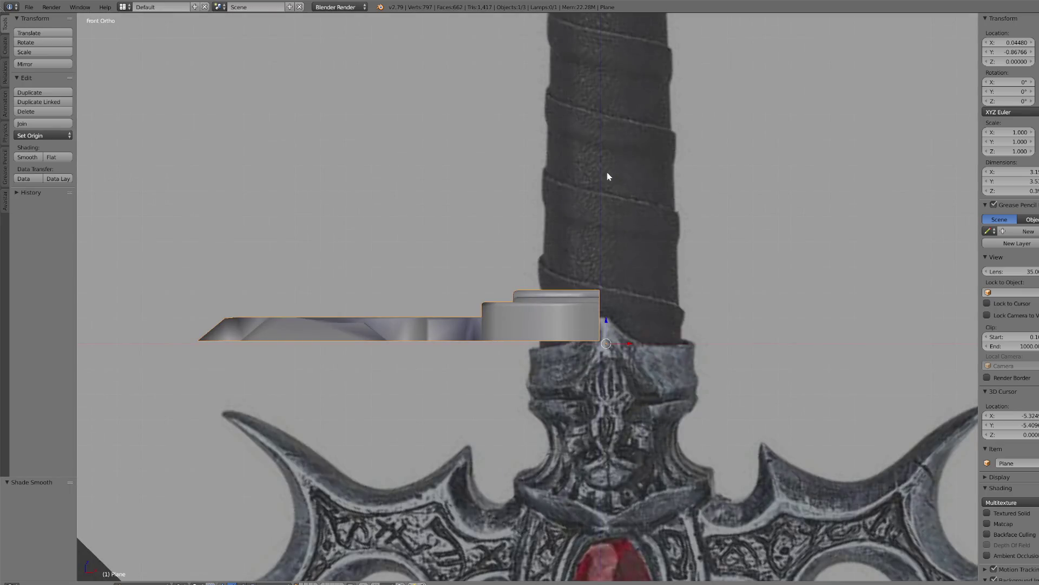
- Place the 3D cursor and move the guard's origin to it
{"action": "left_click", "coordinate": [595, 139]}
{"action": "scroll", "coordinate": [607, 252], "scroll_direction": "down", "scroll_amount": 3}
{"action": "middle_click_drag", "start_coordinate": [613, 252], "coordinate": [563, 300]}
{"action": "scroll", "coordinate": [607, 253], "scroll_direction": "up", "scroll_amount": 3}
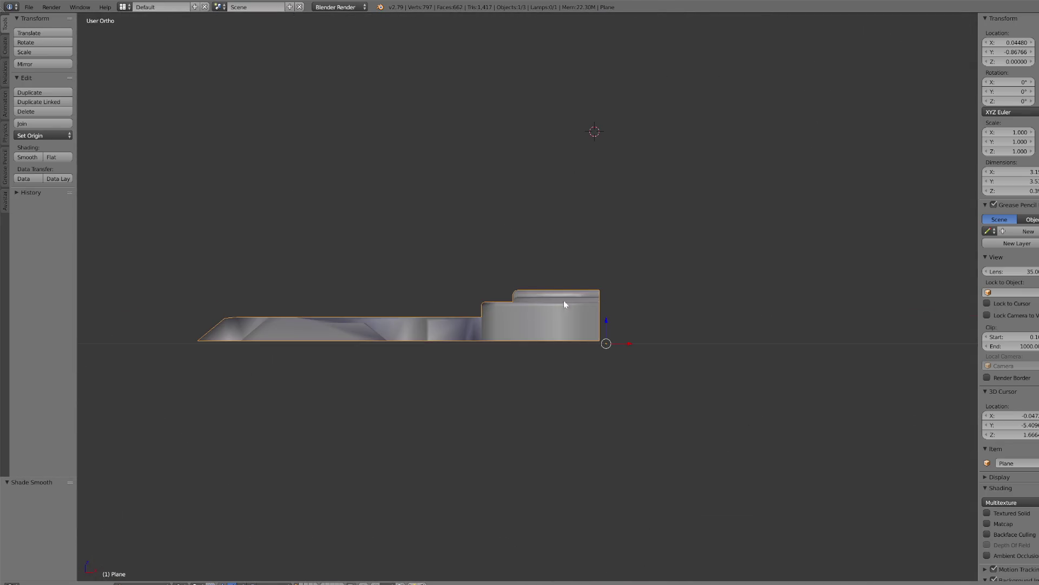
{"action": "left_click", "coordinate": [51, 136]}
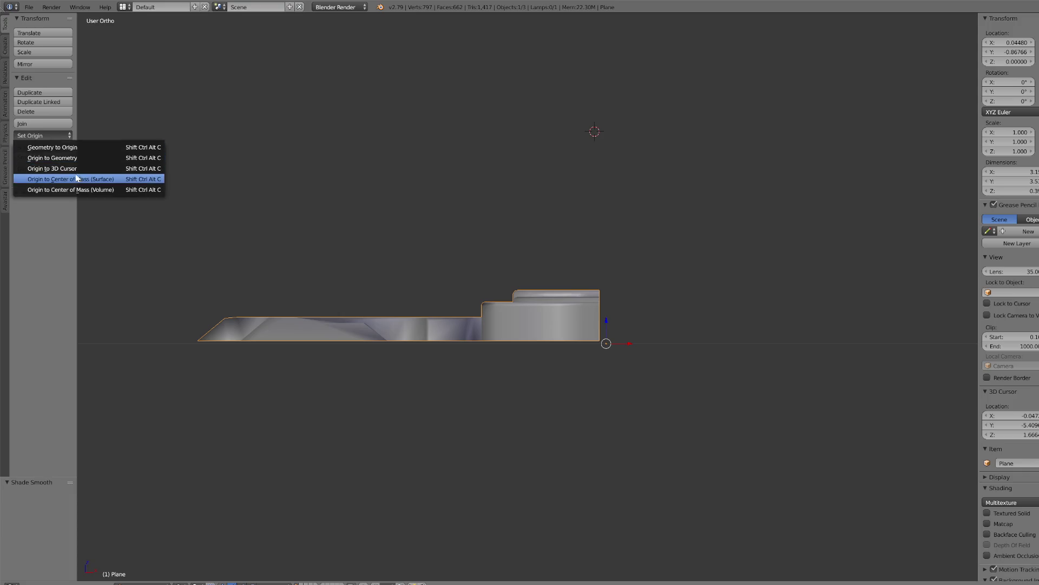
{"action": "left_click", "coordinate": [79, 182]}
{"action": "left_click", "coordinate": [60, 136]}
{"action": "left_click", "coordinate": [73, 168]}
- Apply the guard's rotation and scale, then stretch it to 1.211 along Z
{"action": "key", "text": "ctrl+a"}
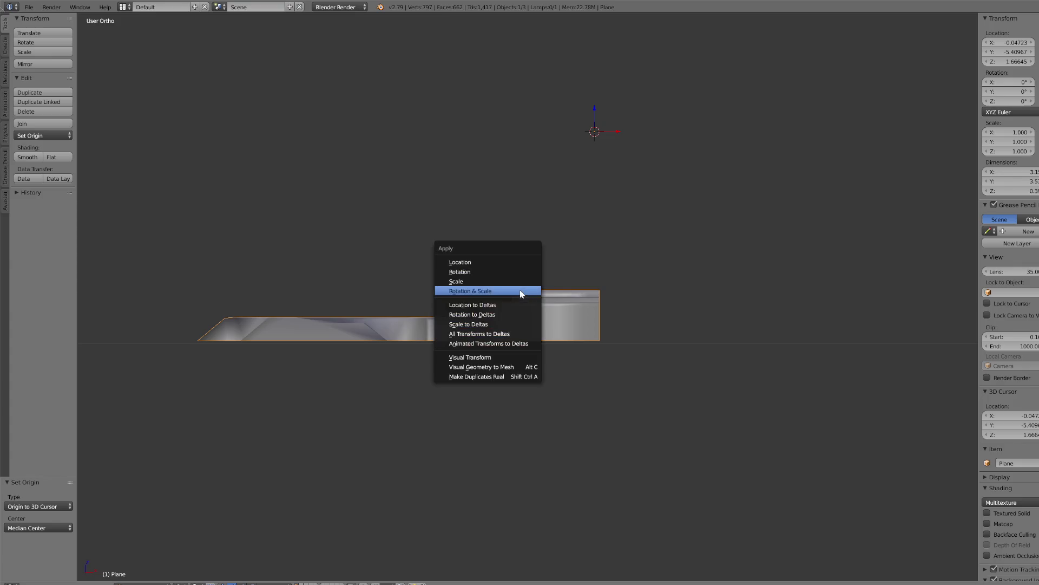
{"action": "left_click", "coordinate": [476, 291]}
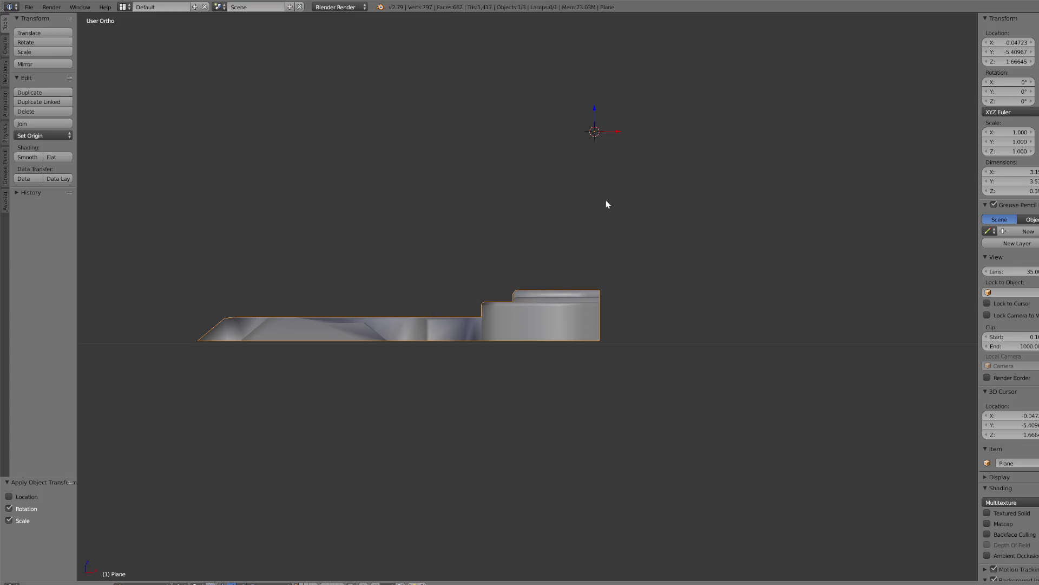
{"action": "scroll", "coordinate": [606, 204], "scroll_direction": "down", "scroll_amount": 3}
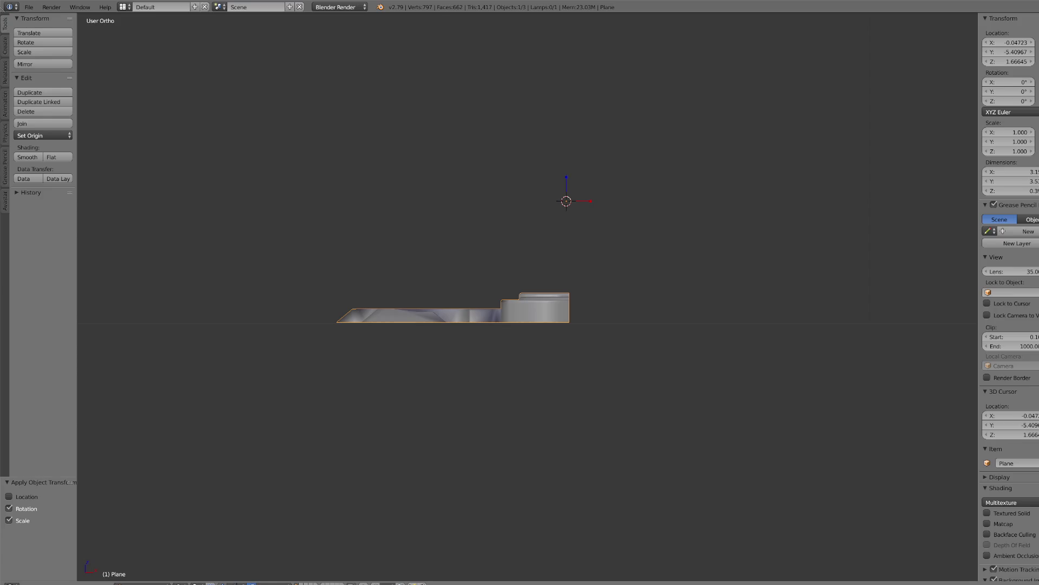
{"action": "key", "text": "s"}
{"action": "key", "text": "z"}
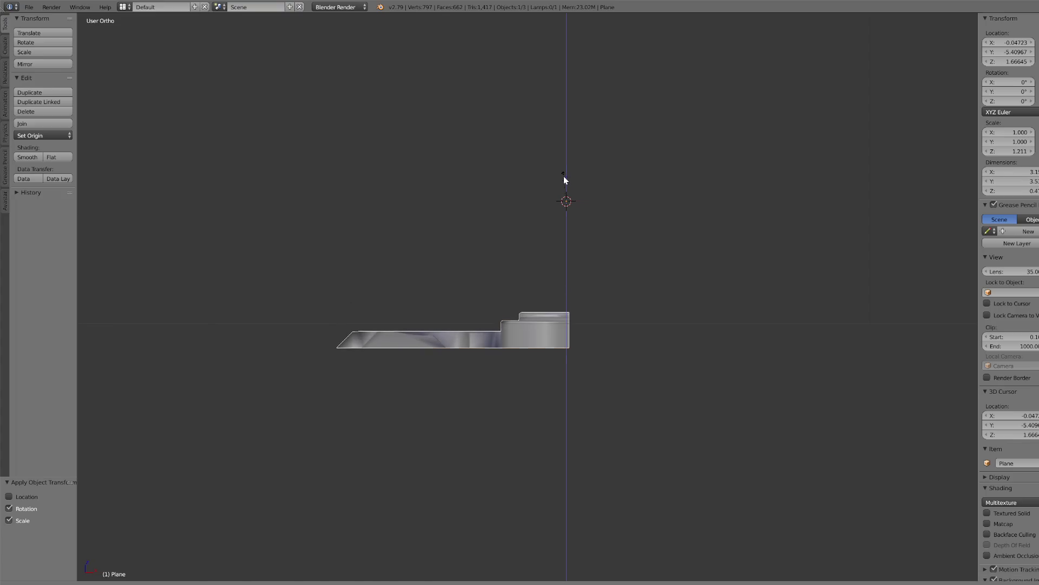
{"action": "left_click", "coordinate": [563, 178]}
- Enter Edit Mode and select the whole guard mesh
{"action": "left_click", "coordinate": [142, 583]}
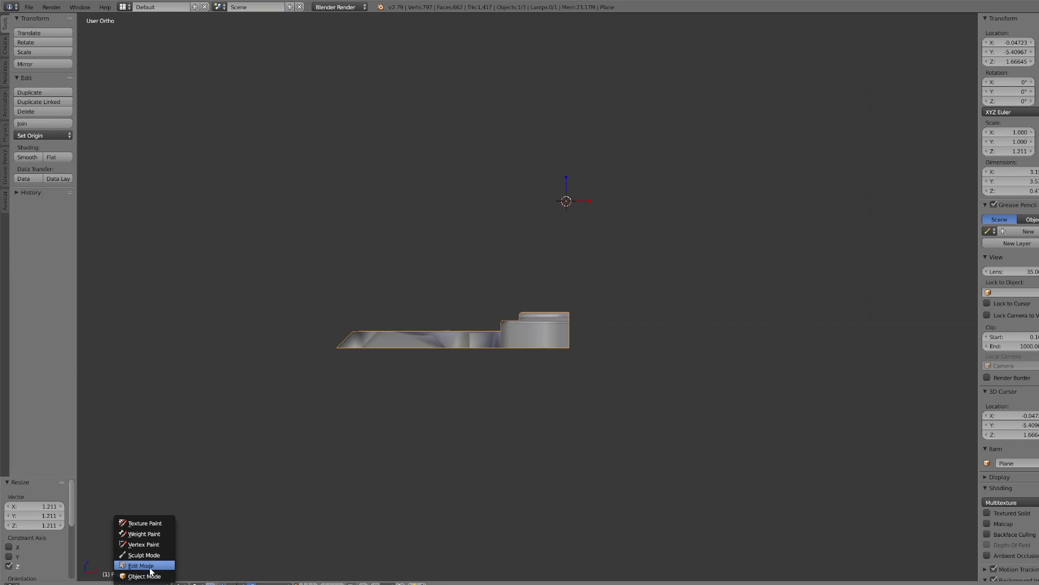
{"action": "left_click", "coordinate": [130, 563]}
{"action": "key", "text": "a"}
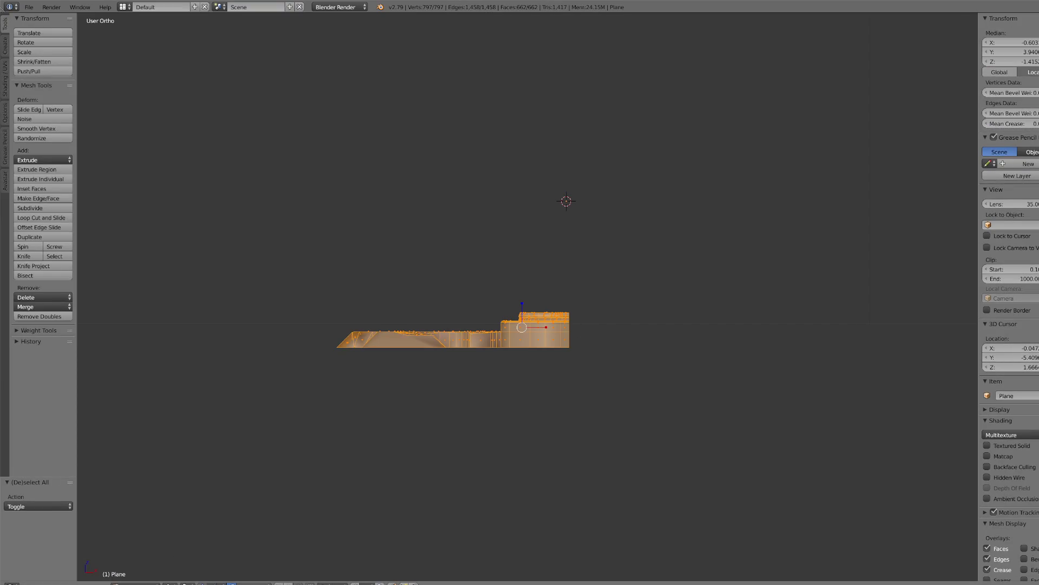
- Move the whole guard mesh along Z so it ends 0.011 lower
{"action": "mouse_move", "coordinate": [524, 308]}
{"action": "left_mouse_down"}
{"action": "mouse_move", "coordinate": [530, 279]}
{"action": "mouse_move", "coordinate": [538, 283]}
{"action": "left_mouse_up"}
{"action": "scroll", "coordinate": [596, 366], "scroll_direction": "up", "scroll_amount": 10}
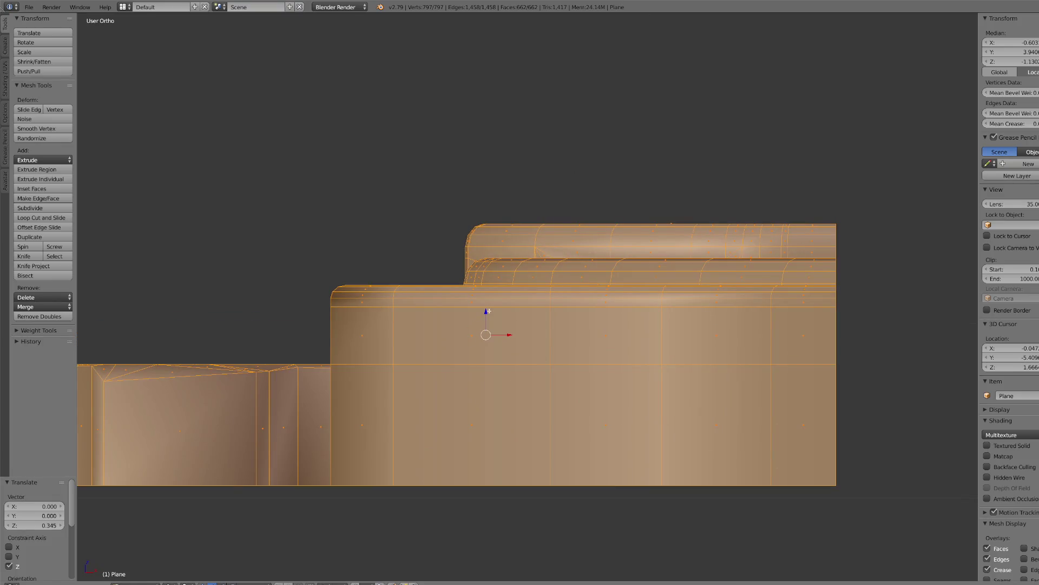
{"action": "left_click_drag", "start_coordinate": [488, 311], "coordinate": [494, 316]}
{"action": "scroll", "coordinate": [494, 317], "scroll_direction": "down", "scroll_amount": 9}
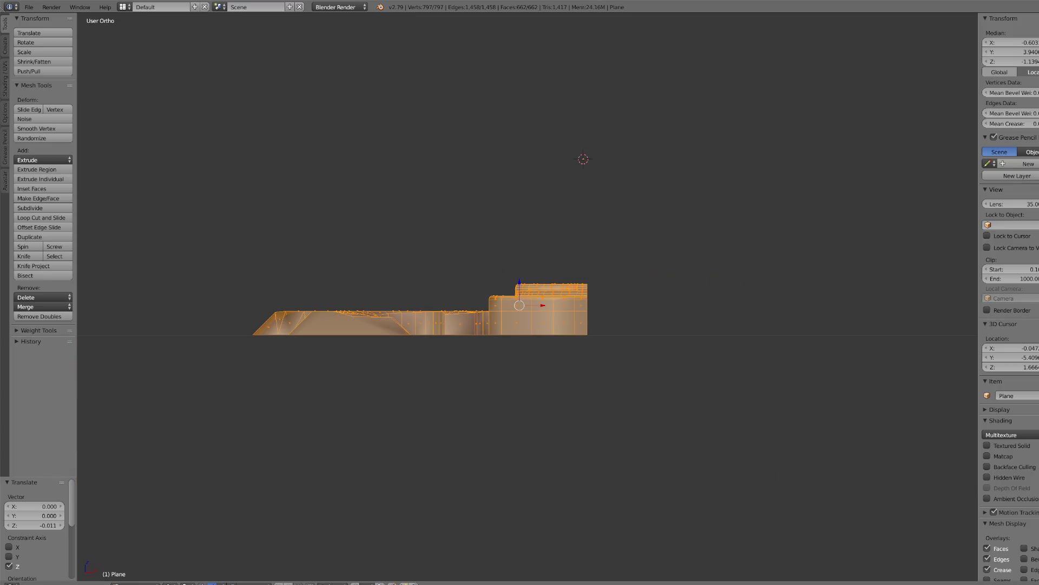
- Check the viewport shading options and switch to top view over the sword reference
{"action": "left_click", "coordinate": [171, 584]}
{"action": "left_click", "coordinate": [171, 583]}
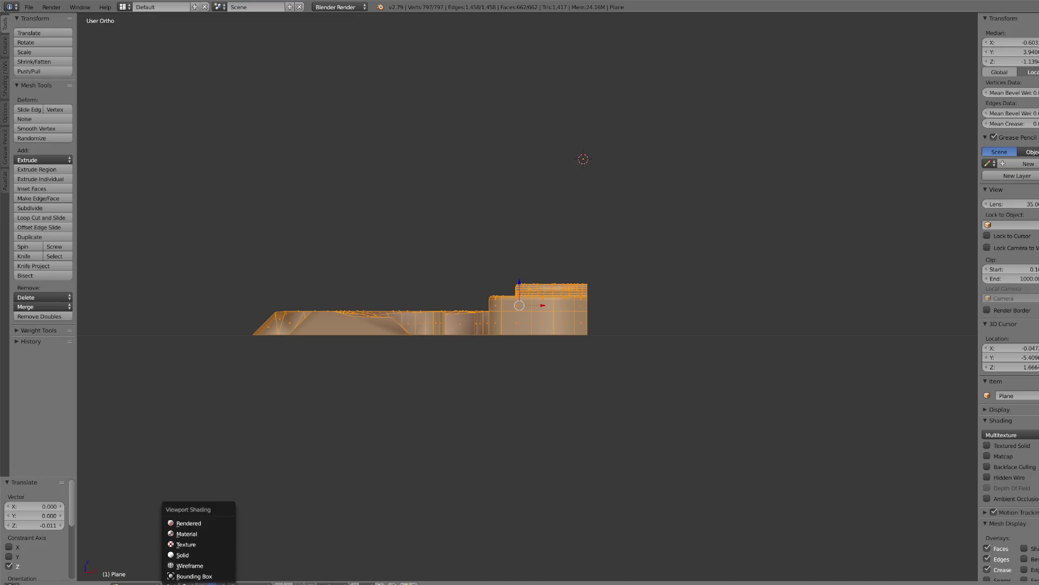
{"action": "key", "text": "KP_7"}
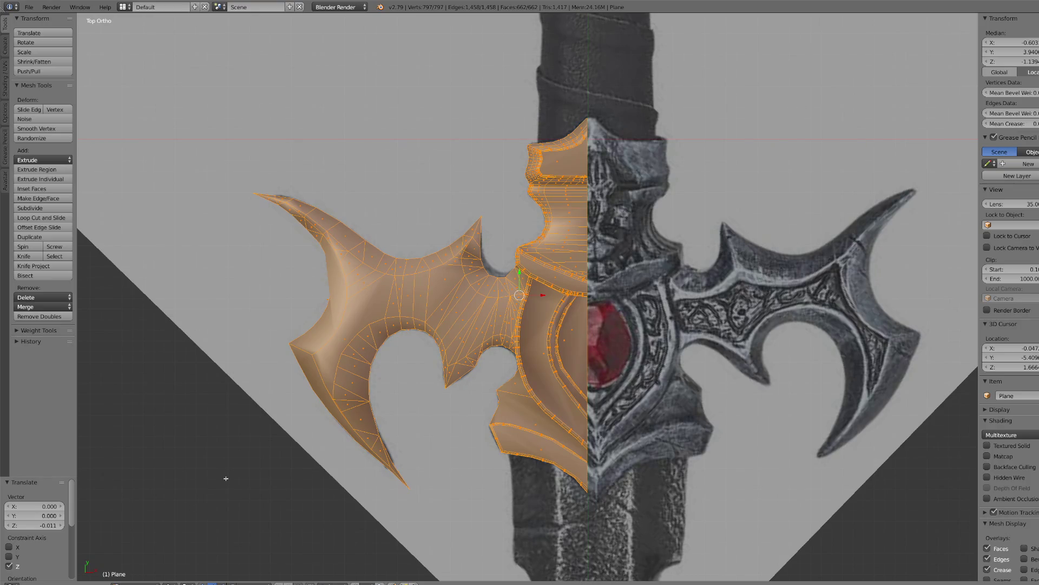
- Toggle the guard to Object Mode and back into Edit Mode
{"action": "left_click", "coordinate": [135, 583]}
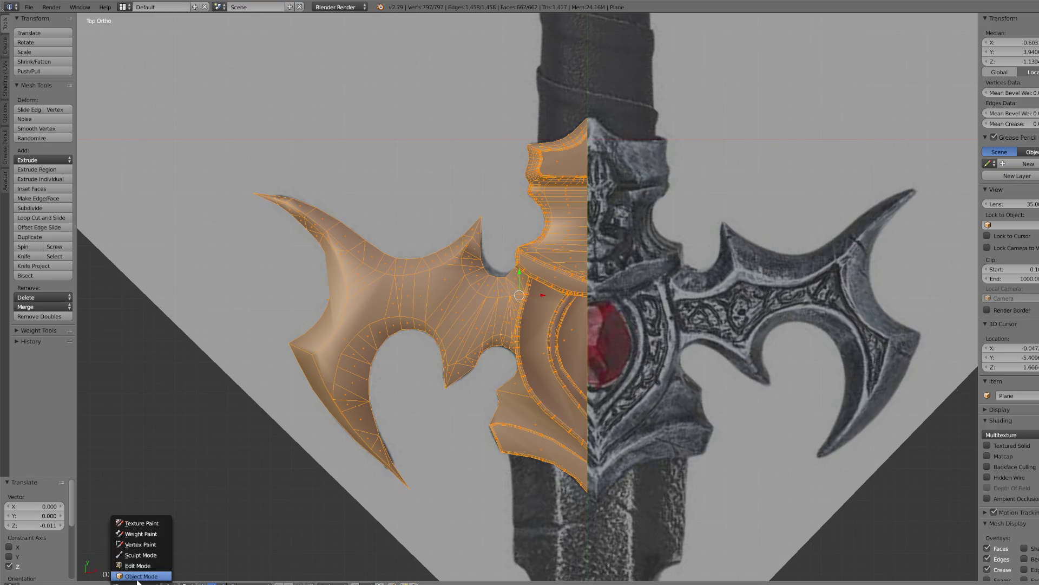
{"action": "left_click", "coordinate": [140, 574]}
{"action": "scroll", "coordinate": [579, 330], "scroll_direction": "up", "scroll_amount": 4}
{"action": "scroll", "coordinate": [574, 333], "scroll_direction": "down", "scroll_amount": 3}
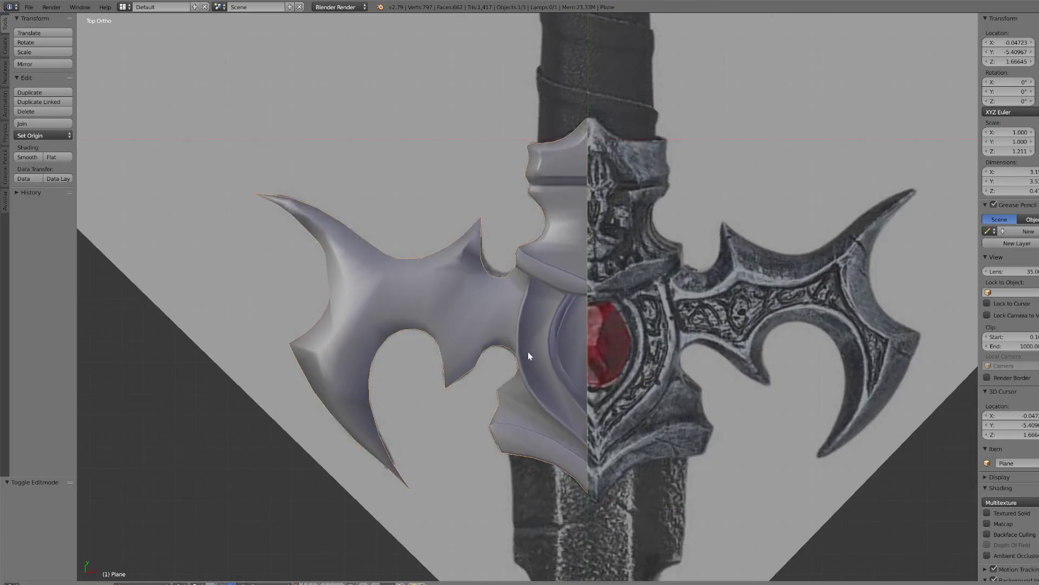
{"action": "scroll", "coordinate": [520, 353], "scroll_direction": "down", "scroll_amount": 3}
{"action": "scroll", "coordinate": [504, 352], "scroll_direction": "up", "scroll_amount": 2}
{"action": "left_click", "coordinate": [135, 583]}
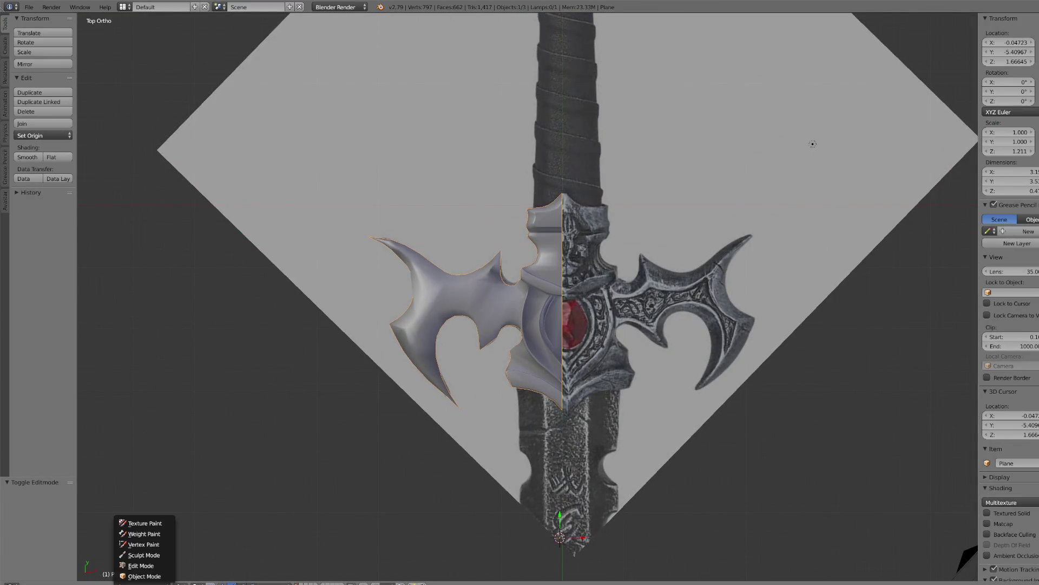
{"action": "left_click", "coordinate": [139, 565]}
{"action": "scroll", "coordinate": [351, 336], "scroll_direction": "up", "scroll_amount": 4}
{"action": "scroll", "coordinate": [376, 337], "scroll_direction": "up", "scroll_amount": 1}
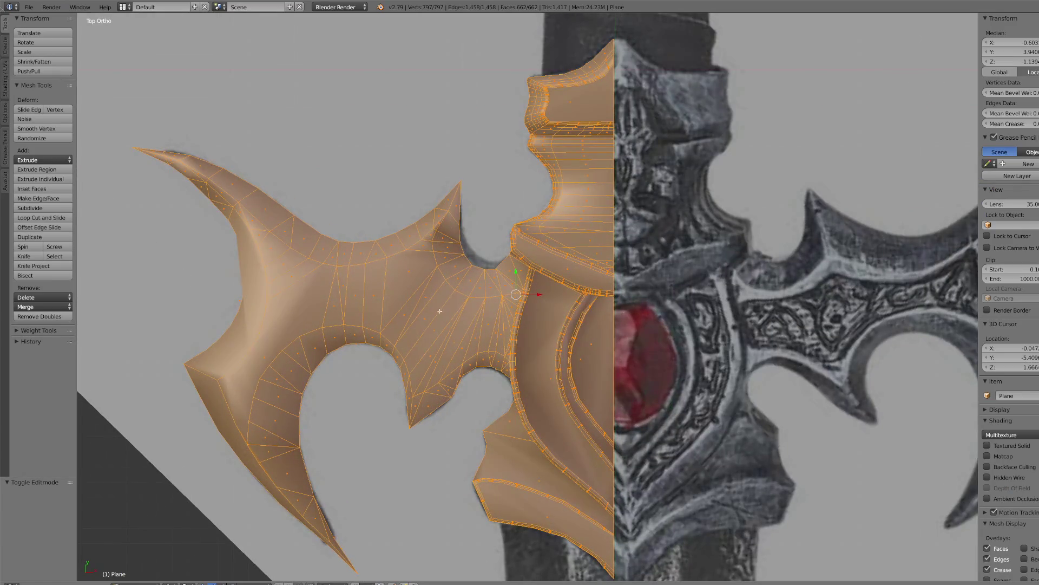
- Select the thin inner faces along the left blade's upper spike and middle
{"action": "right_click", "coordinate": [419, 309]}
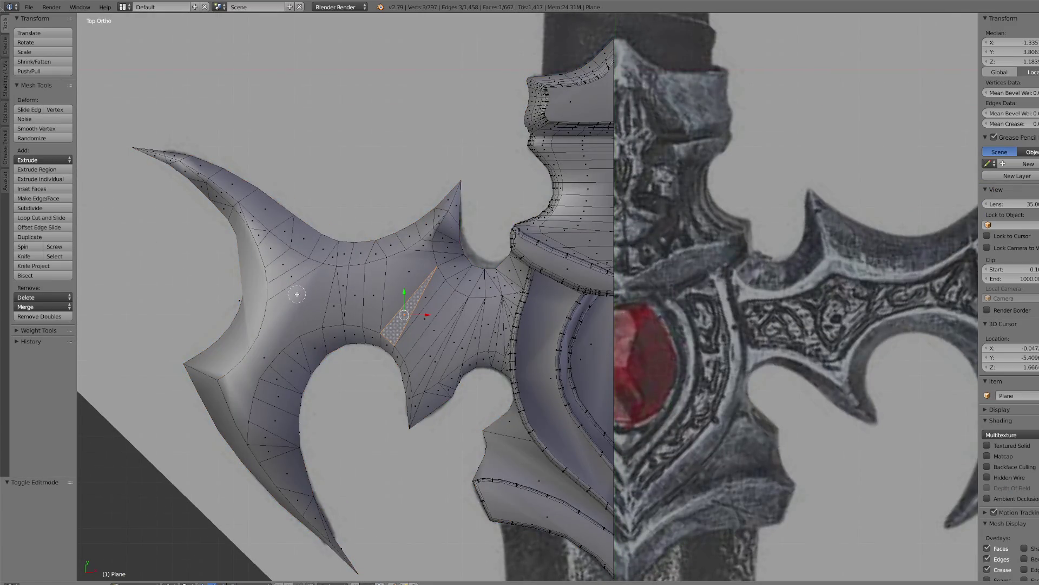
{"action": "right_click", "coordinate": [199, 175], "text": "shift"}
{"action": "right_click", "coordinate": [220, 189], "text": "shift"}
{"action": "right_click", "coordinate": [252, 220], "text": "shift"}
{"action": "right_click", "coordinate": [268, 249], "text": "shift"}
{"action": "right_click", "coordinate": [296, 271], "text": "shift"}
{"action": "right_click", "coordinate": [281, 316], "text": "shift"}
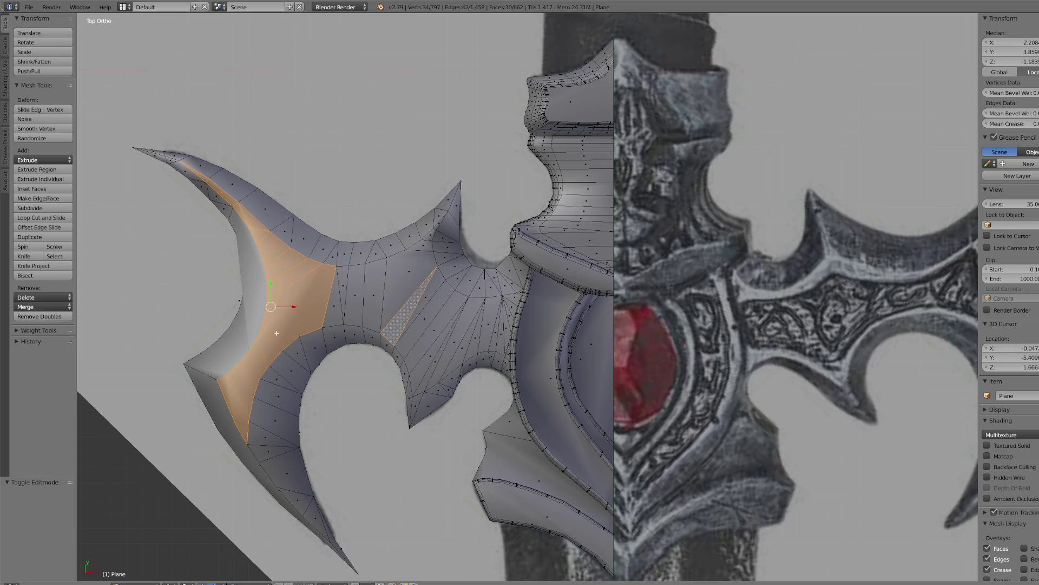
{"action": "right_click", "coordinate": [342, 295], "text": "shift"}
{"action": "right_click", "coordinate": [375, 295], "text": "shift"}
{"action": "right_click", "coordinate": [407, 285], "text": "shift"}
{"action": "right_click", "coordinate": [418, 247], "text": "shift"}
{"action": "right_click", "coordinate": [428, 236], "text": "shift"}
- Extend the panel selection across the fan of faces to the central shield edge
{"action": "right_click", "coordinate": [435, 227], "text": "shift"}
{"action": "right_click", "coordinate": [420, 314], "text": "shift"}
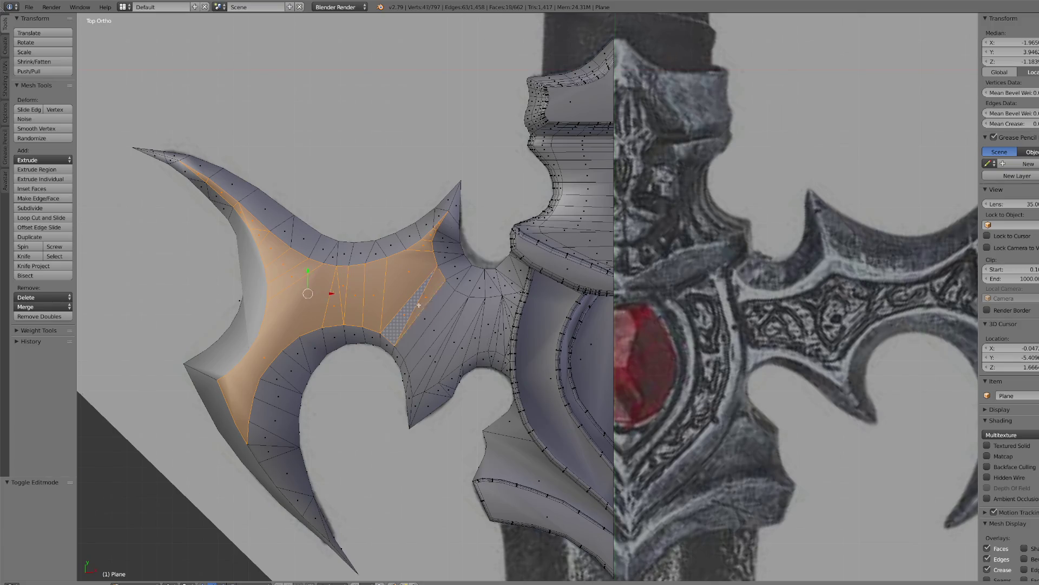
{"action": "right_click", "coordinate": [492, 314], "text": "ctrl"}
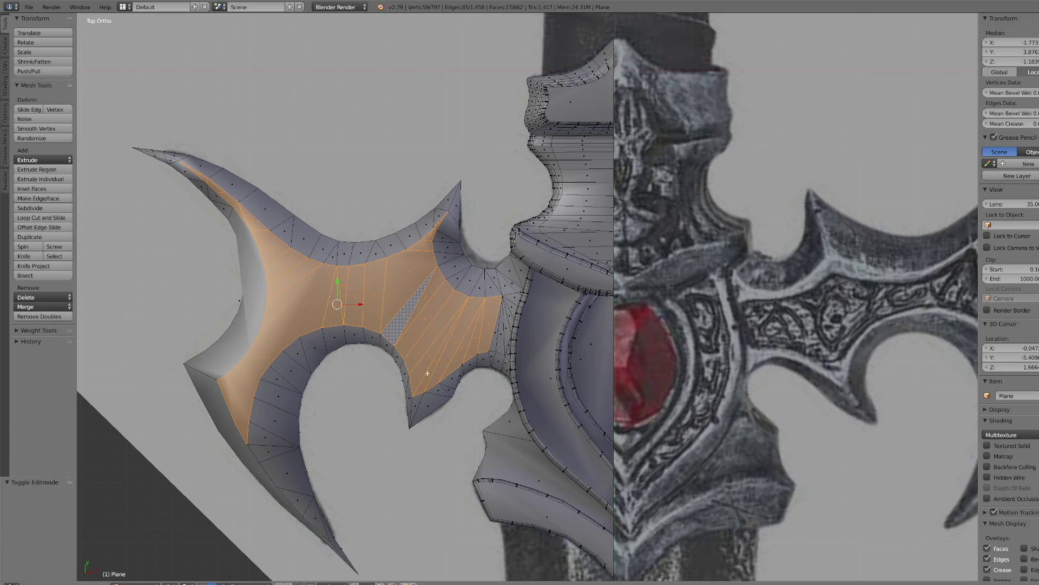
{"action": "right_click", "coordinate": [498, 312], "text": "ctrl"}
{"action": "right_click", "coordinate": [508, 304], "text": "shift"}
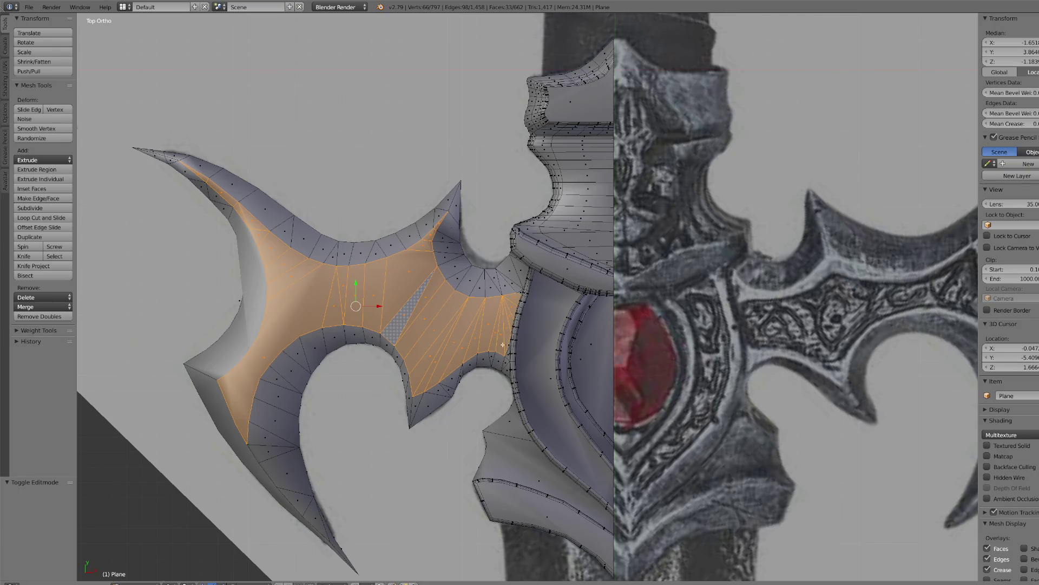
{"action": "scroll", "coordinate": [503, 345], "scroll_direction": "up", "scroll_amount": 5}
{"action": "right_click", "coordinate": [466, 445], "text": "shift"}
{"action": "right_click", "coordinate": [466, 457], "text": "shift"}
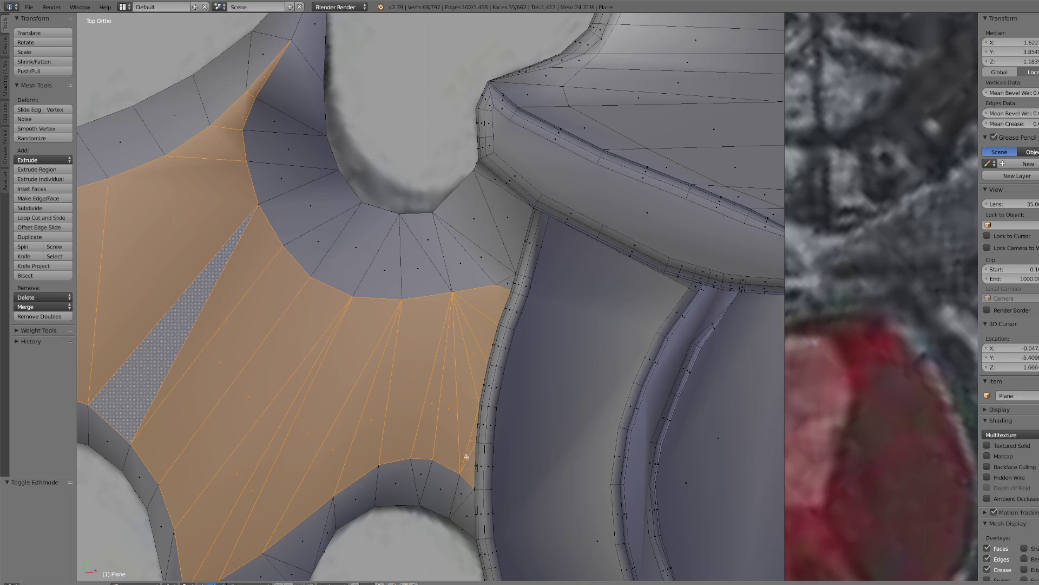
{"action": "right_click", "coordinate": [505, 289], "text": "shift"}
{"action": "scroll", "coordinate": [384, 383], "scroll_direction": "down", "scroll_amount": 5}
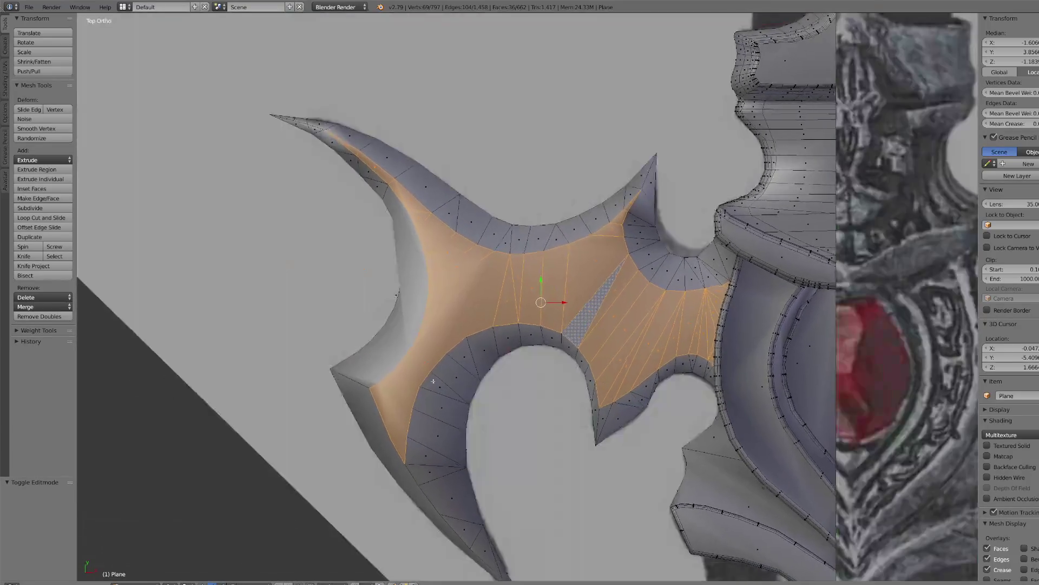
{"action": "mouse_move", "coordinate": [541, 325]}
{"action": "middle_mouse_down"}
{"action": "mouse_move", "coordinate": [625, 333]}
{"action": "mouse_move", "coordinate": [620, 380]}
{"action": "mouse_move", "coordinate": [591, 362]}
{"action": "middle_mouse_up"}
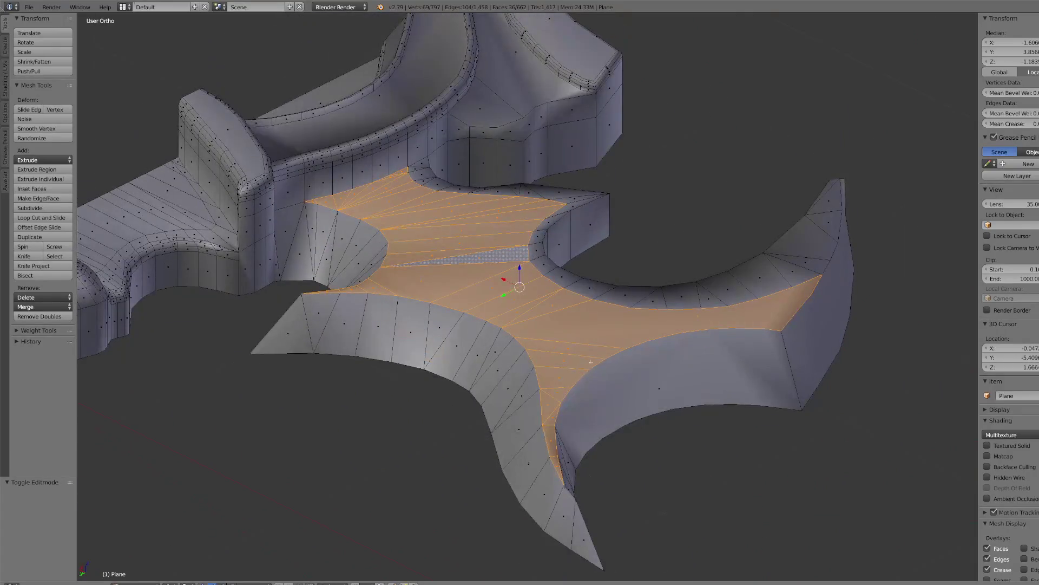
- Extrude the selected panel faces 0.029 downward along Z
{"action": "key", "text": "e"}
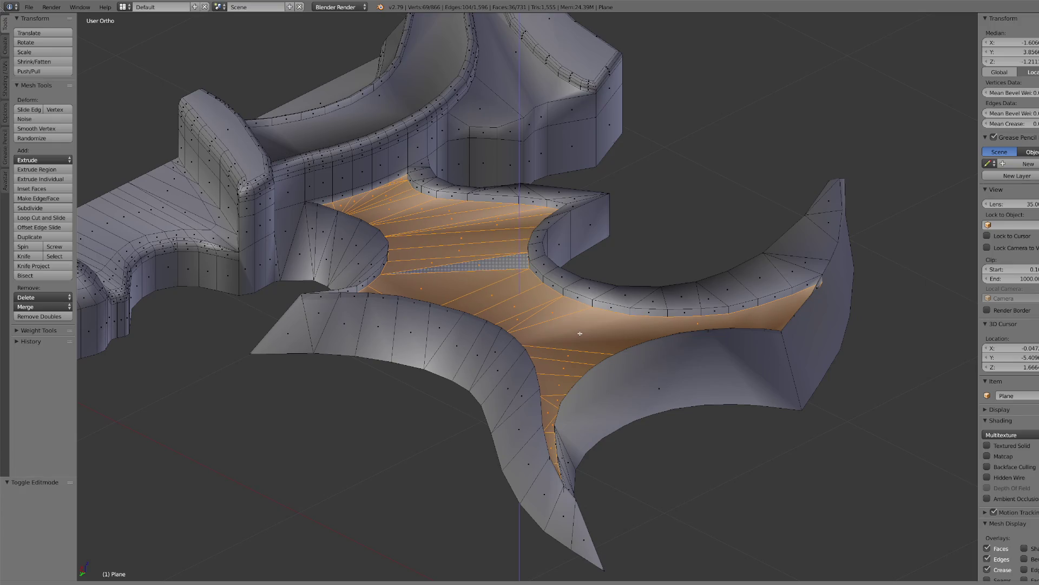
{"action": "left_click", "coordinate": [578, 332]}
{"action": "mouse_move", "coordinate": [578, 332]}
{"action": "middle_mouse_down"}
{"action": "mouse_move", "coordinate": [612, 319]}
{"action": "mouse_move", "coordinate": [601, 291]}
{"action": "mouse_move", "coordinate": [568, 282]}
{"action": "middle_mouse_up"}
{"action": "scroll", "coordinate": [611, 319], "scroll_direction": "down", "scroll_amount": 3}
{"action": "scroll", "coordinate": [613, 292], "scroll_direction": "up", "scroll_amount": 3}
{"action": "scroll", "coordinate": [568, 282], "scroll_direction": "up", "scroll_amount": 3}
- Lower the extruded panel faces slightly further along Z and view from the top
{"action": "key", "text": "g"}
{"action": "key", "text": "z"}
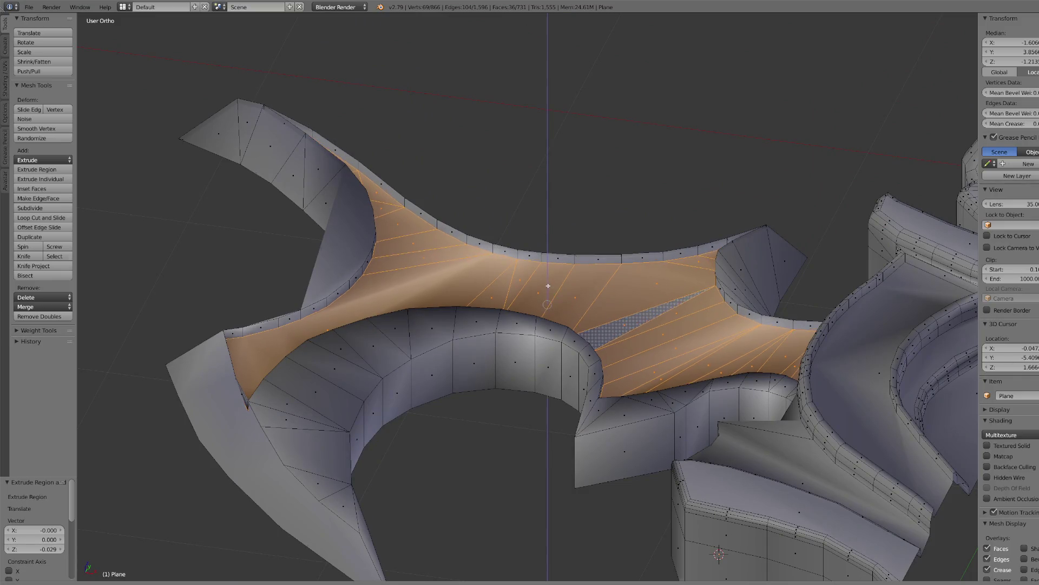
{"action": "left_click", "coordinate": [550, 290]}
{"action": "key", "text": "KP_7"}
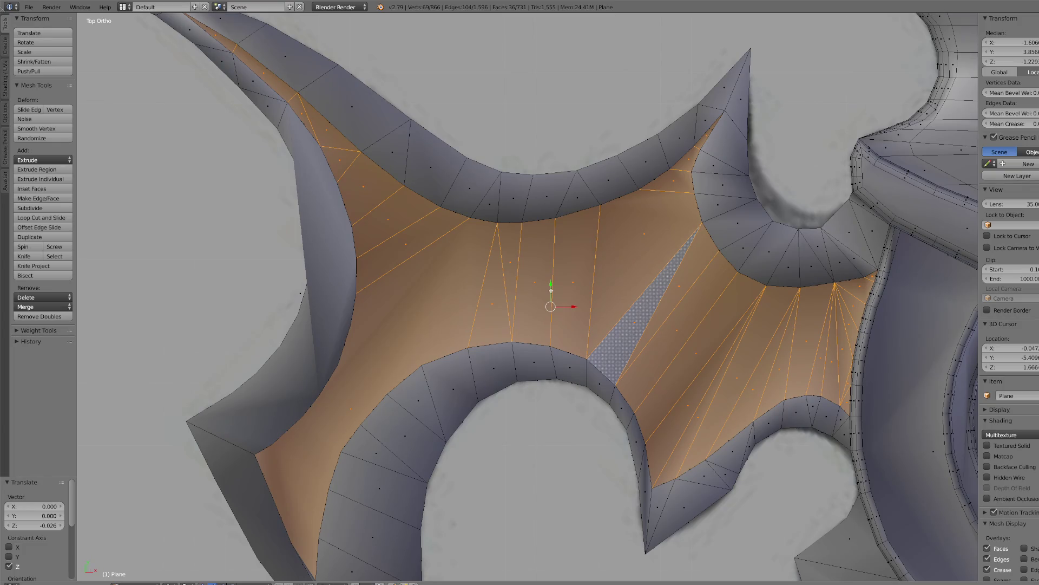
- Separate the panel faces into Plane.001 and snap it to the 3D cursor
{"action": "key", "text": "x"}
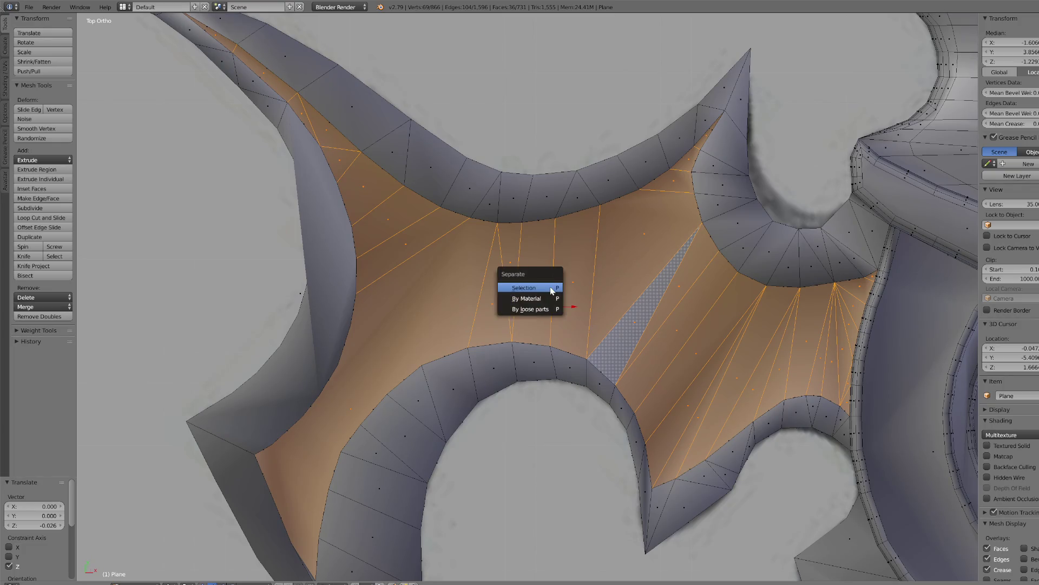
{"action": "left_click", "coordinate": [550, 287]}
{"action": "left_click", "coordinate": [135, 583]}
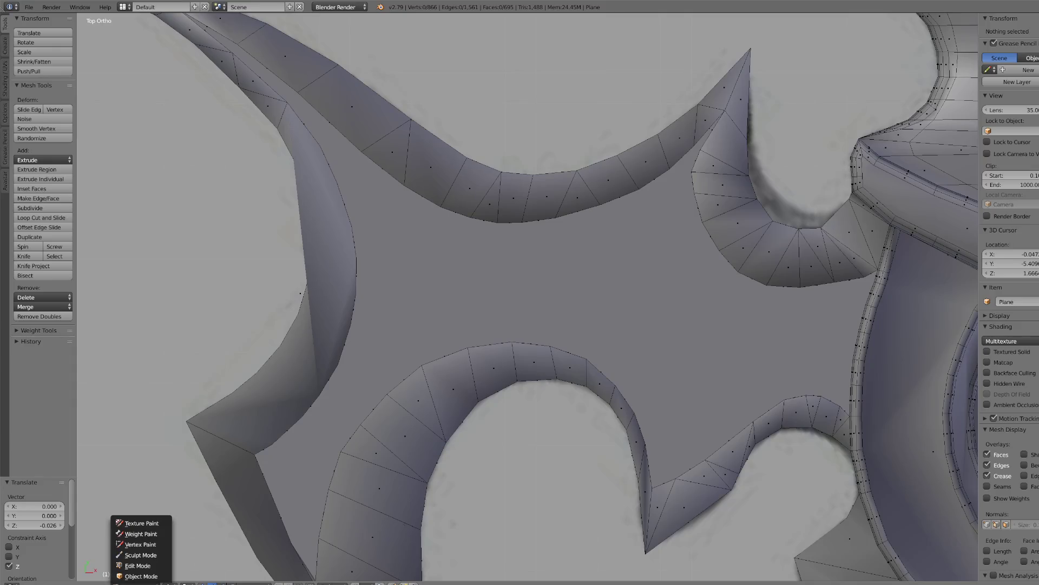
{"action": "left_click", "coordinate": [152, 566]}
{"action": "scroll", "coordinate": [607, 295], "scroll_direction": "down", "scroll_amount": 8}
{"action": "key", "text": "shift+s"}
{"action": "left_click", "coordinate": [522, 305]}
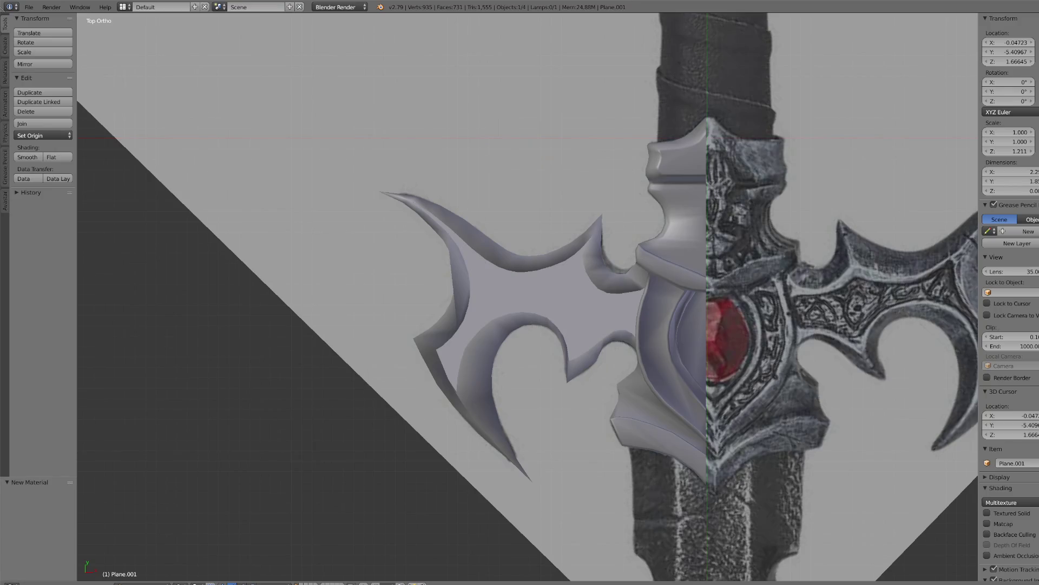
{"action": "scroll", "coordinate": [661, 326], "scroll_direction": "down", "scroll_amount": 4}
{"action": "right_click", "coordinate": [661, 326], "text": "shift"}
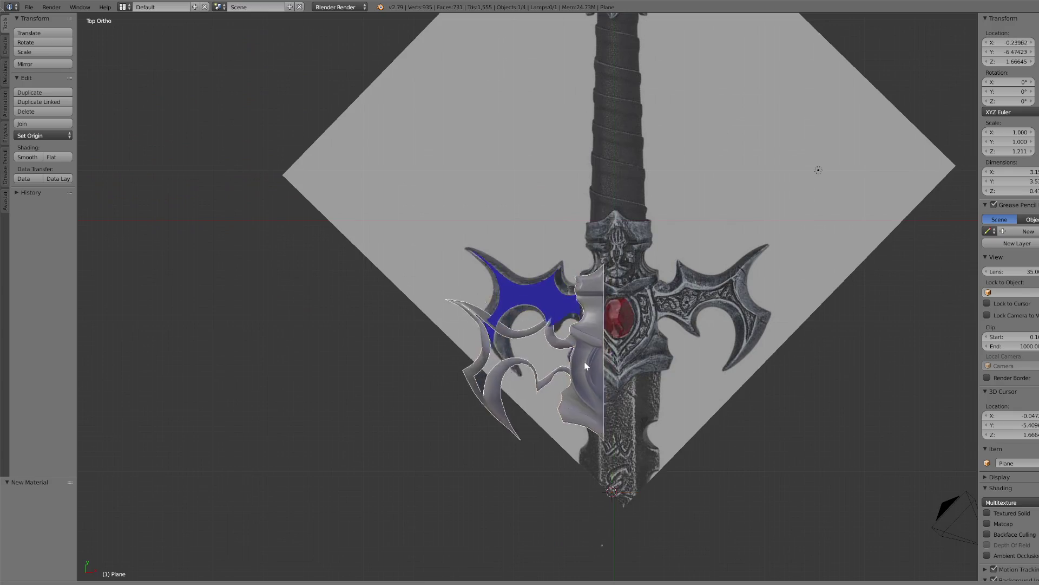
- Enter Edit Mode on the crossguard and select only the large curved trim panel face
{"action": "scroll", "coordinate": [630, 378], "scroll_direction": "up", "scroll_amount": 3}
{"action": "scroll", "coordinate": [629, 378], "scroll_direction": "up", "scroll_amount": 5}
{"action": "left_click", "coordinate": [141, 583]}
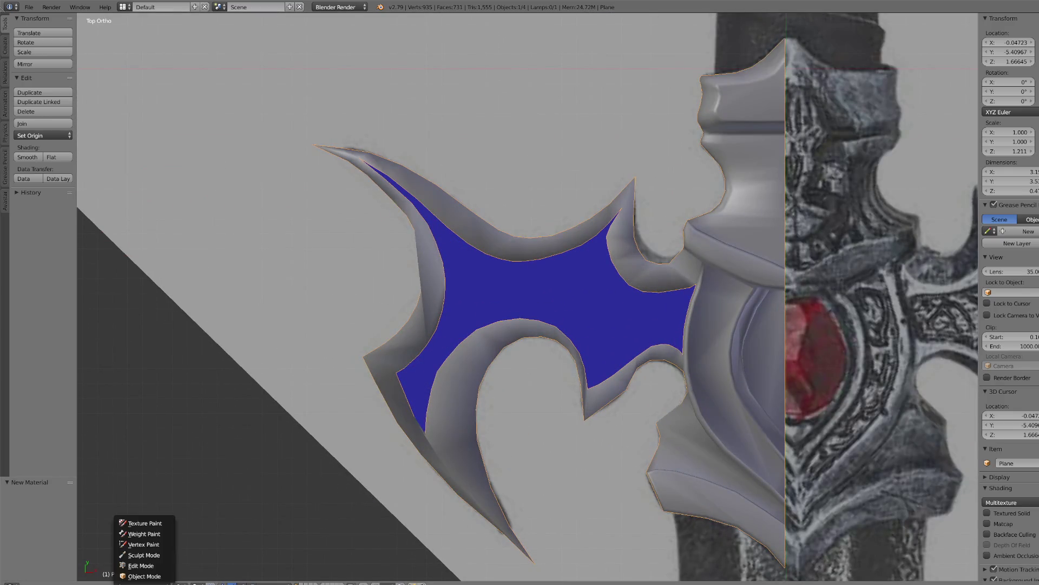
{"action": "left_click", "coordinate": [138, 561]}
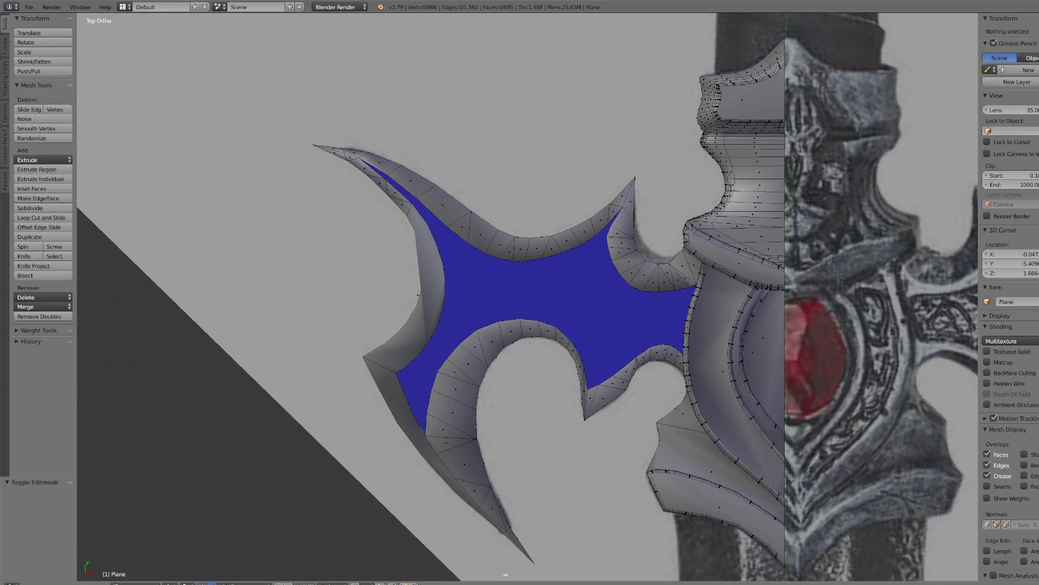
{"action": "right_click", "coordinate": [719, 374]}
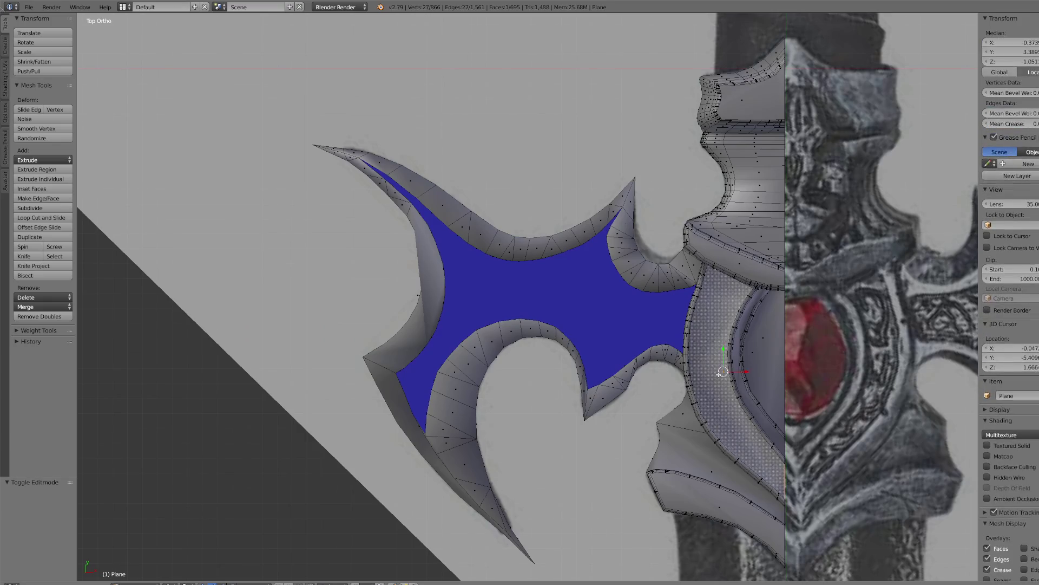
{"action": "right_click", "coordinate": [732, 367], "text": "shift"}
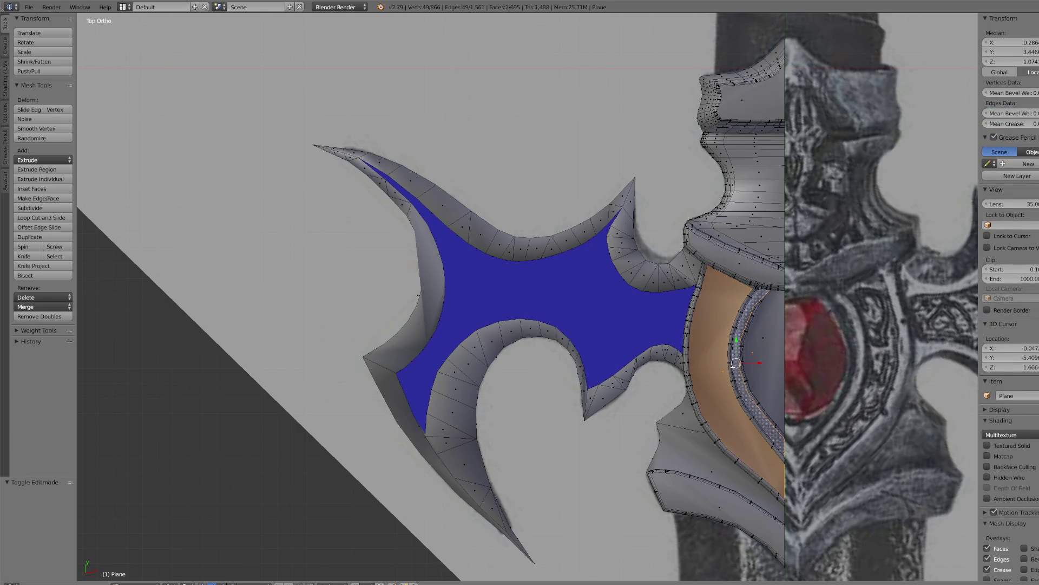
{"action": "right_click", "coordinate": [738, 372], "text": "shift"}
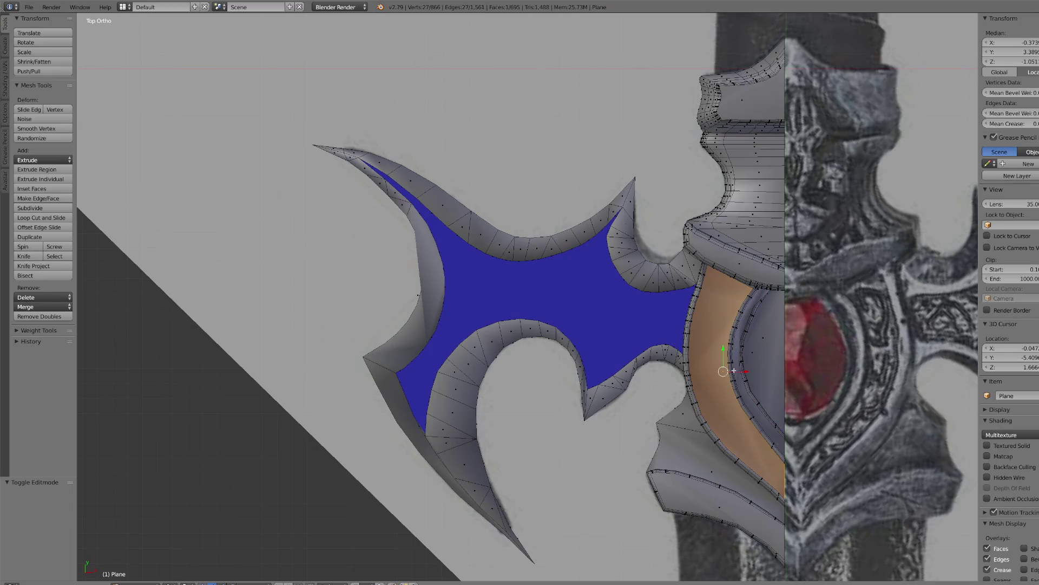
{"action": "scroll", "coordinate": [634, 320], "scroll_direction": "down", "scroll_amount": 2}
{"action": "scroll", "coordinate": [634, 319], "scroll_direction": "up", "scroll_amount": 10}
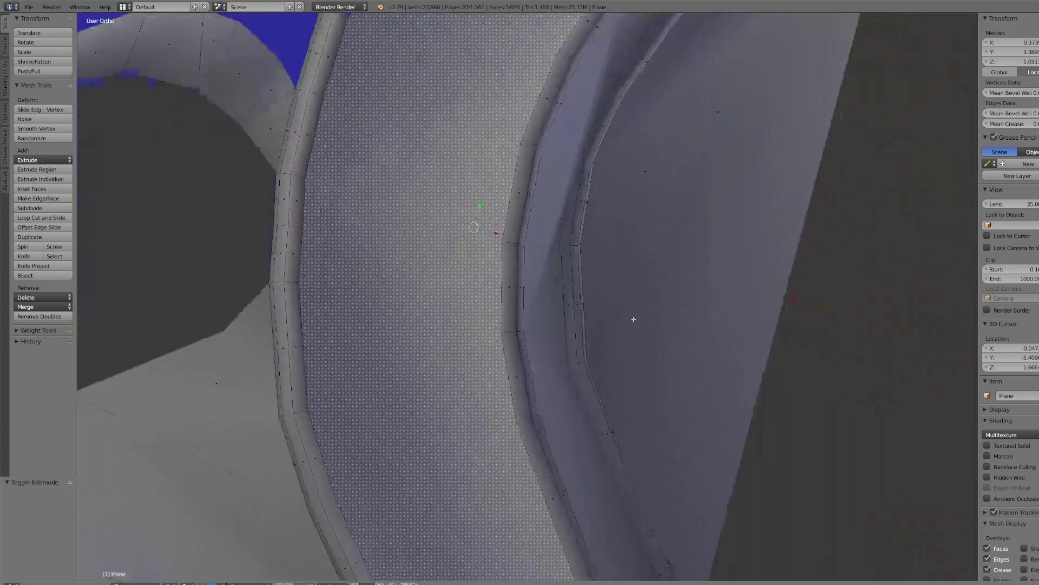
{"action": "mouse_move", "coordinate": [634, 320]}
{"action": "middle_mouse_down"}
{"action": "mouse_move", "coordinate": [601, 251]}
{"action": "mouse_move", "coordinate": [608, 260]}
{"action": "mouse_move", "coordinate": [533, 382]}
{"action": "middle_mouse_up"}
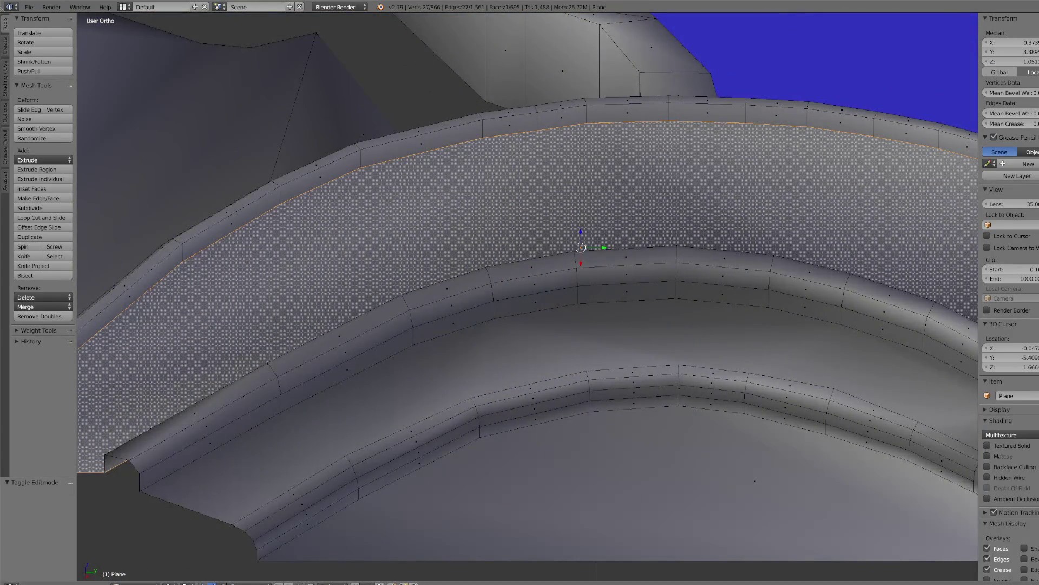
- Connect the first opposite vertex pairs across the curved panel, undoing a stray triangle edge
{"action": "right_click", "coordinate": [335, 442]}
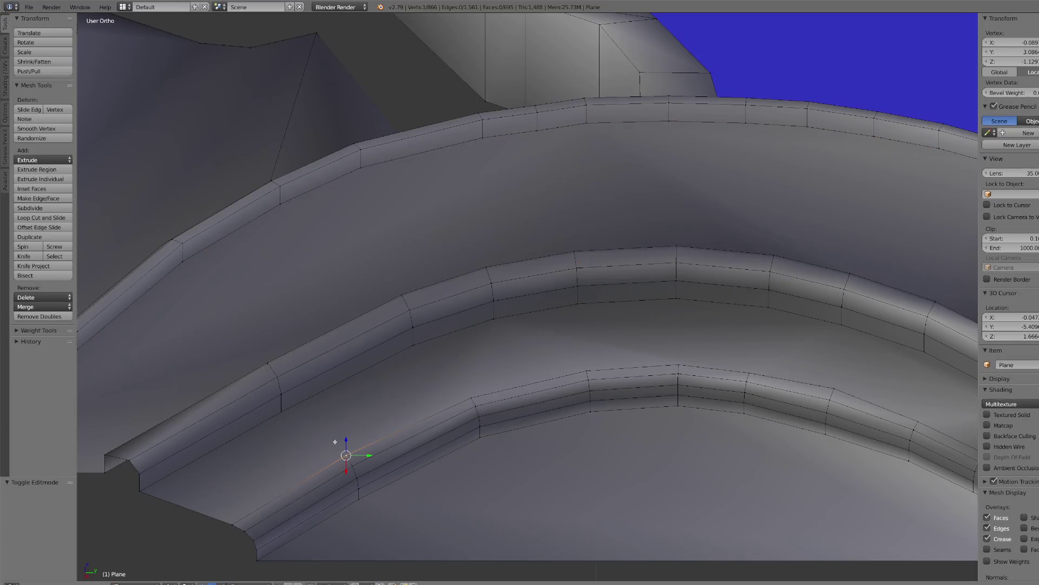
{"action": "right_click", "coordinate": [282, 413], "text": "shift"}
{"action": "key", "text": "j"}
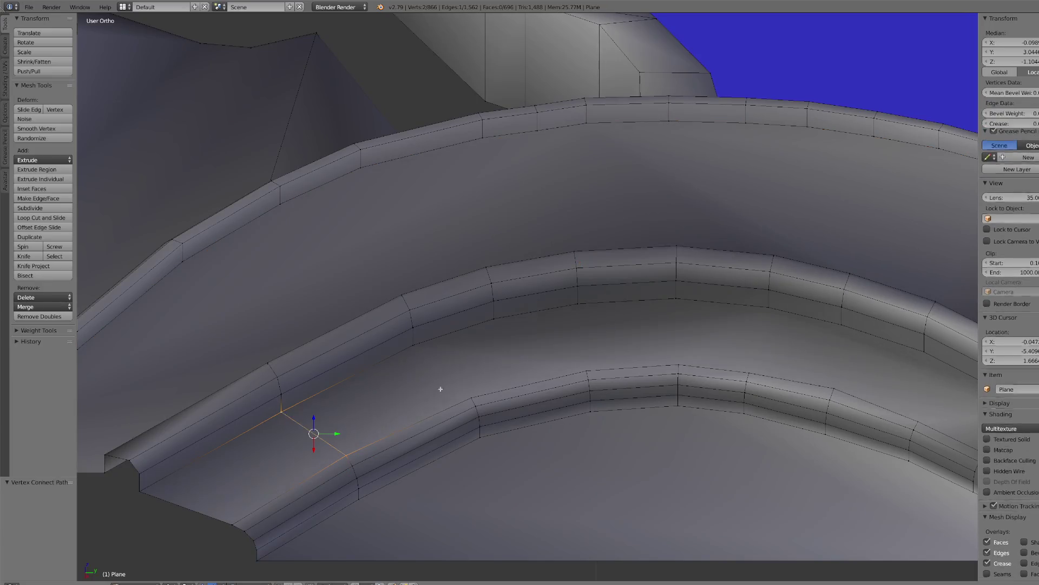
{"action": "right_click", "coordinate": [471, 398]}
{"action": "right_click", "coordinate": [414, 345], "text": "shift"}
{"action": "key", "text": "j"}
{"action": "right_click", "coordinate": [493, 318]}
{"action": "right_click", "coordinate": [586, 371], "text": "shift"}
{"action": "key", "text": "j"}
{"action": "right_click", "coordinate": [578, 304]}
{"action": "right_click", "coordinate": [587, 371], "text": "shift"}
{"action": "key", "text": "j"}
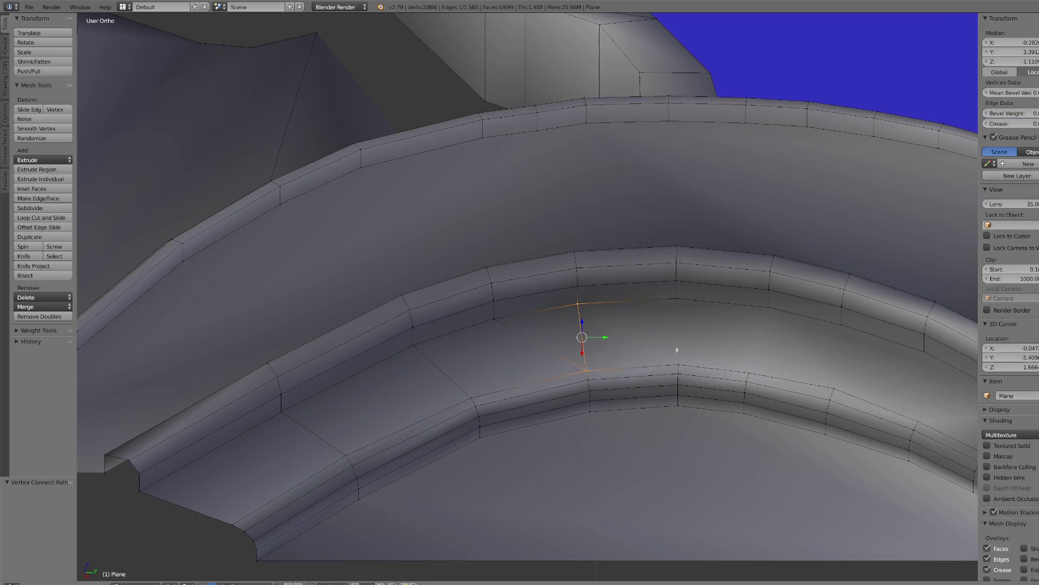
{"action": "right_click", "coordinate": [676, 300], "text": "shift"}
{"action": "key", "text": "j"}
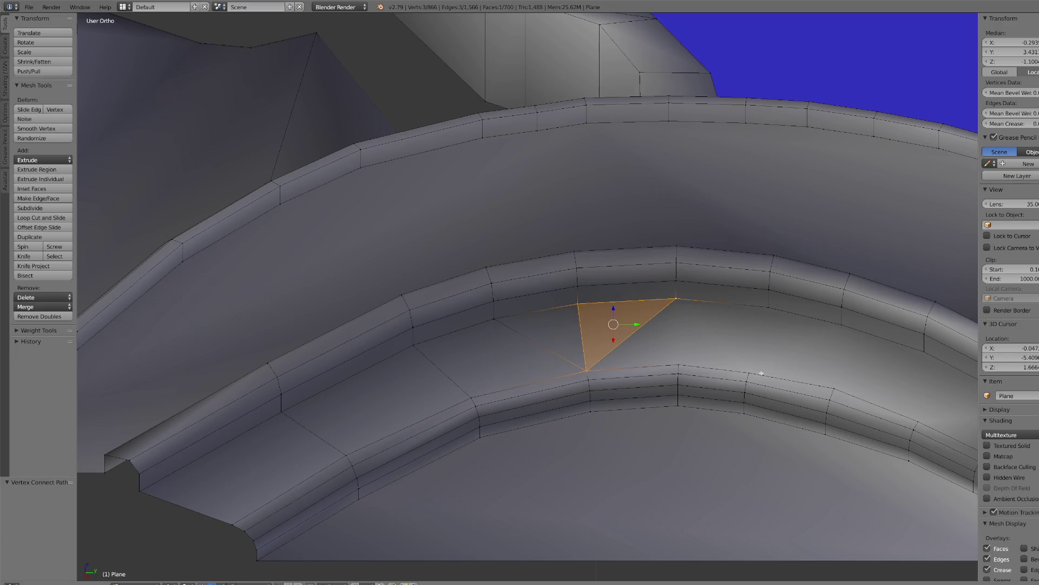
{"action": "key", "text": "ctrl+z"}
- Connect the remaining opposite vertex pairs through to the panel's far end
{"action": "right_click", "coordinate": [678, 348]}
{"action": "right_click", "coordinate": [683, 303], "text": "shift"}
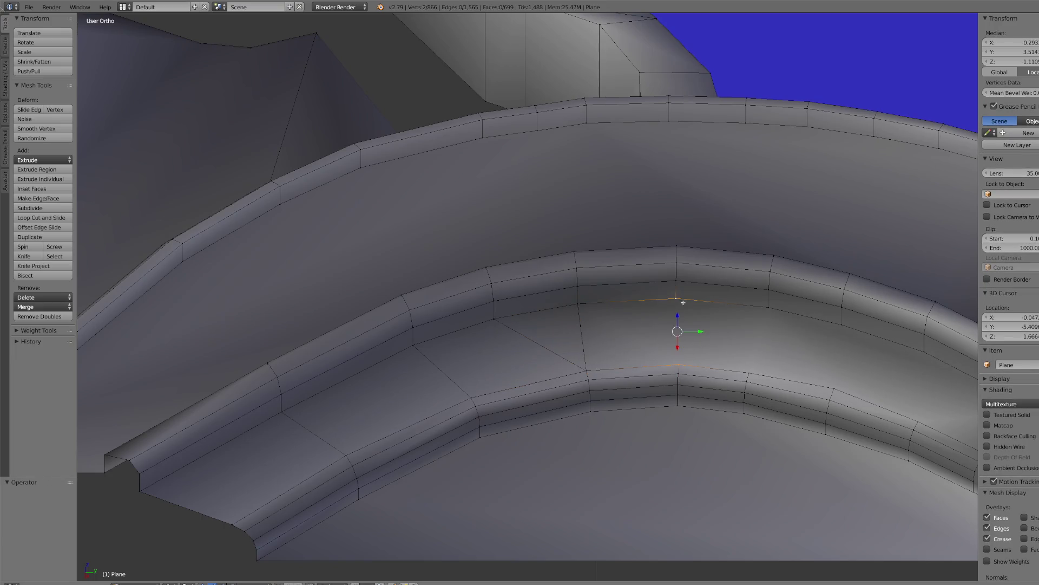
{"action": "key", "text": "j"}
{"action": "right_click", "coordinate": [748, 373]}
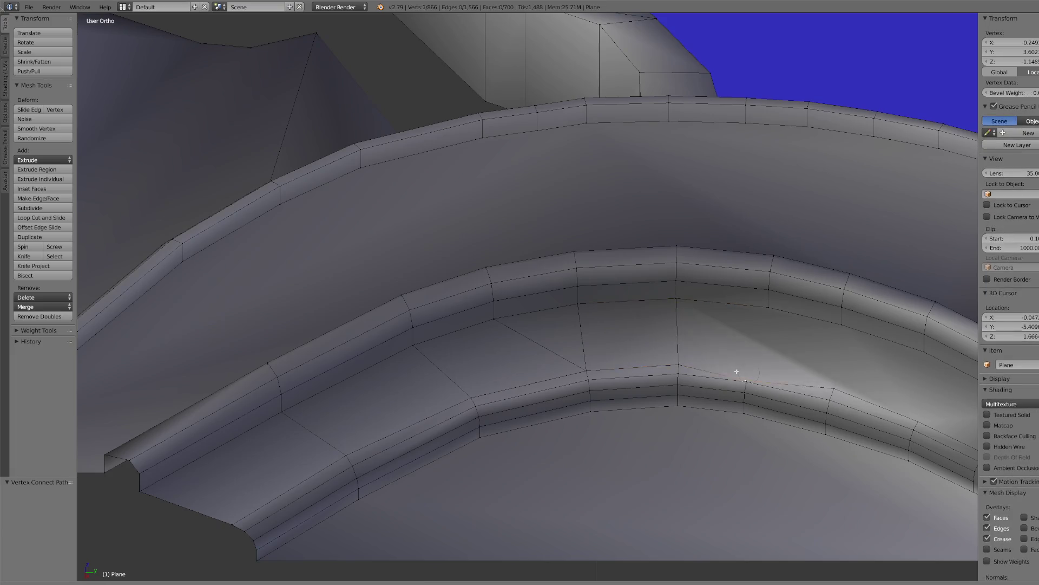
{"action": "right_click", "coordinate": [768, 308], "text": "shift"}
{"action": "key", "text": "j"}
{"action": "right_click", "coordinate": [829, 325]}
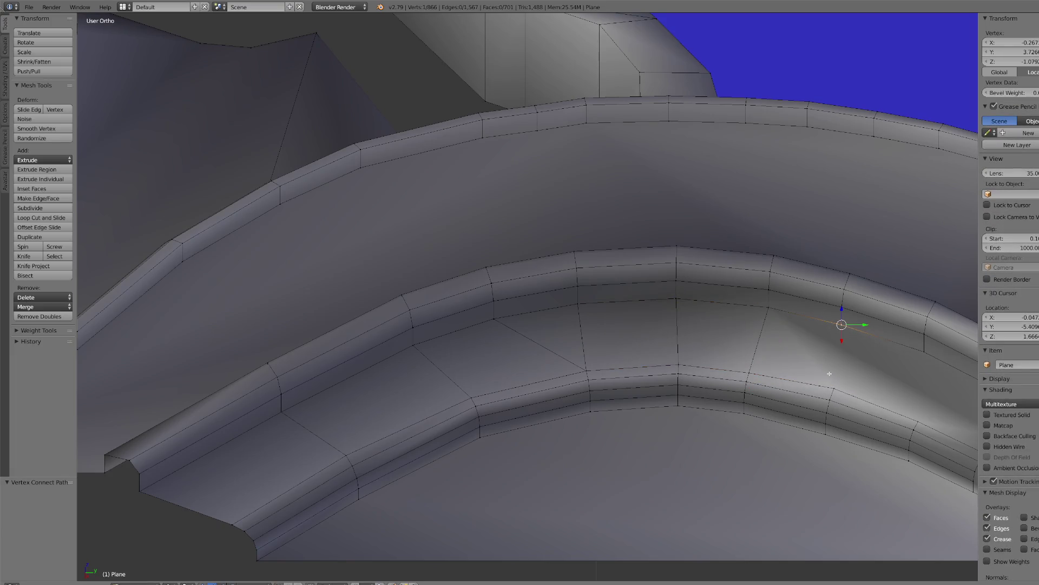
{"action": "right_click", "coordinate": [829, 387], "text": "shift"}
{"action": "key", "text": "j"}
{"action": "mouse_move", "coordinate": [829, 387]}
{"action": "middle_mouse_down"}
{"action": "mouse_move", "coordinate": [738, 425]}
{"action": "mouse_move", "coordinate": [739, 319]}
{"action": "middle_mouse_up"}
{"action": "right_click", "coordinate": [792, 166]}
{"action": "right_click", "coordinate": [816, 215], "text": "shift"}
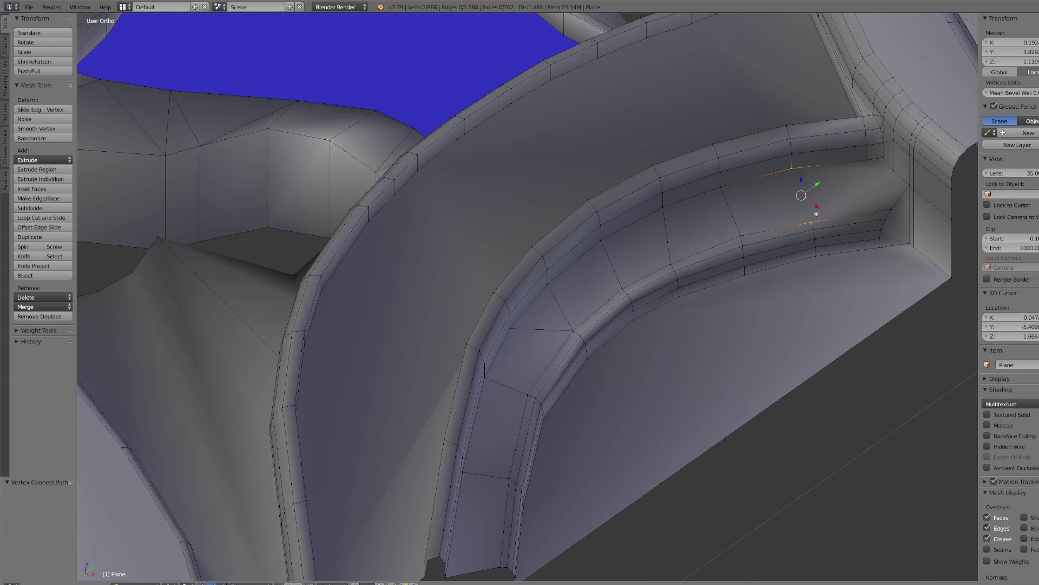
{"action": "key", "text": "j"}
- Nudge a lower-edge vertex of the panel down 0.001 along Z
{"action": "mouse_move", "coordinate": [812, 203]}
{"action": "middle_mouse_down"}
{"action": "mouse_move", "coordinate": [661, 243]}
{"action": "mouse_move", "coordinate": [702, 335]}
{"action": "middle_mouse_up"}
{"action": "right_click", "coordinate": [831, 380]}
{"action": "key", "text": "KP_Decimal"}
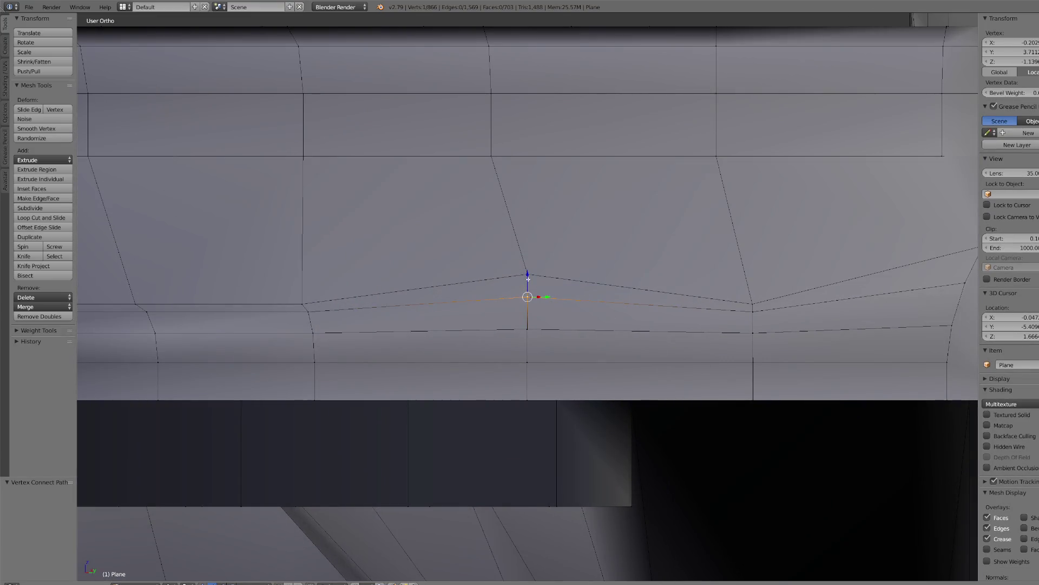
{"action": "mouse_move", "coordinate": [528, 279]}
{"action": "left_mouse_down"}
{"action": "mouse_move", "coordinate": [531, 267]}
{"action": "mouse_move", "coordinate": [531, 314]}
{"action": "left_mouse_up"}
- Connect two vertices near the trim panel's corner with a new edge
{"action": "scroll", "coordinate": [612, 325], "scroll_direction": "down", "scroll_amount": 5}
{"action": "middle_click_drag", "start_coordinate": [611, 325], "coordinate": [659, 299]}
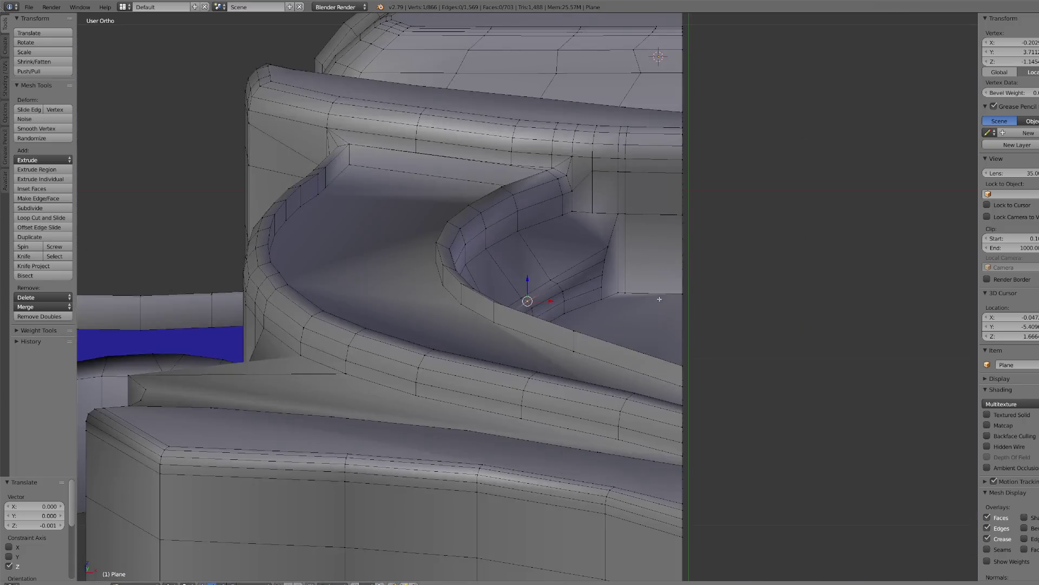
{"action": "right_click", "coordinate": [595, 198]}
{"action": "key", "text": "KP_Decimal"}
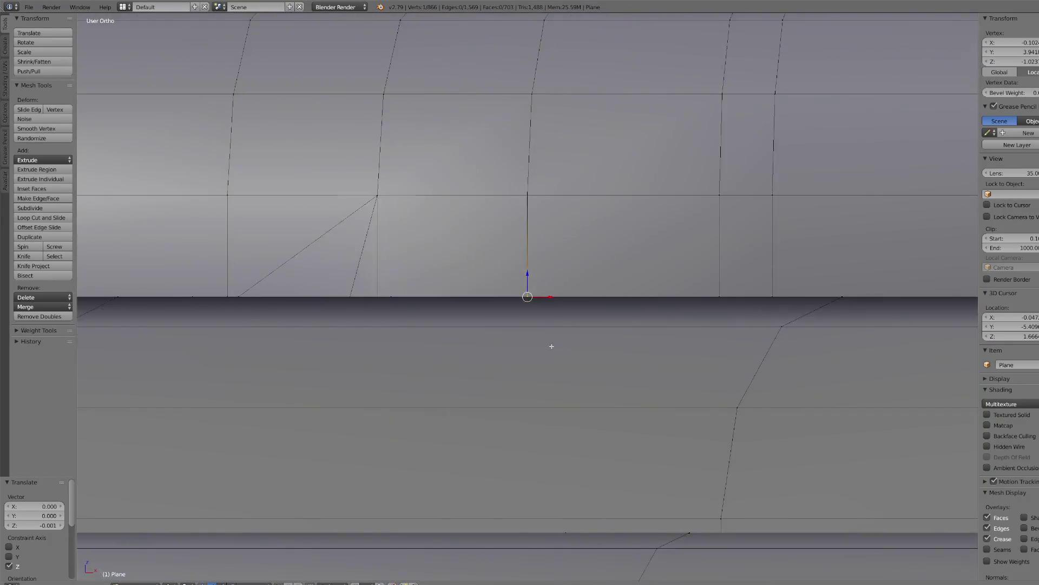
{"action": "middle_click_drag", "start_coordinate": [552, 346], "coordinate": [484, 373]}
{"action": "right_click", "coordinate": [337, 325], "text": "shift"}
{"action": "key", "text": "j"}
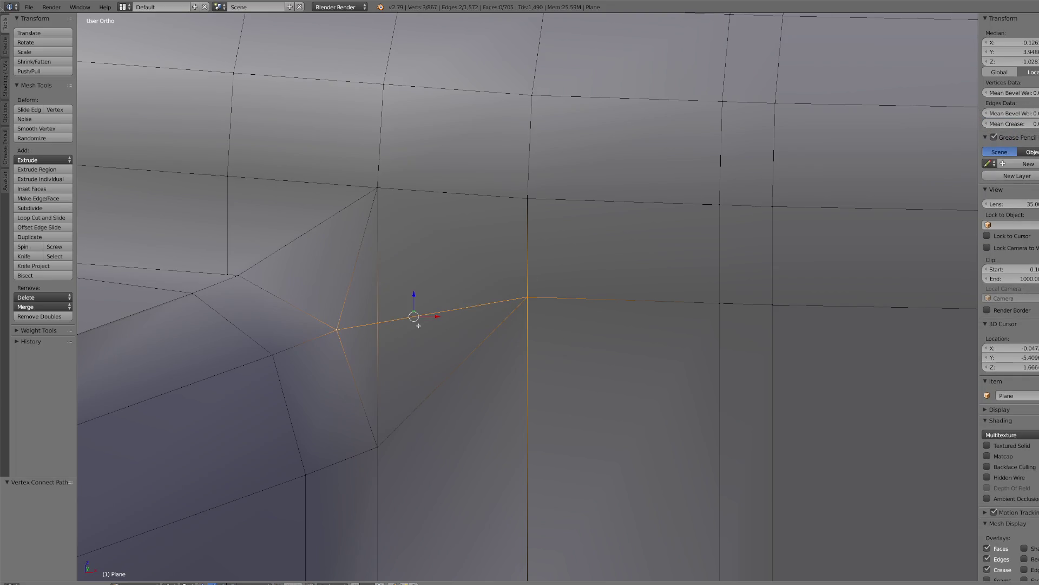
- Vertex-slide the corner vertex fully onto its neighbour along the vertical edge (factor 1.000)
{"action": "right_click", "coordinate": [340, 323]}
{"action": "key", "text": "shift+v"}
{"action": "left_click", "coordinate": [643, 327]}
{"action": "scroll", "coordinate": [506, 413], "scroll_direction": "down", "scroll_amount": 5}
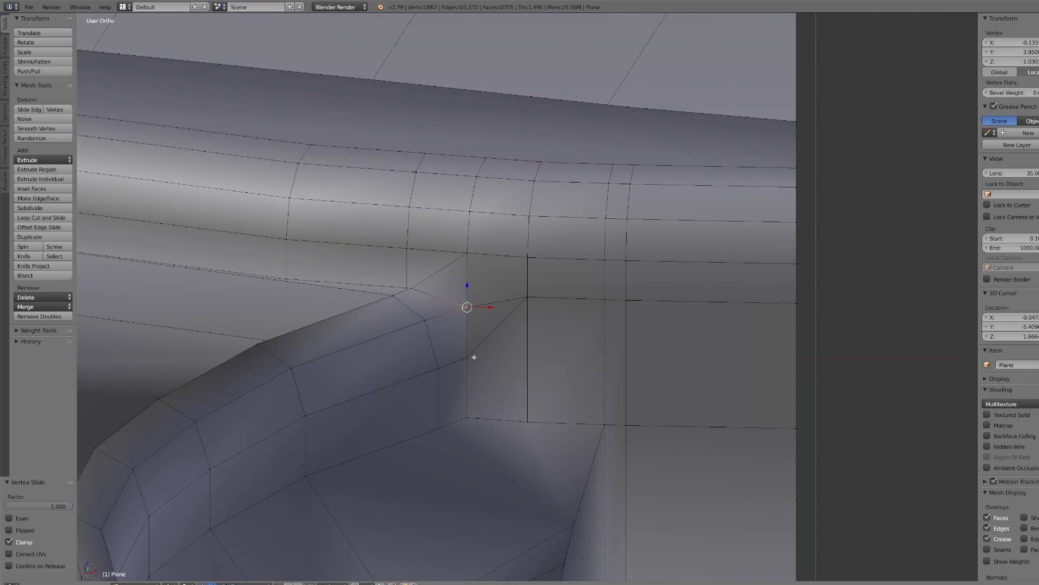
{"action": "key", "text": "shift+v"}
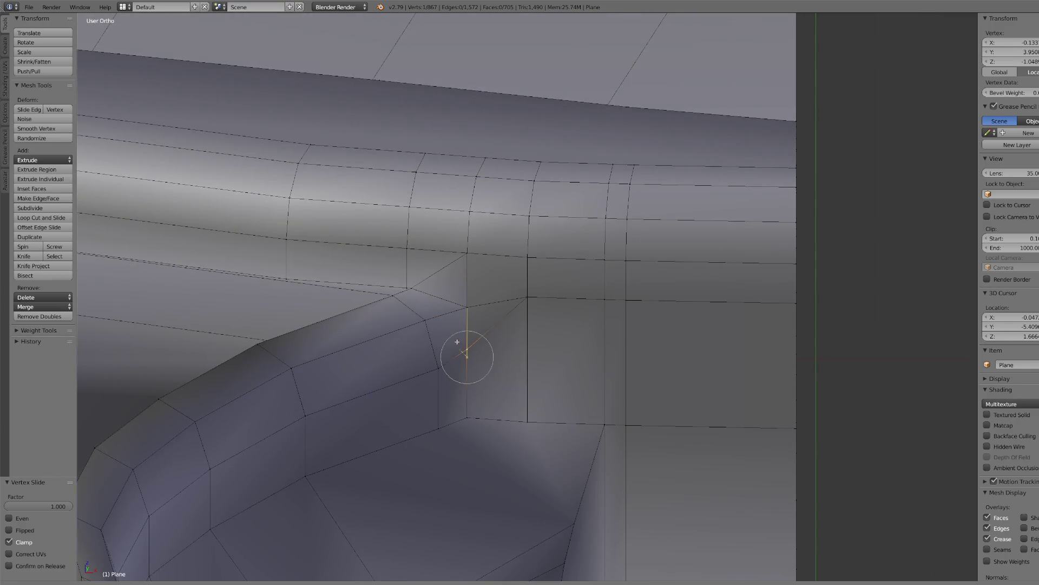
{"action": "left_click", "coordinate": [520, 382]}
{"action": "scroll", "coordinate": [520, 383], "scroll_direction": "down", "scroll_amount": 6}
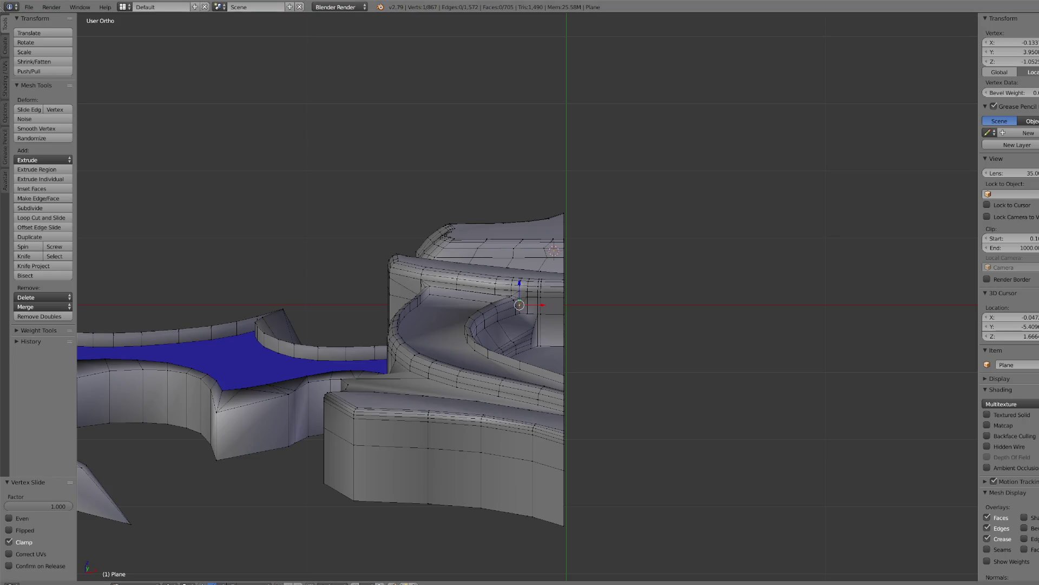
- Add an edge loop around the crossguard's rounded side wall
{"action": "scroll", "coordinate": [497, 383], "scroll_direction": "down", "scroll_amount": 3}
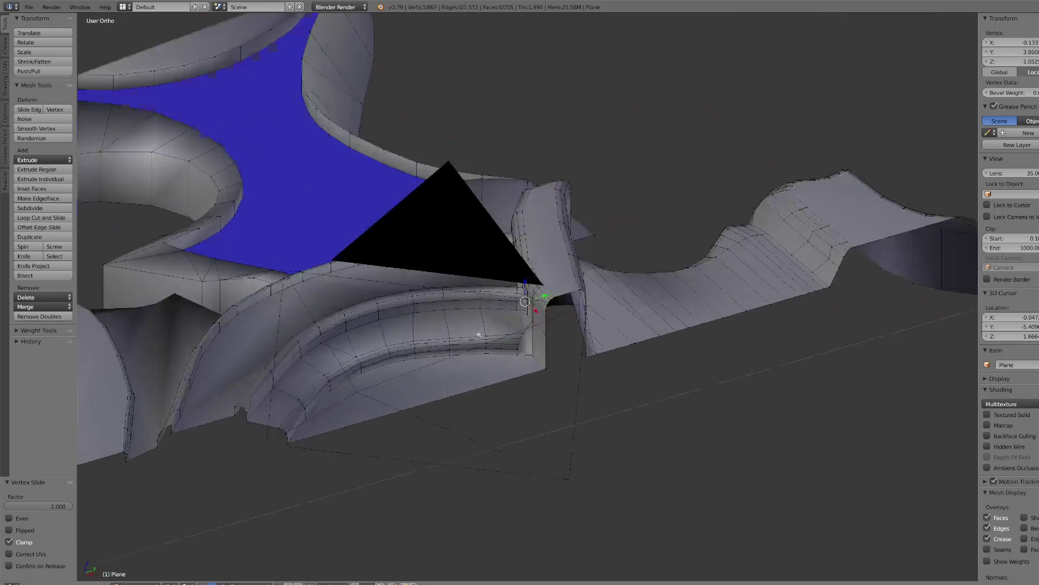
{"action": "middle_click_drag", "start_coordinate": [479, 335], "coordinate": [248, 431]}
{"action": "scroll", "coordinate": [248, 432], "scroll_direction": "up", "scroll_amount": 5}
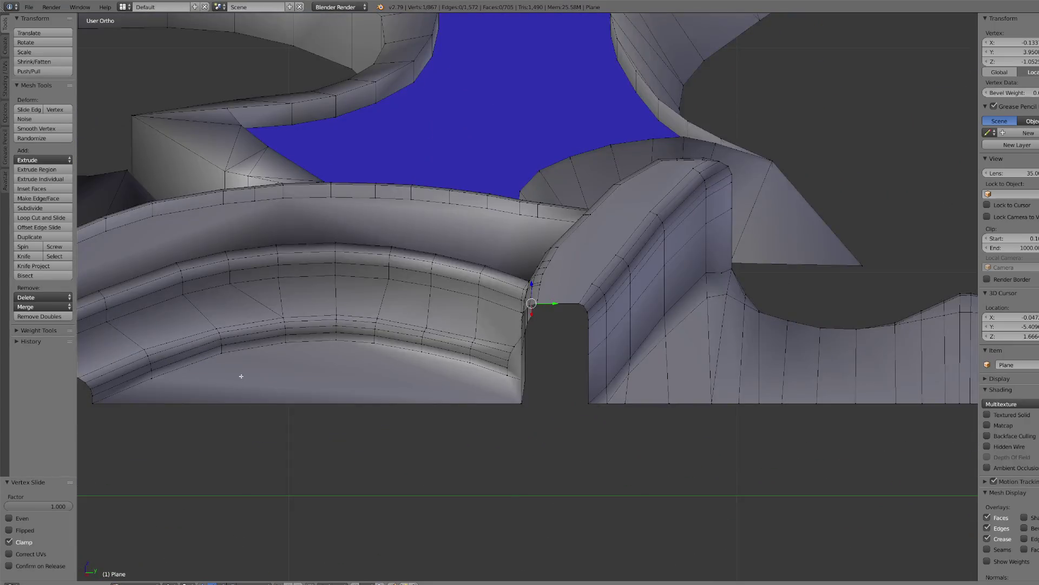
{"action": "scroll", "coordinate": [241, 375], "scroll_direction": "down", "scroll_amount": 5}
{"action": "mouse_move", "coordinate": [241, 376]}
{"action": "middle_mouse_down"}
{"action": "mouse_move", "coordinate": [325, 412]}
{"action": "mouse_move", "coordinate": [563, 433]}
{"action": "mouse_move", "coordinate": [381, 465]}
{"action": "mouse_move", "coordinate": [439, 357]}
{"action": "middle_mouse_up"}
{"action": "scroll", "coordinate": [650, 262], "scroll_direction": "up", "scroll_amount": 5}
{"action": "middle_click_drag", "start_coordinate": [650, 262], "coordinate": [689, 301]}
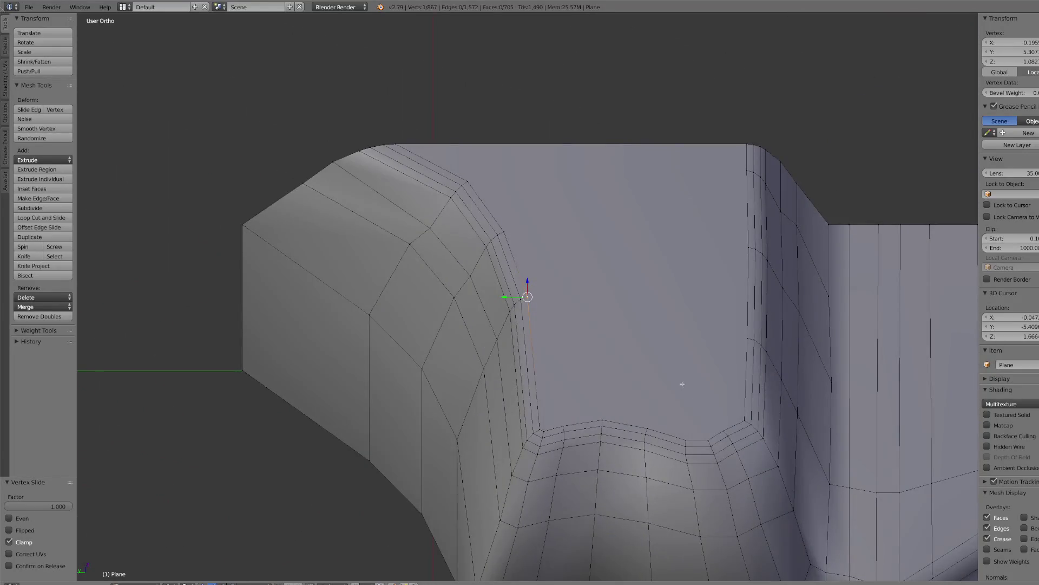
{"action": "scroll", "coordinate": [645, 377], "scroll_direction": "down", "scroll_amount": 3}
{"action": "scroll", "coordinate": [636, 357], "scroll_direction": "up", "scroll_amount": 3}
{"action": "mouse_move", "coordinate": [645, 377]}
{"action": "middle_mouse_down"}
{"action": "mouse_move", "coordinate": [636, 357]}
{"action": "mouse_move", "coordinate": [610, 362]}
{"action": "middle_mouse_up"}
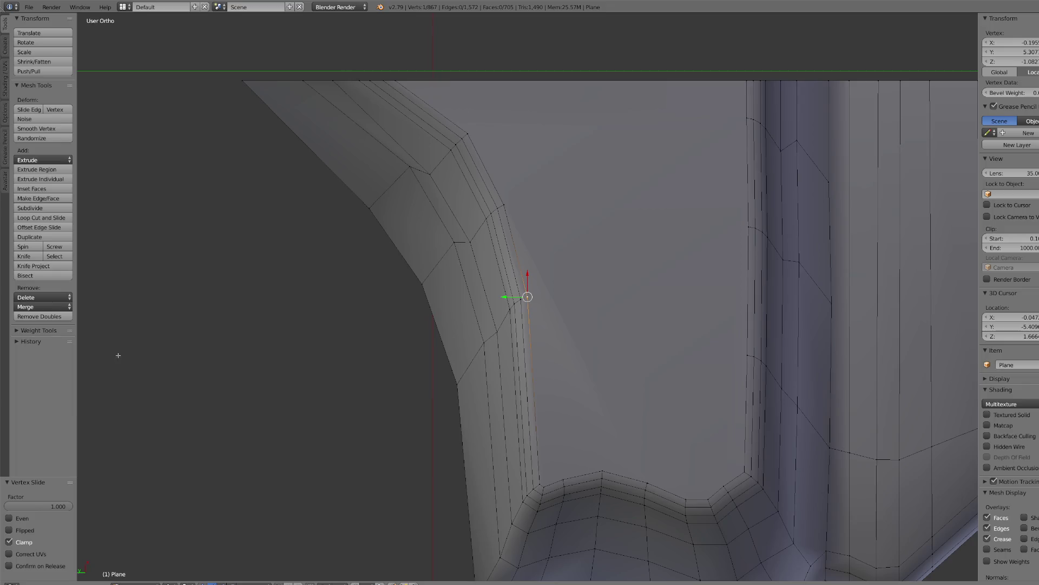
{"action": "left_click", "coordinate": [42, 218]}
{"action": "left_click", "coordinate": [464, 420]}
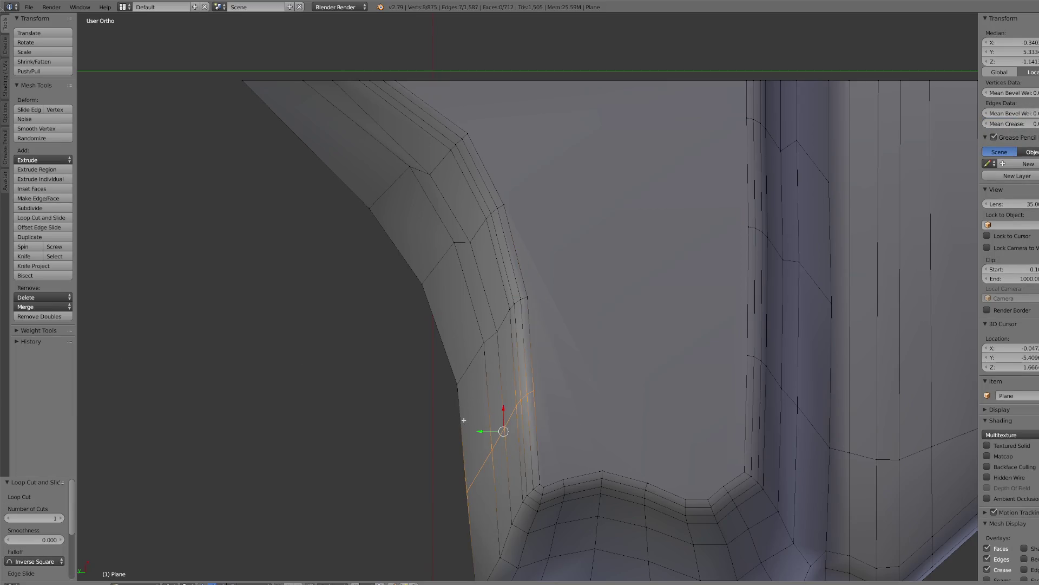
- Join the lower vertex pairs across the flat inner face with new edges
{"action": "left_click", "coordinate": [557, 389]}
{"action": "left_click", "coordinate": [742, 358], "text": "shift"}
{"action": "scroll", "coordinate": [673, 344], "scroll_direction": "down", "scroll_amount": 2}
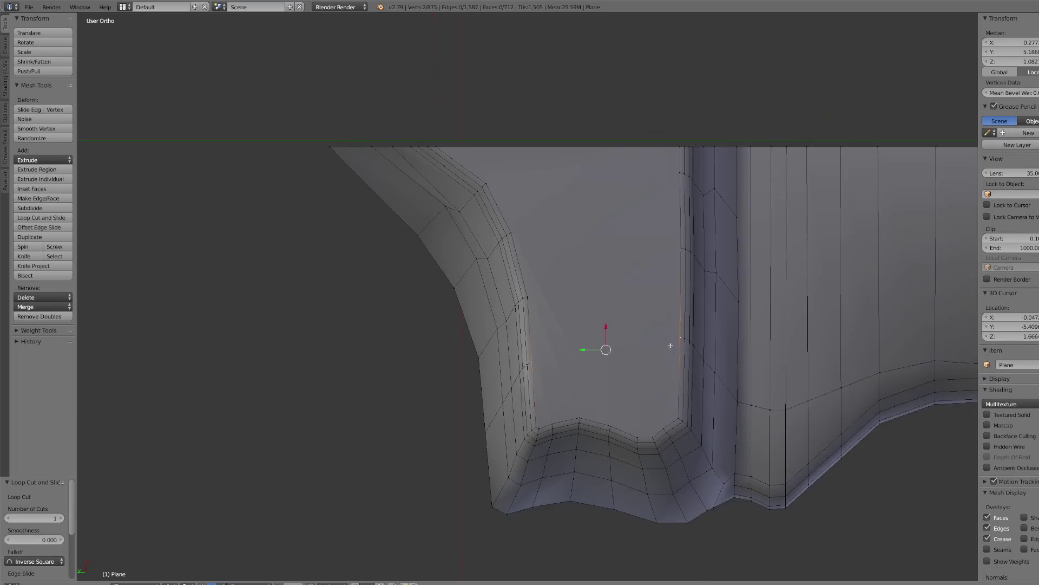
{"action": "key", "text": "j"}
{"action": "right_click", "coordinate": [528, 297]}
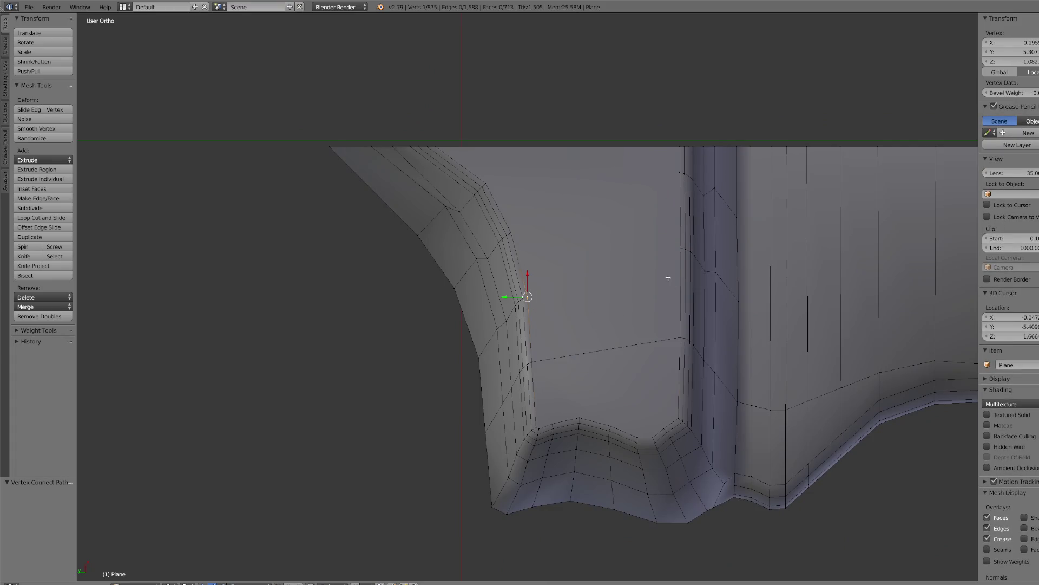
{"action": "right_click", "coordinate": [674, 247], "text": "shift"}
{"action": "key", "text": "j"}
- Connect the upper left-right vertex pairs, including the face's top corners, with edges
{"action": "right_click", "coordinate": [511, 232]}
{"action": "right_click", "coordinate": [680, 247], "text": "shift"}
{"action": "key", "text": "j"}
{"action": "right_click", "coordinate": [487, 183]}
{"action": "right_click", "coordinate": [678, 174], "text": "shift"}
{"action": "key", "text": "j"}
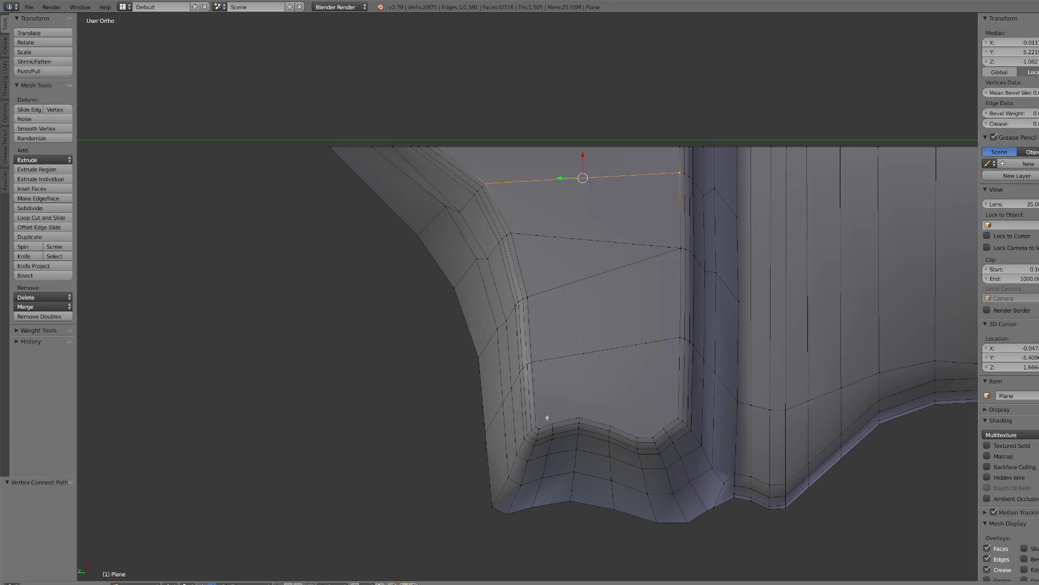
{"action": "right_click", "coordinate": [550, 420]}
{"action": "mouse_move", "coordinate": [536, 308]}
{"action": "middle_mouse_down"}
{"action": "mouse_move", "coordinate": [577, 293]}
{"action": "mouse_move", "coordinate": [585, 346]}
{"action": "middle_mouse_up"}
{"action": "scroll", "coordinate": [586, 344], "scroll_direction": "up", "scroll_amount": 3}
{"action": "scroll", "coordinate": [575, 324], "scroll_direction": "down", "scroll_amount": 1}
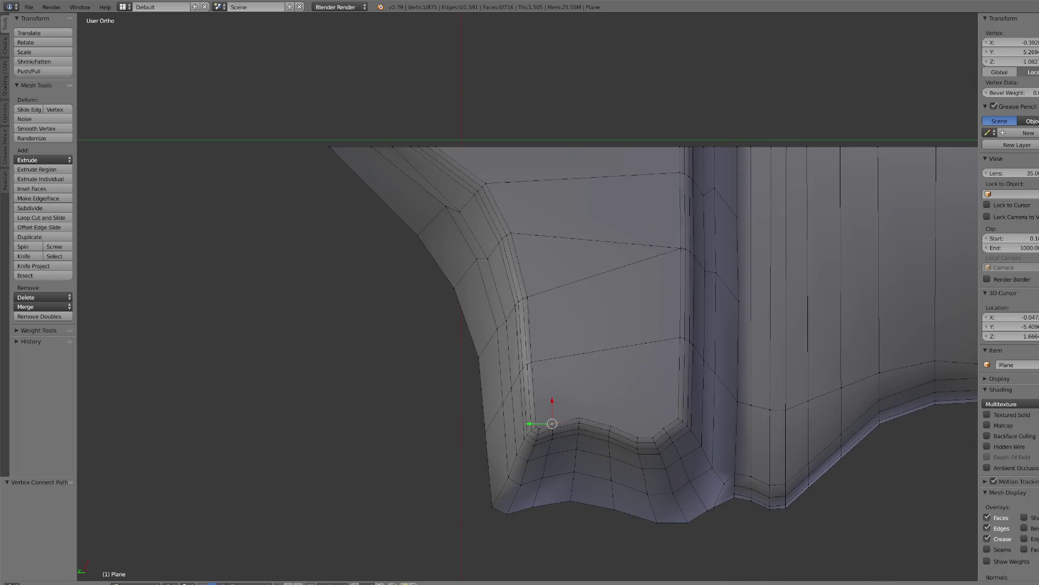
- Knife a zigzag cut alternating between six bottom notch vertices and the panel's top edge
{"action": "left_click", "coordinate": [24, 256]}
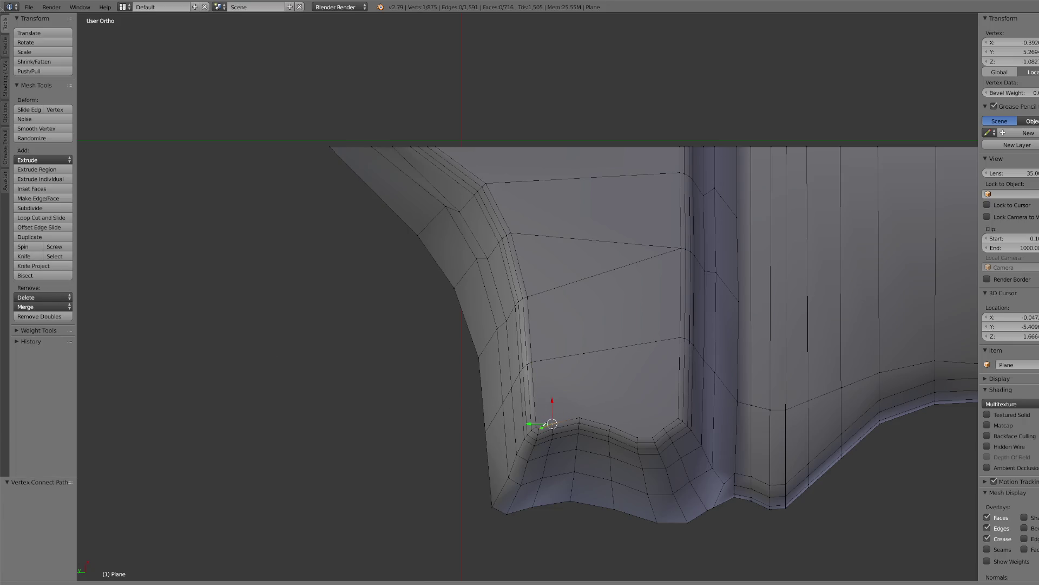
{"action": "left_click", "coordinate": [552, 424]}
{"action": "left_click", "coordinate": [548, 146]}
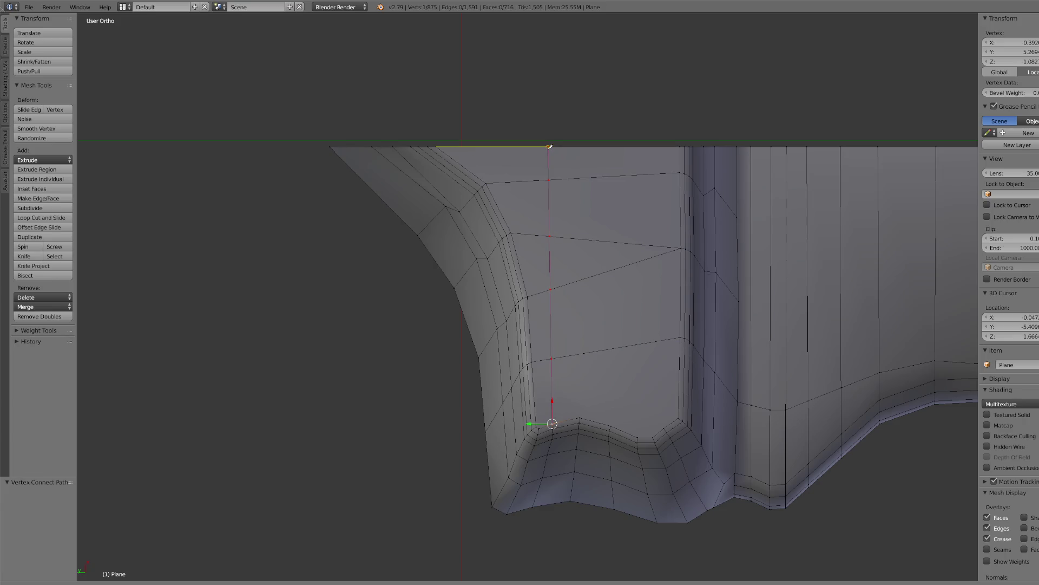
{"action": "left_click", "coordinate": [582, 406]}
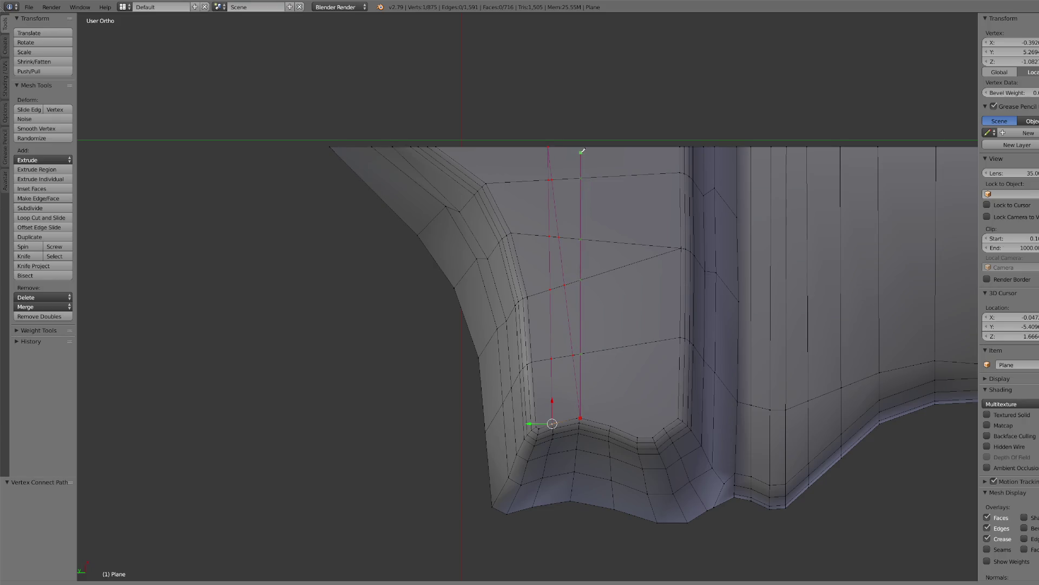
{"action": "left_click", "coordinate": [585, 158]}
{"action": "left_click", "coordinate": [611, 426]}
{"action": "left_click", "coordinate": [611, 146]}
{"action": "left_click", "coordinate": [639, 435]}
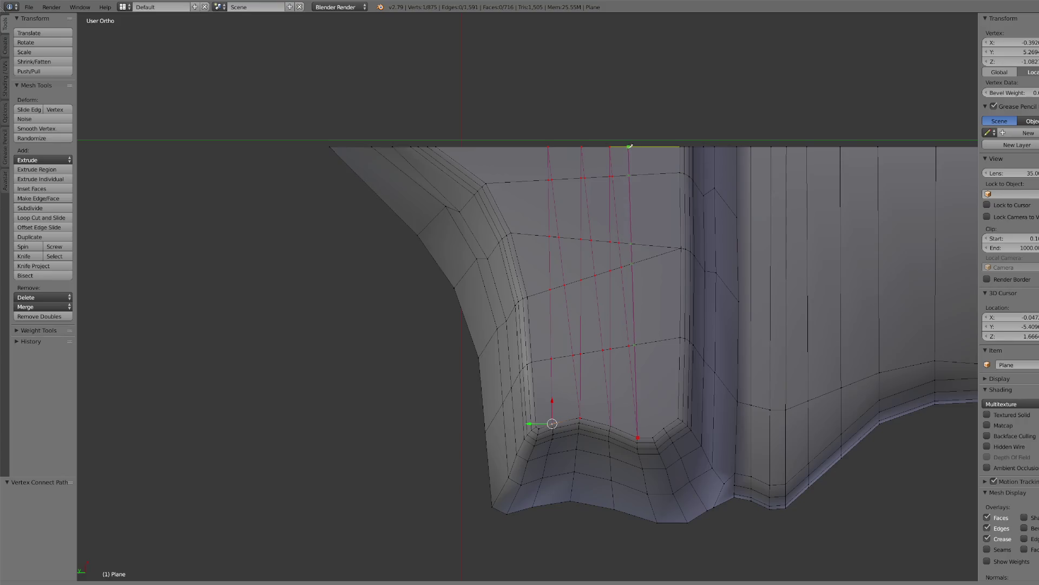
{"action": "left_click", "coordinate": [632, 147]}
{"action": "left_click", "coordinate": [655, 435]}
{"action": "left_click", "coordinate": [649, 148]}
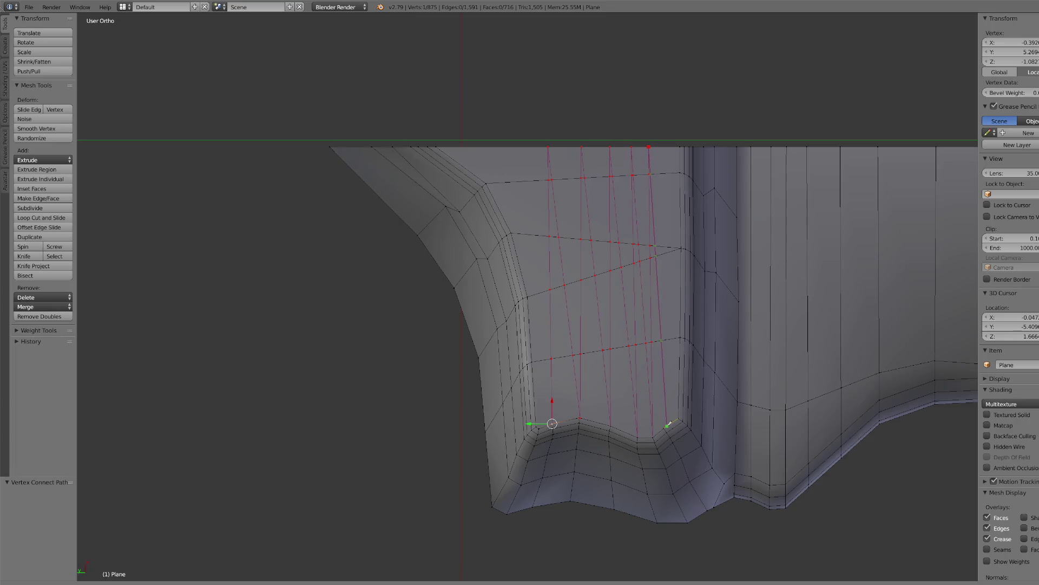
{"action": "left_click", "coordinate": [668, 424]}
{"action": "left_click", "coordinate": [670, 147]}
{"action": "key", "text": "Return"}
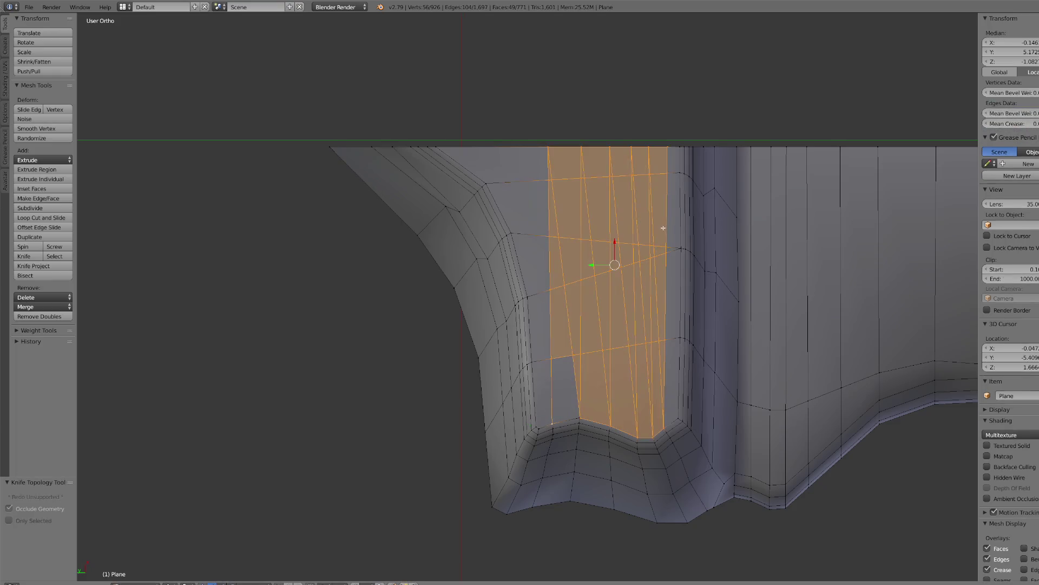
- In face mode, merge the first narrow sliver face into its neighbour
{"action": "scroll", "coordinate": [663, 228], "scroll_direction": "up", "scroll_amount": 2}
{"action": "key", "text": "3"}
{"action": "right_click", "coordinate": [580, 349]}
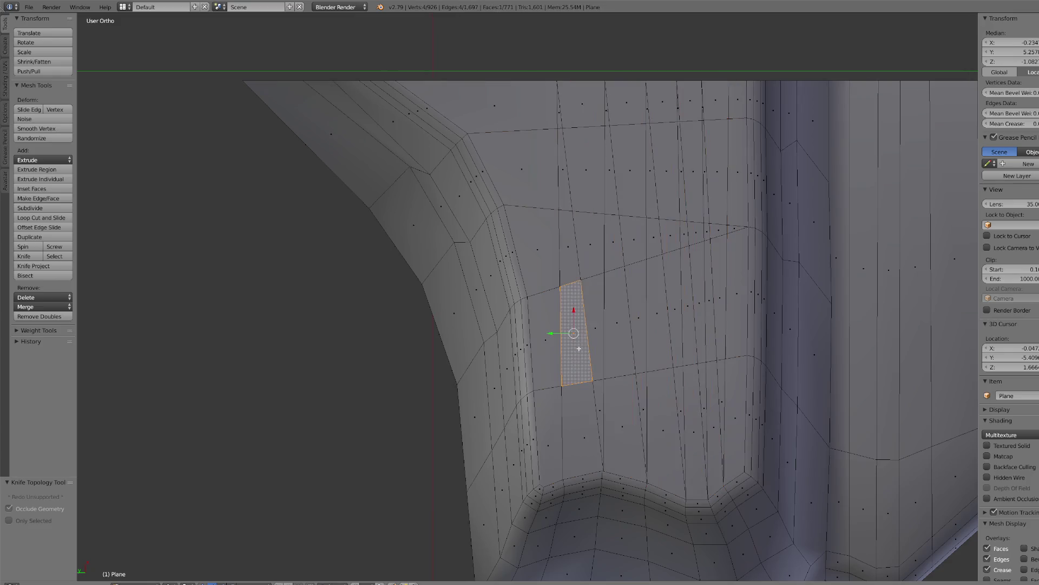
{"action": "right_click", "coordinate": [563, 100]}
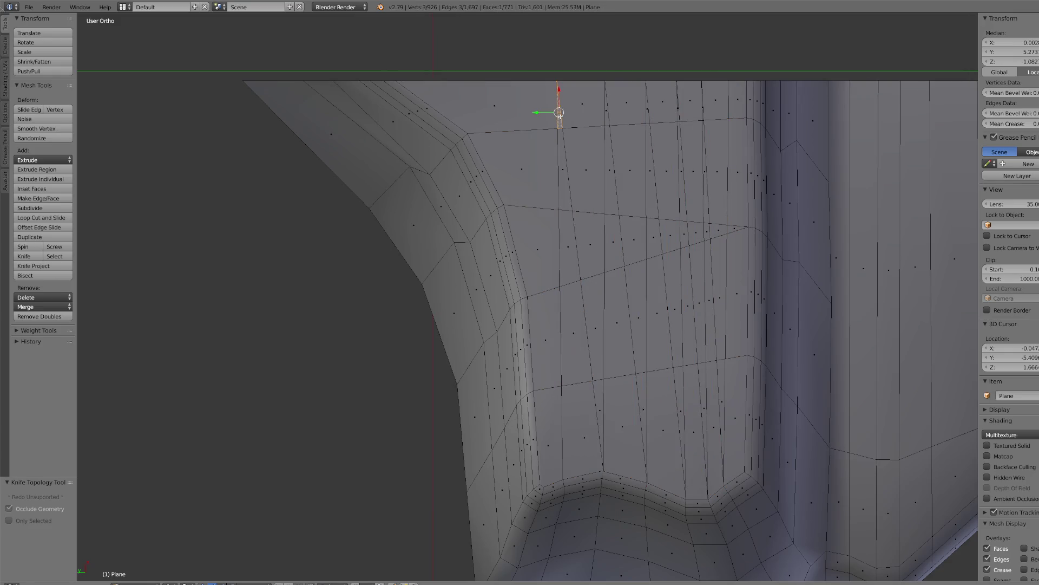
{"action": "key", "text": "f"}
{"action": "right_click", "coordinate": [591, 263]}
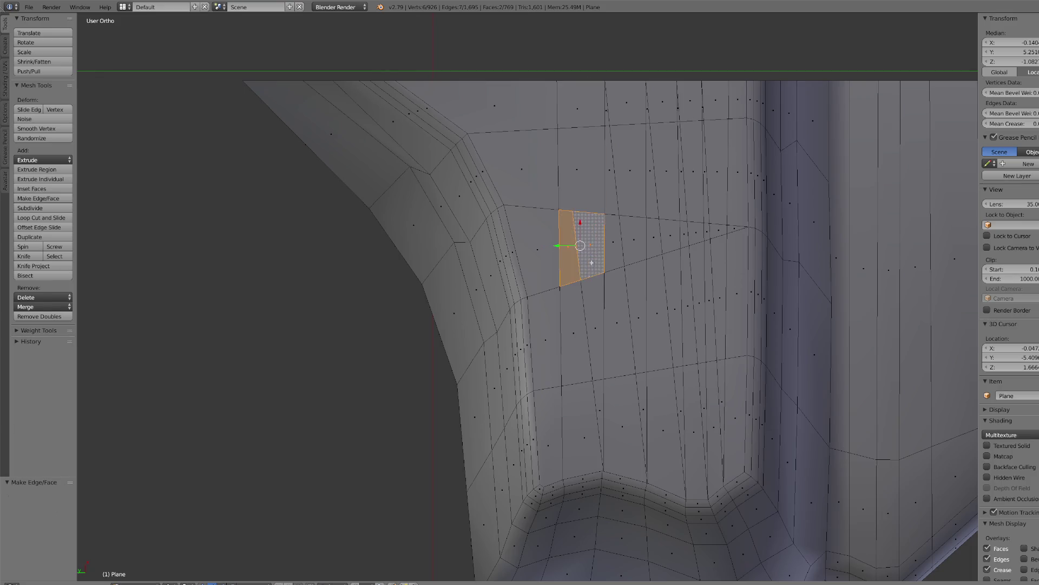
{"action": "key", "text": "ctrl+z"}
{"action": "key", "text": "ctrl+z"}
{"action": "key", "text": "ctrl+z"}
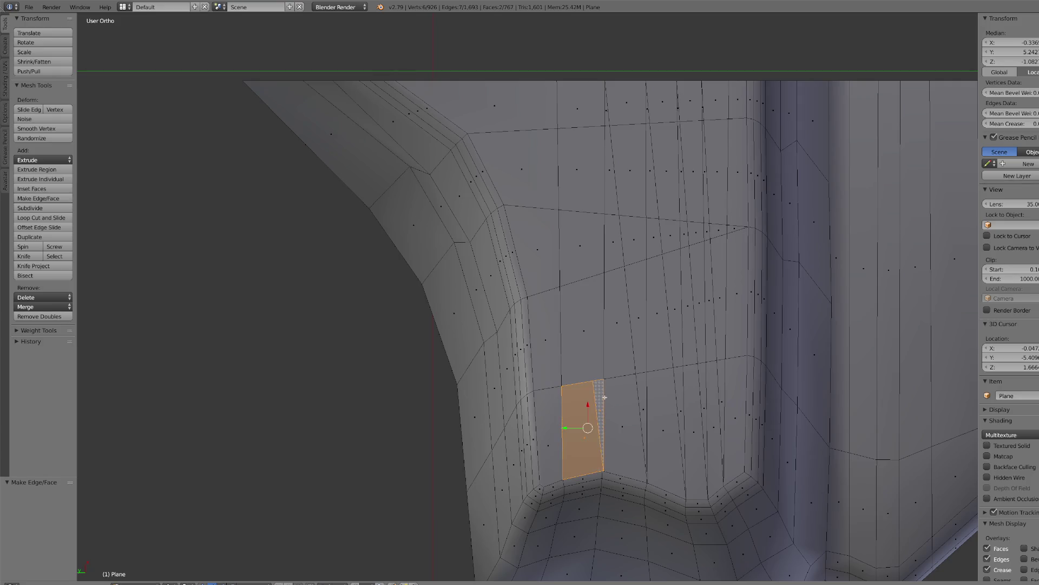
{"action": "key", "text": "ctrl+z"}
{"action": "key", "text": "ctrl+z"}
{"action": "key", "text": "ctrl+z"}
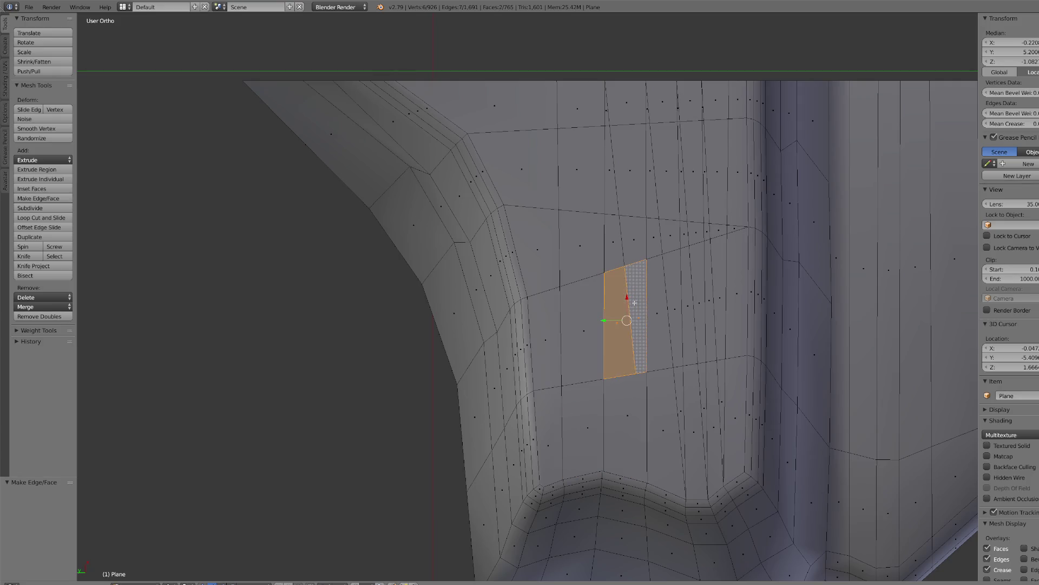
{"action": "key", "text": "ctrl+z"}
{"action": "key", "text": "ctrl+z"}
{"action": "key", "text": "ctrl+z"}
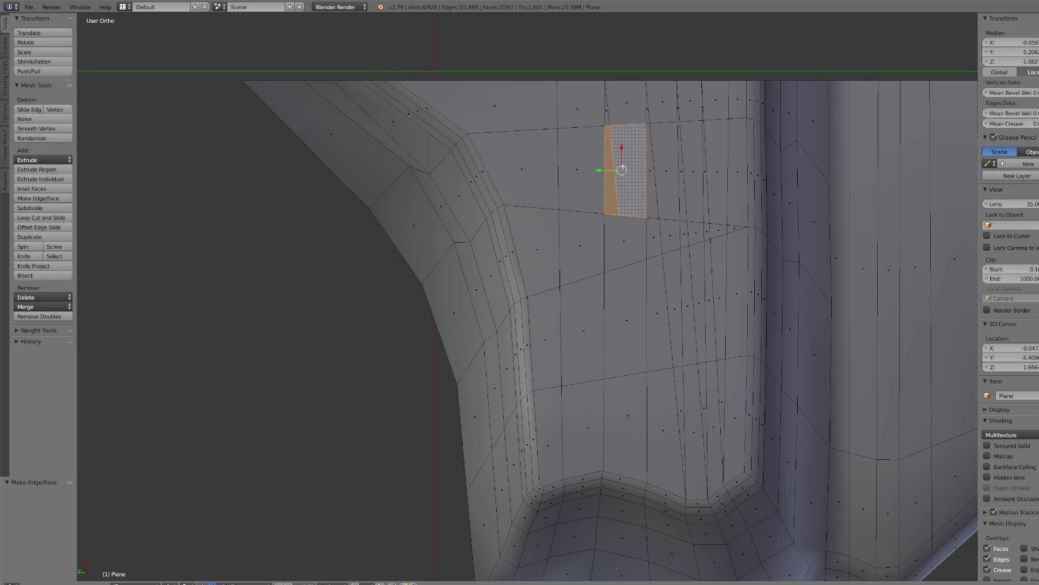
{"action": "key", "text": "ctrl+z"}
{"action": "key", "text": "ctrl+z"}
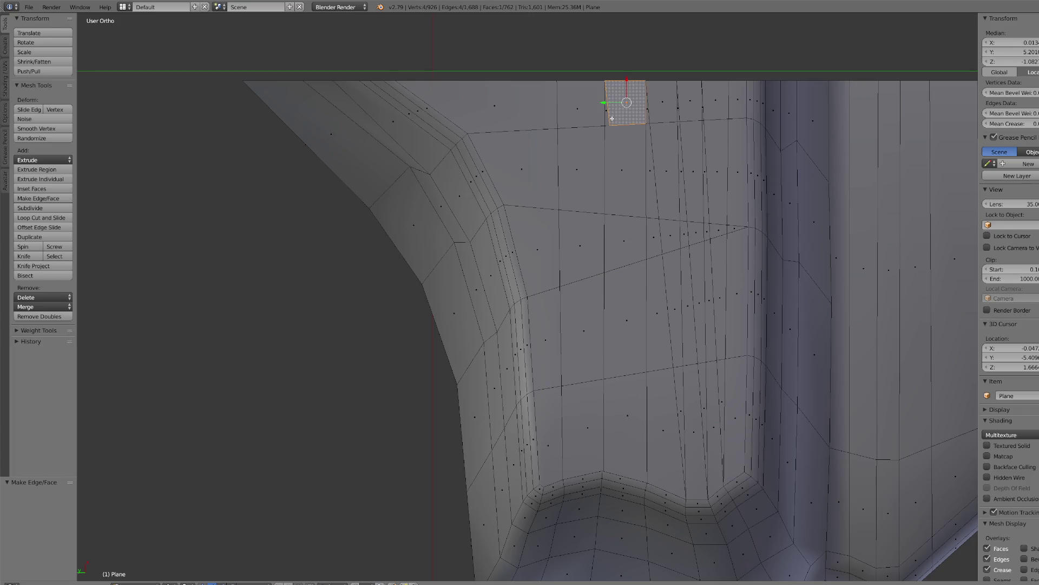
{"action": "key", "text": "ctrl+z"}
- Merge the tall panel face with its adjacent sliver face
{"action": "right_click", "coordinate": [660, 451]}
{"action": "key", "text": "ctrl+z"}
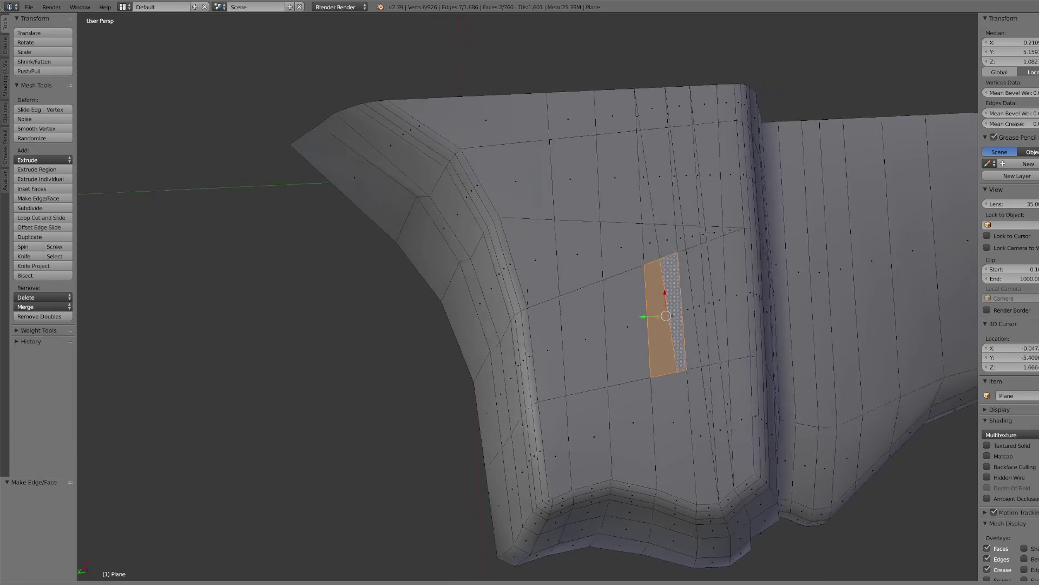
{"action": "key", "text": "ctrl+z"}
{"action": "key", "text": "ctrl+shift+z"}
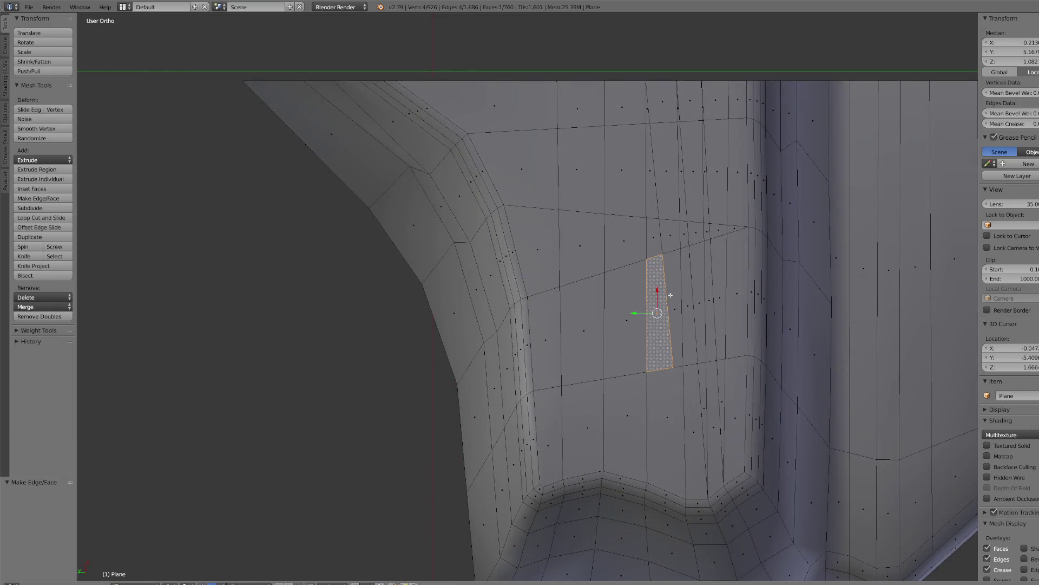
{"action": "key", "text": "ctrl+z"}
{"action": "left_click_drag", "start_coordinate": [658, 239], "coordinate": [673, 237]}
{"action": "key", "text": "ctrl+z"}
{"action": "key", "text": "ctrl+z"}
{"action": "key", "text": "ctrl+z"}
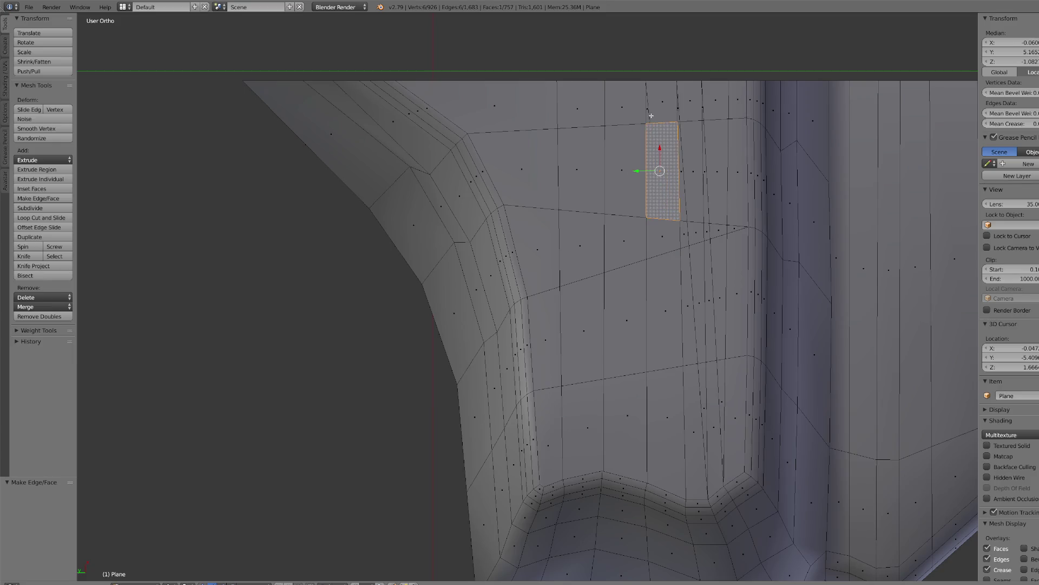
{"action": "key", "text": "ctrl+z"}
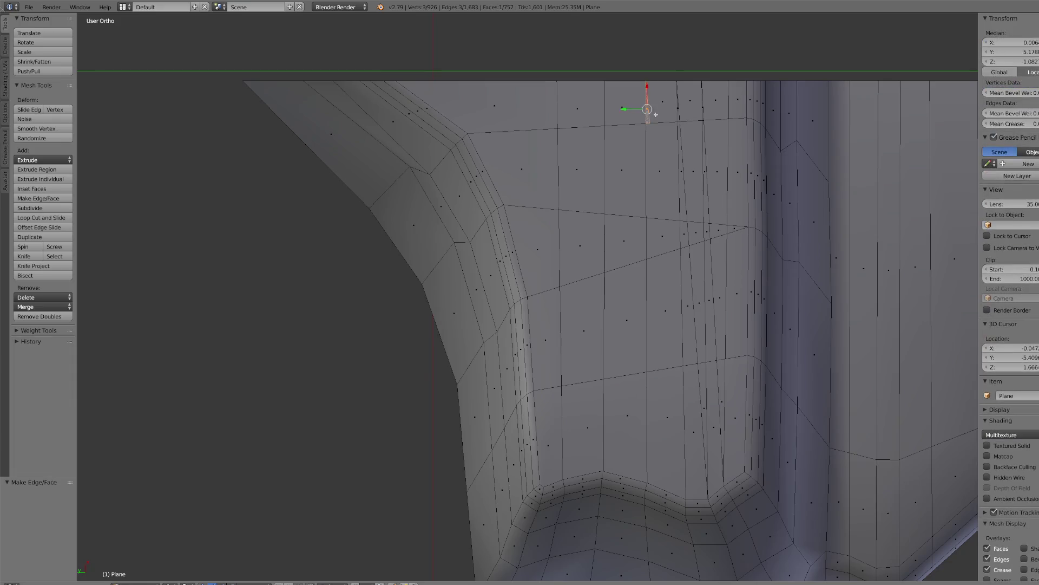
{"action": "key", "text": "ctrl+z"}
- Merge the last sliver pair at the panel's top right, then return to vertex selection
{"action": "right_click", "coordinate": [686, 110]}
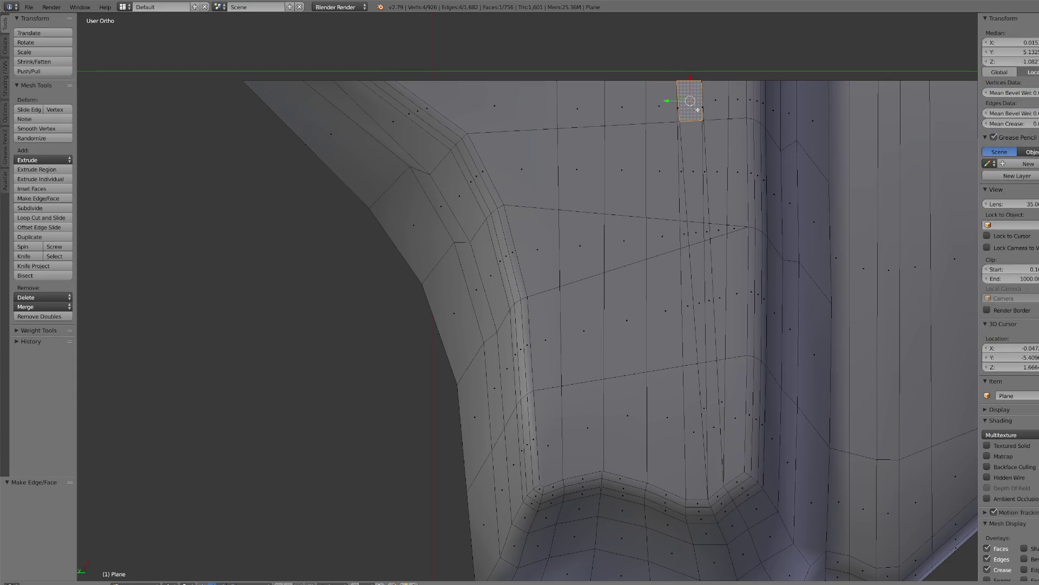
{"action": "right_click", "coordinate": [685, 115], "text": "shift"}
{"action": "key", "text": "ctrl+z"}
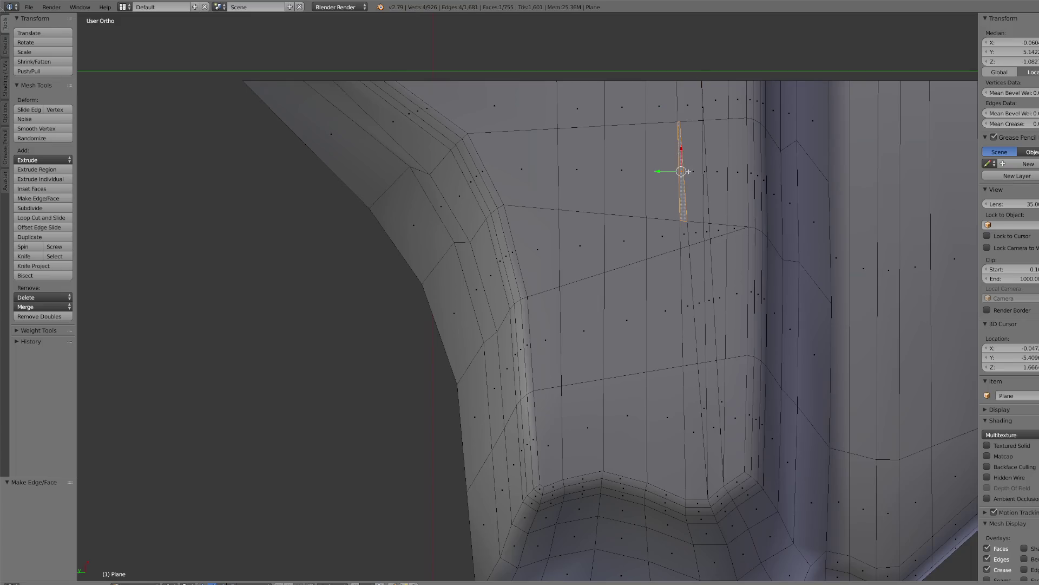
{"action": "key", "text": "ctrl+z"}
{"action": "key", "text": "ctrl+z"}
{"action": "key", "text": "ctrl+z"}
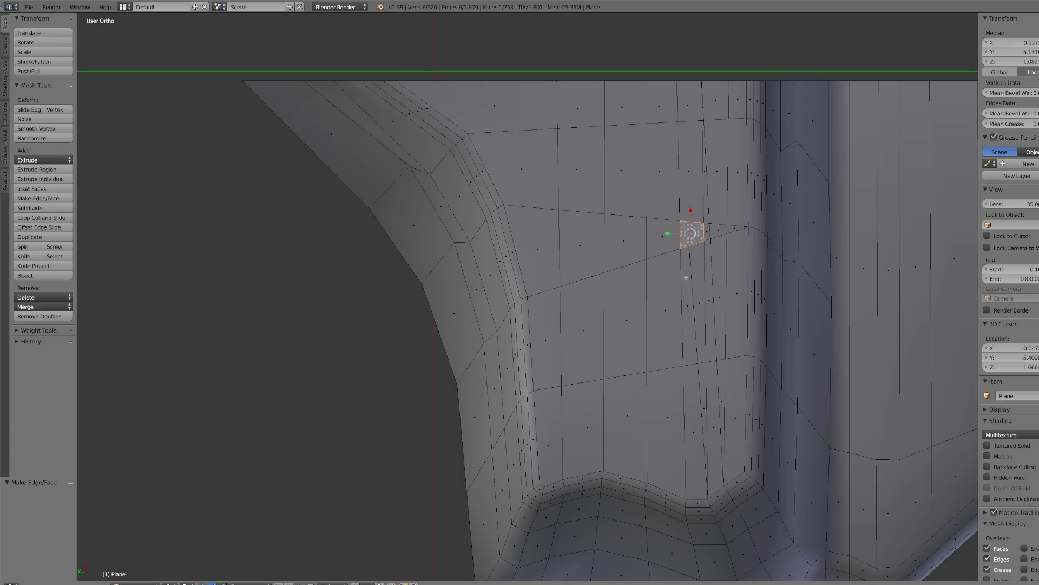
{"action": "key", "text": "ctrl+z"}
{"action": "key", "text": "ctrl+z"}
{"action": "key", "text": "ctrl+z"}
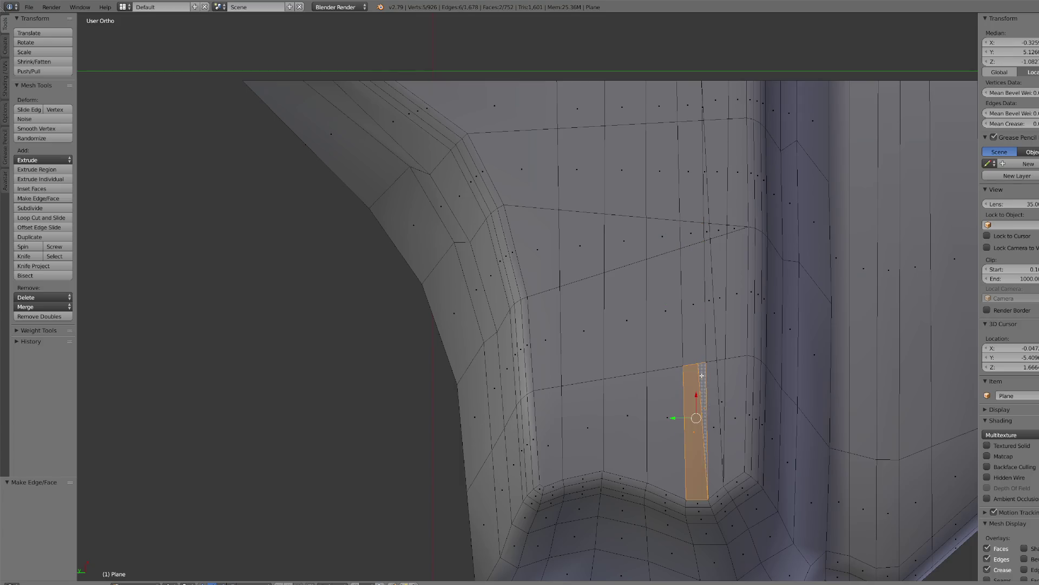
{"action": "key", "text": "ctrl+z"}
{"action": "key", "text": "ctrl+z"}
{"action": "key", "text": "ctrl+z"}
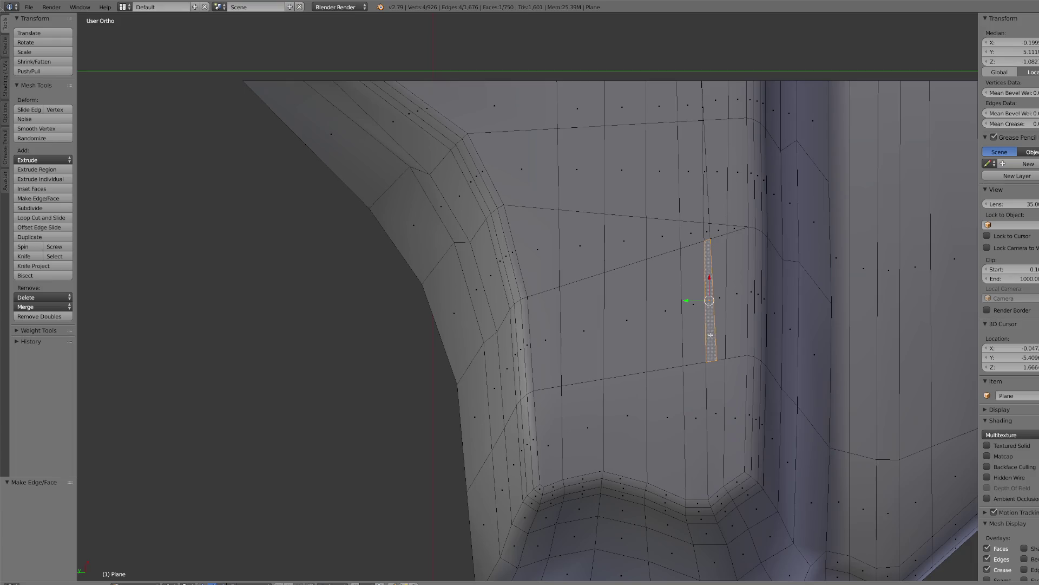
{"action": "key", "text": "ctrl+z"}
{"action": "key", "text": "ctrl+z"}
{"action": "key", "text": "ctrl+z"}
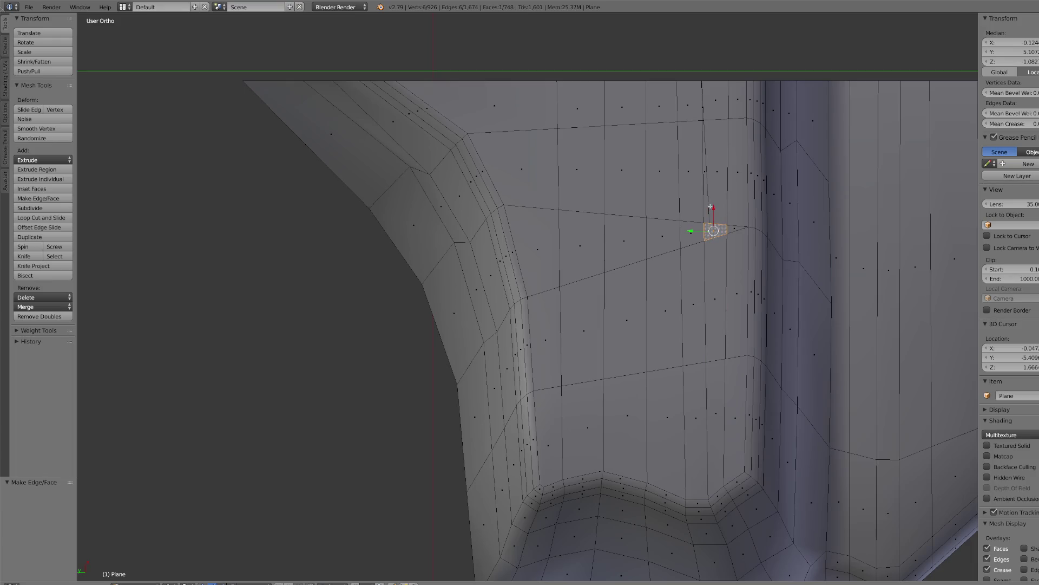
{"action": "key", "text": "ctrl+z"}
{"action": "key", "text": "ctrl+z"}
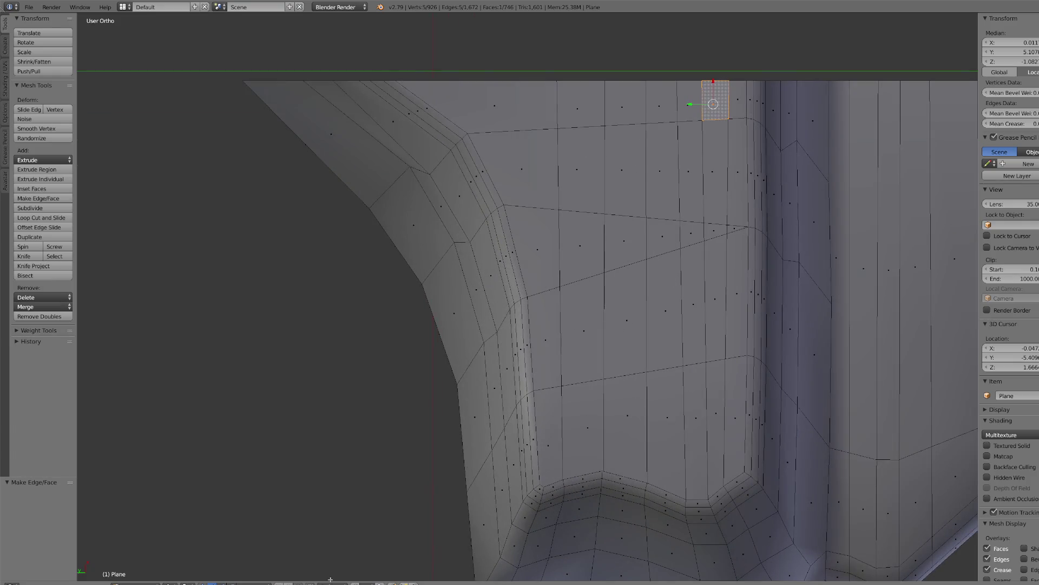
{"action": "key", "text": "ctrl+z"}
{"action": "mouse_move", "coordinate": [568, 310]}
{"action": "middle_mouse_down"}
{"action": "mouse_move", "coordinate": [580, 330]}
{"action": "mouse_move", "coordinate": [579, 394]}
{"action": "mouse_move", "coordinate": [541, 355]}
{"action": "mouse_move", "coordinate": [547, 327]}
{"action": "mouse_move", "coordinate": [579, 341]}
{"action": "mouse_move", "coordinate": [616, 332]}
{"action": "mouse_move", "coordinate": [596, 309]}
{"action": "mouse_move", "coordinate": [600, 224]}
{"action": "middle_mouse_up"}
- Slide the loose cut vertices on the top and lower edges step by step along their edges
{"action": "right_click", "coordinate": [584, 208]}
{"action": "right_click", "coordinate": [591, 280], "text": "shift"}
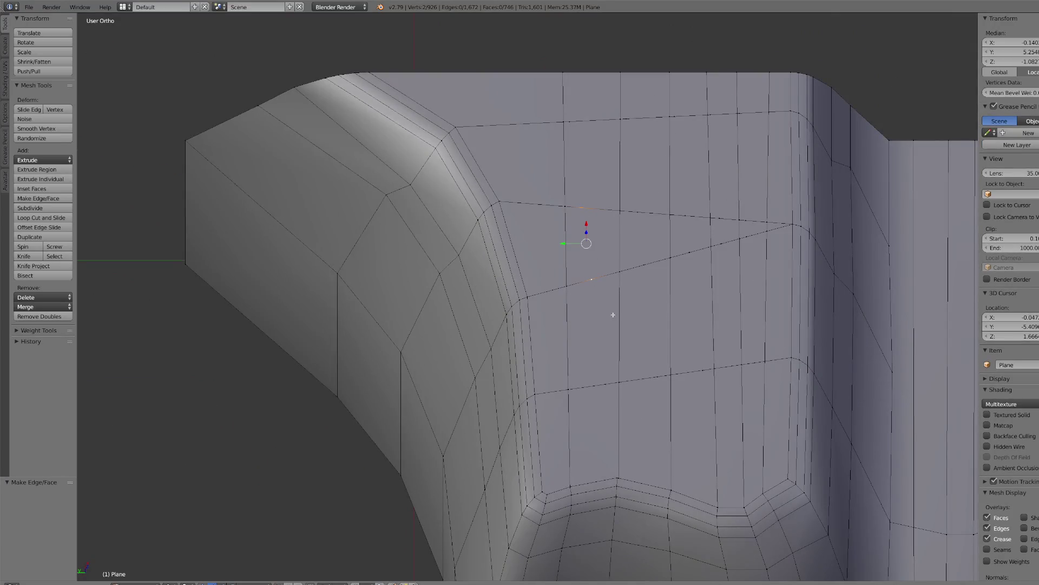
{"action": "right_click", "coordinate": [581, 208]}
{"action": "key", "text": "shift+v"}
{"action": "left_click", "coordinate": [640, 218]}
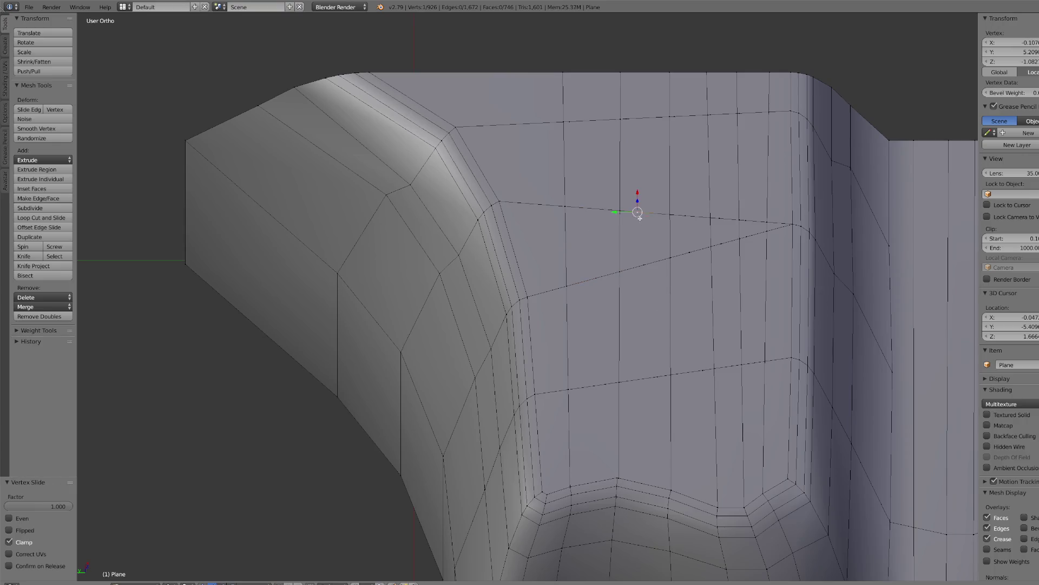
{"action": "right_click", "coordinate": [643, 267], "text": "shift"}
{"action": "key", "text": "shift+v"}
{"action": "left_click", "coordinate": [691, 258]}
{"action": "key", "text": "shift+v"}
{"action": "left_click", "coordinate": [716, 252]}
{"action": "key", "text": "shift+v"}
{"action": "left_click", "coordinate": [738, 245]}
- Slide the vertex on the panel's lower edge further along to its final position
{"action": "right_click", "coordinate": [752, 217], "text": "shift"}
{"action": "right_click", "coordinate": [750, 228], "text": "shift"}
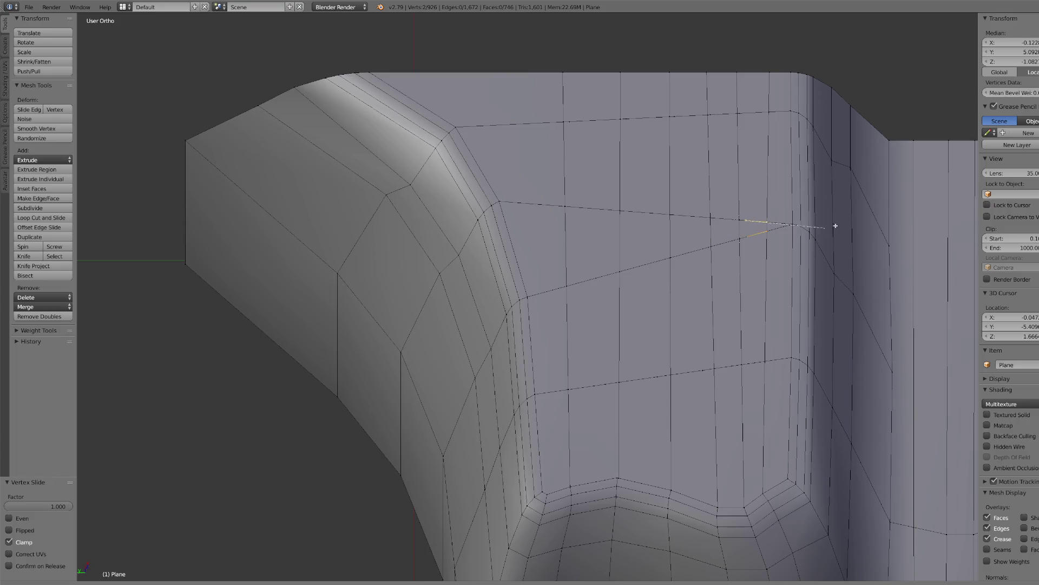
{"action": "right_click", "coordinate": [619, 383]}
{"action": "right_click", "coordinate": [671, 374]}
{"action": "key", "text": "shift+v"}
{"action": "left_click", "coordinate": [704, 365]}
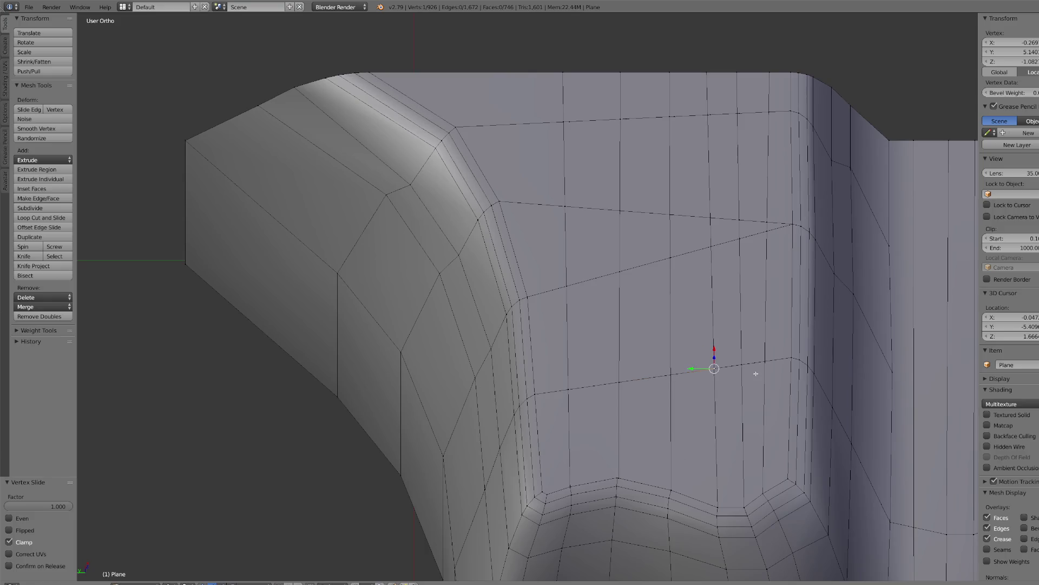
{"action": "key", "text": "shift+v"}
{"action": "left_click", "coordinate": [765, 363]}
- Select the whole mesh and run Remove Doubles, merging 16 duplicate vertices
{"action": "key", "text": "a"}
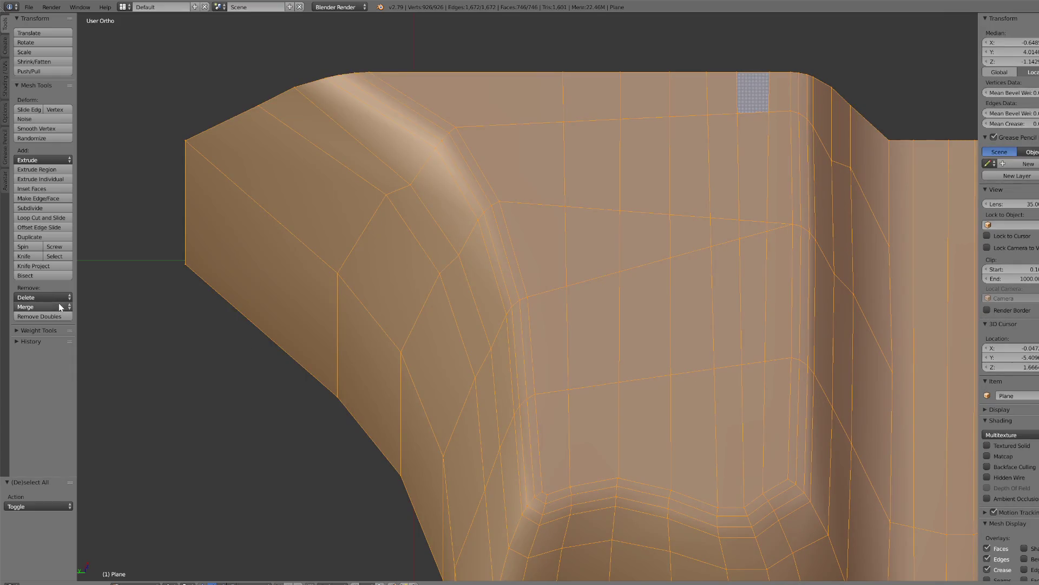
{"action": "left_click", "coordinate": [60, 316]}
{"action": "scroll", "coordinate": [693, 346], "scroll_direction": "down", "scroll_amount": 7}
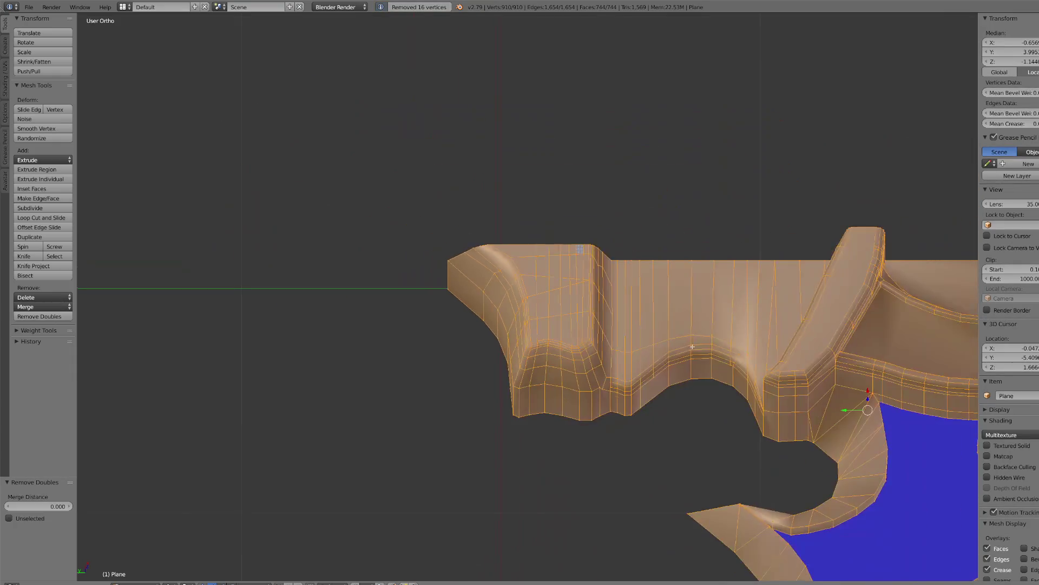
- Connect two vertices on the crossguard with a new edge
{"action": "mouse_move", "coordinate": [714, 353]}
{"action": "middle_mouse_down"}
{"action": "mouse_move", "coordinate": [661, 330]}
{"action": "mouse_move", "coordinate": [766, 393]}
{"action": "mouse_move", "coordinate": [759, 378]}
{"action": "mouse_move", "coordinate": [784, 278]}
{"action": "mouse_move", "coordinate": [597, 147]}
{"action": "mouse_move", "coordinate": [496, 138]}
{"action": "middle_mouse_up"}
{"action": "right_click", "coordinate": [495, 61]}
{"action": "mouse_move", "coordinate": [495, 60]}
{"action": "middle_mouse_down"}
{"action": "mouse_move", "coordinate": [479, 170]}
{"action": "mouse_move", "coordinate": [495, 190]}
{"action": "middle_mouse_up"}
{"action": "right_click", "coordinate": [479, 169], "text": "shift"}
{"action": "key", "text": "j"}
{"action": "scroll", "coordinate": [496, 191], "scroll_direction": "up", "scroll_amount": 4}
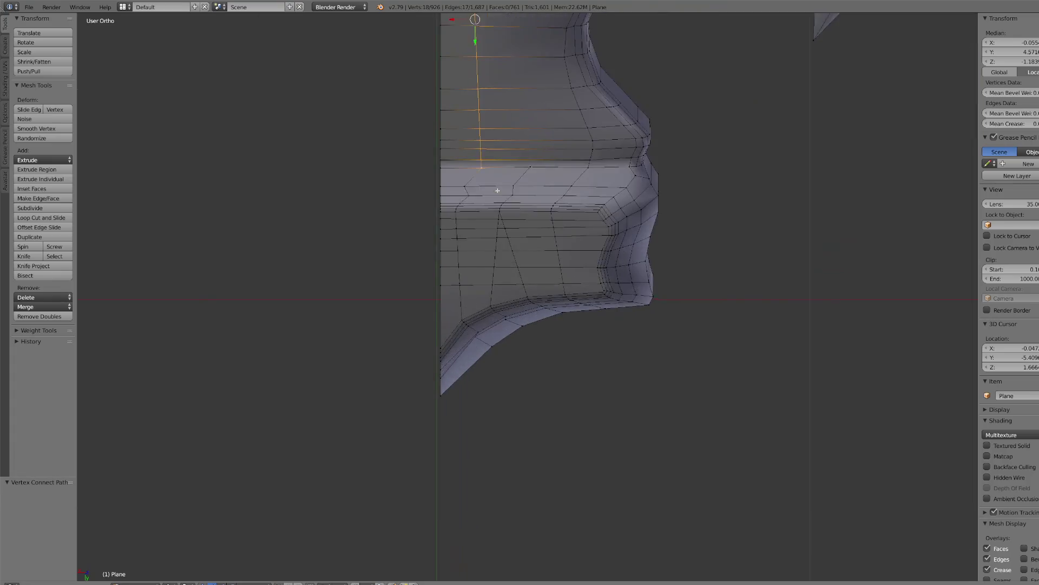
- Straighten the selected edge loop by scaling along X, then nudge it slightly left along X
{"action": "left_click", "coordinate": [231, 584]}
{"action": "key", "text": "s"}
{"action": "key", "text": "x"}
{"action": "left_click", "coordinate": [528, 308]}
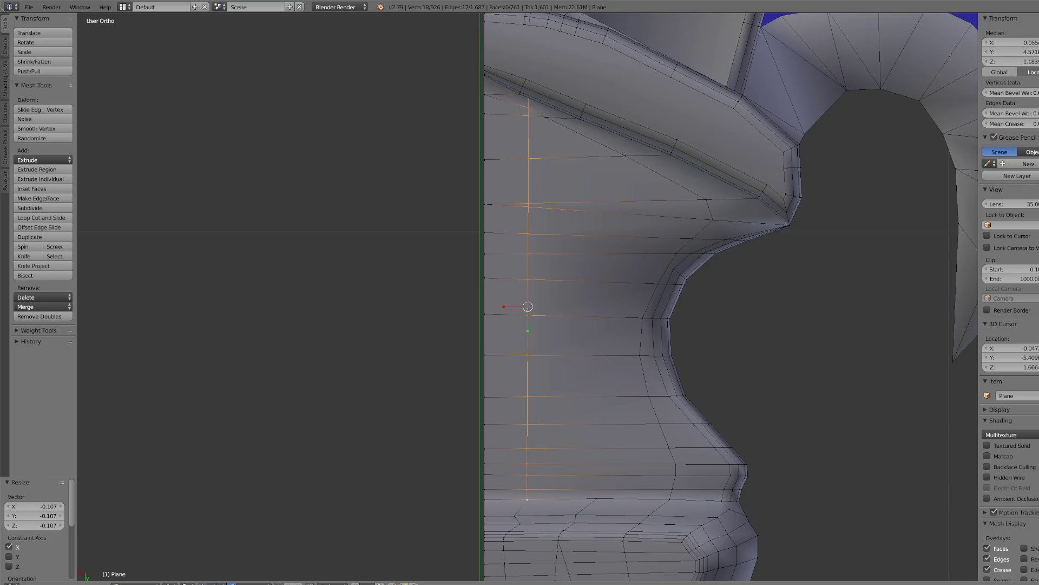
{"action": "key", "text": "s"}
{"action": "key", "text": "x"}
{"action": "left_click", "coordinate": [522, 306]}
{"action": "key", "text": "g"}
{"action": "key", "text": "x"}
{"action": "left_click", "coordinate": [498, 307]}
- Cut a new vertical edge path joining the top and bottom vertices of the trim panel
{"action": "mouse_move", "coordinate": [515, 306]}
{"action": "middle_mouse_down"}
{"action": "mouse_move", "coordinate": [570, 142]}
{"action": "mouse_move", "coordinate": [596, 422]}
{"action": "middle_mouse_up"}
{"action": "right_click", "coordinate": [581, 125]}
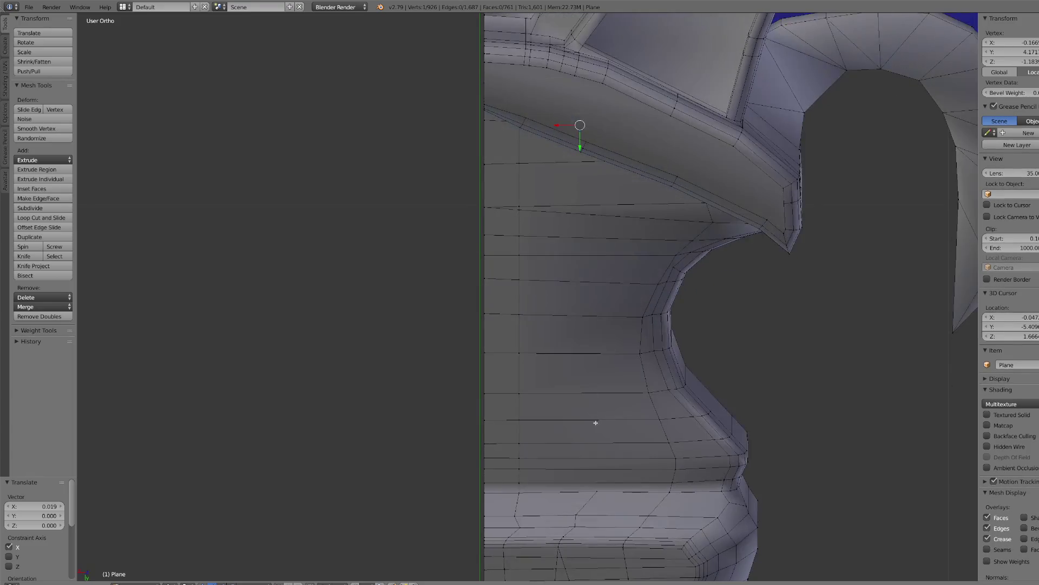
{"action": "right_click", "coordinate": [597, 493], "text": "shift"}
{"action": "key", "text": "j"}
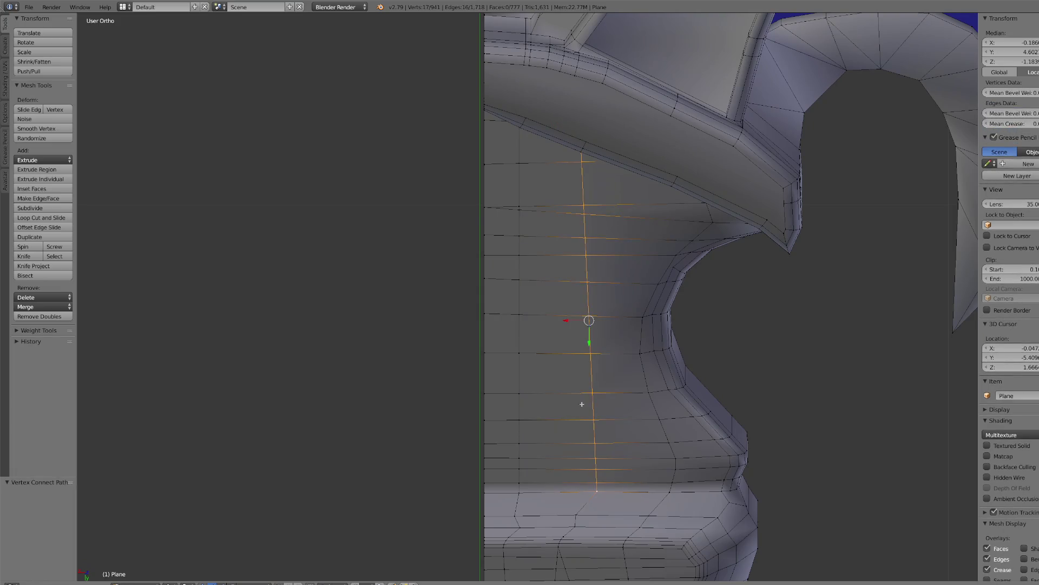
{"action": "scroll", "coordinate": [580, 399], "scroll_direction": "up", "scroll_amount": 2}
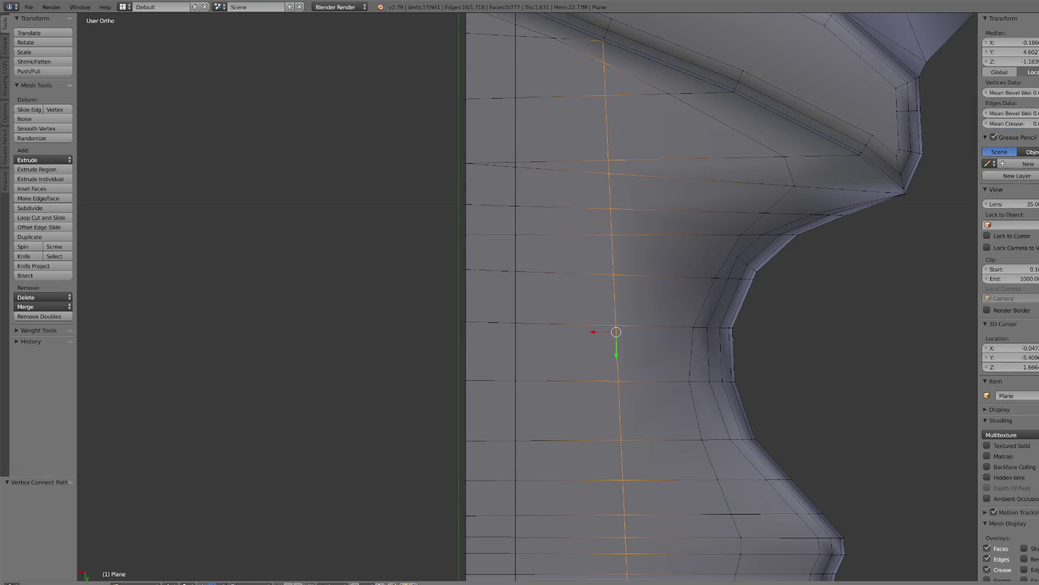
- Straighten the new vertical edge column with repeated X-axis scaling
{"action": "key", "text": "s"}
{"action": "key", "text": "x"}
{"action": "left_click", "coordinate": [609, 334]}
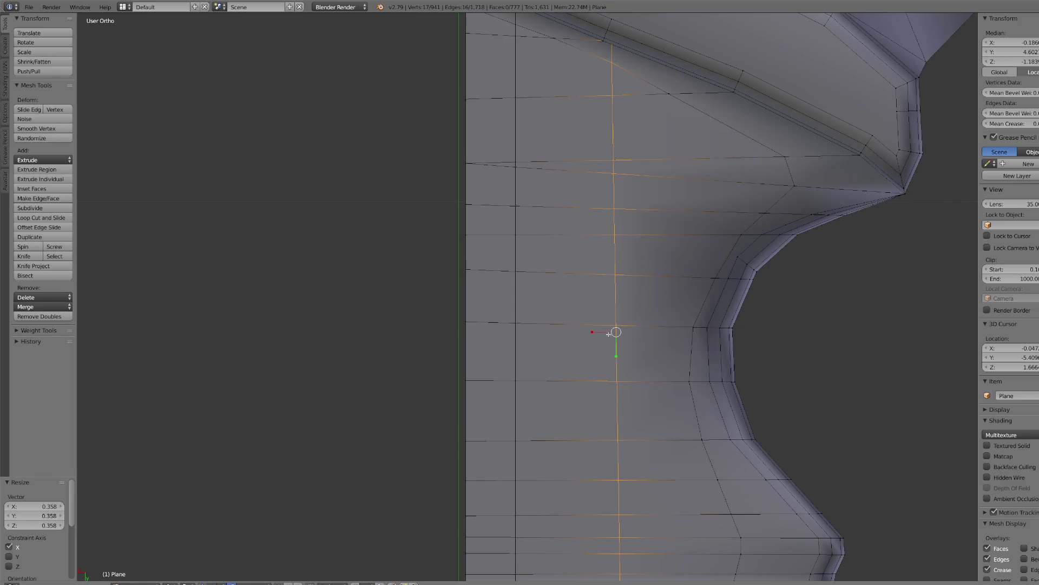
{"action": "key", "text": "x"}
{"action": "key", "text": "x"}
{"action": "key", "text": "x"}
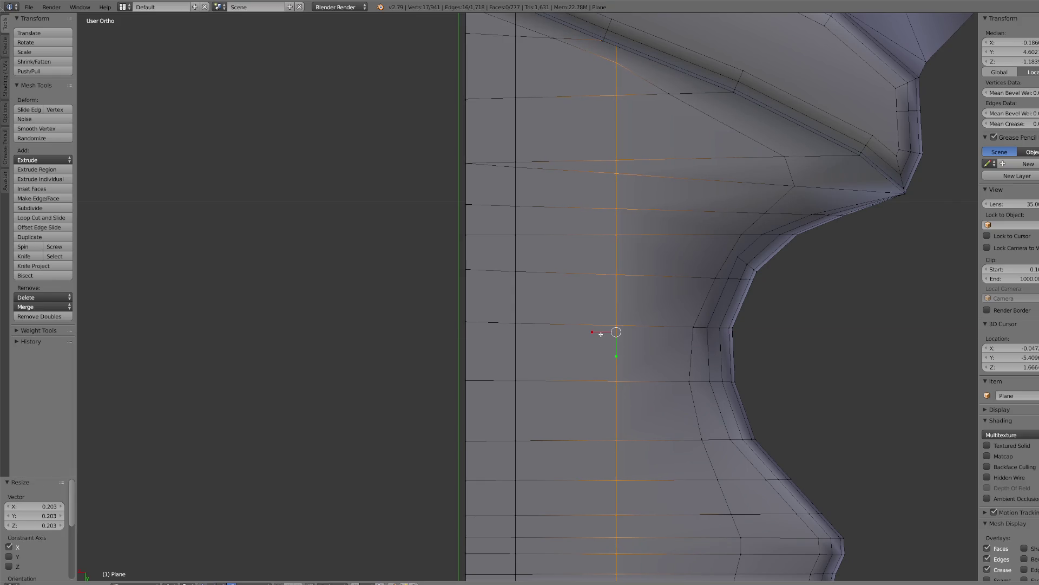
{"action": "left_click", "coordinate": [598, 329]}
{"action": "key", "text": "s"}
{"action": "key", "text": "x"}
{"action": "left_click", "coordinate": [611, 336]}
{"action": "key", "text": "s"}
{"action": "key", "text": "x"}
{"action": "left_click", "coordinate": [594, 332]}
- Nudge the straightened edge column to the left along X
{"action": "scroll", "coordinate": [632, 376], "scroll_direction": "down", "scroll_amount": 1}
{"action": "key", "text": "g"}
{"action": "key", "text": "x"}
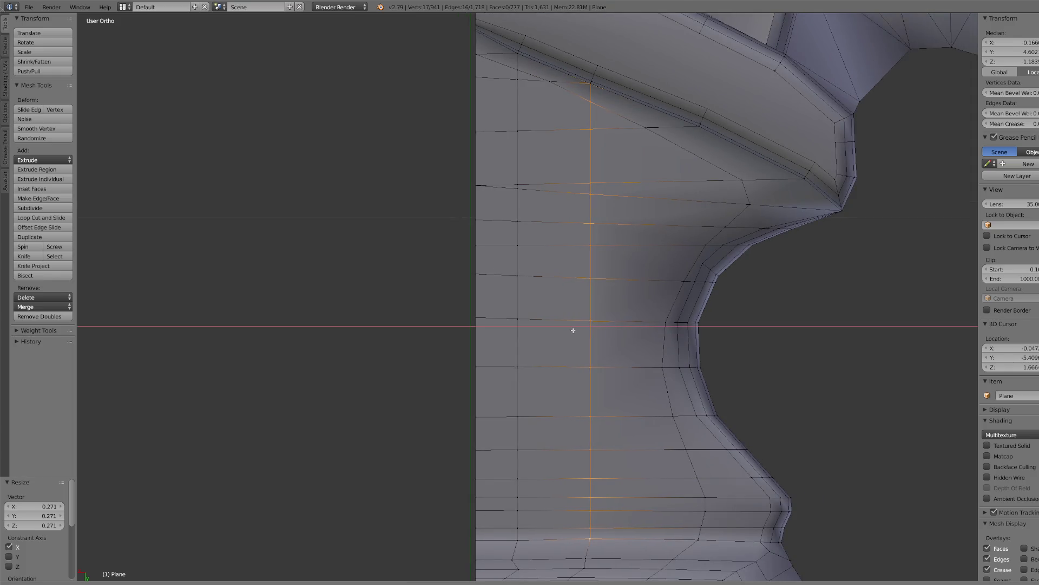
{"action": "left_click", "coordinate": [571, 328]}
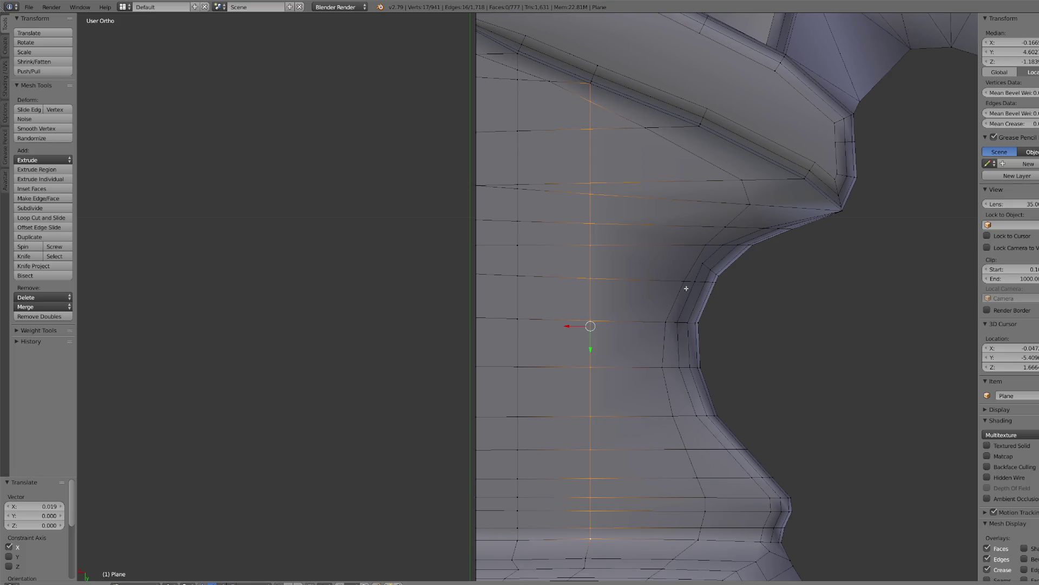
- Cut a new edge from the upper trim edge vertex to the vertex below it
{"action": "mouse_move", "coordinate": [683, 272]}
{"action": "middle_mouse_down"}
{"action": "mouse_move", "coordinate": [695, 133]}
{"action": "mouse_move", "coordinate": [701, 172]}
{"action": "middle_mouse_up"}
{"action": "right_click", "coordinate": [700, 140]}
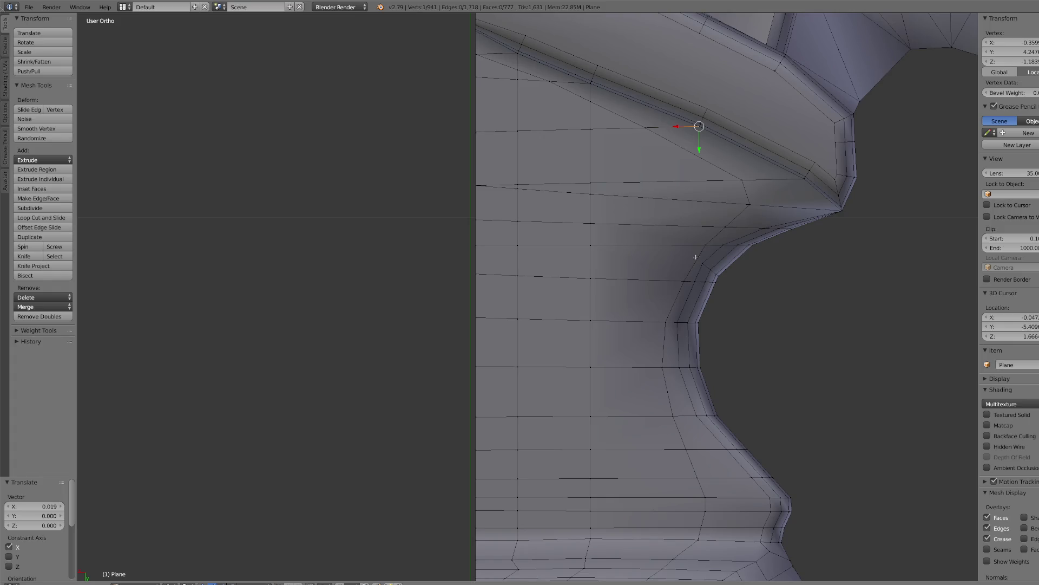
{"action": "right_click", "coordinate": [702, 246], "text": "shift"}
{"action": "key", "text": "j"}
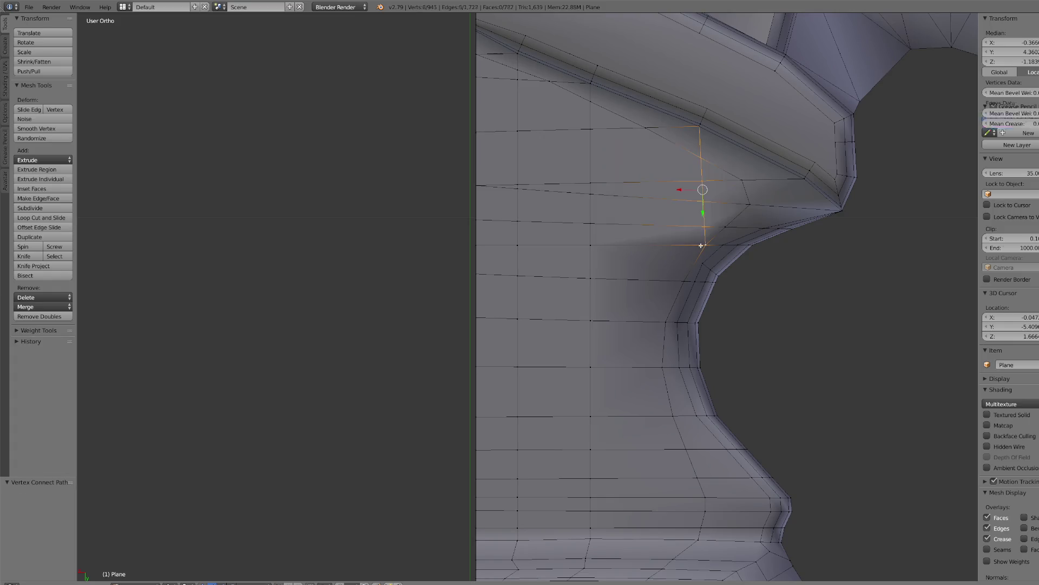
{"action": "scroll", "coordinate": [700, 239], "scroll_direction": "up", "scroll_amount": 2}
{"action": "scroll", "coordinate": [700, 238], "scroll_direction": "down", "scroll_amount": 3}
- Select a single vertex on the guard's curve and zoom in to inspect it
{"action": "mouse_move", "coordinate": [700, 238]}
{"action": "middle_mouse_down"}
{"action": "mouse_move", "coordinate": [702, 379]}
{"action": "mouse_move", "coordinate": [654, 378]}
{"action": "mouse_move", "coordinate": [536, 306]}
{"action": "mouse_move", "coordinate": [533, 320]}
{"action": "mouse_move", "coordinate": [579, 339]}
{"action": "mouse_move", "coordinate": [500, 381]}
{"action": "middle_mouse_up"}
{"action": "scroll", "coordinate": [702, 379], "scroll_direction": "up", "scroll_amount": 2}
{"action": "right_click", "coordinate": [703, 406]}
{"action": "scroll", "coordinate": [551, 317], "scroll_direction": "down", "scroll_amount": 2}
{"action": "scroll", "coordinate": [536, 307], "scroll_direction": "up", "scroll_amount": 2}
{"action": "scroll", "coordinate": [500, 322], "scroll_direction": "down", "scroll_amount": 2}
{"action": "scroll", "coordinate": [534, 319], "scroll_direction": "up", "scroll_amount": 2}
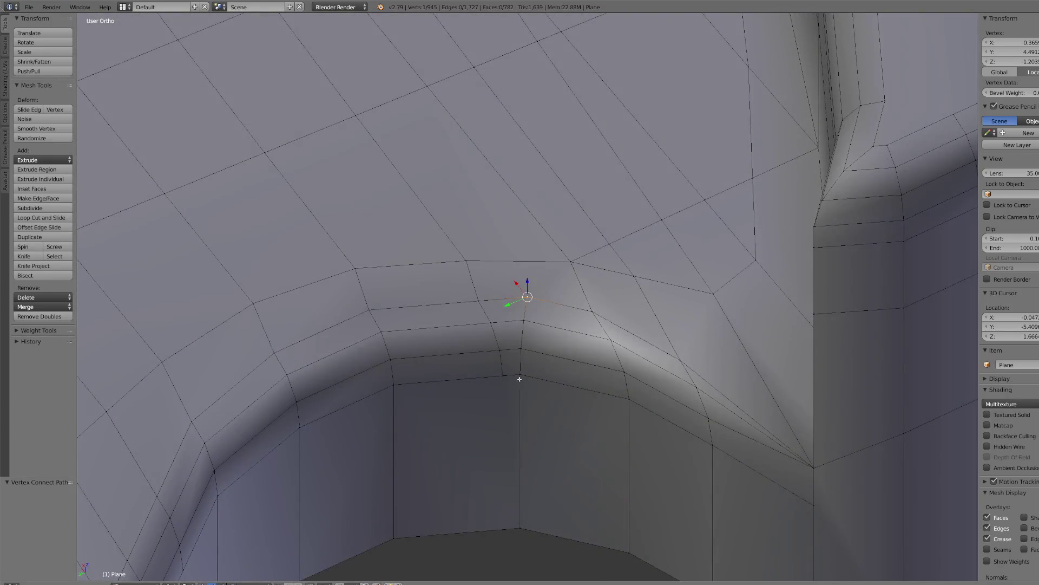
- Select the whole guard and Remove Doubles, merging 4 vertices down to 941
{"action": "right_click", "coordinate": [523, 376], "text": "ctrl"}
{"action": "key", "text": "a"}
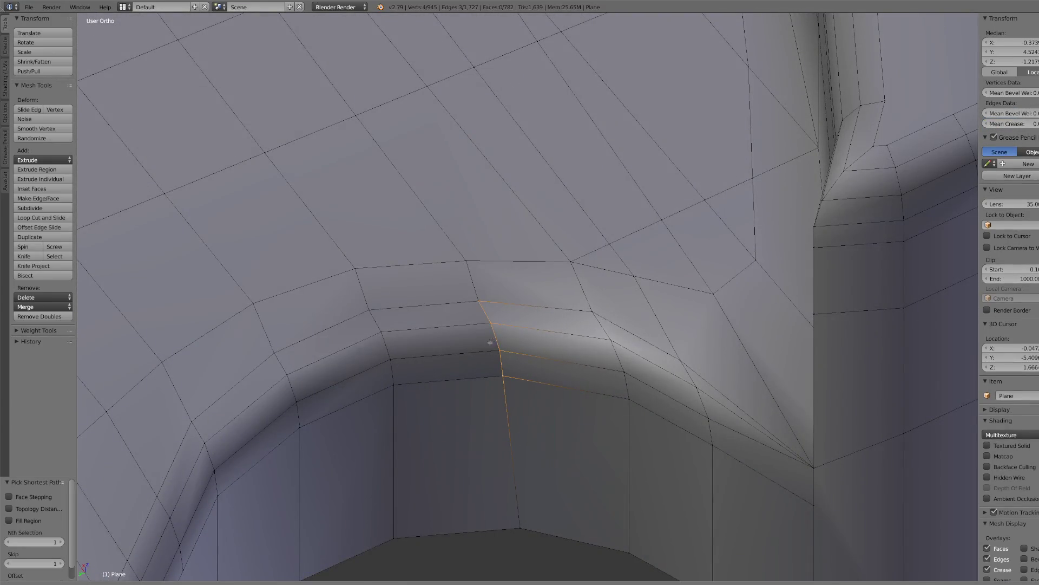
{"action": "scroll", "coordinate": [563, 379], "scroll_direction": "down", "scroll_amount": 5}
{"action": "key", "text": "a"}
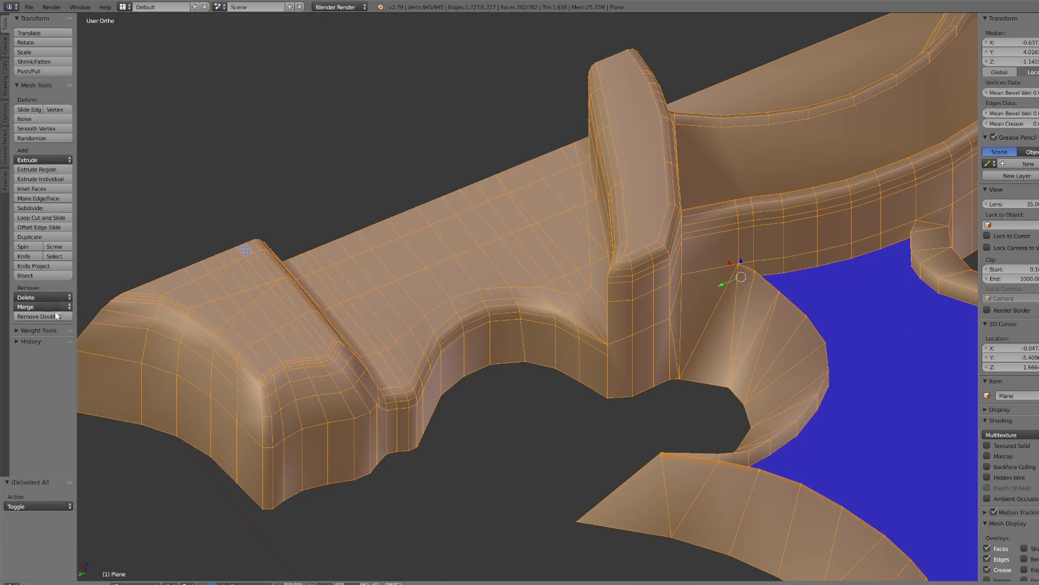
{"action": "left_click", "coordinate": [39, 316]}
{"action": "scroll", "coordinate": [460, 374], "scroll_direction": "up", "scroll_amount": 3}
- Frame the panel, select the vertex at the curve's corner, and switch to wireframe shading
{"action": "key", "text": "KP_7"}
{"action": "middle_click_drag", "start_coordinate": [556, 295], "coordinate": [563, 287]}
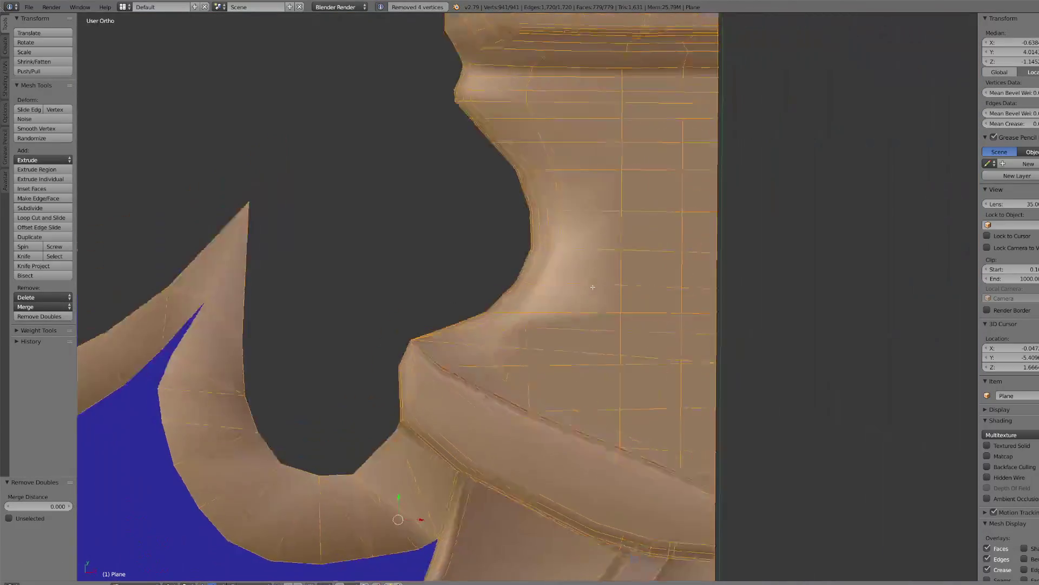
{"action": "right_click", "coordinate": [619, 243]}
{"action": "key", "text": "KP_Decimal"}
{"action": "scroll", "coordinate": [555, 280], "scroll_direction": "up", "scroll_amount": 2}
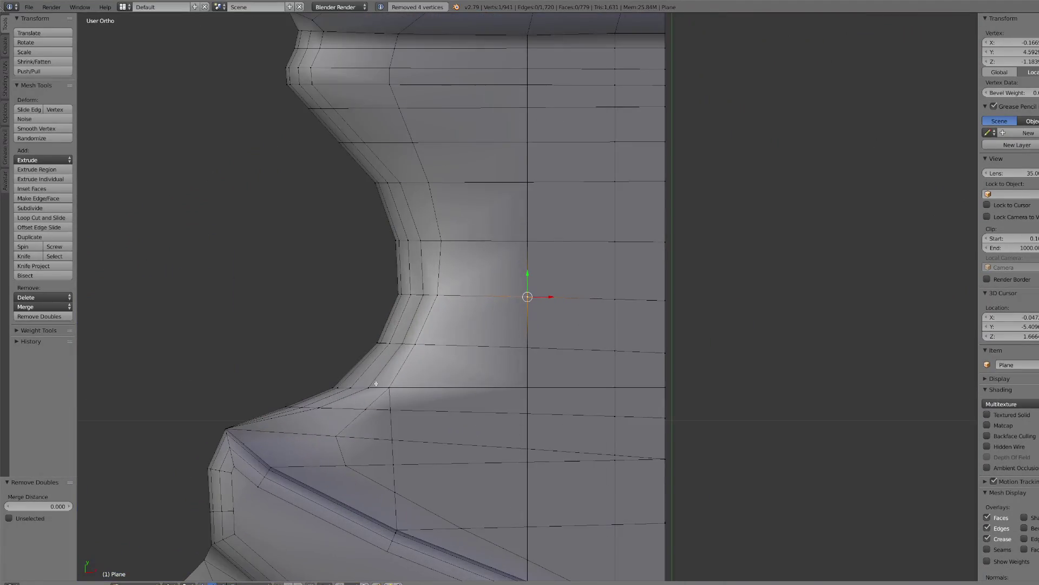
{"action": "right_click", "coordinate": [333, 385]}
{"action": "left_click", "coordinate": [187, 583]}
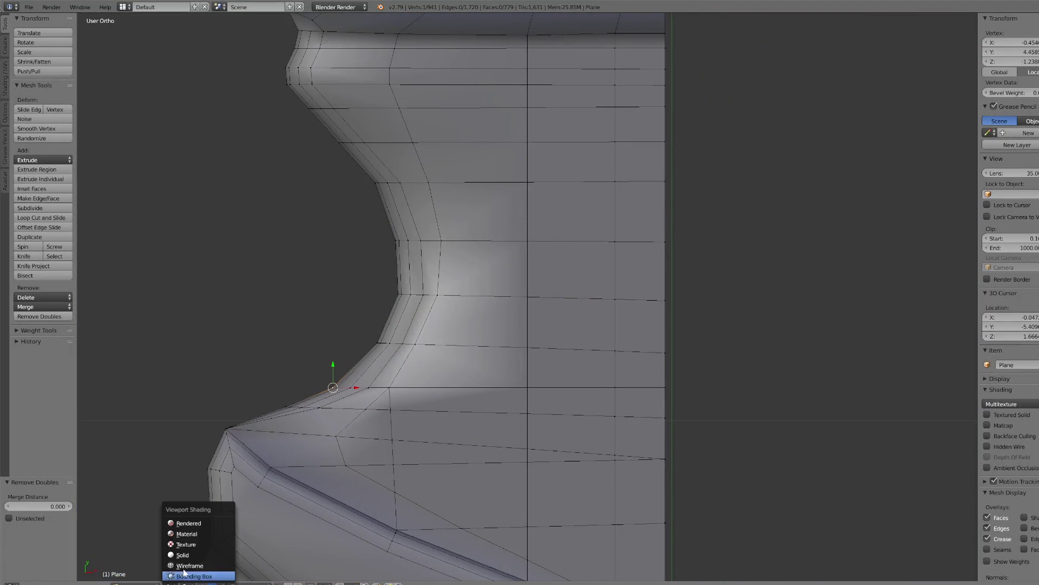
{"action": "left_click", "coordinate": [195, 566]}
- Circle-select the horizontal edge loop and edge-slide it up near the curve (-0.218)
{"action": "key", "text": "c"}
{"action": "left_click_drag", "start_coordinate": [330, 379], "coordinate": [686, 389]}
{"action": "right_click", "coordinate": [685, 389]}
{"action": "key", "text": "g"}
{"action": "key", "text": "g"}
{"action": "left_click", "coordinate": [719, 398]}
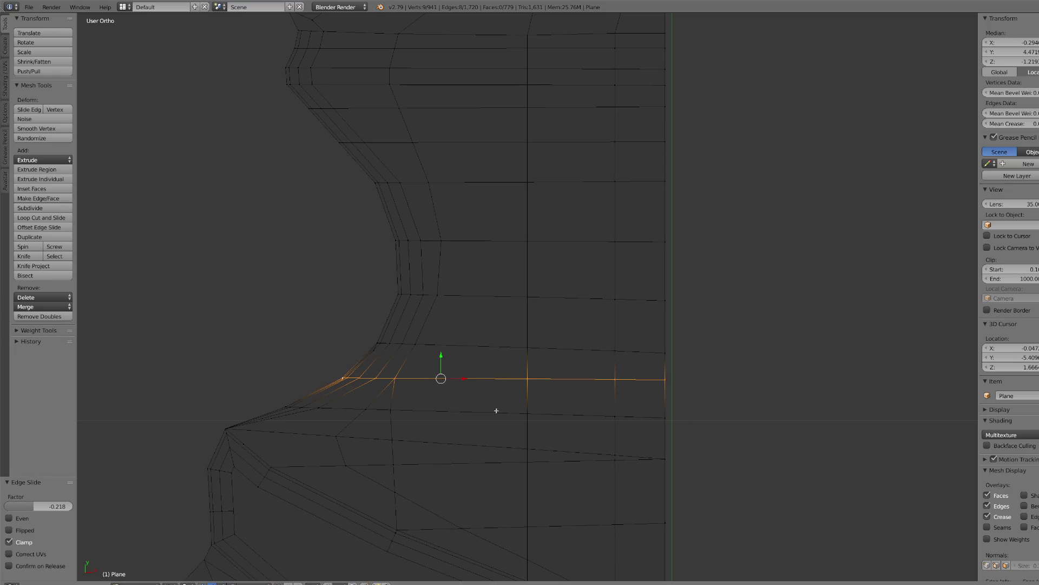
- Switch back to Object Mode and view the whole guard
{"action": "left_click", "coordinate": [136, 583]}
{"action": "left_click", "coordinate": [142, 573]}
{"action": "middle_click_drag", "start_coordinate": [325, 460], "coordinate": [487, 351]}
{"action": "left_click", "coordinate": [178, 583]}
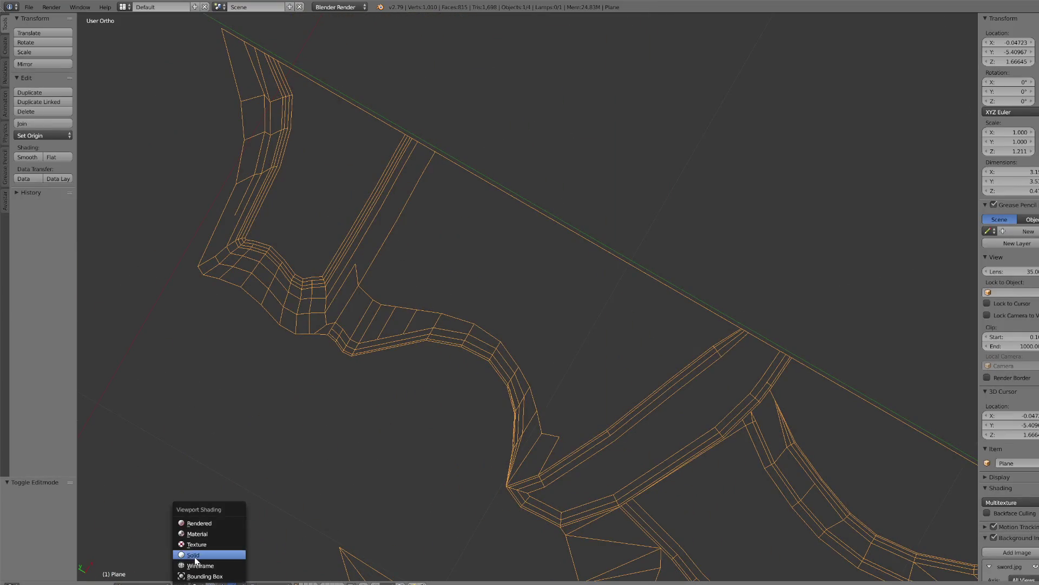
- Return to solid shading and re-enter Edit Mode on the guard
{"action": "left_click", "coordinate": [190, 553]}
{"action": "scroll", "coordinate": [511, 382], "scroll_direction": "up", "scroll_amount": 3}
{"action": "scroll", "coordinate": [546, 381], "scroll_direction": "down", "scroll_amount": 5}
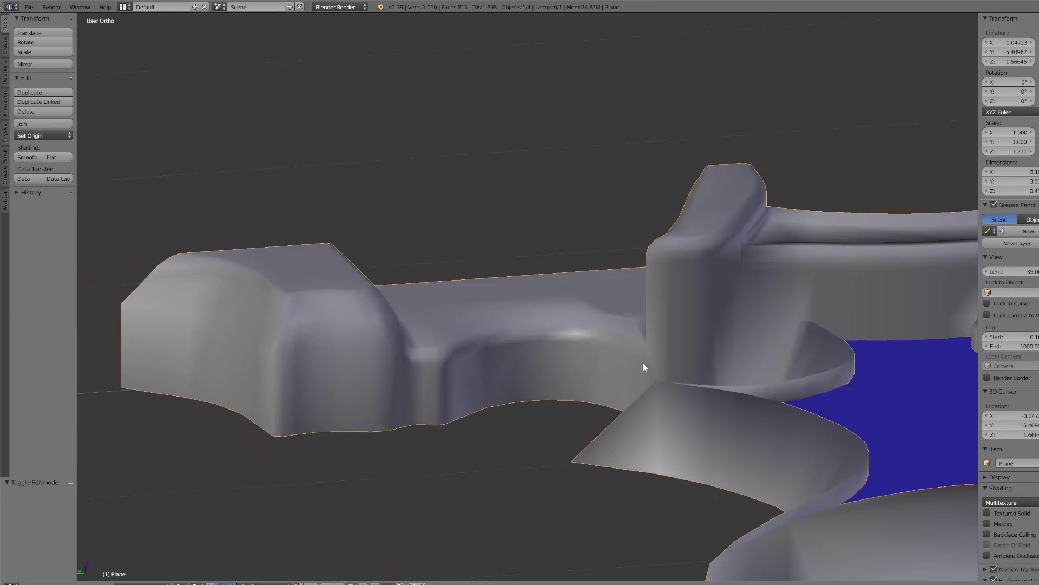
{"action": "middle_click_drag", "start_coordinate": [640, 359], "coordinate": [518, 387]}
{"action": "left_click", "coordinate": [135, 583]}
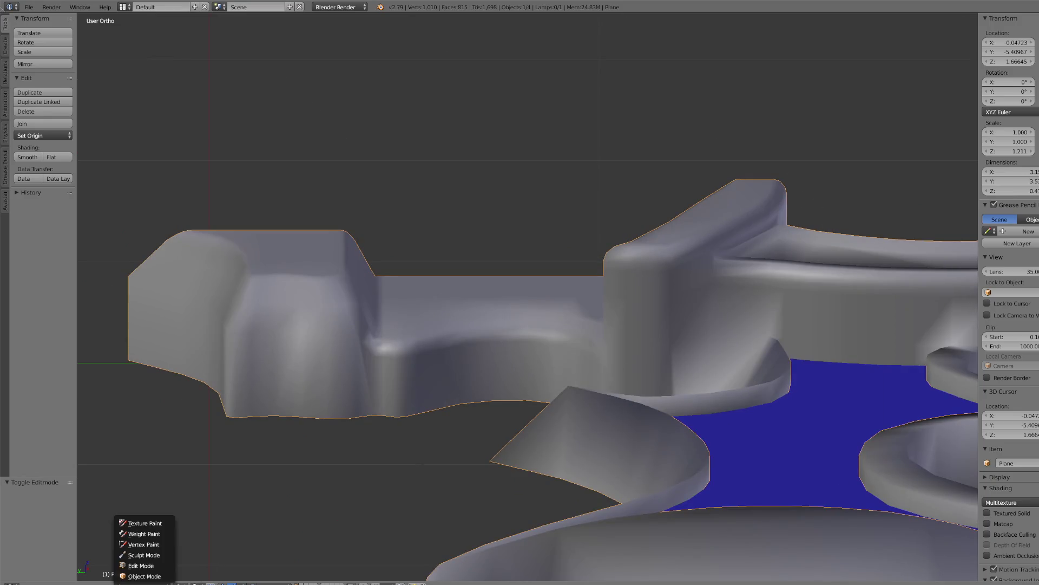
{"action": "left_click", "coordinate": [142, 564]}
{"action": "scroll", "coordinate": [416, 369], "scroll_direction": "up", "scroll_amount": 1}
{"action": "scroll", "coordinate": [415, 369], "scroll_direction": "up", "scroll_amount": 1}
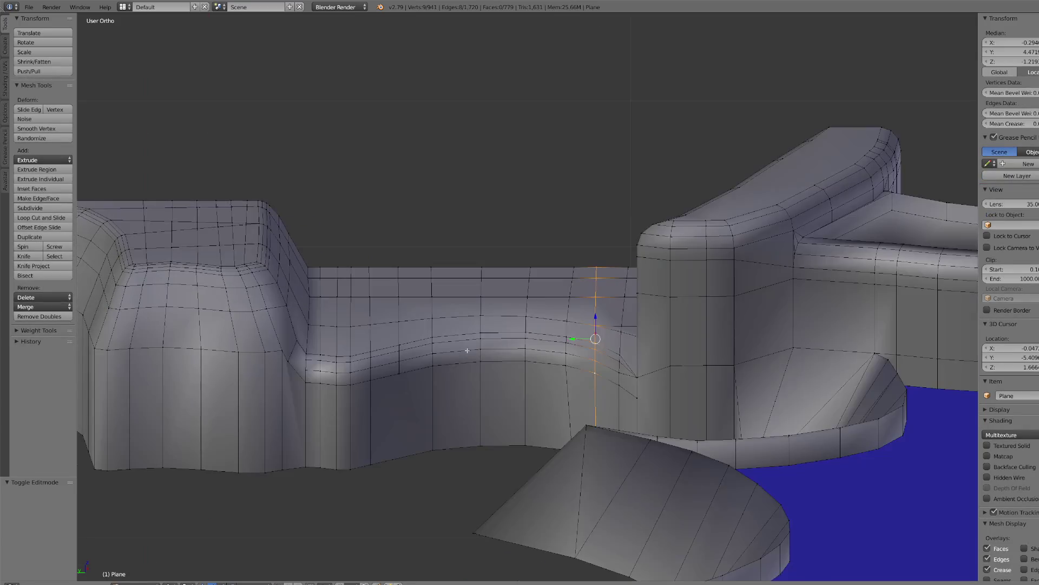
{"action": "scroll", "coordinate": [391, 413], "scroll_direction": "up", "scroll_amount": 2}
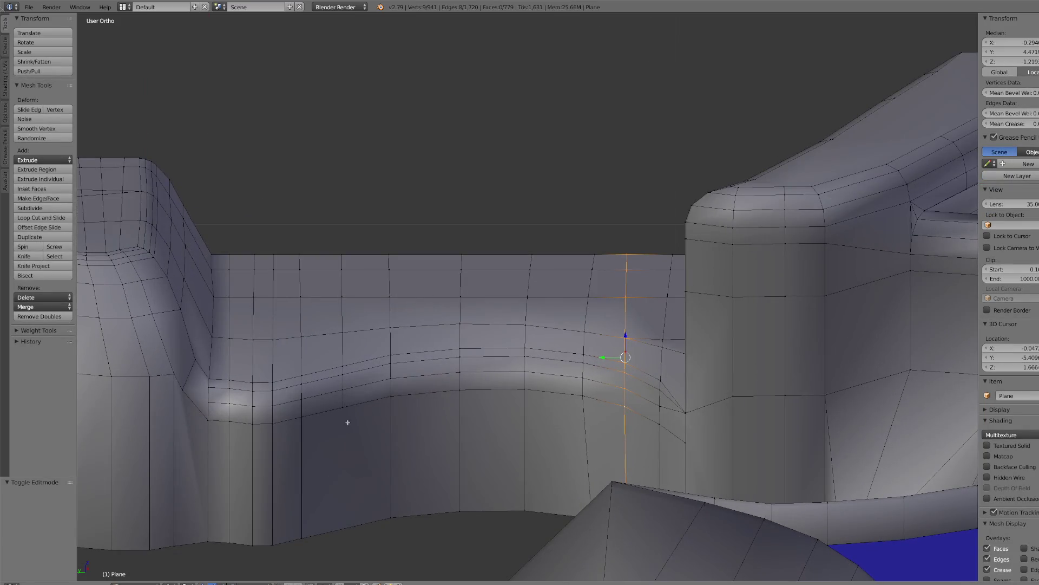
- Subdivide the panel's bottom edge, join it to the curved trim, and slide the bottom vertex
{"action": "right_click", "coordinate": [304, 535]}
{"action": "right_click", "coordinate": [378, 520], "text": "shift"}
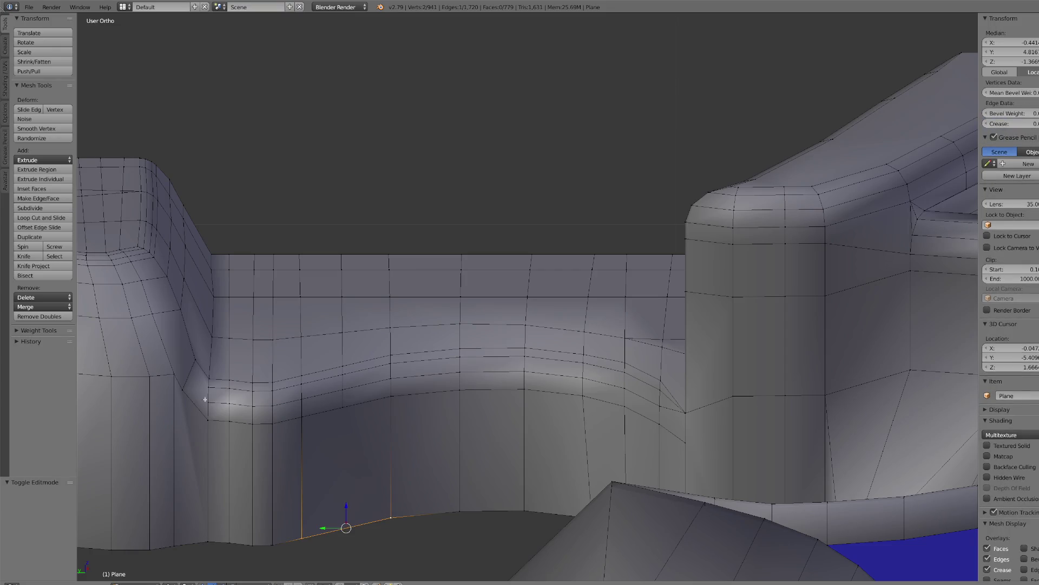
{"action": "left_click", "coordinate": [32, 208]}
{"action": "right_click", "coordinate": [357, 422]}
{"action": "right_click", "coordinate": [346, 526], "text": "shift"}
{"action": "key", "text": "j"}
{"action": "mouse_move", "coordinate": [346, 527]}
{"action": "middle_mouse_down"}
{"action": "mouse_move", "coordinate": [471, 420]}
{"action": "mouse_move", "coordinate": [564, 421]}
{"action": "mouse_move", "coordinate": [608, 473]}
{"action": "mouse_move", "coordinate": [564, 473]}
{"action": "mouse_move", "coordinate": [601, 477]}
{"action": "middle_mouse_up"}
{"action": "right_click", "coordinate": [598, 474]}
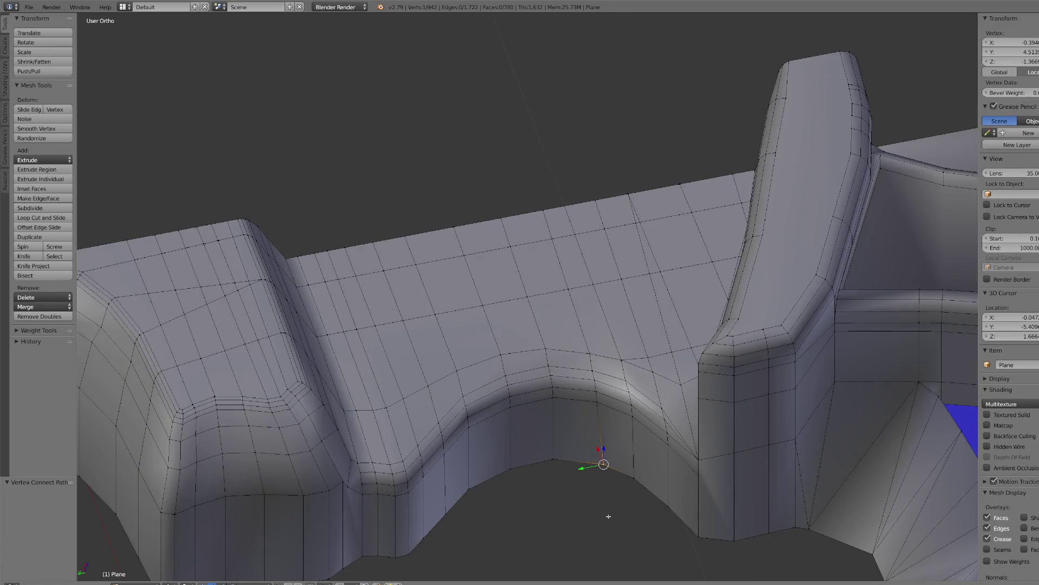
{"action": "key", "text": "shift+v"}
{"action": "left_click", "coordinate": [600, 510]}
- In wireframe, compare against the front reference, then join a run of trim vertices with J
{"action": "middle_click_drag", "start_coordinate": [598, 501], "coordinate": [494, 404]}
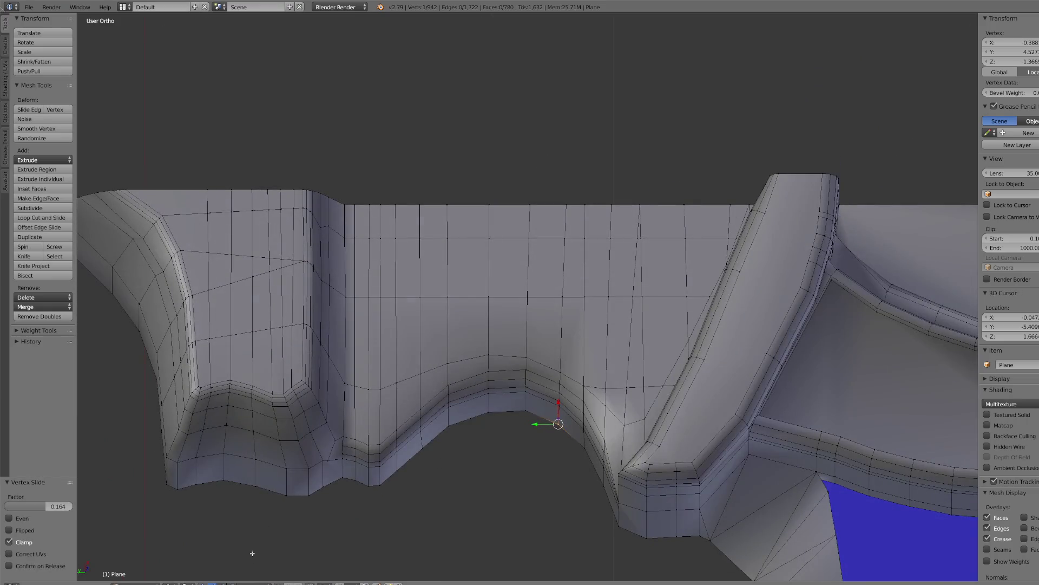
{"action": "left_click", "coordinate": [171, 583]}
{"action": "left_click", "coordinate": [179, 563]}
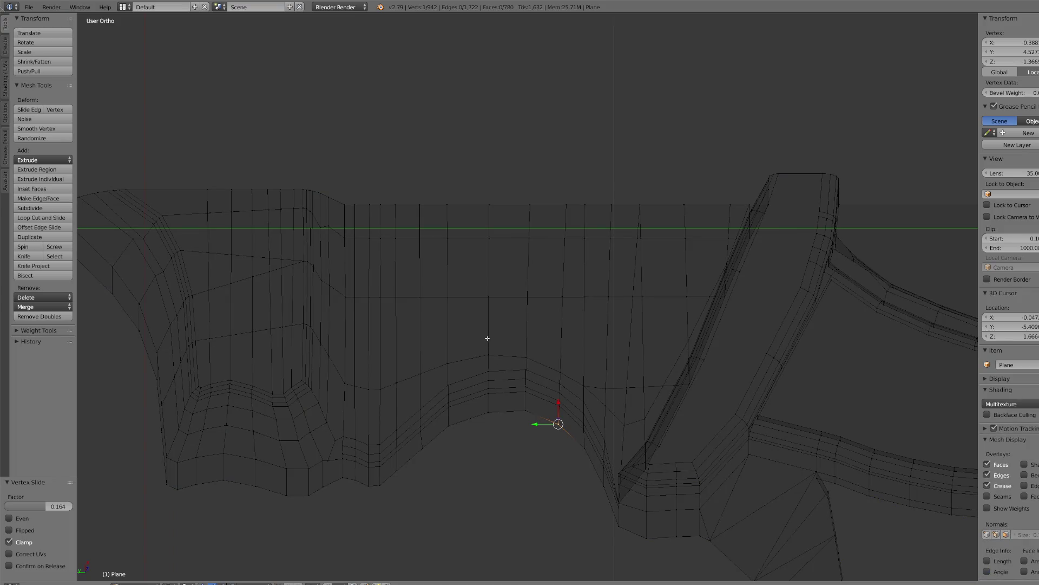
{"action": "scroll", "coordinate": [476, 370], "scroll_direction": "down", "scroll_amount": 5}
{"action": "middle_click_drag", "start_coordinate": [476, 369], "coordinate": [627, 314]}
{"action": "key", "text": "KP_7"}
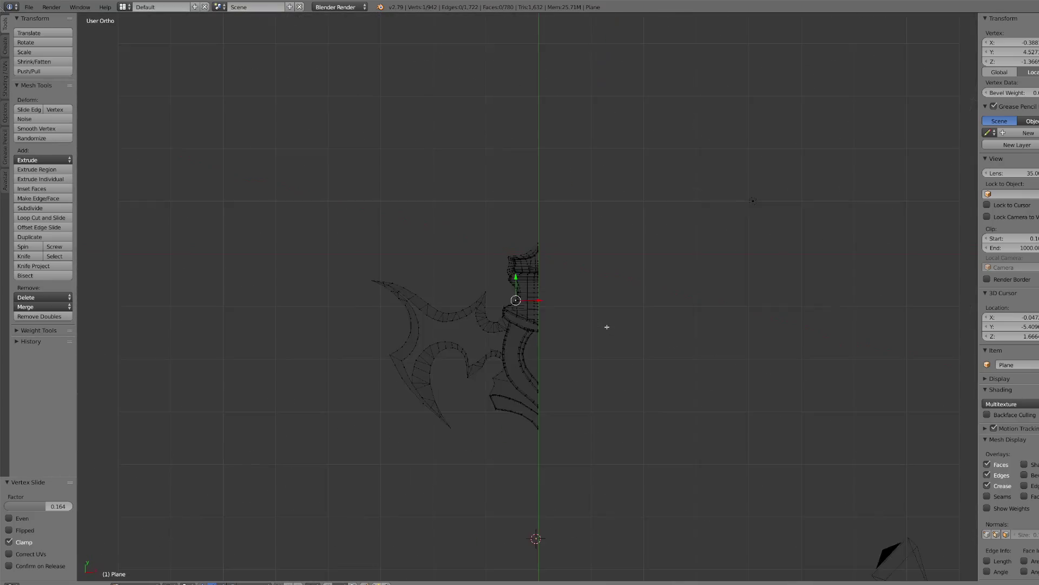
{"action": "key", "text": "KP_1"}
{"action": "mouse_move", "coordinate": [749, 197]}
{"action": "middle_mouse_down"}
{"action": "mouse_move", "coordinate": [605, 325]}
{"action": "mouse_move", "coordinate": [362, 389]}
{"action": "mouse_move", "coordinate": [336, 406]}
{"action": "middle_mouse_up"}
{"action": "scroll", "coordinate": [606, 325], "scroll_direction": "up", "scroll_amount": 5}
{"action": "scroll", "coordinate": [585, 335], "scroll_direction": "up", "scroll_amount": 5}
{"action": "key", "text": "c"}
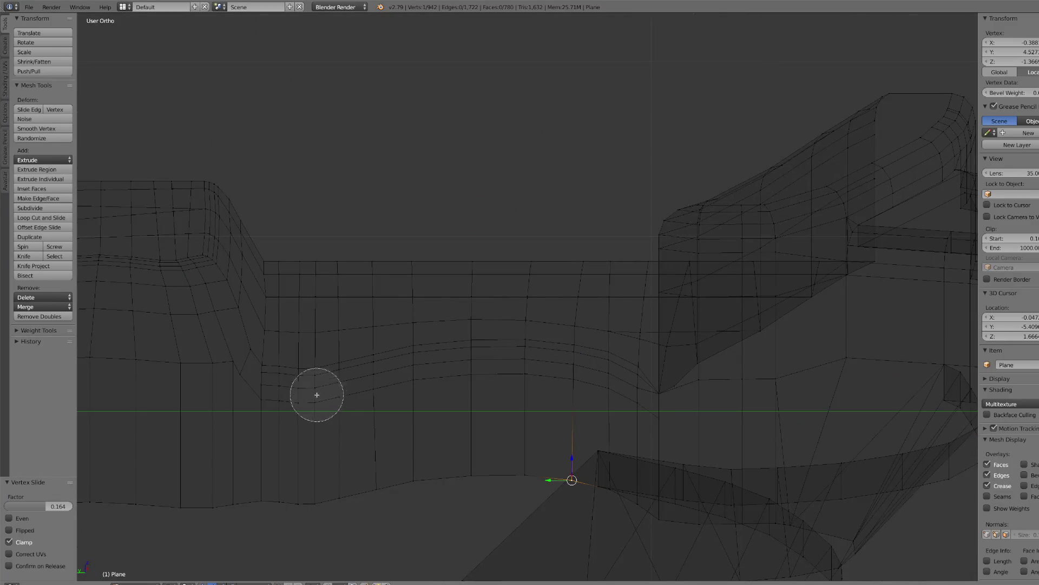
{"action": "mouse_move", "coordinate": [304, 388]}
{"action": "left_mouse_down"}
{"action": "mouse_move", "coordinate": [313, 394]}
{"action": "mouse_move", "coordinate": [332, 239]}
{"action": "left_mouse_up"}
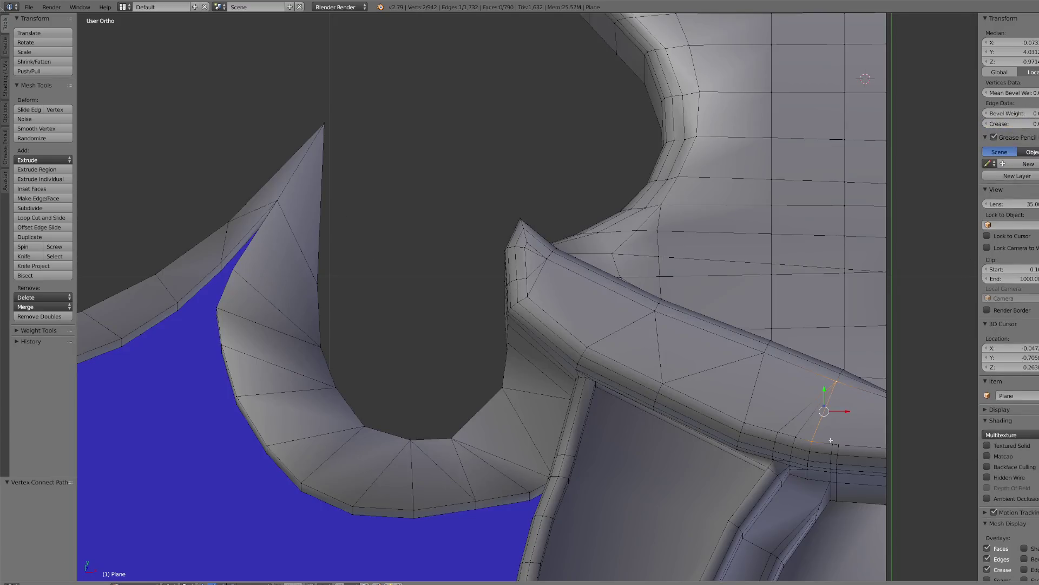
{"action": "key", "text": "j"}
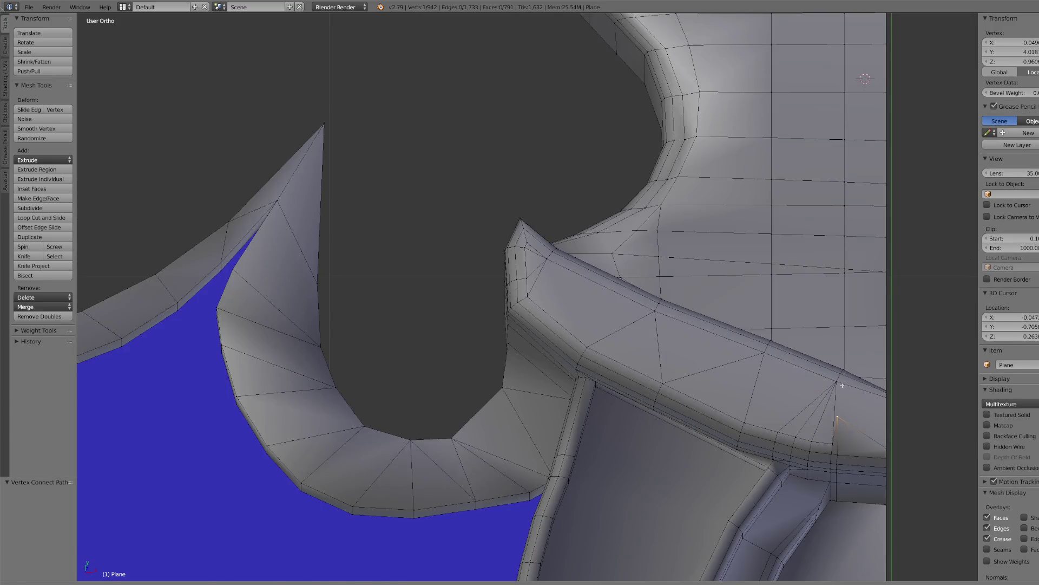
- Slide a rim vertex down along its edge and connect it to the target vertex with F
{"action": "scroll", "coordinate": [807, 391], "scroll_direction": "down", "scroll_amount": 1}
{"action": "scroll", "coordinate": [807, 391], "scroll_direction": "down", "scroll_amount": 5}
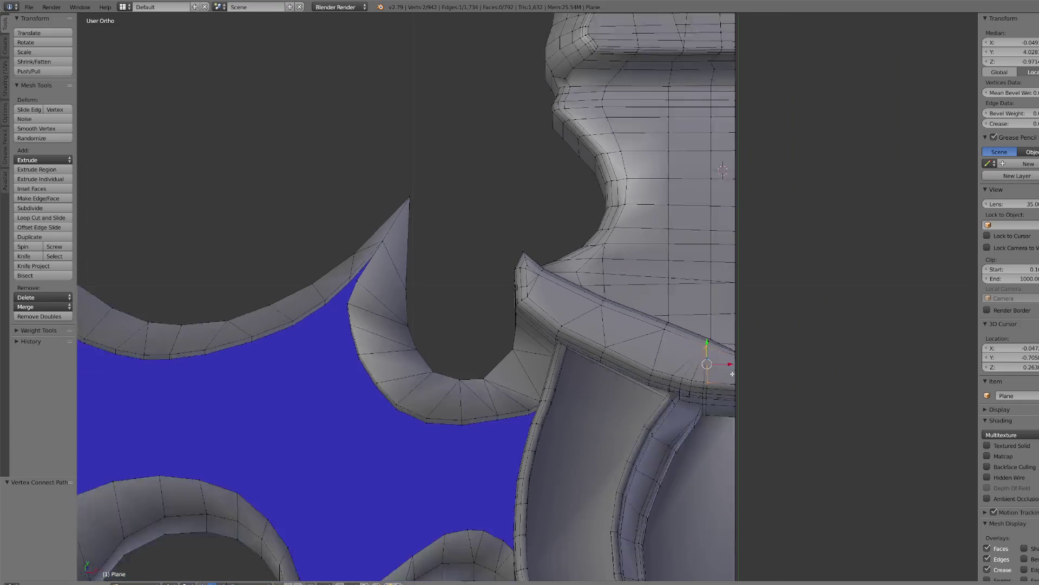
{"action": "scroll", "coordinate": [748, 400], "scroll_direction": "up", "scroll_amount": 4}
{"action": "right_click", "coordinate": [745, 379]}
{"action": "key", "text": "KP_Decimal"}
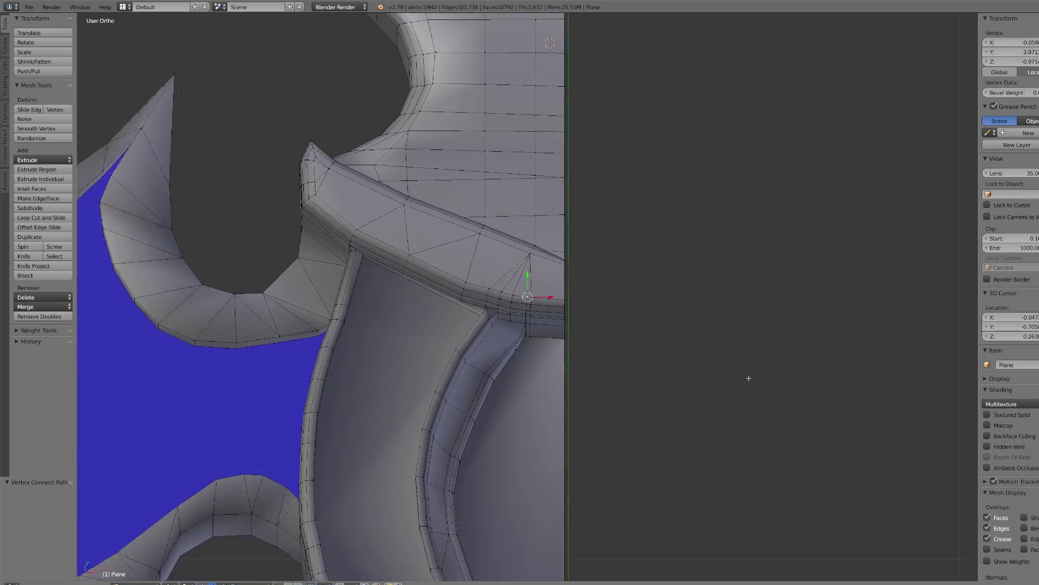
{"action": "right_click", "coordinate": [589, 246], "text": "shift"}
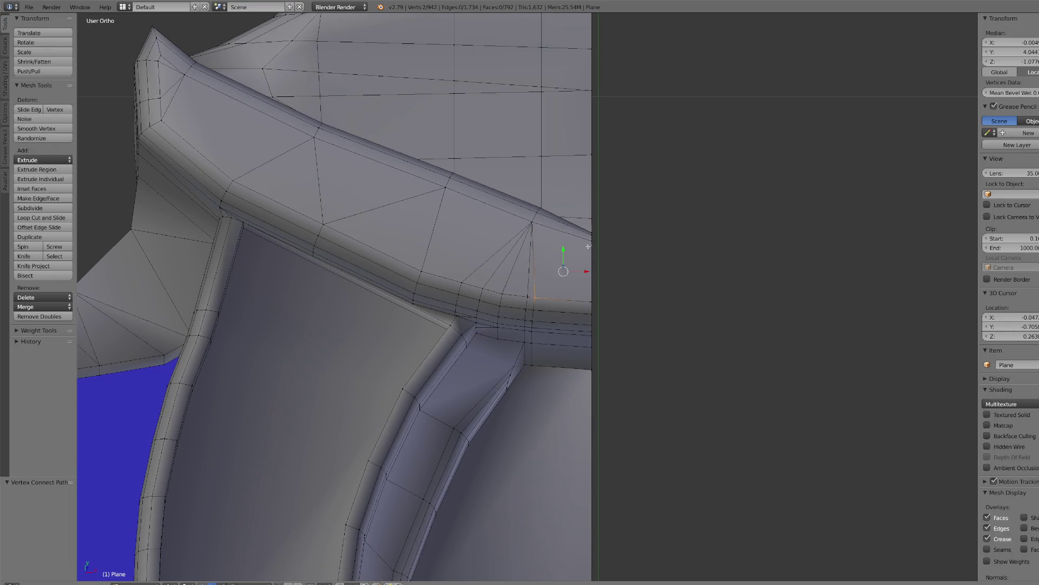
{"action": "right_click", "coordinate": [587, 239]}
{"action": "key", "text": "shift+v"}
{"action": "right_click", "coordinate": [536, 295], "text": "shift"}
{"action": "key", "text": "f"}
{"action": "scroll", "coordinate": [544, 288], "scroll_direction": "down", "scroll_amount": 5}
{"action": "middle_click_drag", "start_coordinate": [543, 293], "coordinate": [545, 322]}
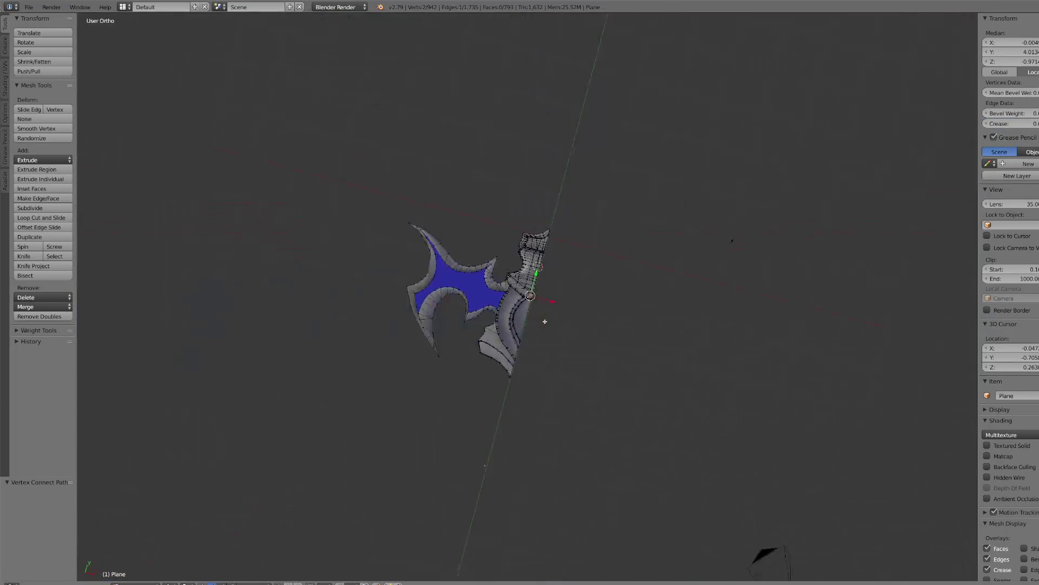
- Compare the top view with the reference, then join a panel rim vertex to a second vertex
{"action": "key", "text": "KP_7"}
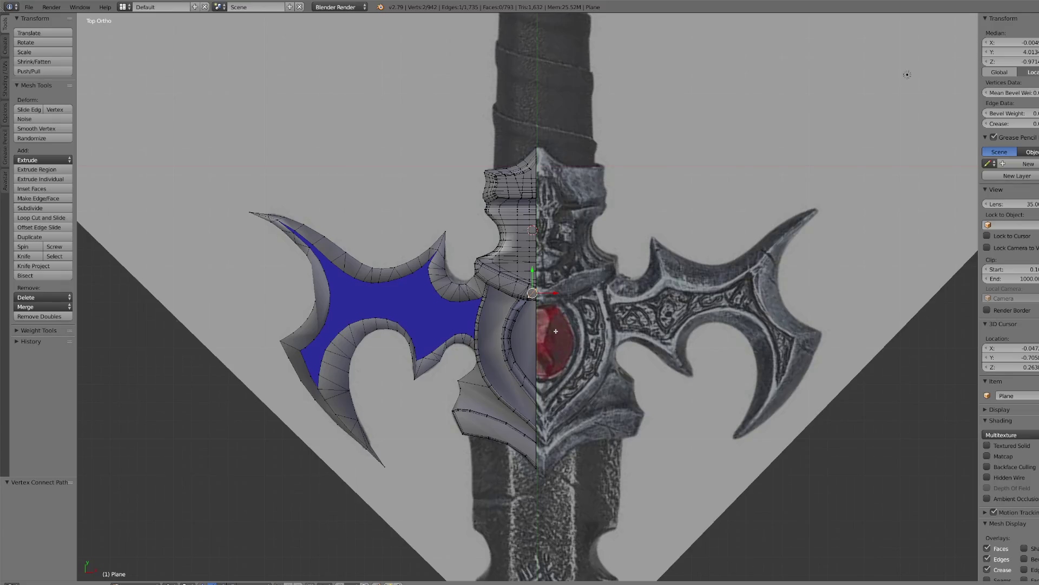
{"action": "scroll", "coordinate": [556, 331], "scroll_direction": "up", "scroll_amount": 5}
{"action": "mouse_move", "coordinate": [433, 411]}
{"action": "middle_mouse_down"}
{"action": "mouse_move", "coordinate": [389, 344]}
{"action": "mouse_move", "coordinate": [401, 327]}
{"action": "mouse_move", "coordinate": [207, 372]}
{"action": "mouse_move", "coordinate": [399, 399]}
{"action": "mouse_move", "coordinate": [410, 289]}
{"action": "mouse_move", "coordinate": [380, 247]}
{"action": "middle_mouse_up"}
{"action": "right_click", "coordinate": [401, 303]}
{"action": "scroll", "coordinate": [412, 324], "scroll_direction": "up", "scroll_amount": 3}
{"action": "right_click", "coordinate": [364, 188], "text": "shift"}
{"action": "key", "text": "j"}
- Add two more vertex-to-vertex edges near the panel top, trimming the selection with circle select
{"action": "scroll", "coordinate": [369, 184], "scroll_direction": "down", "scroll_amount": 2}
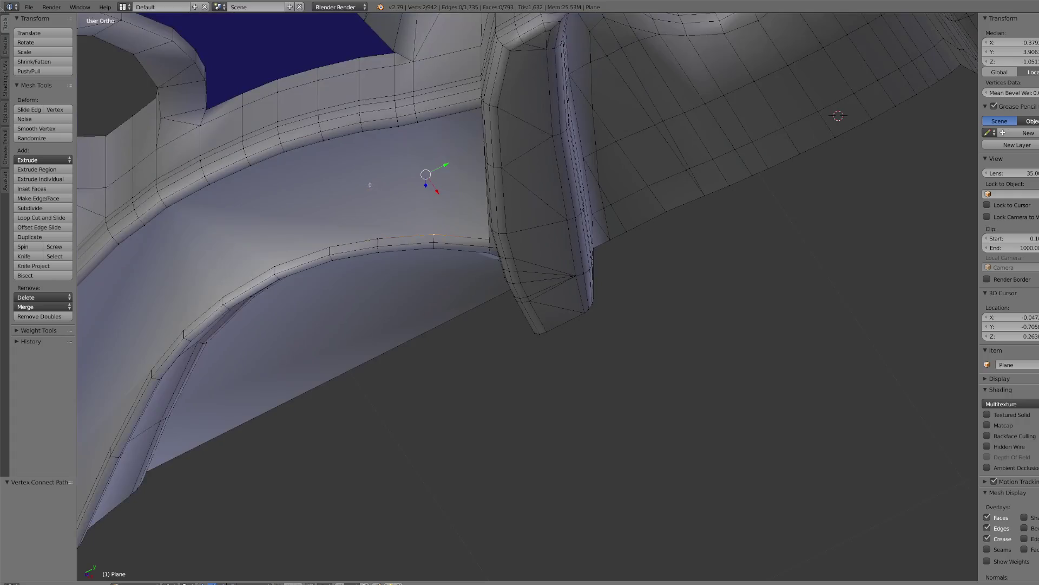
{"action": "mouse_move", "coordinate": [378, 231]}
{"action": "middle_mouse_down"}
{"action": "mouse_move", "coordinate": [399, 144]}
{"action": "mouse_move", "coordinate": [414, 184]}
{"action": "middle_mouse_up"}
{"action": "right_click", "coordinate": [400, 145]}
{"action": "right_click", "coordinate": [432, 228], "text": "shift"}
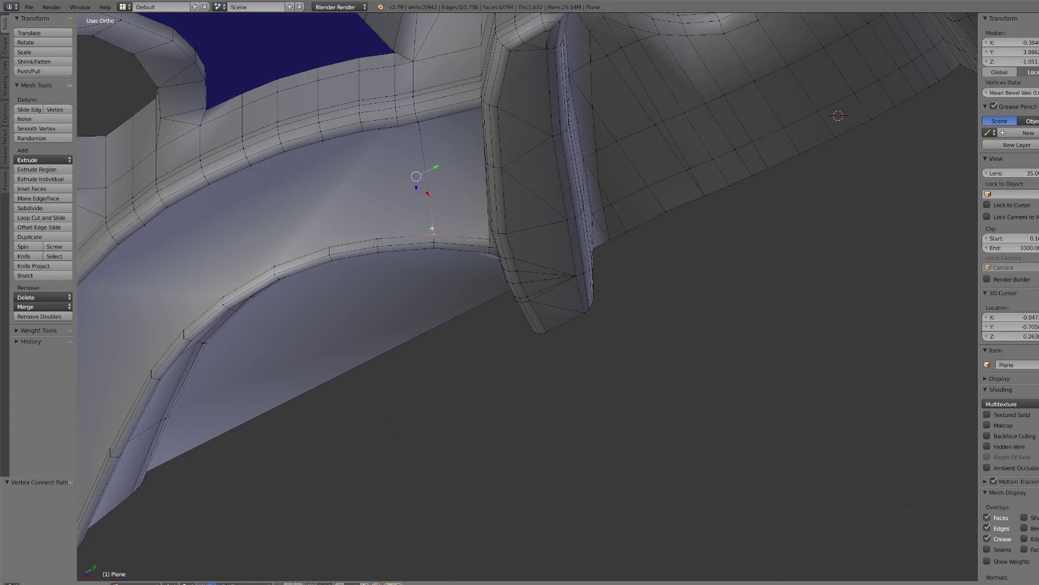
{"action": "key", "text": "j"}
{"action": "key", "text": "c"}
{"action": "middle_click", "coordinate": [433, 245]}
{"action": "key", "text": "Escape"}
{"action": "right_click", "coordinate": [377, 239], "text": "shift"}
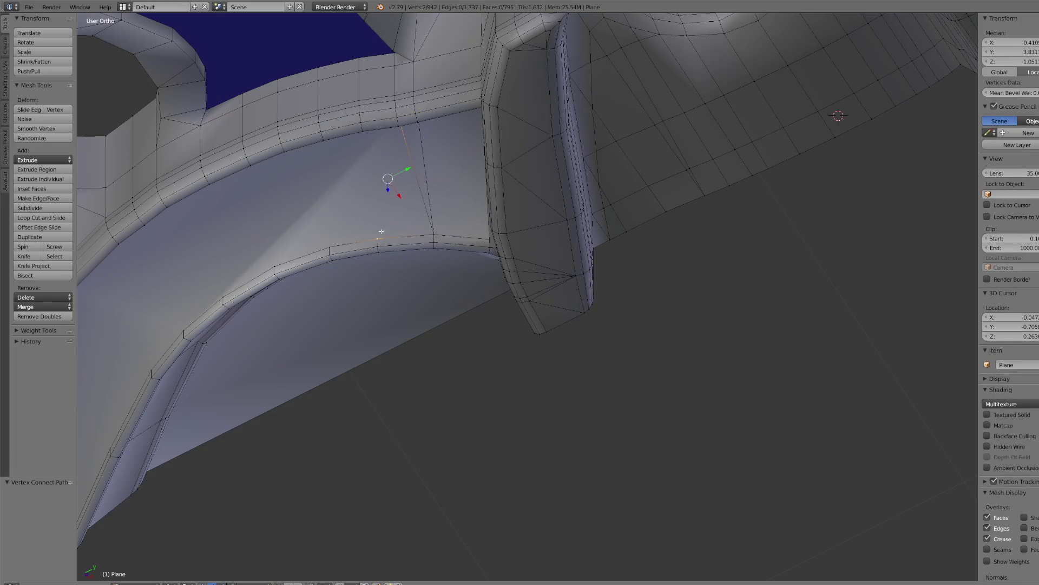
{"action": "key", "text": "j"}
- Centre on a lower vertex and cut two edges linking rim vertices to the inner ring
{"action": "right_click", "coordinate": [379, 237]}
{"action": "key", "text": "KP_Decimal"}
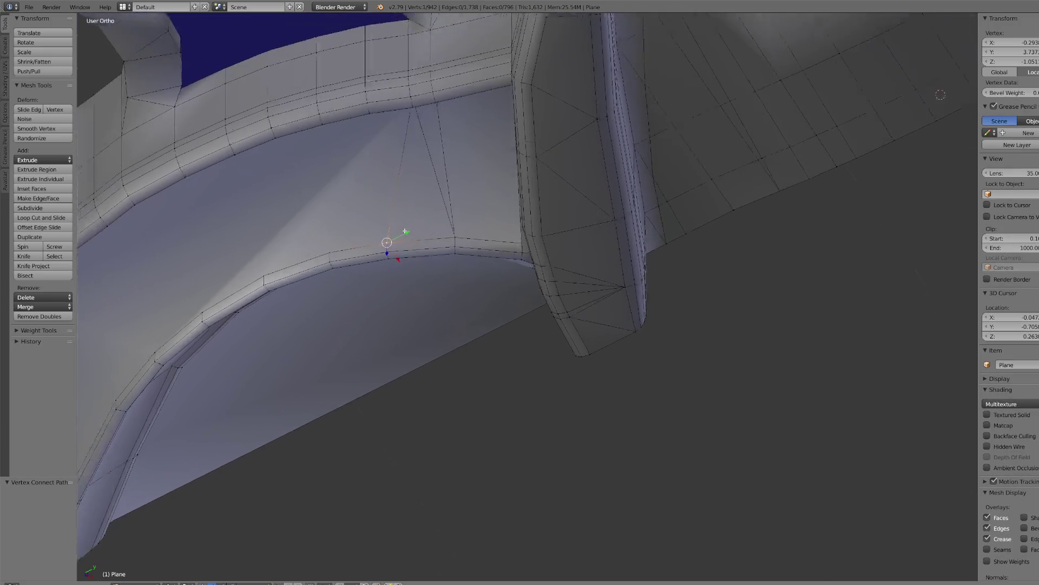
{"action": "mouse_move", "coordinate": [474, 213]}
{"action": "middle_mouse_down"}
{"action": "mouse_move", "coordinate": [523, 174]}
{"action": "mouse_move", "coordinate": [529, 186]}
{"action": "mouse_move", "coordinate": [520, 185]}
{"action": "middle_mouse_up"}
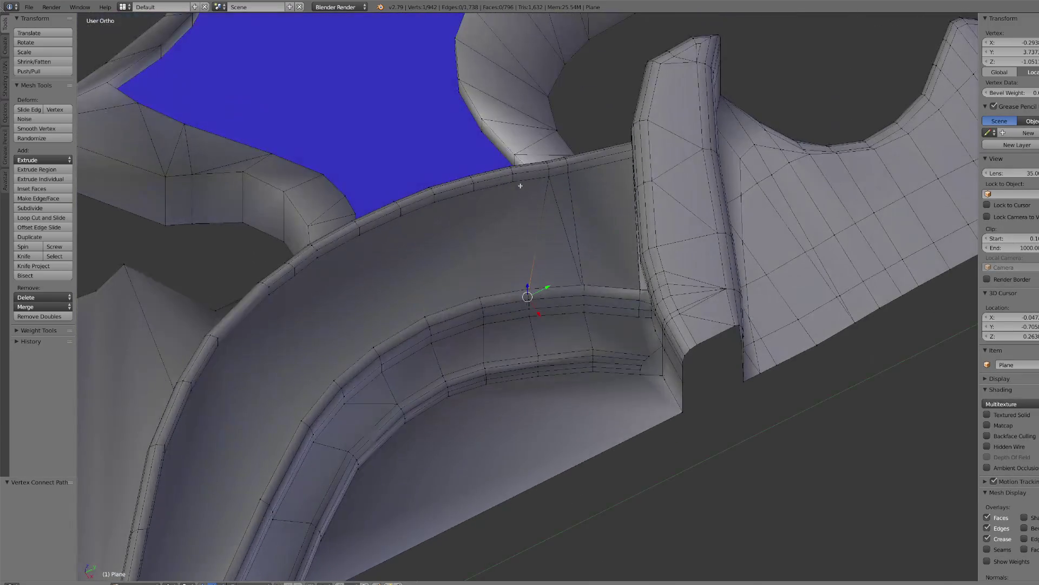
{"action": "right_click", "coordinate": [515, 190], "text": "shift"}
{"action": "key", "text": "j"}
{"action": "right_click", "coordinate": [474, 184]}
{"action": "middle_click_drag", "start_coordinate": [474, 190], "coordinate": [515, 268]}
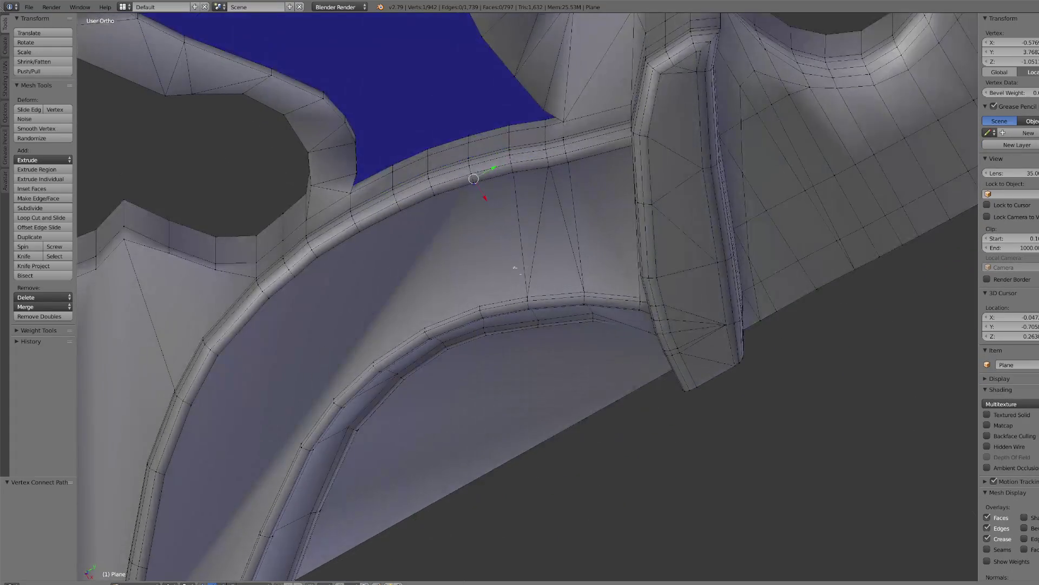
{"action": "right_click", "coordinate": [479, 306], "text": "shift"}
{"action": "key", "text": "j"}
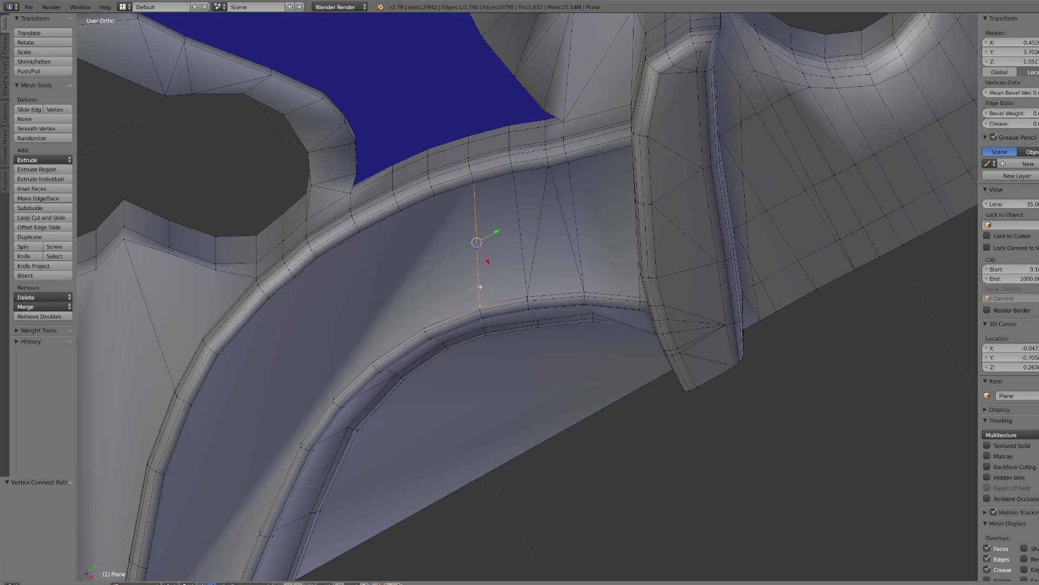
- Connect two further vertex pairs running down across the curved panel
{"action": "key", "text": "KP_Decimal"}
{"action": "scroll", "coordinate": [498, 257], "scroll_direction": "down", "scroll_amount": 3}
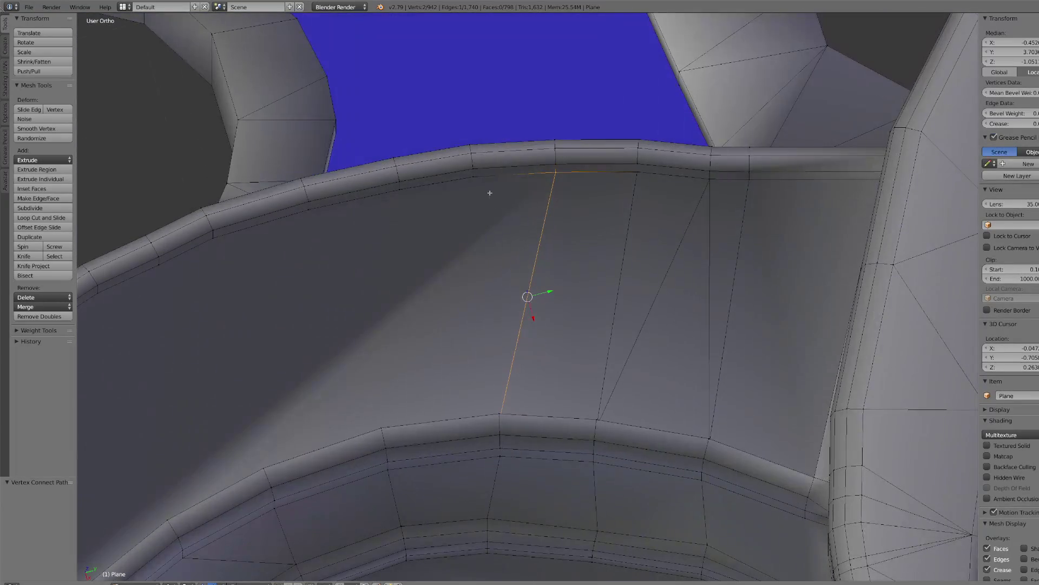
{"action": "right_click", "coordinate": [473, 187]}
{"action": "middle_click_drag", "start_coordinate": [474, 188], "coordinate": [507, 353]}
{"action": "right_click", "coordinate": [509, 375], "text": "shift"}
{"action": "key", "text": "j"}
{"action": "right_click", "coordinate": [428, 391]}
{"action": "mouse_move", "coordinate": [451, 345]}
{"action": "middle_mouse_down"}
{"action": "mouse_move", "coordinate": [460, 332]}
{"action": "mouse_move", "coordinate": [390, 276]}
{"action": "middle_mouse_up"}
{"action": "right_click", "coordinate": [405, 238], "text": "shift"}
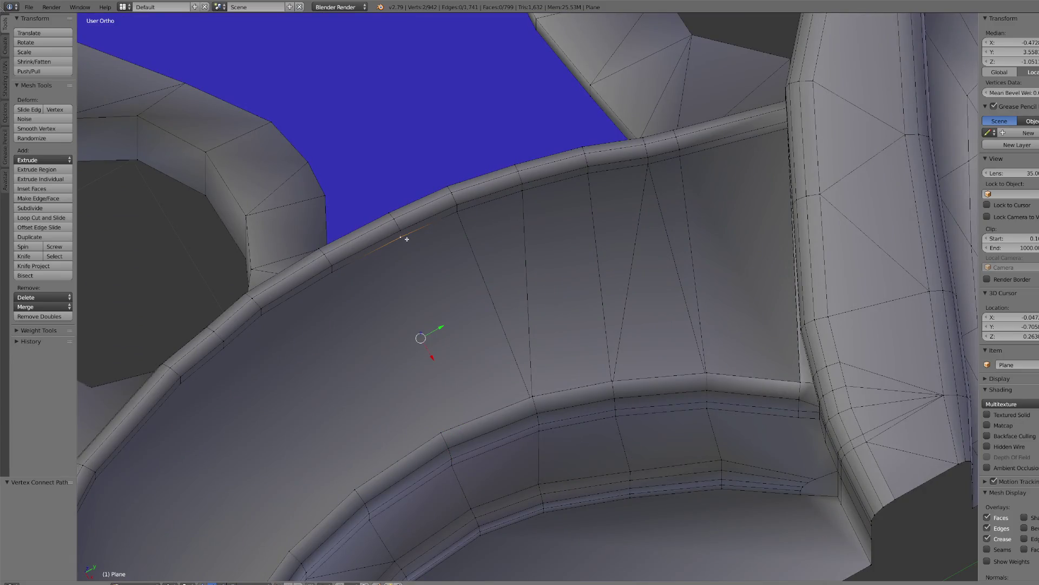
{"action": "key", "text": "j"}
- Nudge a top rim vertex left and connect it, then join another rim vertex to the lower ring
{"action": "mouse_move", "coordinate": [406, 239]}
{"action": "middle_mouse_down"}
{"action": "mouse_move", "coordinate": [438, 269]}
{"action": "mouse_move", "coordinate": [417, 255]}
{"action": "middle_mouse_up"}
{"action": "key", "text": "g"}
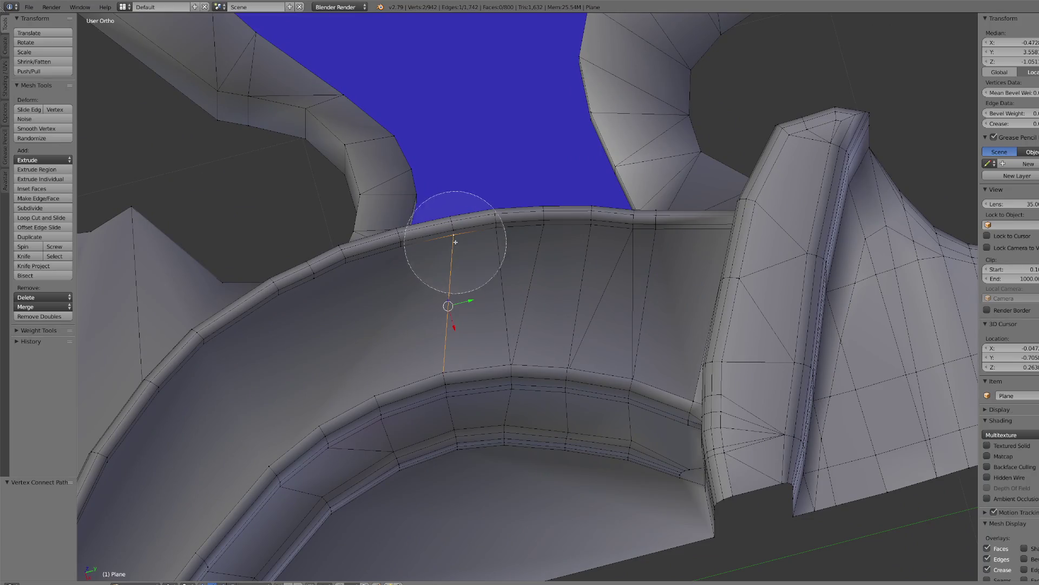
{"action": "left_click", "coordinate": [413, 255]}
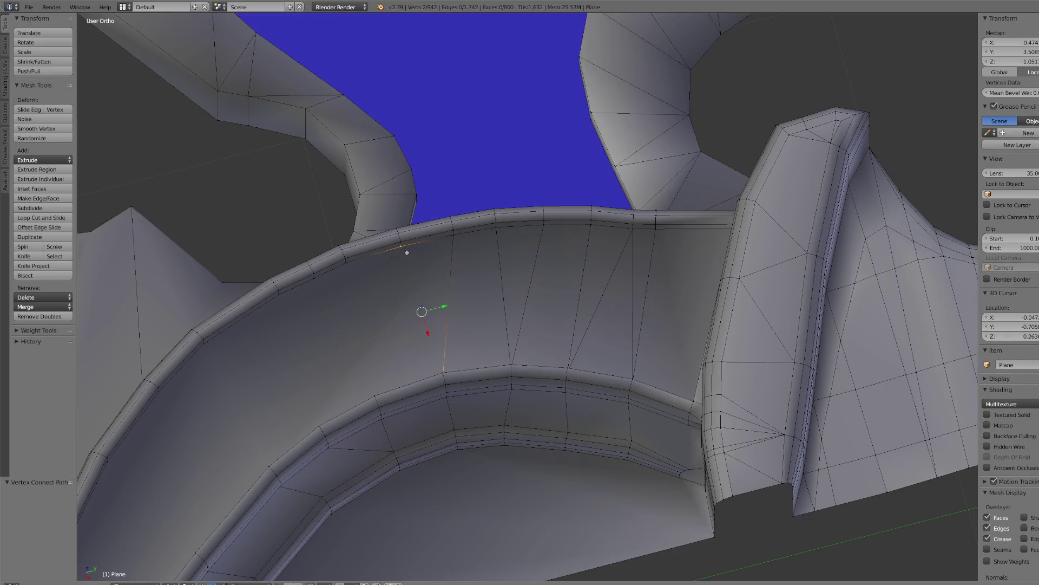
{"action": "key", "text": "j"}
{"action": "right_click", "coordinate": [346, 260]}
{"action": "mouse_move", "coordinate": [346, 260]}
{"action": "middle_mouse_down"}
{"action": "mouse_move", "coordinate": [484, 267]}
{"action": "mouse_move", "coordinate": [546, 390]}
{"action": "mouse_move", "coordinate": [536, 352]}
{"action": "middle_mouse_up"}
{"action": "scroll", "coordinate": [546, 390], "scroll_direction": "up", "scroll_amount": 3}
{"action": "right_click", "coordinate": [549, 391], "text": "shift"}
{"action": "key", "text": "j"}
{"action": "scroll", "coordinate": [536, 352], "scroll_direction": "up", "scroll_amount": 3}
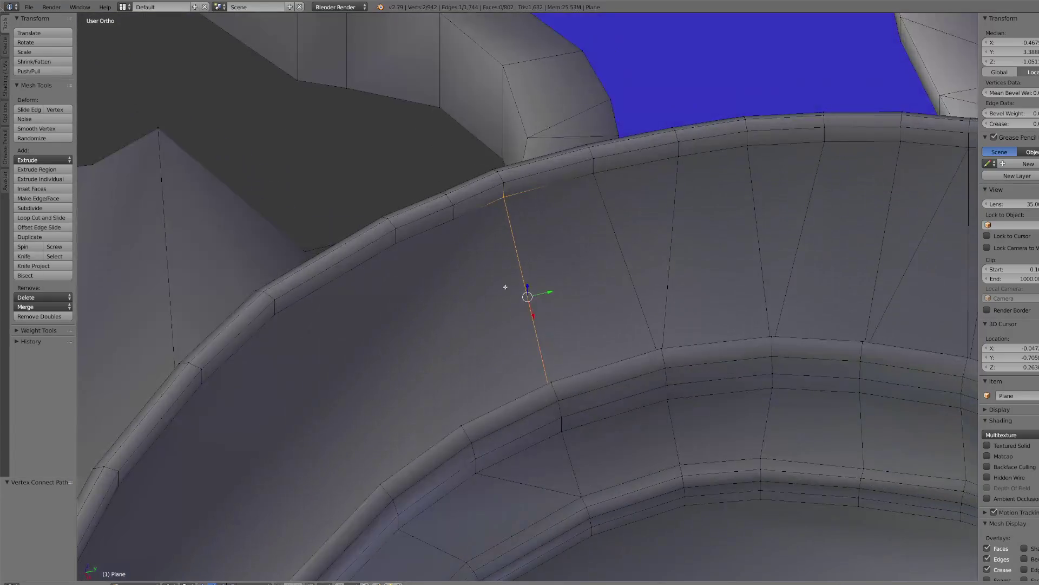
- Join the selected vertex pair, then connect another vertex to one near the rim
{"action": "middle_click_drag", "start_coordinate": [458, 225], "coordinate": [550, 402]}
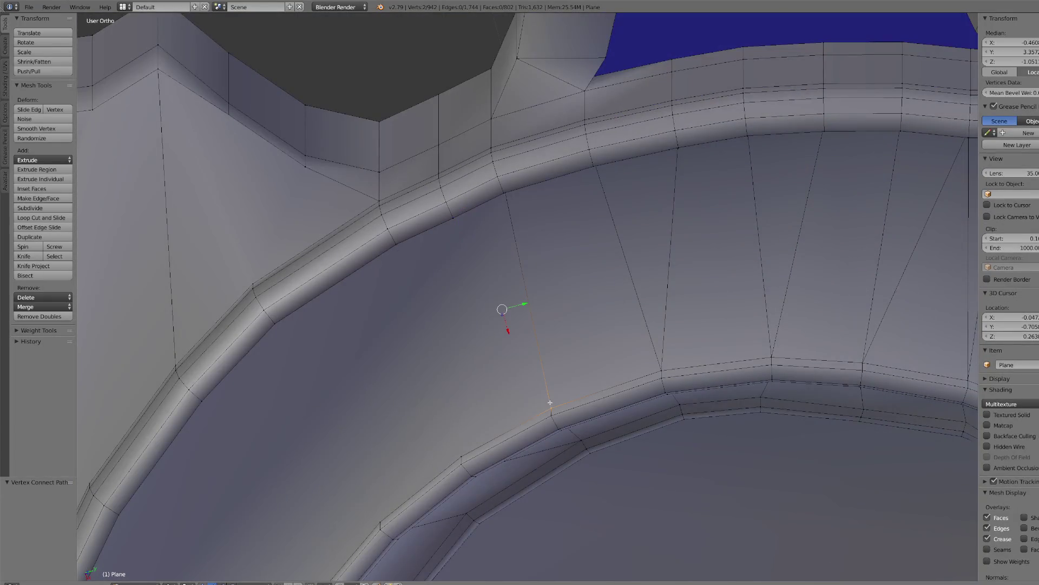
{"action": "key", "text": "j"}
{"action": "right_click", "coordinate": [463, 448]}
{"action": "middle_click_drag", "start_coordinate": [462, 448], "coordinate": [483, 260]}
{"action": "right_click", "coordinate": [480, 152], "text": "shift"}
{"action": "middle_click_drag", "start_coordinate": [480, 152], "coordinate": [480, 157]}
{"action": "key", "text": "j"}
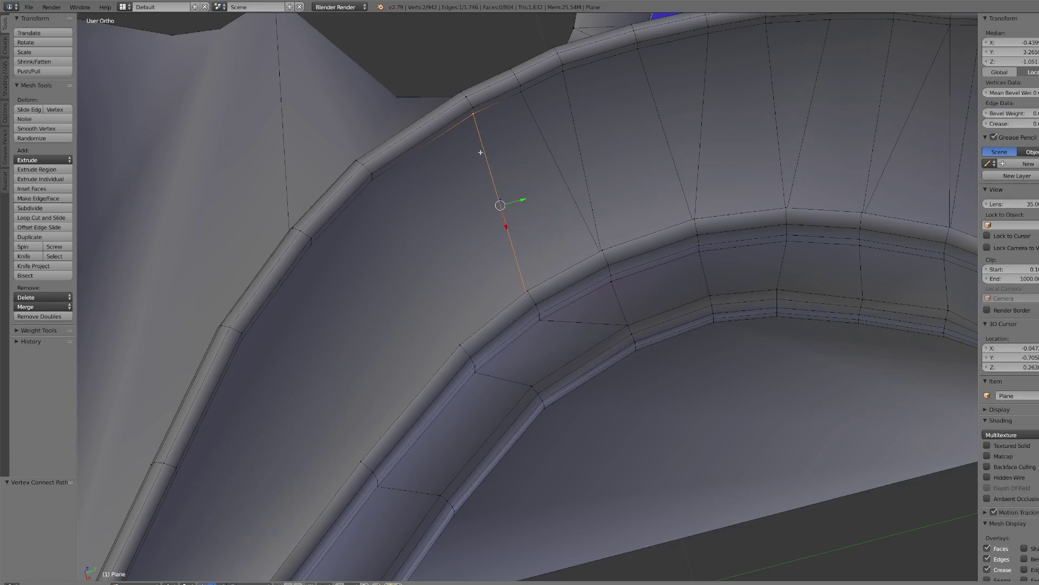
- Cut two more edges, linking a rim vertex and a lower-ring vertex to their partners
{"action": "right_click", "coordinate": [476, 136], "text": "shift"}
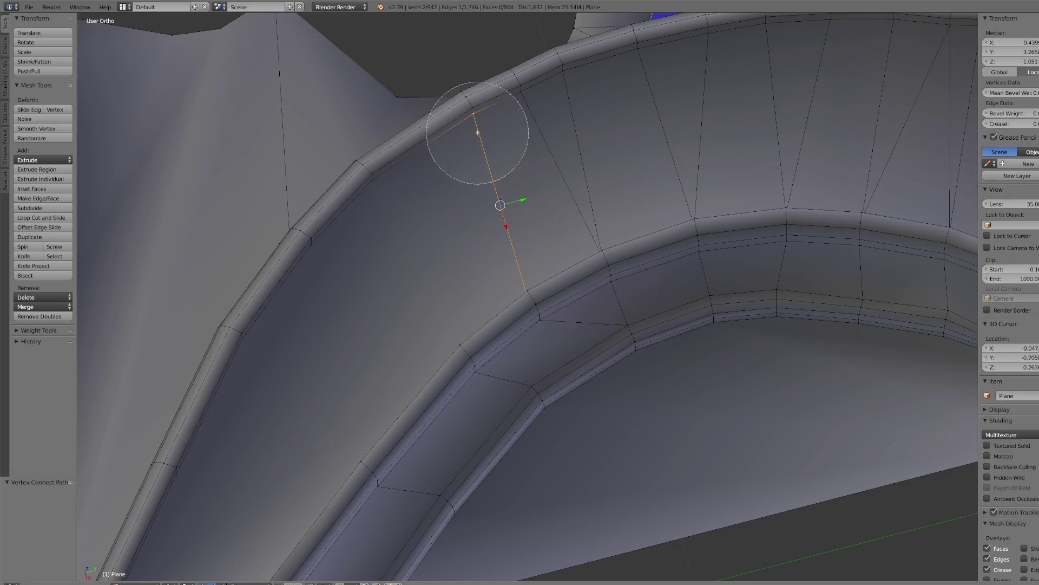
{"action": "right_click", "coordinate": [382, 185], "text": "shift"}
{"action": "key", "text": "j"}
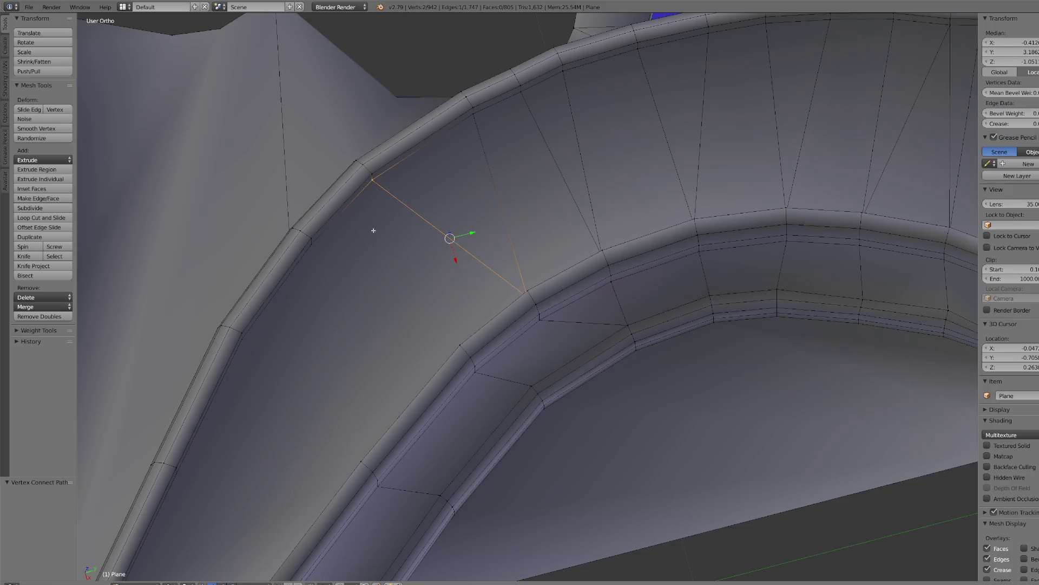
{"action": "right_click", "coordinate": [316, 247]}
{"action": "middle_click_drag", "start_coordinate": [473, 245], "coordinate": [522, 377]}
{"action": "left_click", "coordinate": [544, 409], "text": "shift"}
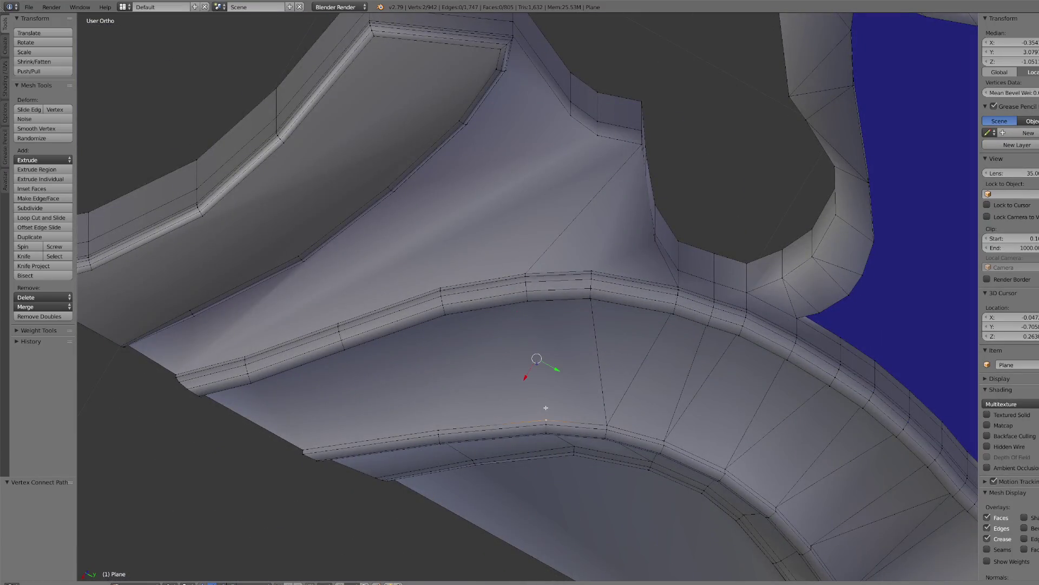
{"action": "scroll", "coordinate": [545, 406], "scroll_direction": "up", "scroll_amount": 1}
{"action": "key", "text": "j"}
- Nudge two rim corner vertices slightly down and connect them with an edge
{"action": "right_click", "coordinate": [421, 447]}
{"action": "mouse_move", "coordinate": [421, 447]}
{"action": "middle_mouse_down"}
{"action": "mouse_move", "coordinate": [553, 365]}
{"action": "mouse_move", "coordinate": [591, 191]}
{"action": "middle_mouse_up"}
{"action": "right_click", "coordinate": [540, 90], "text": "shift"}
{"action": "right_click", "coordinate": [548, 90], "text": "shift"}
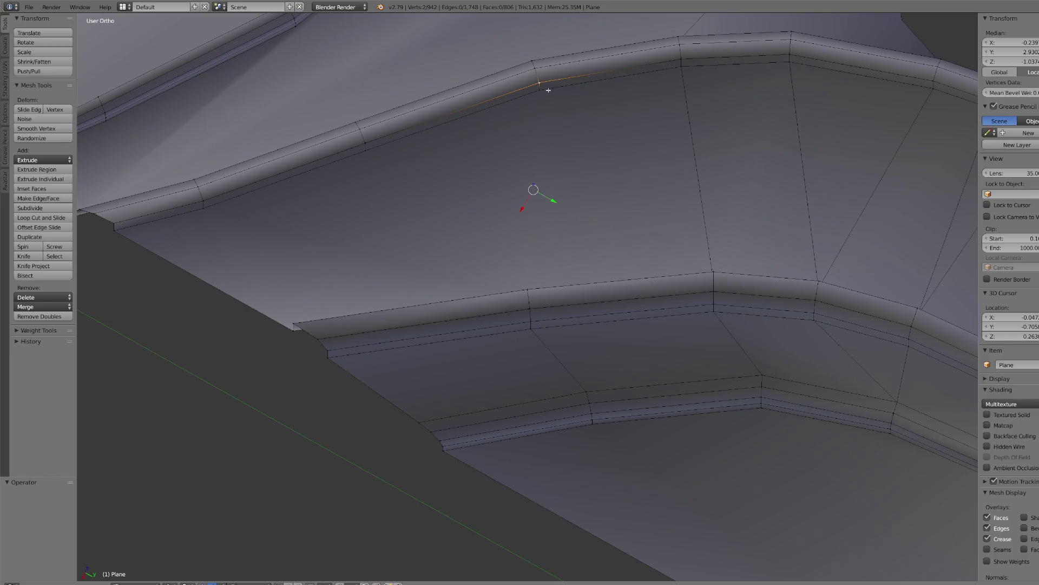
{"action": "key", "text": "g"}
{"action": "key", "text": "j"}
- Connect another rim vertex across the panel to a lower vertex
{"action": "right_click", "coordinate": [375, 154]}
{"action": "scroll", "coordinate": [474, 227], "scroll_direction": "up", "scroll_amount": 2}
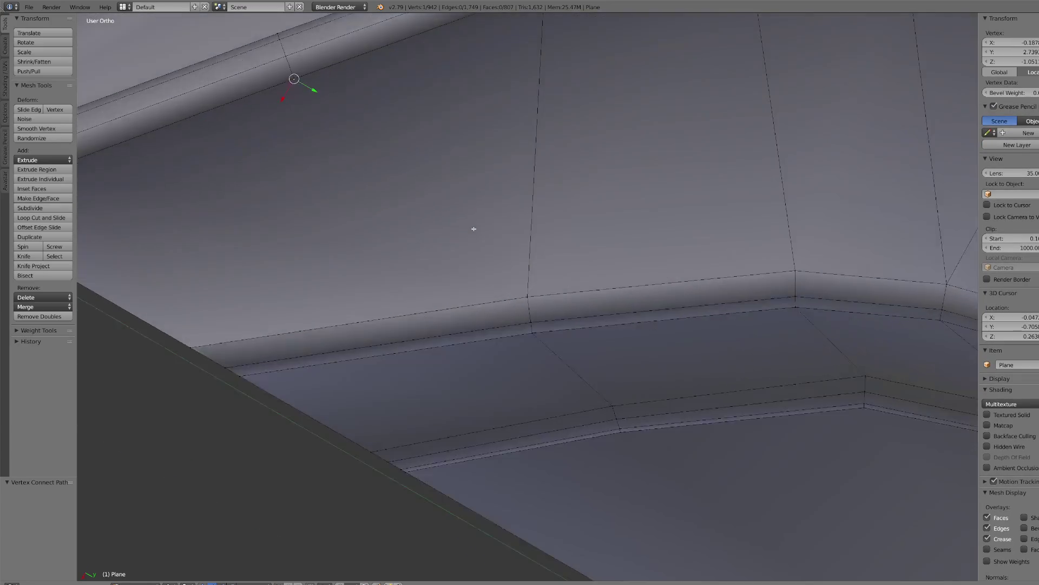
{"action": "right_click", "coordinate": [522, 297], "text": "shift"}
{"action": "scroll", "coordinate": [492, 283], "scroll_direction": "down", "scroll_amount": 3}
{"action": "key", "text": "j"}
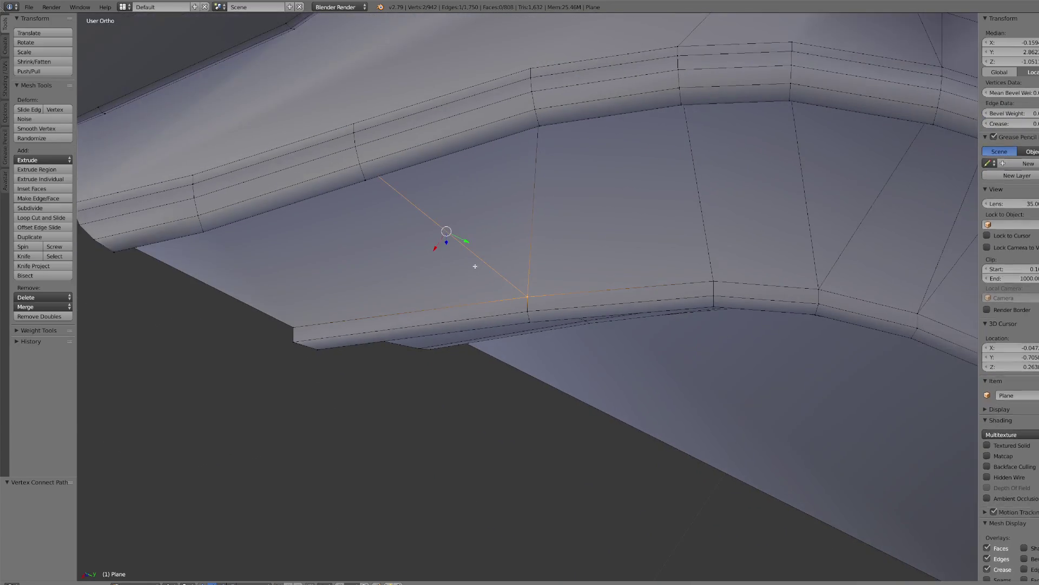
{"action": "scroll", "coordinate": [475, 265], "scroll_direction": "down", "scroll_amount": 2}
{"action": "key", "text": "KP_Decimal"}
{"action": "scroll", "coordinate": [469, 258], "scroll_direction": "down", "scroll_amount": 2}
- Split one more panel face with a vertex-to-vertex edge, then centre on a ridge vertex
{"action": "mouse_move", "coordinate": [476, 255]}
{"action": "middle_mouse_down"}
{"action": "mouse_move", "coordinate": [382, 352]}
{"action": "mouse_move", "coordinate": [371, 464]}
{"action": "middle_mouse_up"}
{"action": "right_click", "coordinate": [389, 379]}
{"action": "middle_click_drag", "start_coordinate": [390, 379], "coordinate": [393, 300]}
{"action": "right_click", "coordinate": [265, 282], "text": "shift"}
{"action": "key", "text": "j"}
{"action": "scroll", "coordinate": [336, 292], "scroll_direction": "down", "scroll_amount": 4}
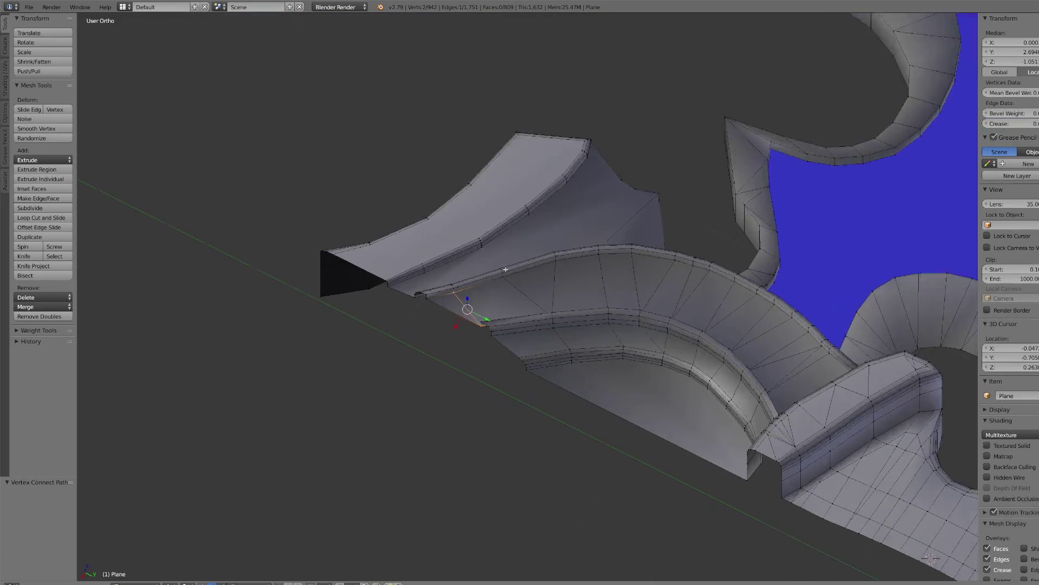
{"action": "right_click", "coordinate": [505, 269]}
{"action": "key", "text": "KP_Decimal"}
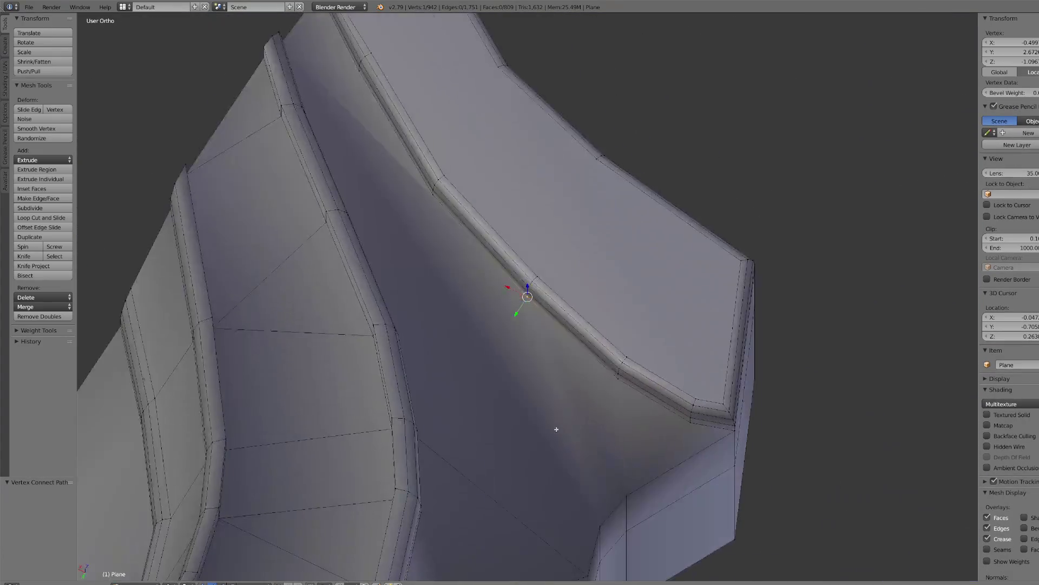
- Merge the large central channel face and its lower-left neighbour into one face
{"action": "mouse_move", "coordinate": [556, 429]}
{"action": "middle_mouse_down"}
{"action": "mouse_move", "coordinate": [449, 370]}
{"action": "mouse_move", "coordinate": [457, 360]}
{"action": "mouse_move", "coordinate": [335, 461]}
{"action": "middle_mouse_up"}
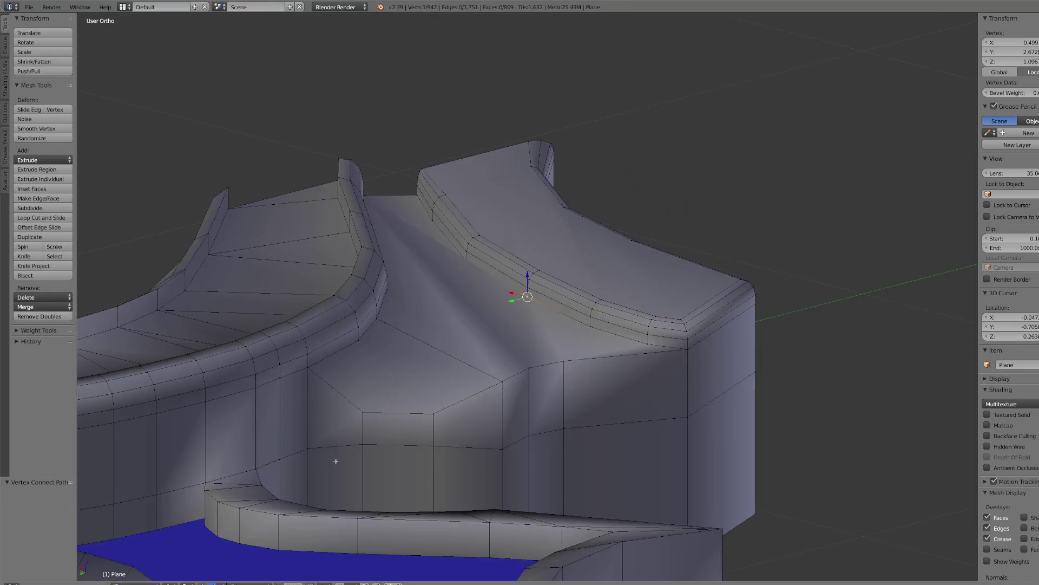
{"action": "left_click", "coordinate": [266, 583]}
{"action": "middle_click_drag", "start_coordinate": [487, 379], "coordinate": [518, 360]}
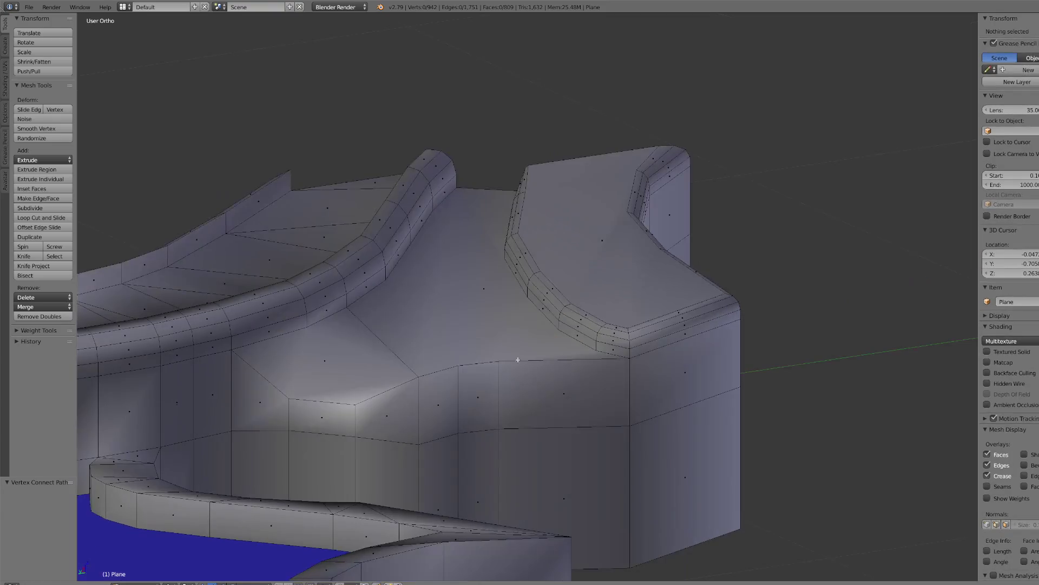
{"action": "left_click", "coordinate": [430, 322]}
{"action": "left_click", "coordinate": [373, 349], "text": "shift"}
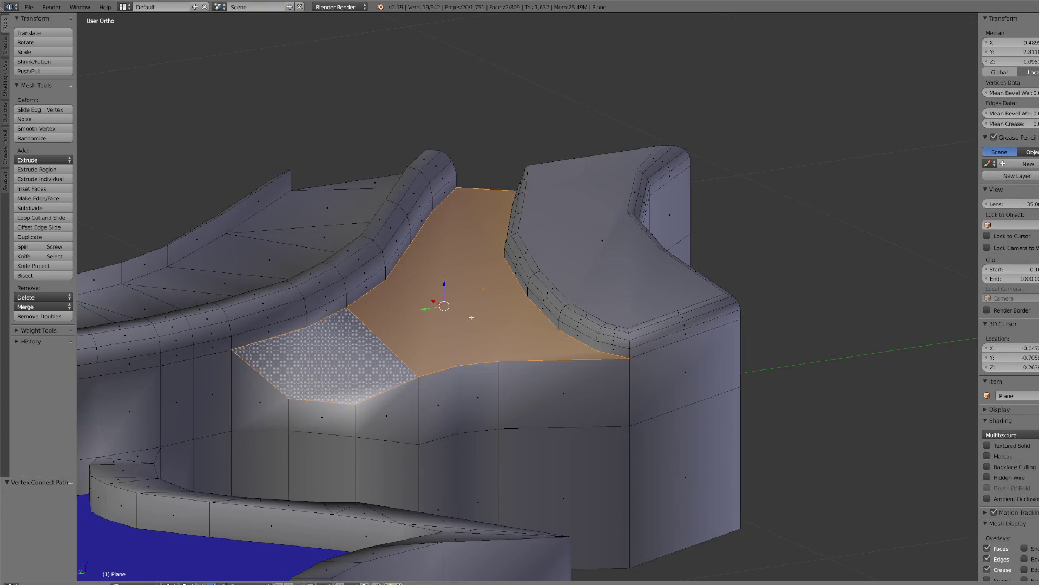
{"action": "key", "text": "f"}
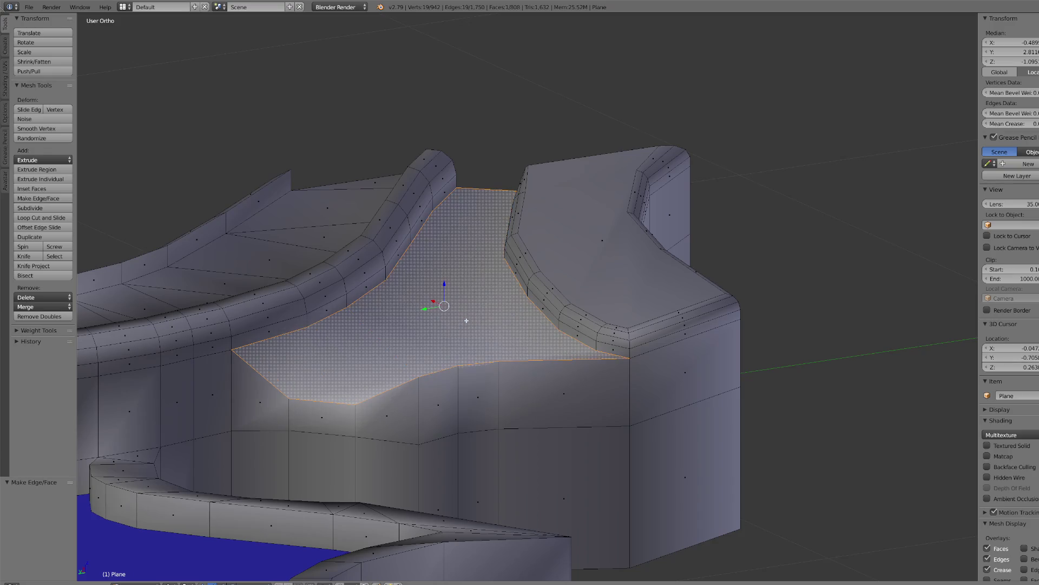
- Subdivide the channel's top edge once, then select the new midpoint with the opposite lower-rim vertex
{"action": "middle_click_drag", "start_coordinate": [519, 258], "coordinate": [466, 335]}
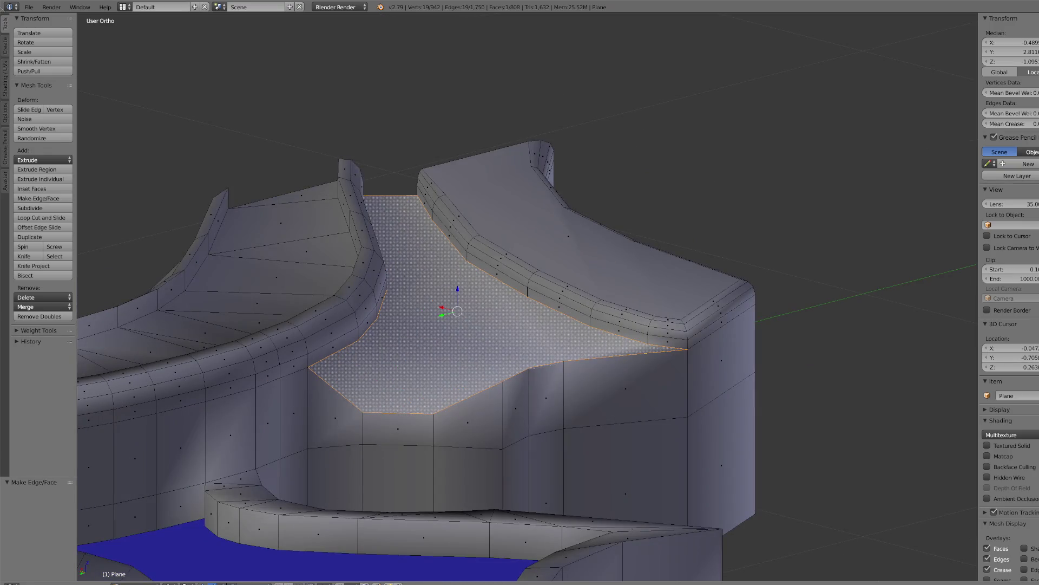
{"action": "mouse_move", "coordinate": [529, 325]}
{"action": "middle_mouse_down"}
{"action": "mouse_move", "coordinate": [449, 377]}
{"action": "mouse_move", "coordinate": [501, 332]}
{"action": "mouse_move", "coordinate": [441, 288]}
{"action": "mouse_move", "coordinate": [439, 226]}
{"action": "middle_mouse_up"}
{"action": "right_click", "coordinate": [444, 345]}
{"action": "right_click", "coordinate": [456, 26]}
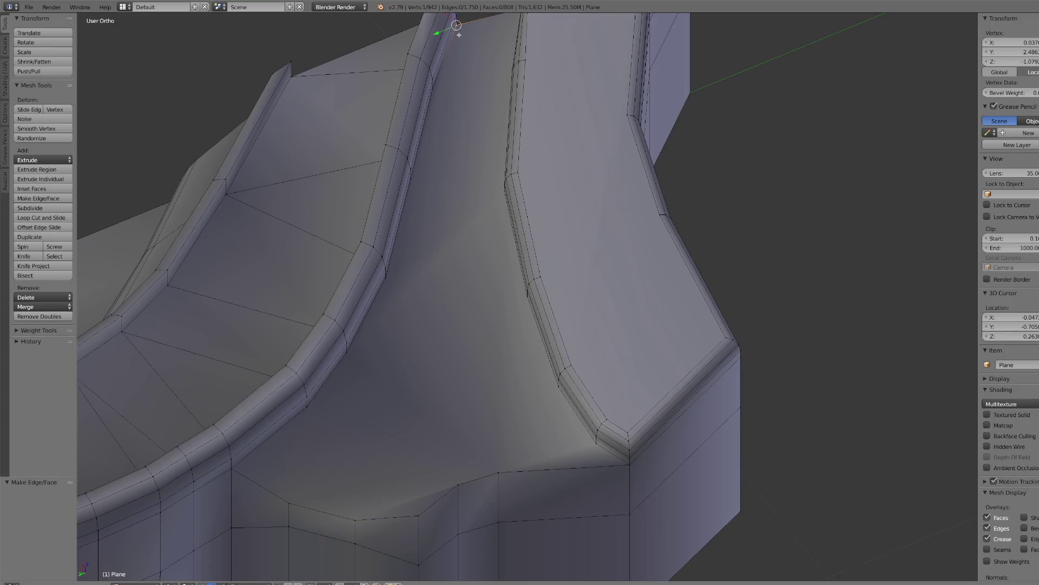
{"action": "scroll", "coordinate": [490, 63], "scroll_direction": "up", "scroll_amount": 2}
{"action": "mouse_move", "coordinate": [493, 64]}
{"action": "middle_mouse_down"}
{"action": "mouse_move", "coordinate": [505, 67]}
{"action": "mouse_move", "coordinate": [575, 258]}
{"action": "middle_mouse_up"}
{"action": "scroll", "coordinate": [576, 257], "scroll_direction": "up", "scroll_amount": 4}
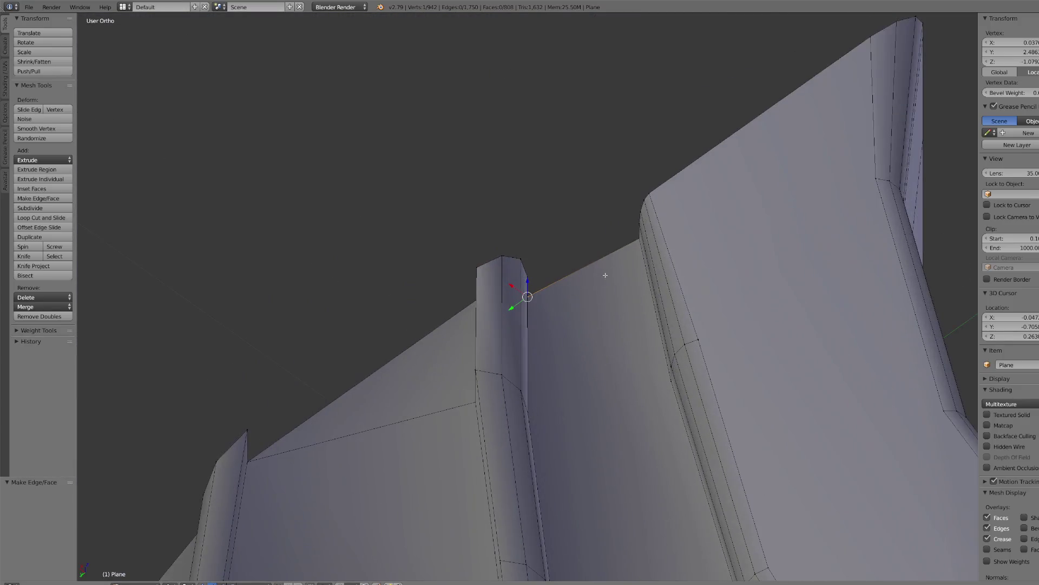
{"action": "right_click", "coordinate": [639, 238], "text": "shift"}
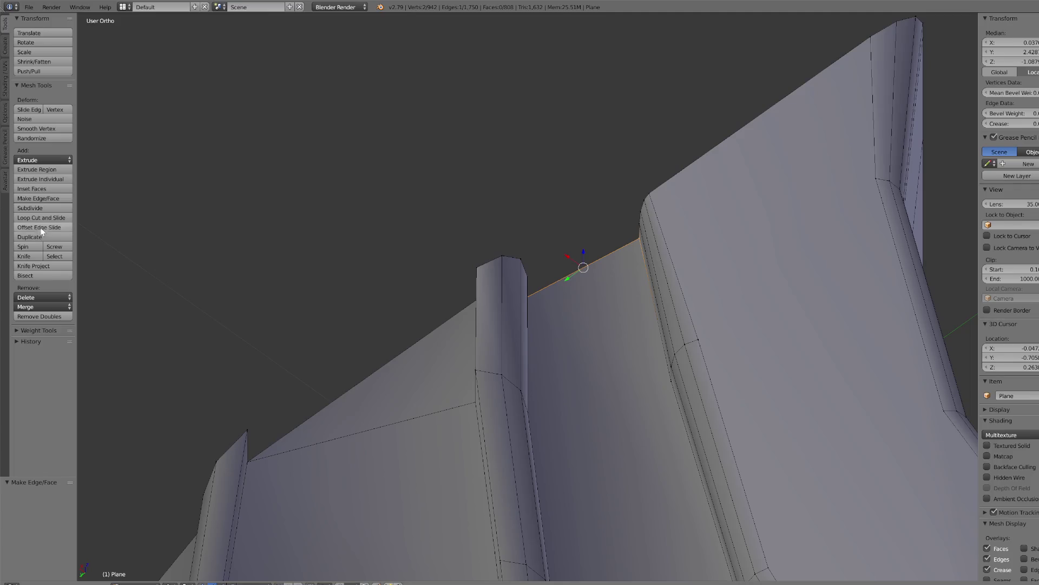
{"action": "left_click", "coordinate": [30, 207]}
{"action": "mouse_move", "coordinate": [132, 248]}
{"action": "middle_mouse_down"}
{"action": "mouse_move", "coordinate": [538, 360]}
{"action": "mouse_move", "coordinate": [560, 295]}
{"action": "mouse_move", "coordinate": [541, 365]}
{"action": "mouse_move", "coordinate": [540, 498]}
{"action": "middle_mouse_up"}
{"action": "right_click", "coordinate": [560, 295]}
{"action": "right_click", "coordinate": [622, 534], "text": "shift"}
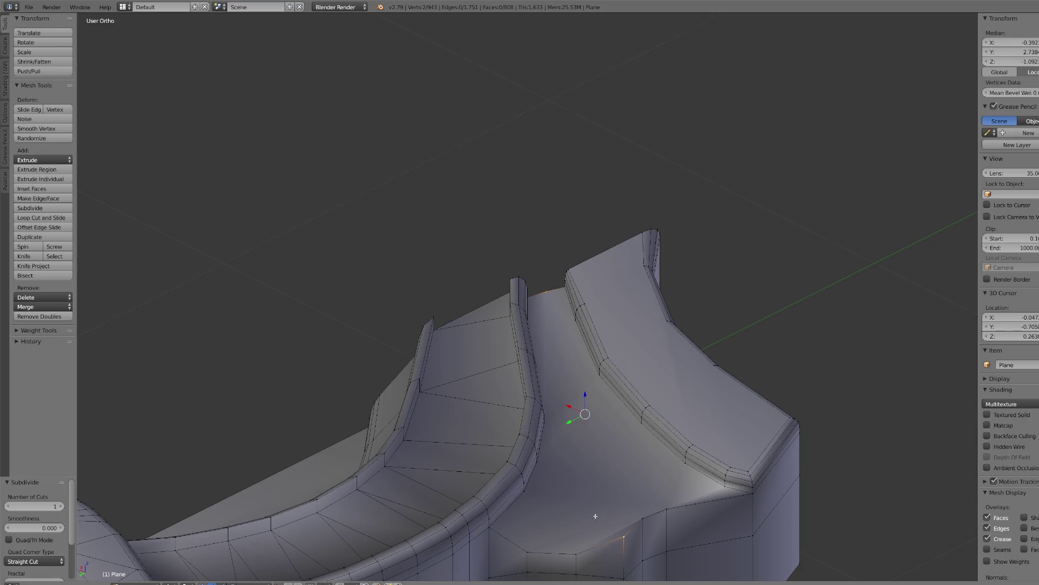
- Connect several vertex pairs across the channel face with new edges, undoing the last cut
{"action": "key", "text": "j"}
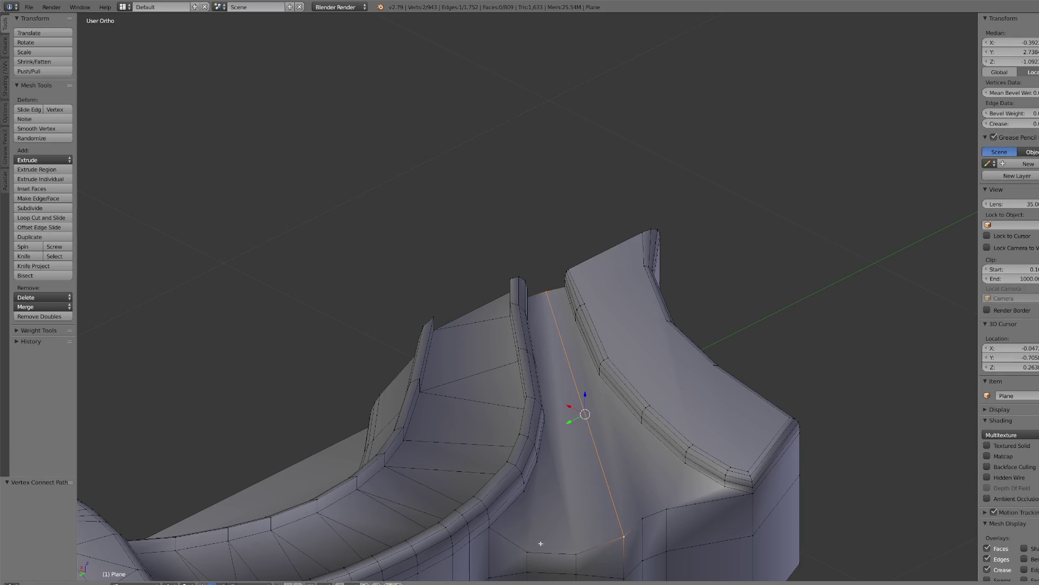
{"action": "right_click", "coordinate": [646, 514]}
{"action": "right_click", "coordinate": [575, 325], "text": "shift"}
{"action": "key", "text": "j"}
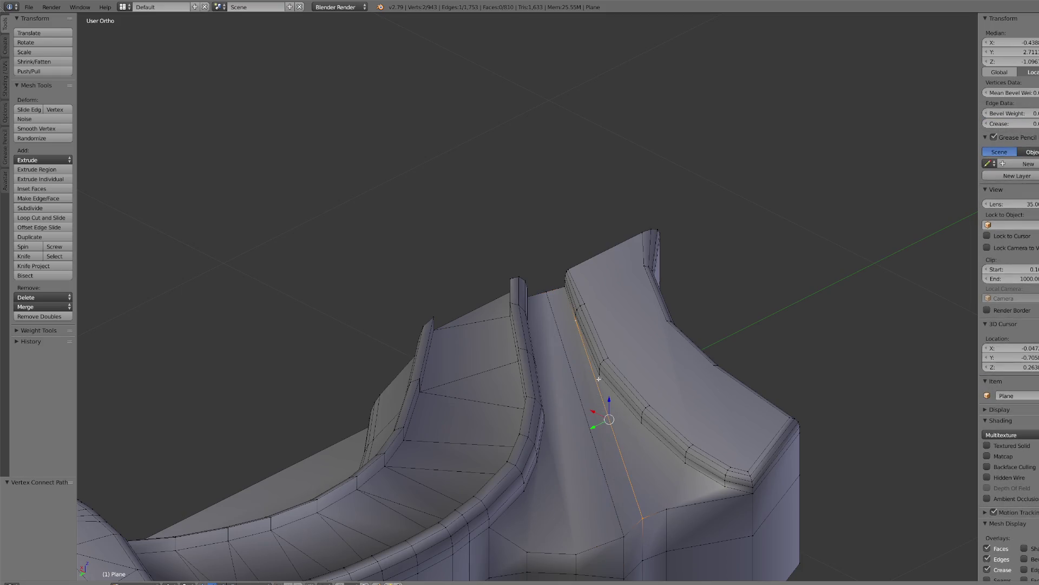
{"action": "right_click", "coordinate": [600, 375]}
{"action": "right_click", "coordinate": [641, 423], "text": "shift"}
{"action": "key", "text": "j"}
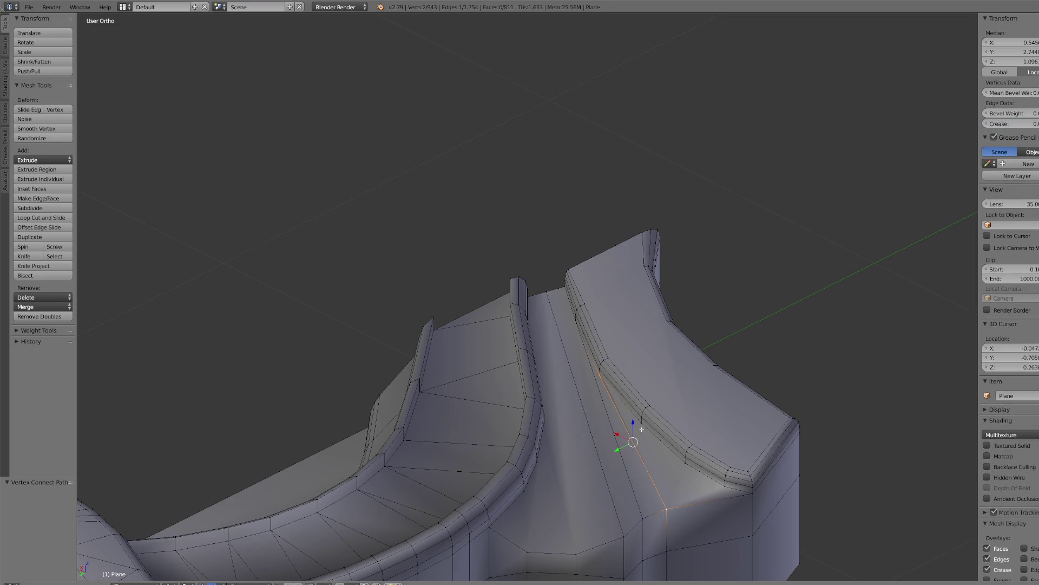
{"action": "right_click", "coordinate": [641, 423]}
{"action": "right_click", "coordinate": [668, 508], "text": "shift"}
{"action": "key", "text": "j"}
{"action": "key", "text": "ctrl+z"}
{"action": "key", "text": "ctrl+z"}
- On the far side of the channel, join two more vertex pairs with edges
{"action": "mouse_move", "coordinate": [674, 511]}
{"action": "middle_mouse_down"}
{"action": "mouse_move", "coordinate": [696, 510]}
{"action": "mouse_move", "coordinate": [651, 383]}
{"action": "mouse_move", "coordinate": [588, 364]}
{"action": "middle_mouse_up"}
{"action": "right_click", "coordinate": [414, 243]}
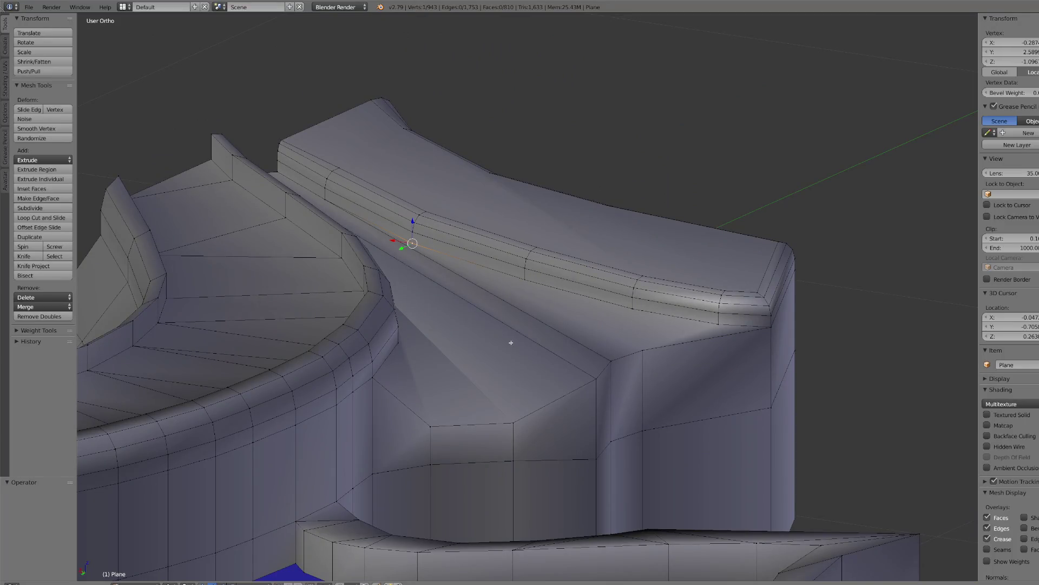
{"action": "right_click", "coordinate": [640, 350]}
{"action": "right_click", "coordinate": [526, 281], "text": "shift"}
{"action": "key", "text": "j"}
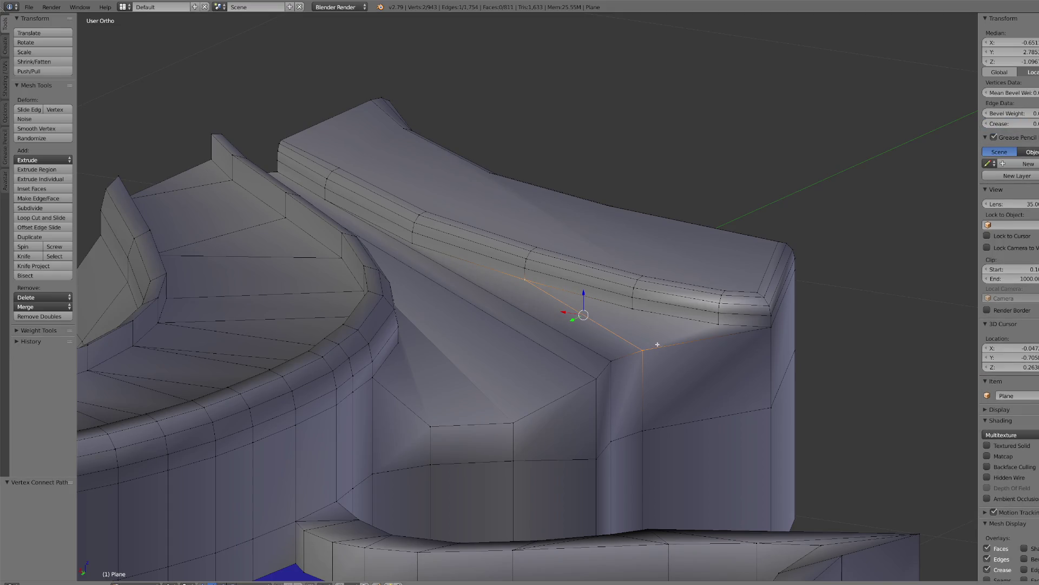
{"action": "right_click", "coordinate": [644, 347]}
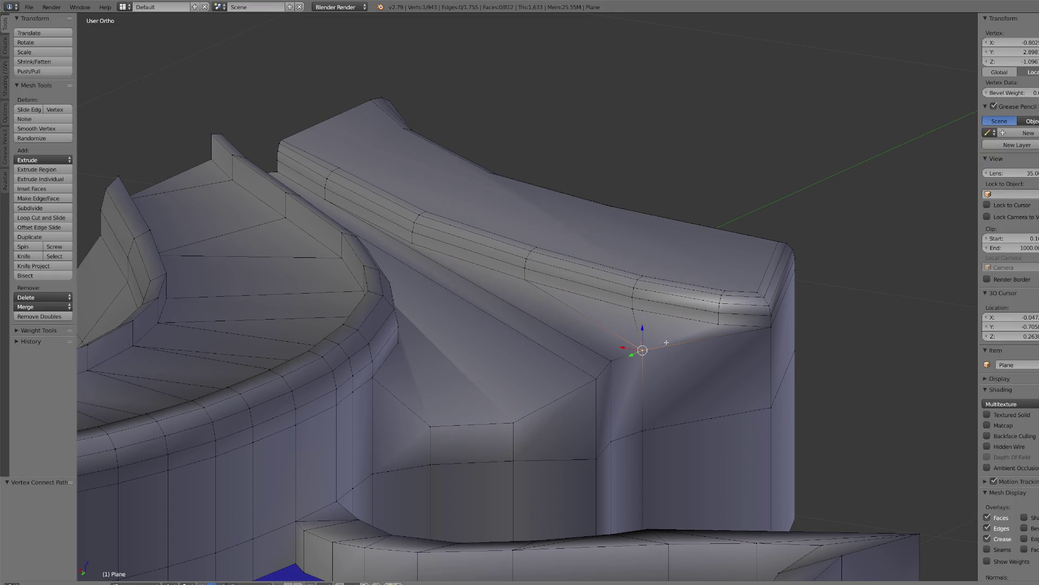
{"action": "right_click", "coordinate": [717, 323], "text": "shift"}
{"action": "key", "text": "j"}
- Cut edges from the lower rim vertices up to the top edge on the channel front
{"action": "middle_click_drag", "start_coordinate": [717, 324], "coordinate": [416, 363]}
{"action": "right_click", "coordinate": [414, 366]}
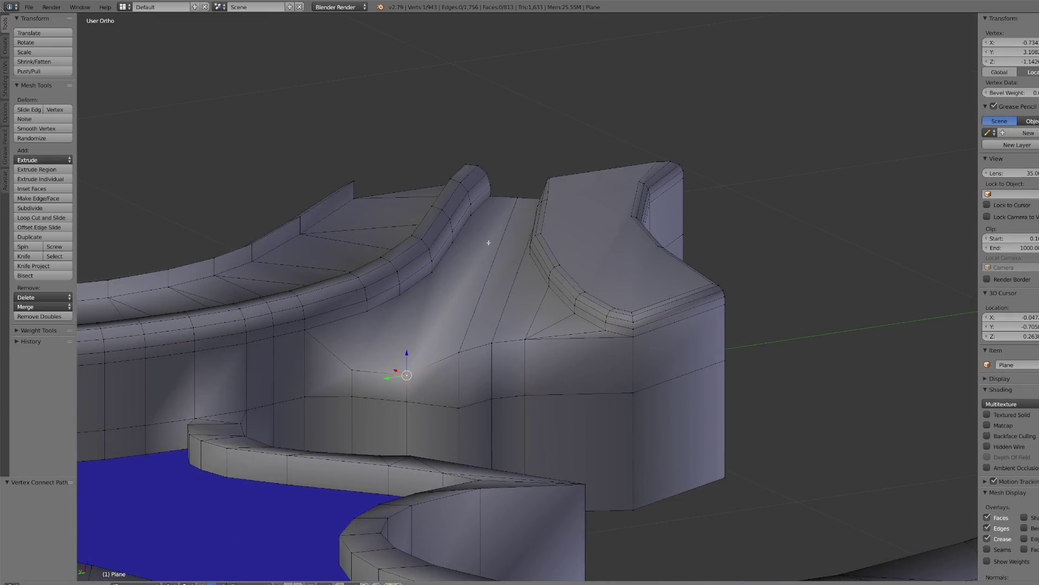
{"action": "right_click", "coordinate": [494, 200], "text": "shift"}
{"action": "key", "text": "j"}
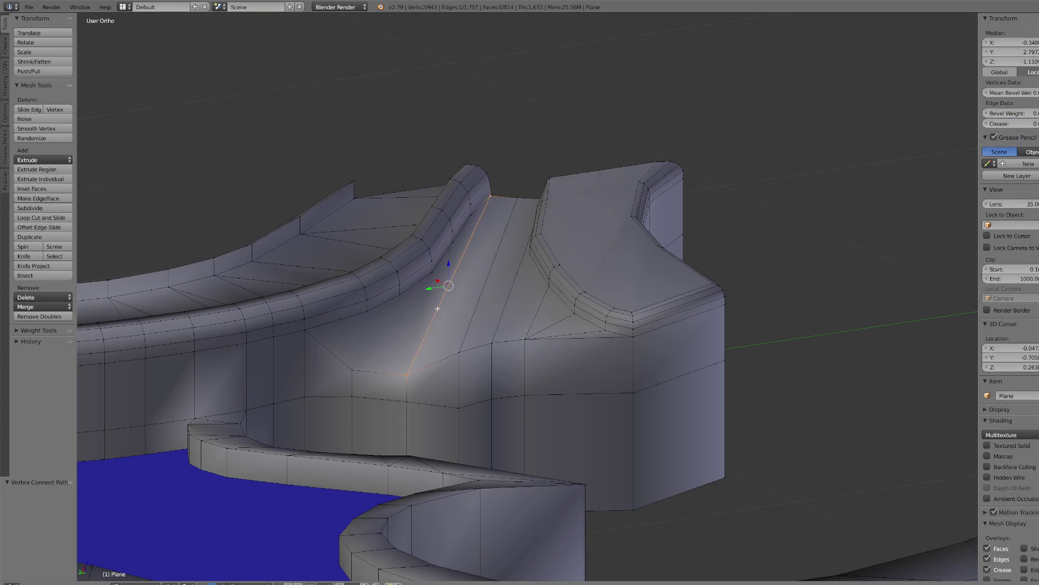
{"action": "right_click", "coordinate": [355, 371]}
{"action": "right_click", "coordinate": [366, 312], "text": "shift"}
{"action": "key", "text": "j"}
- Subdivide a lower rim edge, connect its midpoint upward, and join two more upper-to-lower vertex pairs
{"action": "right_click", "coordinate": [400, 294]}
{"action": "right_click", "coordinate": [353, 371]}
{"action": "right_click", "coordinate": [407, 375], "text": "shift"}
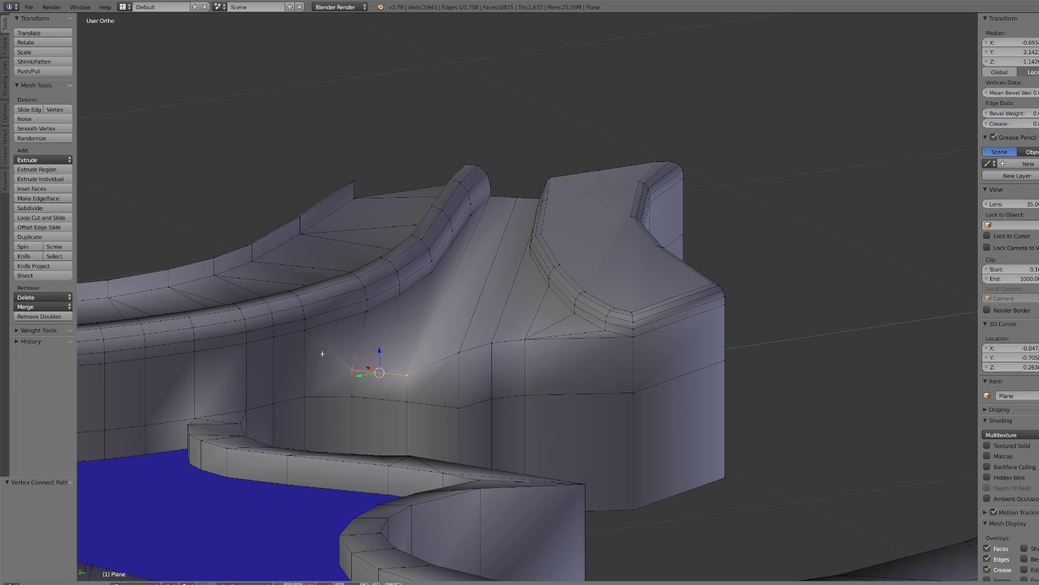
{"action": "left_click", "coordinate": [30, 208]}
{"action": "right_click", "coordinate": [379, 372]}
{"action": "right_click", "coordinate": [401, 293], "text": "shift"}
{"action": "key", "text": "j"}
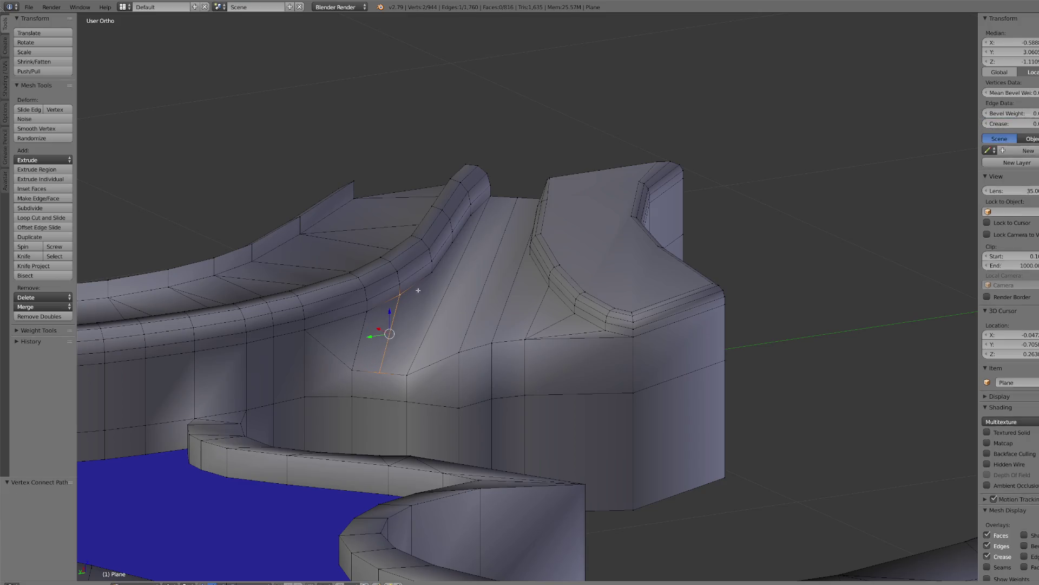
{"action": "right_click", "coordinate": [428, 272]}
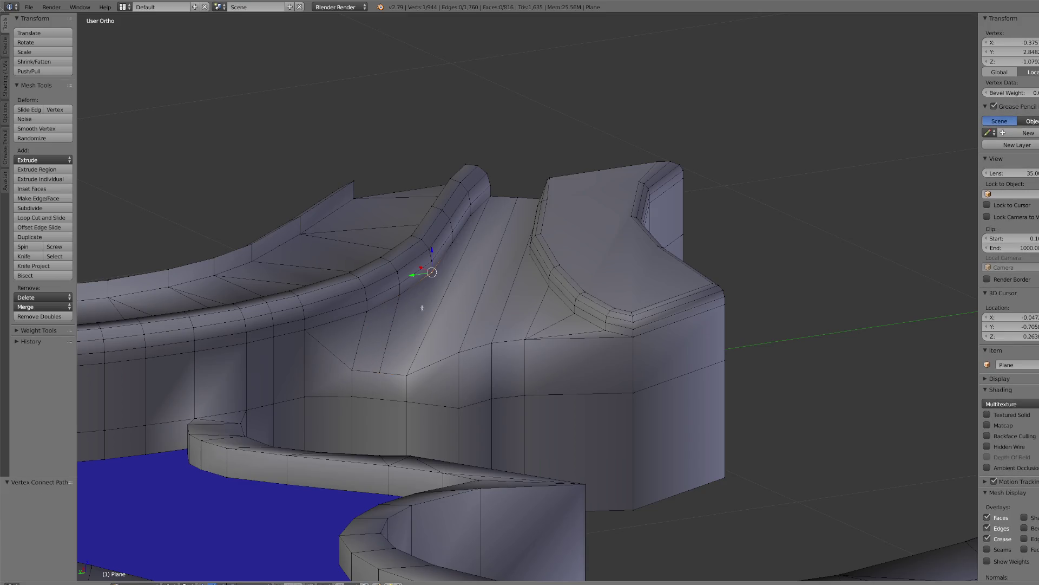
{"action": "right_click", "coordinate": [407, 373], "text": "shift"}
{"action": "key", "text": "j"}
{"action": "right_click", "coordinate": [453, 242]}
{"action": "right_click", "coordinate": [411, 379], "text": "shift"}
{"action": "key", "text": "j"}
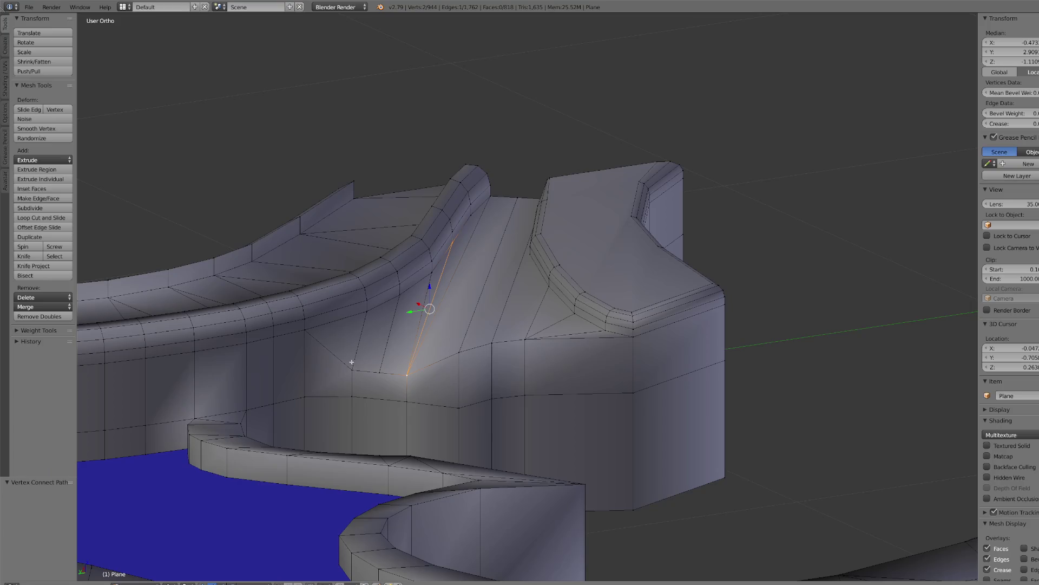
- Subdivide another rim edge, adjust the midpoint's height in Z, and connect it to the vertex above
{"action": "right_click", "coordinate": [304, 330]}
{"action": "right_click", "coordinate": [353, 370], "text": "shift"}
{"action": "left_click", "coordinate": [28, 209]}
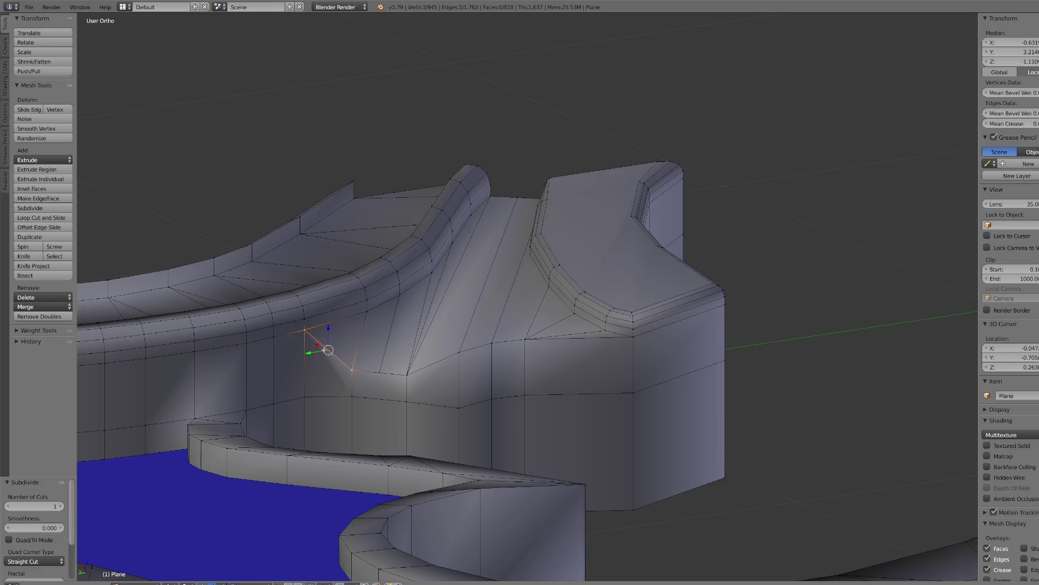
{"action": "right_click", "coordinate": [328, 350]}
{"action": "key", "text": "g"}
{"action": "key", "text": "z"}
{"action": "left_click", "coordinate": [328, 344]}
{"action": "right_click", "coordinate": [366, 311], "text": "shift"}
{"action": "key", "text": "j"}
- Lower the short bottom edge slightly along Z and connect another vertex pair
{"action": "right_click", "coordinate": [353, 371]}
{"action": "right_click", "coordinate": [380, 374], "text": "shift"}
{"action": "key", "text": "g"}
{"action": "key", "text": "z"}
{"action": "left_click", "coordinate": [365, 356]}
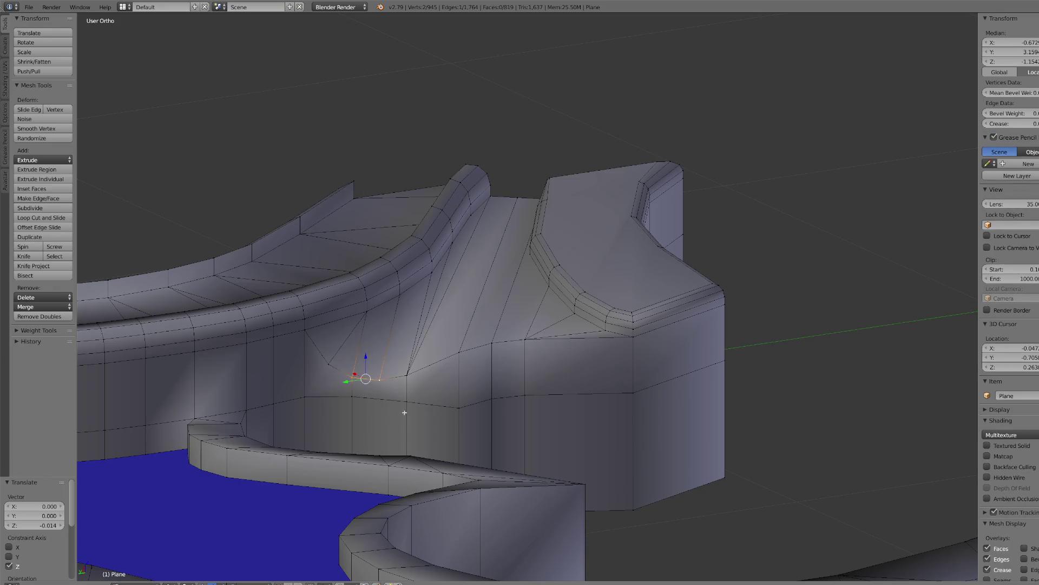
{"action": "right_click", "coordinate": [328, 364]}
{"action": "right_click", "coordinate": [305, 396], "text": "shift"}
{"action": "key", "text": "j"}
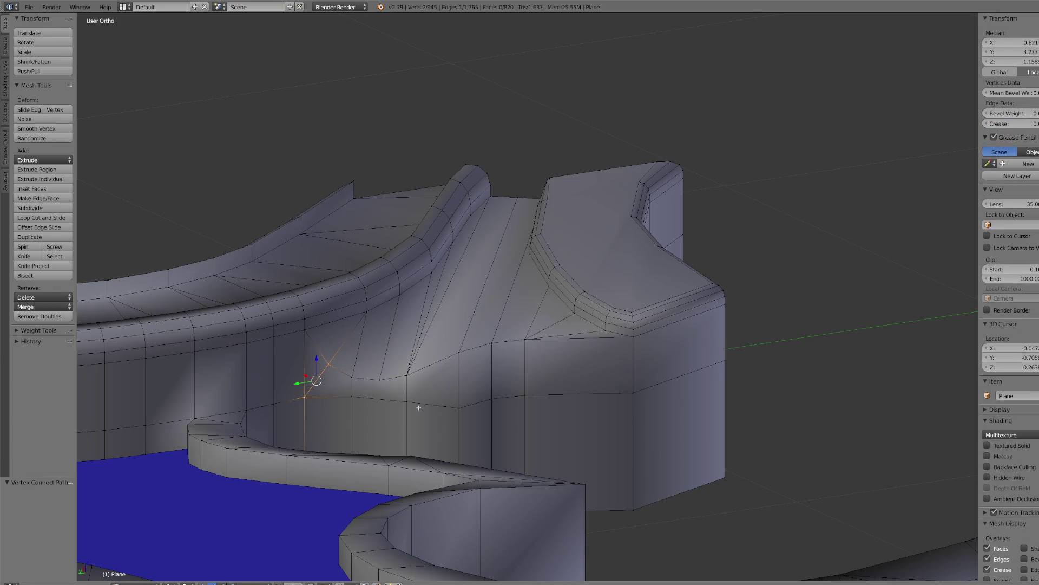
- Focus the view on the lower wall and select both ends of its bottom edge
{"action": "right_click", "coordinate": [382, 384]}
{"action": "mouse_move", "coordinate": [368, 449]}
{"action": "middle_mouse_down"}
{"action": "mouse_move", "coordinate": [404, 488]}
{"action": "mouse_move", "coordinate": [558, 437]}
{"action": "middle_mouse_up"}
{"action": "key", "text": "KP_Decimal"}
{"action": "right_click", "coordinate": [494, 408]}
{"action": "right_click", "coordinate": [560, 425], "text": "shift"}
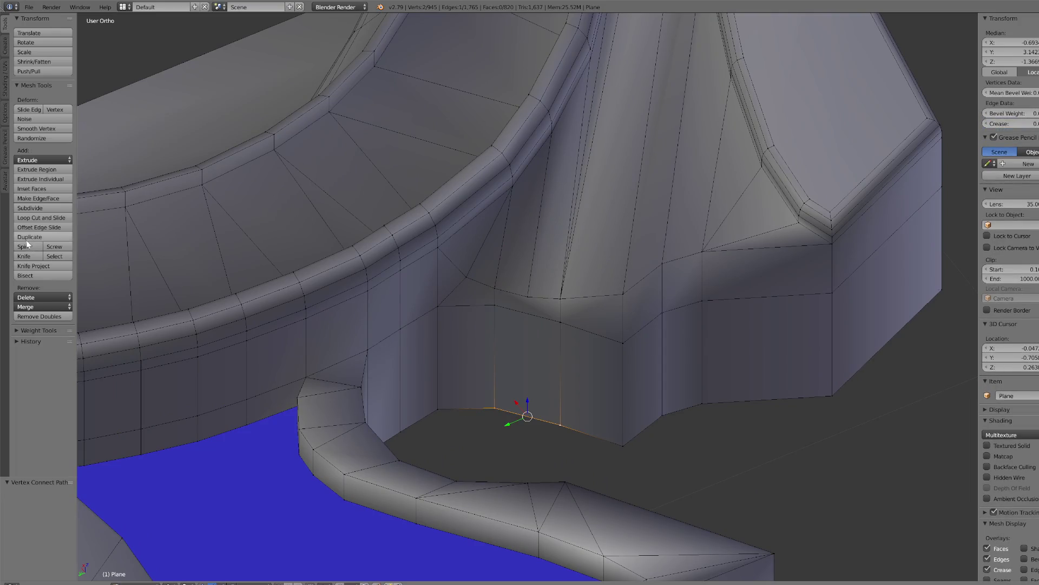
- Subdivide the lower-wall bottom edge and connect its midpoint to the vertex above
{"action": "left_click", "coordinate": [37, 209]}
{"action": "right_click", "coordinate": [527, 416]}
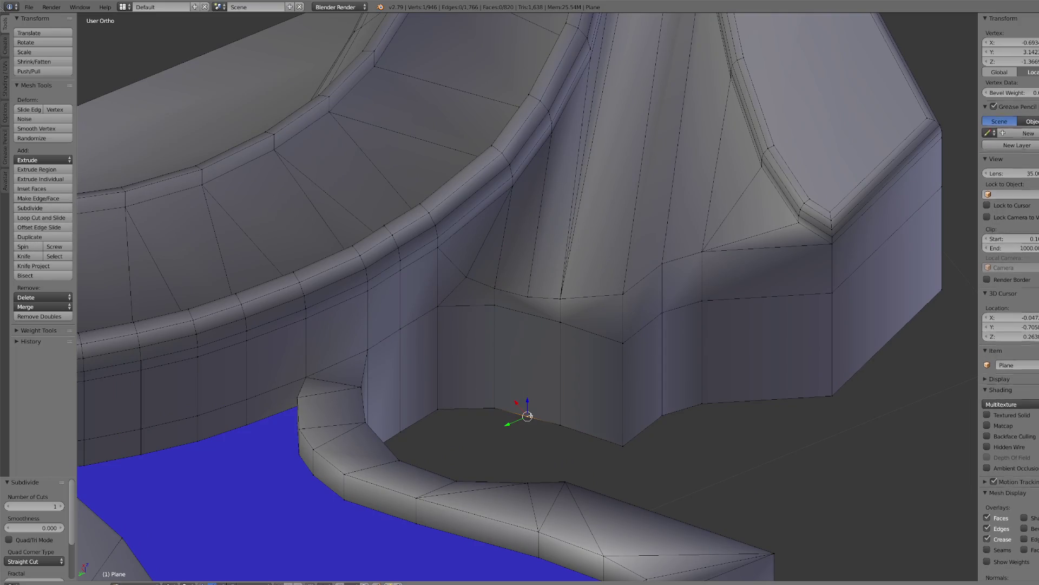
{"action": "right_click", "coordinate": [532, 298], "text": "shift"}
{"action": "scroll", "coordinate": [533, 298], "scroll_direction": "down", "scroll_amount": 2}
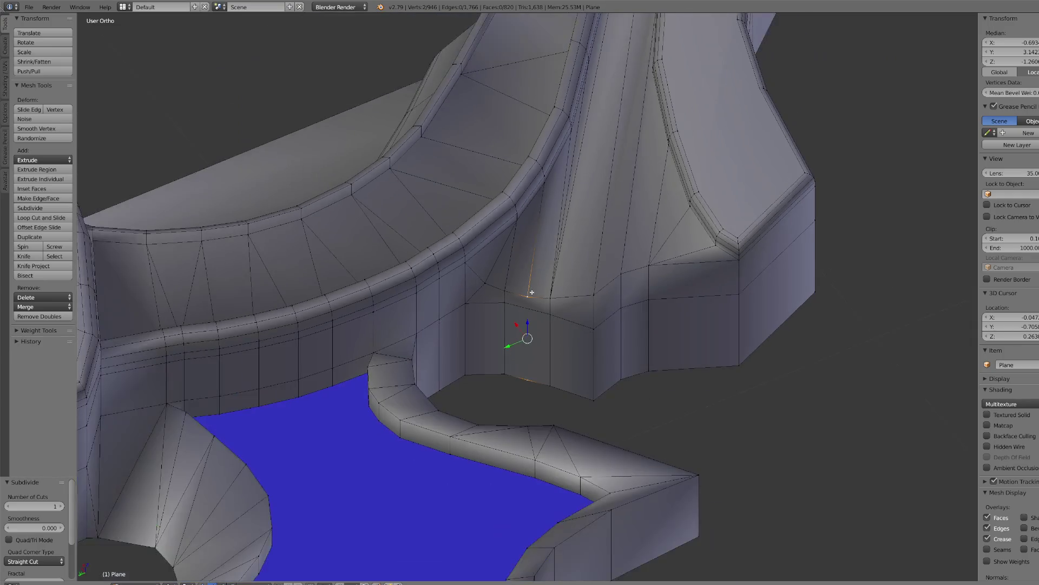
{"action": "key", "text": "j"}
{"action": "scroll", "coordinate": [625, 313], "scroll_direction": "up", "scroll_amount": 2}
{"action": "middle_click_drag", "start_coordinate": [617, 294], "coordinate": [641, 277]}
{"action": "scroll", "coordinate": [586, 200], "scroll_direction": "down", "scroll_amount": 1}
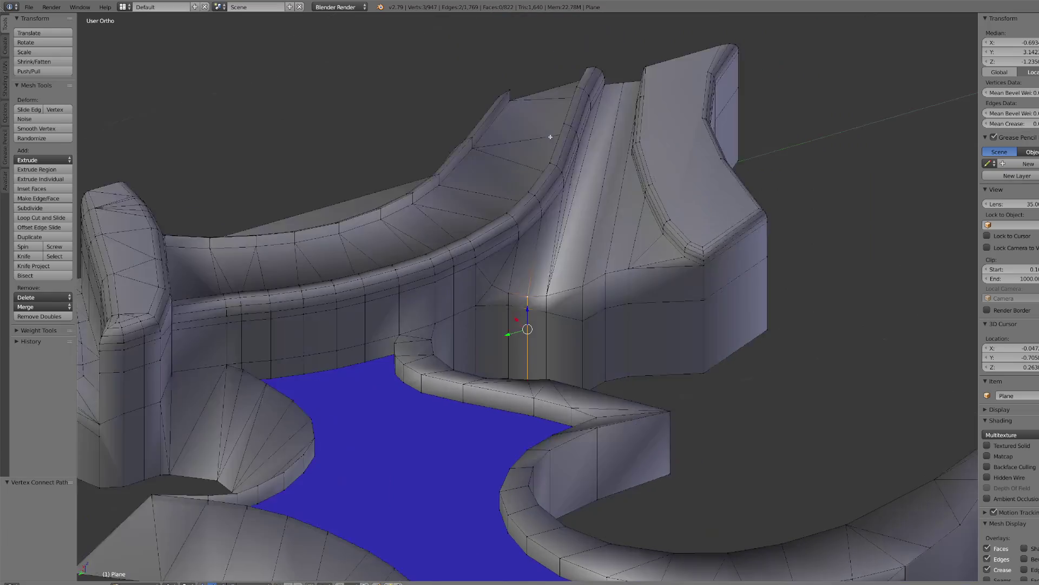
{"action": "scroll", "coordinate": [550, 135], "scroll_direction": "up", "scroll_amount": 3}
{"action": "mouse_move", "coordinate": [659, 214]}
{"action": "middle_mouse_down"}
{"action": "mouse_move", "coordinate": [622, 222]}
{"action": "mouse_move", "coordinate": [533, 214]}
{"action": "middle_mouse_up"}
{"action": "key", "text": "ctrl+z"}
{"action": "scroll", "coordinate": [532, 215], "scroll_direction": "up", "scroll_amount": 3}
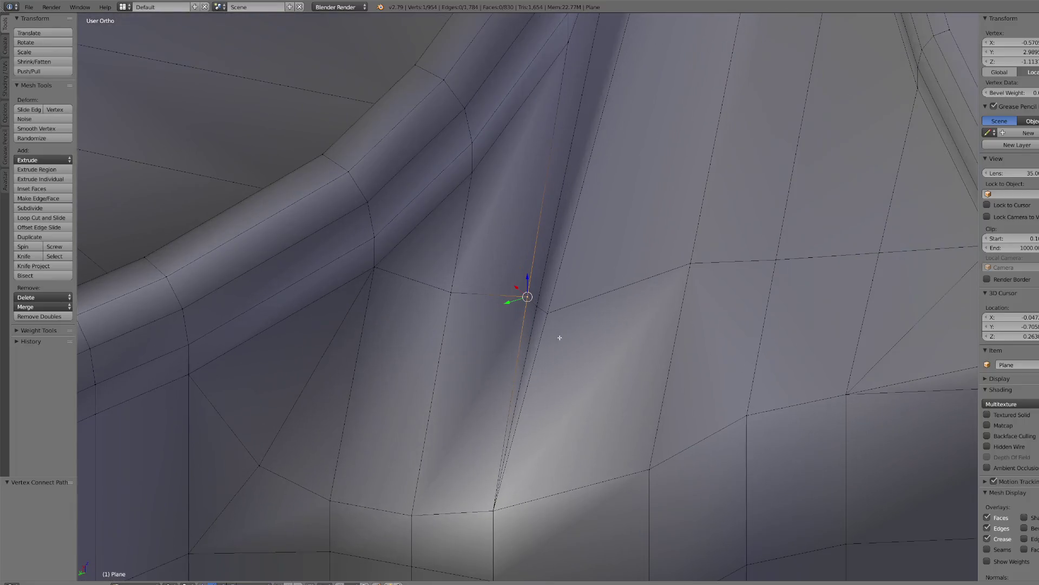
{"action": "scroll", "coordinate": [544, 301], "scroll_direction": "down", "scroll_amount": 2}
- Slide the selected vertex along its edge, then lower it along Z
{"action": "key", "text": "shift+v"}
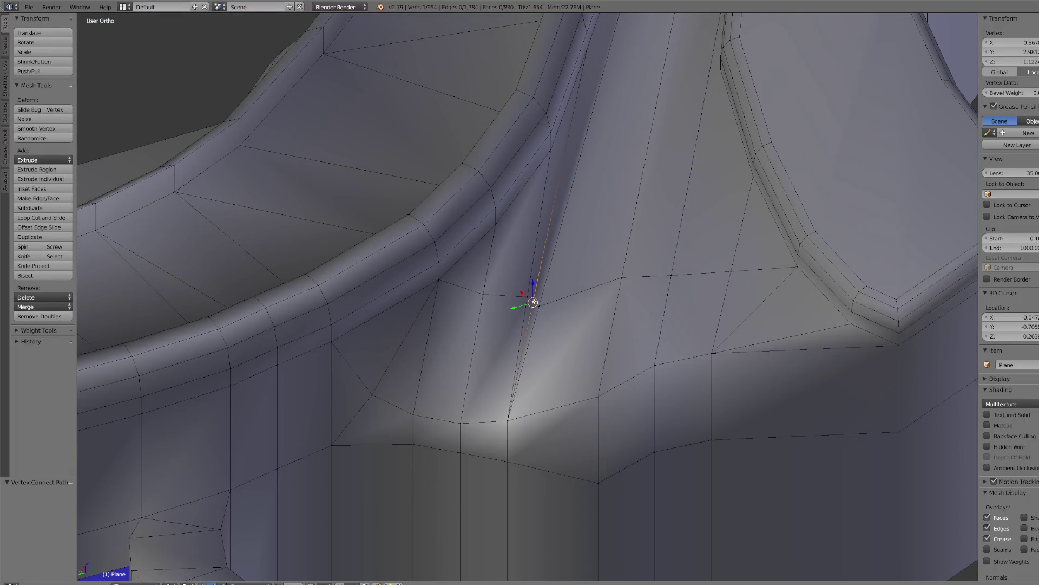
{"action": "left_click", "coordinate": [592, 323]}
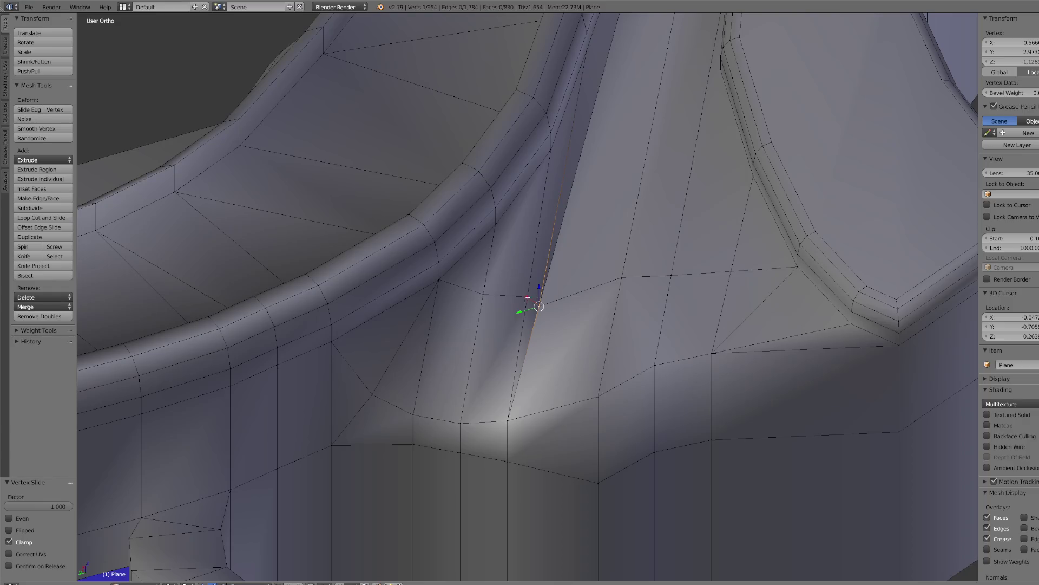
{"action": "mouse_move", "coordinate": [528, 297]}
{"action": "middle_mouse_down"}
{"action": "mouse_move", "coordinate": [561, 325]}
{"action": "mouse_move", "coordinate": [539, 330]}
{"action": "middle_mouse_up"}
{"action": "left_click", "coordinate": [524, 279]}
{"action": "key", "text": "KP_4"}
{"action": "left_click_drag", "start_coordinate": [528, 274], "coordinate": [529, 309]}
{"action": "scroll", "coordinate": [529, 309], "scroll_direction": "down", "scroll_amount": 3}
{"action": "mouse_move", "coordinate": [529, 308]}
{"action": "middle_mouse_down"}
{"action": "mouse_move", "coordinate": [553, 304]}
{"action": "mouse_move", "coordinate": [589, 235]}
{"action": "mouse_move", "coordinate": [572, 258]}
{"action": "middle_mouse_up"}
- Connect two vertices across the curved corner with a new edge path
{"action": "right_click", "coordinate": [555, 223]}
{"action": "right_click", "coordinate": [712, 244], "text": "shift"}
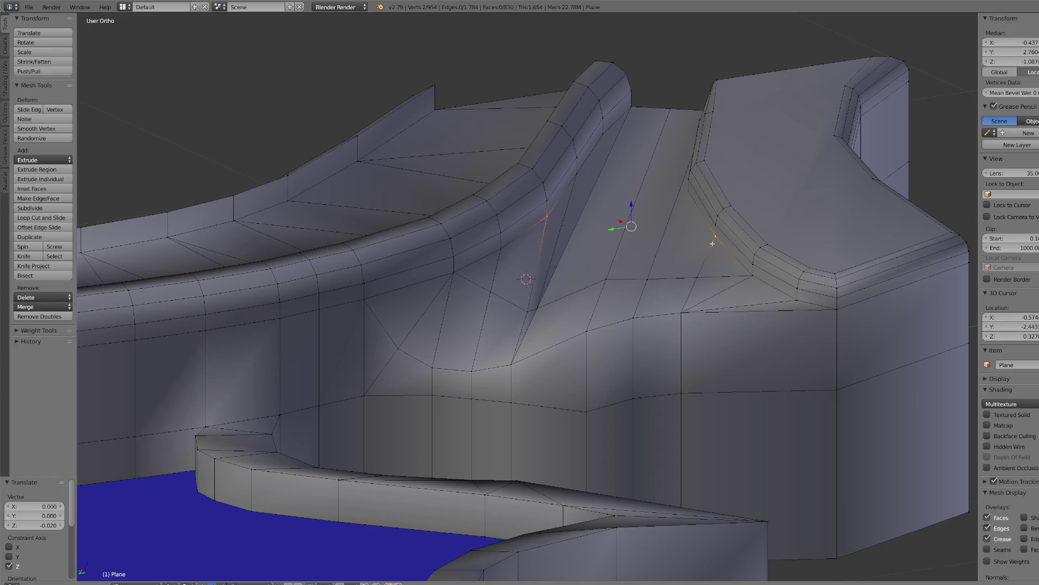
{"action": "key", "text": "j"}
{"action": "mouse_move", "coordinate": [581, 243]}
{"action": "middle_mouse_down"}
{"action": "mouse_move", "coordinate": [557, 257]}
{"action": "mouse_move", "coordinate": [532, 304]}
{"action": "mouse_move", "coordinate": [590, 290]}
{"action": "middle_mouse_up"}
- Slide a vertex on the new cut and an upper panel vertex along their edges
{"action": "right_click", "coordinate": [531, 307]}
{"action": "scroll", "coordinate": [567, 318], "scroll_direction": "up", "scroll_amount": 2}
{"action": "key", "text": "shift+v"}
{"action": "left_click", "coordinate": [689, 285]}
{"action": "scroll", "coordinate": [689, 280], "scroll_direction": "up", "scroll_amount": 3}
{"action": "middle_click_drag", "start_coordinate": [689, 281], "coordinate": [602, 222]}
{"action": "right_click", "coordinate": [582, 127]}
{"action": "key", "text": "shift+v"}
{"action": "left_click", "coordinate": [671, 155]}
{"action": "scroll", "coordinate": [650, 144], "scroll_direction": "down", "scroll_amount": 4}
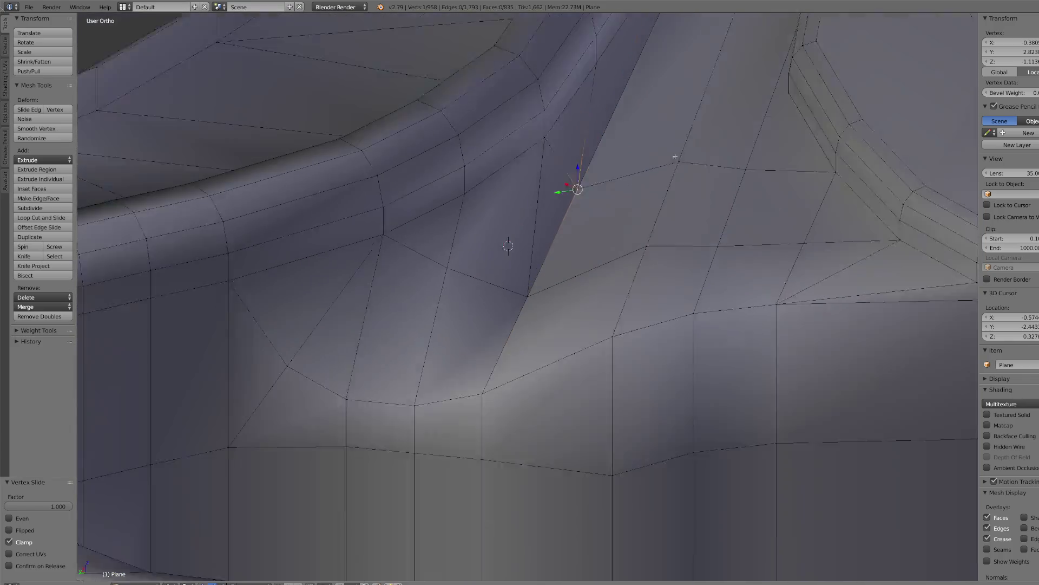
- Join the panel-corner vertex to a distant vertex, redoing the cut after an unwanted connection
{"action": "right_click", "coordinate": [581, 136]}
{"action": "key", "text": "KP_Decimal"}
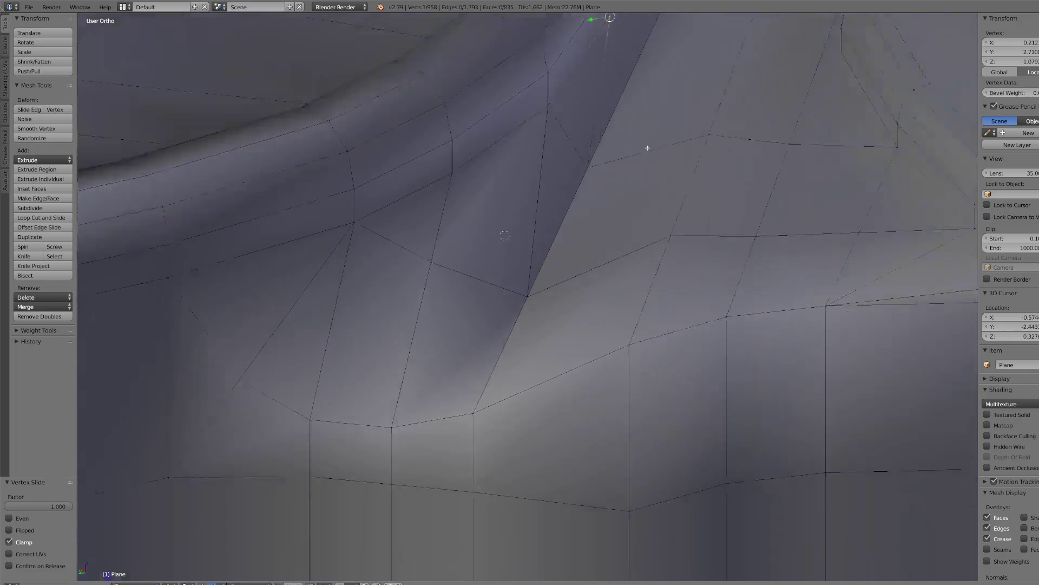
{"action": "scroll", "coordinate": [671, 153], "scroll_direction": "up", "scroll_amount": 4}
{"action": "right_click", "coordinate": [843, 323], "text": "shift"}
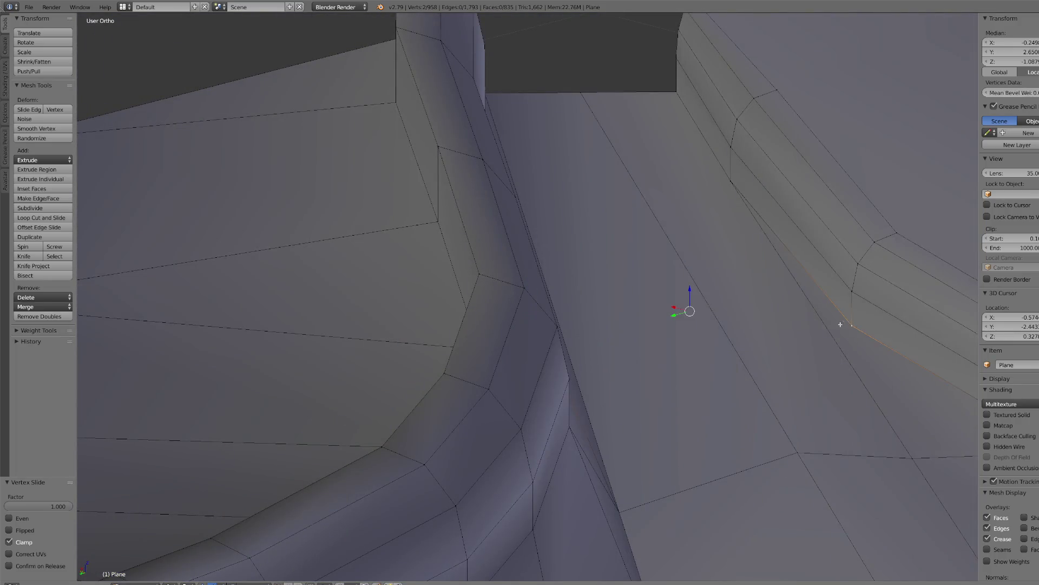
{"action": "scroll", "coordinate": [843, 323], "scroll_direction": "down", "scroll_amount": 3}
{"action": "middle_click_drag", "start_coordinate": [842, 323], "coordinate": [747, 301]}
{"action": "key", "text": "j"}
{"action": "scroll", "coordinate": [671, 294], "scroll_direction": "up", "scroll_amount": 2}
{"action": "mouse_move", "coordinate": [671, 294]}
{"action": "middle_mouse_down"}
{"action": "mouse_move", "coordinate": [664, 171]}
{"action": "mouse_move", "coordinate": [657, 193]}
{"action": "middle_mouse_up"}
{"action": "key", "text": "ctrl+z"}
{"action": "middle_click_drag", "start_coordinate": [589, 173], "coordinate": [587, 144]}
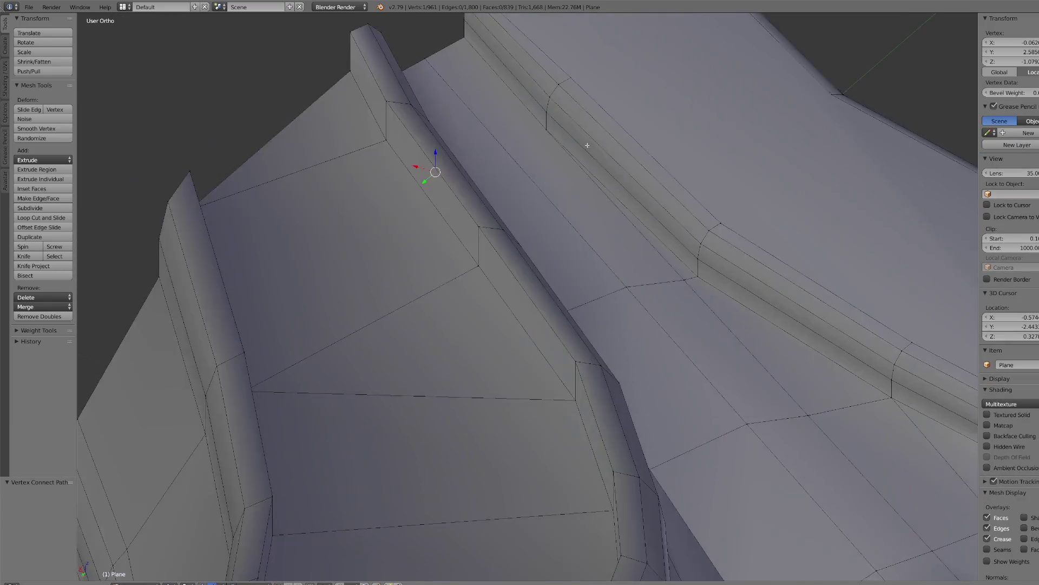
{"action": "key", "text": "j"}
{"action": "mouse_move", "coordinate": [622, 235]}
{"action": "middle_mouse_down"}
{"action": "mouse_move", "coordinate": [657, 269]}
{"action": "mouse_move", "coordinate": [667, 311]}
{"action": "mouse_move", "coordinate": [635, 313]}
{"action": "middle_mouse_up"}
- Try lowering two panel-edge vertices, cancelling the move so they stay in place
{"action": "right_click", "coordinate": [670, 311]}
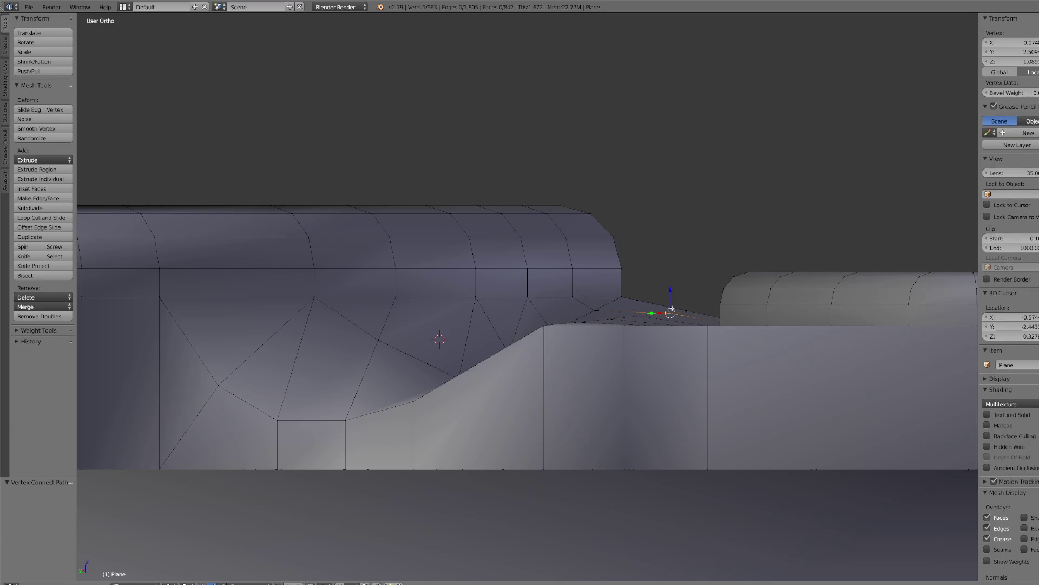
{"action": "right_click", "coordinate": [688, 310], "text": "shift"}
{"action": "left_click_drag", "start_coordinate": [682, 290], "coordinate": [682, 294]}
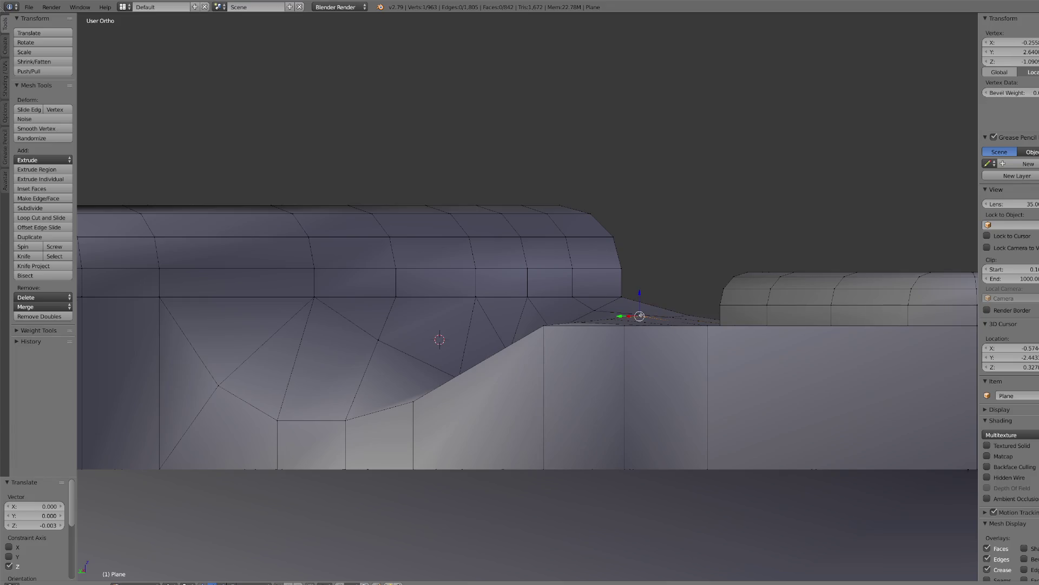
{"action": "right_click", "coordinate": [641, 318]}
{"action": "right_click", "coordinate": [641, 297]}
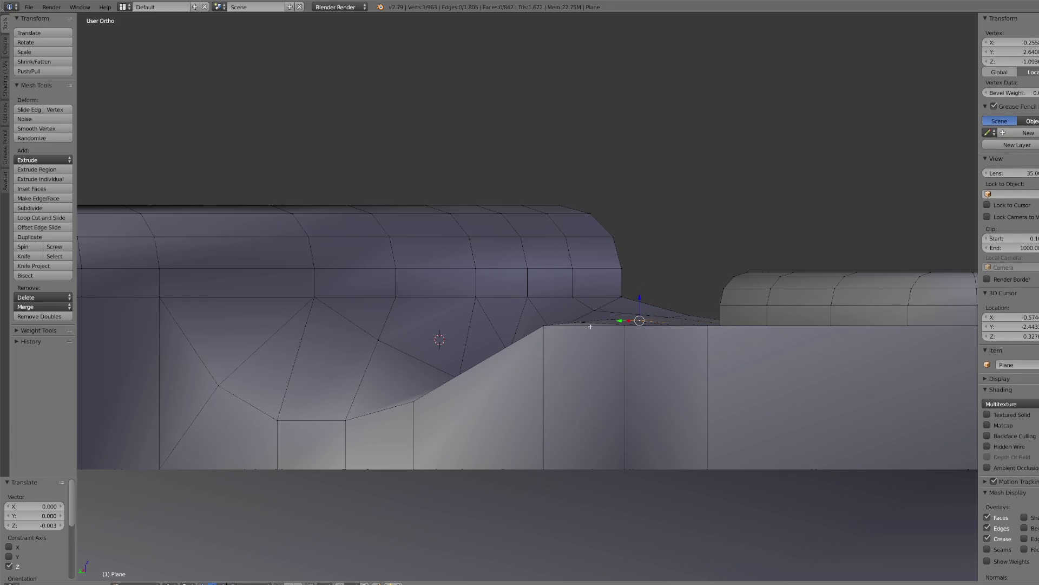
{"action": "middle_click_drag", "start_coordinate": [587, 324], "coordinate": [627, 374]}
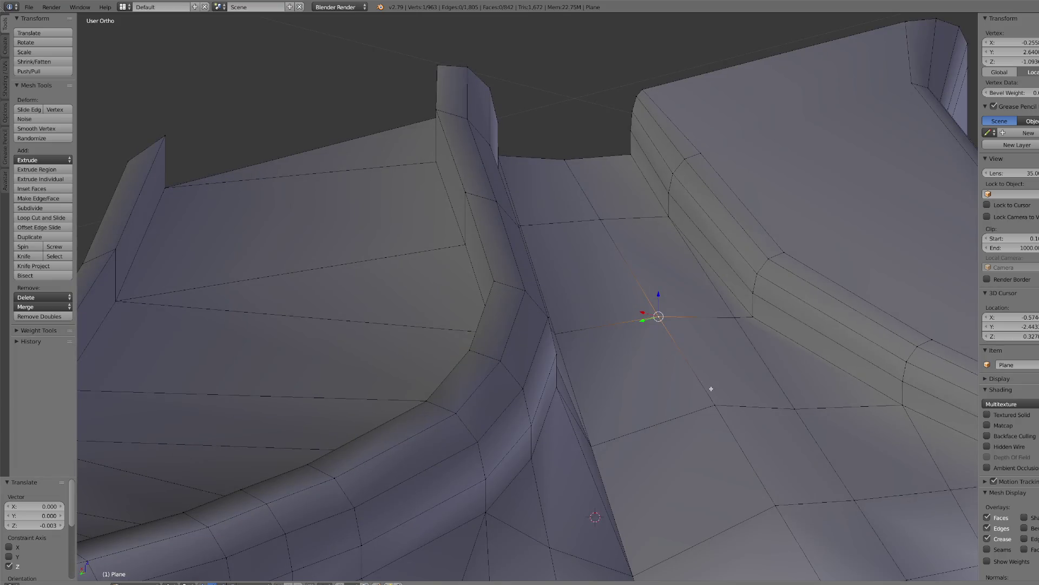
{"action": "middle_click_drag", "start_coordinate": [707, 407], "coordinate": [705, 384]}
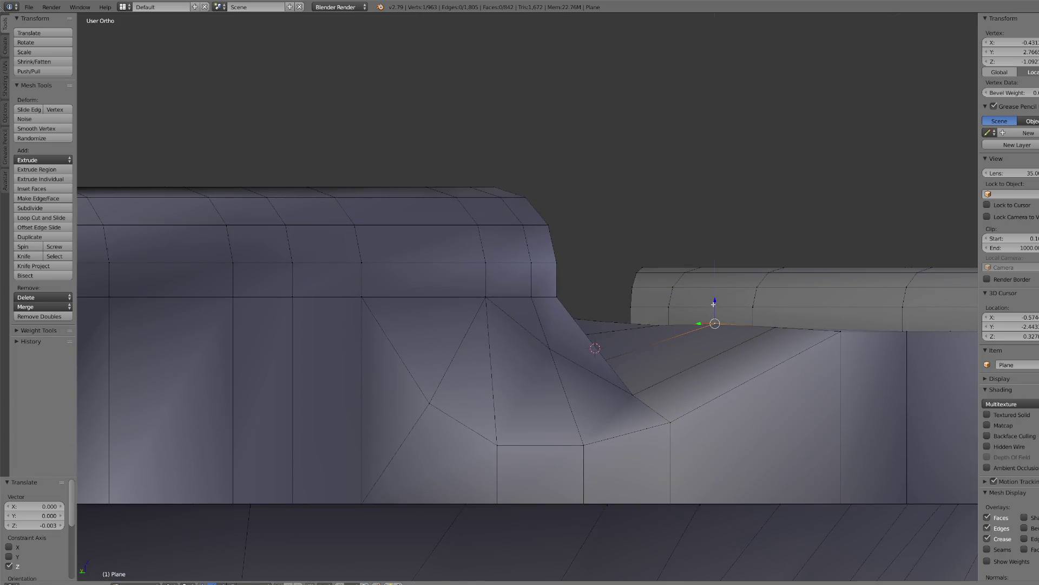
- Nudge the next two panel-edge vertices slightly down along Z
{"action": "right_click", "coordinate": [775, 305]}
{"action": "key", "text": "g"}
{"action": "key", "text": "z"}
{"action": "left_click", "coordinate": [775, 318]}
{"action": "right_click", "coordinate": [838, 335]}
{"action": "key", "text": "g"}
{"action": "key", "text": "z"}
{"action": "left_click", "coordinate": [849, 341]}
{"action": "mouse_move", "coordinate": [850, 341]}
{"action": "middle_mouse_down"}
{"action": "mouse_move", "coordinate": [696, 396]}
{"action": "mouse_move", "coordinate": [552, 401]}
{"action": "mouse_move", "coordinate": [560, 281]}
{"action": "mouse_move", "coordinate": [541, 325]}
{"action": "middle_mouse_up"}
- Merge 3 duplicate vertices with Remove Doubles and fill the gap with a four-sided face
{"action": "key", "text": "a"}
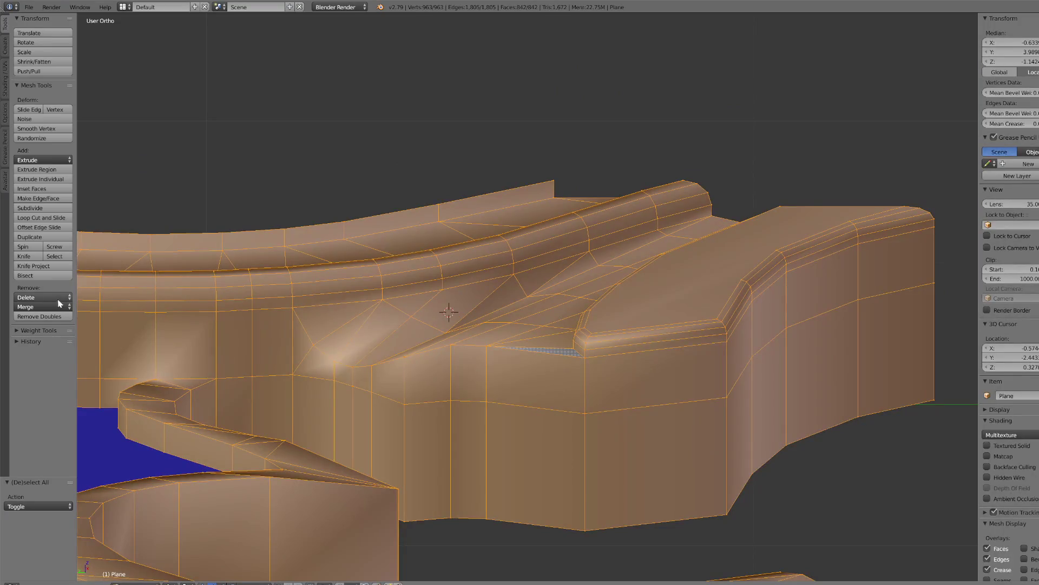
{"action": "left_click", "coordinate": [65, 317]}
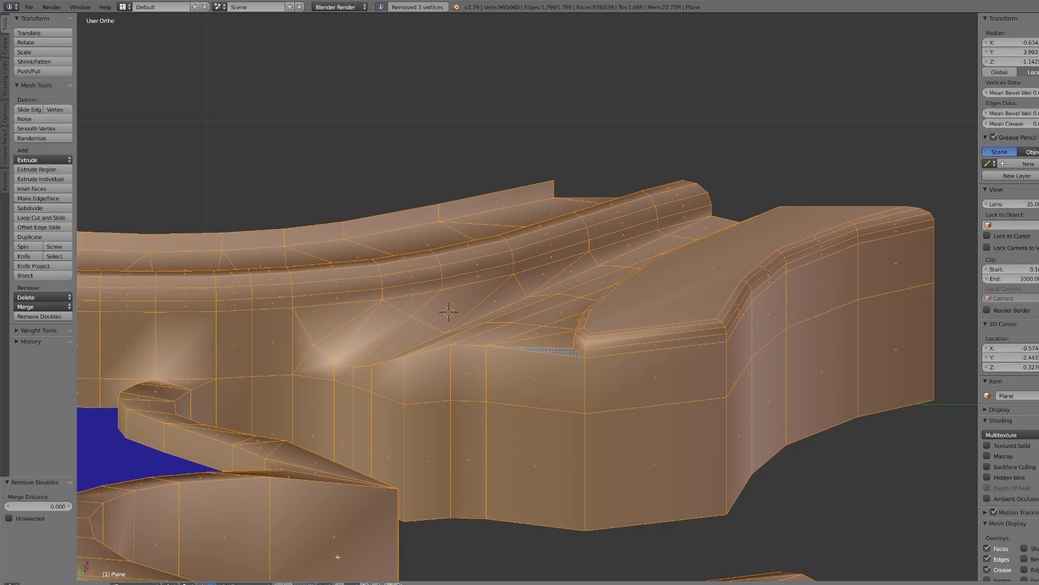
{"action": "key", "text": "a"}
{"action": "left_click", "coordinate": [542, 276], "text": "alt"}
{"action": "key", "text": "f"}
{"action": "middle_click_drag", "start_coordinate": [542, 276], "coordinate": [582, 271]}
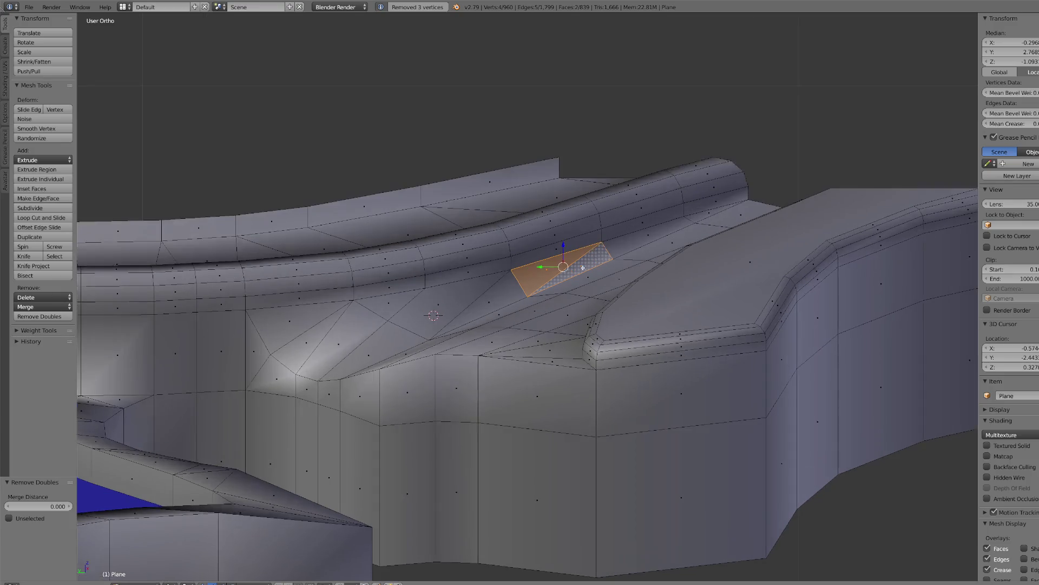
{"action": "mouse_move", "coordinate": [494, 314]}
{"action": "middle_mouse_down"}
{"action": "mouse_move", "coordinate": [482, 297]}
{"action": "mouse_move", "coordinate": [566, 336]}
{"action": "mouse_move", "coordinate": [495, 331]}
{"action": "middle_mouse_up"}
- Dissolve the edge beside the new face, then bevel the rim-base seam path with 2 segments
{"action": "right_click", "coordinate": [490, 314]}
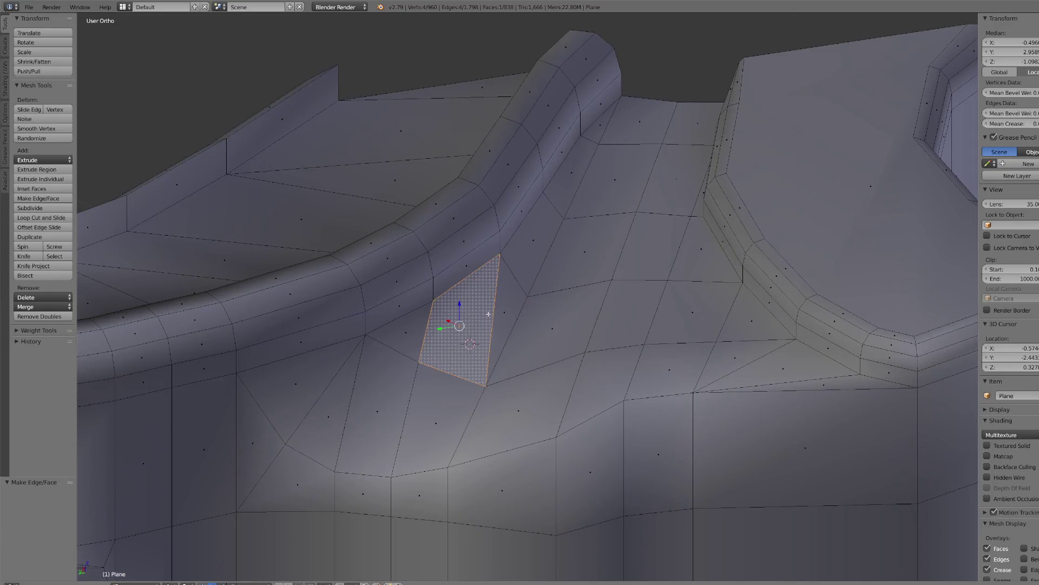
{"action": "key", "text": "ctrl+z"}
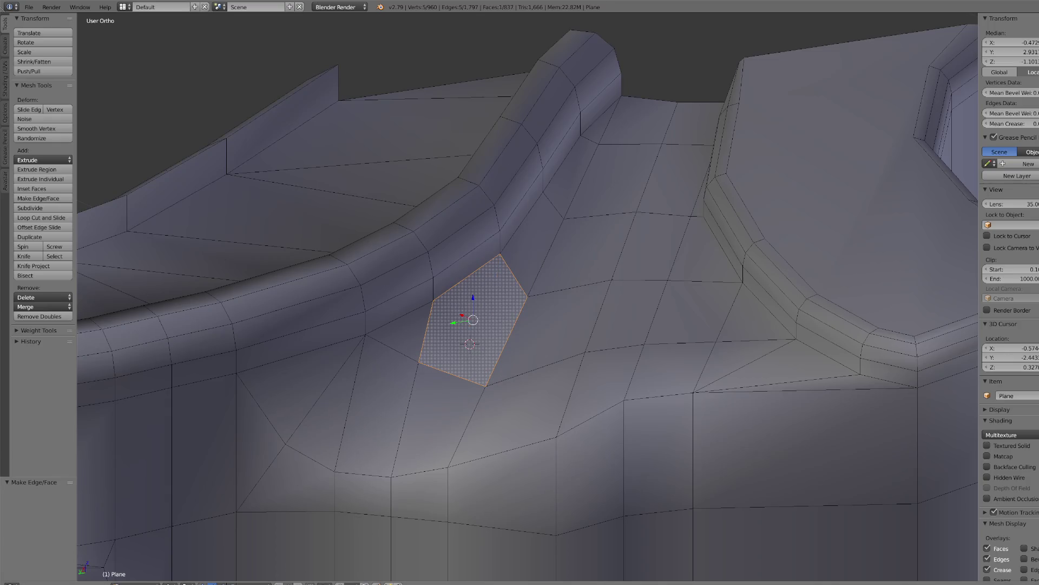
{"action": "right_click", "coordinate": [485, 384]}
{"action": "right_click", "coordinate": [606, 133], "text": "ctrl"}
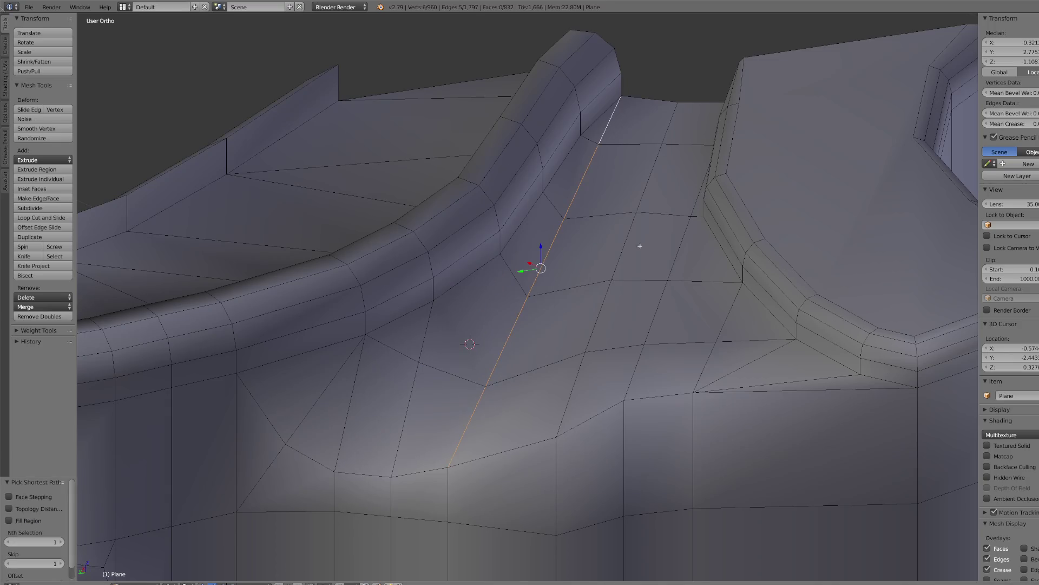
{"action": "key", "text": "ctrl+b"}
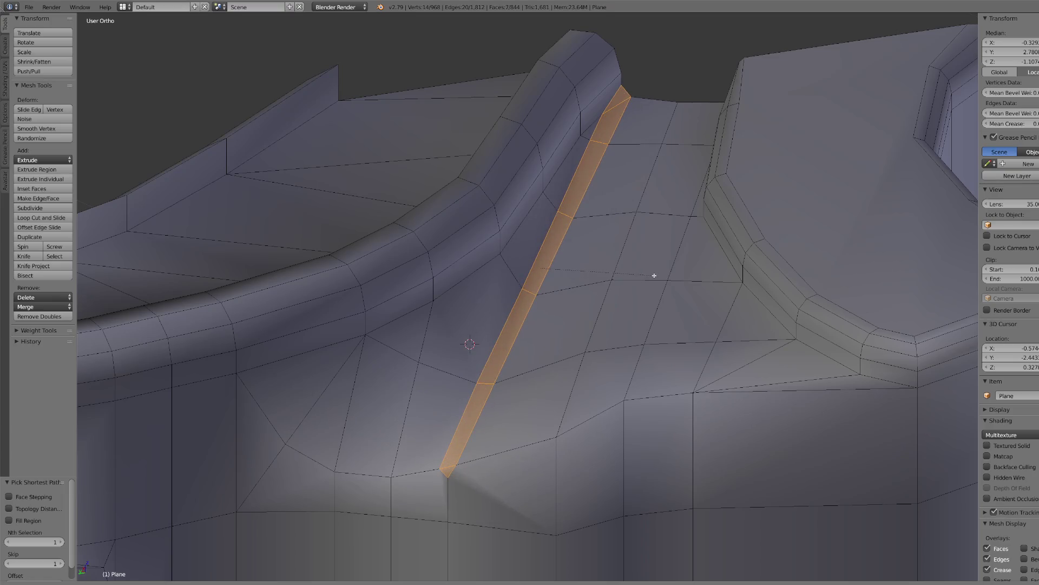
{"action": "scroll", "coordinate": [654, 275], "scroll_direction": "up", "scroll_amount": 1}
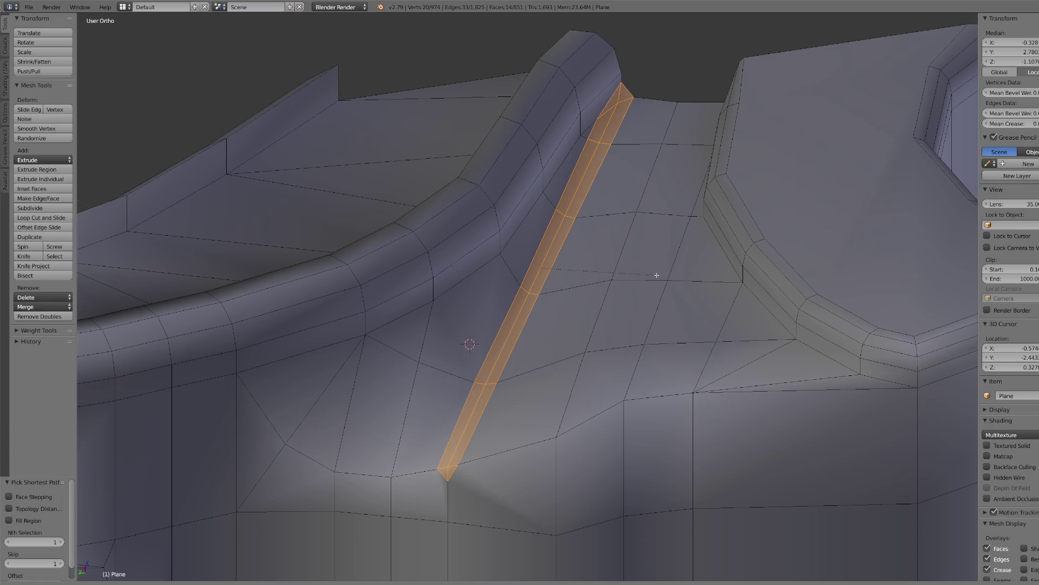
{"action": "left_click", "coordinate": [657, 275]}
- Slide the bevel's lower-end vertex to the top end and merge duplicate vertices with Remove Doubles
{"action": "left_click", "coordinate": [277, 583]}
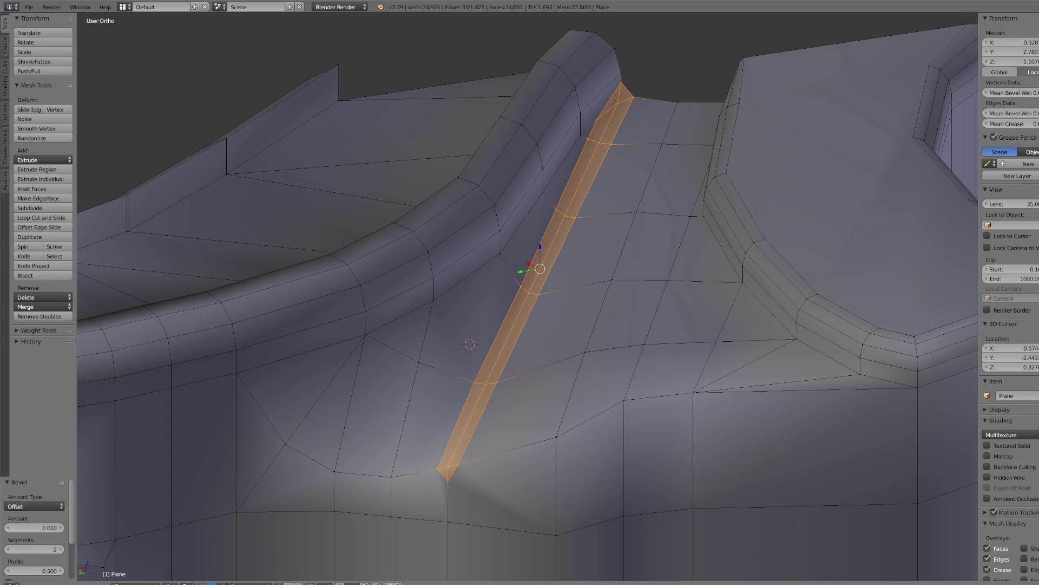
{"action": "right_click", "coordinate": [451, 473]}
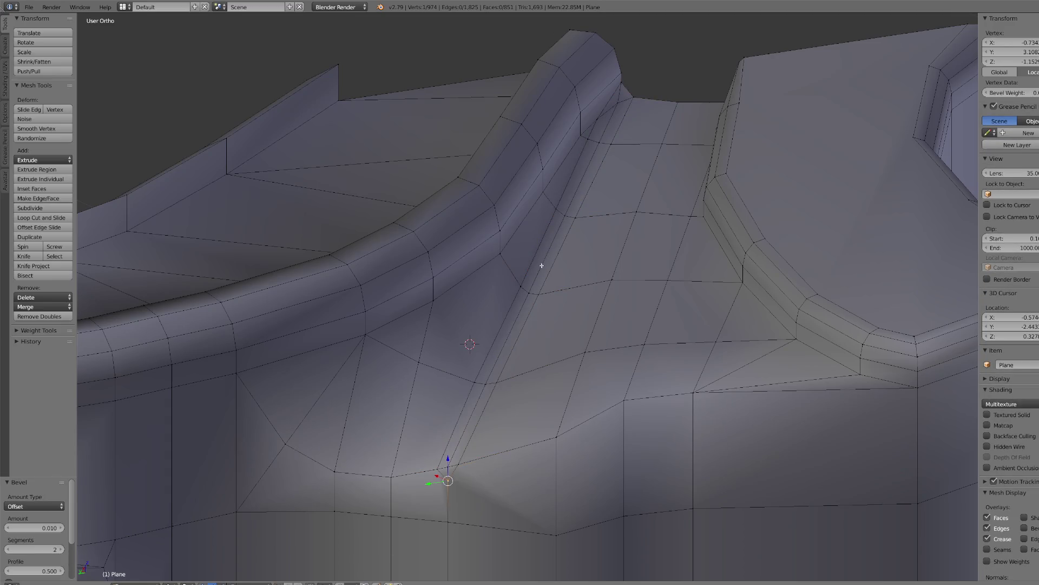
{"action": "key", "text": "shift+v"}
{"action": "left_click", "coordinate": [624, 108]}
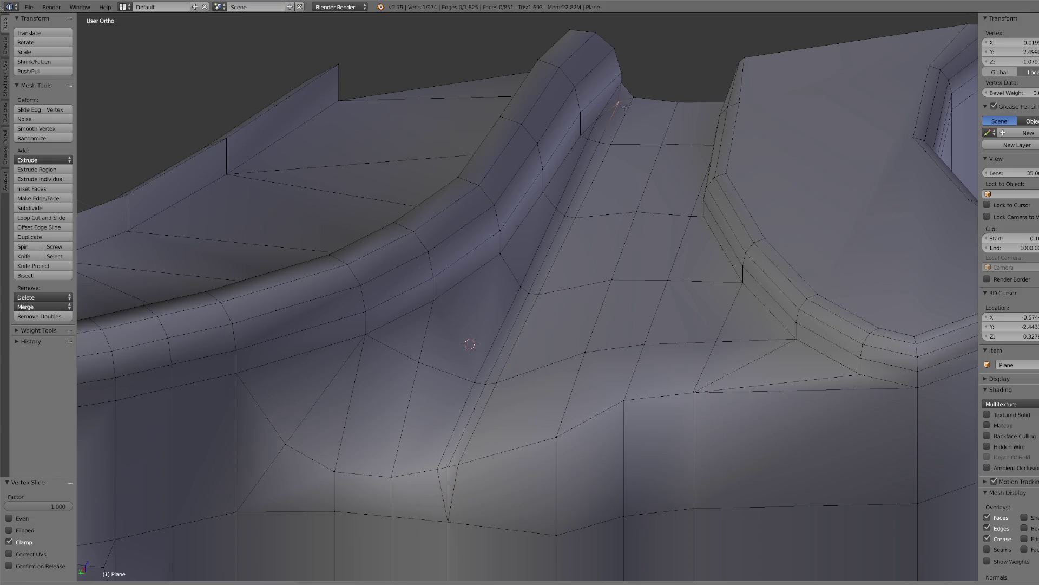
{"action": "left_click", "coordinate": [635, 67]}
{"action": "right_click", "coordinate": [602, 120]}
{"action": "key", "text": "a"}
{"action": "left_click", "coordinate": [16, 316]}
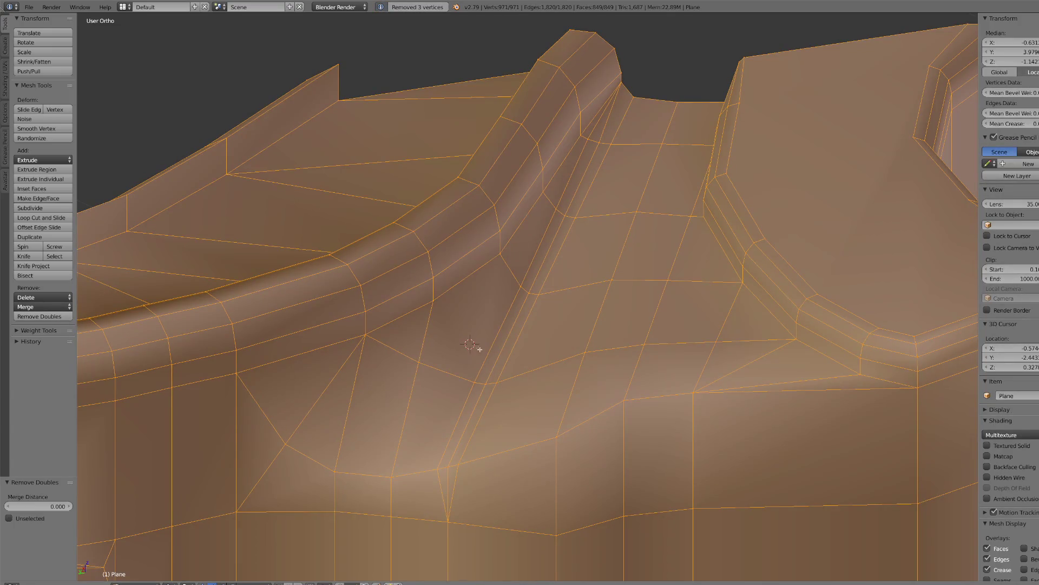
- From a side view, select the lower curved edge path and start beveling it
{"action": "scroll", "coordinate": [720, 362], "scroll_direction": "down", "scroll_amount": 5}
{"action": "mouse_move", "coordinate": [715, 358]}
{"action": "middle_mouse_down"}
{"action": "mouse_move", "coordinate": [701, 329]}
{"action": "mouse_move", "coordinate": [663, 379]}
{"action": "middle_mouse_up"}
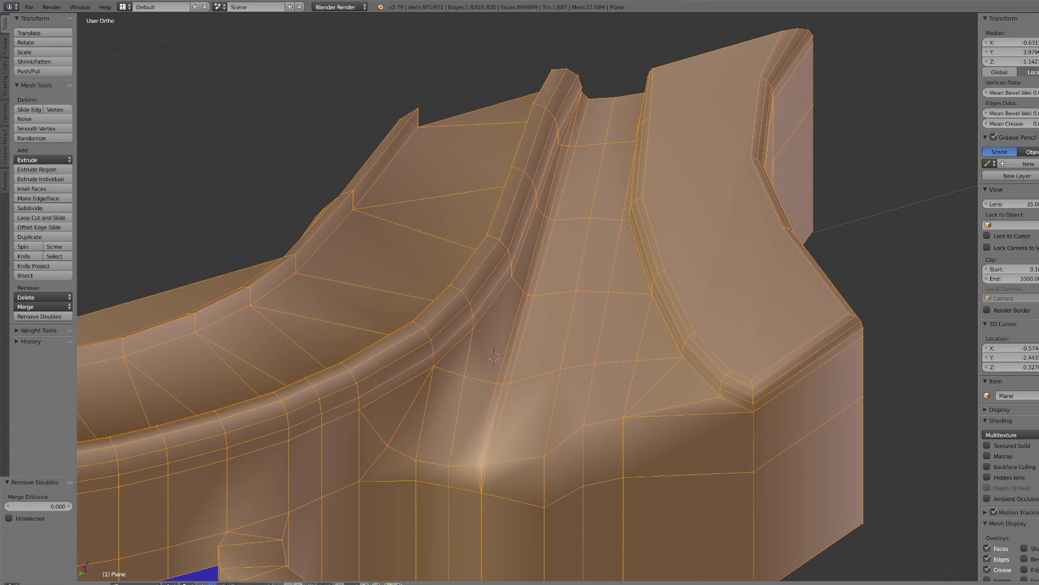
{"action": "right_click", "coordinate": [398, 447]}
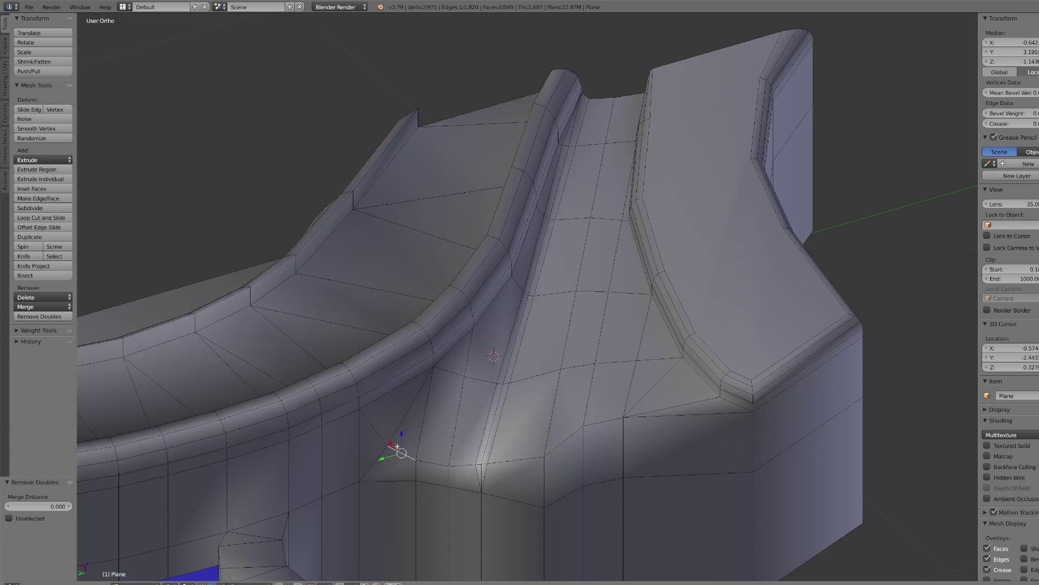
{"action": "right_click", "coordinate": [505, 459], "text": "ctrl"}
{"action": "right_click", "coordinate": [614, 418], "text": "ctrl"}
{"action": "key", "text": "ctrl+b"}
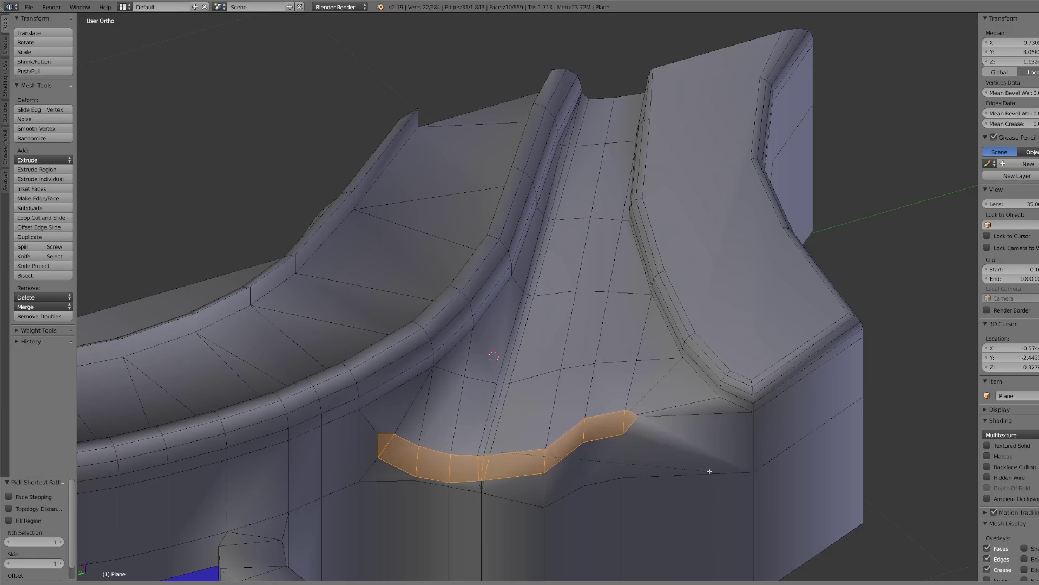
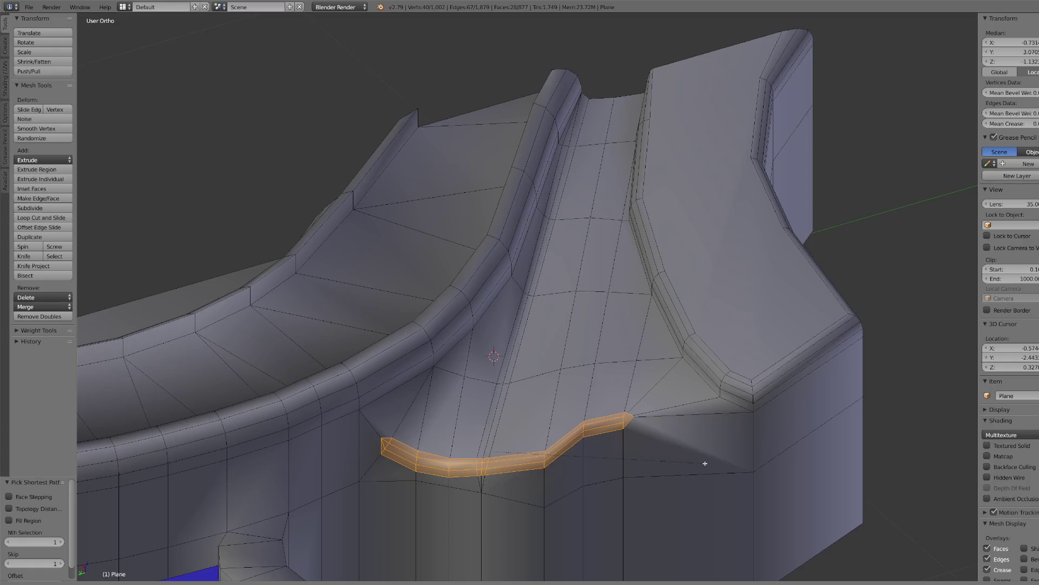
- Cancel the Ctrl+B bevel on the selected edge path, keeping the original edges
{"action": "right_click", "coordinate": [704, 464]}
{"action": "right_click", "coordinate": [698, 416], "text": "ctrl"}
{"action": "key", "text": "ctrl+b"}
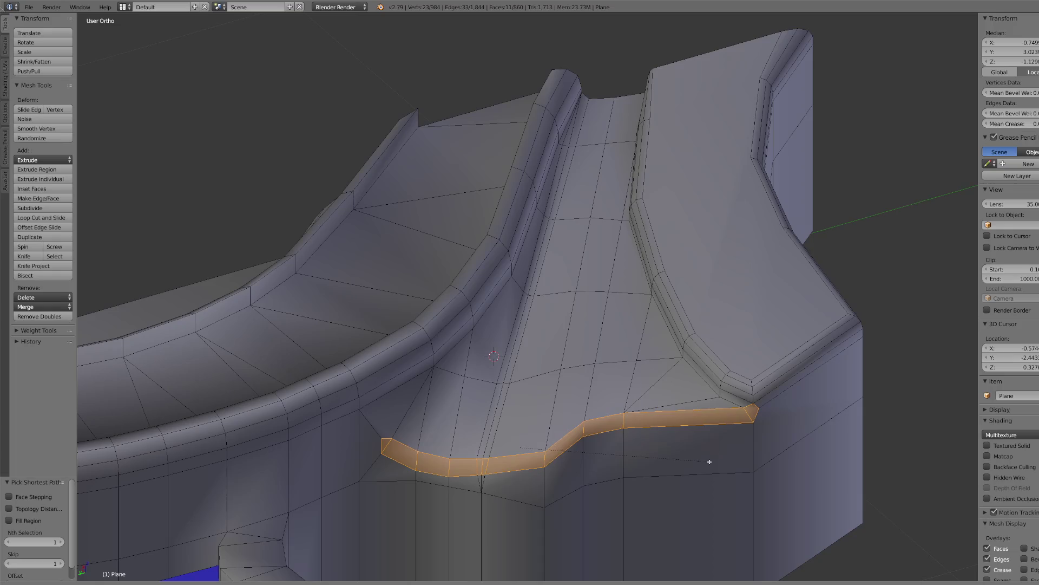
{"action": "right_click", "coordinate": [711, 461]}
{"action": "scroll", "coordinate": [709, 459], "scroll_direction": "down", "scroll_amount": 6}
- Return to Object Mode and view the crossguard in Top Ortho against the reference
{"action": "left_click", "coordinate": [147, 582]}
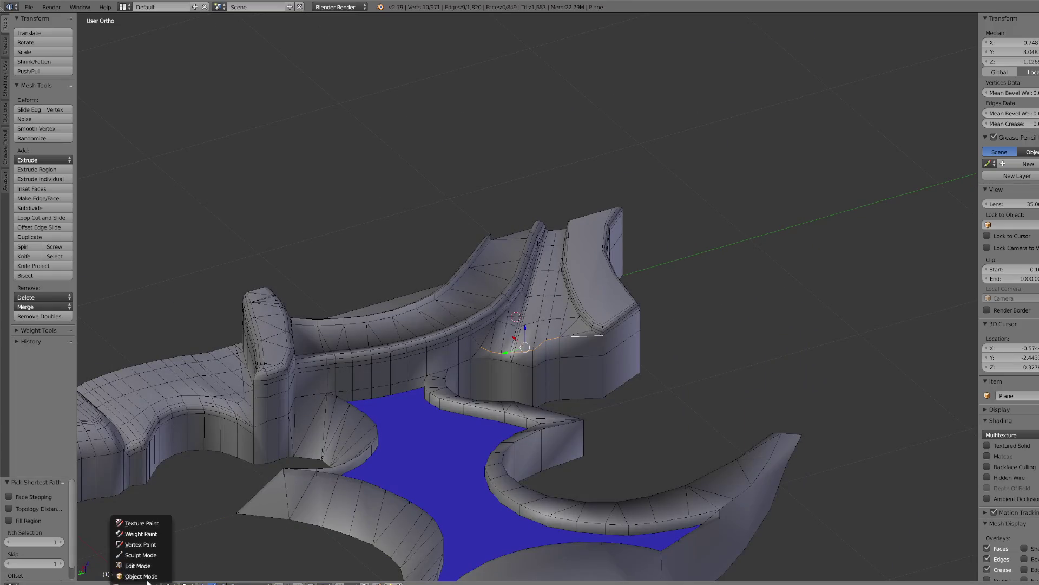
{"action": "left_click", "coordinate": [141, 576]}
{"action": "key", "text": "KP_7"}
{"action": "scroll", "coordinate": [556, 358], "scroll_direction": "up", "scroll_amount": 2}
{"action": "scroll", "coordinate": [495, 361], "scroll_direction": "down", "scroll_amount": 1}
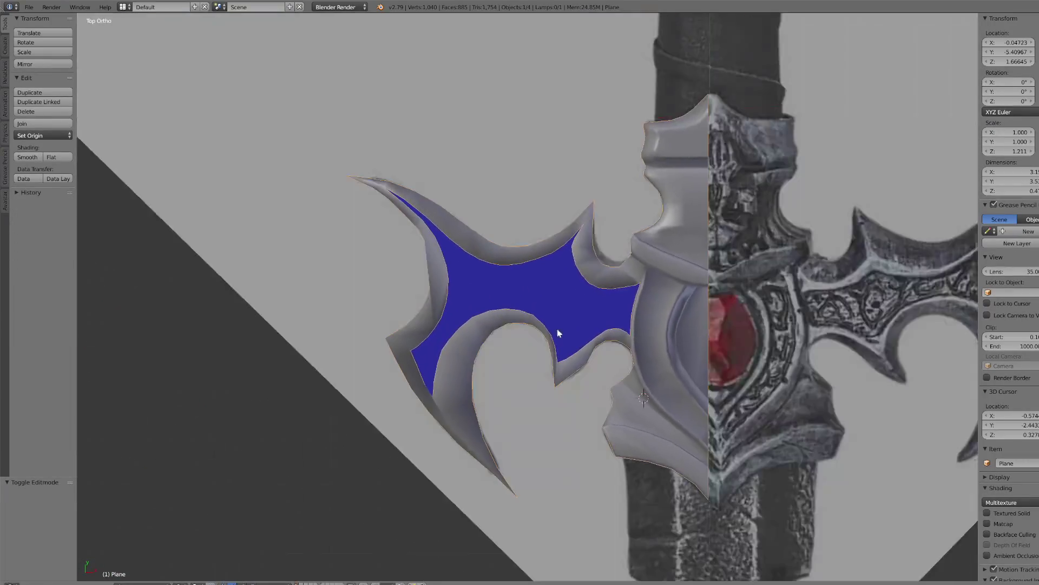
{"action": "middle_click_drag", "start_coordinate": [557, 330], "coordinate": [718, 414]}
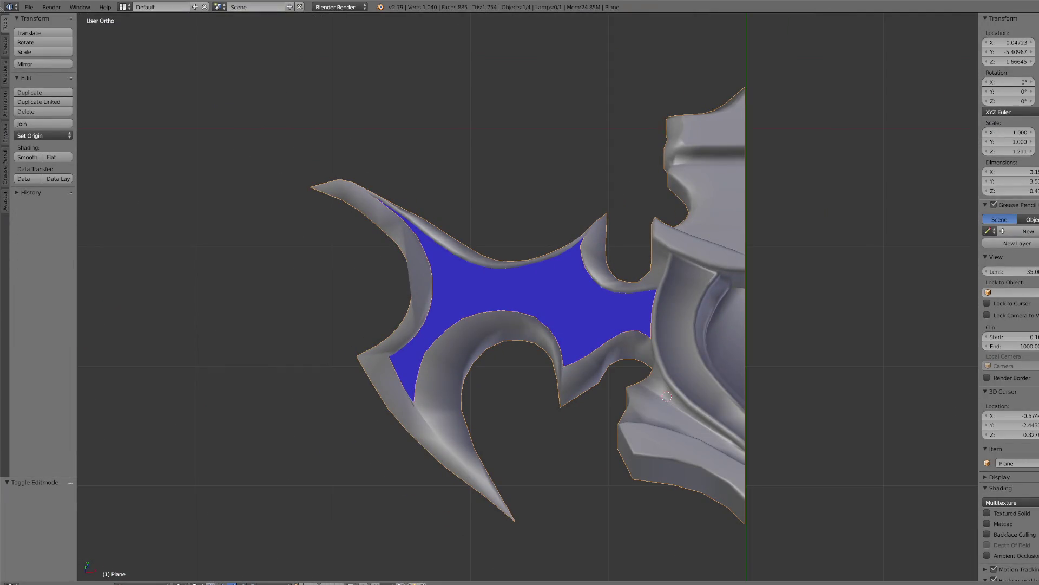
{"action": "left_click", "coordinate": [1023, 165]}
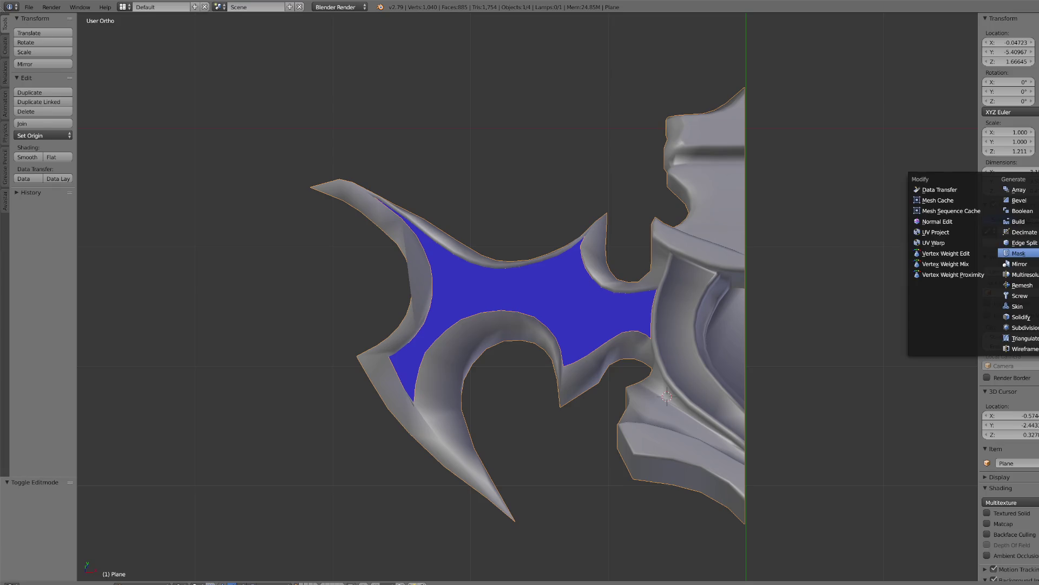
{"action": "left_click", "coordinate": [1021, 242]}
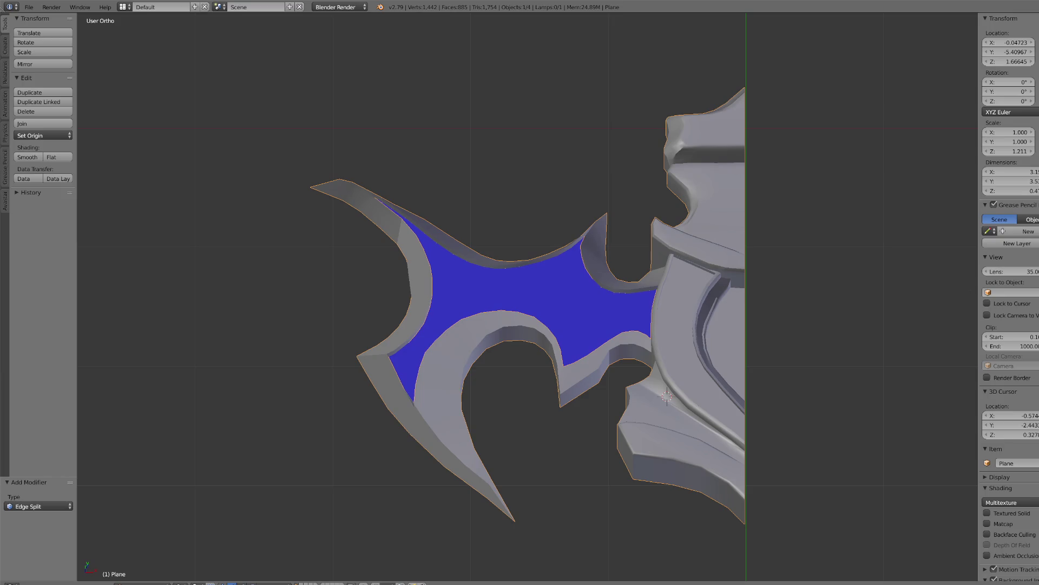
{"action": "mouse_move", "coordinate": [617, 393]}
{"action": "middle_mouse_down"}
{"action": "mouse_move", "coordinate": [608, 389]}
{"action": "mouse_move", "coordinate": [643, 327]}
{"action": "mouse_move", "coordinate": [573, 318]}
{"action": "middle_mouse_up"}
{"action": "scroll", "coordinate": [501, 294], "scroll_direction": "up", "scroll_amount": 3}
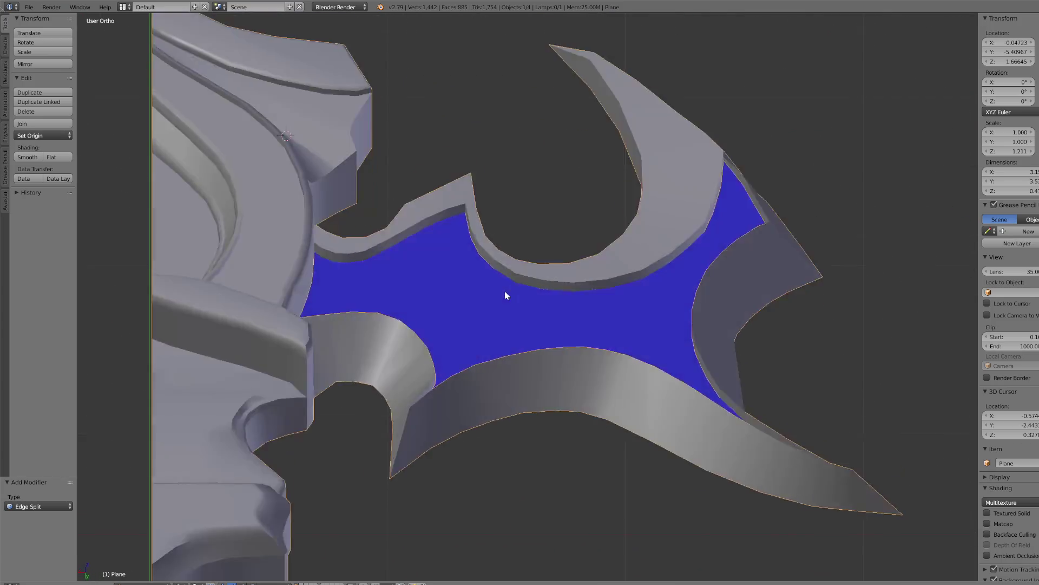
{"action": "scroll", "coordinate": [548, 298], "scroll_direction": "down", "scroll_amount": 4}
{"action": "key", "text": "KP_7"}
{"action": "scroll", "coordinate": [686, 379], "scroll_direction": "up", "scroll_amount": 2}
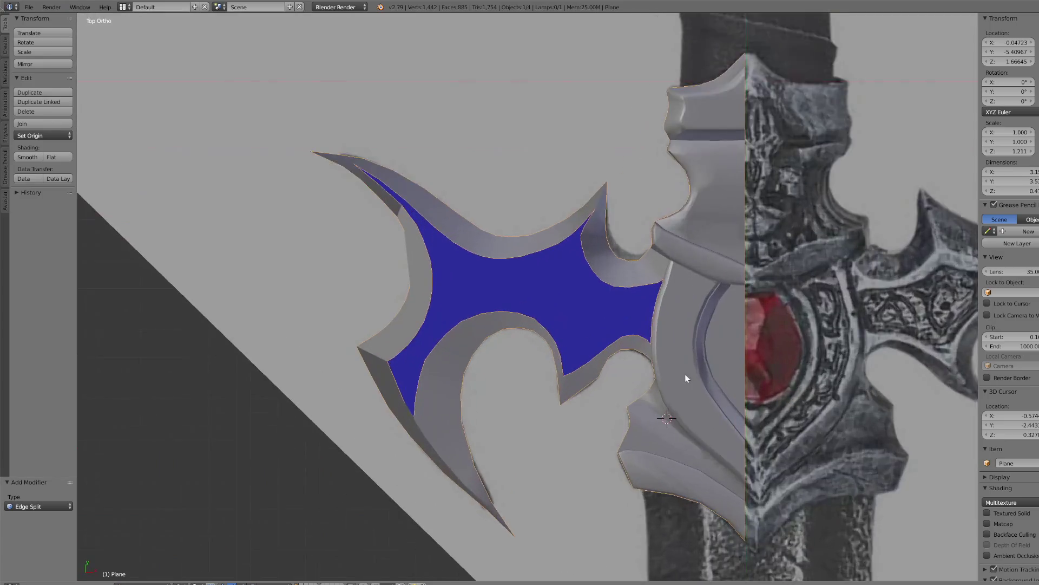
{"action": "scroll", "coordinate": [686, 378], "scroll_direction": "down", "scroll_amount": 3}
{"action": "middle_click_drag", "start_coordinate": [650, 363], "coordinate": [629, 350]}
{"action": "scroll", "coordinate": [628, 350], "scroll_direction": "up", "scroll_amount": 3}
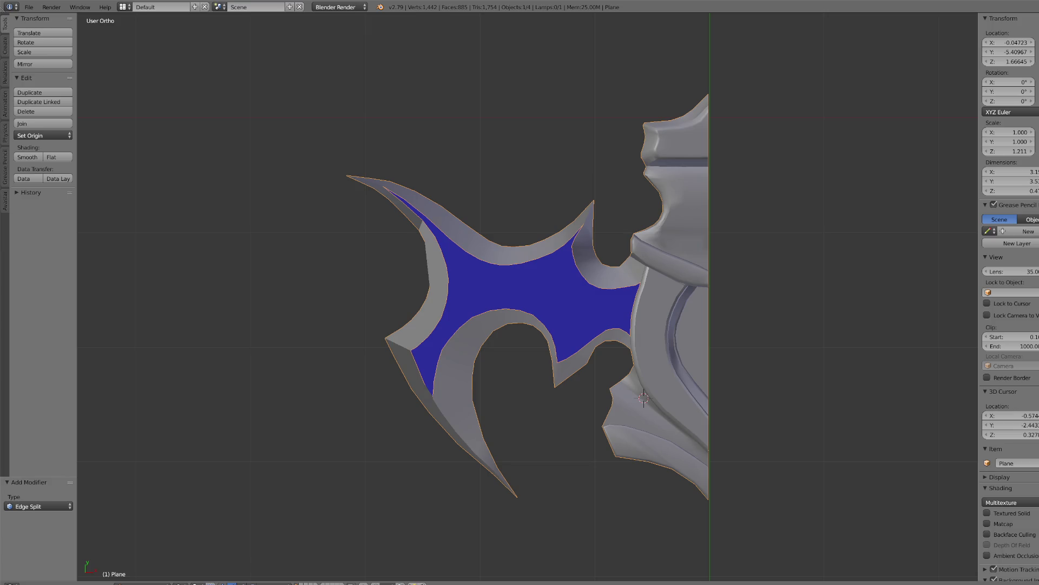
{"action": "key", "text": "ctrl+shift+x"}
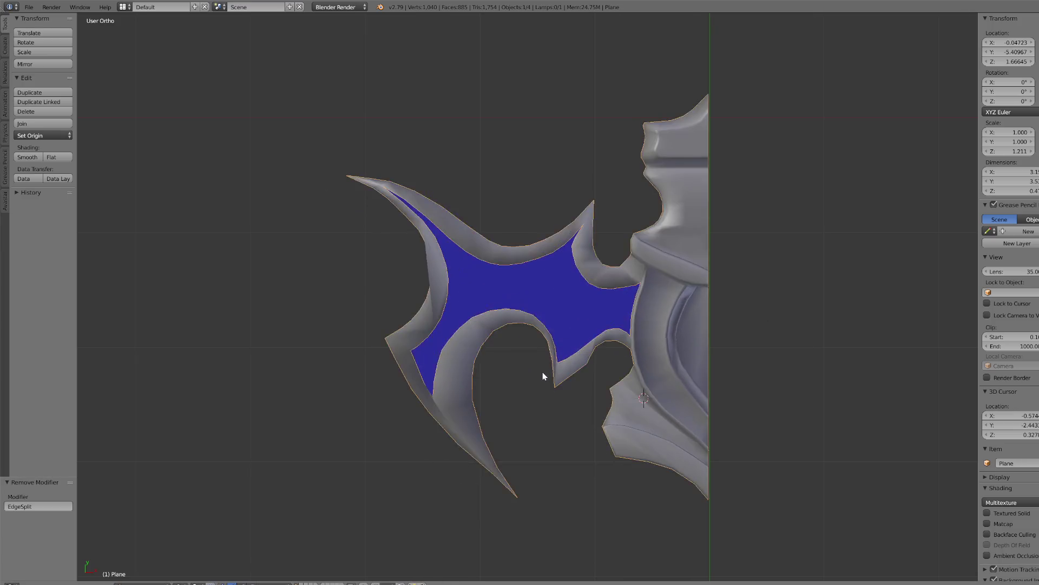
{"action": "scroll", "coordinate": [543, 376], "scroll_direction": "down", "scroll_amount": 3}
{"action": "left_click", "coordinate": [136, 580]}
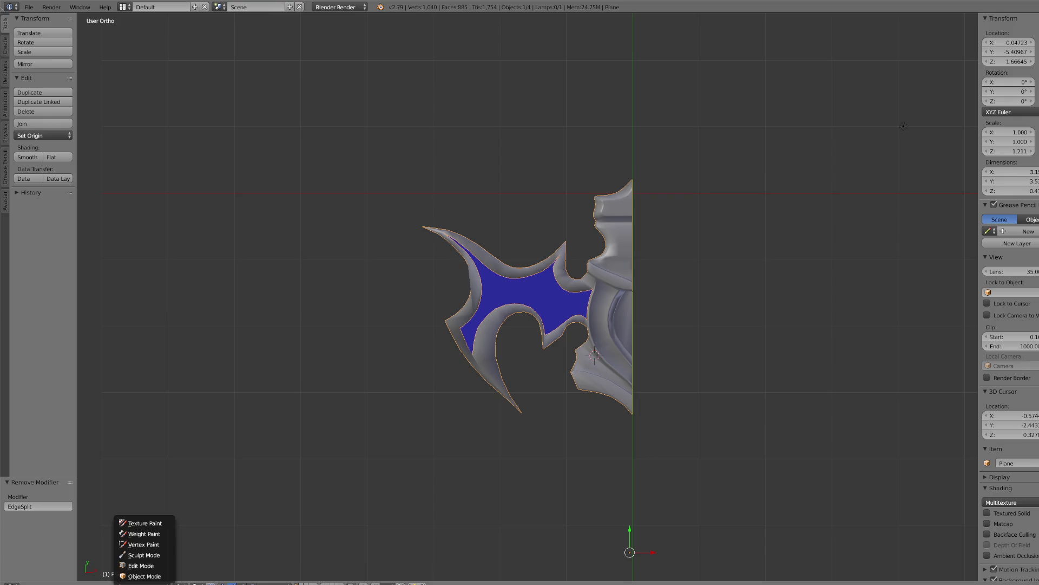
- In Edit Mode, circle-select a strip of faces across the crossguard's neck band
{"action": "left_click", "coordinate": [146, 565]}
{"action": "right_click", "coordinate": [622, 233]}
{"action": "key", "text": "KP_Decimal"}
{"action": "scroll", "coordinate": [456, 264], "scroll_direction": "down", "scroll_amount": 7}
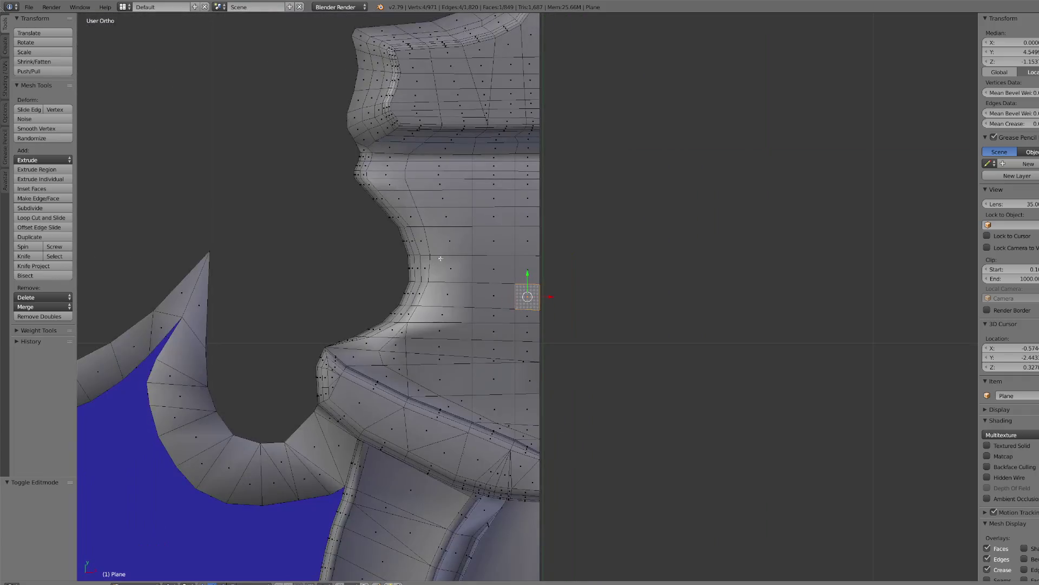
{"action": "key", "text": "c"}
{"action": "mouse_move", "coordinate": [360, 176]}
{"action": "left_mouse_down"}
{"action": "mouse_move", "coordinate": [538, 184]}
{"action": "mouse_move", "coordinate": [464, 186]}
{"action": "mouse_move", "coordinate": [431, 212]}
{"action": "mouse_move", "coordinate": [348, 173]}
{"action": "mouse_move", "coordinate": [376, 213]}
{"action": "mouse_move", "coordinate": [413, 326]}
{"action": "mouse_move", "coordinate": [383, 313]}
{"action": "mouse_move", "coordinate": [356, 320]}
{"action": "mouse_move", "coordinate": [538, 425]}
{"action": "mouse_move", "coordinate": [478, 355]}
{"action": "mouse_move", "coordinate": [547, 348]}
{"action": "left_mouse_up"}
{"action": "right_click", "coordinate": [546, 348]}
{"action": "middle_click_drag", "start_coordinate": [546, 348], "coordinate": [437, 465]}
{"action": "scroll", "coordinate": [437, 465], "scroll_direction": "up", "scroll_amount": 2}
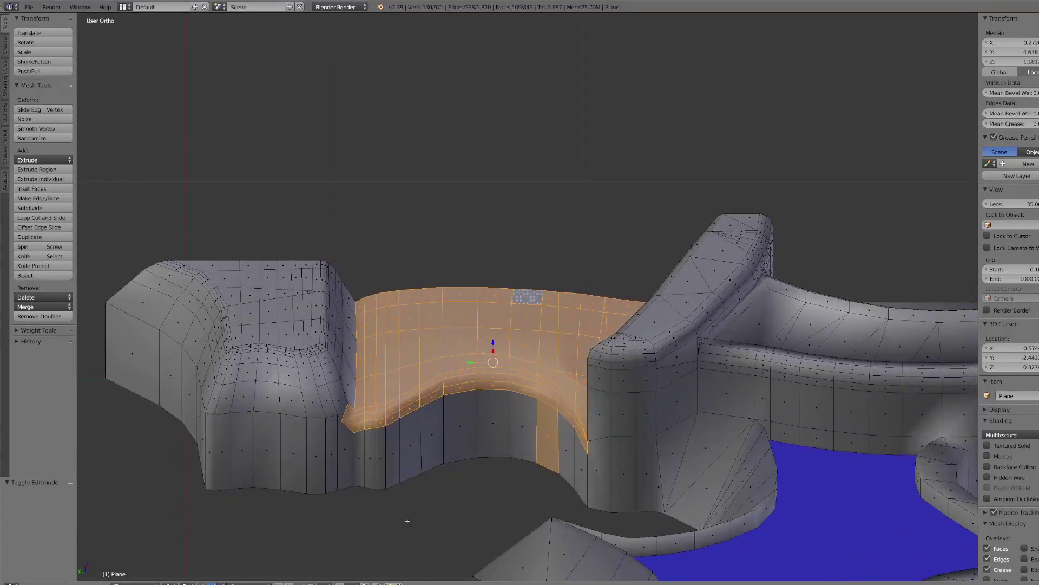
- Refine the collar selection with the lower faces and separate it off
{"action": "key", "text": "c"}
{"action": "middle_click_drag", "start_coordinate": [325, 433], "coordinate": [326, 423]}
{"action": "mouse_move", "coordinate": [386, 449]}
{"action": "left_mouse_down"}
{"action": "mouse_move", "coordinate": [378, 430]}
{"action": "mouse_move", "coordinate": [392, 425]}
{"action": "mouse_move", "coordinate": [385, 441]}
{"action": "mouse_move", "coordinate": [529, 440]}
{"action": "mouse_move", "coordinate": [565, 460]}
{"action": "left_mouse_up"}
{"action": "mouse_move", "coordinate": [566, 460]}
{"action": "middle_mouse_down"}
{"action": "mouse_move", "coordinate": [457, 417]}
{"action": "mouse_move", "coordinate": [480, 436]}
{"action": "mouse_move", "coordinate": [529, 427]}
{"action": "middle_mouse_up"}
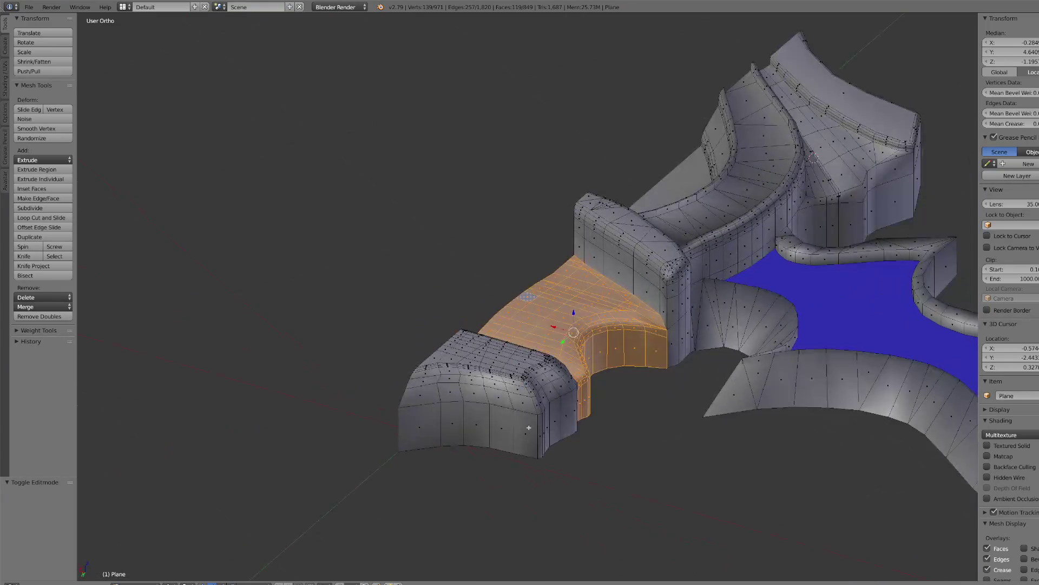
{"action": "key", "text": "p"}
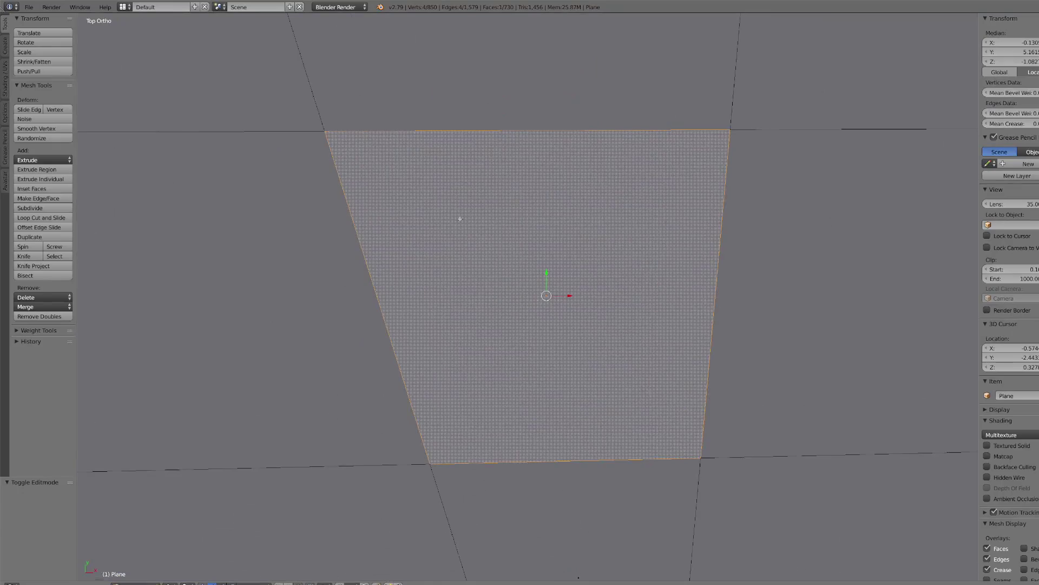
{"action": "scroll", "coordinate": [460, 219], "scroll_direction": "down", "scroll_amount": 10}
- Select two bands of faces on the collar top and extrude them downward
{"action": "left_click_drag", "start_coordinate": [465, 261], "coordinate": [570, 240]}
{"action": "mouse_move", "coordinate": [494, 265]}
{"action": "left_mouse_down"}
{"action": "mouse_move", "coordinate": [442, 312]}
{"action": "mouse_move", "coordinate": [506, 325]}
{"action": "mouse_move", "coordinate": [582, 314]}
{"action": "mouse_move", "coordinate": [521, 285]}
{"action": "left_mouse_up"}
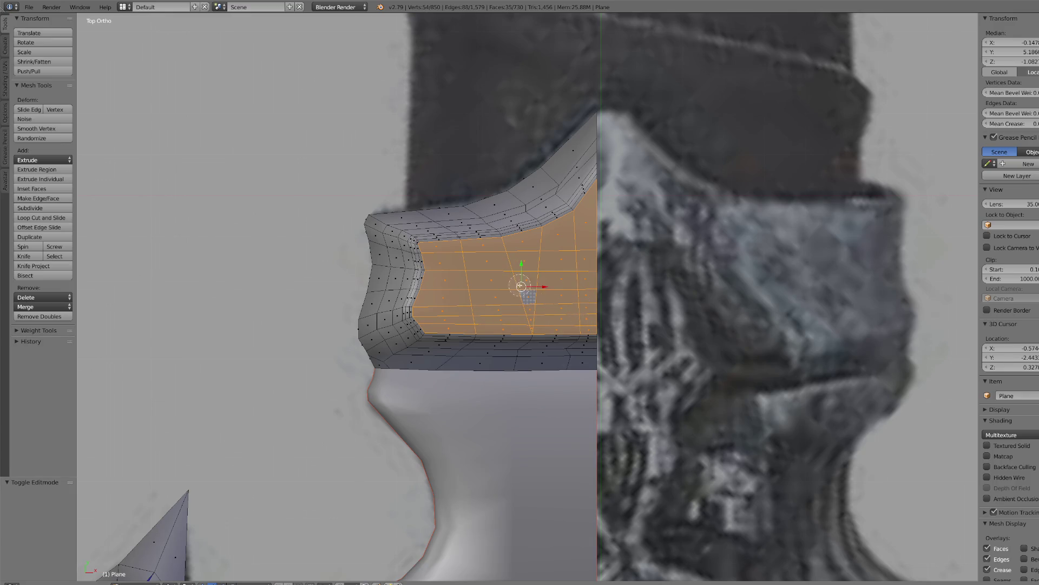
{"action": "middle_click_drag", "start_coordinate": [561, 283], "coordinate": [542, 319]}
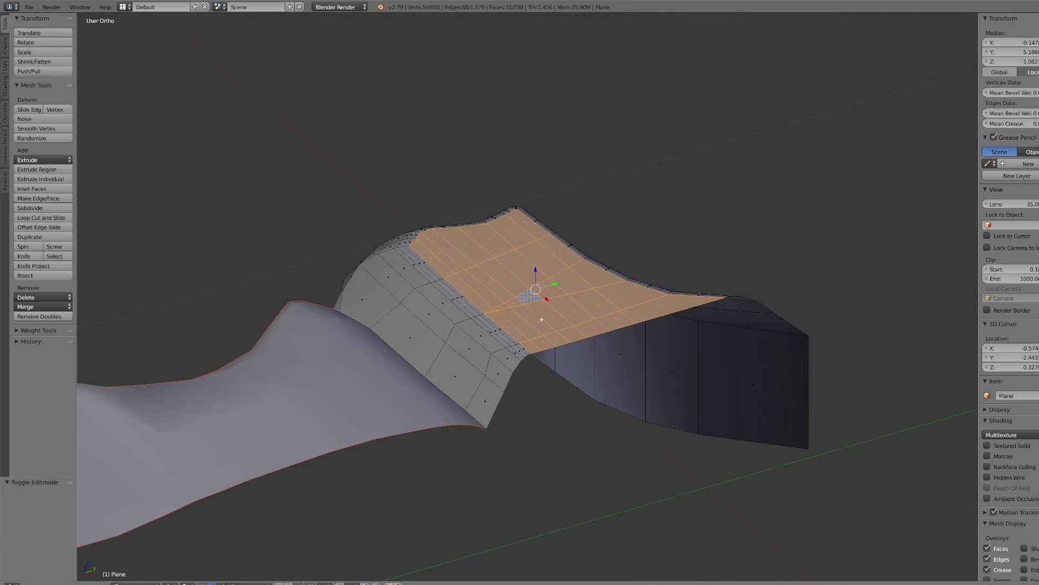
{"action": "key", "text": "e"}
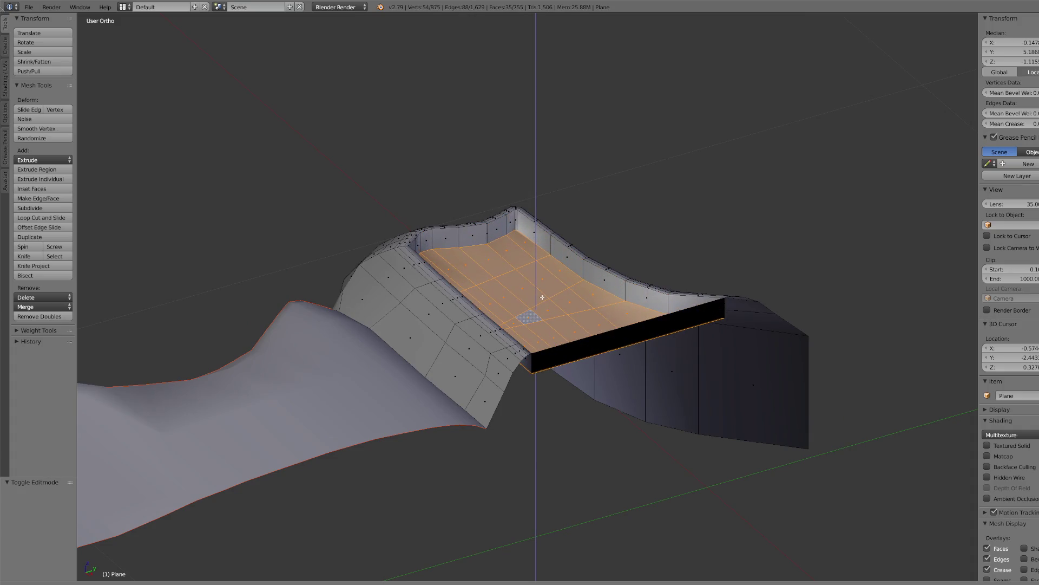
{"action": "left_click", "coordinate": [543, 297]}
- Select a row of faces on the new wall and delete it
{"action": "right_click", "coordinate": [606, 338]}
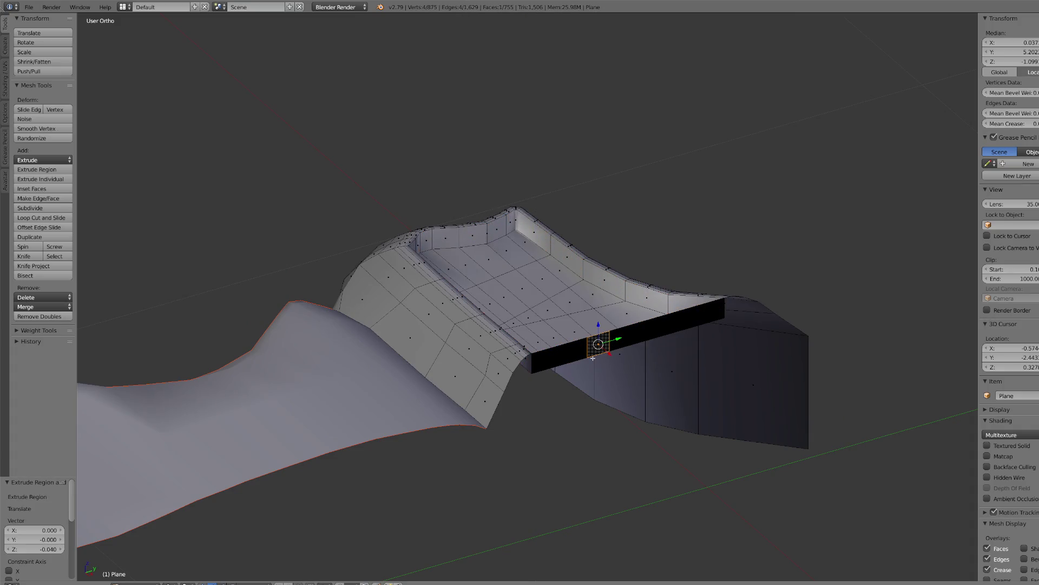
{"action": "right_click", "coordinate": [547, 360]}
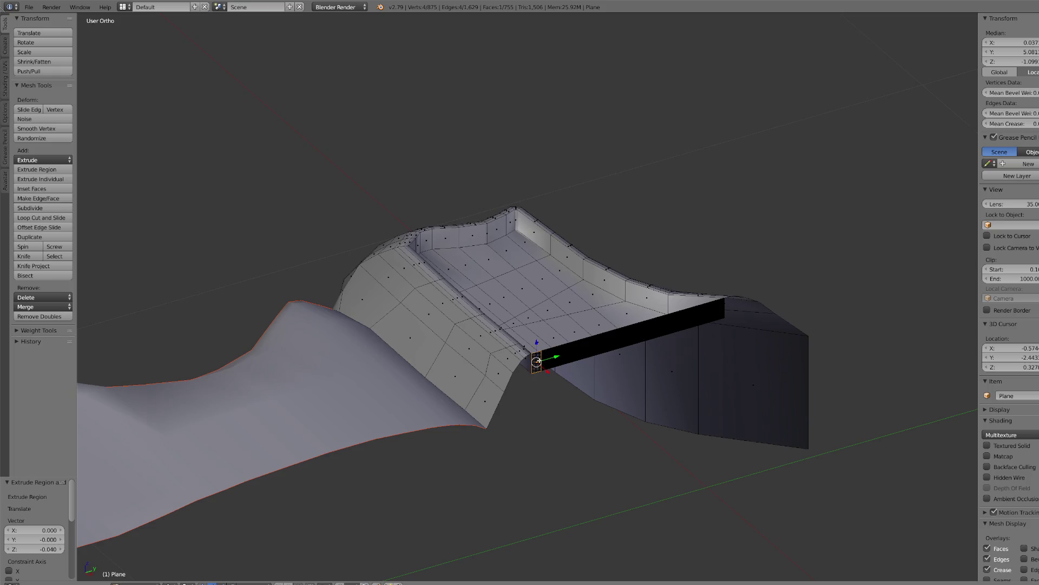
{"action": "right_click", "coordinate": [722, 307], "text": "ctrl"}
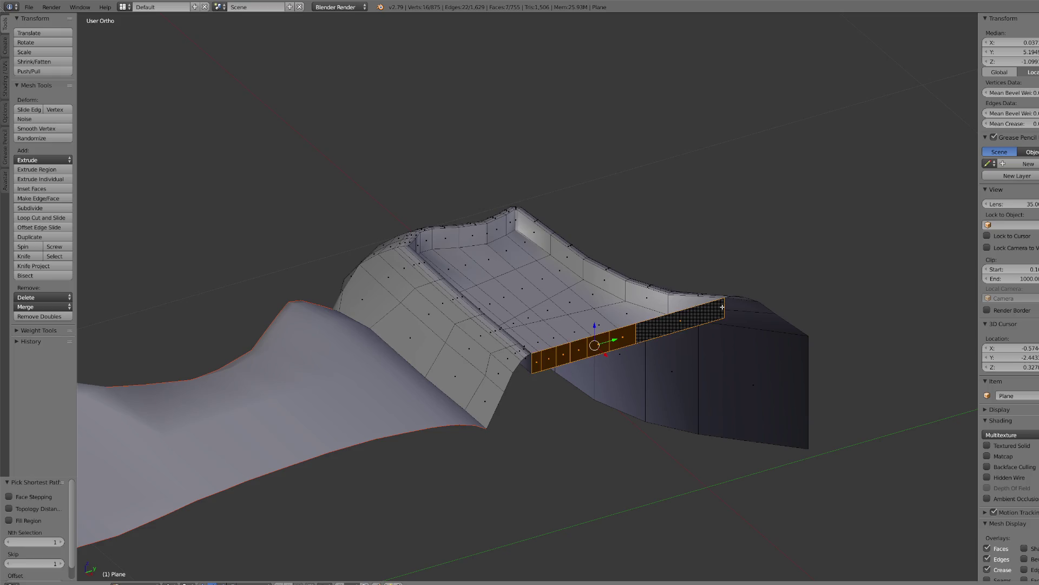
{"action": "key", "text": "x"}
{"action": "left_click", "coordinate": [653, 331]}
- In Object Mode, move the black slab Plane.003 down and to the right
{"action": "left_click", "coordinate": [138, 583]}
{"action": "left_click", "coordinate": [138, 573]}
{"action": "mouse_move", "coordinate": [538, 360]}
{"action": "right_mouse_down"}
{"action": "mouse_move", "coordinate": [573, 413]}
{"action": "mouse_move", "coordinate": [650, 433]}
{"action": "right_mouse_up"}
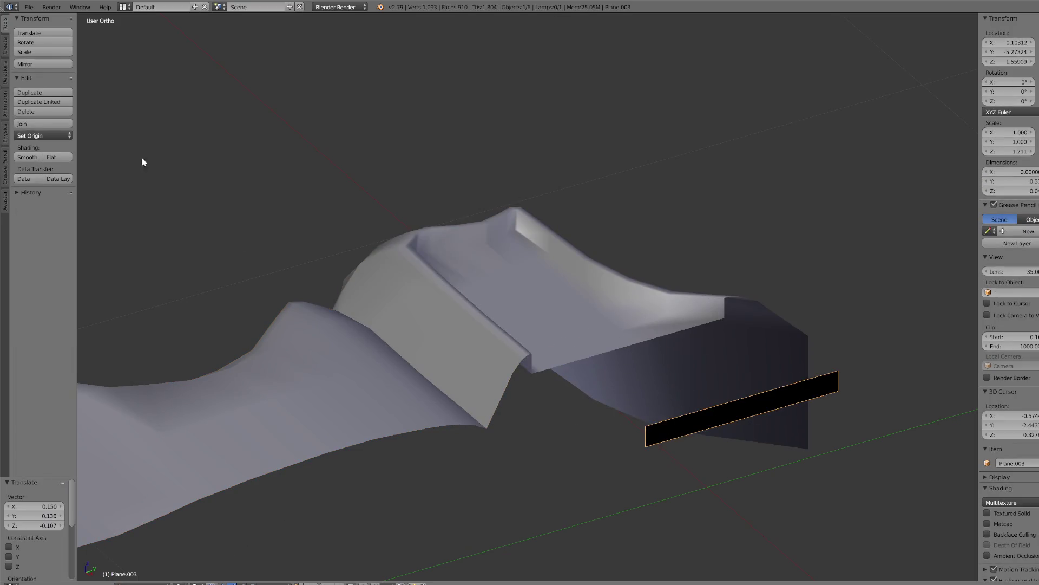
- Delete the black slab object and enter Edit Mode on the collar mesh
{"action": "left_click", "coordinate": [53, 112]}
{"action": "right_click", "coordinate": [523, 294]}
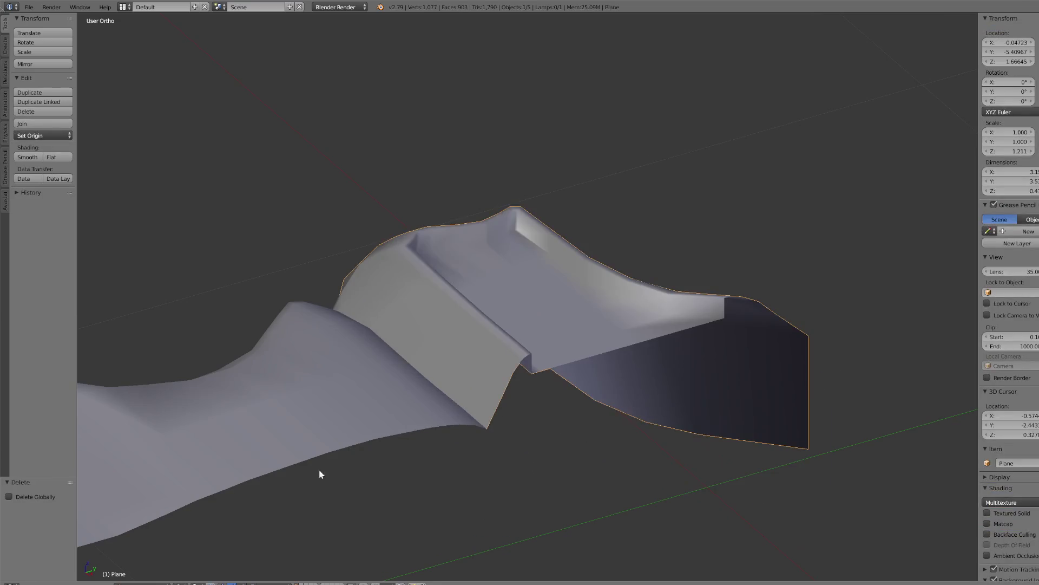
{"action": "left_click", "coordinate": [138, 583]}
{"action": "left_click", "coordinate": [138, 563]}
- Select the faces across the recessed collar panel and delete them
{"action": "right_click", "coordinate": [529, 302]}
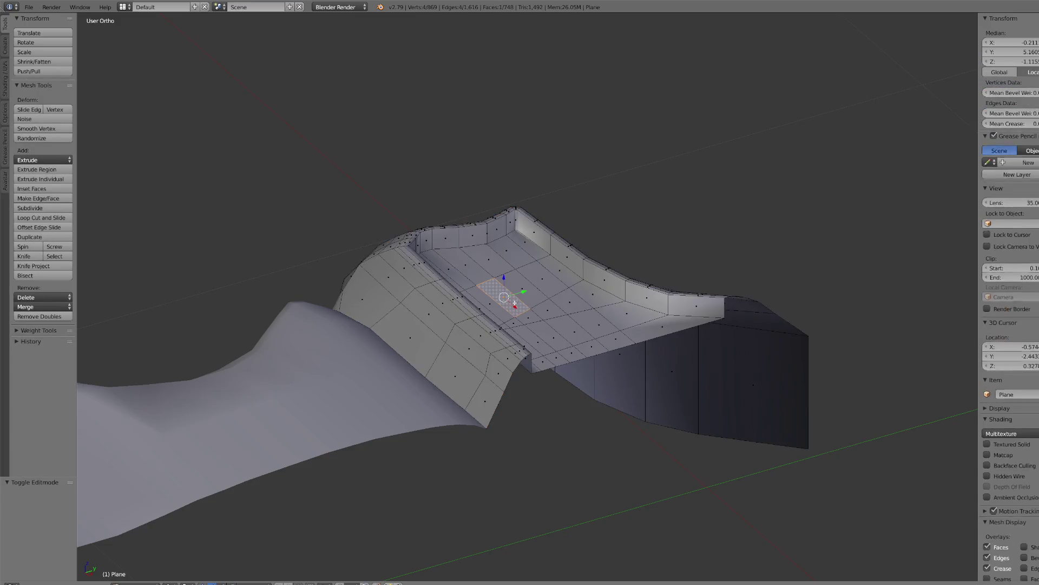
{"action": "key", "text": "shift+KP_7"}
{"action": "mouse_move", "coordinate": [498, 272]}
{"action": "left_mouse_down"}
{"action": "mouse_move", "coordinate": [476, 282]}
{"action": "mouse_move", "coordinate": [601, 255]}
{"action": "mouse_move", "coordinate": [619, 263]}
{"action": "mouse_move", "coordinate": [471, 352]}
{"action": "mouse_move", "coordinate": [470, 385]}
{"action": "mouse_move", "coordinate": [648, 376]}
{"action": "left_mouse_up"}
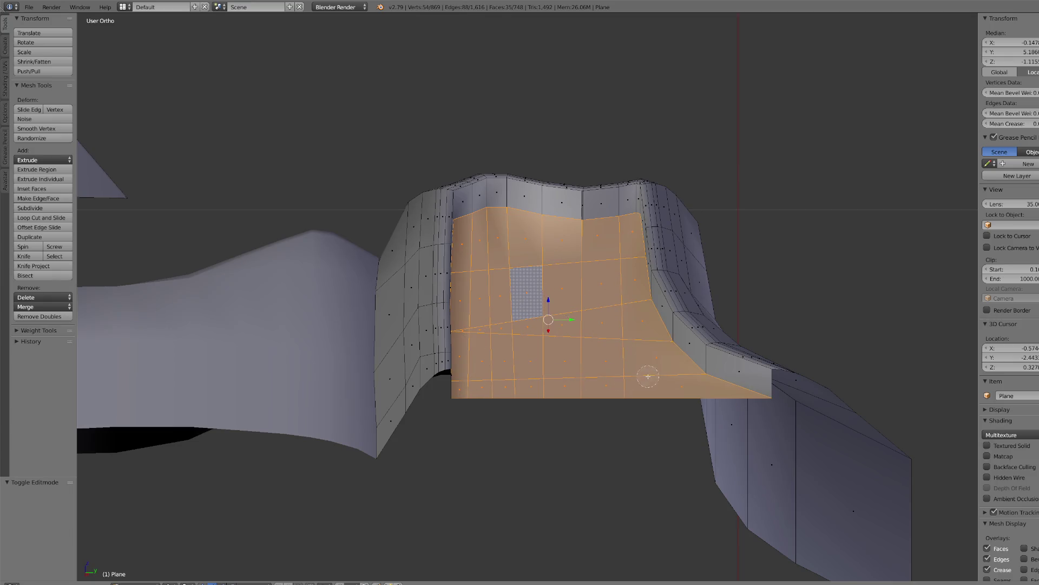
{"action": "key", "text": "Escape"}
{"action": "key", "text": "KP_7"}
{"action": "mouse_move", "coordinate": [572, 319]}
{"action": "middle_mouse_down"}
{"action": "mouse_move", "coordinate": [554, 323]}
{"action": "mouse_move", "coordinate": [544, 310]}
{"action": "middle_mouse_up"}
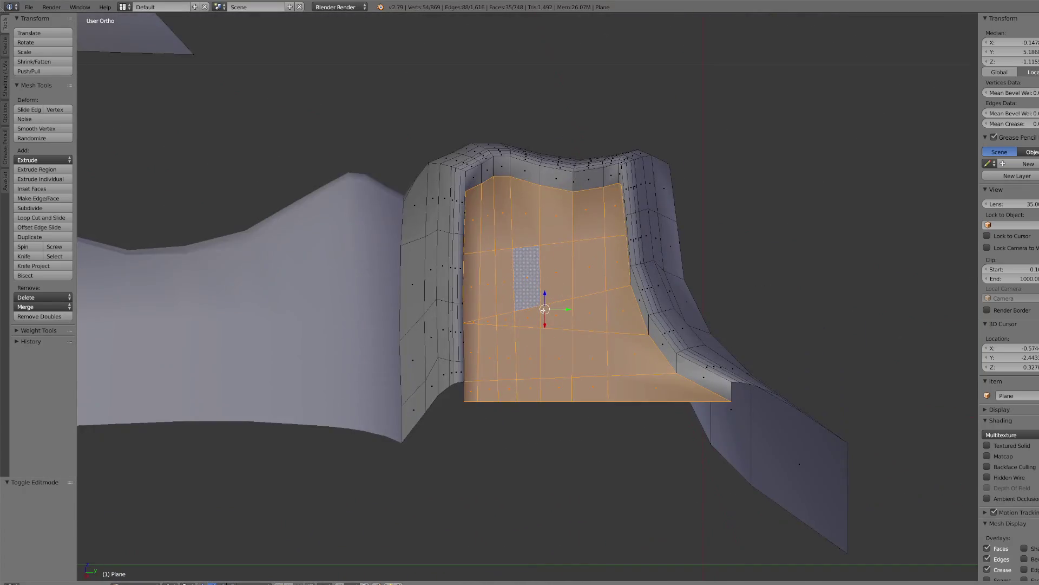
{"action": "key", "text": "x"}
{"action": "left_click", "coordinate": [533, 304]}
- In Object Mode, move the blue panel piece into place and join it into the crossguard
{"action": "left_click", "coordinate": [139, 583]}
{"action": "left_click", "coordinate": [140, 576]}
{"action": "scroll", "coordinate": [396, 322], "scroll_direction": "down", "scroll_amount": 8}
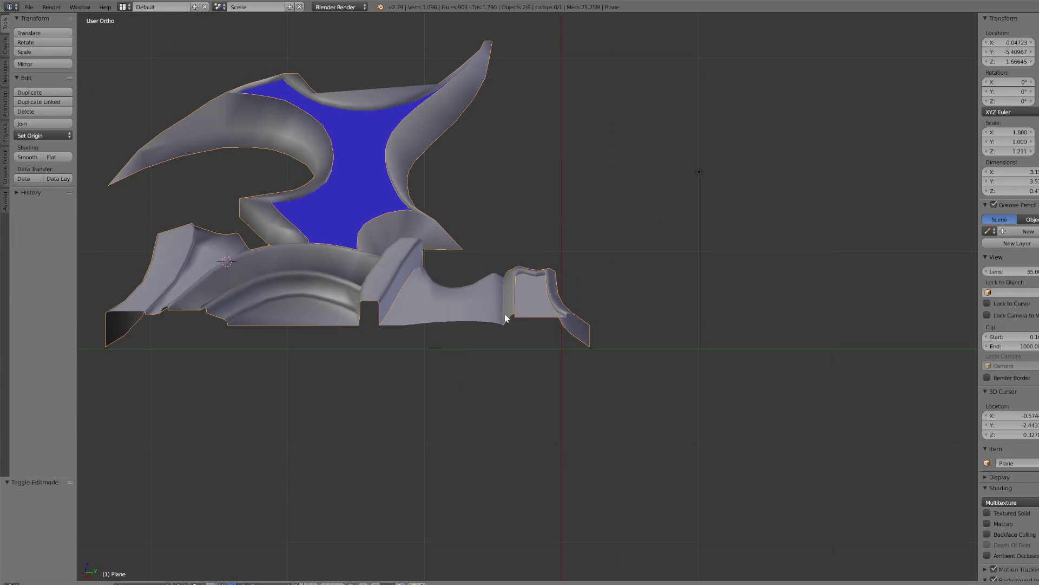
{"action": "right_click", "coordinate": [378, 208]}
{"action": "key", "text": "g"}
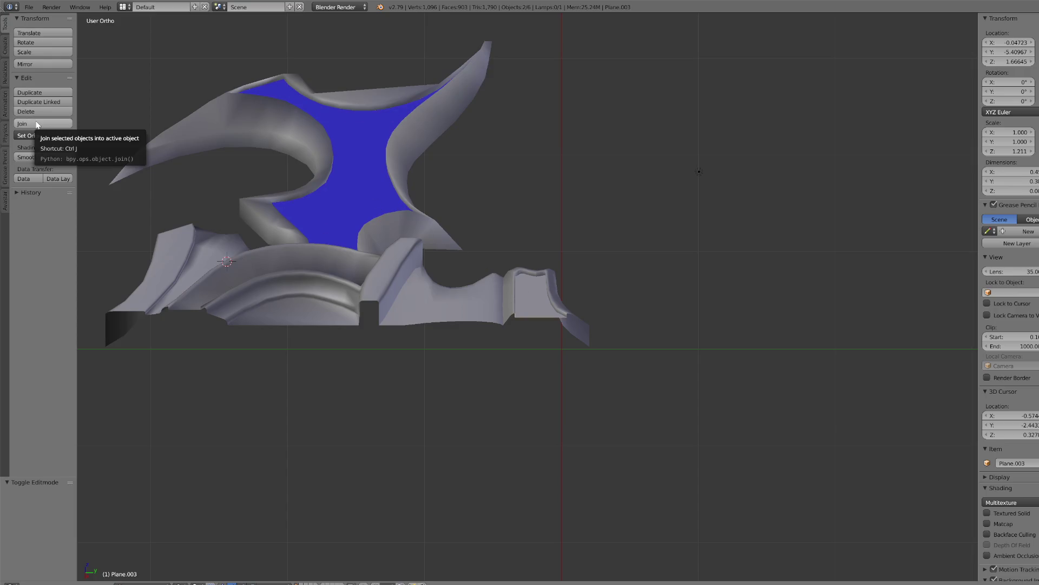
{"action": "left_click", "coordinate": [37, 124]}
- Select the joined crossguard mesh and switch it to Edit Mode
{"action": "right_click", "coordinate": [412, 284]}
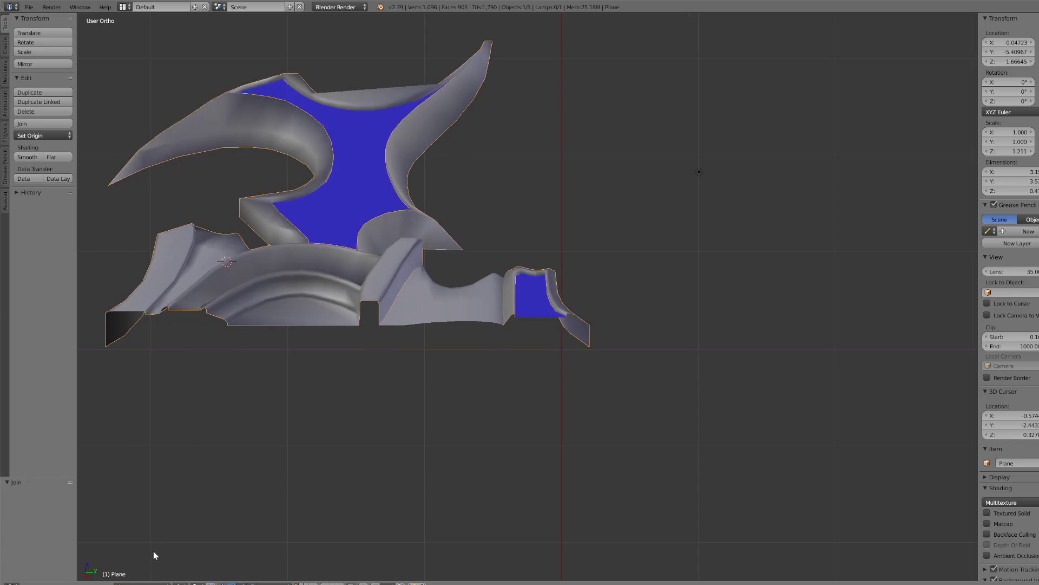
{"action": "left_click", "coordinate": [144, 583]}
{"action": "left_click", "coordinate": [146, 566]}
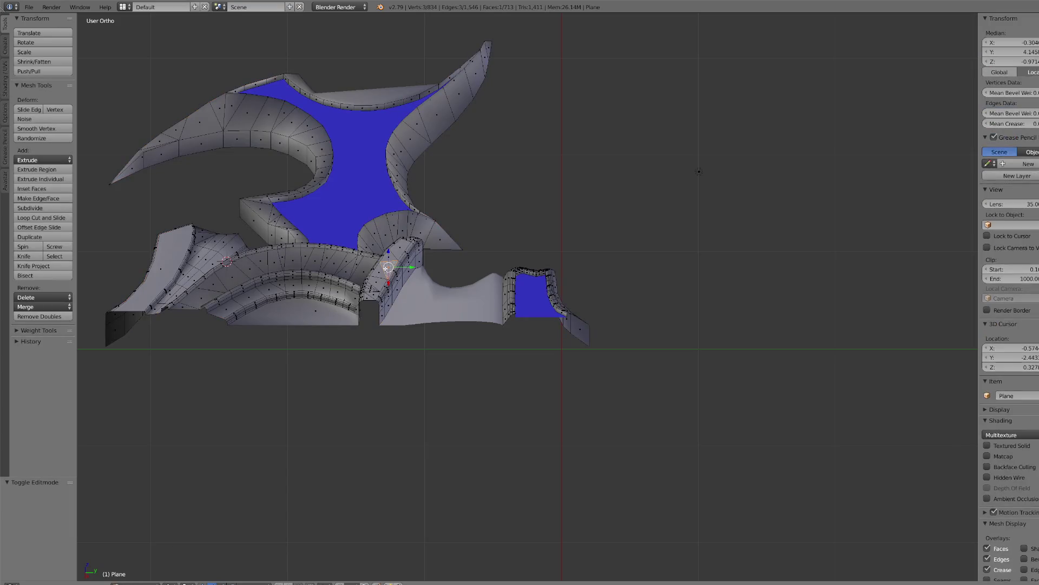
- In Top Ortho, circle-select the strip of faces beside the triangle, including its right end
{"action": "key", "text": "KP_Decimal"}
{"action": "scroll", "coordinate": [408, 268], "scroll_direction": "down", "scroll_amount": 10}
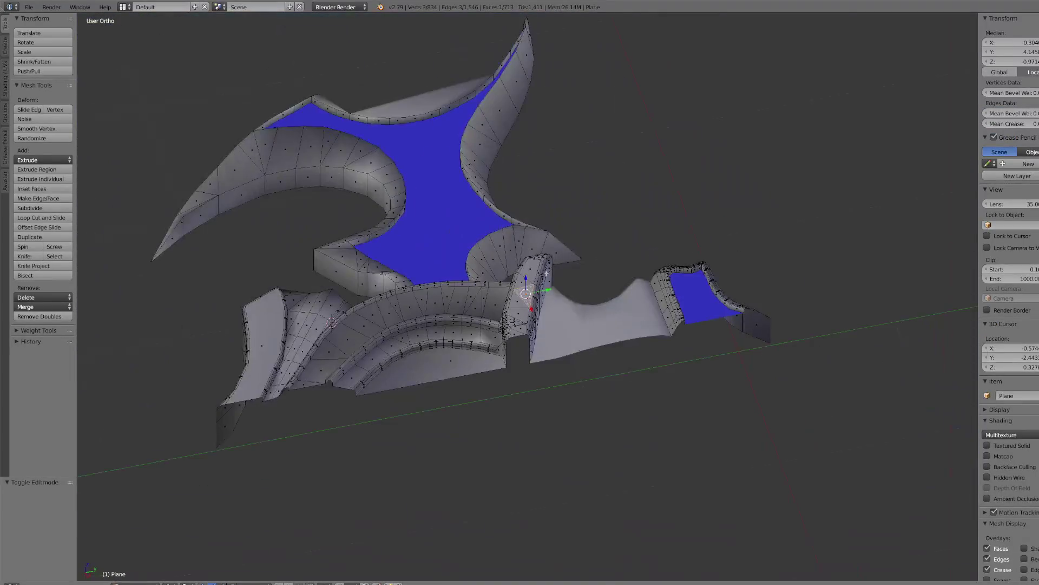
{"action": "key", "text": "KP_7"}
{"action": "scroll", "coordinate": [408, 268], "scroll_direction": "up", "scroll_amount": 5}
{"action": "scroll", "coordinate": [409, 268], "scroll_direction": "up", "scroll_amount": 3}
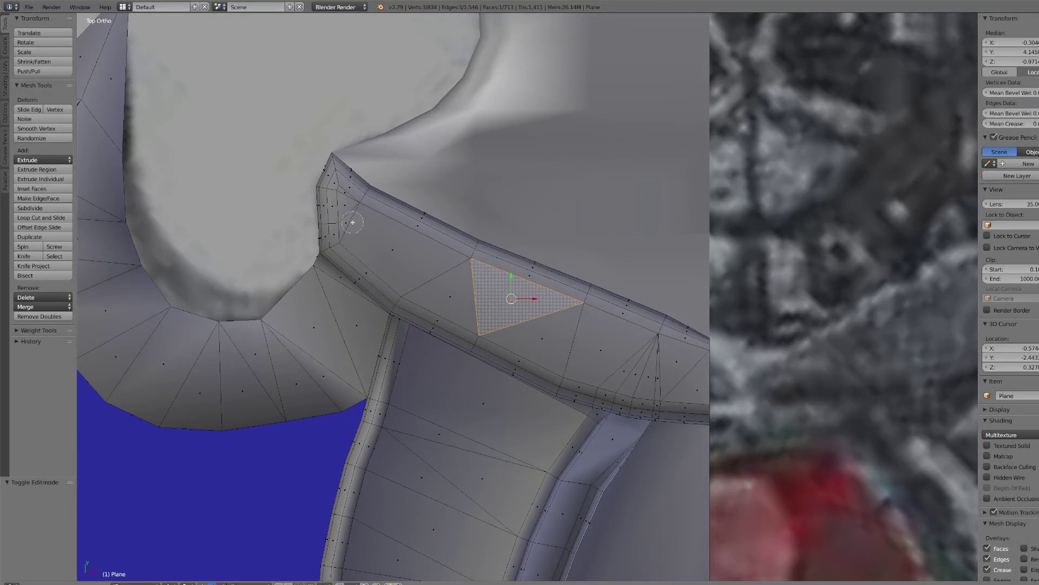
{"action": "mouse_move", "coordinate": [336, 189]}
{"action": "left_mouse_down"}
{"action": "mouse_move", "coordinate": [365, 239]}
{"action": "mouse_move", "coordinate": [367, 212]}
{"action": "mouse_move", "coordinate": [461, 274]}
{"action": "mouse_move", "coordinate": [454, 287]}
{"action": "mouse_move", "coordinate": [505, 329]}
{"action": "mouse_move", "coordinate": [655, 395]}
{"action": "left_mouse_up"}
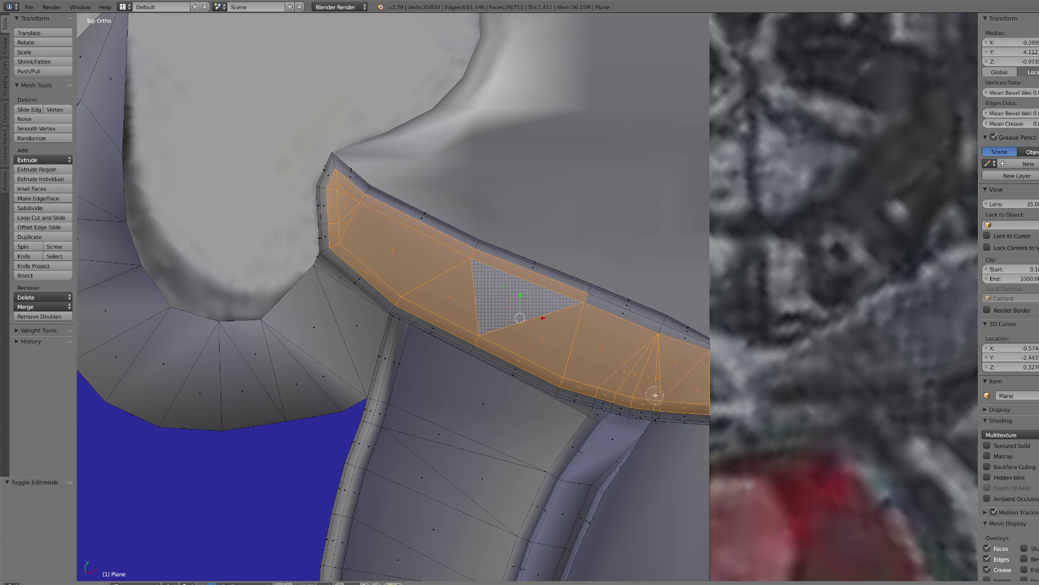
{"action": "left_click_drag", "start_coordinate": [596, 327], "coordinate": [667, 345]}
{"action": "scroll", "coordinate": [633, 353], "scroll_direction": "down", "scroll_amount": 3}
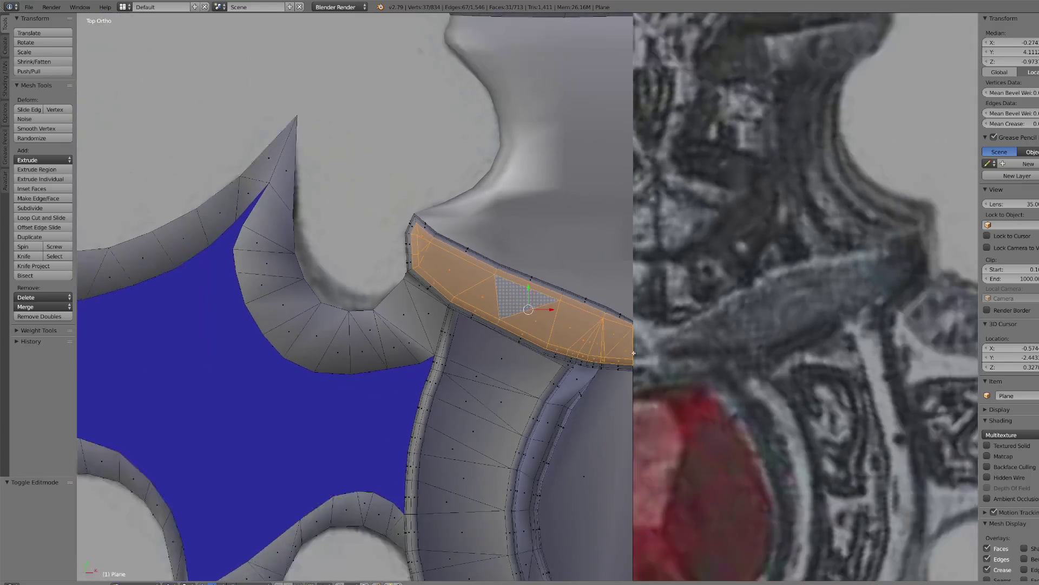
{"action": "scroll", "coordinate": [621, 357], "scroll_direction": "down", "scroll_amount": 5}
{"action": "scroll", "coordinate": [521, 422], "scroll_direction": "up", "scroll_amount": 3}
- Add the inner curved band faces to the selection and orbit to check them
{"action": "mouse_move", "coordinate": [499, 352]}
{"action": "left_mouse_down"}
{"action": "mouse_move", "coordinate": [506, 490]}
{"action": "mouse_move", "coordinate": [550, 540]}
{"action": "left_mouse_up"}
{"action": "scroll", "coordinate": [555, 547], "scroll_direction": "down", "scroll_amount": 5}
{"action": "scroll", "coordinate": [590, 544], "scroll_direction": "up", "scroll_amount": 6}
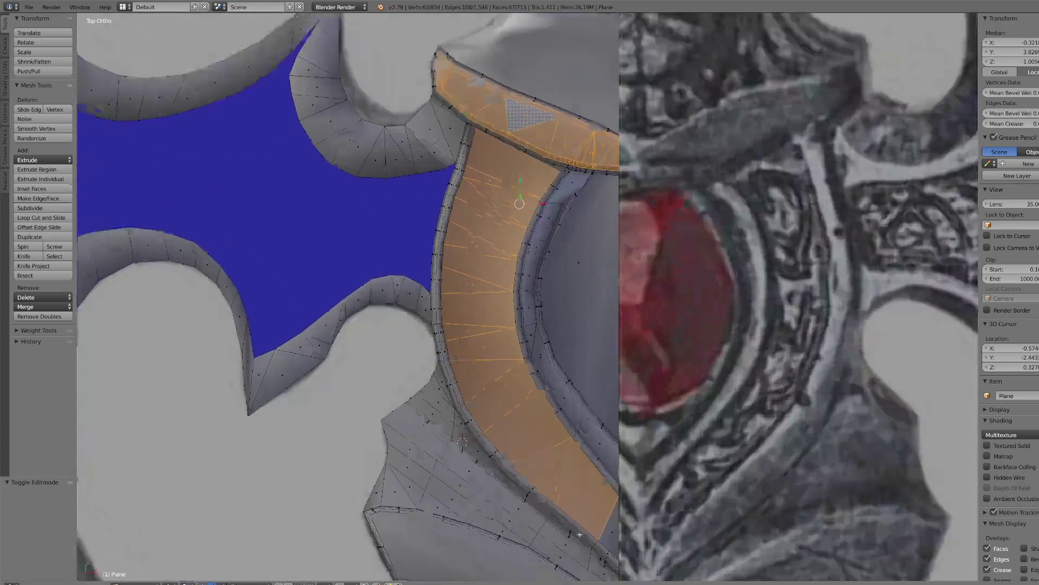
{"action": "left_click", "coordinate": [608, 528]}
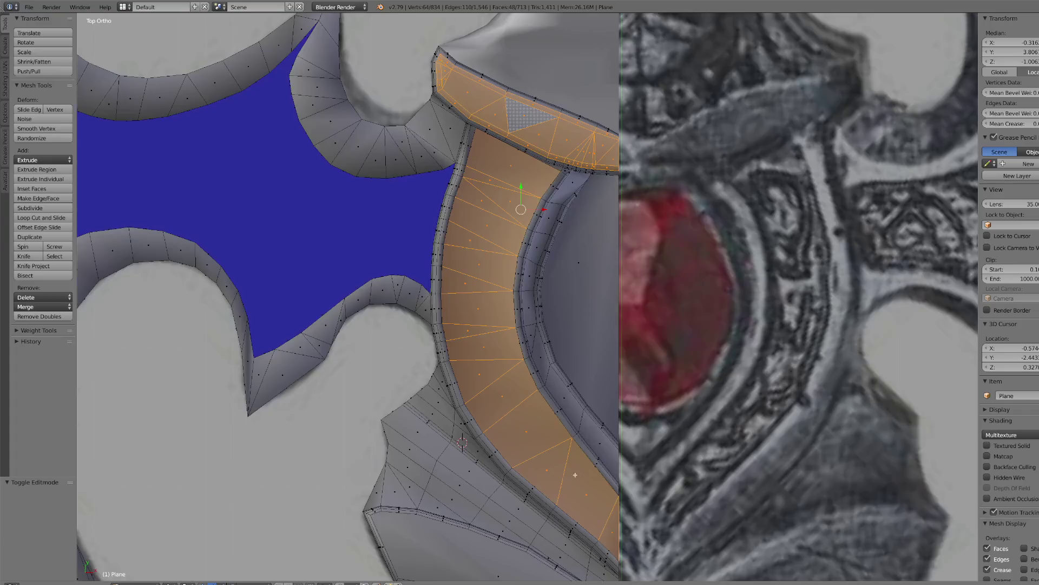
{"action": "scroll", "coordinate": [575, 475], "scroll_direction": "down", "scroll_amount": 5}
{"action": "middle_click_drag", "start_coordinate": [575, 474], "coordinate": [597, 404]}
{"action": "key", "text": "KP_7"}
{"action": "scroll", "coordinate": [597, 405], "scroll_direction": "up", "scroll_amount": 4}
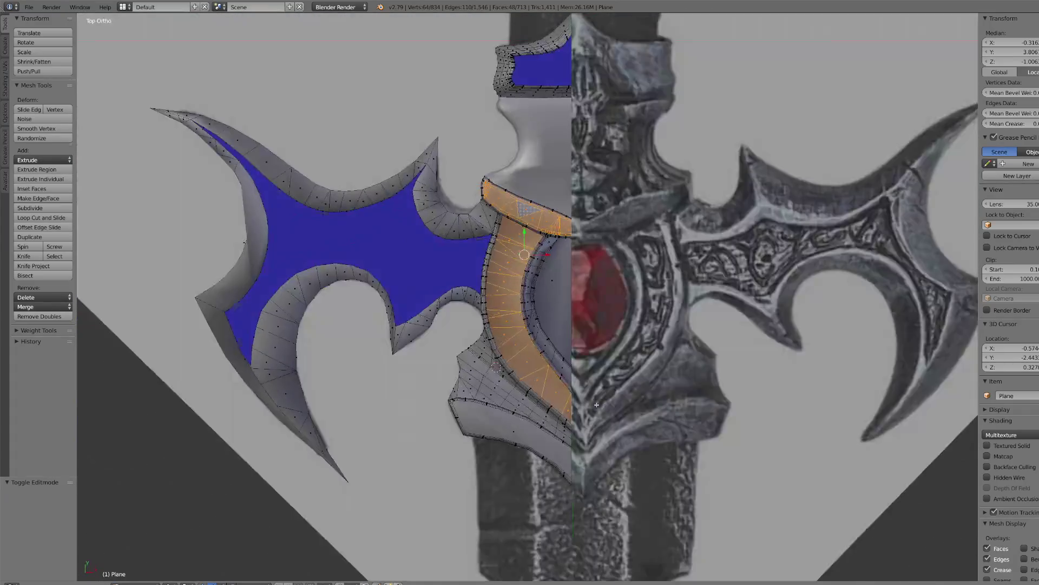
{"action": "scroll", "coordinate": [597, 405], "scroll_direction": "up", "scroll_amount": 3}
{"action": "left_click", "coordinate": [519, 418], "text": "shift"}
{"action": "scroll", "coordinate": [519, 418], "scroll_direction": "down", "scroll_amount": 2}
{"action": "mouse_move", "coordinate": [519, 418]}
{"action": "middle_mouse_down"}
{"action": "mouse_move", "coordinate": [554, 373]}
{"action": "mouse_move", "coordinate": [522, 385]}
{"action": "middle_mouse_up"}
- Separate the selected band faces into their own object and return to Object Mode
{"action": "key", "text": "p"}
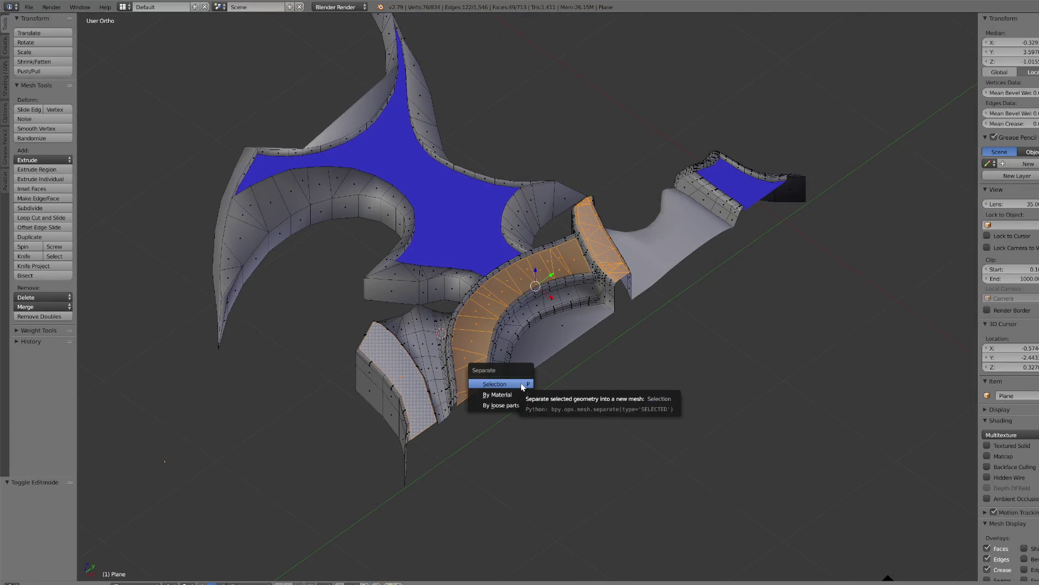
{"action": "left_click", "coordinate": [521, 383]}
{"action": "left_click", "coordinate": [138, 583]}
{"action": "left_click", "coordinate": [140, 572]}
- Select the separated band piece and join the selected pieces together
{"action": "left_click", "coordinate": [688, 258]}
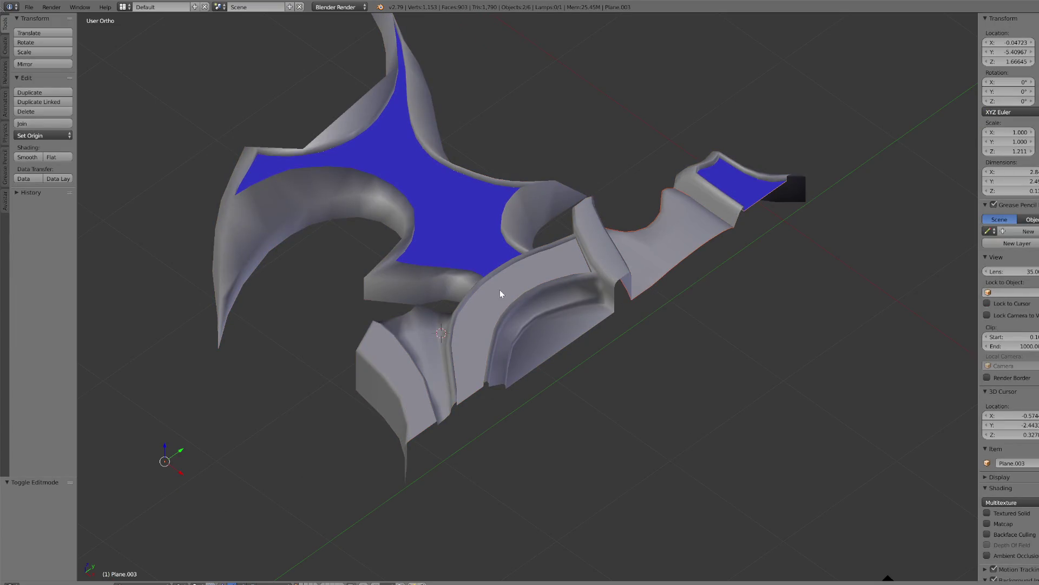
{"action": "key", "text": "g"}
{"action": "key", "text": "Escape"}
{"action": "left_click", "coordinate": [30, 123]}
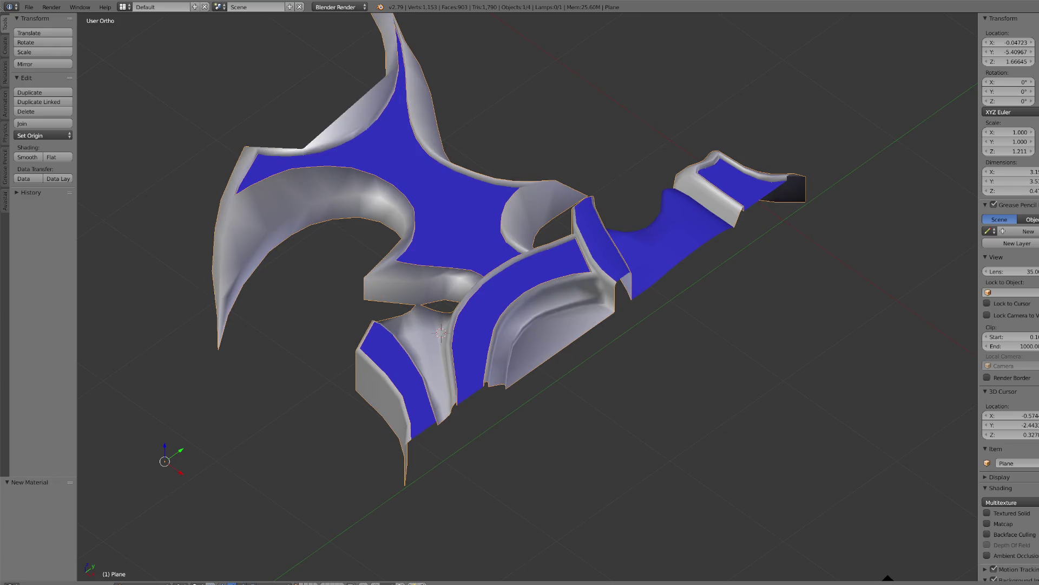
- Add the remaining piece to the selection and join it into the coloured guard
{"action": "scroll", "coordinate": [652, 295], "scroll_direction": "down", "scroll_amount": 5}
{"action": "key", "text": "KP_7"}
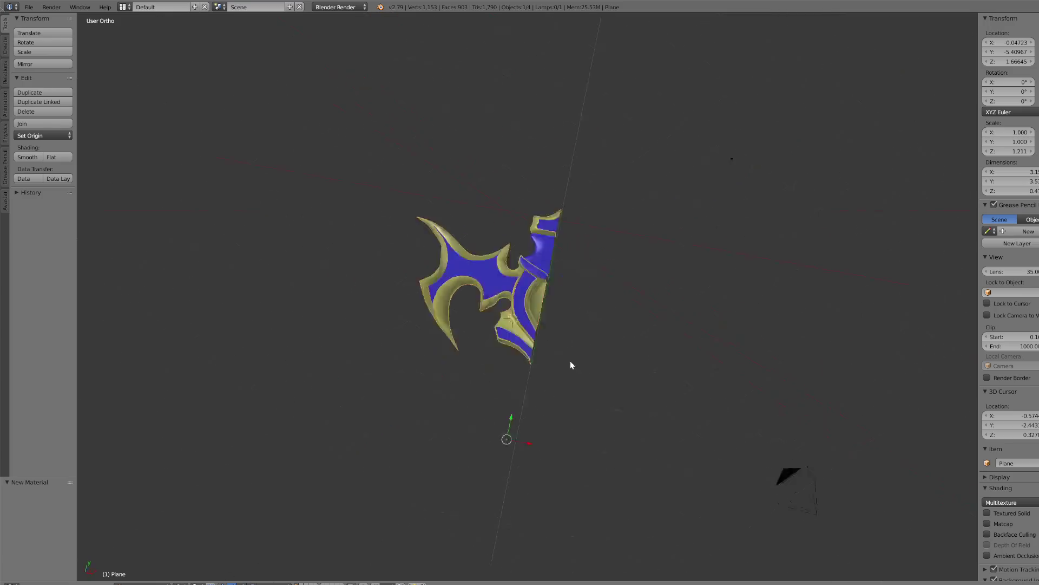
{"action": "middle_click_drag", "start_coordinate": [570, 372], "coordinate": [536, 363]}
{"action": "scroll", "coordinate": [514, 357], "scroll_direction": "up", "scroll_amount": 3}
{"action": "right_click", "coordinate": [506, 379], "text": "shift"}
{"action": "left_click", "coordinate": [26, 124]}
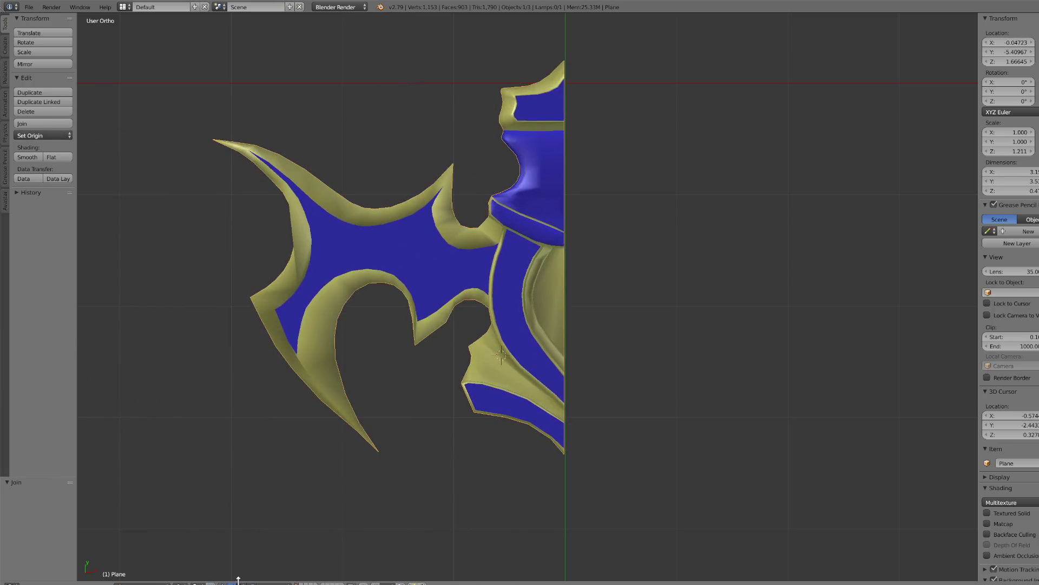
- In Edit Mode, select all and Remove Doubles, merging 163 duplicate vertices
{"action": "left_click", "coordinate": [159, 580]}
{"action": "left_click", "coordinate": [154, 561]}
{"action": "key", "text": "a"}
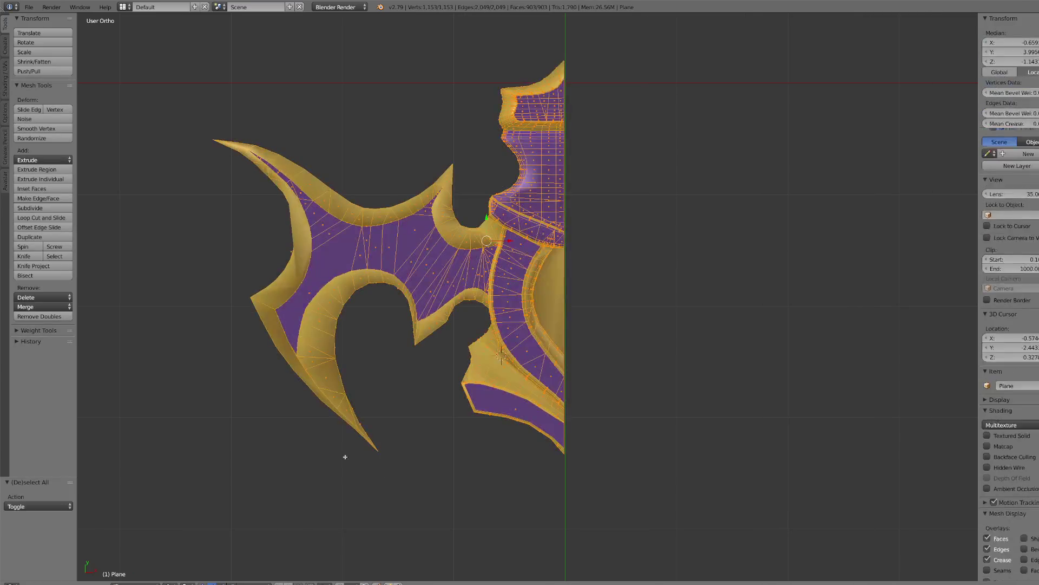
{"action": "left_click", "coordinate": [39, 317]}
- In Object Mode, snap the 3D cursor to the world centre
{"action": "left_click", "coordinate": [160, 580]}
{"action": "left_click", "coordinate": [157, 573]}
{"action": "scroll", "coordinate": [455, 308], "scroll_direction": "down", "scroll_amount": 4}
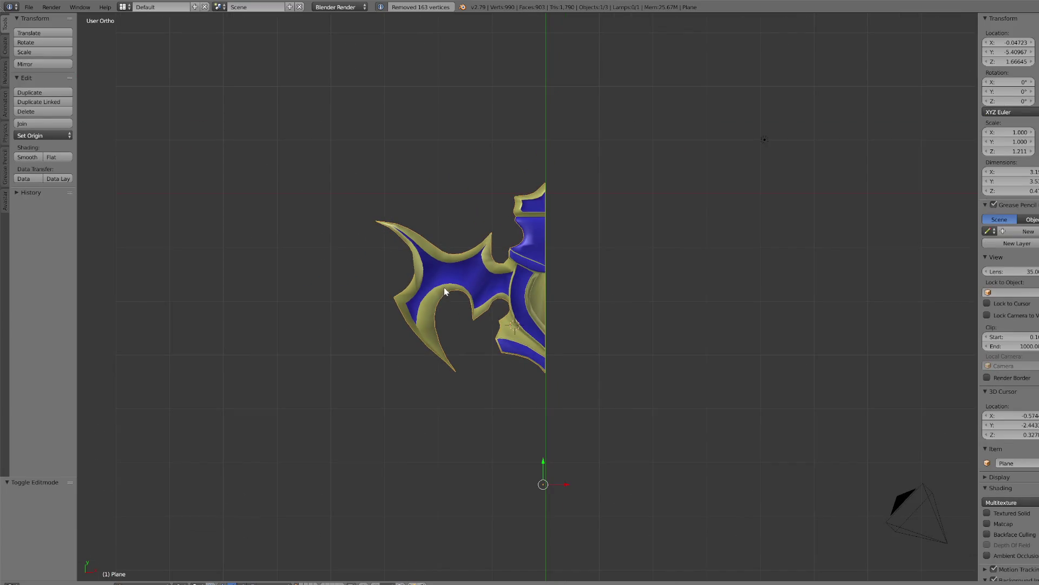
{"action": "key", "text": "shift+s"}
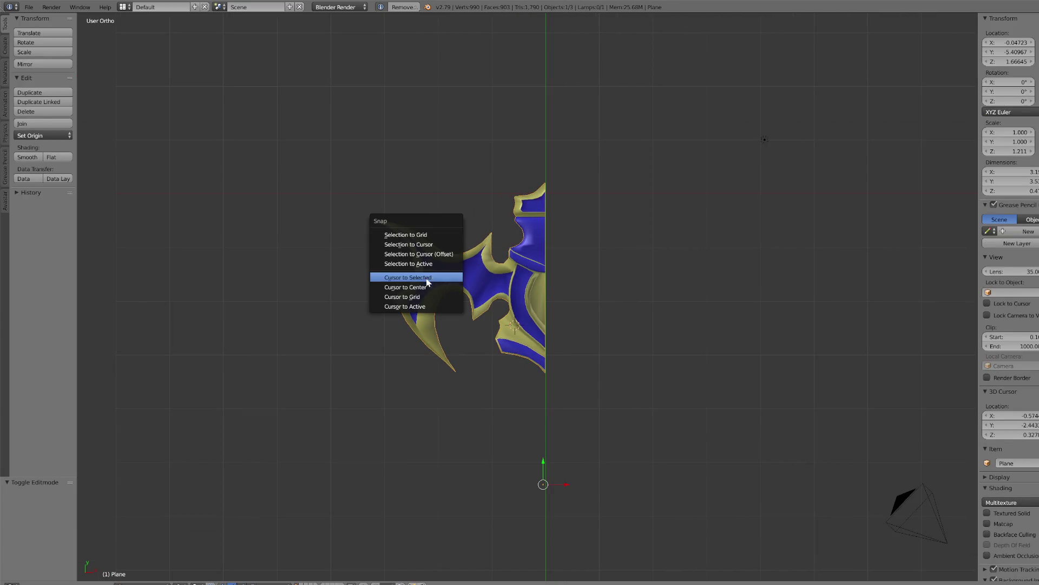
{"action": "left_click", "coordinate": [424, 287]}
{"action": "key", "text": "shift+s"}
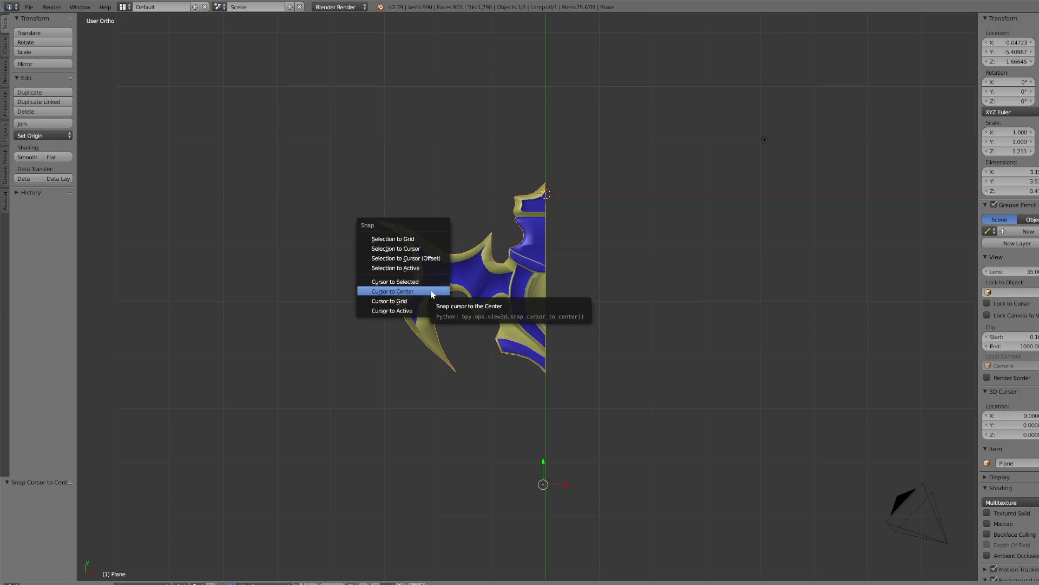
{"action": "left_click", "coordinate": [432, 292]}
- Set the origin to the 3D cursor and apply rotation and scale
{"action": "left_click", "coordinate": [57, 124]}
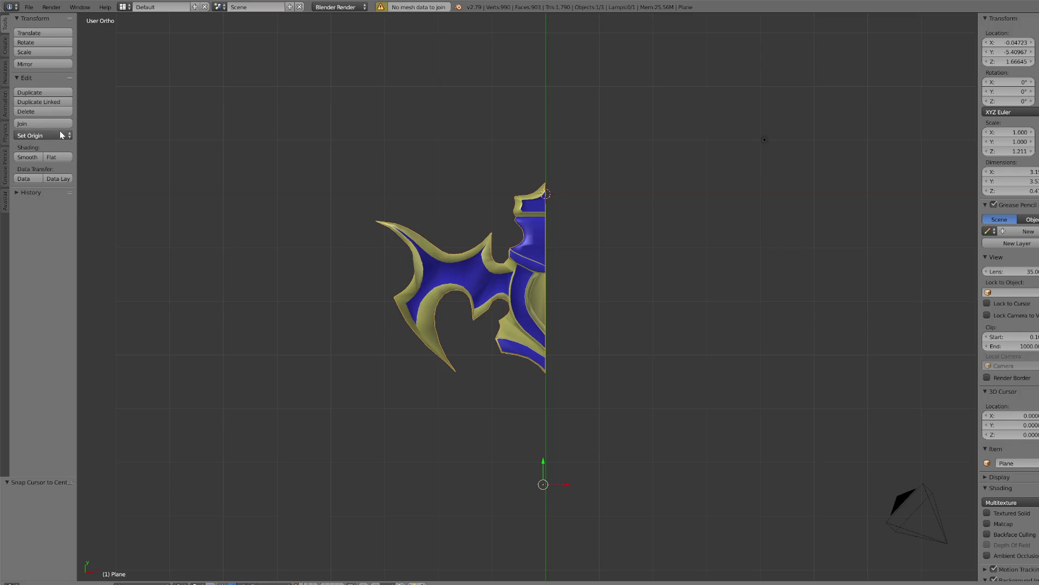
{"action": "left_click", "coordinate": [60, 134]}
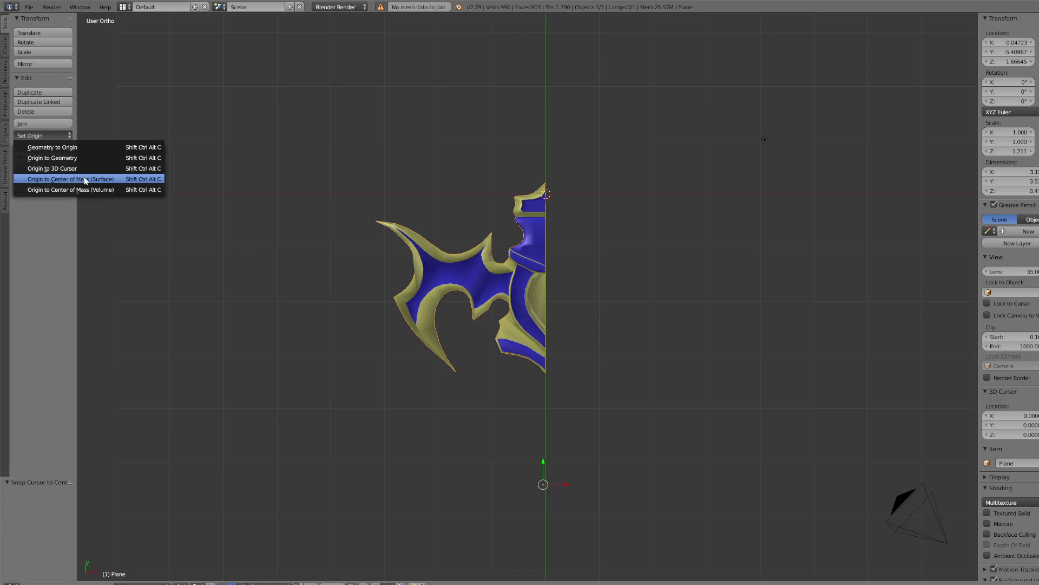
{"action": "left_click", "coordinate": [81, 168]}
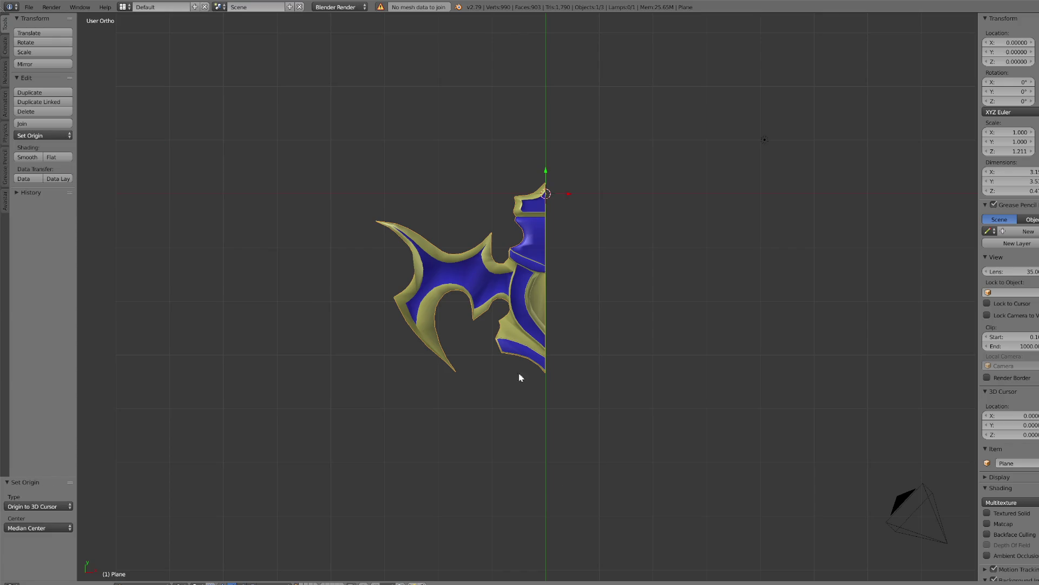
{"action": "key", "text": "ctrl+a"}
{"action": "left_click", "coordinate": [623, 391]}
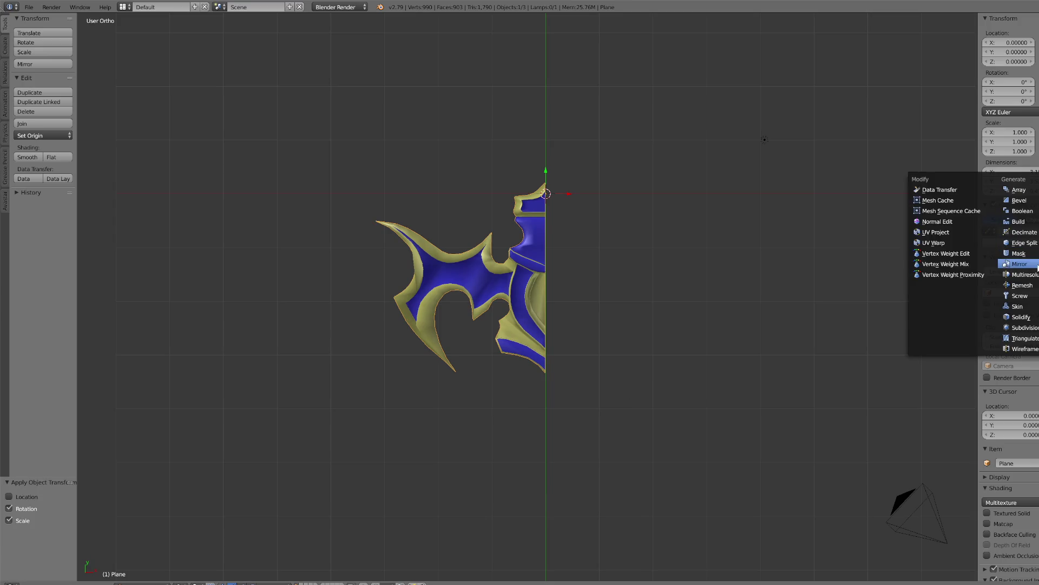
- Add and apply a Mirror modifier to form the full guard, then enter Edit Mode
{"action": "left_click", "coordinate": [1018, 268]}
{"action": "key", "text": "ctrl+a"}
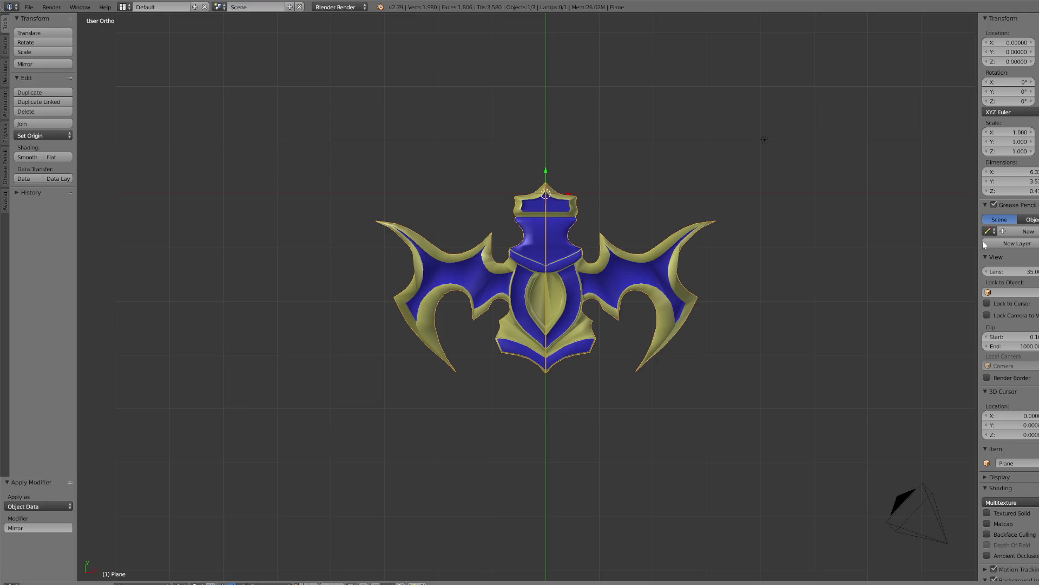
{"action": "scroll", "coordinate": [599, 424], "scroll_direction": "up", "scroll_amount": 5}
{"action": "mouse_move", "coordinate": [431, 496]}
{"action": "middle_mouse_down"}
{"action": "mouse_move", "coordinate": [482, 424]}
{"action": "mouse_move", "coordinate": [540, 406]}
{"action": "mouse_move", "coordinate": [580, 427]}
{"action": "mouse_move", "coordinate": [578, 411]}
{"action": "middle_mouse_up"}
{"action": "key", "text": "KP_7"}
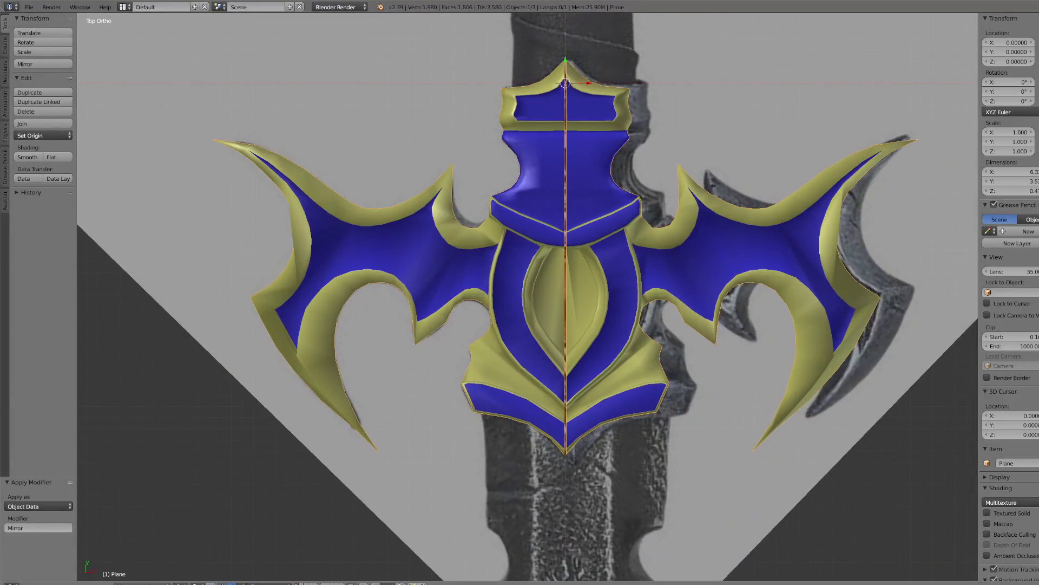
{"action": "left_click", "coordinate": [142, 582]}
{"action": "left_click", "coordinate": [148, 564]}
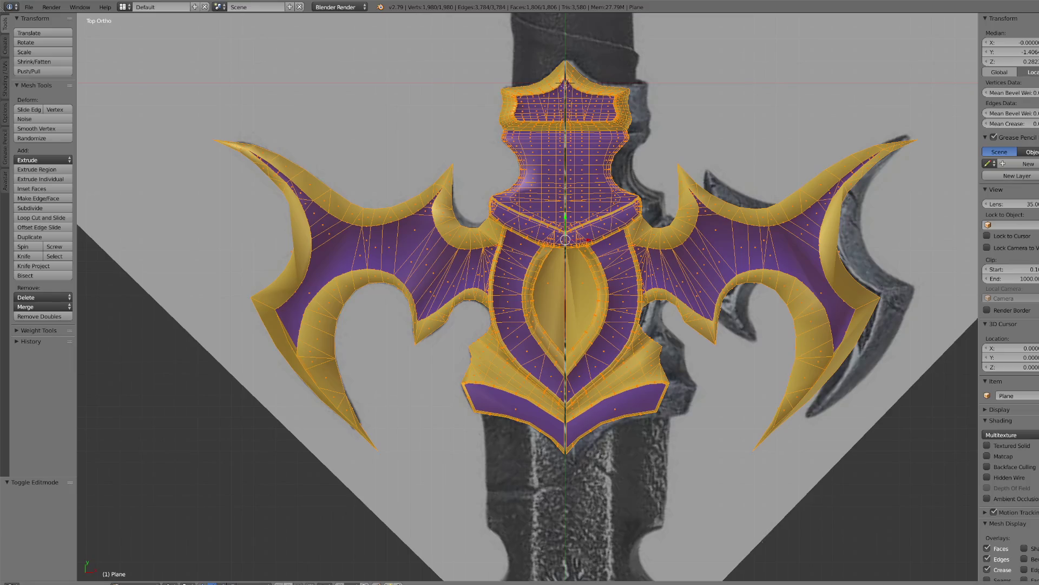
- Tilt the view off straight top and switch the viewport to Wireframe shading
{"action": "scroll", "coordinate": [356, 564], "scroll_direction": "down", "scroll_amount": 2}
{"action": "middle_click_drag", "start_coordinate": [866, 64], "coordinate": [869, 66]}
{"action": "scroll", "coordinate": [869, 66], "scroll_direction": "up", "scroll_amount": 2}
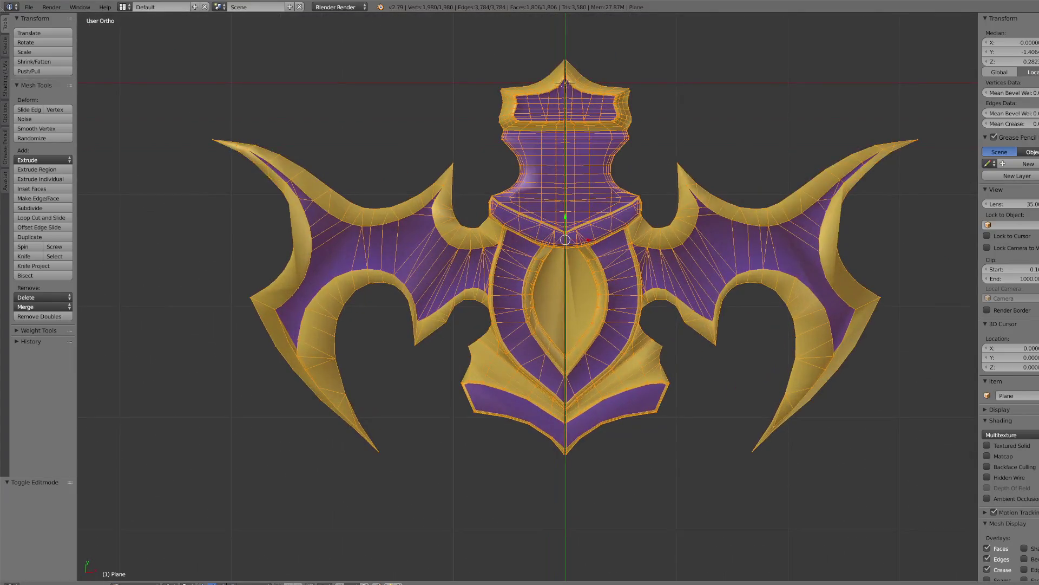
{"action": "left_click", "coordinate": [172, 582]}
{"action": "left_click", "coordinate": [184, 566]}
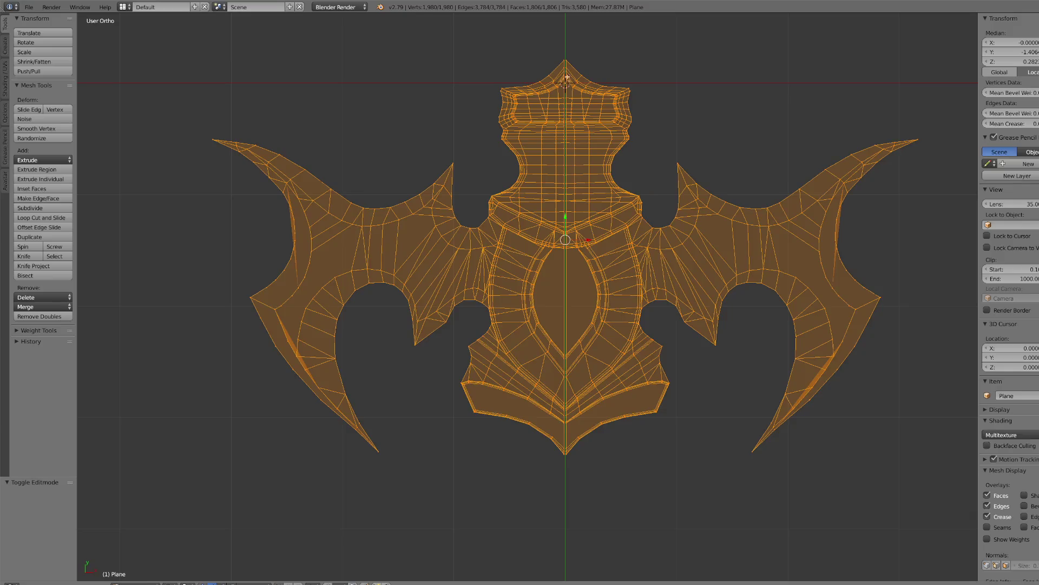
- Circle-select the vertices running down the crossguard's centre seam
{"action": "right_click", "coordinate": [566, 72]}
{"action": "key", "text": "KP_Decimal"}
{"action": "key", "text": "c"}
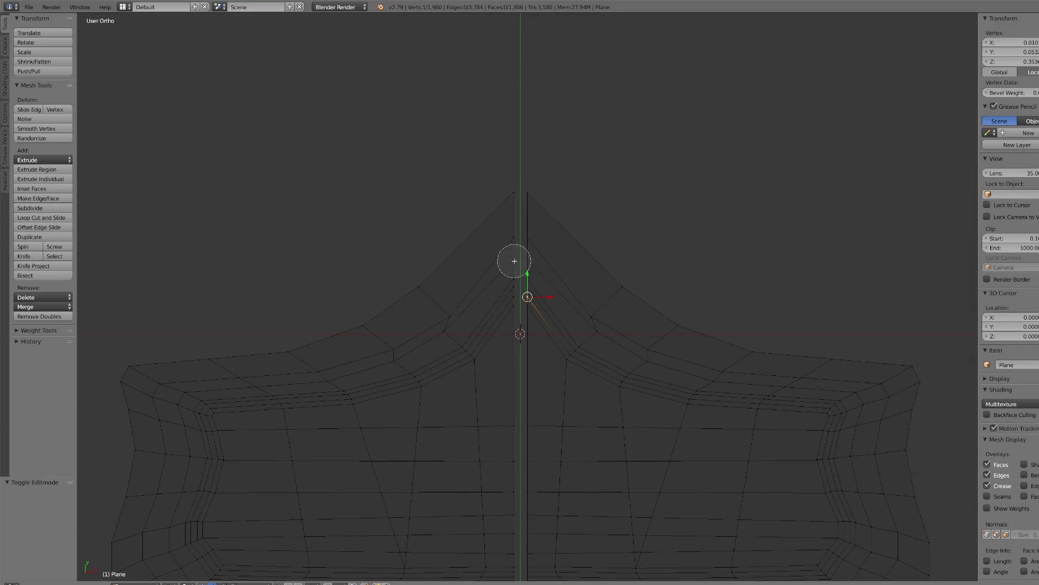
{"action": "left_click_drag", "start_coordinate": [520, 183], "coordinate": [521, 465]}
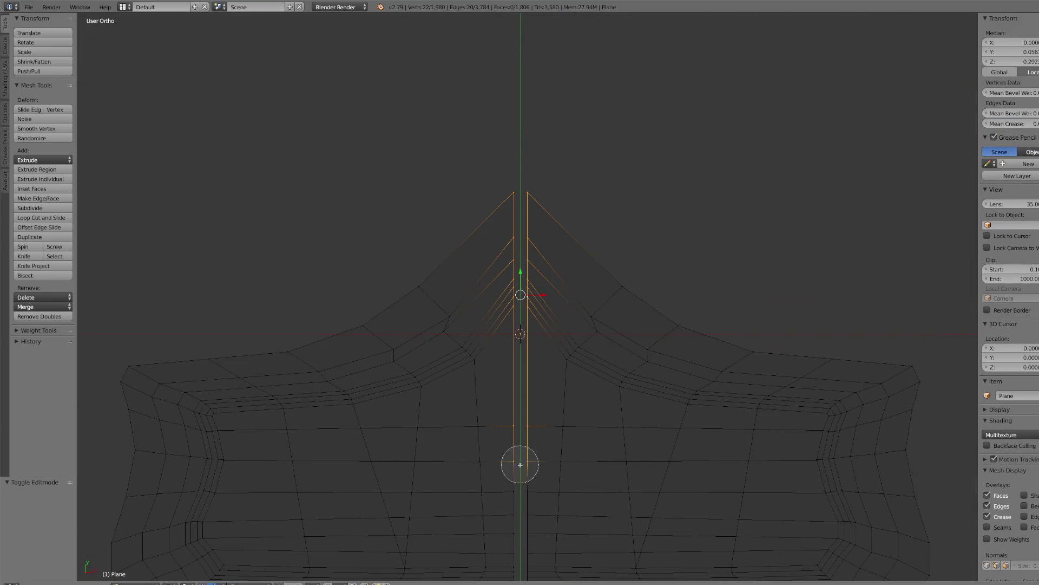
{"action": "scroll", "coordinate": [520, 574], "scroll_direction": "down", "scroll_amount": 2}
{"action": "mouse_move", "coordinate": [520, 573]}
{"action": "left_mouse_down"}
{"action": "mouse_move", "coordinate": [525, 481]}
{"action": "mouse_move", "coordinate": [523, 551]}
{"action": "left_mouse_up"}
{"action": "scroll", "coordinate": [522, 551], "scroll_direction": "down", "scroll_amount": 1, "text": "shift"}
{"action": "scroll", "coordinate": [522, 550], "scroll_direction": "down", "scroll_amount": 15, "text": "shift"}
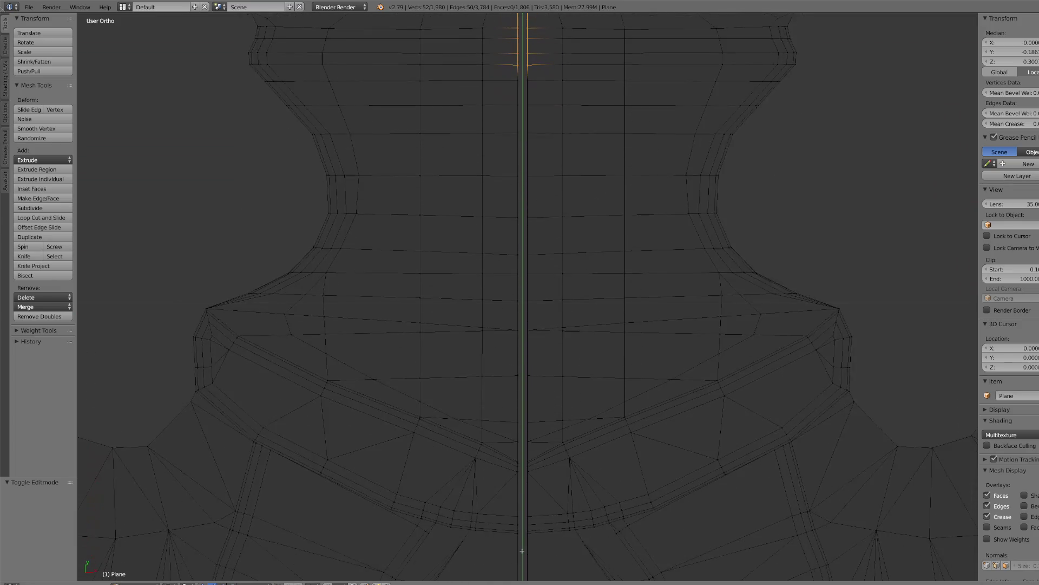
{"action": "scroll", "coordinate": [586, 227], "scroll_direction": "down", "scroll_amount": 3}
{"action": "mouse_move", "coordinate": [520, 72]}
{"action": "left_mouse_down"}
{"action": "mouse_move", "coordinate": [527, 274]}
{"action": "mouse_move", "coordinate": [514, 539]}
{"action": "mouse_move", "coordinate": [516, 529]}
{"action": "left_mouse_up"}
{"action": "right_click", "coordinate": [516, 529]}
- Add the remaining lower seam vertices to the circle selection
{"action": "scroll", "coordinate": [516, 529], "scroll_direction": "down", "scroll_amount": 1, "text": "shift"}
{"action": "scroll", "coordinate": [515, 528], "scroll_direction": "down", "scroll_amount": 15, "text": "shift"}
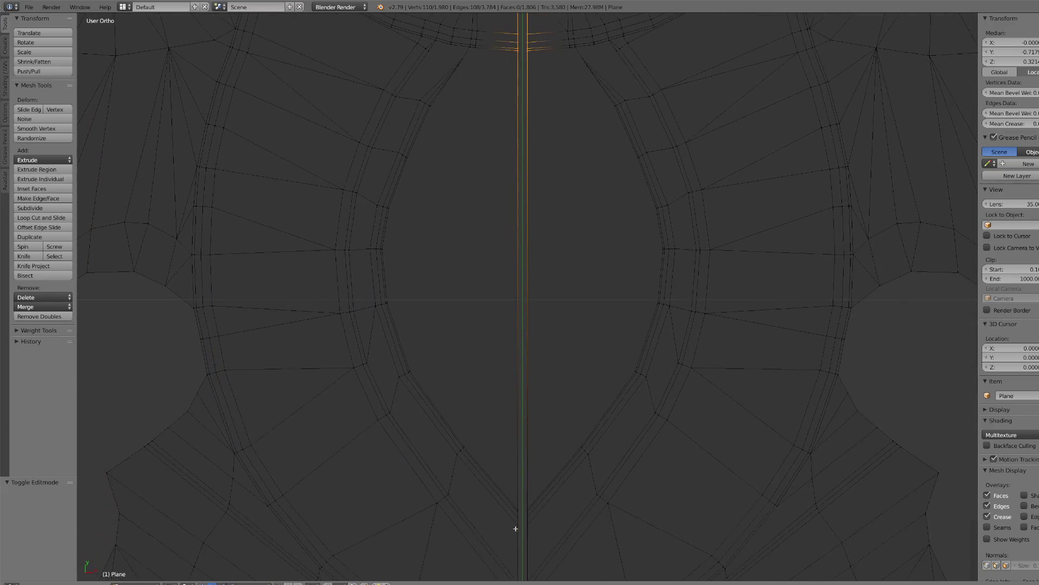
{"action": "scroll", "coordinate": [475, 365], "scroll_direction": "down", "scroll_amount": 6}
{"action": "key", "text": "c"}
{"action": "mouse_move", "coordinate": [501, 401]}
{"action": "left_mouse_down"}
{"action": "mouse_move", "coordinate": [524, 382]}
{"action": "mouse_move", "coordinate": [528, 415]}
{"action": "left_mouse_up"}
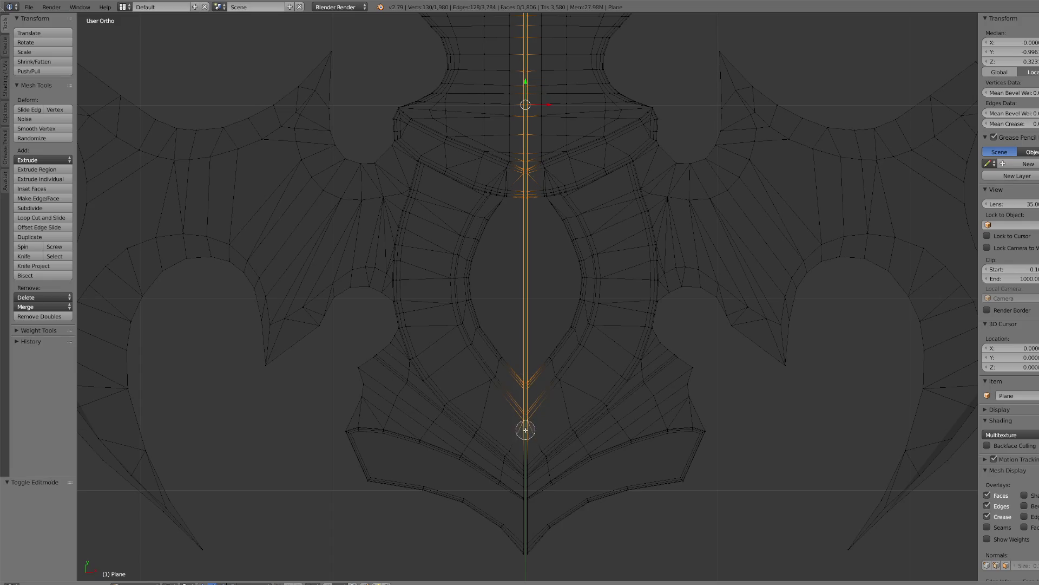
{"action": "left_click_drag", "start_coordinate": [526, 474], "coordinate": [527, 522]}
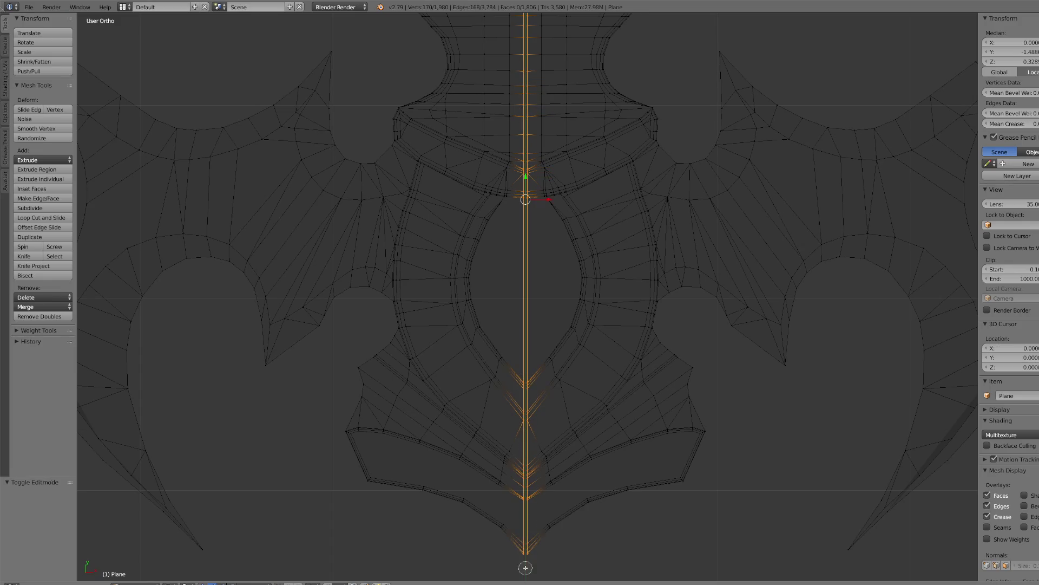
{"action": "scroll", "coordinate": [562, 565], "scroll_direction": "down", "scroll_amount": 5}
{"action": "scroll", "coordinate": [546, 429], "scroll_direction": "up", "scroll_amount": 3}
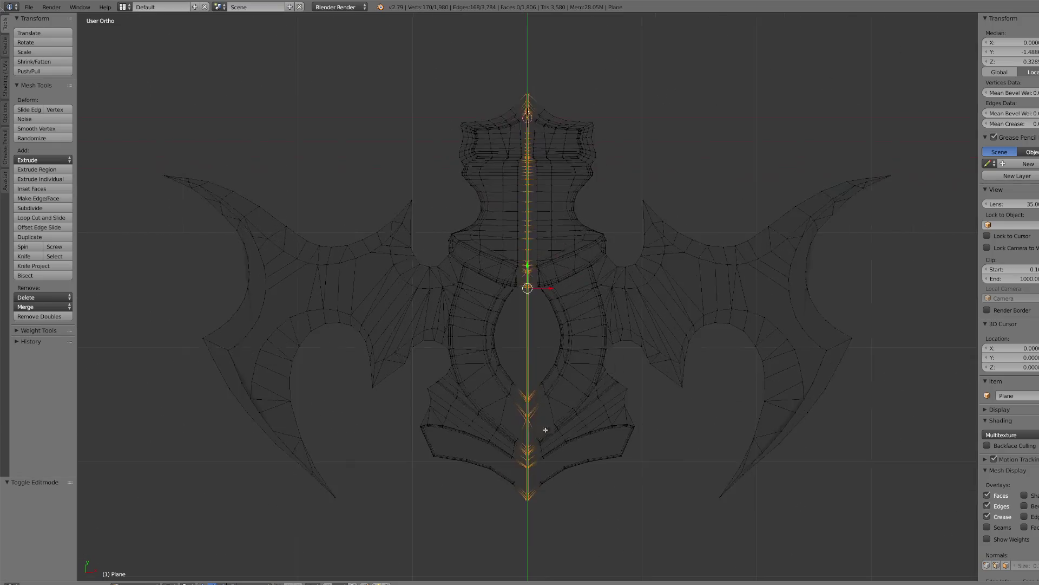
{"action": "scroll", "coordinate": [519, 357], "scroll_direction": "up", "scroll_amount": 3}
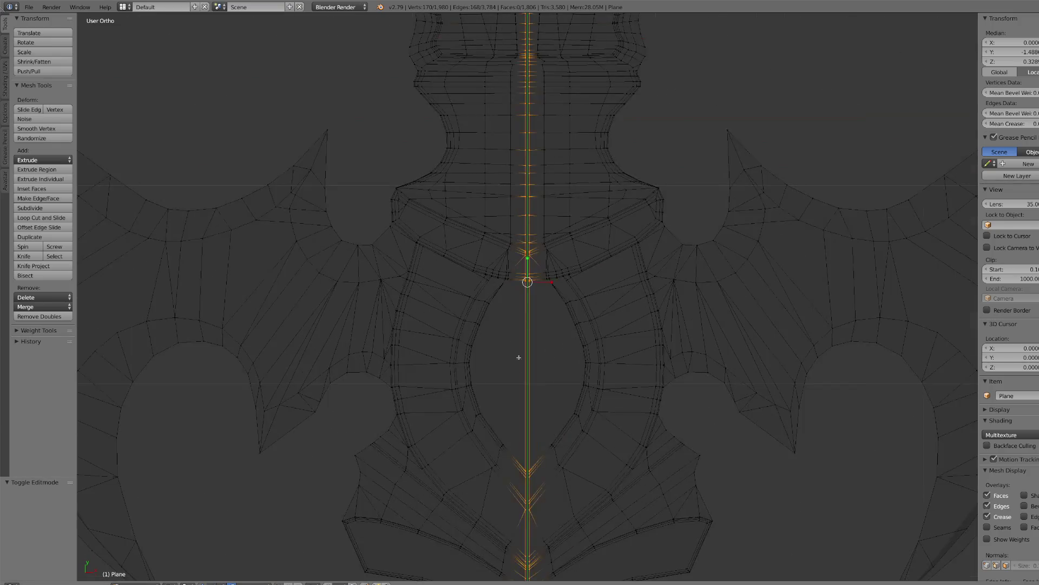
- Repeatedly scale the seam vertices on X toward zero until they overlap
{"action": "key", "text": "s"}
{"action": "key", "text": "x"}
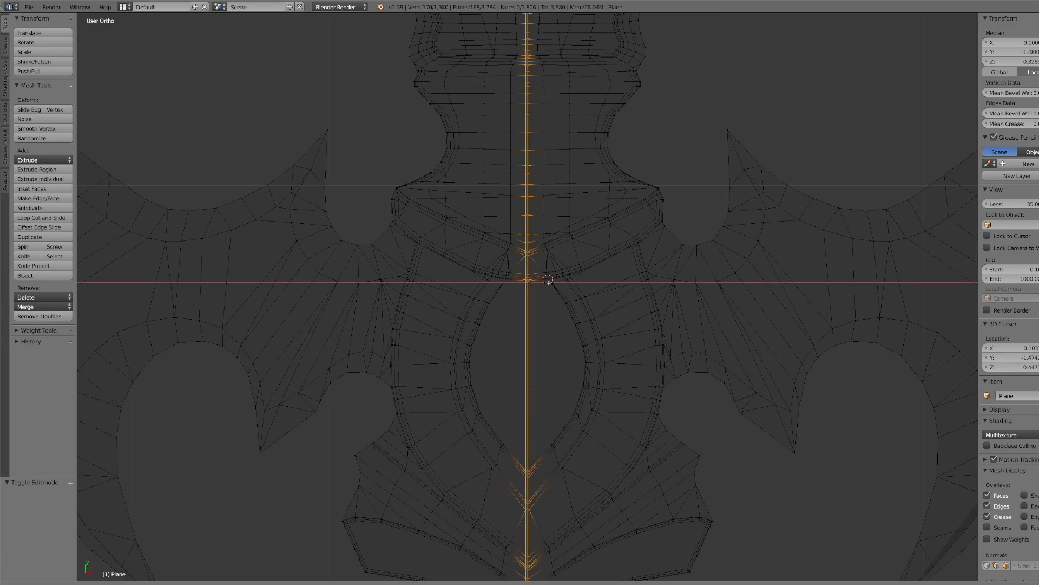
{"action": "left_click", "coordinate": [548, 280]}
{"action": "key", "text": "s"}
{"action": "key", "text": "x"}
{"action": "left_click", "coordinate": [547, 280]}
{"action": "key", "text": "s"}
{"action": "key", "text": "x"}
{"action": "left_click", "coordinate": [548, 280]}
{"action": "key", "text": "s"}
{"action": "key", "text": "x"}
{"action": "left_click", "coordinate": [548, 280]}
{"action": "key", "text": "s"}
{"action": "key", "text": "x"}
{"action": "left_click", "coordinate": [547, 281]}
{"action": "scroll", "coordinate": [536, 274], "scroll_direction": "up", "scroll_amount": 2}
{"action": "scroll", "coordinate": [536, 269], "scroll_direction": "up", "scroll_amount": 3}
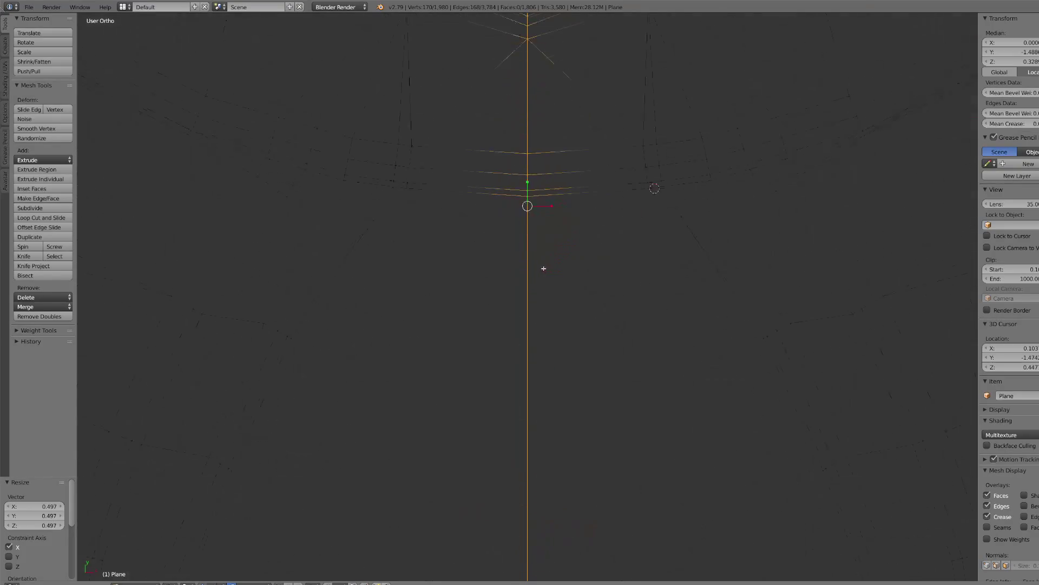
{"action": "key", "text": "s"}
{"action": "key", "text": "x"}
{"action": "left_click", "coordinate": [532, 207]}
{"action": "key", "text": "s"}
{"action": "key", "text": "x"}
{"action": "left_click", "coordinate": [533, 207]}
{"action": "key", "text": "s"}
{"action": "key", "text": "x"}
{"action": "left_click", "coordinate": [534, 206]}
{"action": "key", "text": "s"}
{"action": "key", "text": "x"}
{"action": "left_click", "coordinate": [533, 206]}
{"action": "key", "text": "s"}
{"action": "key", "text": "x"}
{"action": "left_click", "coordinate": [533, 205]}
{"action": "key", "text": "s"}
{"action": "key", "text": "x"}
{"action": "left_click", "coordinate": [536, 206]}
{"action": "key", "text": "s"}
{"action": "key", "text": "x"}
{"action": "left_click", "coordinate": [540, 207]}
- Remove Doubles to weld the seam, deleting 85 vertices, then return to Solid shading
{"action": "scroll", "coordinate": [559, 248], "scroll_direction": "down", "scroll_amount": 6}
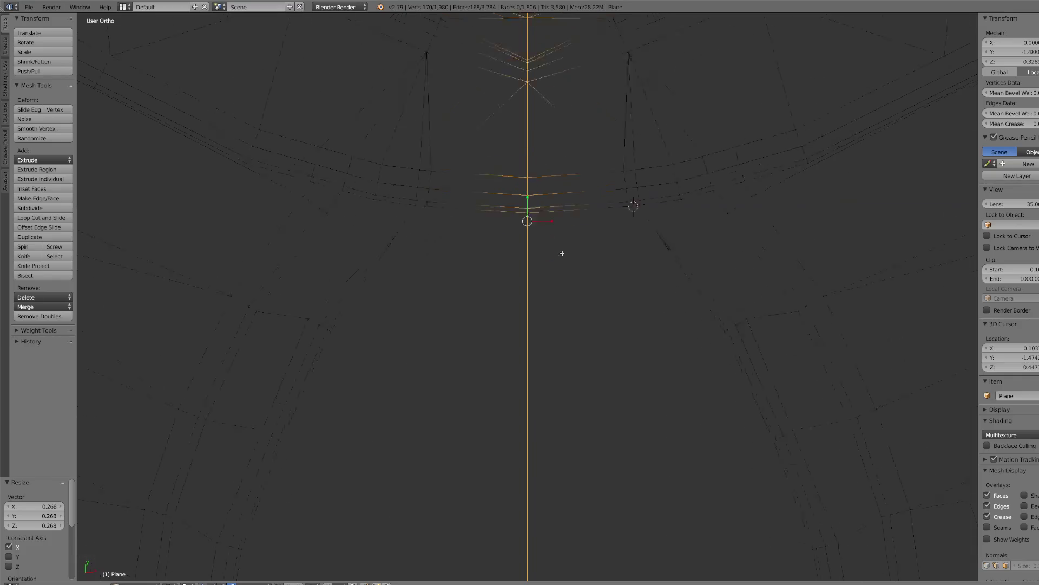
{"action": "left_click", "coordinate": [58, 316]}
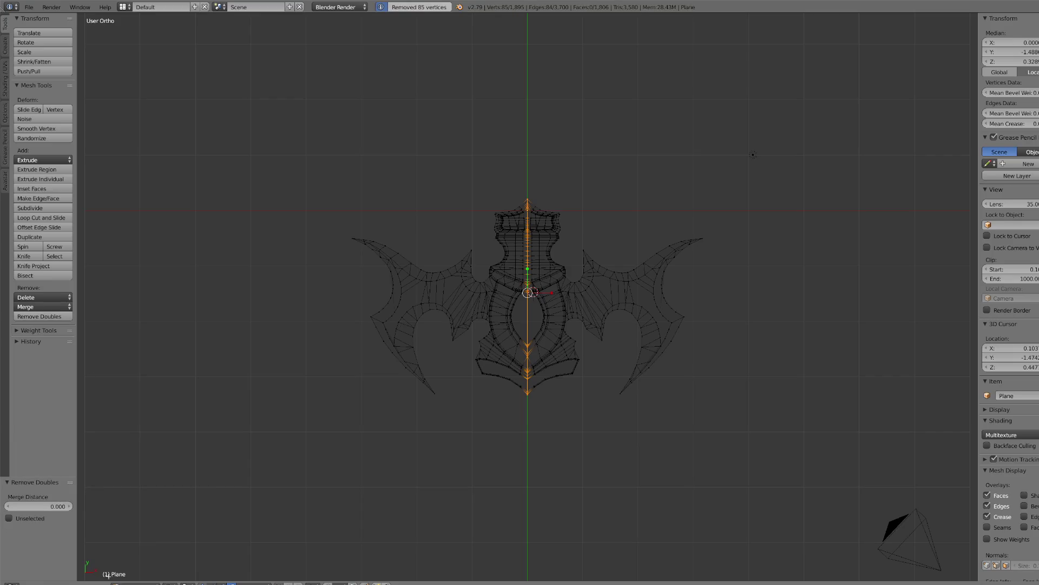
{"action": "left_click", "coordinate": [171, 583]}
{"action": "left_click", "coordinate": [187, 553]}
{"action": "left_click", "coordinate": [145, 583]}
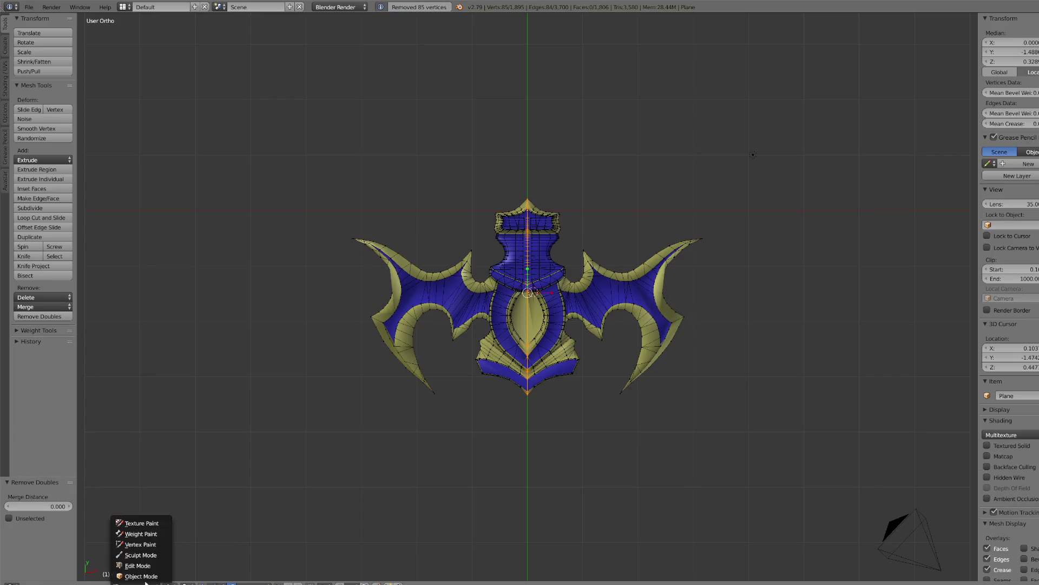
- Add a Mirror modifier to the crossguard in Object Mode, then return to Edit Mode in Wireframe
{"action": "left_click", "coordinate": [142, 576]}
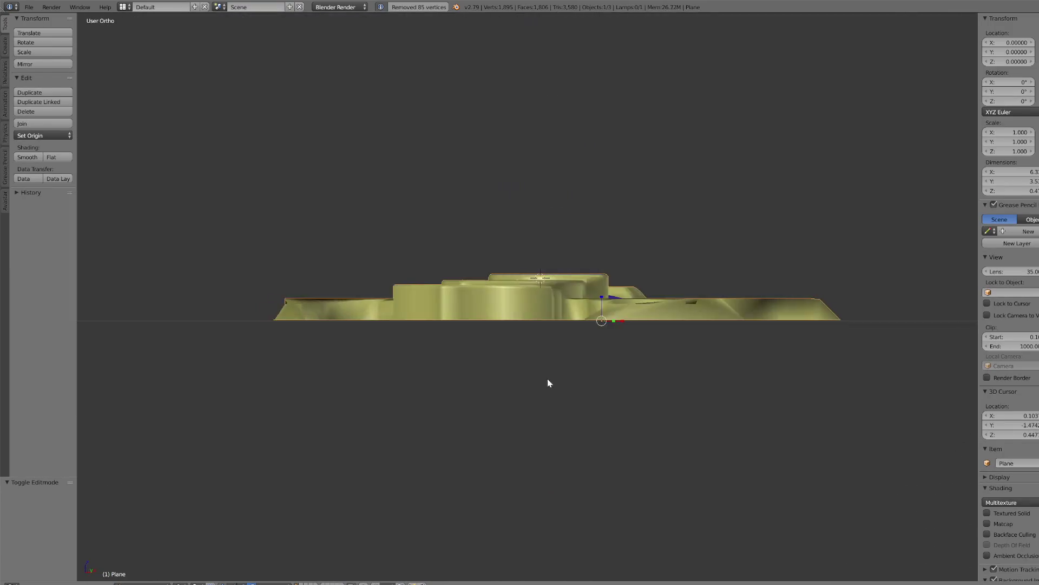
{"action": "mouse_move", "coordinate": [550, 380]}
{"action": "middle_mouse_down"}
{"action": "mouse_move", "coordinate": [550, 371]}
{"action": "mouse_move", "coordinate": [512, 367]}
{"action": "mouse_move", "coordinate": [462, 310]}
{"action": "middle_mouse_up"}
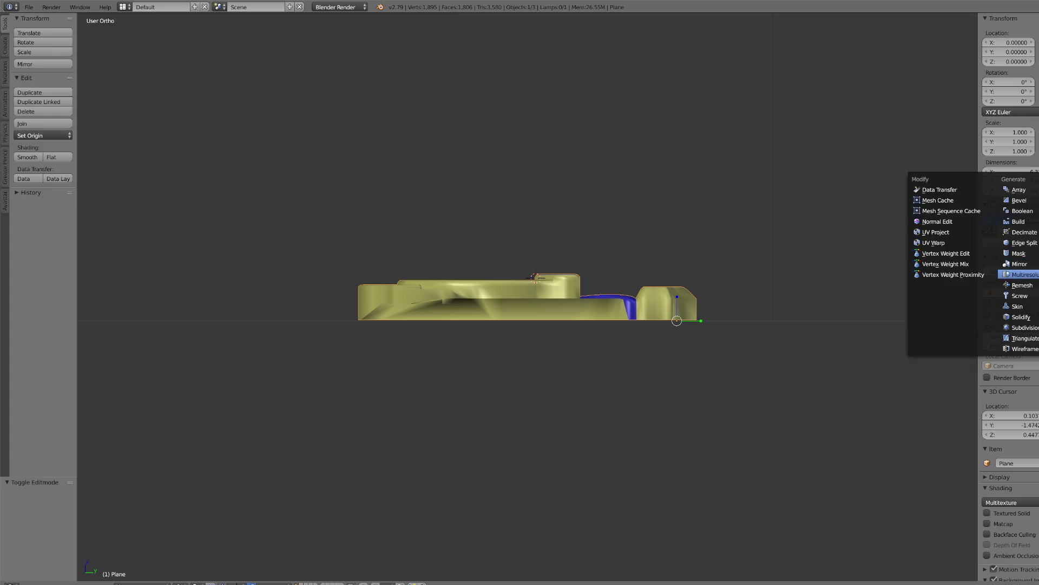
{"action": "left_click", "coordinate": [1007, 264]}
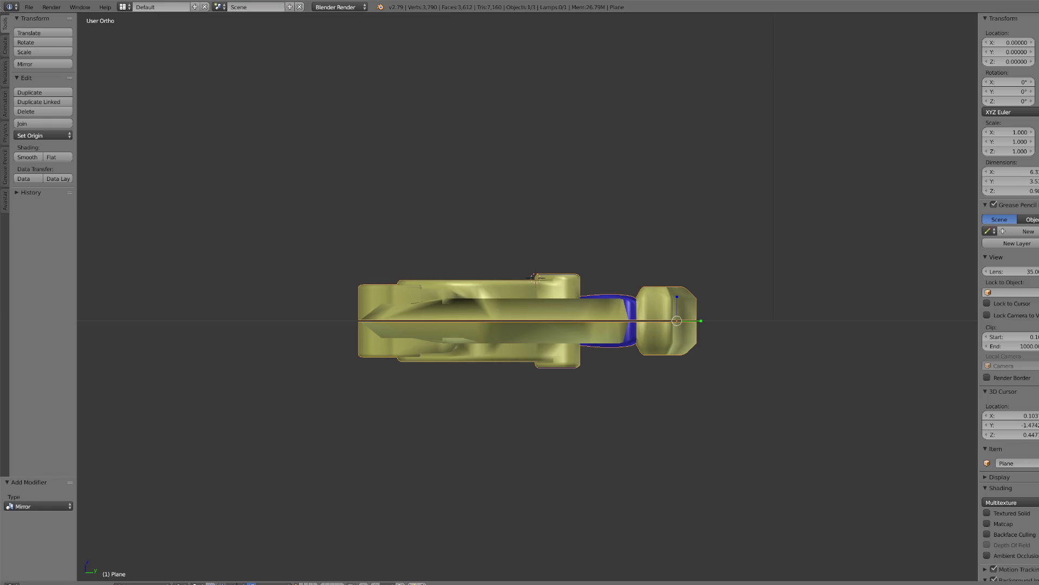
{"action": "left_click", "coordinate": [141, 583]}
{"action": "left_click", "coordinate": [141, 559]}
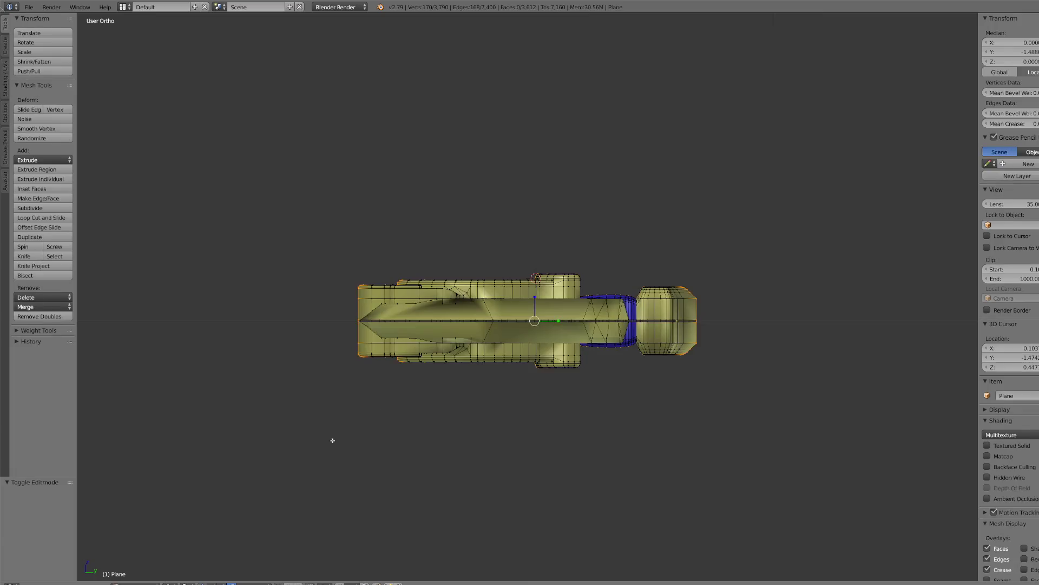
{"action": "scroll", "coordinate": [319, 471], "scroll_direction": "up", "scroll_amount": 3}
{"action": "left_click", "coordinate": [177, 583]}
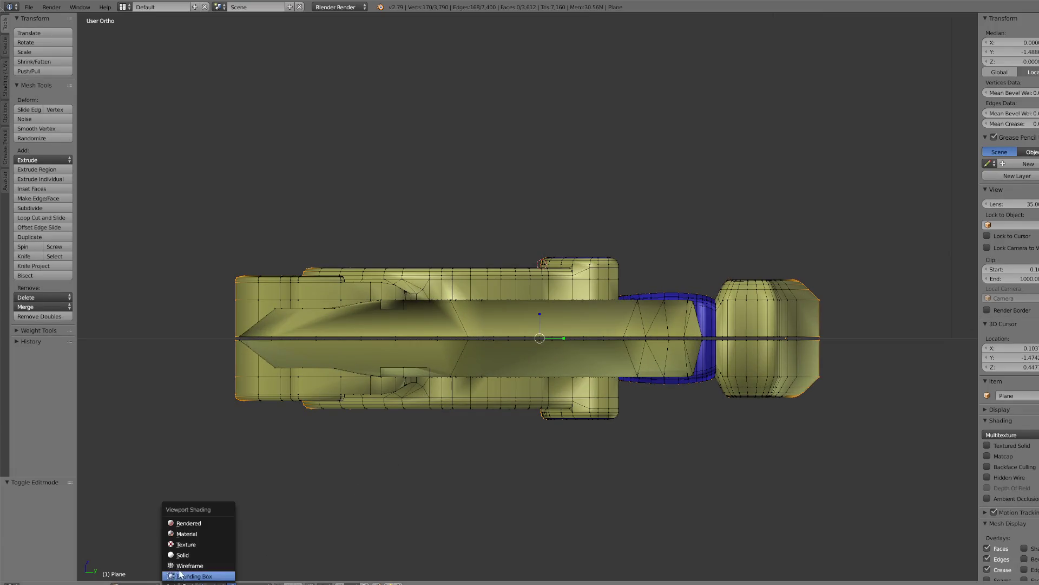
{"action": "left_click", "coordinate": [180, 575]}
- Brush-select the vertices along the crossguard's horizontal centre line
{"action": "right_click", "coordinate": [239, 340]}
{"action": "key", "text": "s"}
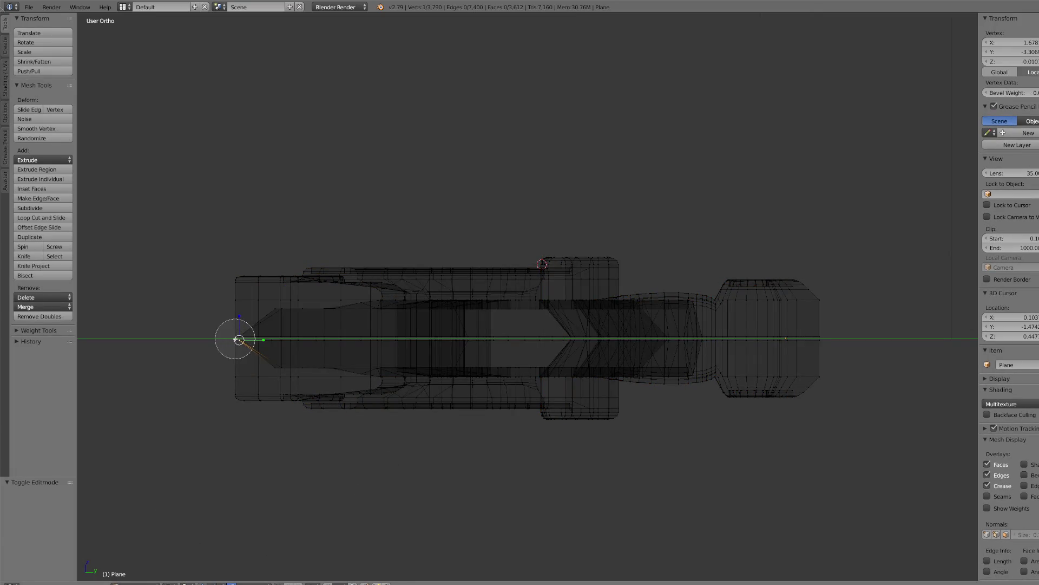
{"action": "left_click_drag", "start_coordinate": [239, 339], "coordinate": [809, 342]}
{"action": "right_click", "coordinate": [774, 471]}
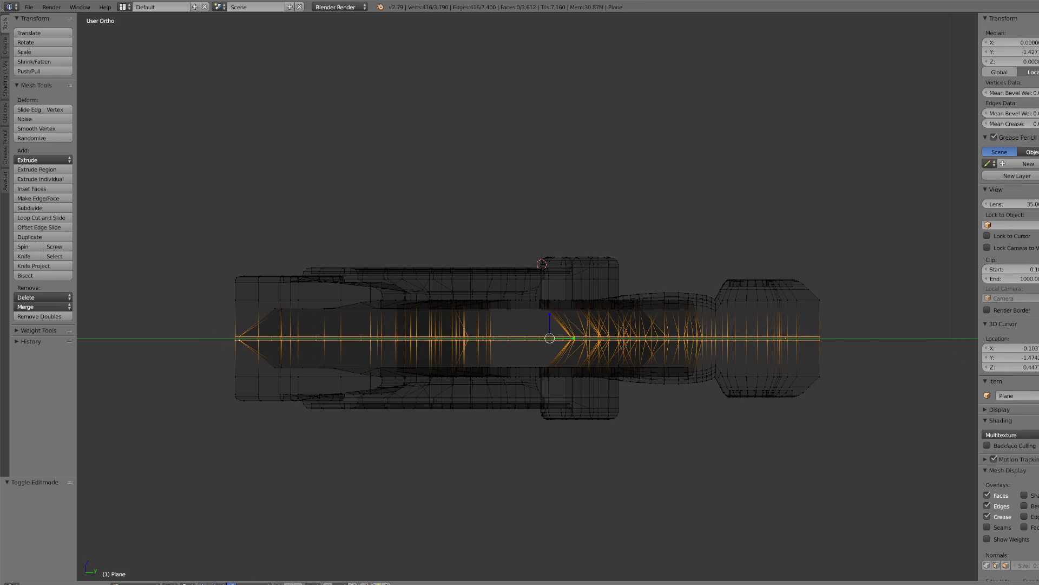
{"action": "scroll", "coordinate": [550, 354], "scroll_direction": "up", "scroll_amount": 3}
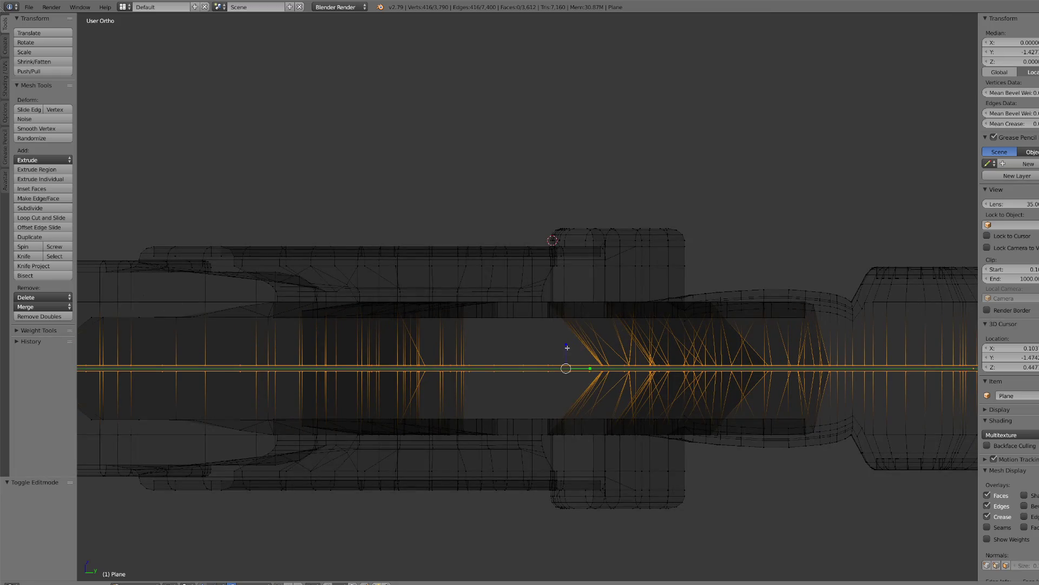
- Scale the centre-line vertices on Z toward zero to squeeze them together
{"action": "left_click", "coordinate": [568, 347]}
{"action": "left_click", "coordinate": [186, 583]}
{"action": "left_click", "coordinate": [195, 558]}
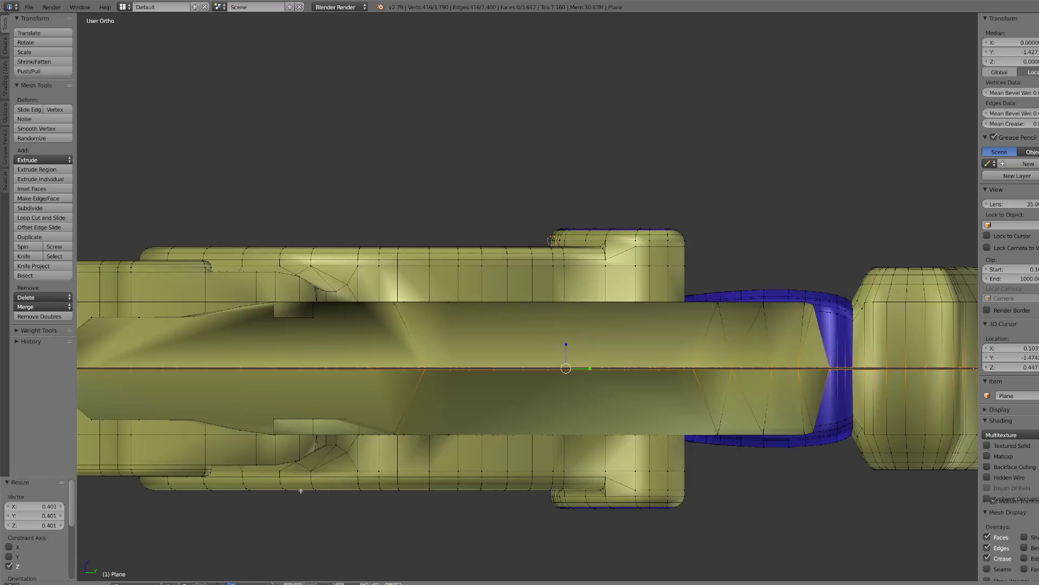
{"action": "left_click", "coordinate": [566, 351]}
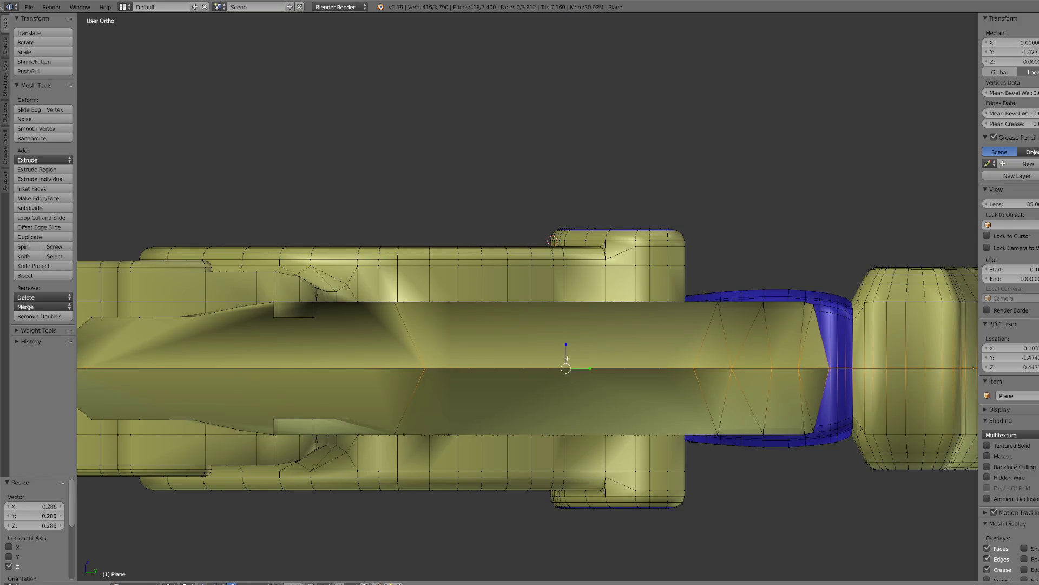
{"action": "left_click", "coordinate": [565, 339]}
{"action": "key", "text": "s"}
{"action": "key", "text": "z"}
{"action": "left_click", "coordinate": [566, 343]}
{"action": "key", "text": "s"}
{"action": "key", "text": "z"}
{"action": "left_click", "coordinate": [565, 354]}
- Remove Doubles along the centre line, deleting 208 more vertices
{"action": "scroll", "coordinate": [566, 353], "scroll_direction": "down", "scroll_amount": 4}
{"action": "left_click", "coordinate": [48, 316]}
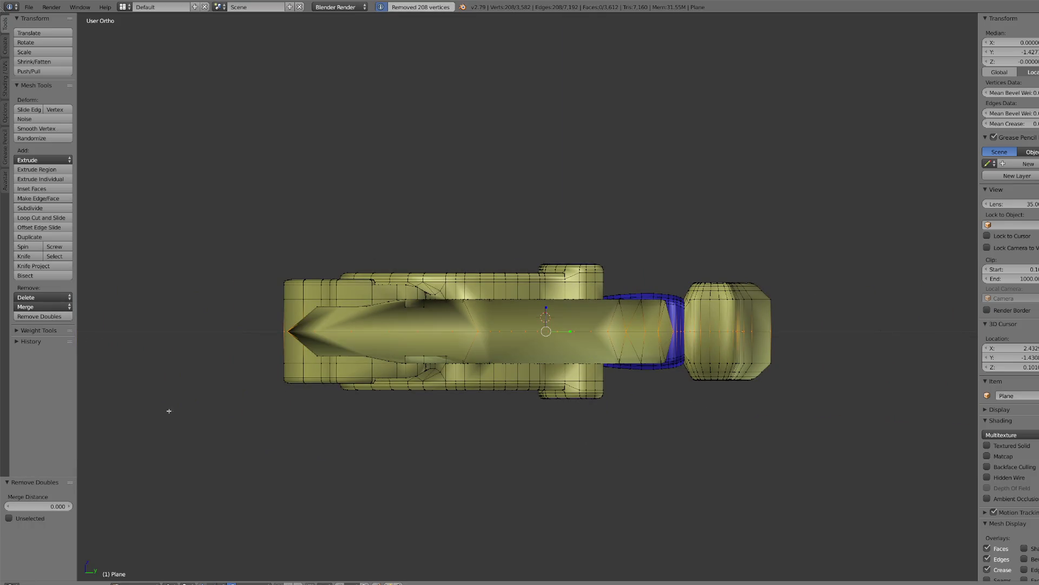
{"action": "left_click", "coordinate": [186, 583]}
{"action": "left_click", "coordinate": [187, 571]}
{"action": "key", "text": "c"}
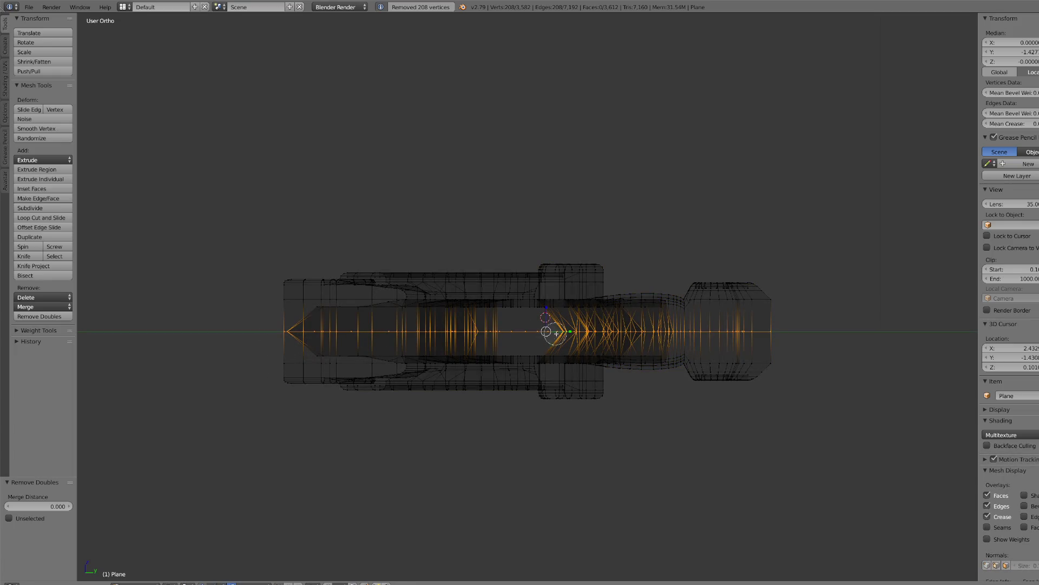
{"action": "right_click", "coordinate": [848, 335]}
- Switch to Texture shading to show the blue panels and gold trim from a tilted top view
{"action": "left_click", "coordinate": [186, 583]}
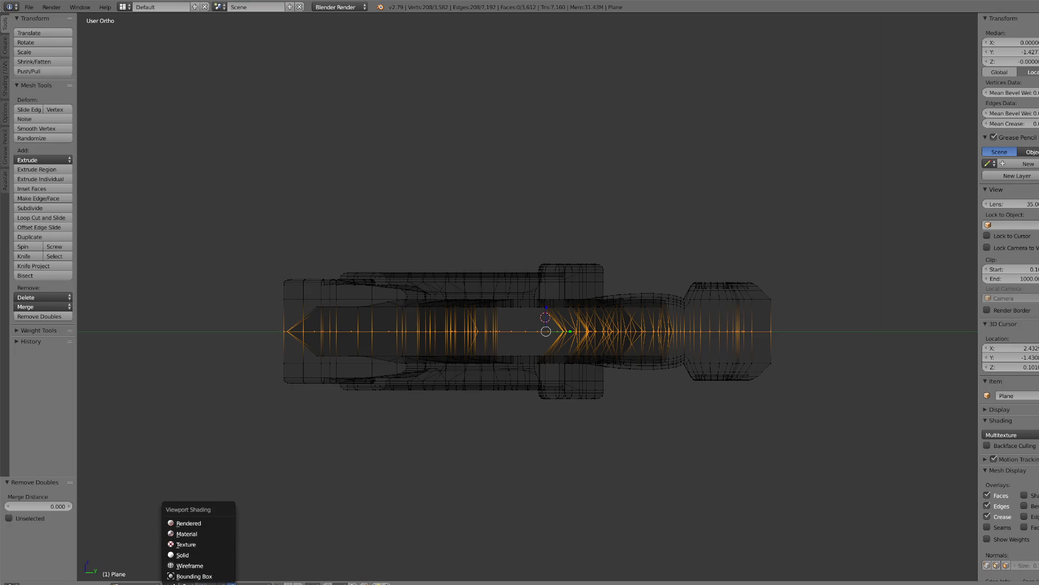
{"action": "left_click", "coordinate": [186, 556]}
{"action": "scroll", "coordinate": [704, 360], "scroll_direction": "down", "scroll_amount": 2}
{"action": "mouse_move", "coordinate": [703, 361]}
{"action": "middle_mouse_down"}
{"action": "mouse_move", "coordinate": [592, 425]}
{"action": "mouse_move", "coordinate": [600, 429]}
{"action": "middle_mouse_up"}
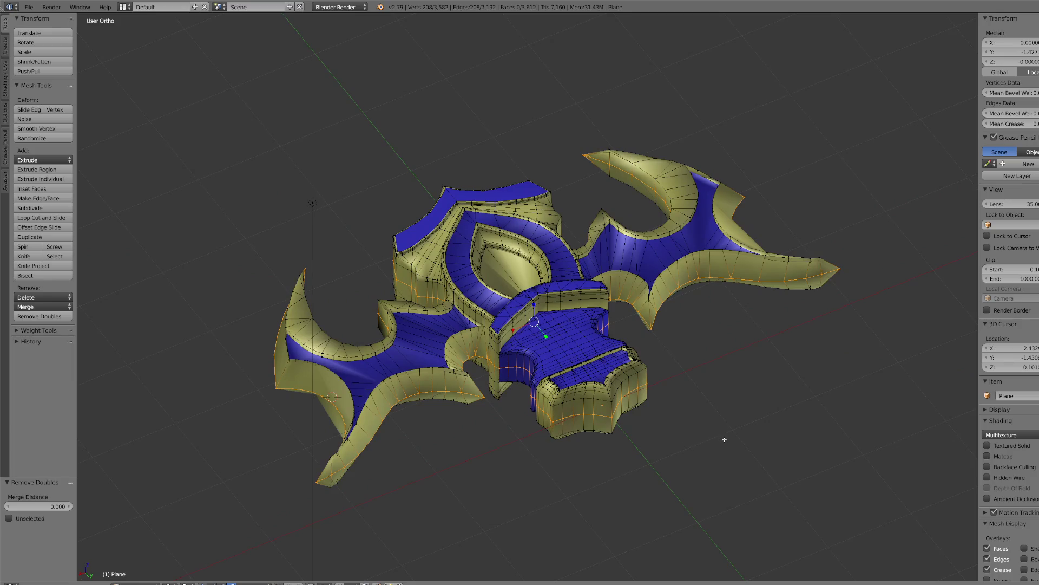
- Try extruding the rim edge loop, undo it, and view the prong from a low side angle
{"action": "key", "text": "e"}
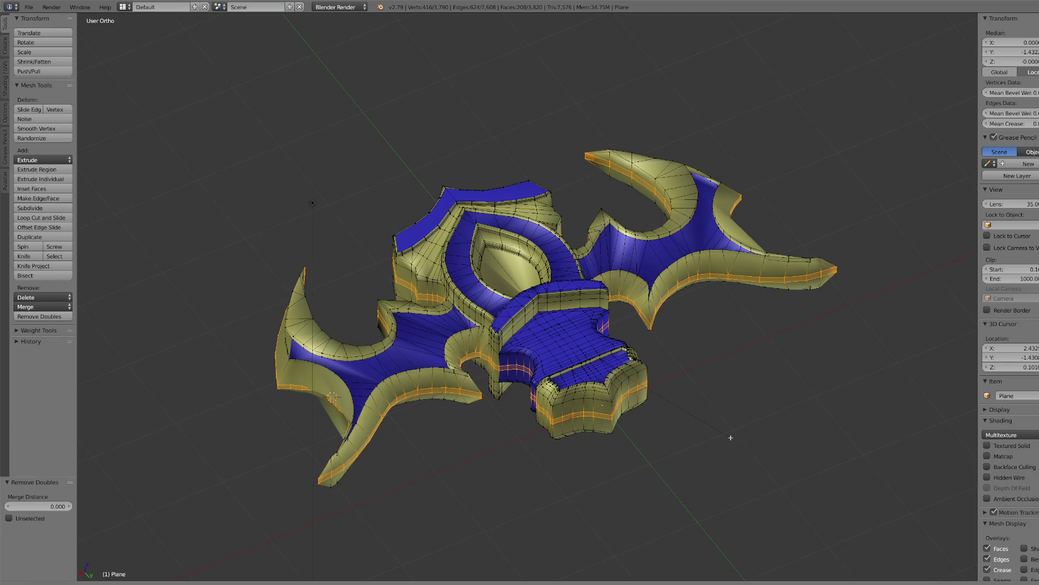
{"action": "left_click", "coordinate": [731, 438]}
{"action": "key", "text": "e"}
{"action": "key", "text": "ctrl+z"}
{"action": "key", "text": "ctrl+z"}
{"action": "mouse_move", "coordinate": [731, 438]}
{"action": "middle_mouse_down"}
{"action": "mouse_move", "coordinate": [659, 453]}
{"action": "mouse_move", "coordinate": [372, 452]}
{"action": "mouse_move", "coordinate": [385, 210]}
{"action": "middle_mouse_up"}
{"action": "middle_click_drag", "start_coordinate": [384, 171], "coordinate": [386, 171]}
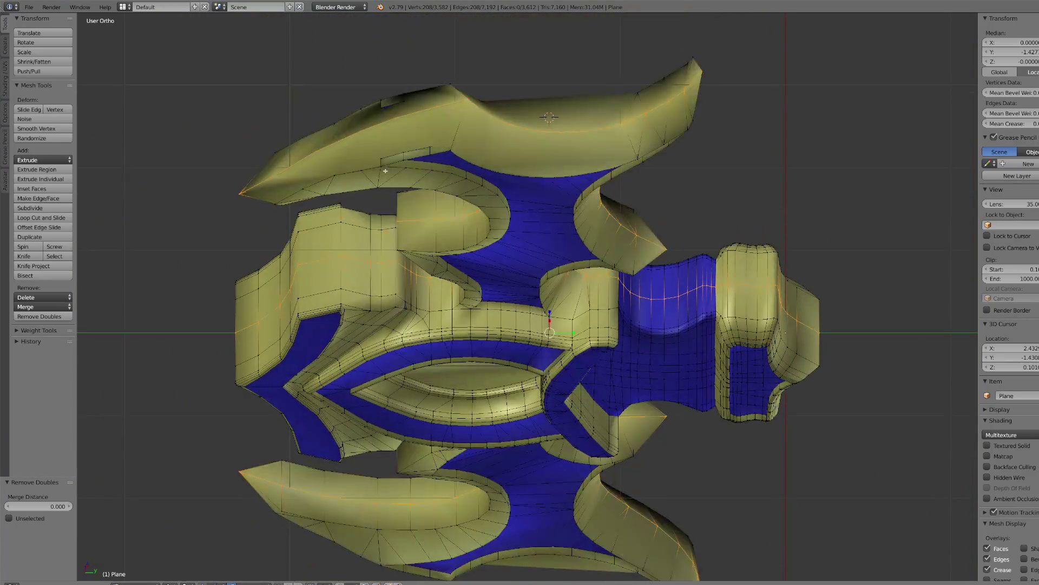
- Connect the first two vertex pairs on the prong's side with new edges
{"action": "right_click", "coordinate": [363, 128]}
{"action": "mouse_move", "coordinate": [363, 129]}
{"action": "middle_mouse_down"}
{"action": "mouse_move", "coordinate": [487, 379]}
{"action": "mouse_move", "coordinate": [454, 308]}
{"action": "mouse_move", "coordinate": [422, 284]}
{"action": "mouse_move", "coordinate": [390, 323]}
{"action": "middle_mouse_up"}
{"action": "scroll", "coordinate": [507, 406], "scroll_direction": "up", "scroll_amount": 5}
{"action": "mouse_move", "coordinate": [291, 330]}
{"action": "middle_mouse_down"}
{"action": "mouse_move", "coordinate": [292, 379]}
{"action": "mouse_move", "coordinate": [244, 227]}
{"action": "middle_mouse_up"}
{"action": "right_click", "coordinate": [224, 200]}
{"action": "right_click", "coordinate": [221, 269], "text": "shift"}
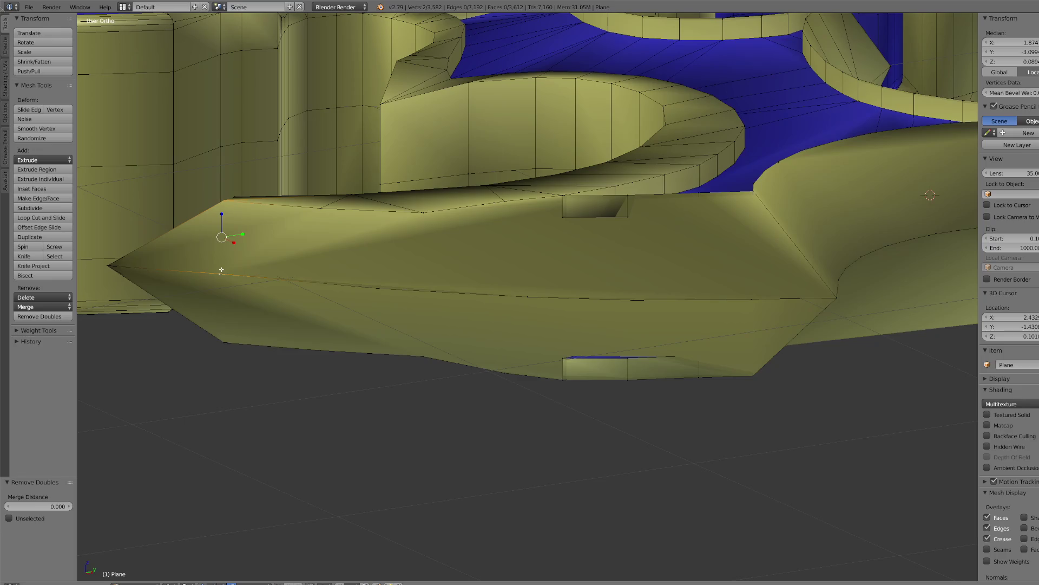
{"action": "key", "text": "j"}
{"action": "right_click", "coordinate": [219, 273]}
{"action": "right_click", "coordinate": [223, 342], "text": "shift"}
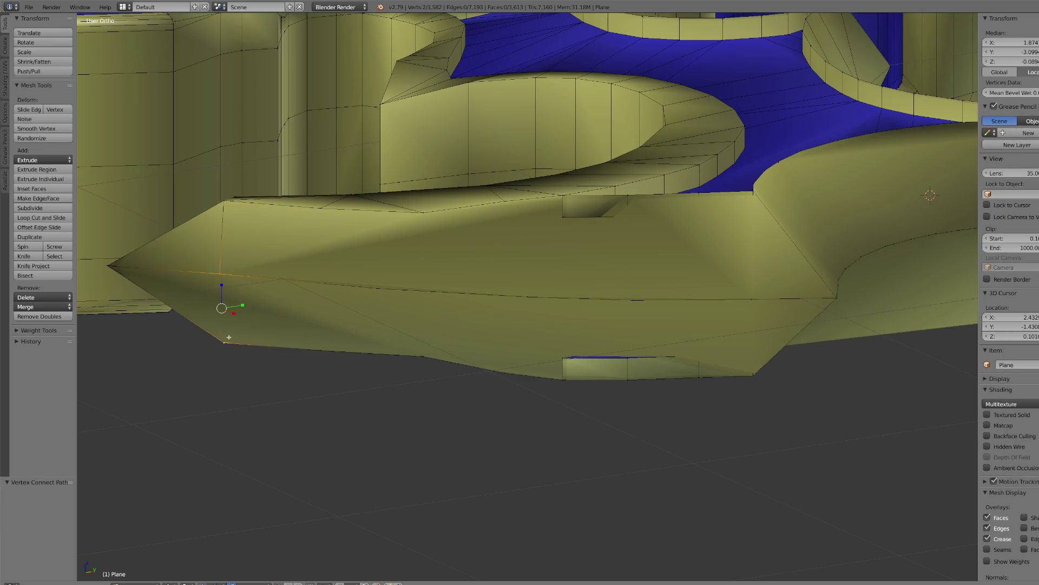
{"action": "key", "text": "j"}
- Cut four vertical edges joining top and bottom vertices along the prong
{"action": "right_click", "coordinate": [320, 208]}
{"action": "right_click", "coordinate": [320, 349], "text": "shift"}
{"action": "key", "text": "j"}
{"action": "right_click", "coordinate": [425, 355]}
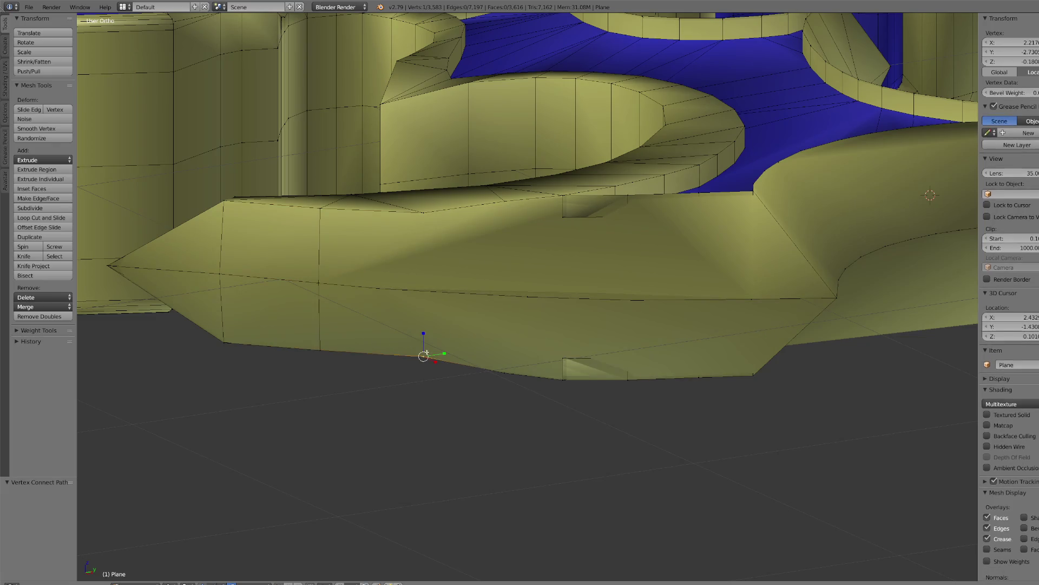
{"action": "right_click", "coordinate": [424, 213], "text": "shift"}
{"action": "key", "text": "j"}
{"action": "right_click", "coordinate": [501, 201]}
{"action": "right_click", "coordinate": [501, 366], "text": "shift"}
{"action": "key", "text": "j"}
{"action": "right_click", "coordinate": [563, 379]}
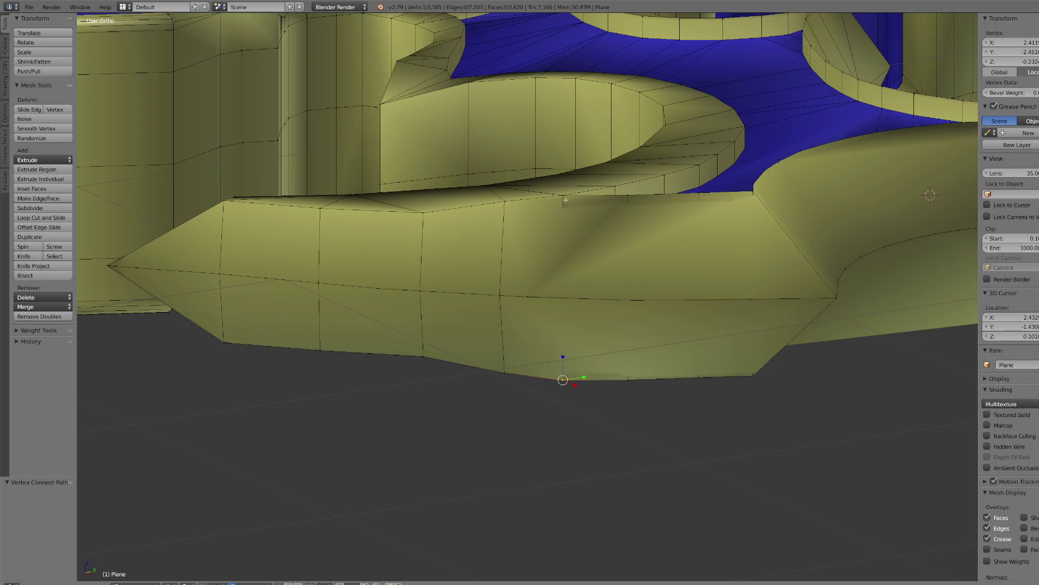
{"action": "right_click", "coordinate": [565, 200], "text": "shift"}
{"action": "key", "text": "j"}
- Merge the stray vertices near the prong tip together
{"action": "right_click", "coordinate": [627, 195]}
{"action": "right_click", "coordinate": [627, 378], "text": "shift"}
{"action": "key", "text": "ctrl+z"}
{"action": "right_click", "coordinate": [635, 305], "text": "shift"}
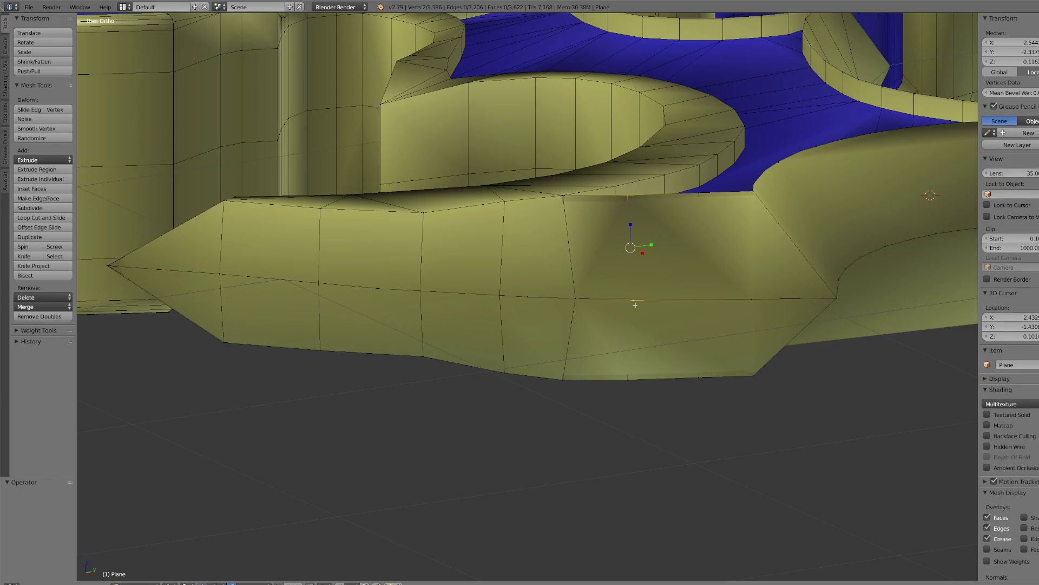
{"action": "scroll", "coordinate": [546, 313], "scroll_direction": "up", "scroll_amount": 4}
{"action": "scroll", "coordinate": [562, 320], "scroll_direction": "down", "scroll_amount": 4}
{"action": "mouse_move", "coordinate": [561, 320]}
{"action": "middle_mouse_down"}
{"action": "mouse_move", "coordinate": [573, 301]}
{"action": "mouse_move", "coordinate": [599, 352]}
{"action": "middle_mouse_up"}
{"action": "right_click", "coordinate": [585, 335], "text": "shift"}
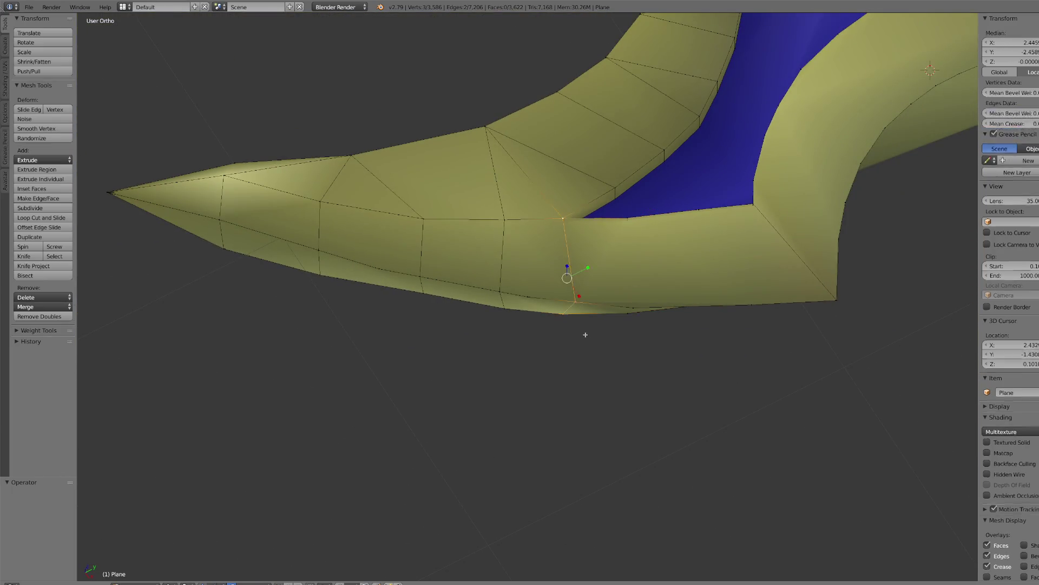
{"action": "key", "text": "g"}
{"action": "left_click", "coordinate": [577, 330]}
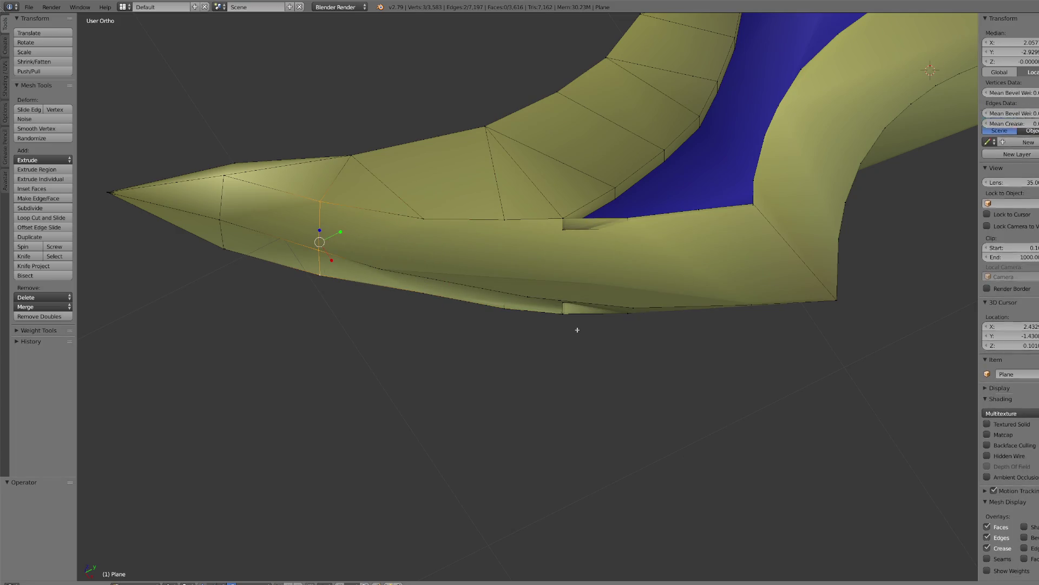
- Dissolve the extra middle vertex and connect the remaining vertex pairs on the prong side
{"action": "key", "text": "ctrl+x"}
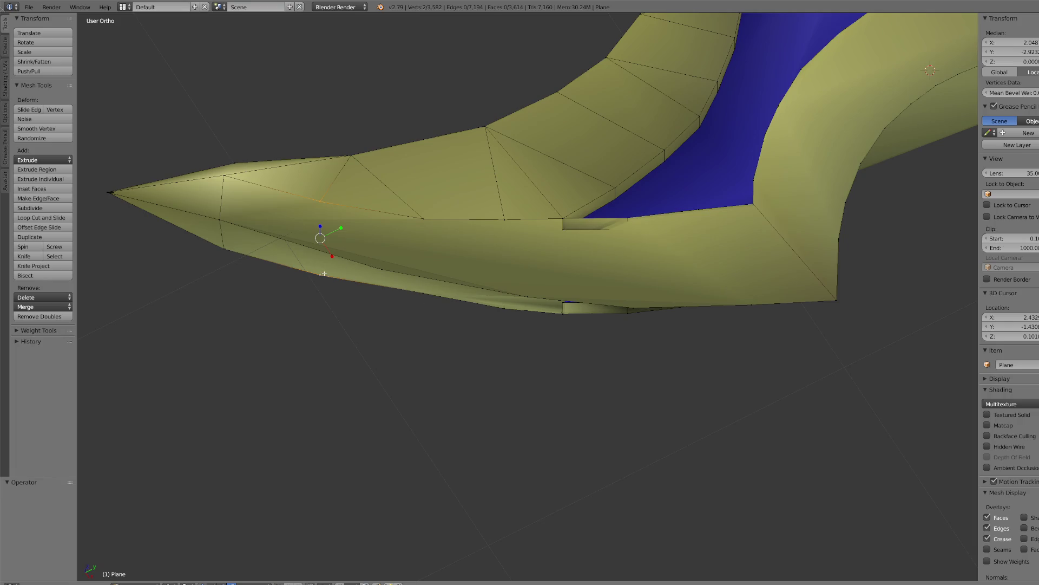
{"action": "left_click", "coordinate": [330, 217], "text": "shift"}
{"action": "key", "text": "j"}
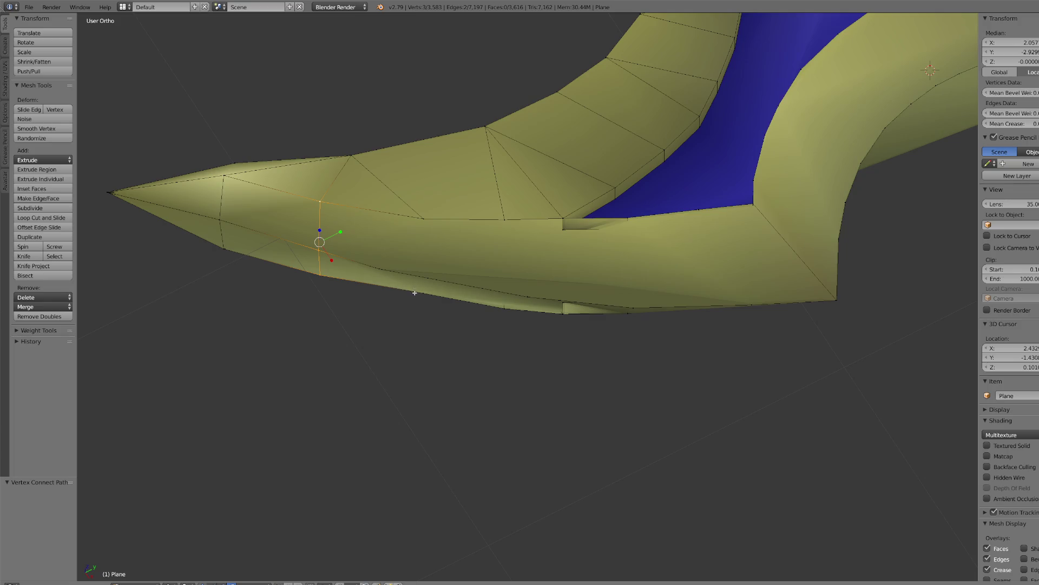
{"action": "left_click", "coordinate": [422, 292]}
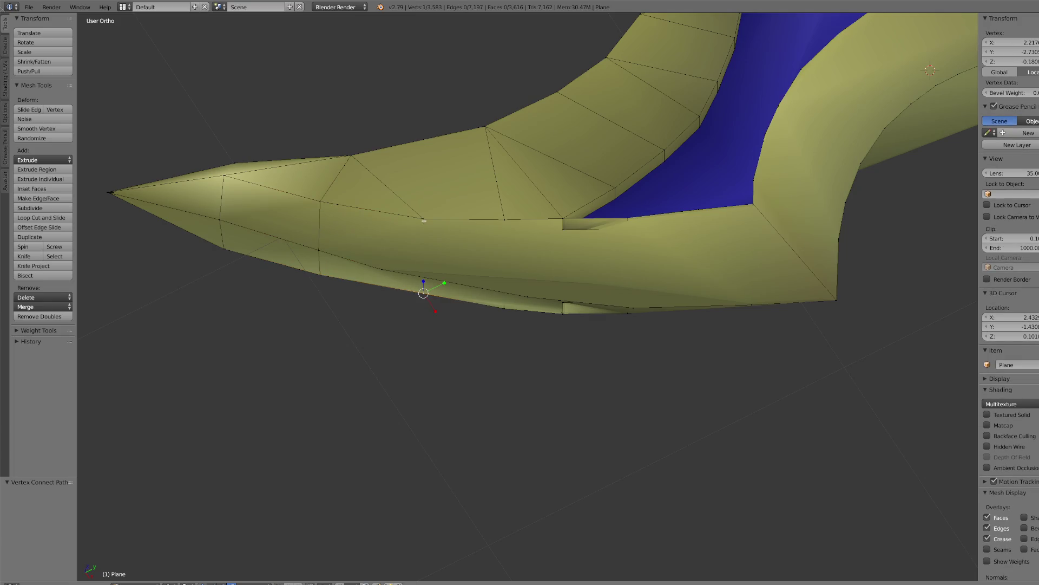
{"action": "left_click", "coordinate": [379, 269], "text": "shift"}
{"action": "left_click", "coordinate": [423, 218], "text": "shift"}
{"action": "left_click", "coordinate": [425, 293], "text": "shift"}
{"action": "right_click", "coordinate": [381, 270]}
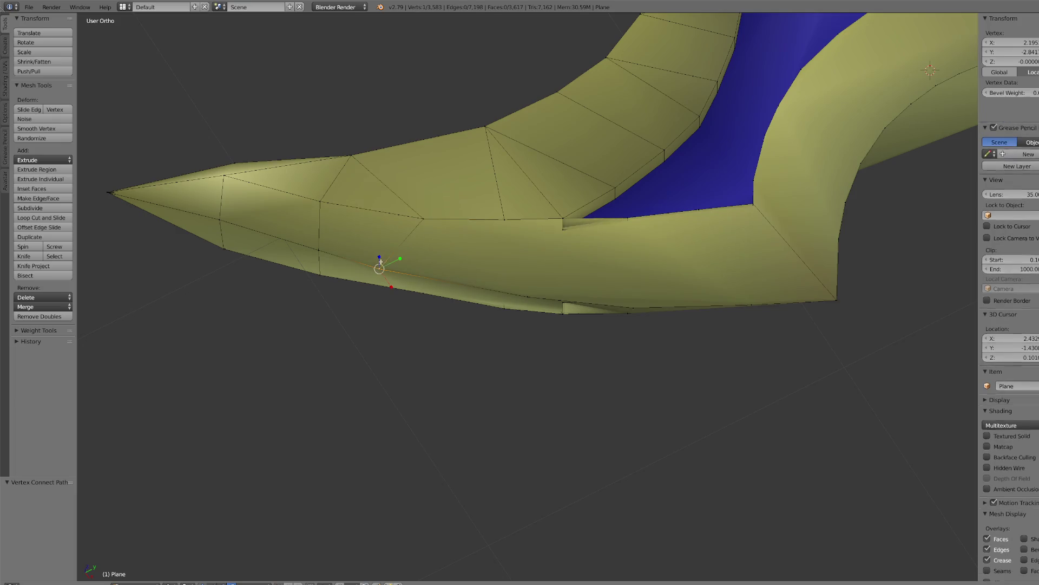
{"action": "right_click", "coordinate": [423, 293], "text": "shift"}
{"action": "key", "text": "j"}
- Connect three more vertex pairs along the prong's side with new edges
{"action": "right_click", "coordinate": [527, 296]}
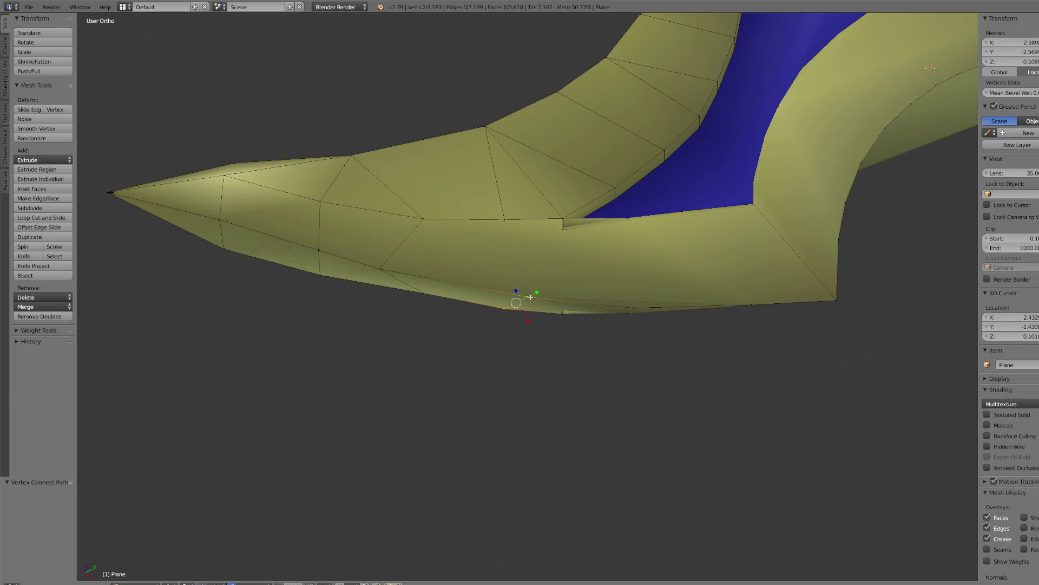
{"action": "right_click", "coordinate": [502, 218], "text": "shift"}
{"action": "key", "text": "j"}
{"action": "right_click", "coordinate": [564, 226]}
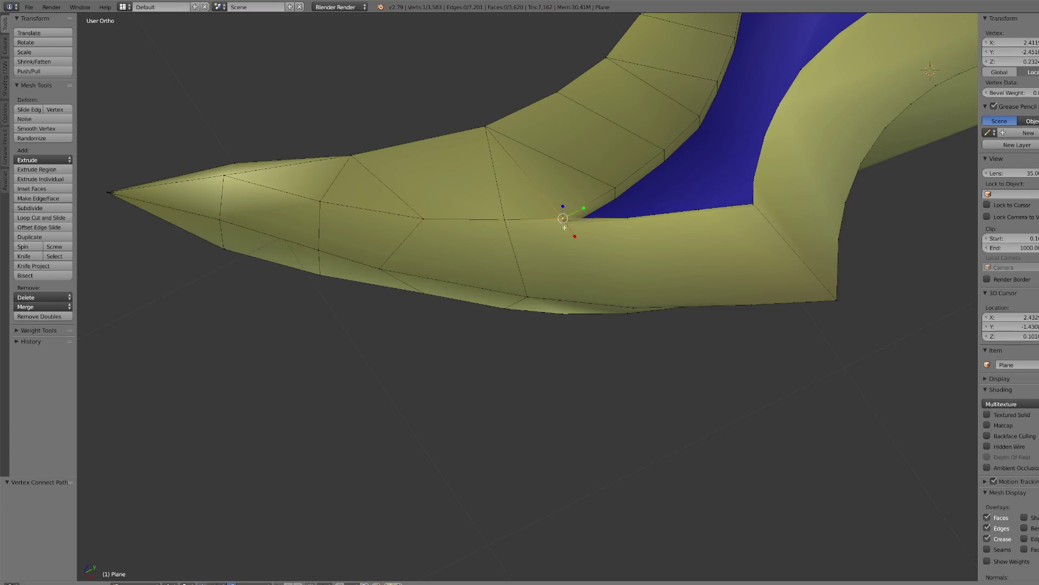
{"action": "right_click", "coordinate": [628, 303], "text": "shift"}
{"action": "key", "text": "j"}
{"action": "right_click", "coordinate": [565, 315]}
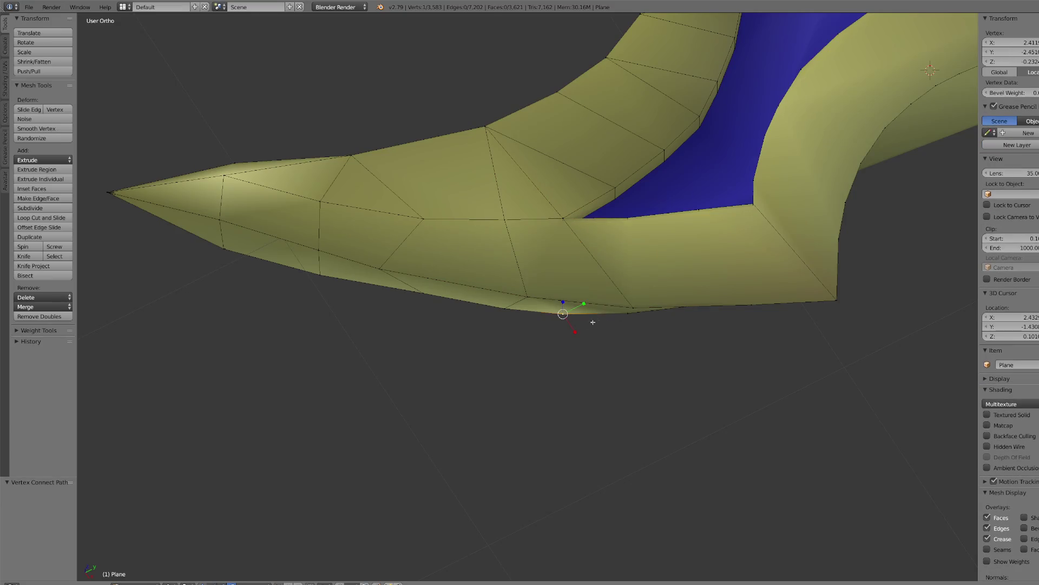
{"action": "right_click", "coordinate": [628, 309], "text": "shift"}
{"action": "key", "text": "j"}
{"action": "scroll", "coordinate": [625, 301], "scroll_direction": "up", "scroll_amount": 2}
{"action": "mouse_move", "coordinate": [623, 294]}
{"action": "middle_mouse_down"}
{"action": "mouse_move", "coordinate": [642, 307]}
{"action": "mouse_move", "coordinate": [615, 295]}
{"action": "mouse_move", "coordinate": [621, 281]}
{"action": "mouse_move", "coordinate": [594, 266]}
{"action": "middle_mouse_up"}
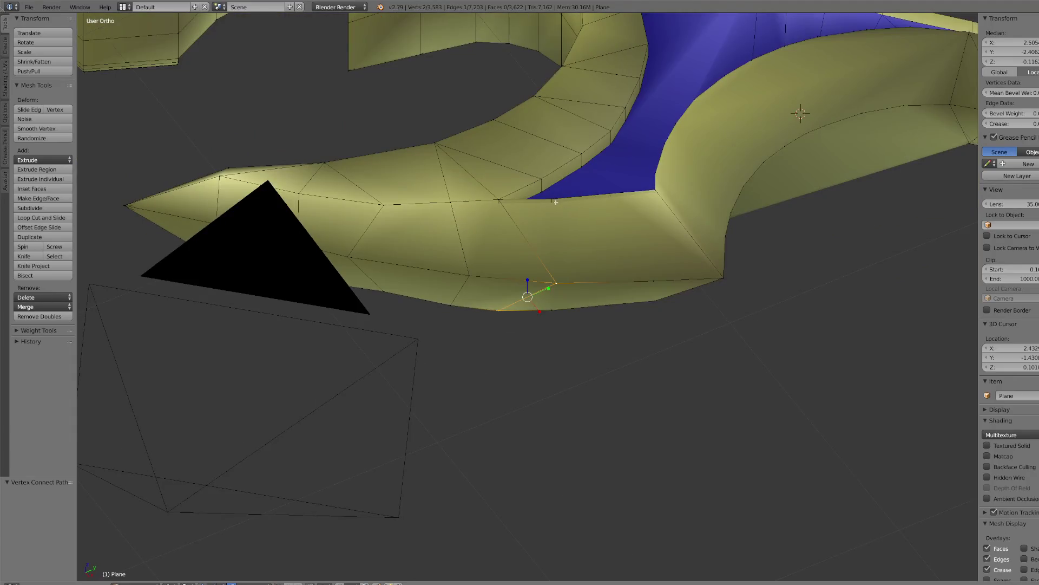
- Connect three vertex pairs on the prong's outer side, viewing from the opposite side for the third
{"action": "right_click", "coordinate": [552, 184]}
{"action": "right_click", "coordinate": [562, 272], "text": "shift"}
{"action": "key", "text": "j"}
{"action": "right_click", "coordinate": [498, 185]}
{"action": "right_click", "coordinate": [491, 318], "text": "shift"}
{"action": "key", "text": "j"}
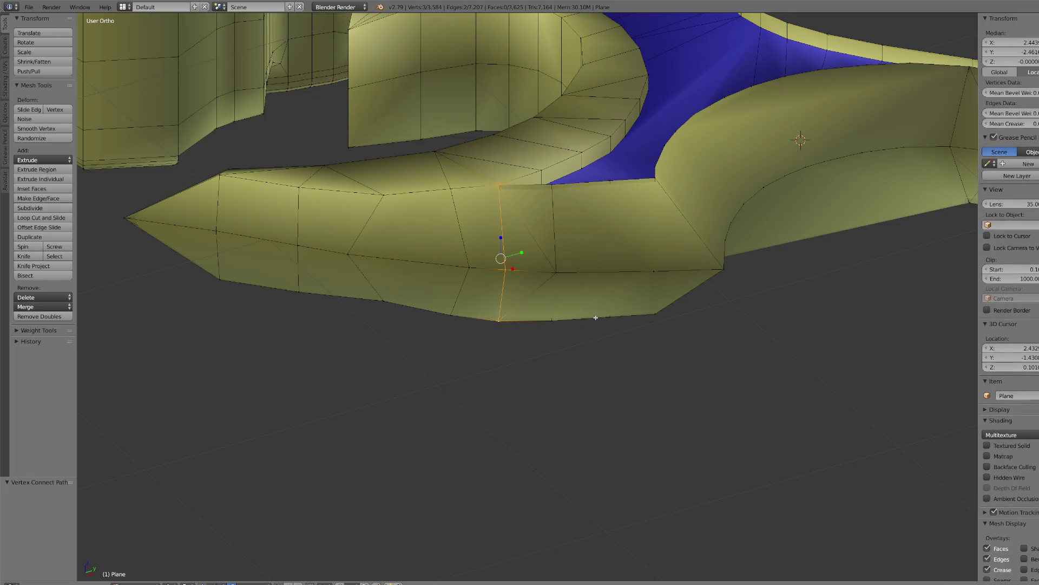
{"action": "key", "text": "KP_9"}
{"action": "right_click", "coordinate": [551, 336]}
{"action": "right_click", "coordinate": [559, 256], "text": "shift"}
{"action": "key", "text": "j"}
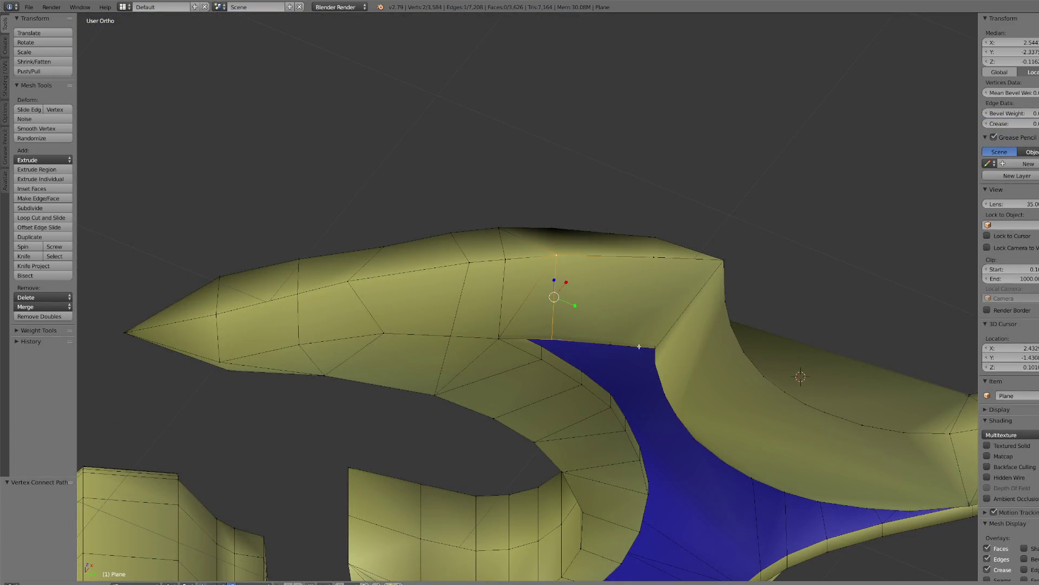
- Cut two more edges from the rim's top-edge vertices down to the lower vertices
{"action": "right_click", "coordinate": [634, 343]}
{"action": "middle_click_drag", "start_coordinate": [633, 344], "coordinate": [614, 336]}
{"action": "right_click", "coordinate": [618, 220], "text": "shift"}
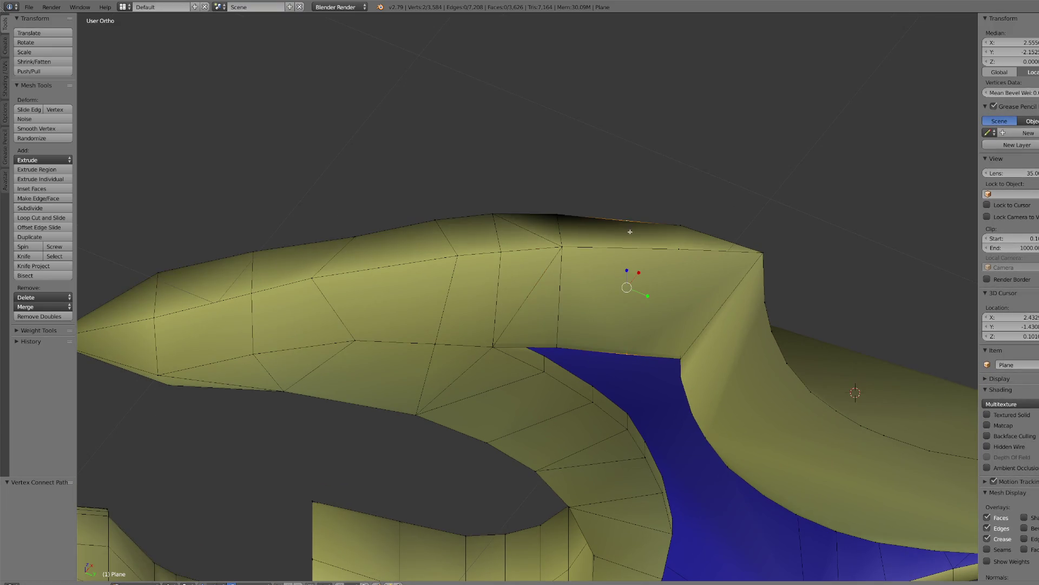
{"action": "key", "text": "j"}
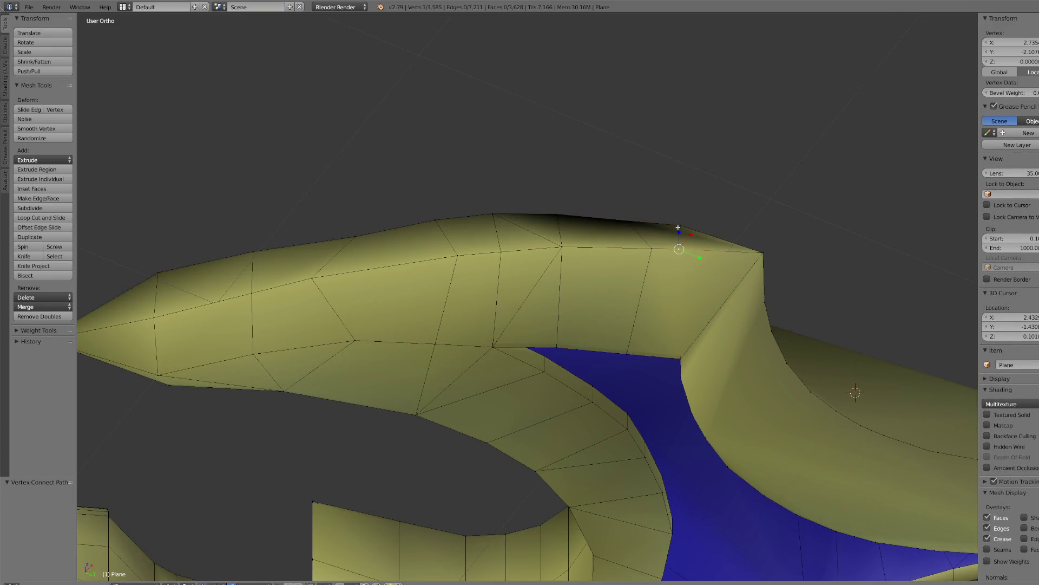
{"action": "right_click", "coordinate": [677, 247]}
{"action": "right_click", "coordinate": [681, 354], "text": "shift"}
{"action": "key", "text": "j"}
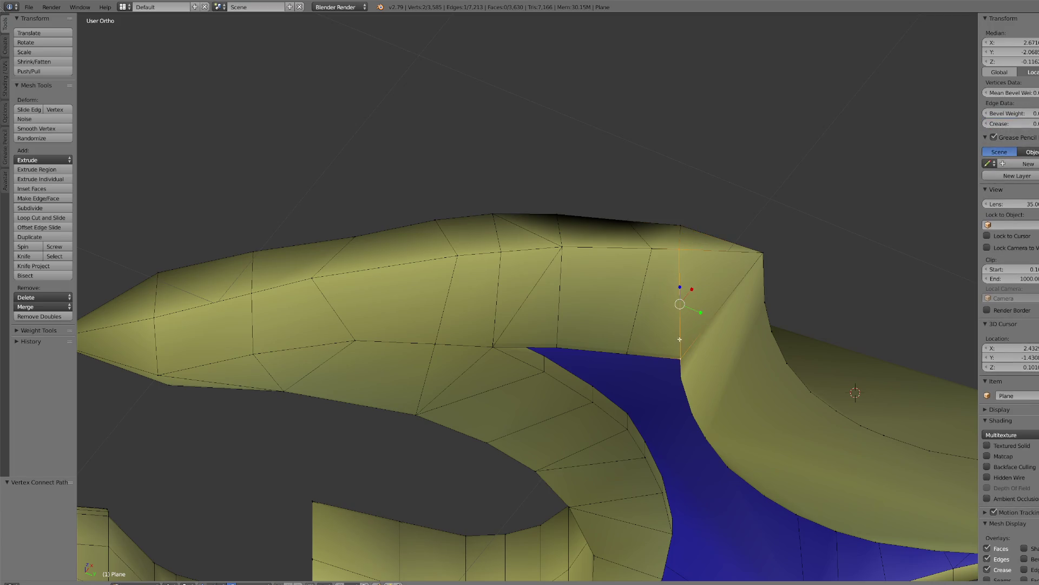
- Select the inner corner vertex beside the blue panel and centre the view on it
{"action": "mouse_move", "coordinate": [601, 318]}
{"action": "middle_mouse_down"}
{"action": "mouse_move", "coordinate": [610, 301]}
{"action": "mouse_move", "coordinate": [547, 233]}
{"action": "mouse_move", "coordinate": [510, 218]}
{"action": "middle_mouse_up"}
{"action": "scroll", "coordinate": [404, 336], "scroll_direction": "down", "scroll_amount": 5}
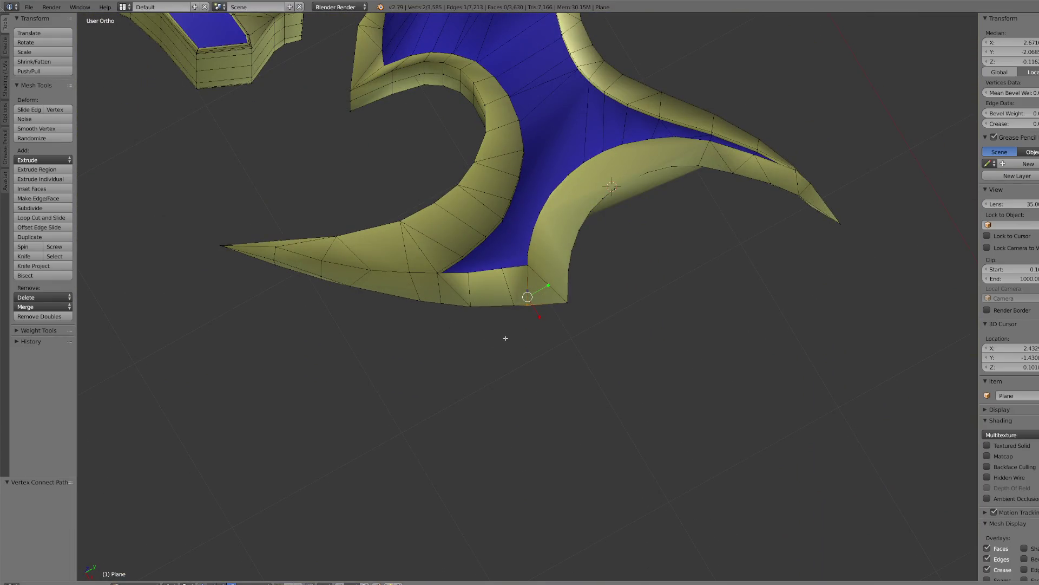
{"action": "scroll", "coordinate": [386, 295], "scroll_direction": "up", "scroll_amount": 3}
{"action": "mouse_move", "coordinate": [294, 282]}
{"action": "middle_mouse_down"}
{"action": "mouse_move", "coordinate": [379, 281]}
{"action": "mouse_move", "coordinate": [573, 309]}
{"action": "middle_mouse_up"}
{"action": "right_click", "coordinate": [593, 301]}
{"action": "key", "text": "KP_Decimal"}
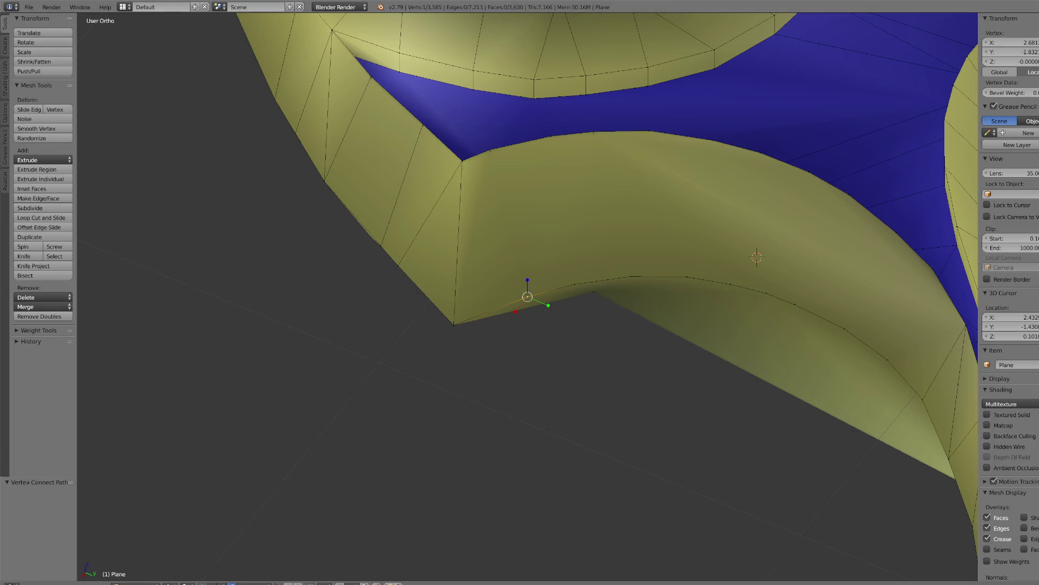
- Add six edges joining opposite vertex pairs across the upper gold trim faces
{"action": "right_click", "coordinate": [579, 277]}
{"action": "right_click", "coordinate": [548, 132], "text": "shift"}
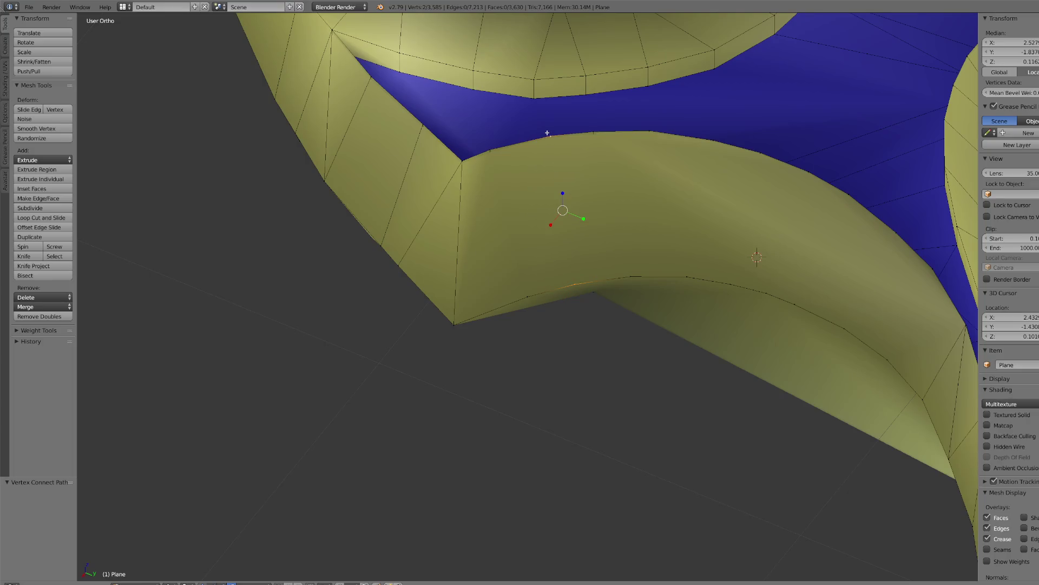
{"action": "right_click", "coordinate": [525, 291]}
{"action": "right_click", "coordinate": [489, 152], "text": "shift"}
{"action": "key", "text": "j"}
{"action": "right_click", "coordinate": [574, 283]}
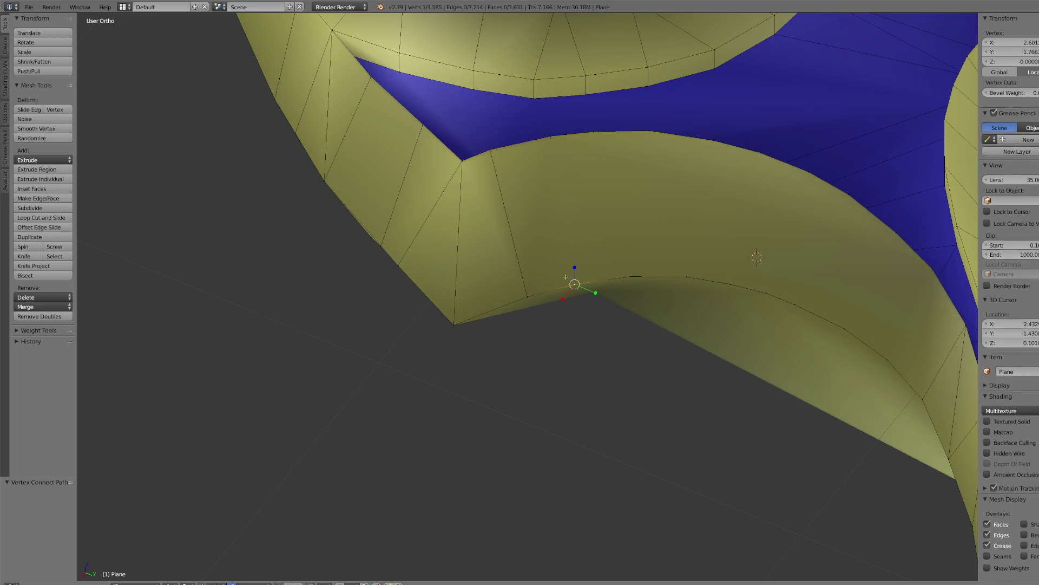
{"action": "right_click", "coordinate": [551, 136], "text": "shift"}
{"action": "key", "text": "j"}
{"action": "right_click", "coordinate": [594, 132]}
{"action": "right_click", "coordinate": [631, 276], "text": "shift"}
{"action": "key", "text": "j"}
{"action": "right_click", "coordinate": [631, 275]}
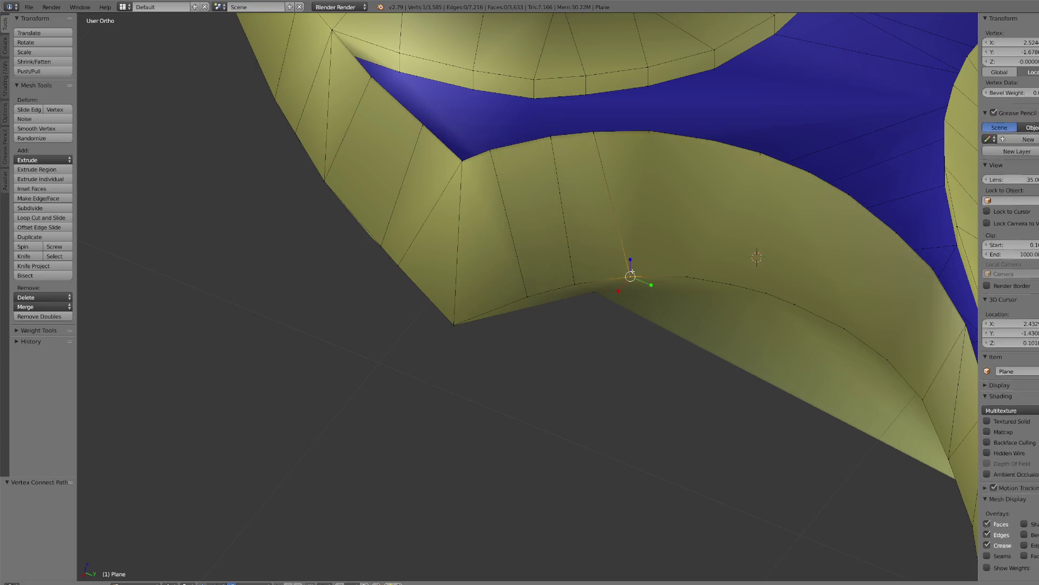
{"action": "right_click", "coordinate": [649, 132], "text": "shift"}
{"action": "key", "text": "j"}
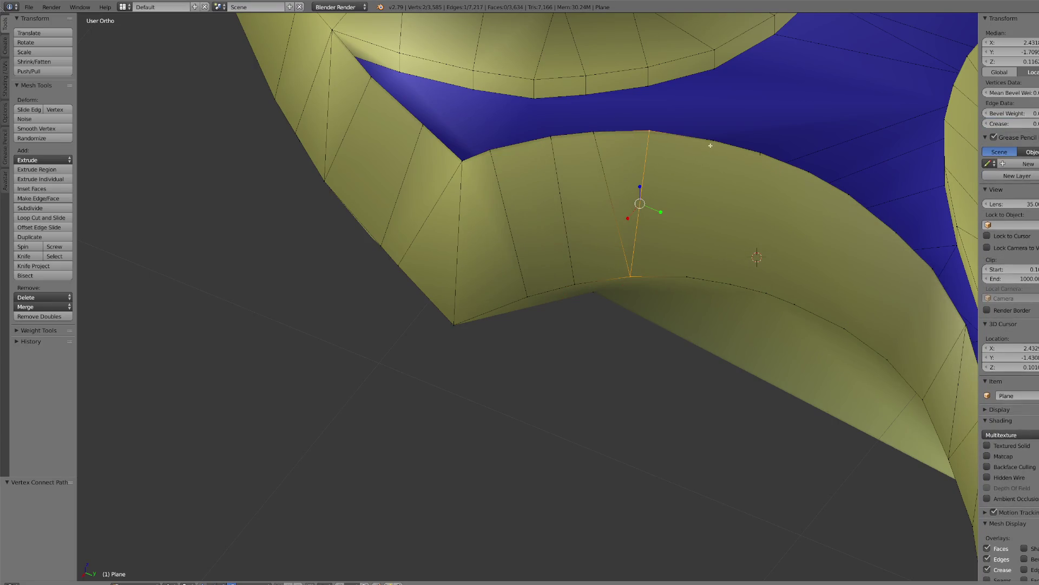
{"action": "right_click", "coordinate": [706, 140]}
{"action": "right_click", "coordinate": [691, 276], "text": "shift"}
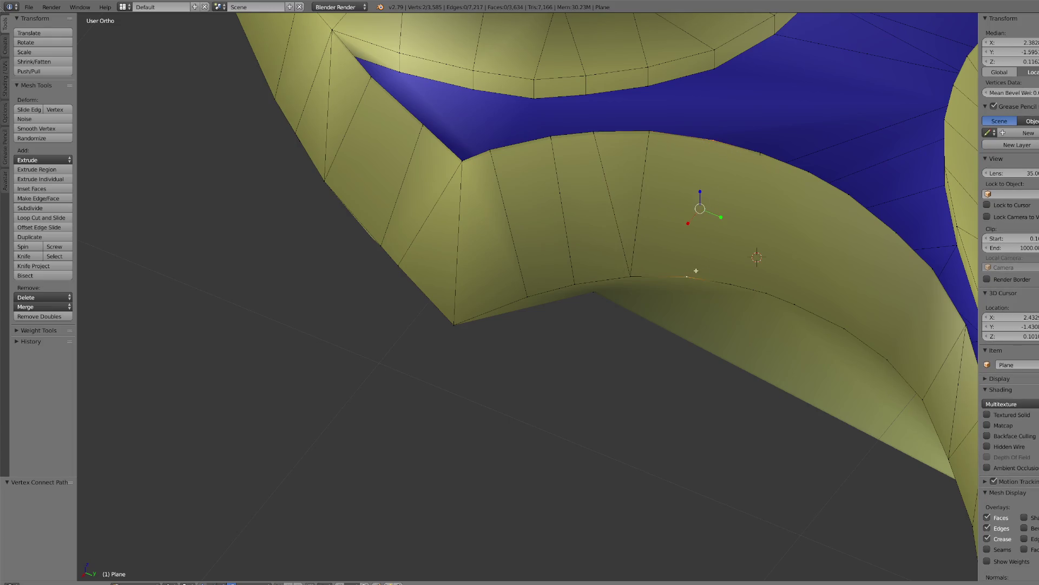
{"action": "key", "text": "j"}
{"action": "right_click", "coordinate": [732, 282]}
{"action": "right_click", "coordinate": [760, 154], "text": "shift"}
{"action": "key", "text": "j"}
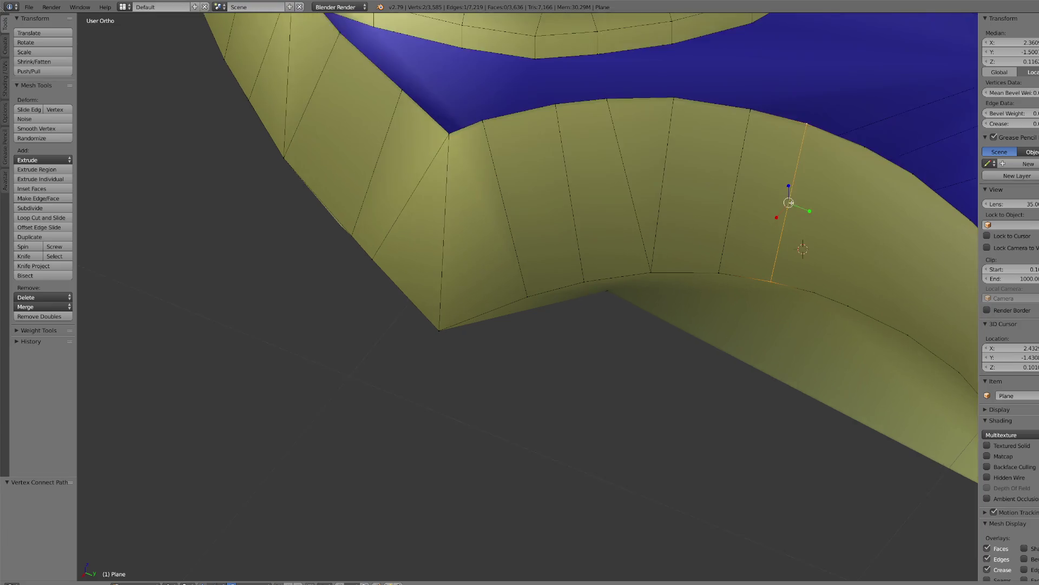
- Recentre on the trim and add four more connecting edges further along the band
{"action": "key", "text": "KP_Decimal"}
{"action": "scroll", "coordinate": [684, 234], "scroll_direction": "down", "scroll_amount": 5}
{"action": "right_click", "coordinate": [522, 372]}
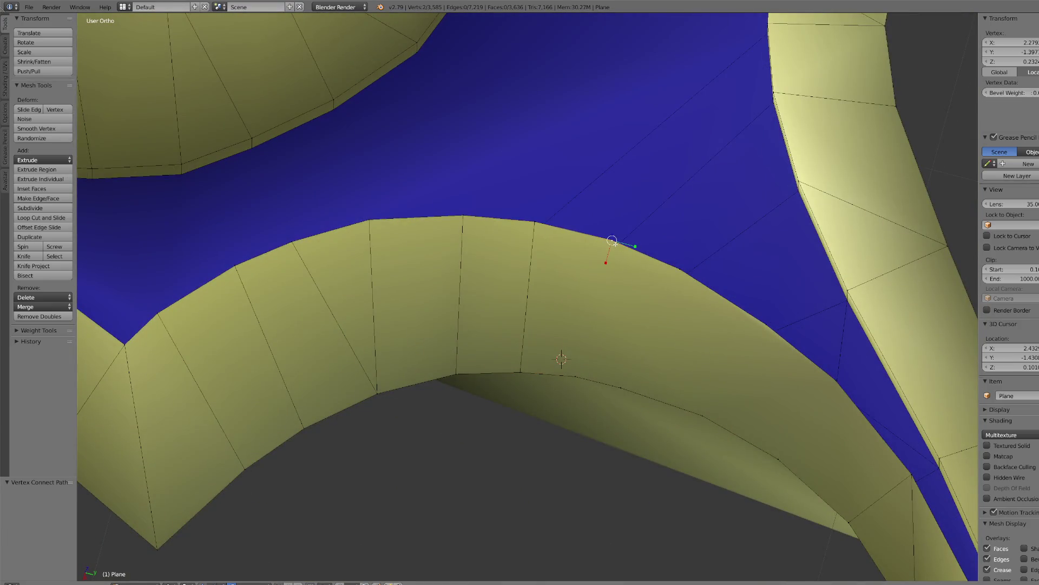
{"action": "right_click", "coordinate": [577, 375], "text": "shift"}
{"action": "key", "text": "j"}
{"action": "right_click", "coordinate": [618, 385]}
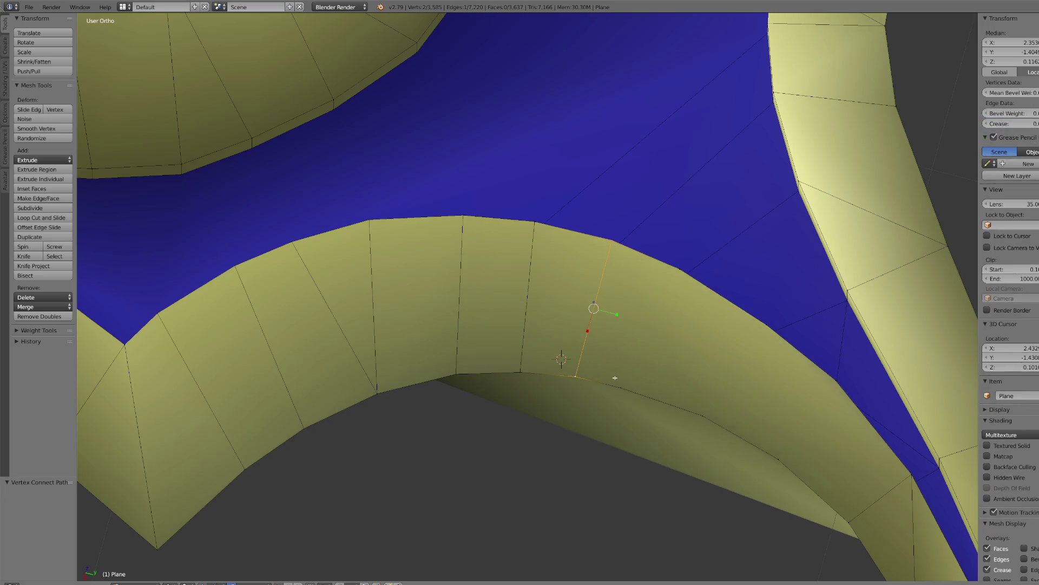
{"action": "right_click", "coordinate": [680, 270], "text": "shift"}
{"action": "key", "text": "j"}
{"action": "right_click", "coordinate": [761, 324]}
{"action": "right_click", "coordinate": [705, 413], "text": "shift"}
{"action": "key", "text": "j"}
{"action": "right_click", "coordinate": [778, 458]}
{"action": "right_click", "coordinate": [836, 381], "text": "shift"}
{"action": "key", "text": "j"}
- Orbit to the lower trim band and split its first faces with four connecting edges
{"action": "mouse_move", "coordinate": [811, 488]}
{"action": "middle_mouse_down"}
{"action": "mouse_move", "coordinate": [448, 417]}
{"action": "mouse_move", "coordinate": [324, 447]}
{"action": "mouse_move", "coordinate": [313, 417]}
{"action": "mouse_move", "coordinate": [323, 401]}
{"action": "middle_mouse_up"}
{"action": "scroll", "coordinate": [291, 403], "scroll_direction": "up", "scroll_amount": 2}
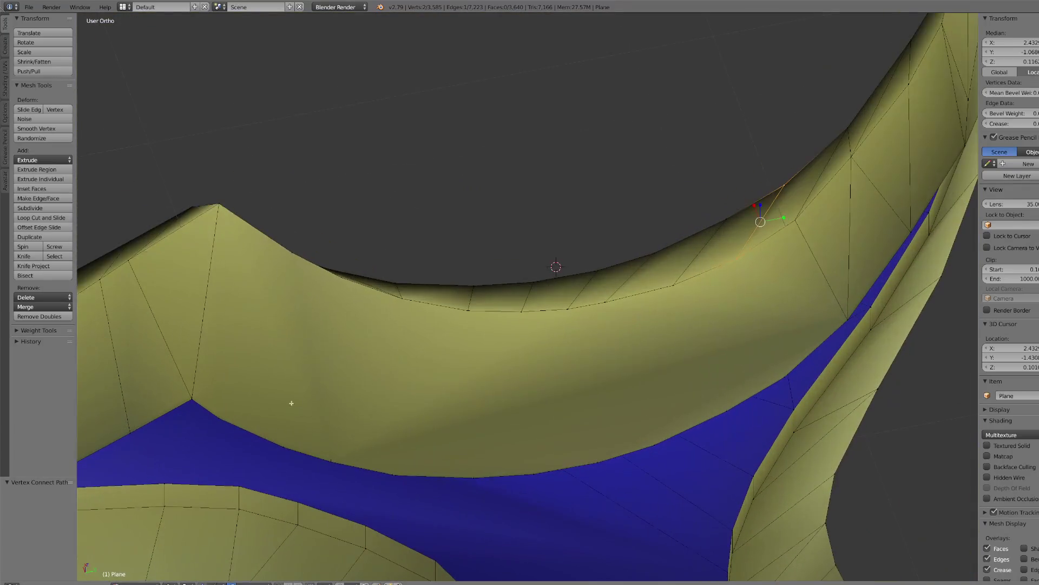
{"action": "right_click", "coordinate": [231, 414]}
{"action": "middle_click_drag", "start_coordinate": [263, 240], "coordinate": [256, 272]}
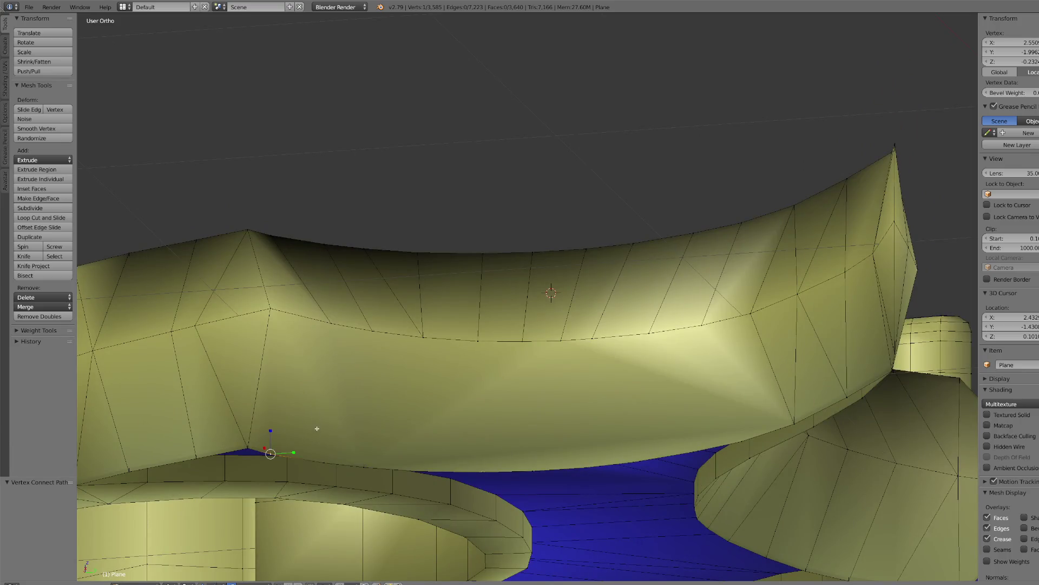
{"action": "right_click", "coordinate": [337, 331], "text": "shift"}
{"action": "key", "text": "j"}
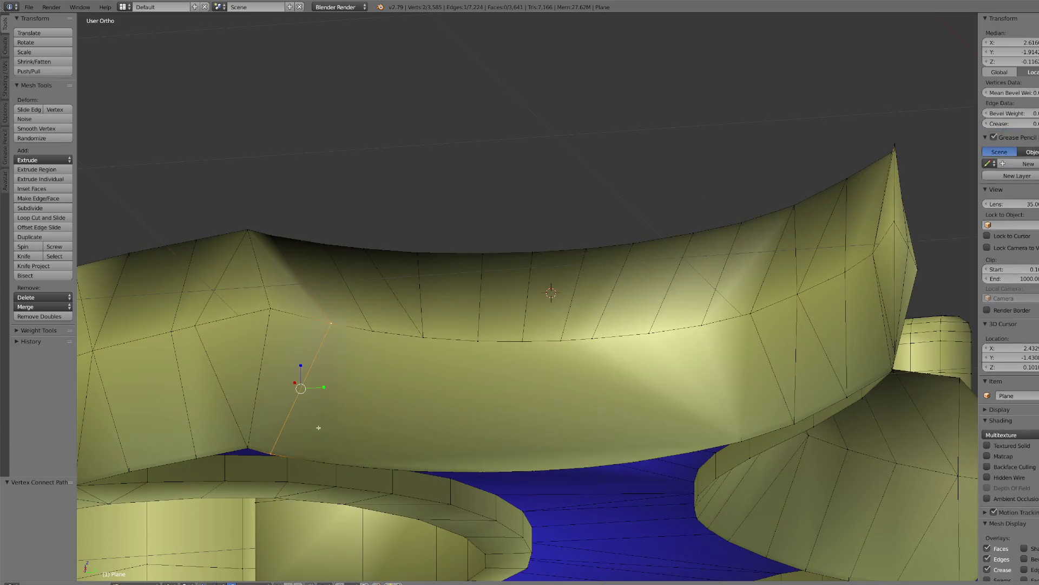
{"action": "right_click", "coordinate": [323, 455]}
{"action": "right_click", "coordinate": [422, 338], "text": "shift"}
{"action": "key", "text": "j"}
{"action": "right_click", "coordinate": [420, 340]}
{"action": "right_click", "coordinate": [364, 466], "text": "shift"}
{"action": "key", "text": "j"}
{"action": "right_click", "coordinate": [478, 340]}
{"action": "right_click", "coordinate": [418, 470], "text": "shift"}
{"action": "key", "text": "j"}
- Finish the lower band with six more vertex-to-vertex edges, then check it in front view
{"action": "right_click", "coordinate": [521, 341]}
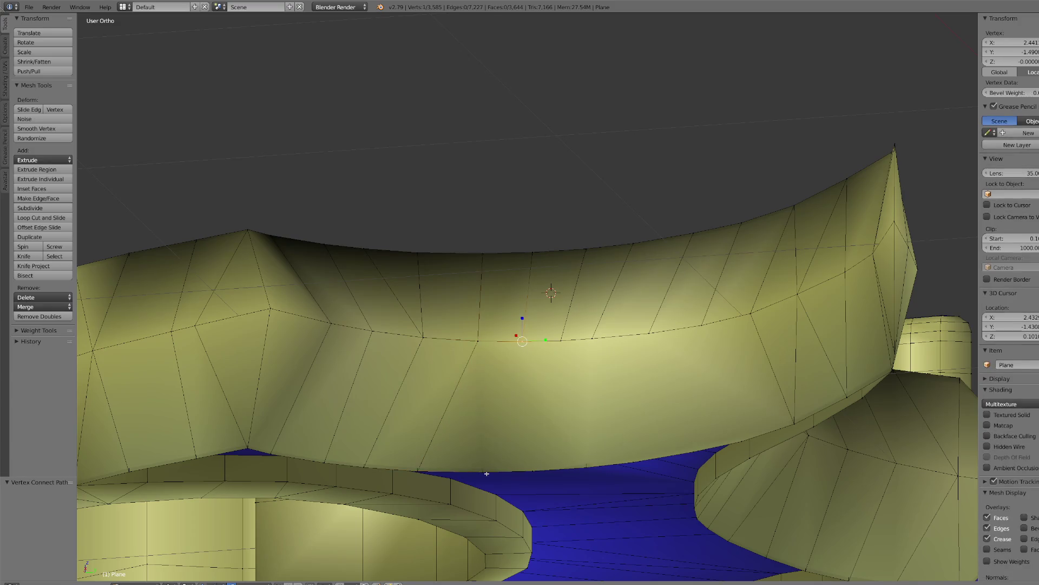
{"action": "right_click", "coordinate": [484, 470], "text": "shift"}
{"action": "key", "text": "j"}
{"action": "right_click", "coordinate": [533, 470]}
{"action": "right_click", "coordinate": [561, 340], "text": "shift"}
{"action": "key", "text": "j"}
{"action": "right_click", "coordinate": [592, 338]}
{"action": "right_click", "coordinate": [588, 450], "text": "shift"}
{"action": "key", "text": "j"}
{"action": "right_click", "coordinate": [658, 370]}
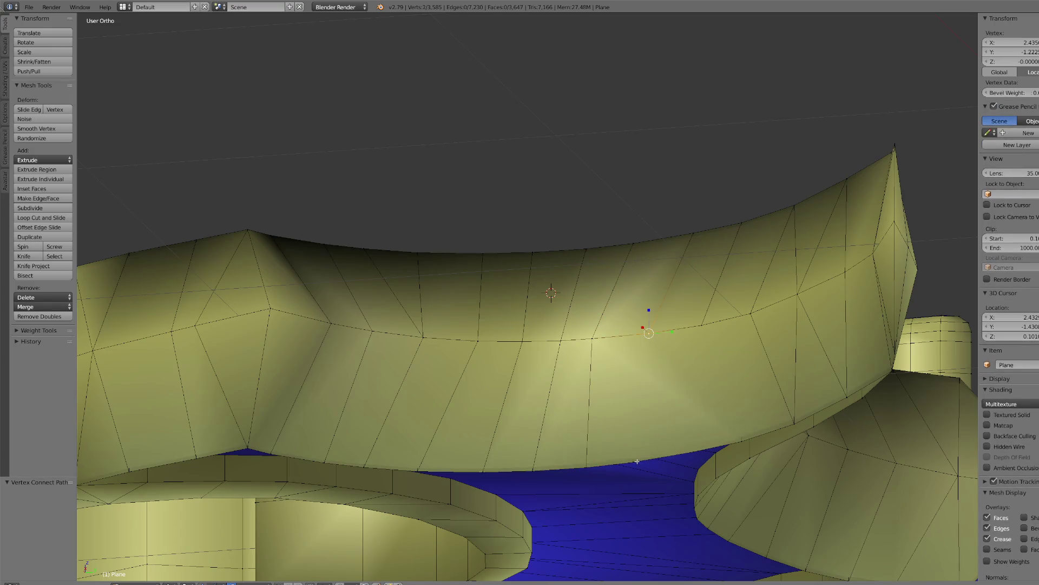
{"action": "key", "text": "j"}
{"action": "right_click", "coordinate": [694, 451]}
{"action": "right_click", "coordinate": [702, 326], "text": "shift"}
{"action": "key", "text": "j"}
{"action": "right_click", "coordinate": [701, 325]}
{"action": "right_click", "coordinate": [742, 437], "text": "shift"}
{"action": "key", "text": "j"}
{"action": "mouse_move", "coordinate": [742, 436]}
{"action": "middle_mouse_down"}
{"action": "mouse_move", "coordinate": [657, 353]}
{"action": "mouse_move", "coordinate": [649, 325]}
{"action": "mouse_move", "coordinate": [666, 347]}
{"action": "mouse_move", "coordinate": [707, 365]}
{"action": "middle_mouse_up"}
{"action": "key", "text": "KP_1"}
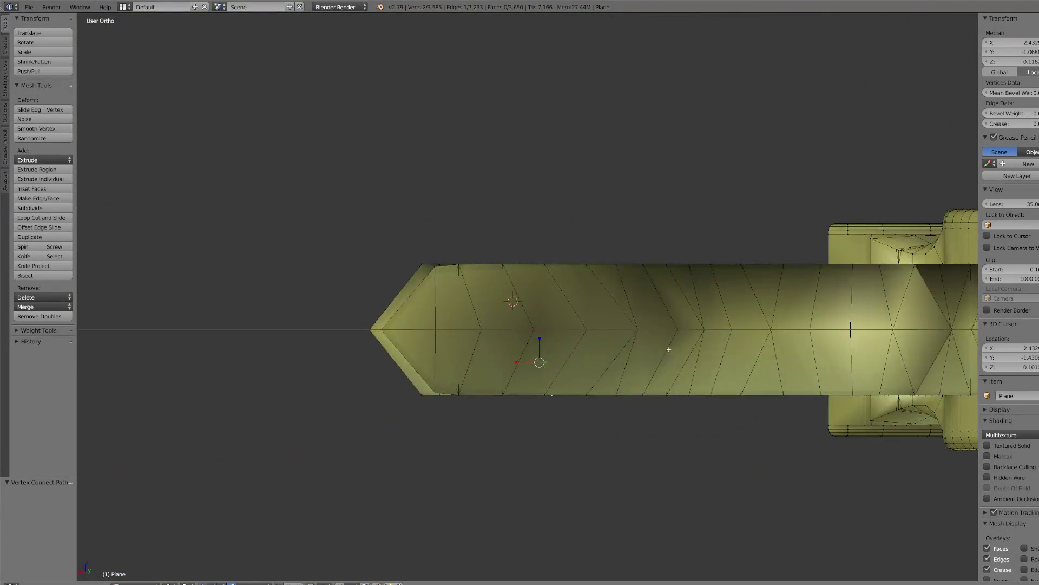
- Slightly stretch the edge where the blade meets the crossguard along the Z axis
{"action": "key", "text": "KP_7"}
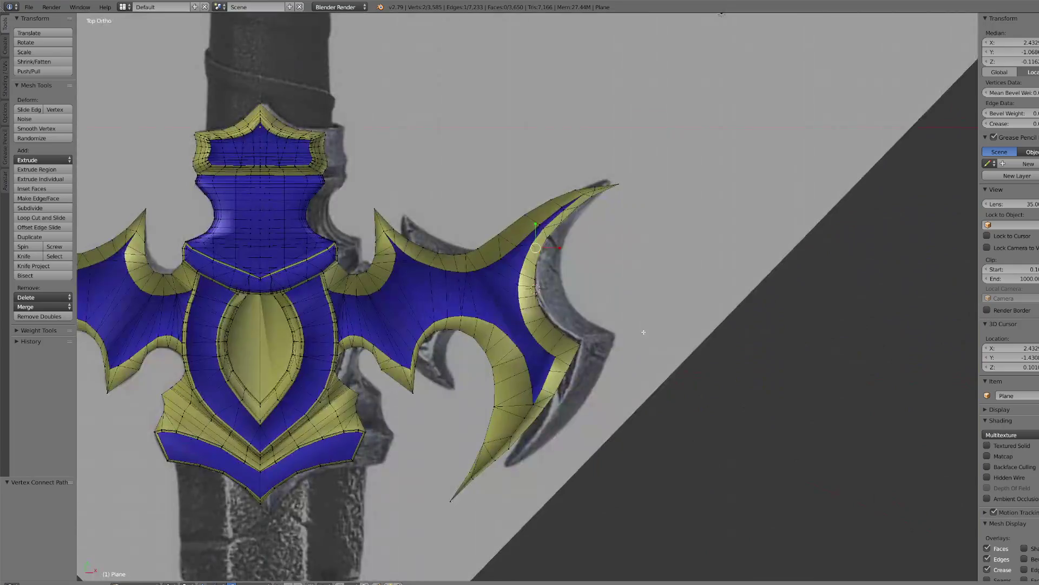
{"action": "middle_click_drag", "start_coordinate": [644, 332], "coordinate": [599, 303]}
{"action": "scroll", "coordinate": [599, 303], "scroll_direction": "up", "scroll_amount": 4}
{"action": "middle_click_drag", "start_coordinate": [528, 292], "coordinate": [458, 281]}
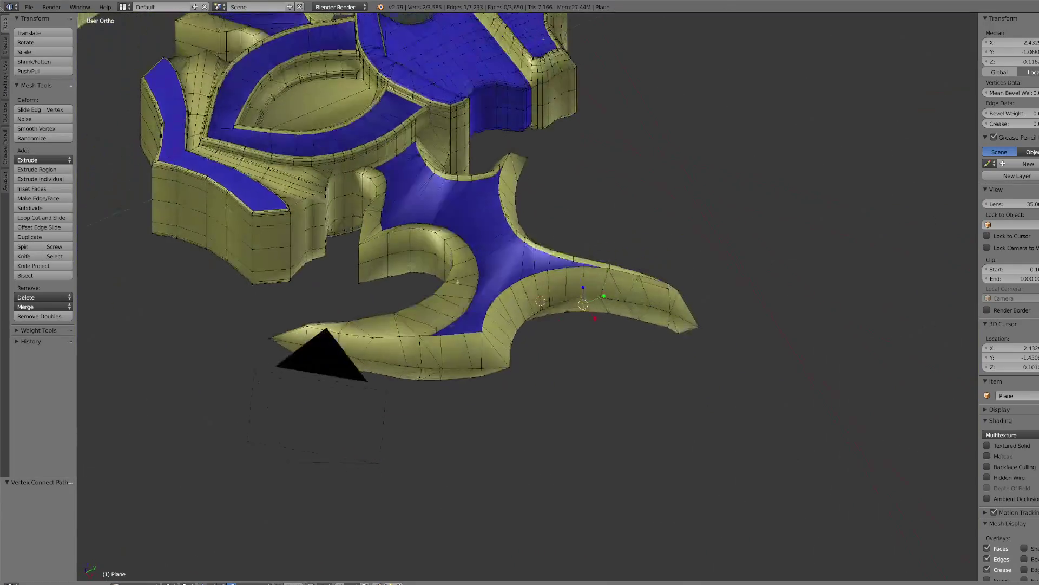
{"action": "right_click", "coordinate": [396, 262]}
{"action": "key", "text": "KP_Decimal"}
{"action": "mouse_move", "coordinate": [395, 262]}
{"action": "middle_mouse_down"}
{"action": "mouse_move", "coordinate": [542, 379]}
{"action": "mouse_move", "coordinate": [622, 427]}
{"action": "mouse_move", "coordinate": [471, 418]}
{"action": "mouse_move", "coordinate": [466, 380]}
{"action": "middle_mouse_up"}
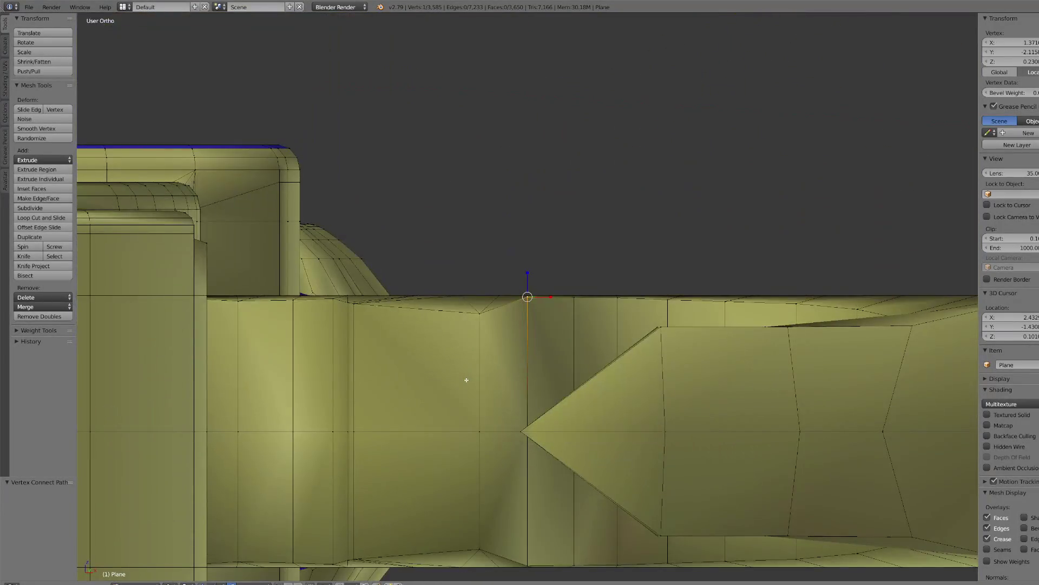
{"action": "mouse_move", "coordinate": [330, 295]}
{"action": "middle_mouse_down"}
{"action": "mouse_move", "coordinate": [527, 278]}
{"action": "mouse_move", "coordinate": [584, 380]}
{"action": "mouse_move", "coordinate": [495, 452]}
{"action": "middle_mouse_up"}
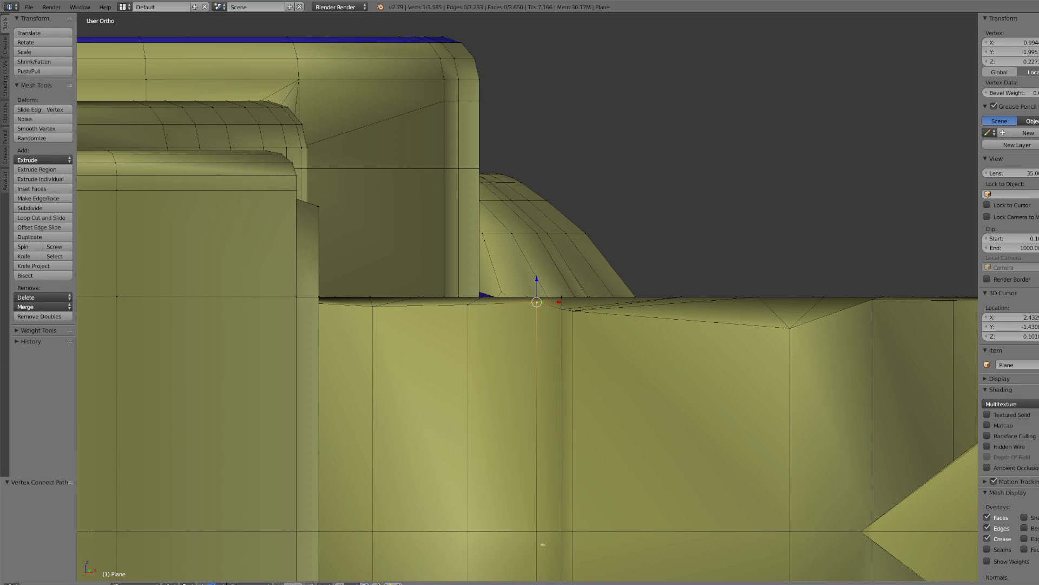
{"action": "middle_click_drag", "start_coordinate": [543, 544], "coordinate": [538, 523]}
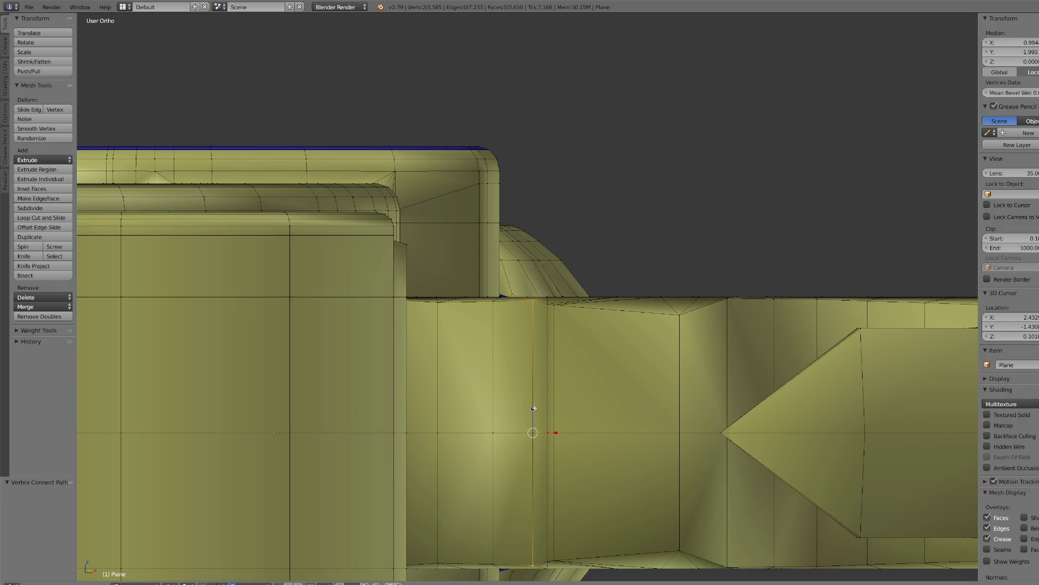
{"action": "left_click", "coordinate": [535, 409]}
{"action": "scroll", "coordinate": [534, 429], "scroll_direction": "down", "scroll_amount": 9}
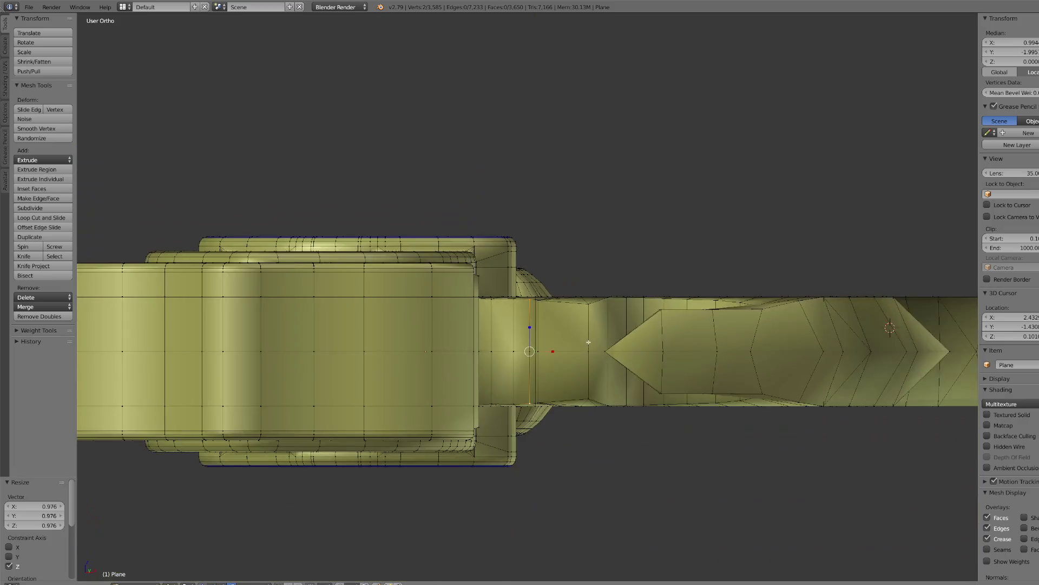
{"action": "scroll", "coordinate": [604, 349], "scroll_direction": "up", "scroll_amount": 7}
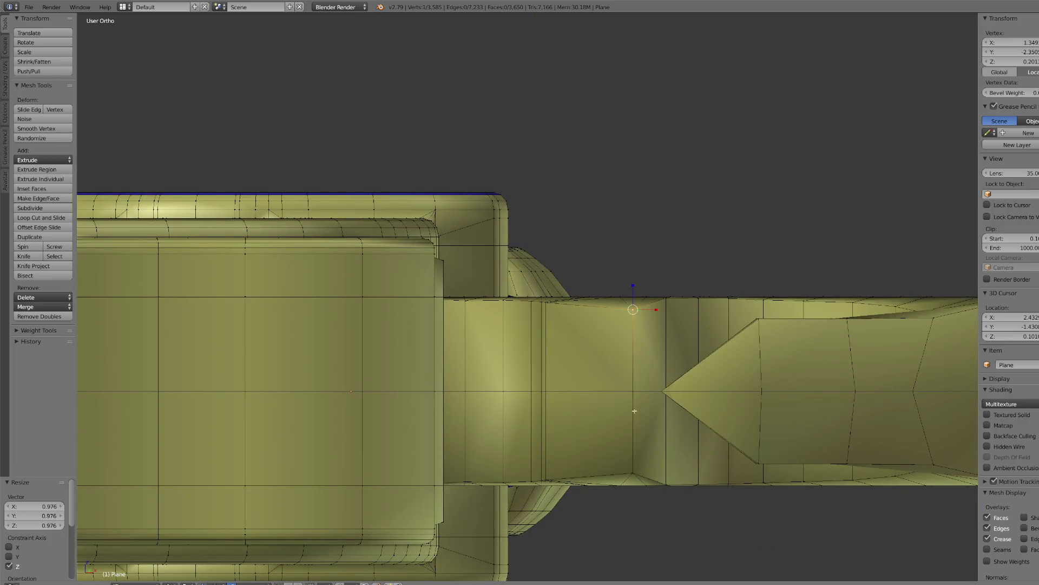
{"action": "key", "text": "s"}
{"action": "key", "text": "z"}
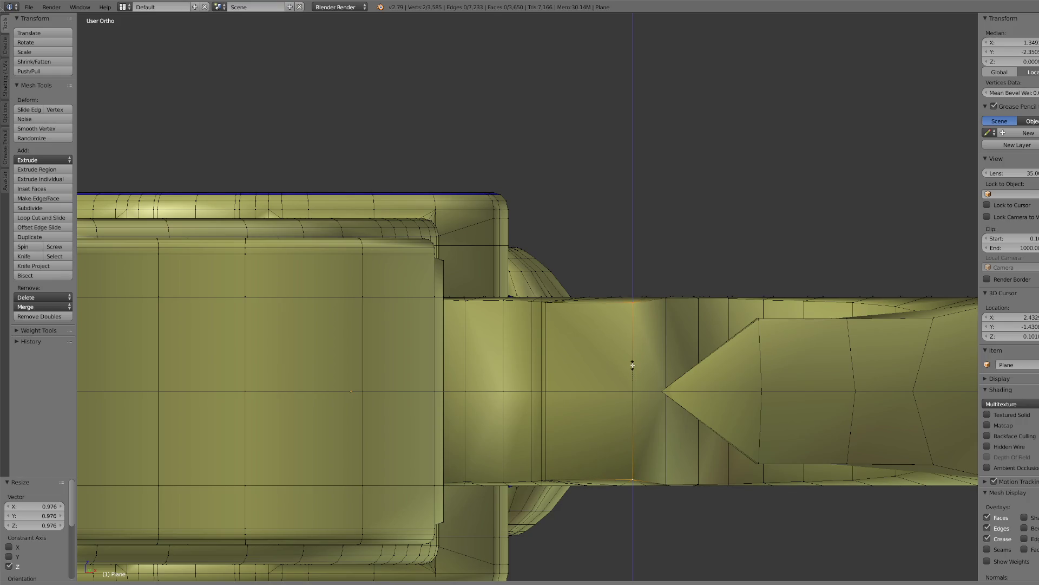
{"action": "left_click", "coordinate": [632, 369]}
{"action": "scroll", "coordinate": [628, 372], "scroll_direction": "down", "scroll_amount": 3}
- Add two connecting edges between vertices at the wing spike's inner corner
{"action": "mouse_move", "coordinate": [628, 371]}
{"action": "middle_mouse_down"}
{"action": "mouse_move", "coordinate": [636, 390]}
{"action": "mouse_move", "coordinate": [631, 381]}
{"action": "mouse_move", "coordinate": [643, 379]}
{"action": "middle_mouse_up"}
{"action": "scroll", "coordinate": [631, 380], "scroll_direction": "up", "scroll_amount": 5}
{"action": "right_click", "coordinate": [448, 186]}
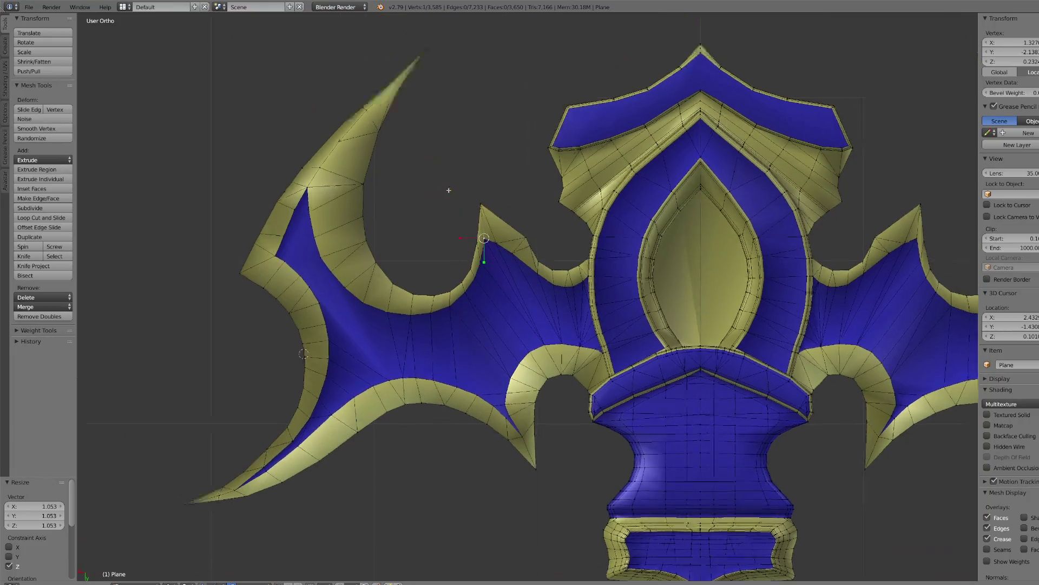
{"action": "key", "text": "KP_Decimal"}
{"action": "mouse_move", "coordinate": [538, 367]}
{"action": "middle_mouse_down"}
{"action": "mouse_move", "coordinate": [528, 304]}
{"action": "mouse_move", "coordinate": [522, 336]}
{"action": "mouse_move", "coordinate": [543, 428]}
{"action": "mouse_move", "coordinate": [555, 390]}
{"action": "middle_mouse_up"}
{"action": "key", "text": "j"}
{"action": "right_click", "coordinate": [532, 344]}
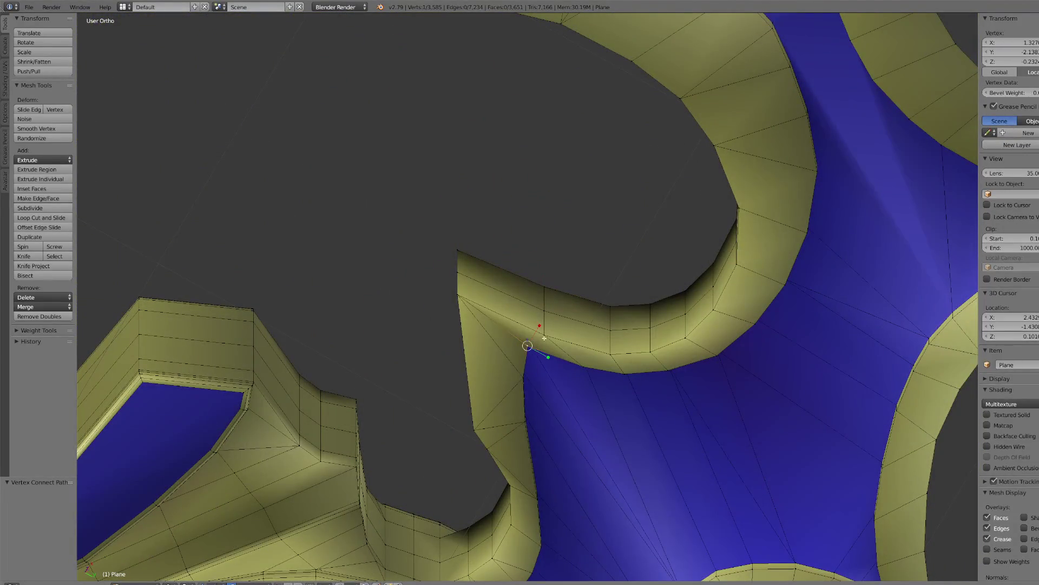
{"action": "scroll", "coordinate": [574, 351], "scroll_direction": "down", "scroll_amount": 3}
{"action": "key", "text": "j"}
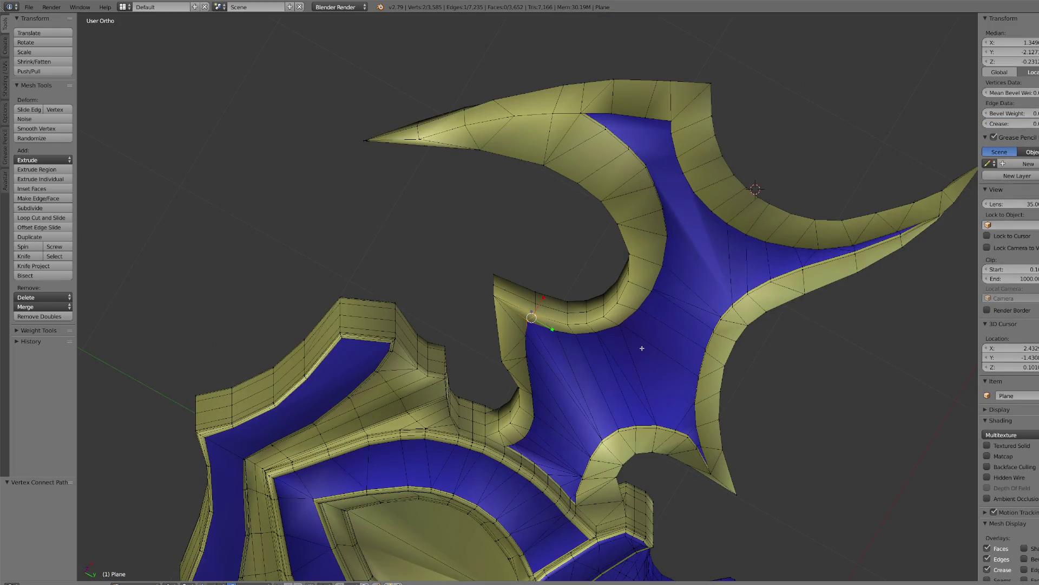
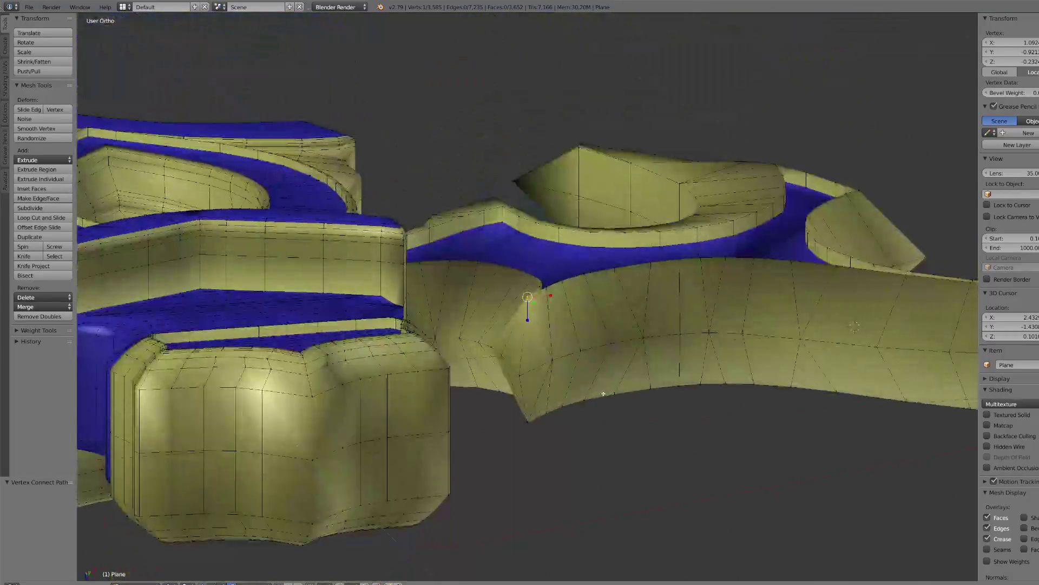
- Inspect the crossguard from front, side and top views, then frame and tilt it in Object Mode
{"action": "key", "text": "KP_1"}
{"action": "key", "text": "KP_3"}
{"action": "key", "text": "KP_7"}
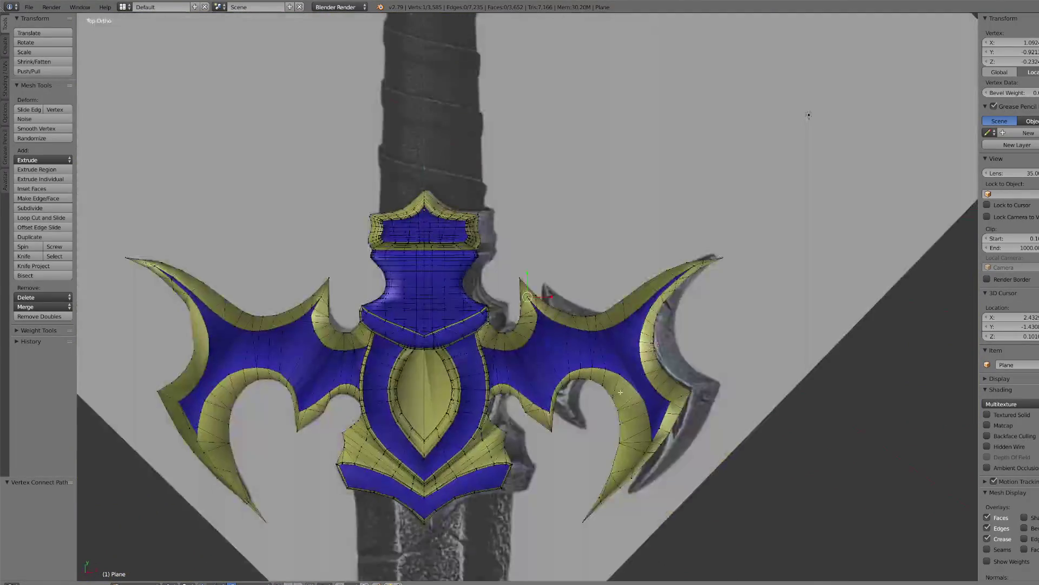
{"action": "scroll", "coordinate": [621, 392], "scroll_direction": "down", "scroll_amount": 5}
{"action": "scroll", "coordinate": [621, 392], "scroll_direction": "up", "scroll_amount": 4}
{"action": "middle_click_drag", "start_coordinate": [584, 387], "coordinate": [557, 386]}
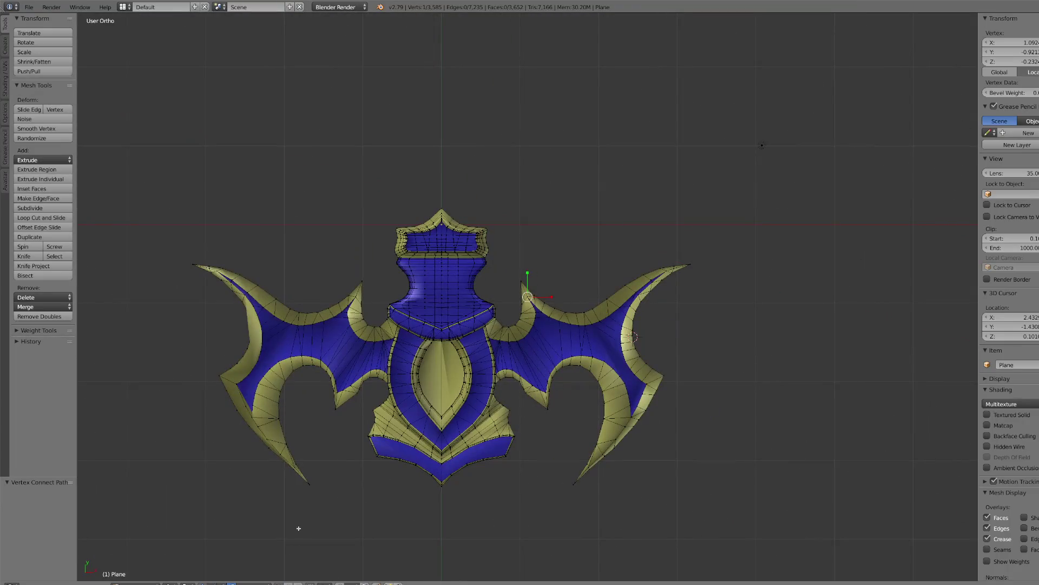
{"action": "left_click", "coordinate": [135, 583]}
{"action": "left_click", "coordinate": [146, 573]}
{"action": "key", "text": "KP_Decimal"}
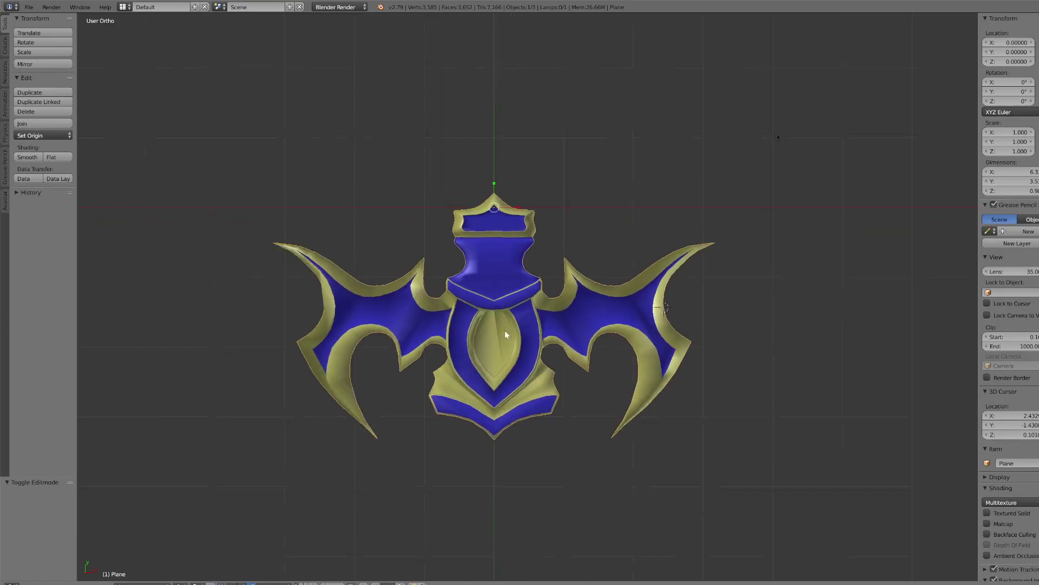
{"action": "key", "text": "KP_2"}
{"action": "key", "text": "KP_2"}
{"action": "key", "text": "KP_2"}
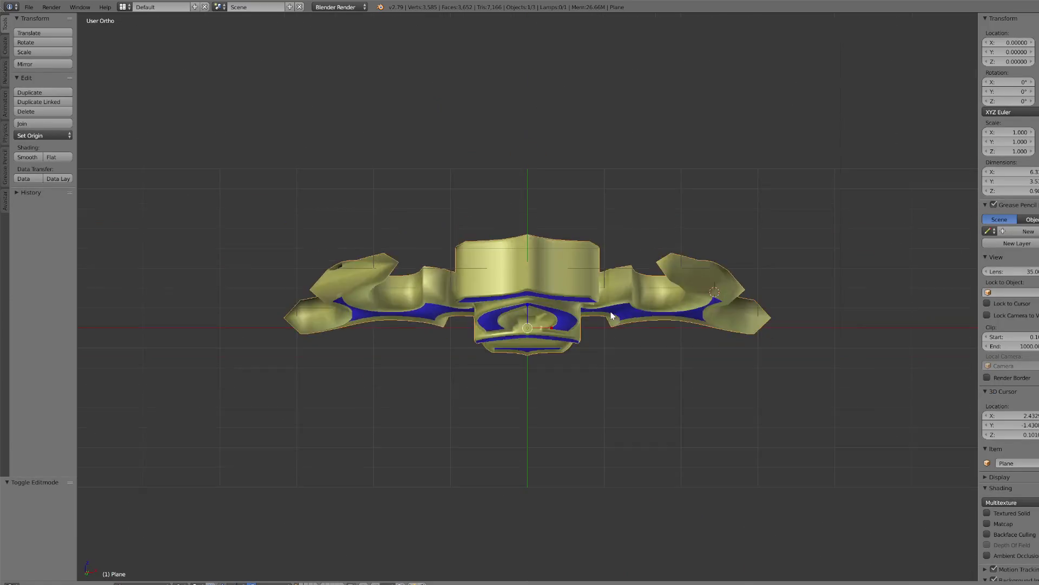
{"action": "key", "text": "KP_8"}
{"action": "key", "text": "KP_8"}
{"action": "key", "text": "KP_8"}
{"action": "key", "text": "KP_8"}
{"action": "key", "text": "KP_8"}
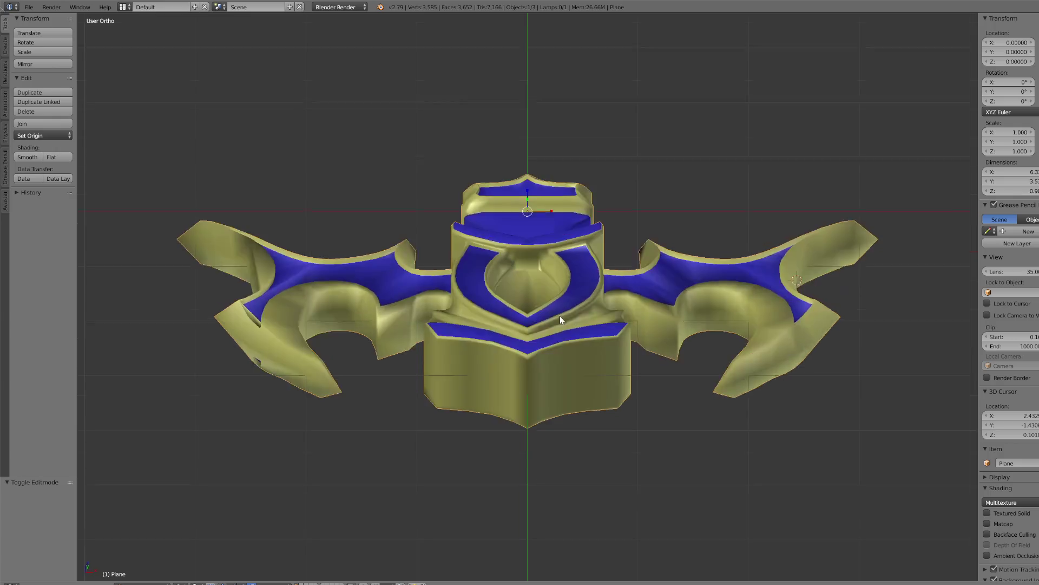
- Return to Edit Mode with the mesh shown in wireframe shading
{"action": "left_click", "coordinate": [144, 583]}
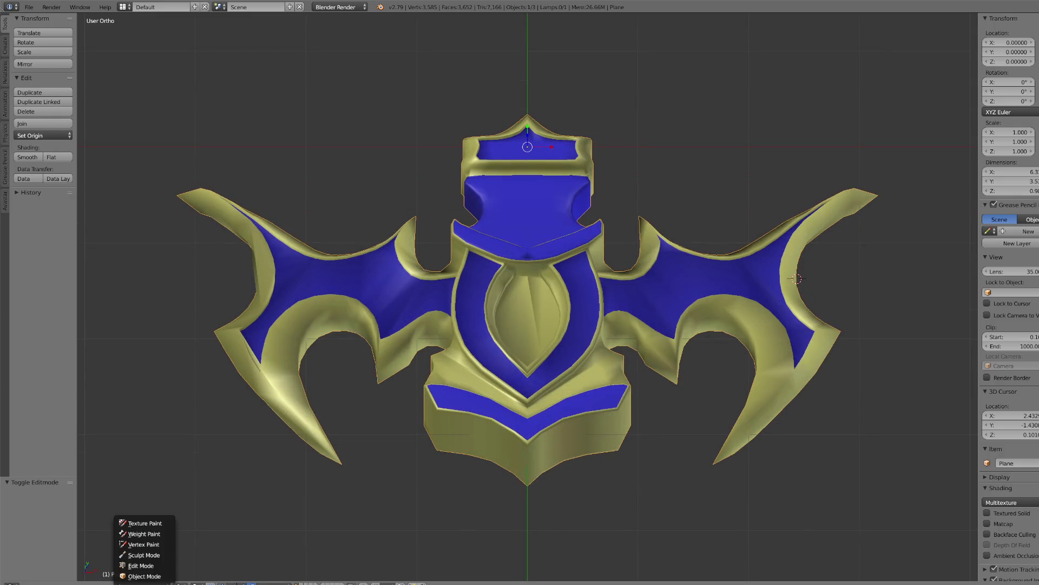
{"action": "left_click", "coordinate": [151, 566]}
{"action": "left_click", "coordinate": [169, 583]}
{"action": "left_click", "coordinate": [193, 563]}
{"action": "scroll", "coordinate": [570, 166], "scroll_direction": "up", "scroll_amount": 2}
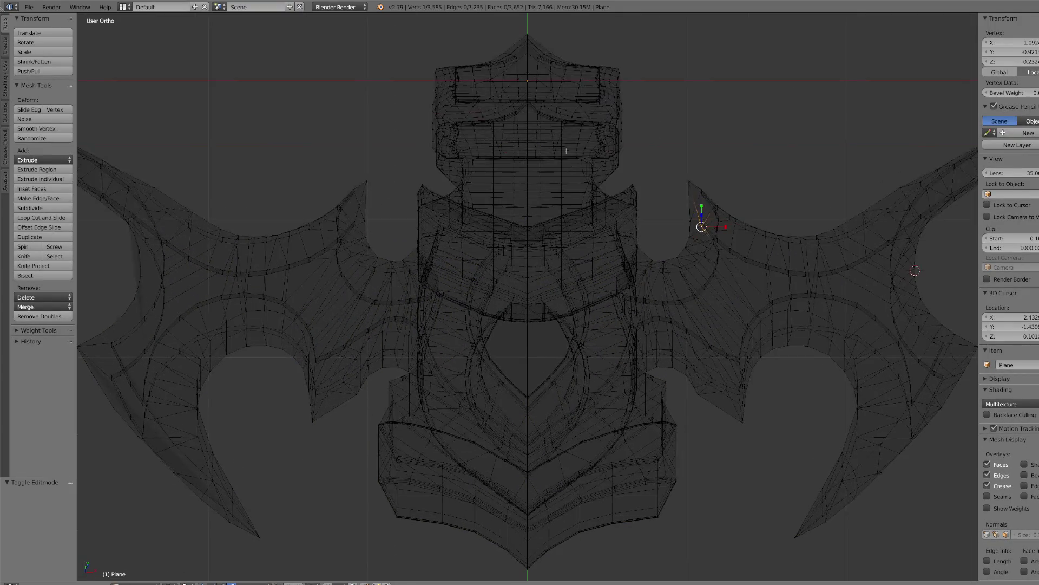
- Circle-select the right half's vertices and separate them into a new object, Plane.001
{"action": "mouse_move", "coordinate": [544, 42]}
{"action": "left_mouse_down"}
{"action": "mouse_move", "coordinate": [533, 37]}
{"action": "mouse_move", "coordinate": [537, 94]}
{"action": "left_mouse_up"}
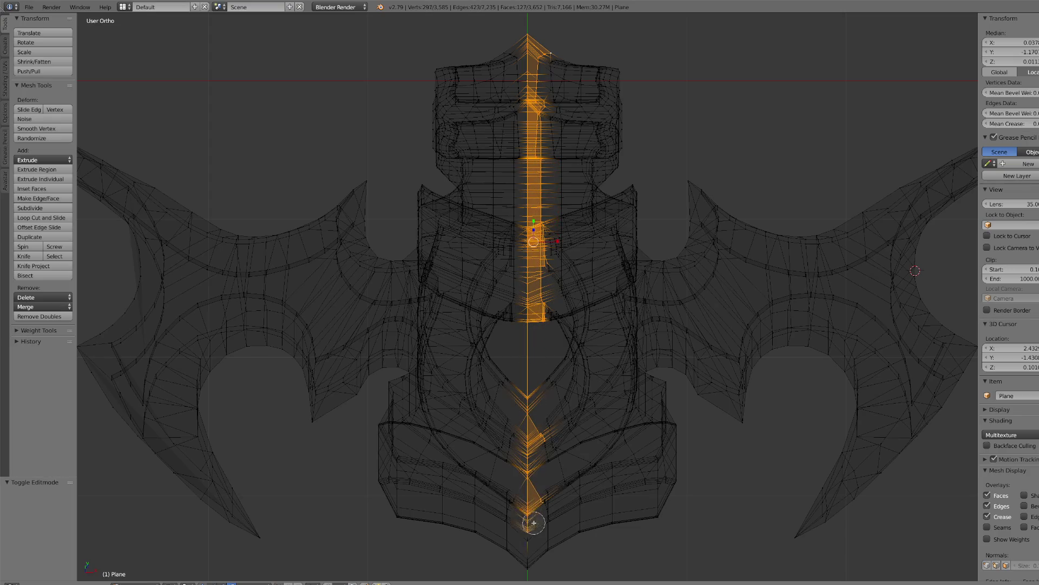
{"action": "mouse_move", "coordinate": [547, 559]}
{"action": "left_mouse_down"}
{"action": "mouse_move", "coordinate": [571, 411]}
{"action": "mouse_move", "coordinate": [563, 196]}
{"action": "mouse_move", "coordinate": [547, 108]}
{"action": "mouse_move", "coordinate": [558, 59]}
{"action": "mouse_move", "coordinate": [606, 49]}
{"action": "mouse_move", "coordinate": [582, 74]}
{"action": "left_mouse_up"}
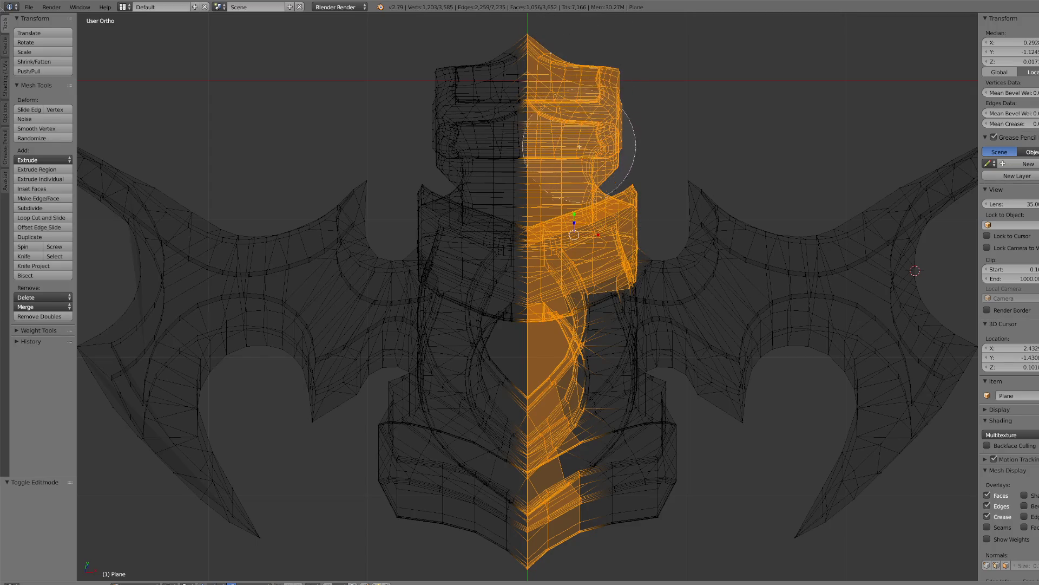
{"action": "mouse_move", "coordinate": [581, 240]}
{"action": "left_mouse_down"}
{"action": "mouse_move", "coordinate": [578, 439]}
{"action": "mouse_move", "coordinate": [593, 546]}
{"action": "mouse_move", "coordinate": [668, 433]}
{"action": "mouse_move", "coordinate": [698, 429]}
{"action": "mouse_move", "coordinate": [758, 324]}
{"action": "mouse_move", "coordinate": [658, 374]}
{"action": "mouse_move", "coordinate": [755, 221]}
{"action": "left_mouse_up"}
{"action": "scroll", "coordinate": [706, 344], "scroll_direction": "down", "scroll_amount": 2}
{"action": "right_click", "coordinate": [731, 282]}
{"action": "key", "text": "p"}
{"action": "left_click", "coordinate": [708, 288]}
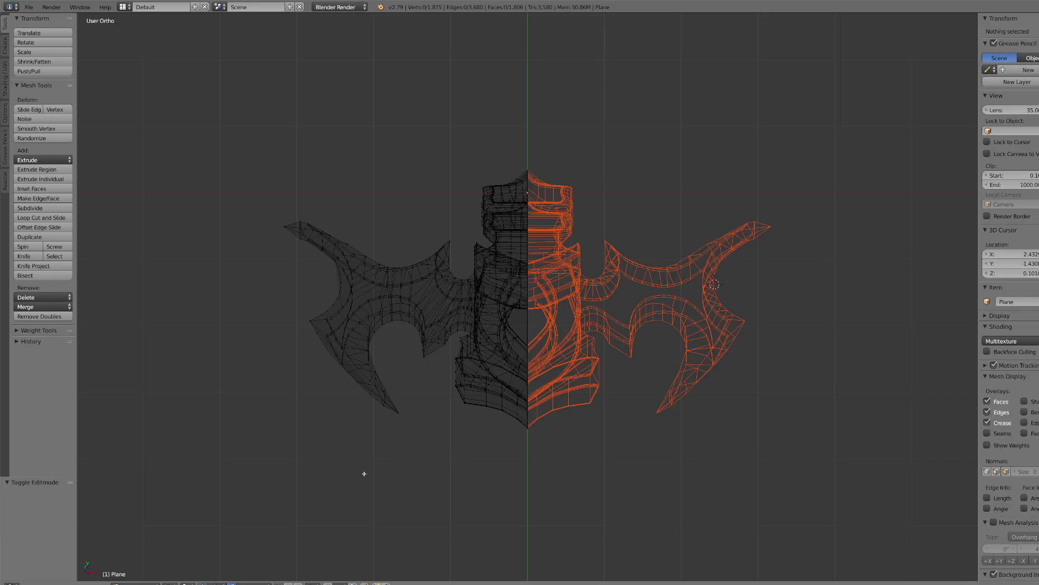
- In solid shading and Object Mode, select Plane.001 and reset its location to the origin
{"action": "left_click", "coordinate": [232, 583]}
{"action": "left_click", "coordinate": [182, 555]}
{"action": "left_click", "coordinate": [138, 582]}
{"action": "left_click", "coordinate": [138, 574]}
{"action": "right_click", "coordinate": [609, 344]}
{"action": "key", "text": "alt+g"}
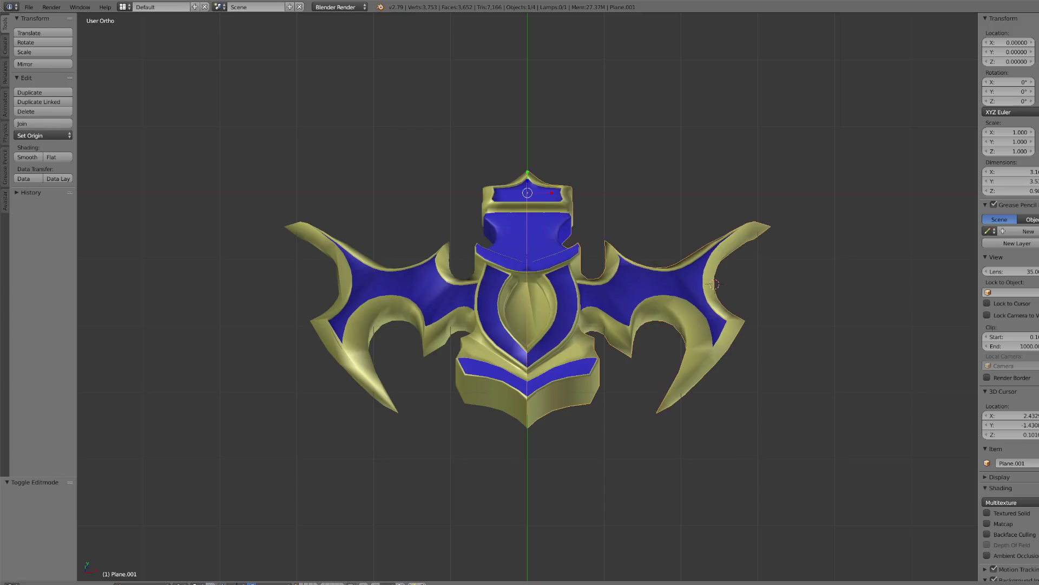
- Add a Mirror modifier to Plane.001 and delete the original left-half object
{"action": "left_click", "coordinate": [1018, 211]}
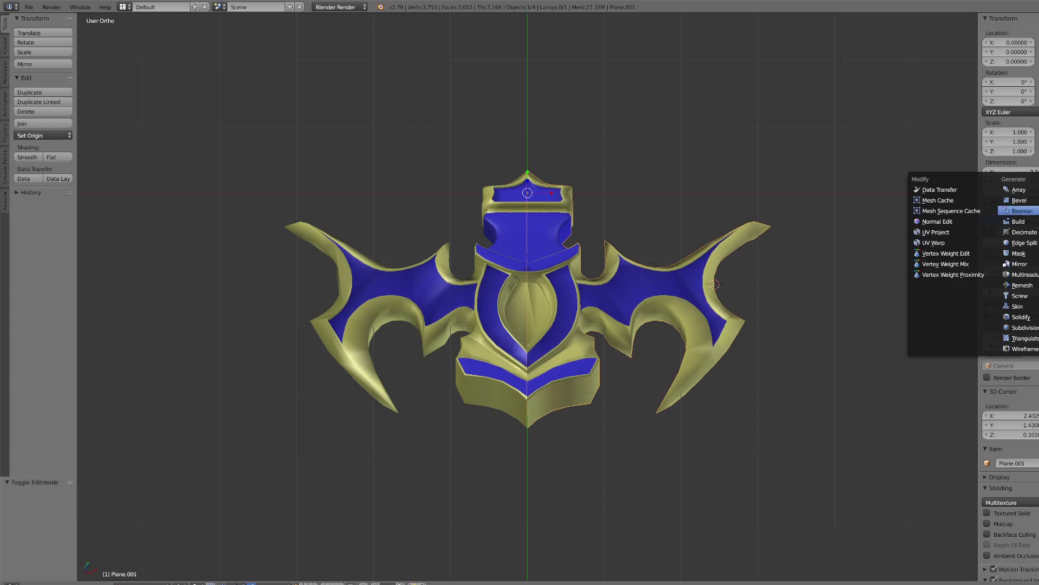
{"action": "left_click", "coordinate": [1020, 264]}
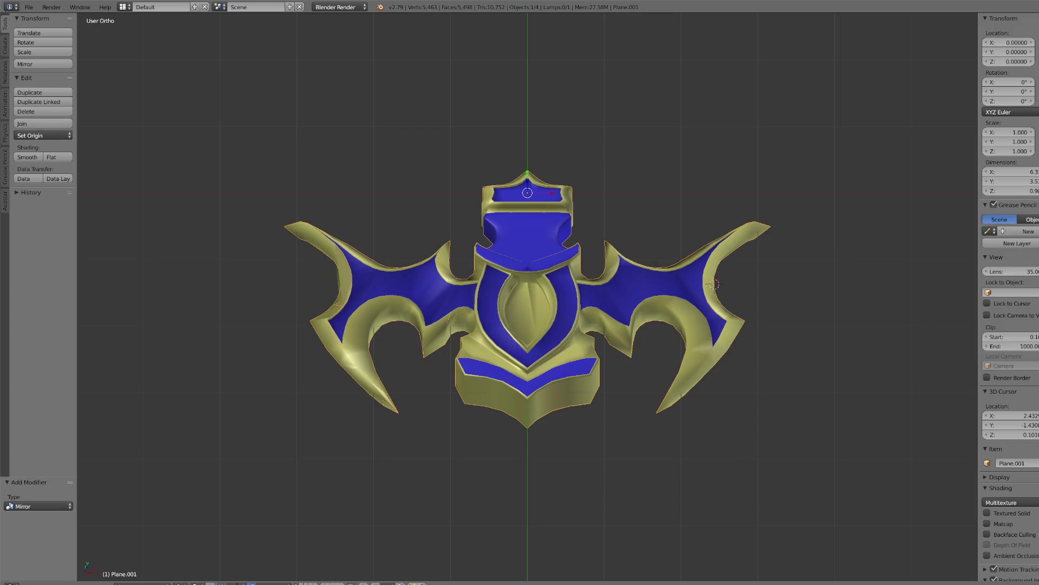
{"action": "mouse_move", "coordinate": [528, 325]}
{"action": "right_mouse_down"}
{"action": "mouse_move", "coordinate": [542, 520]}
{"action": "mouse_move", "coordinate": [758, 515]}
{"action": "right_mouse_up"}
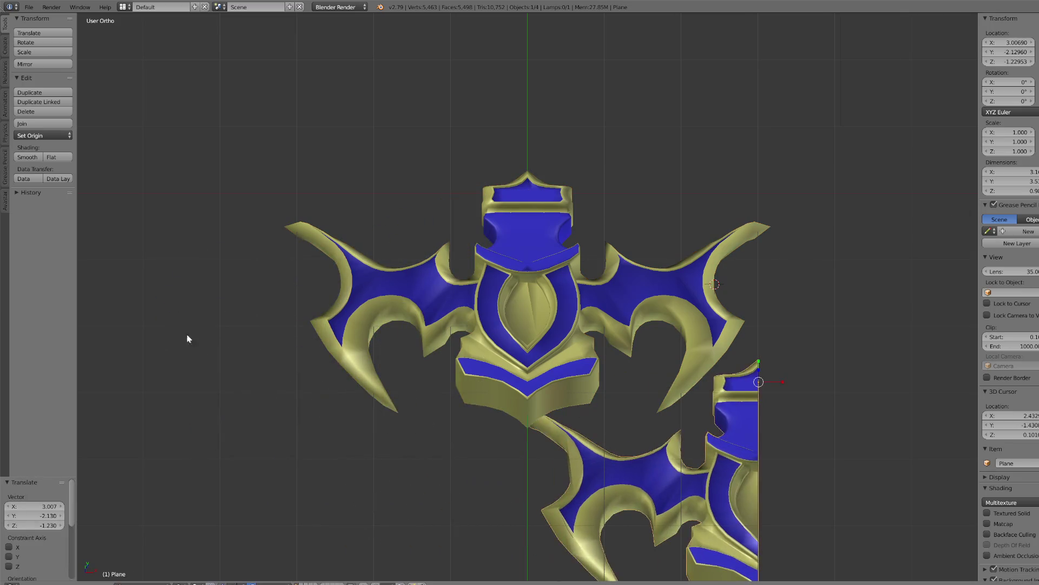
{"action": "left_click", "coordinate": [31, 111]}
- Edit Plane.001 in wireframe and circle-select the vertices along the centre seam
{"action": "right_click", "coordinate": [492, 371]}
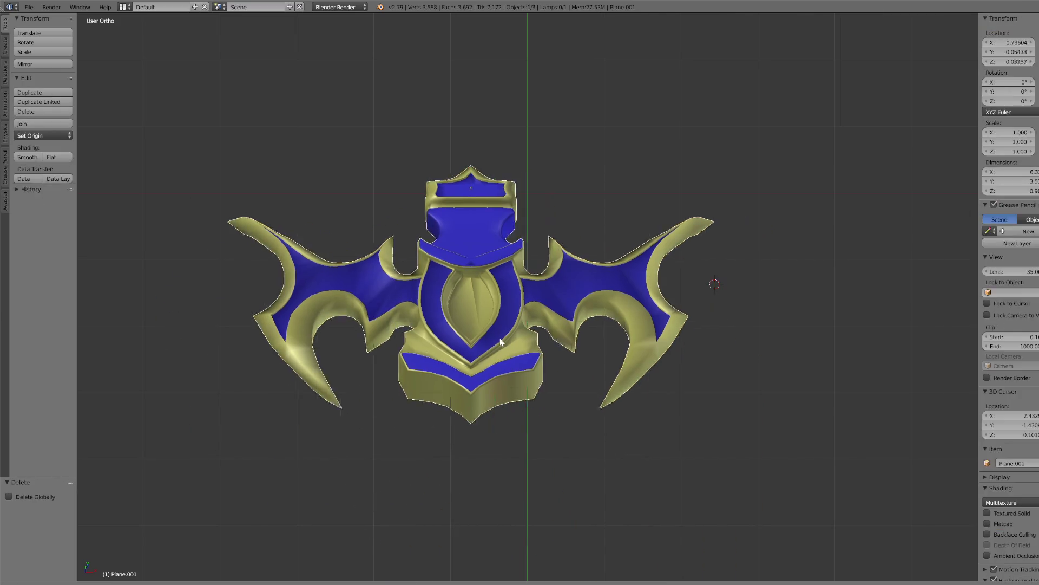
{"action": "left_click", "coordinate": [165, 580]}
{"action": "left_click", "coordinate": [139, 566]}
{"action": "key", "text": "Home"}
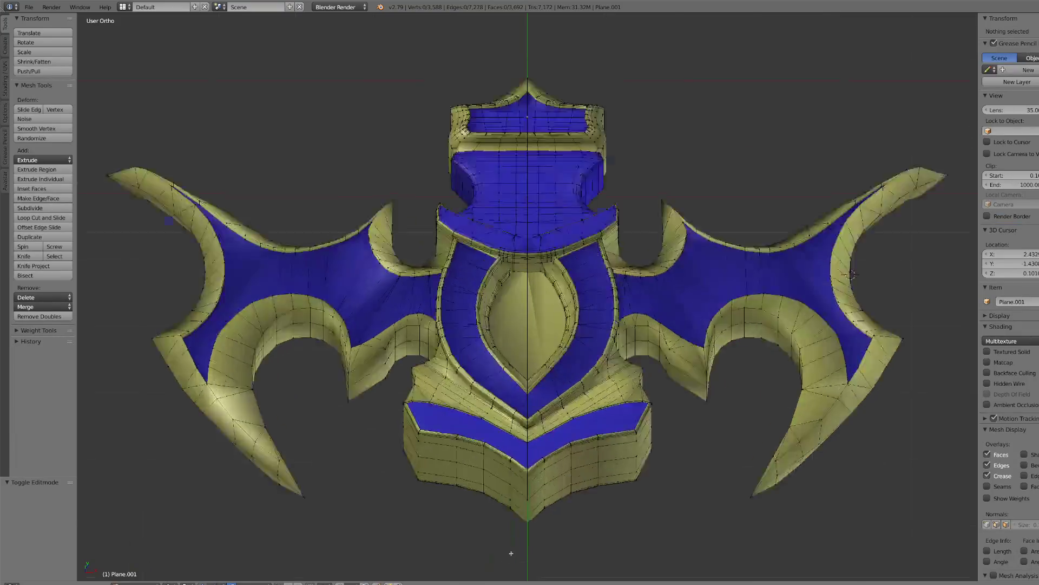
{"action": "left_click", "coordinate": [173, 583]}
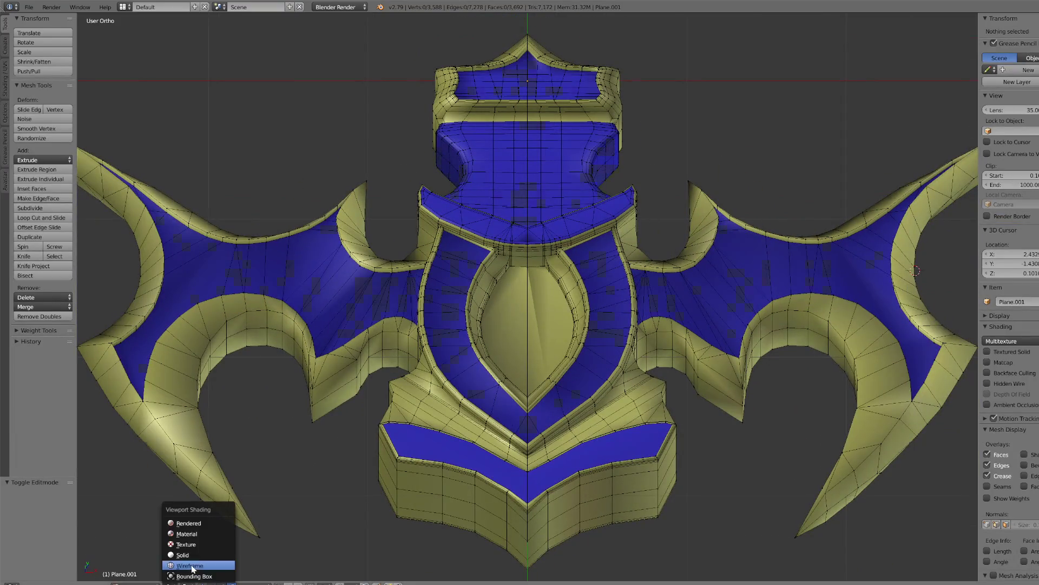
{"action": "left_click", "coordinate": [192, 566]}
{"action": "key", "text": "c"}
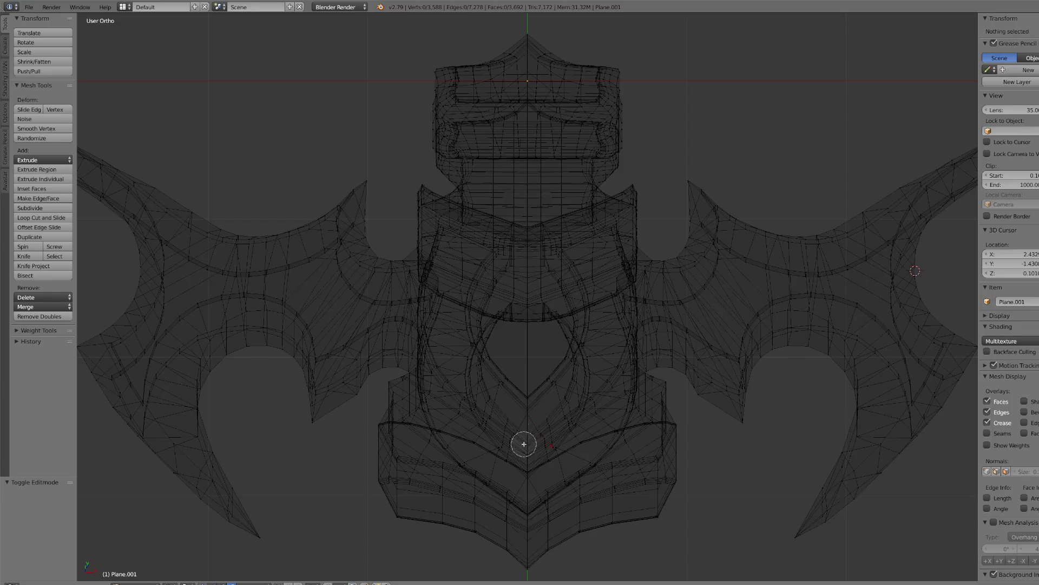
{"action": "left_click_drag", "start_coordinate": [524, 444], "coordinate": [520, 509]}
{"action": "middle_click_drag", "start_coordinate": [498, 485], "coordinate": [507, 522]}
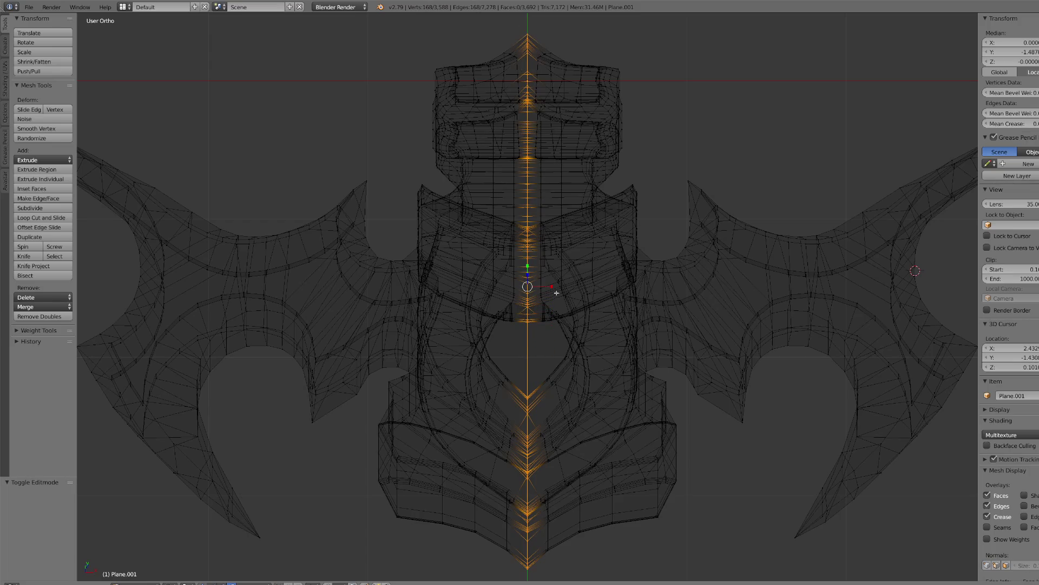
- Scale the seam vertices along X by 0.128 to pull them onto the middle axis
{"action": "key", "text": "s"}
{"action": "key", "text": "x"}
{"action": "key", "text": "Return"}
{"action": "key", "text": "s"}
{"action": "key", "text": "x"}
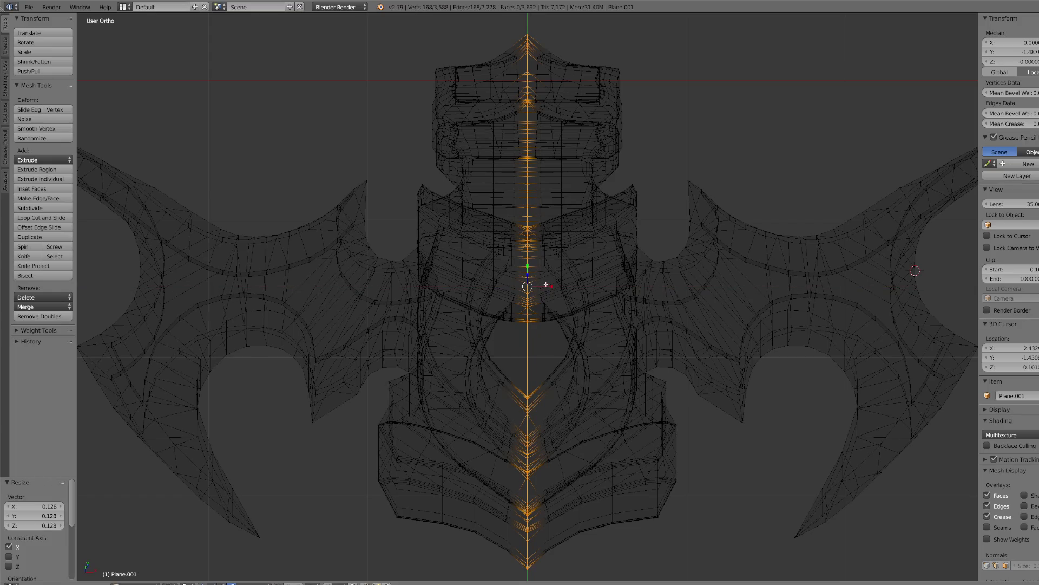
{"action": "left_click", "coordinate": [577, 302]}
{"action": "scroll", "coordinate": [577, 302], "scroll_direction": "down", "scroll_amount": 4}
{"action": "scroll", "coordinate": [577, 302], "scroll_direction": "down", "scroll_amount": 1}
- Select all and run Remove Doubles (0 merged), then return to Object Mode with solid shading
{"action": "key", "text": "a"}
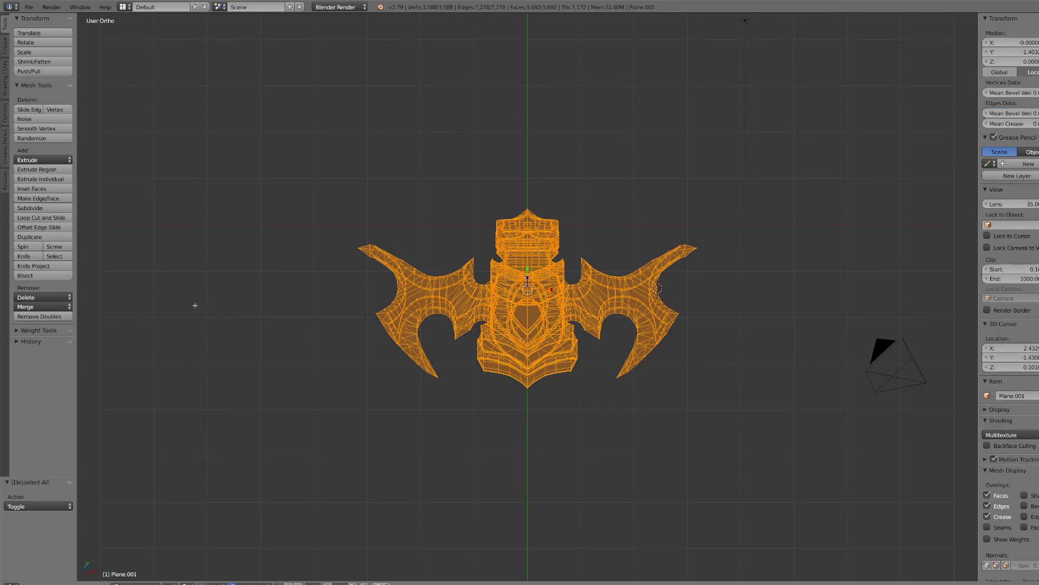
{"action": "left_click", "coordinate": [57, 317]}
{"action": "left_click", "coordinate": [143, 579]}
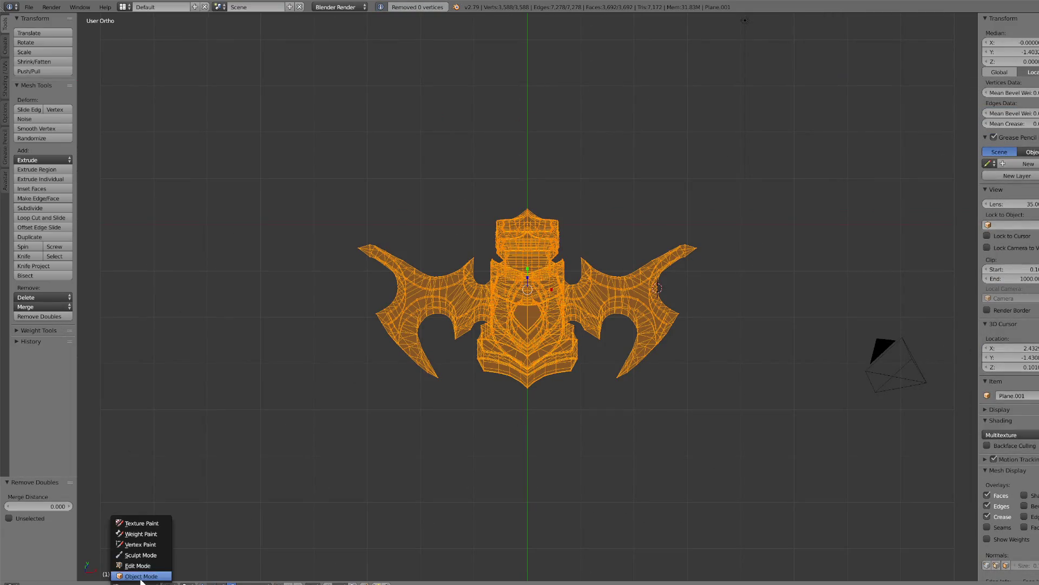
{"action": "left_click", "coordinate": [142, 571]}
{"action": "left_click", "coordinate": [184, 581]}
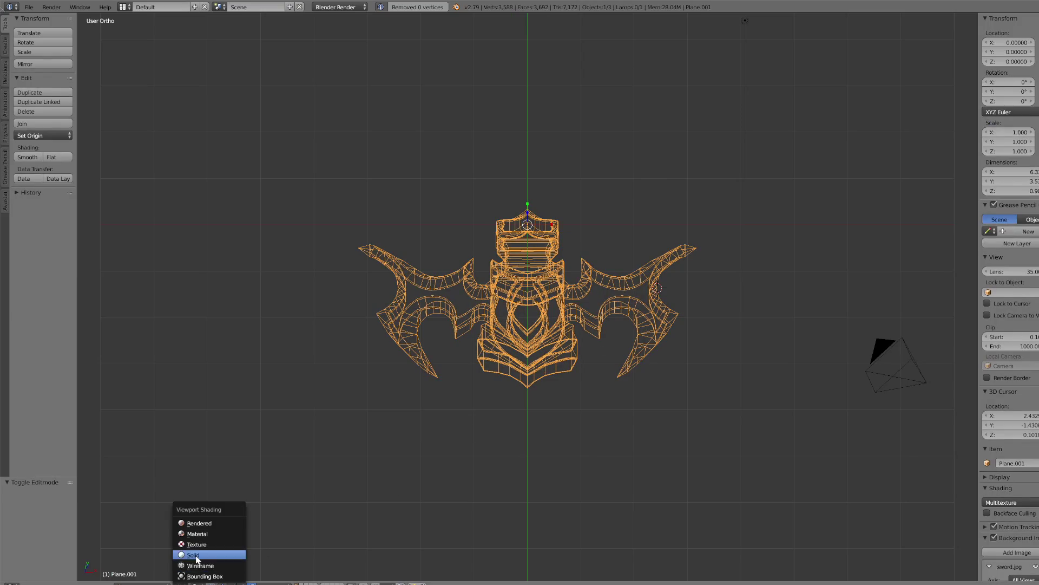
{"action": "left_click", "coordinate": [194, 555]}
- View the mirrored guard from the top and tilted over the reference, then re-enter Edit Mode
{"action": "key", "text": "KP_7"}
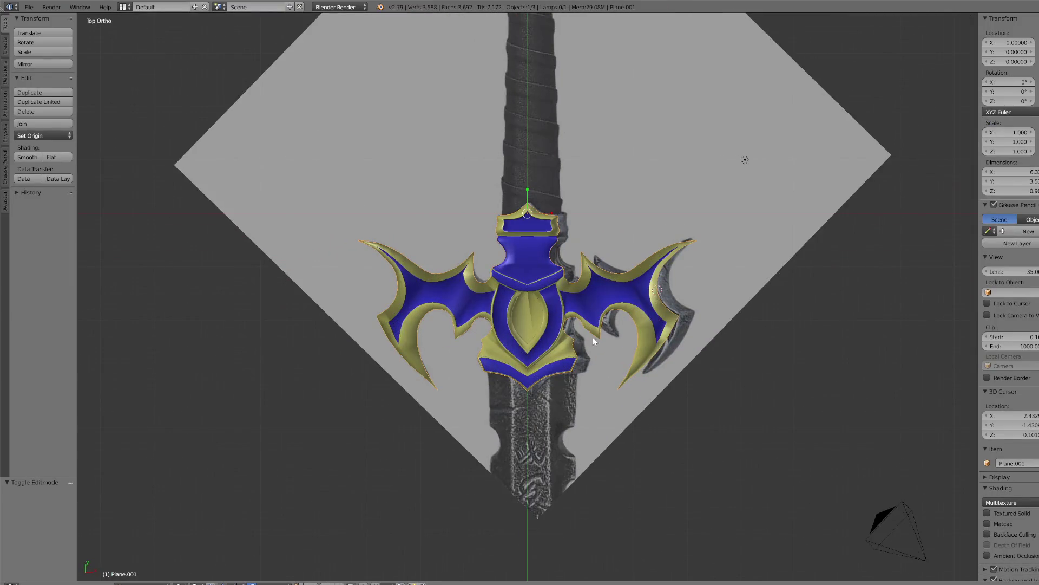
{"action": "scroll", "coordinate": [553, 271], "scroll_direction": "up", "scroll_amount": 5}
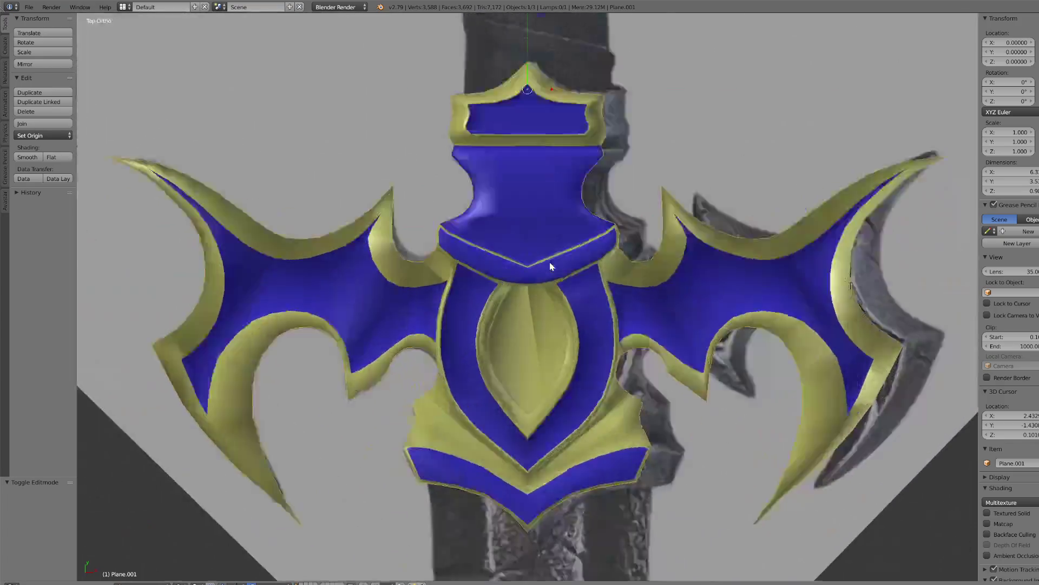
{"action": "scroll", "coordinate": [550, 266], "scroll_direction": "down", "scroll_amount": 6}
{"action": "mouse_move", "coordinate": [550, 267]}
{"action": "middle_mouse_down"}
{"action": "mouse_move", "coordinate": [516, 276]}
{"action": "mouse_move", "coordinate": [532, 318]}
{"action": "mouse_move", "coordinate": [533, 428]}
{"action": "middle_mouse_up"}
{"action": "scroll", "coordinate": [516, 276], "scroll_direction": "up", "scroll_amount": 4}
{"action": "left_click", "coordinate": [138, 583]}
{"action": "left_click", "coordinate": [138, 560]}
{"action": "middle_click_drag", "start_coordinate": [428, 423], "coordinate": [488, 367]}
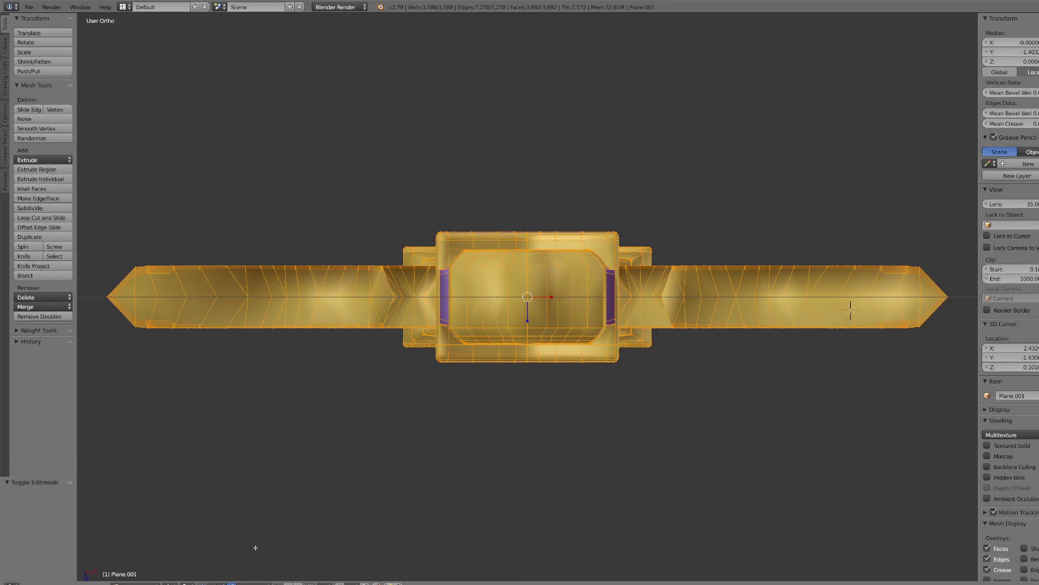
- Switch to wireframe and circle-select the vertices of the crossguard's central block
{"action": "left_click", "coordinate": [174, 583]}
{"action": "left_click", "coordinate": [174, 560]}
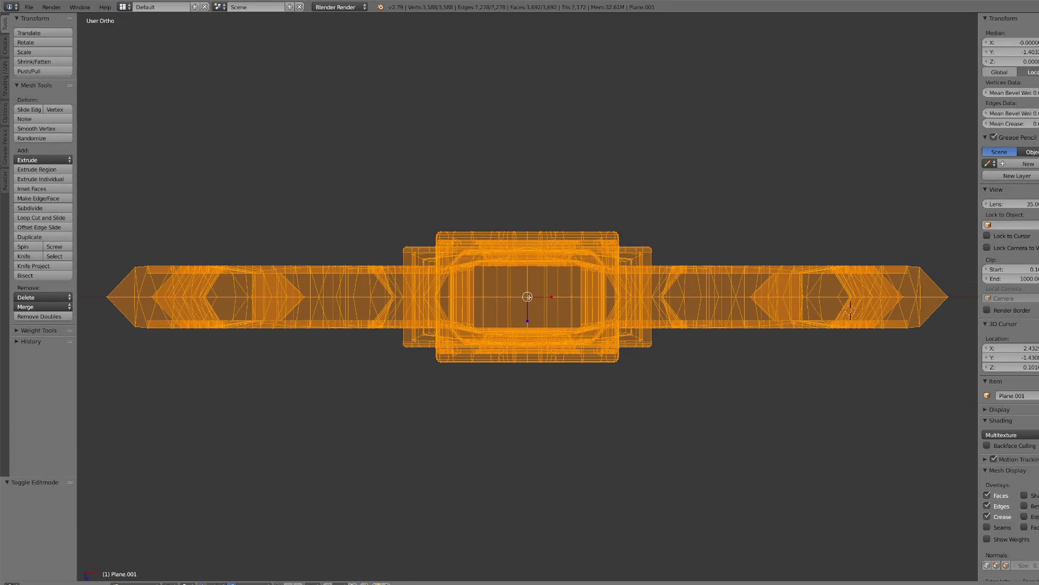
{"action": "right_click", "coordinate": [529, 297]}
{"action": "scroll", "coordinate": [528, 296], "scroll_direction": "down", "scroll_amount": 15}
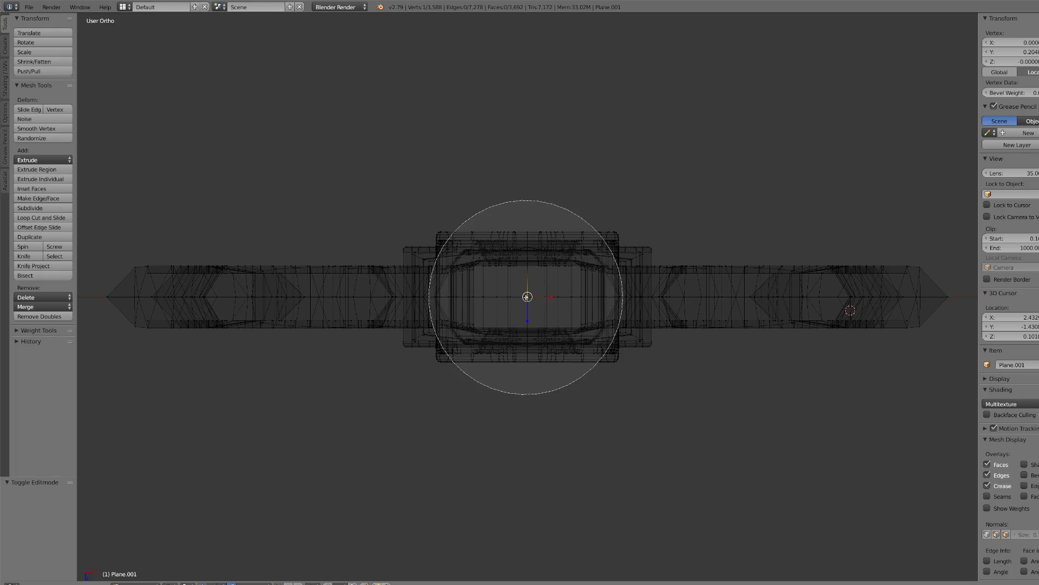
{"action": "scroll", "coordinate": [487, 265], "scroll_direction": "up", "scroll_amount": 5}
{"action": "mouse_move", "coordinate": [464, 240]}
{"action": "left_mouse_down"}
{"action": "mouse_move", "coordinate": [479, 253]}
{"action": "mouse_move", "coordinate": [482, 348]}
{"action": "mouse_move", "coordinate": [538, 250]}
{"action": "mouse_move", "coordinate": [581, 268]}
{"action": "mouse_move", "coordinate": [556, 366]}
{"action": "left_mouse_up"}
{"action": "right_click", "coordinate": [620, 360]}
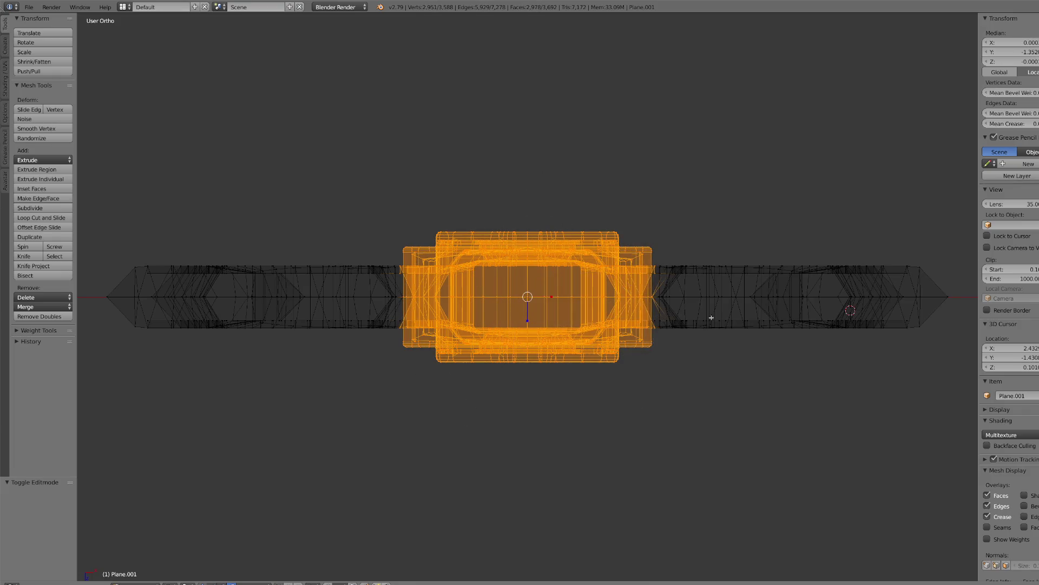
- Refine the selection, deselecting right-bar and left-edge vertices so only the central block remains
{"action": "scroll", "coordinate": [620, 360], "scroll_direction": "up", "scroll_amount": 5}
{"action": "scroll", "coordinate": [851, 263], "scroll_direction": "down", "scroll_amount": 1}
{"action": "key", "text": "c"}
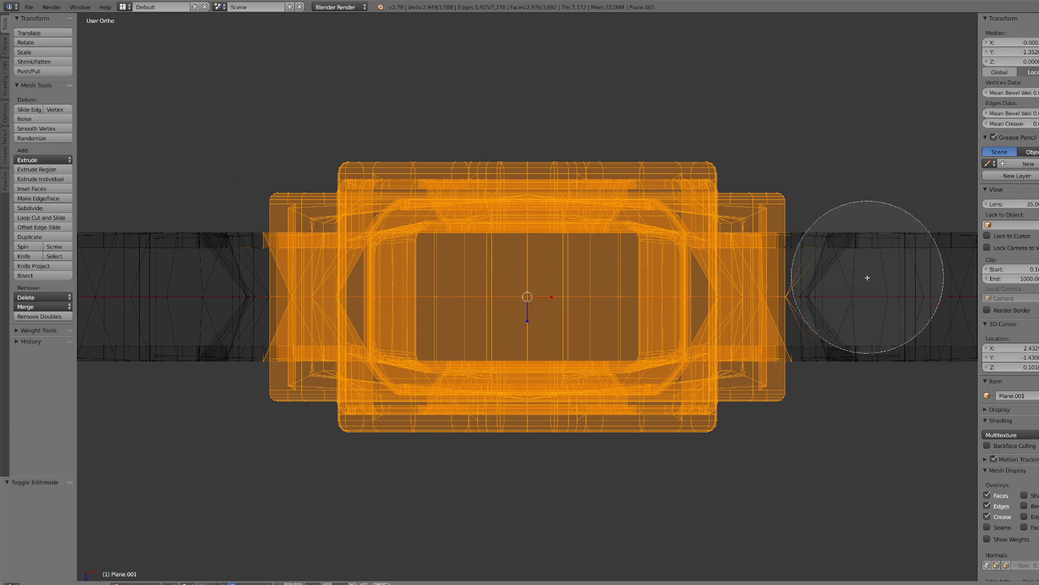
{"action": "middle_click_drag", "start_coordinate": [872, 322], "coordinate": [864, 356]}
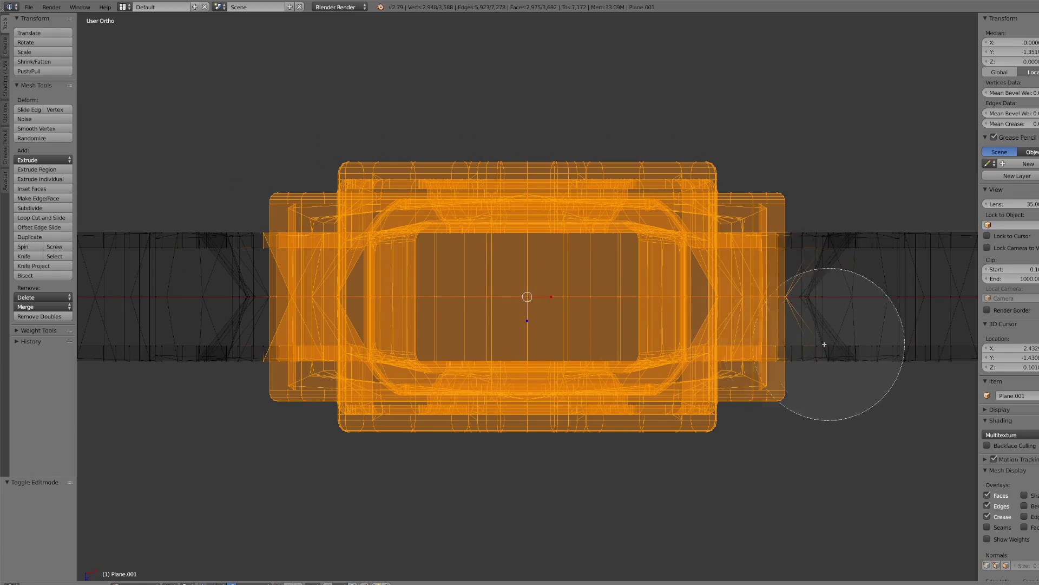
{"action": "left_click_drag", "start_coordinate": [267, 359], "coordinate": [323, 228]}
{"action": "mouse_move", "coordinate": [758, 271]}
{"action": "left_mouse_down"}
{"action": "mouse_move", "coordinate": [717, 292]}
{"action": "mouse_move", "coordinate": [738, 371]}
{"action": "mouse_move", "coordinate": [529, 383]}
{"action": "mouse_move", "coordinate": [849, 325]}
{"action": "mouse_move", "coordinate": [877, 230]}
{"action": "left_mouse_up"}
{"action": "mouse_move", "coordinate": [877, 229]}
{"action": "middle_mouse_down"}
{"action": "mouse_move", "coordinate": [875, 329]}
{"action": "mouse_move", "coordinate": [863, 353]}
{"action": "mouse_move", "coordinate": [863, 241]}
{"action": "middle_mouse_up"}
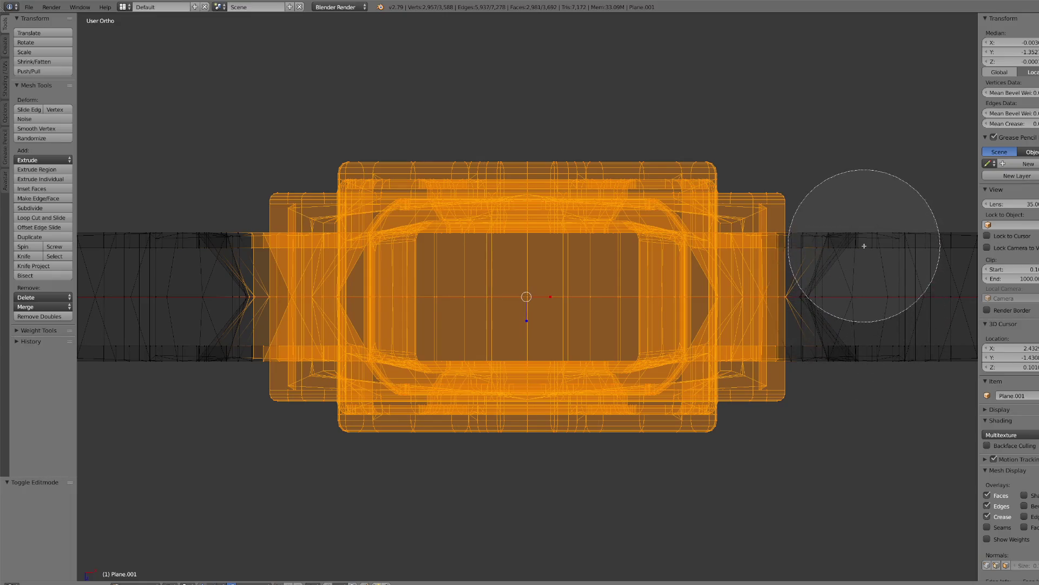
{"action": "mouse_move", "coordinate": [167, 249]}
{"action": "middle_mouse_down"}
{"action": "mouse_move", "coordinate": [188, 235]}
{"action": "mouse_move", "coordinate": [174, 336]}
{"action": "mouse_move", "coordinate": [185, 348]}
{"action": "middle_mouse_up"}
{"action": "key", "text": "Escape"}
{"action": "scroll", "coordinate": [222, 503], "scroll_direction": "down", "scroll_amount": 3}
{"action": "left_click", "coordinate": [188, 583]}
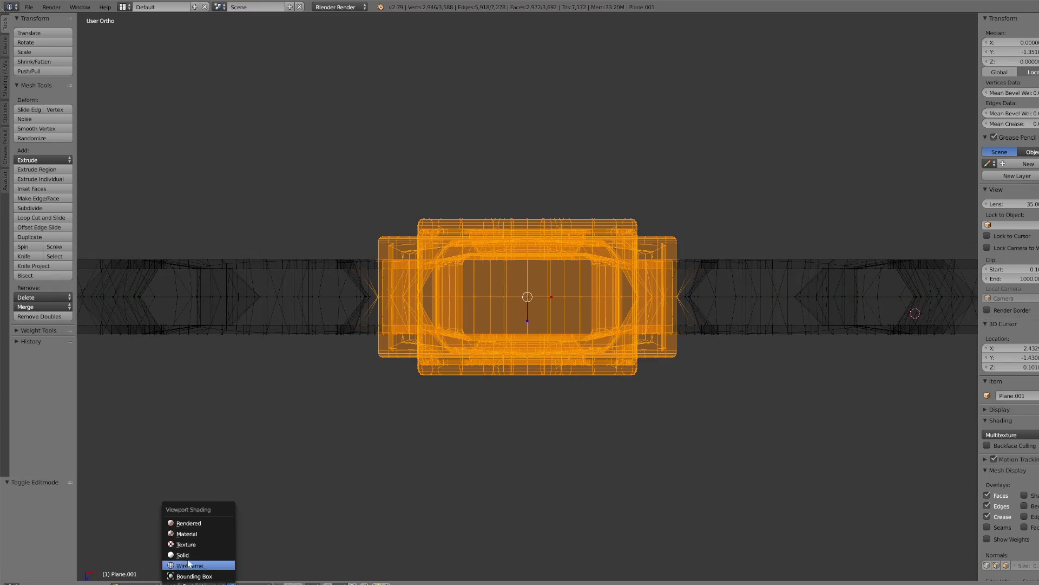
- In solid shading, stretch the central block vertically by a factor of 1.080
{"action": "left_click", "coordinate": [189, 551]}
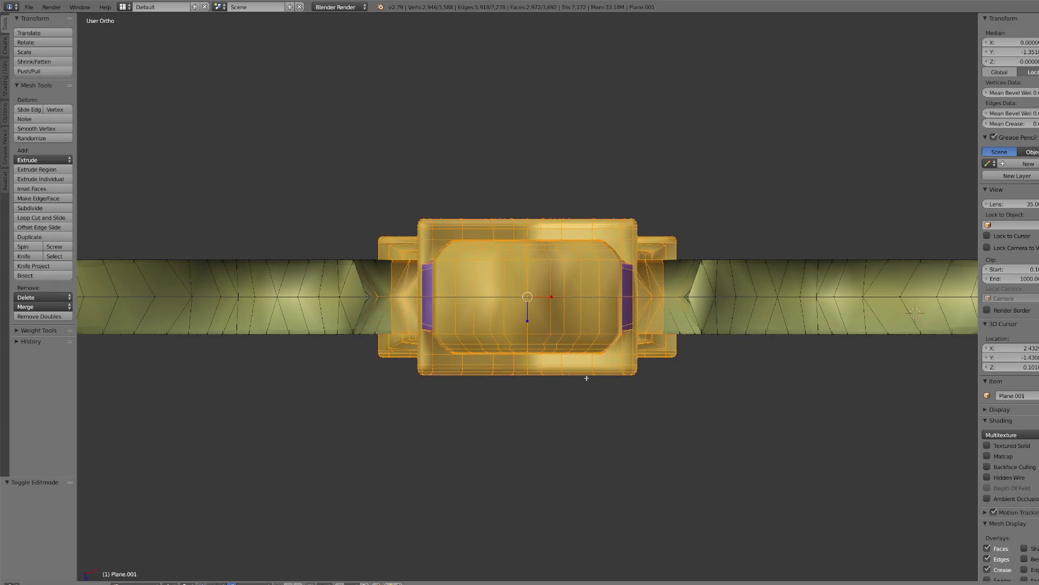
{"action": "key", "text": "g"}
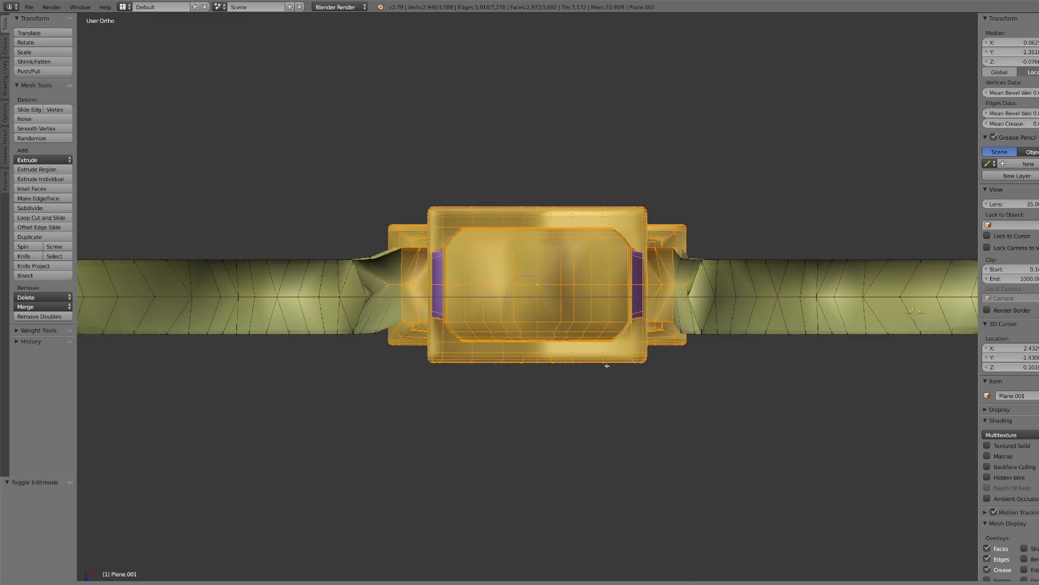
{"action": "key", "text": "Escape"}
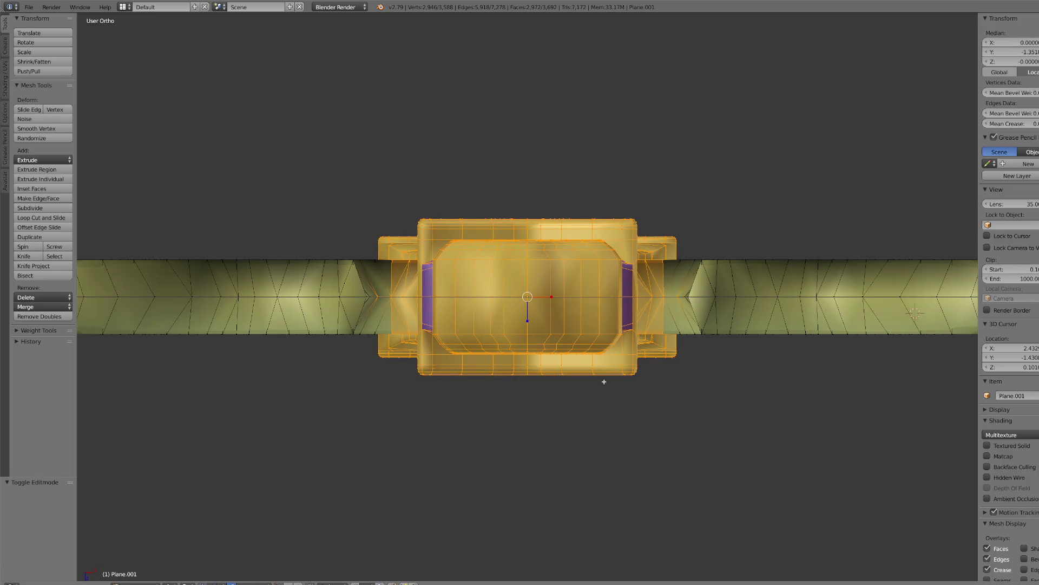
{"action": "key", "text": "s"}
{"action": "key", "text": "z"}
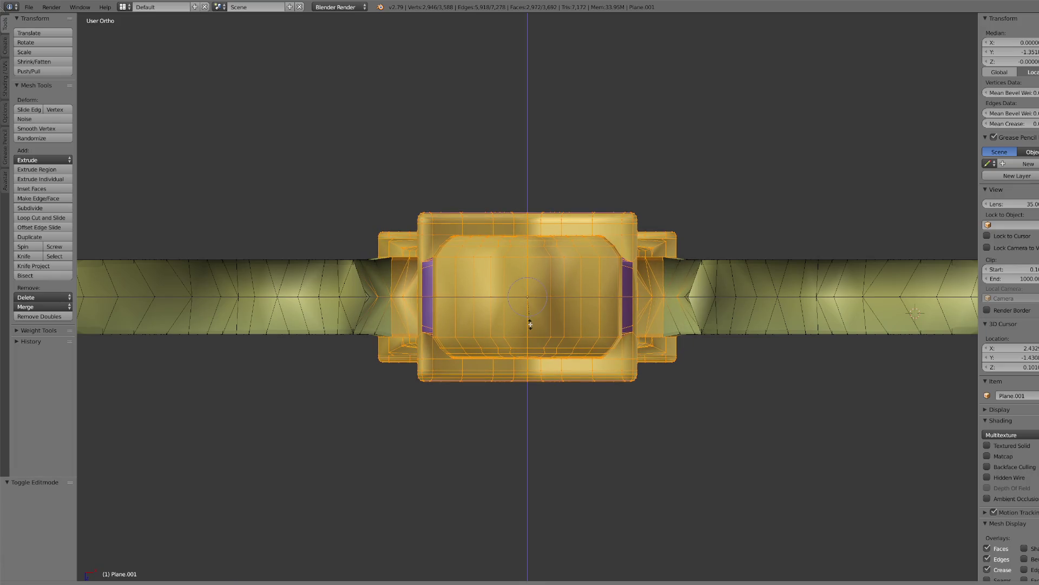
{"action": "left_click", "coordinate": [530, 325]}
- In wireframe, trim the selection's left part and right flange, then scale it up by 1.051
{"action": "left_click", "coordinate": [170, 583]}
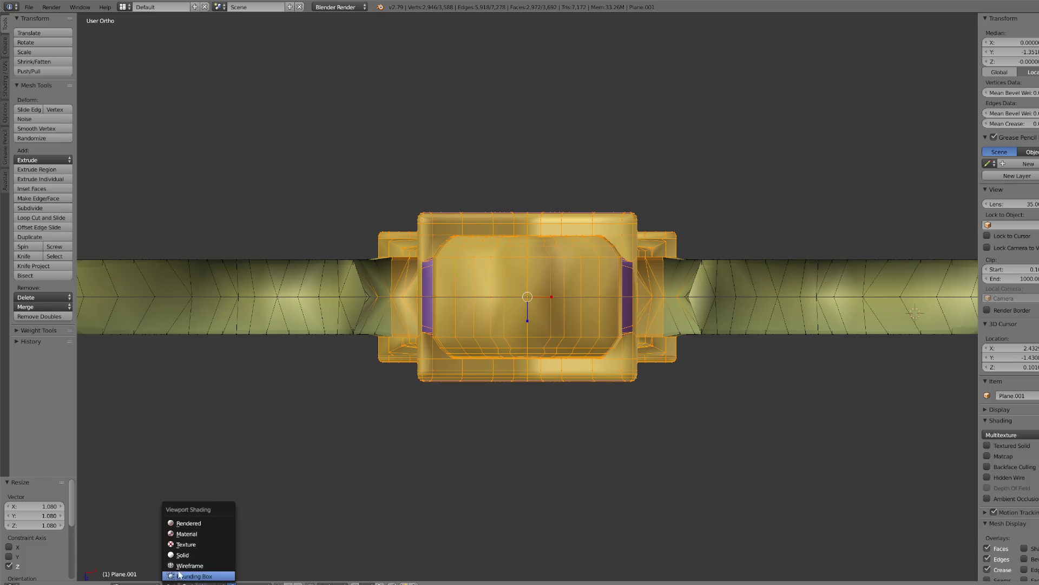
{"action": "left_click", "coordinate": [195, 566]}
{"action": "key", "text": "c"}
{"action": "mouse_move", "coordinate": [324, 229]}
{"action": "middle_mouse_down"}
{"action": "mouse_move", "coordinate": [311, 257]}
{"action": "mouse_move", "coordinate": [322, 278]}
{"action": "mouse_move", "coordinate": [323, 344]}
{"action": "middle_mouse_up"}
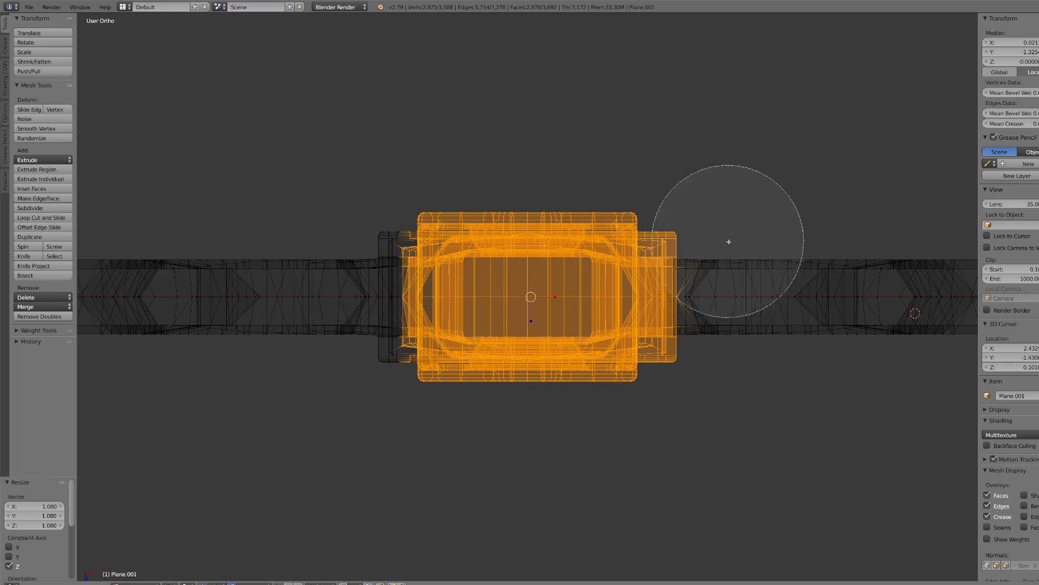
{"action": "mouse_move", "coordinate": [749, 246]}
{"action": "middle_mouse_down"}
{"action": "mouse_move", "coordinate": [731, 232]}
{"action": "mouse_move", "coordinate": [726, 380]}
{"action": "middle_mouse_up"}
{"action": "right_click", "coordinate": [707, 425]}
{"action": "scroll", "coordinate": [547, 369], "scroll_direction": "up", "scroll_amount": 2}
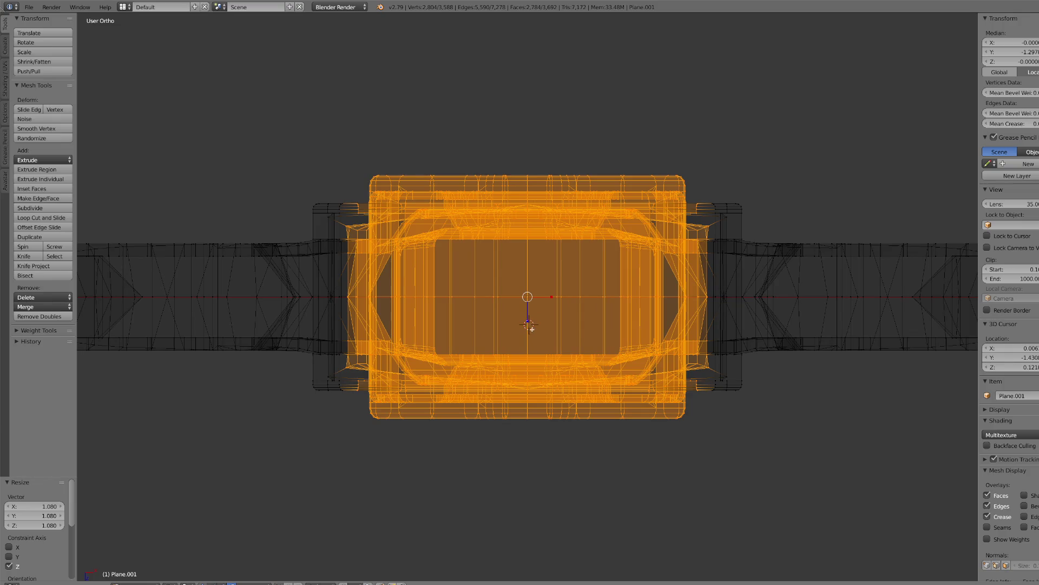
{"action": "left_click_drag", "start_coordinate": [528, 323], "coordinate": [529, 324]}
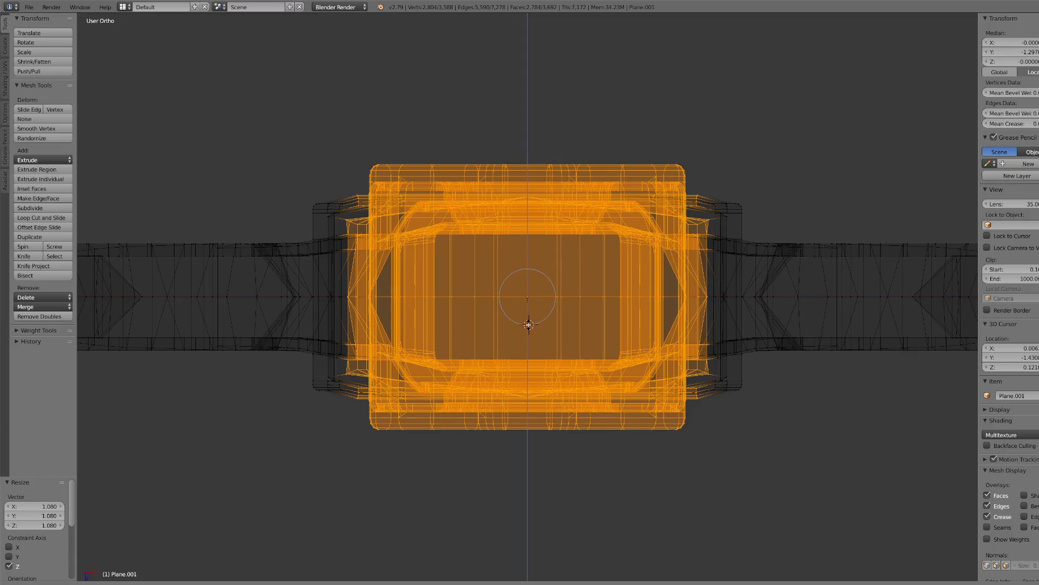
{"action": "right_click", "coordinate": [539, 332]}
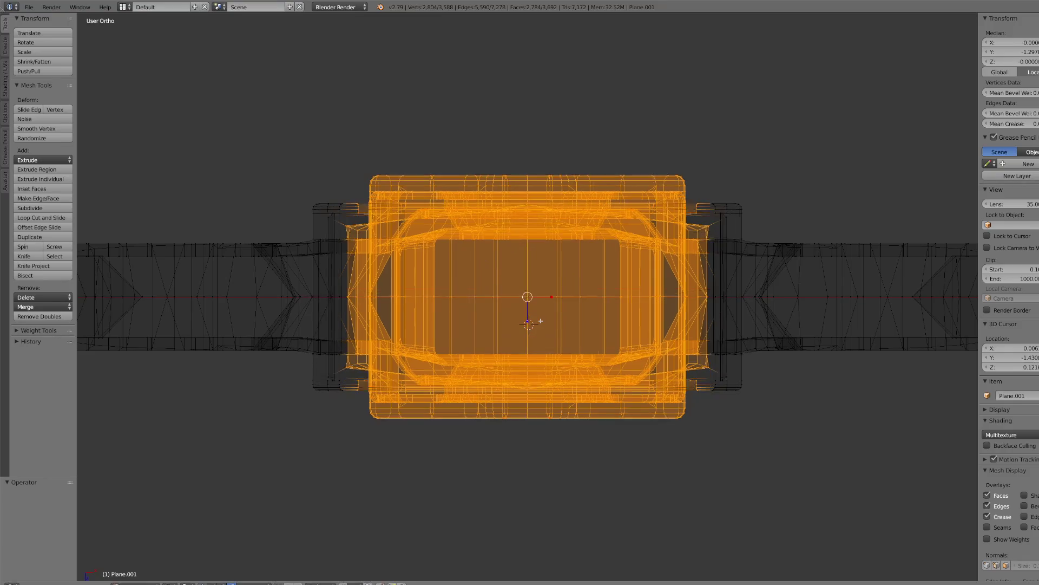
{"action": "key", "text": "s"}
{"action": "left_click", "coordinate": [529, 320]}
- Trim the selection further, then proportionally scale it along Z by 1.107
{"action": "key", "text": "c"}
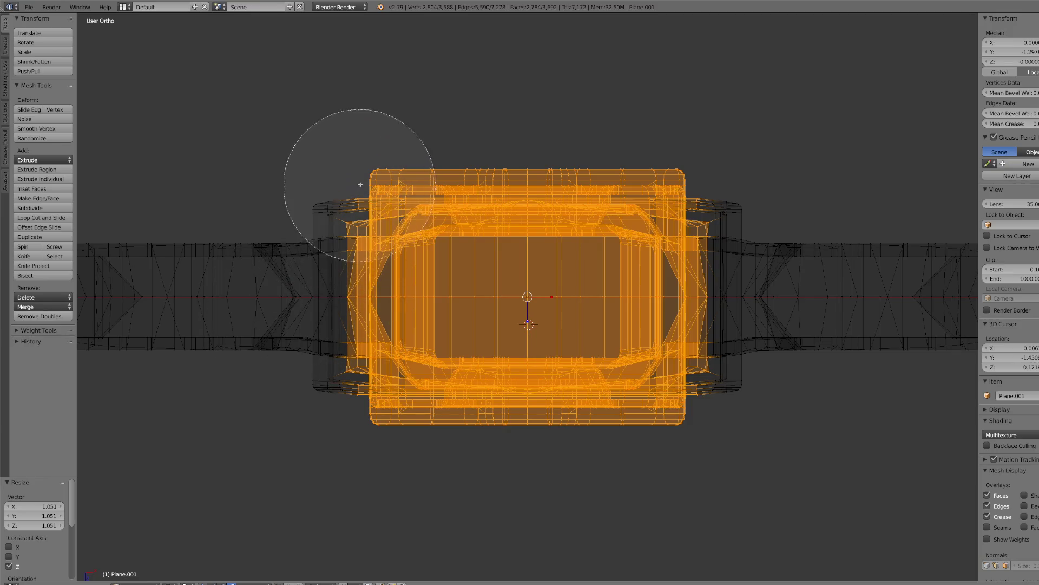
{"action": "middle_click_drag", "start_coordinate": [360, 184], "coordinate": [364, 483]}
{"action": "mouse_move", "coordinate": [708, 205]}
{"action": "middle_mouse_down"}
{"action": "mouse_move", "coordinate": [719, 162]}
{"action": "mouse_move", "coordinate": [719, 406]}
{"action": "mouse_move", "coordinate": [710, 274]}
{"action": "mouse_move", "coordinate": [688, 234]}
{"action": "mouse_move", "coordinate": [700, 167]}
{"action": "mouse_move", "coordinate": [687, 425]}
{"action": "middle_mouse_up"}
{"action": "right_click", "coordinate": [689, 496]}
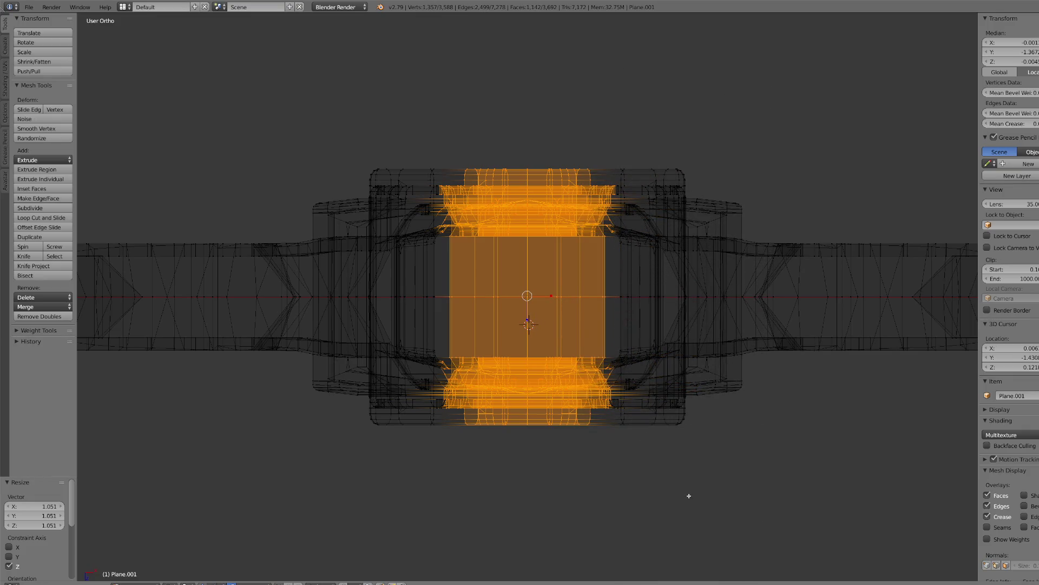
{"action": "key", "text": "s"}
{"action": "key", "text": "z"}
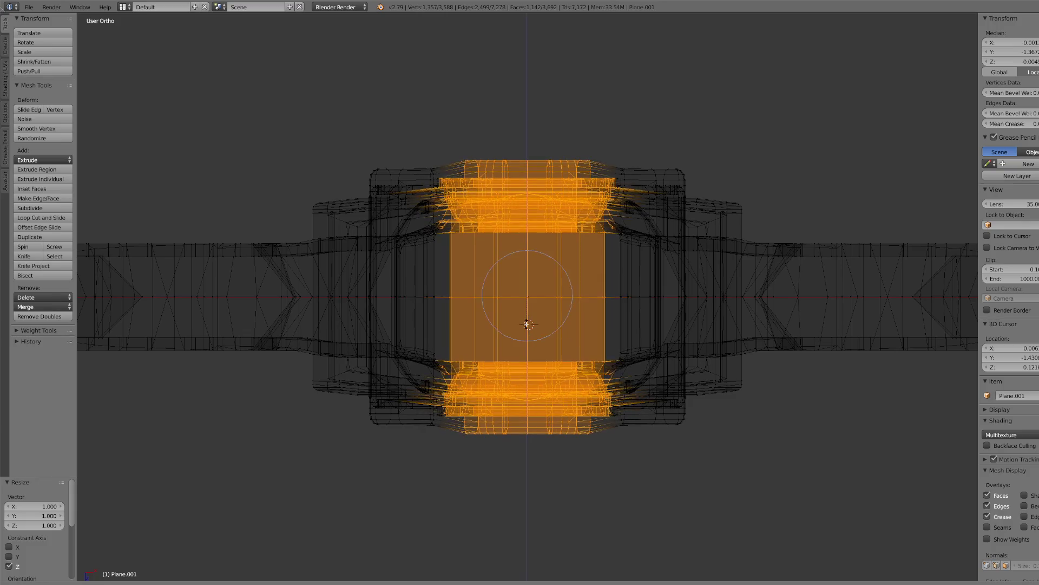
{"action": "key", "text": "Escape"}
{"action": "key", "text": "g"}
{"action": "scroll", "coordinate": [541, 304], "scroll_direction": "up", "scroll_amount": 15}
{"action": "key", "text": "z"}
{"action": "scroll", "coordinate": [529, 323], "scroll_direction": "down", "scroll_amount": 20}
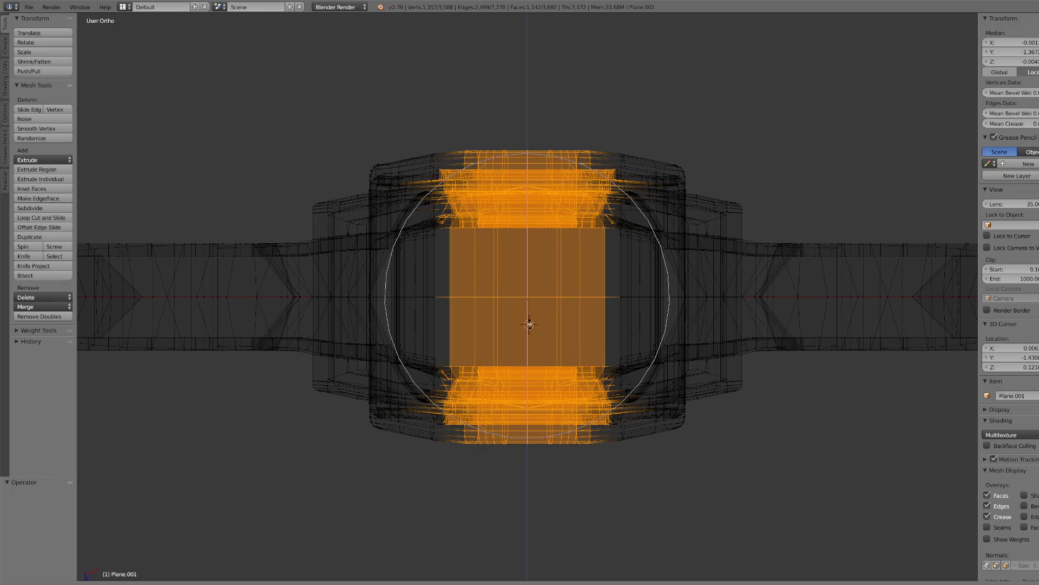
{"action": "scroll", "coordinate": [529, 324], "scroll_direction": "down", "scroll_amount": 3}
{"action": "left_click", "coordinate": [529, 324]}
- Deselect the mesh's left part and pick the single vertex at the top centre
{"action": "key", "text": "c"}
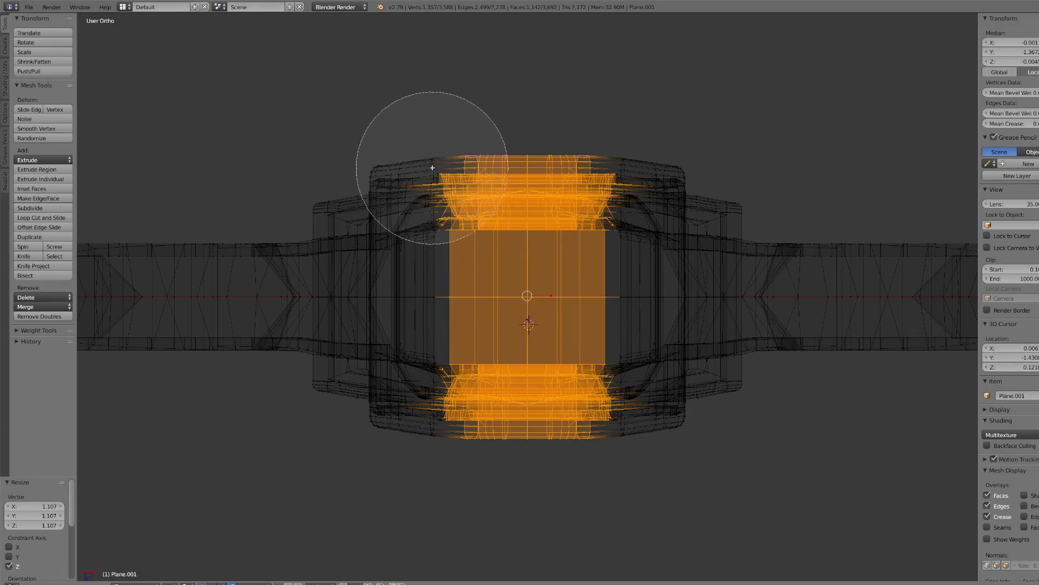
{"action": "middle_click_drag", "start_coordinate": [418, 161], "coordinate": [424, 289]}
{"action": "key", "text": "Escape"}
{"action": "right_click", "coordinate": [529, 162]}
- Circle-select the column of vertices running down the guard's centre line
{"action": "key", "text": "c"}
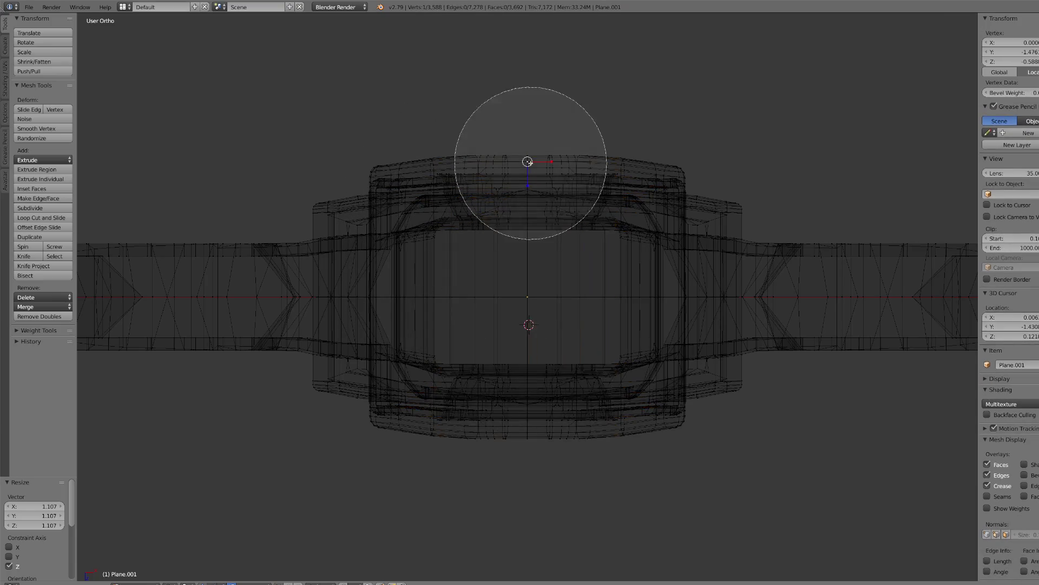
{"action": "left_click_drag", "start_coordinate": [529, 157], "coordinate": [522, 287]}
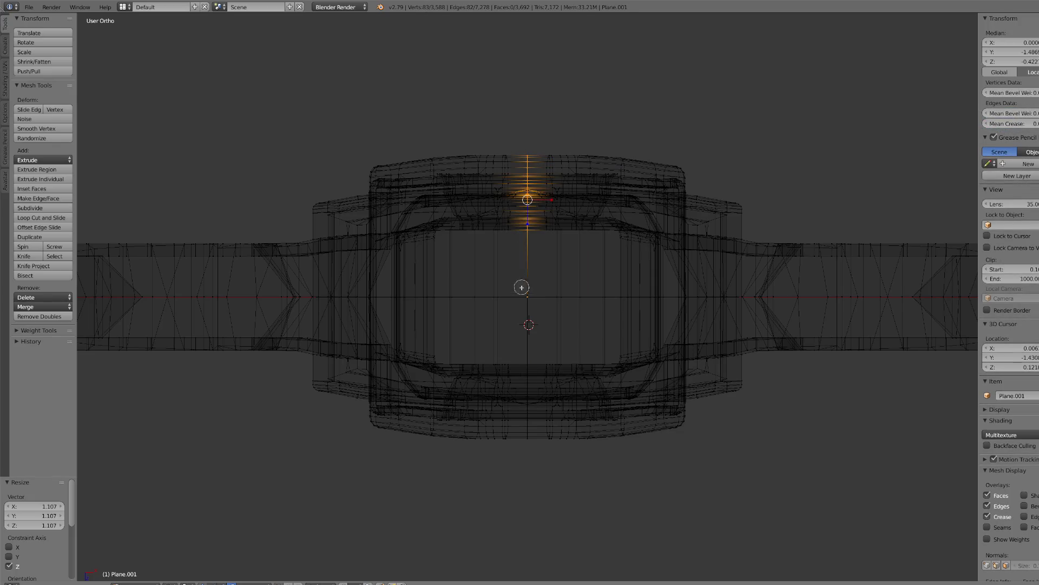
{"action": "left_click_drag", "start_coordinate": [528, 344], "coordinate": [529, 375]}
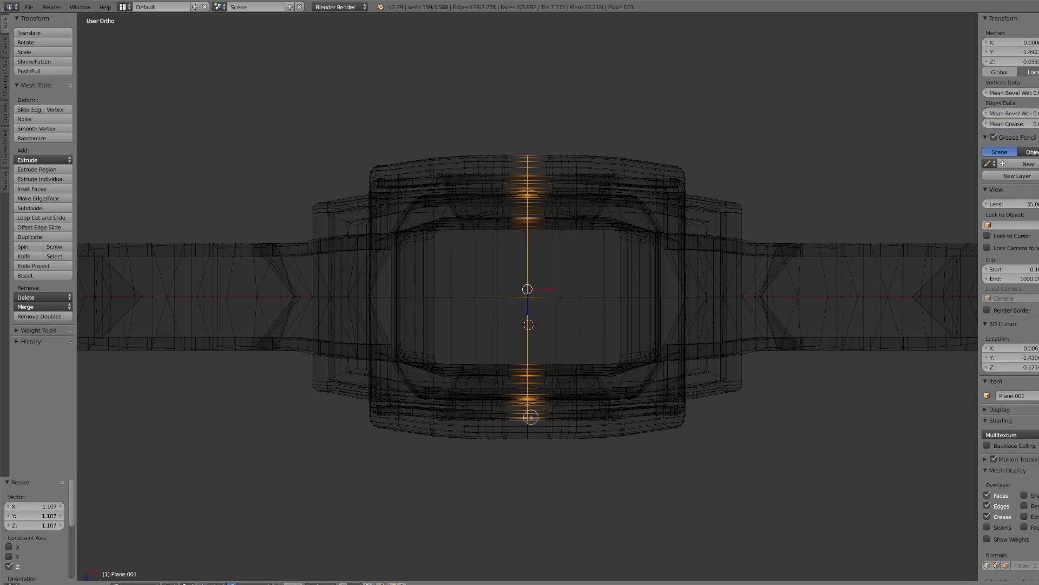
{"action": "key", "text": "ctrl+KP_Add"}
{"action": "key", "text": "ctrl+KP_Add"}
{"action": "key", "text": "ctrl+KP_Add"}
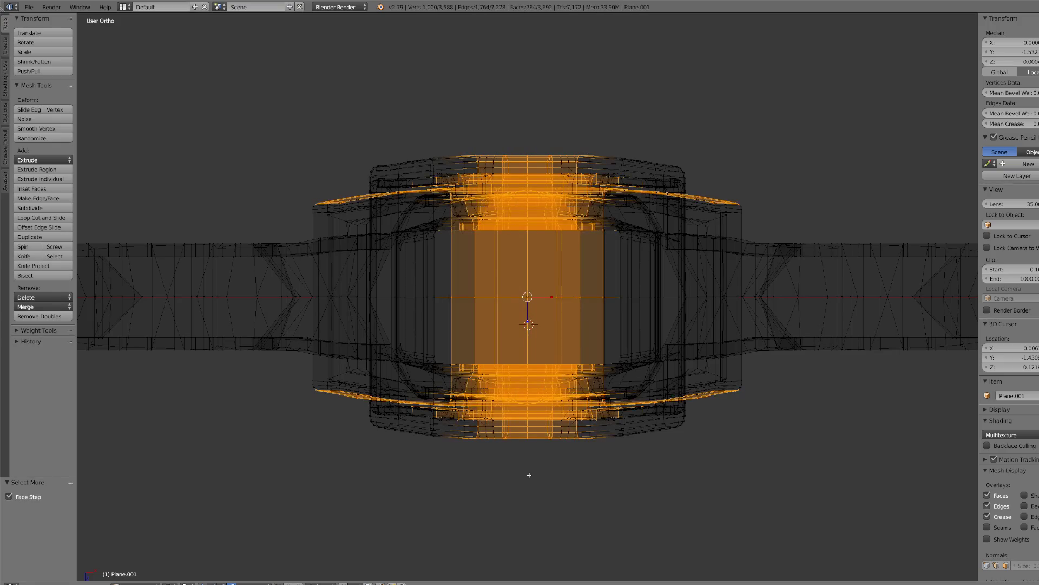
{"action": "key", "text": "ctrl+KP_Subtract"}
{"action": "key", "text": "ctrl+KP_Subtract"}
{"action": "key", "text": "ctrl+KP_Subtract"}
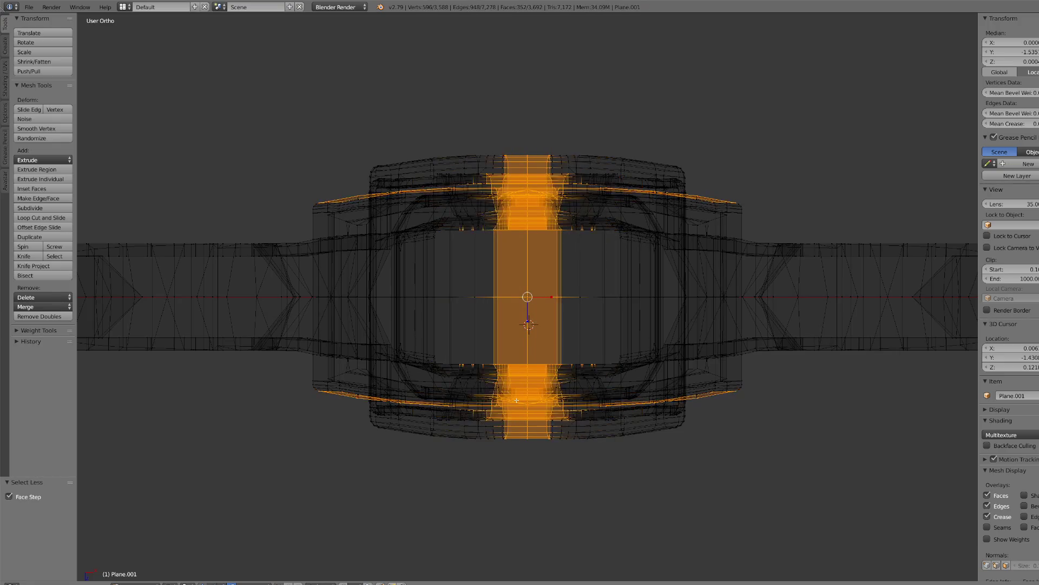
{"action": "key", "text": "ctrl+z"}
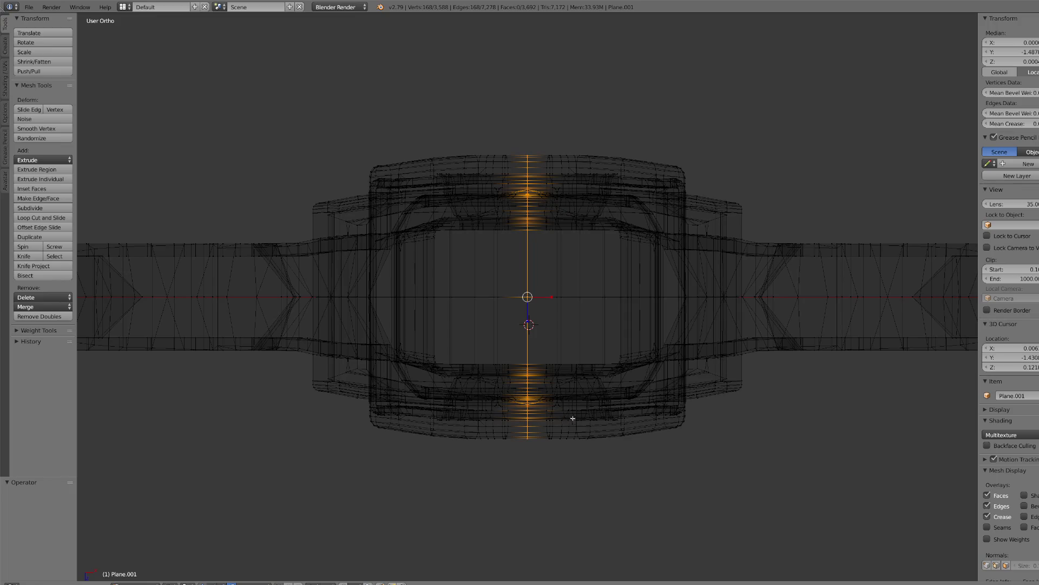
- Stretch the centre column along Z by 1.103 with proportional falloff, then view it in solid shading
{"action": "key", "text": "g"}
{"action": "key", "text": "Escape"}
{"action": "key", "text": "g"}
{"action": "key", "text": "Escape"}
{"action": "key", "text": "s"}
{"action": "key", "text": "z"}
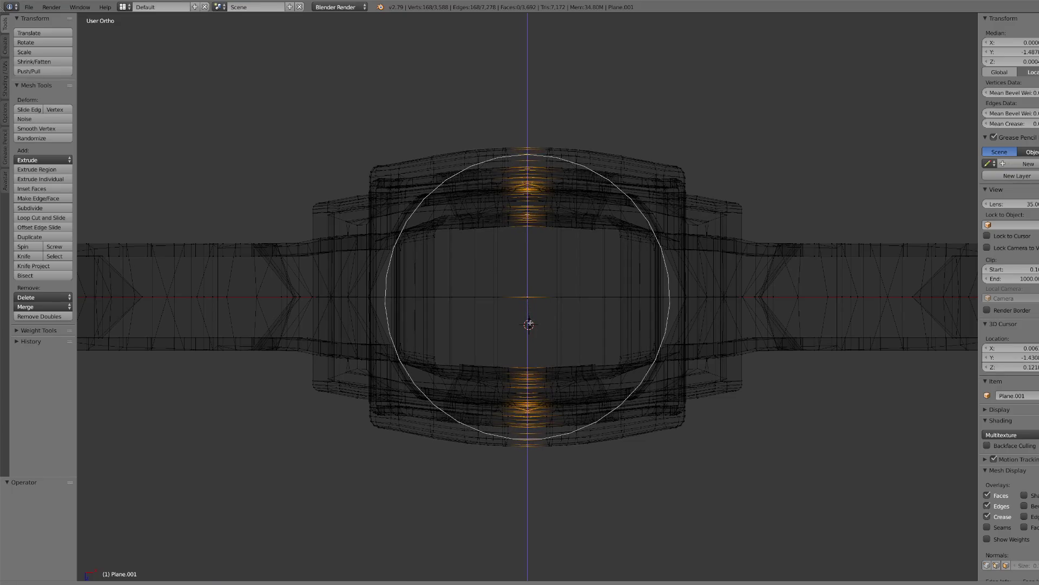
{"action": "key", "text": "Return"}
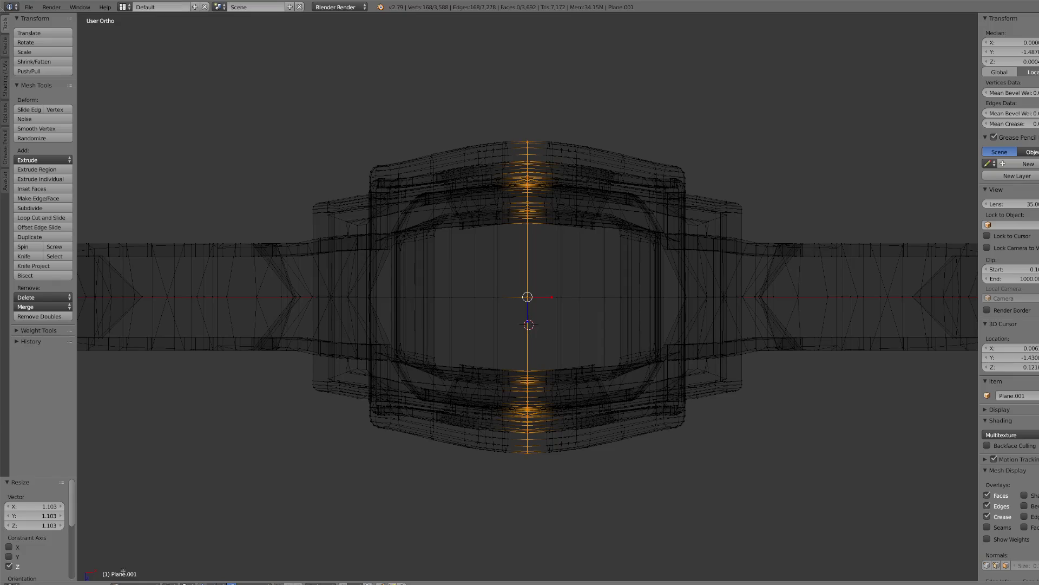
{"action": "left_click", "coordinate": [172, 583]}
{"action": "left_click", "coordinate": [179, 557]}
{"action": "left_click", "coordinate": [138, 582]}
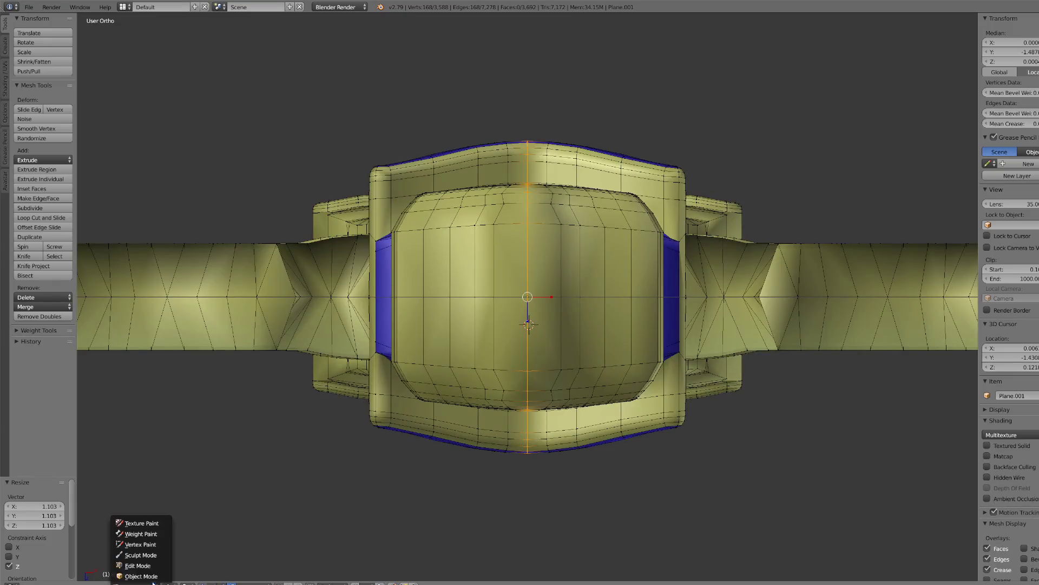
- Return to object mode and flatten the crossguard to 0.860 scale along Z
{"action": "left_click", "coordinate": [135, 521]}
{"action": "scroll", "coordinate": [372, 449], "scroll_direction": "down", "scroll_amount": 3}
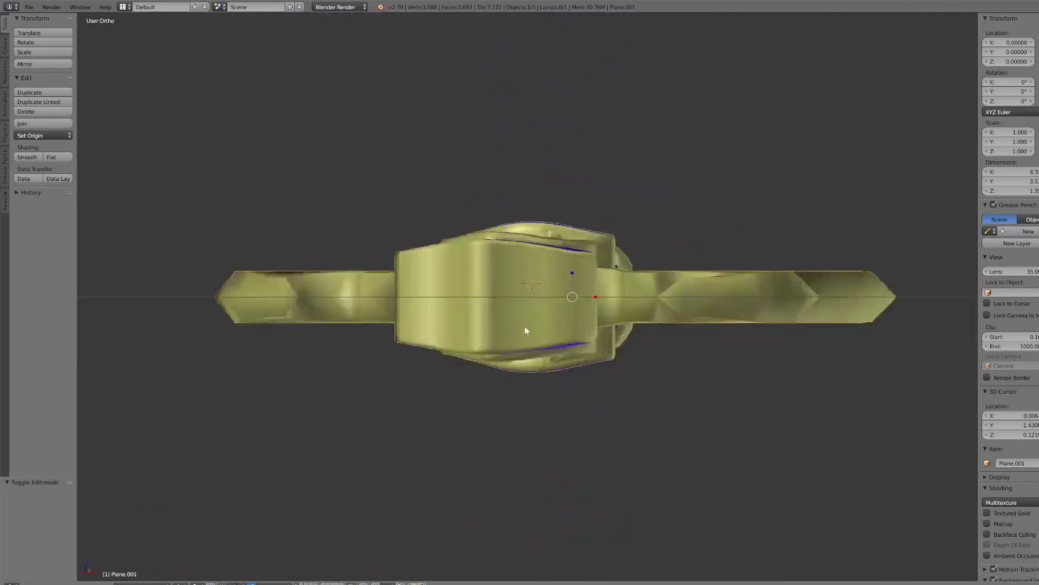
{"action": "mouse_move", "coordinate": [525, 326]}
{"action": "middle_mouse_down"}
{"action": "mouse_move", "coordinate": [566, 297]}
{"action": "mouse_move", "coordinate": [606, 338]}
{"action": "mouse_move", "coordinate": [551, 353]}
{"action": "middle_mouse_up"}
{"action": "left_click_drag", "start_coordinate": [531, 275], "coordinate": [531, 277]}
{"action": "mouse_move", "coordinate": [532, 277]}
{"action": "middle_mouse_down"}
{"action": "mouse_move", "coordinate": [557, 317]}
{"action": "mouse_move", "coordinate": [569, 307]}
{"action": "mouse_move", "coordinate": [590, 339]}
{"action": "mouse_move", "coordinate": [582, 322]}
{"action": "mouse_move", "coordinate": [585, 342]}
{"action": "middle_mouse_up"}
- From the top view, isolate the crossguard in local view and bring up the Set Origin choices
{"action": "key", "text": "KP_7"}
{"action": "key", "text": "KP_Decimal"}
{"action": "scroll", "coordinate": [585, 341], "scroll_direction": "down", "scroll_amount": 10}
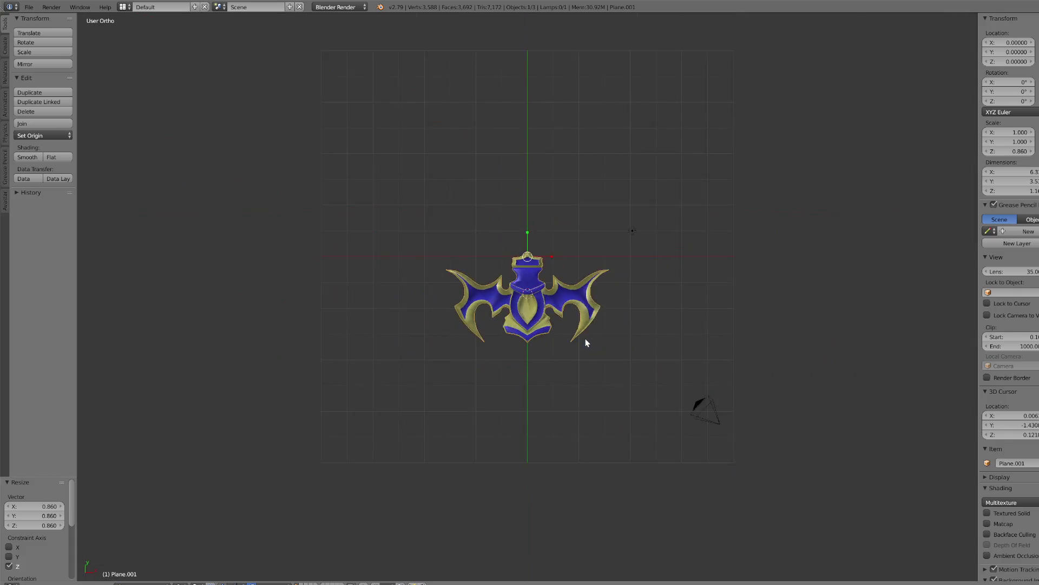
{"action": "scroll", "coordinate": [584, 341], "scroll_direction": "up", "scroll_amount": 2}
{"action": "scroll", "coordinate": [583, 338], "scroll_direction": "up", "scroll_amount": 9}
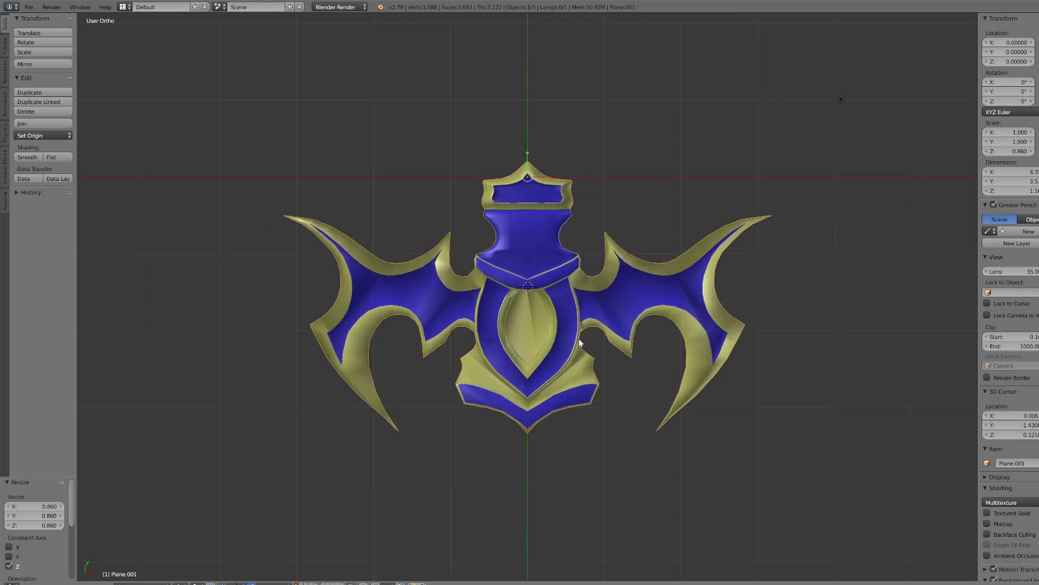
{"action": "scroll", "coordinate": [577, 336], "scroll_direction": "down", "scroll_amount": 10}
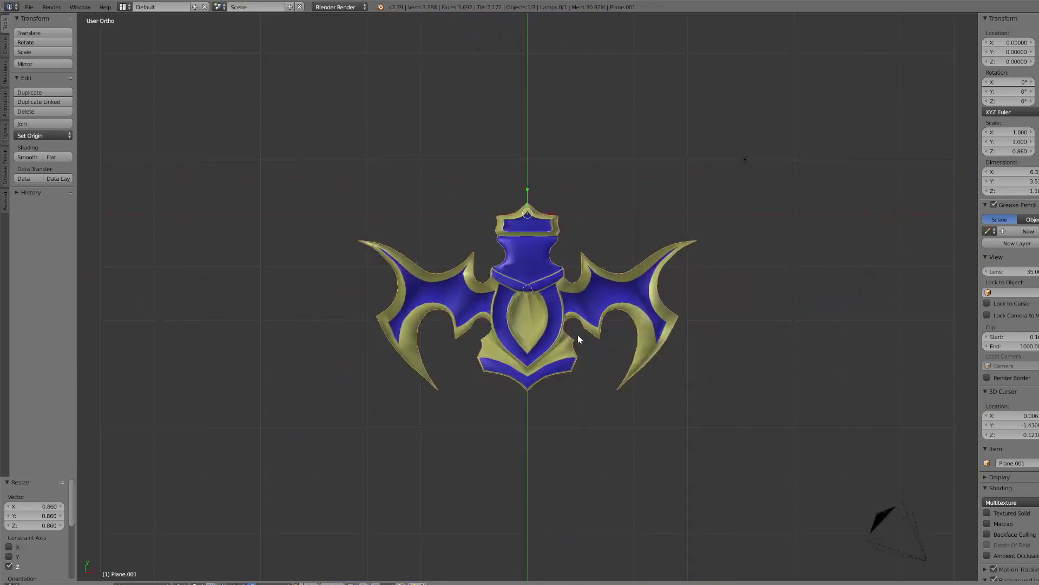
{"action": "scroll", "coordinate": [577, 335], "scroll_direction": "down", "scroll_amount": 2}
{"action": "scroll", "coordinate": [580, 337], "scroll_direction": "up", "scroll_amount": 12}
{"action": "scroll", "coordinate": [580, 338], "scroll_direction": "down", "scroll_amount": 9}
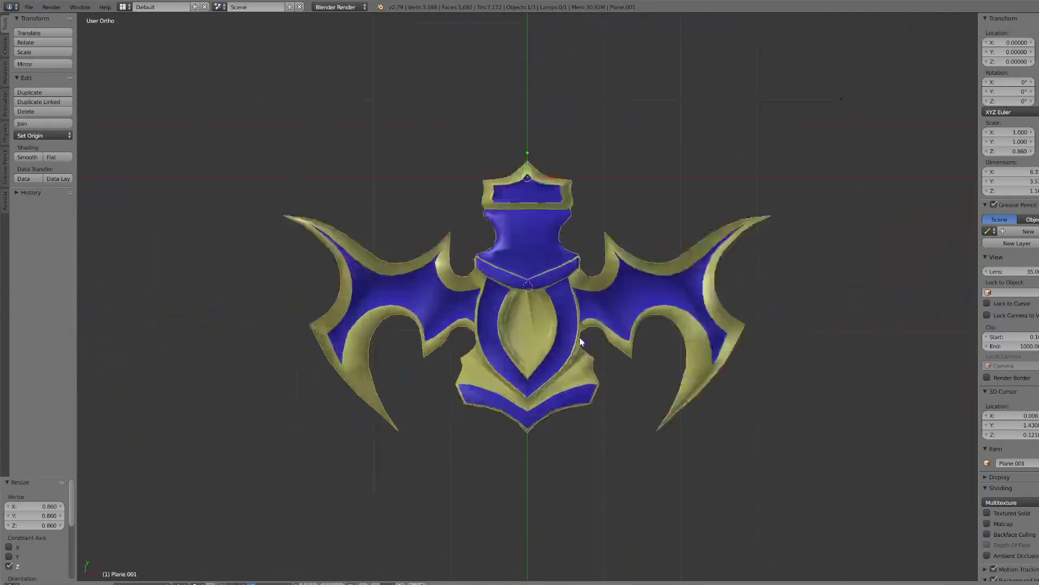
{"action": "scroll", "coordinate": [579, 335], "scroll_direction": "up", "scroll_amount": 9}
{"action": "scroll", "coordinate": [579, 334], "scroll_direction": "down", "scroll_amount": 2}
{"action": "key", "text": "KP_1"}
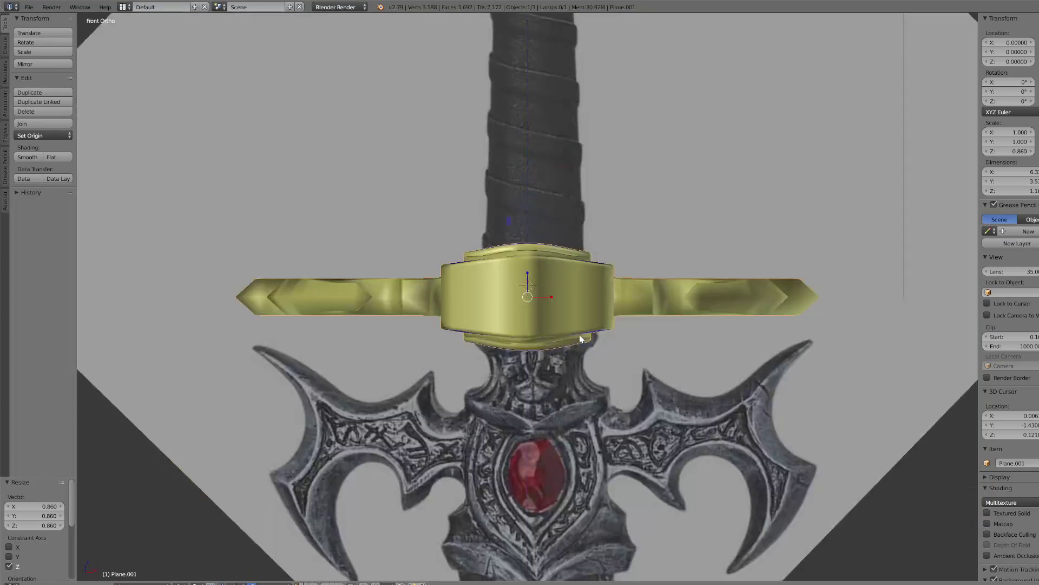
{"action": "key", "text": "KP_7"}
{"action": "scroll", "coordinate": [538, 187], "scroll_direction": "down", "scroll_amount": 4}
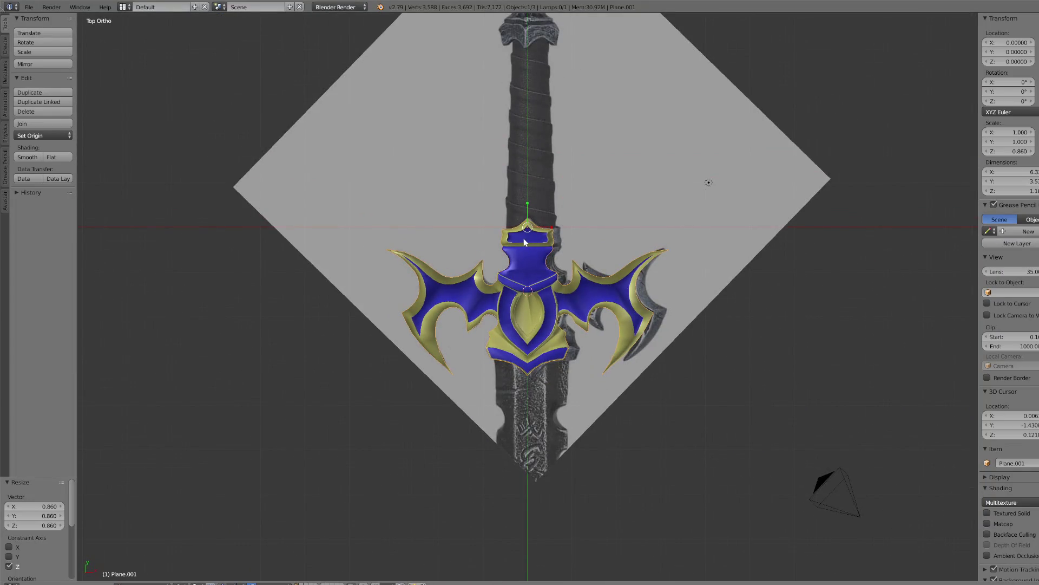
{"action": "key", "text": "KP_Divide"}
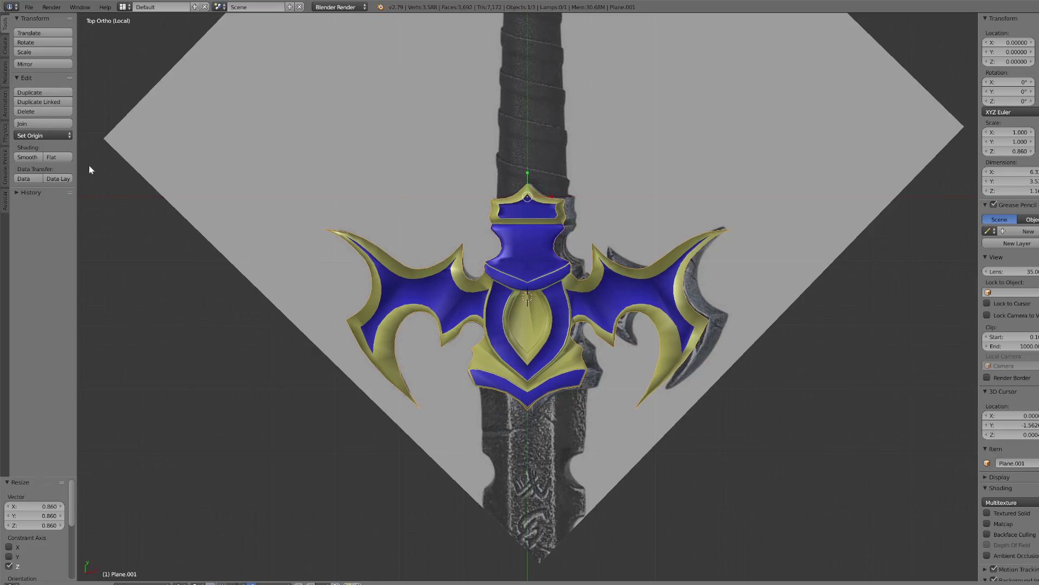
{"action": "left_click", "coordinate": [70, 139]}
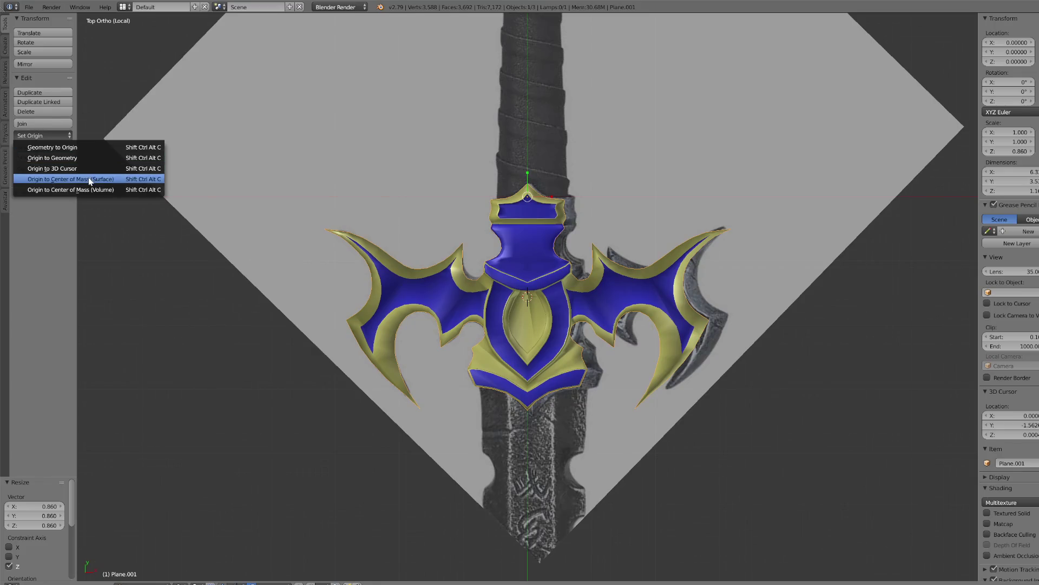
- Move the guard's origin to its surface centre of mass, leaving the guard unrotated
{"action": "left_click", "coordinate": [91, 180]}
{"action": "key", "text": "r"}
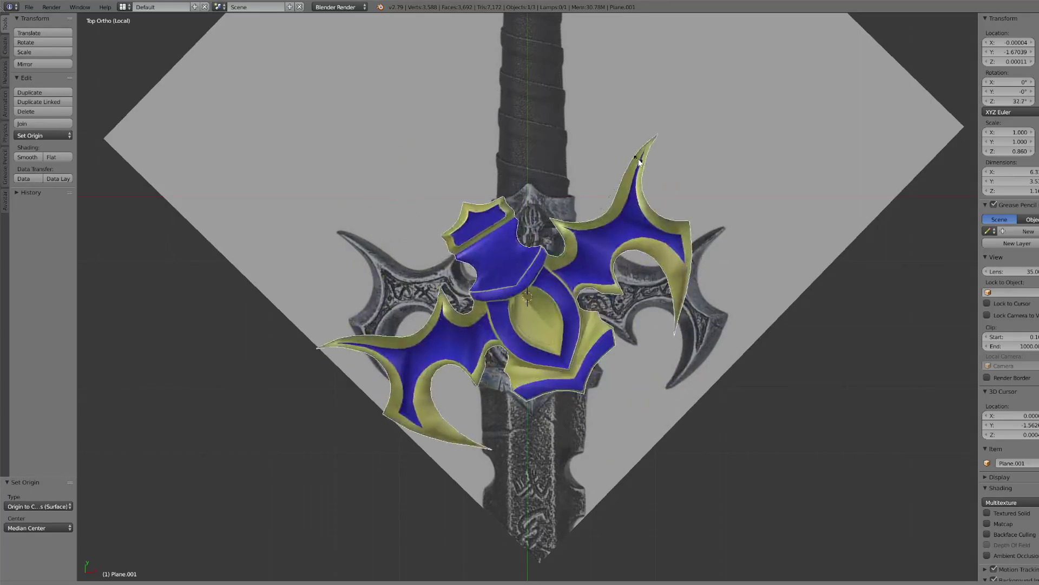
{"action": "key", "text": "Escape"}
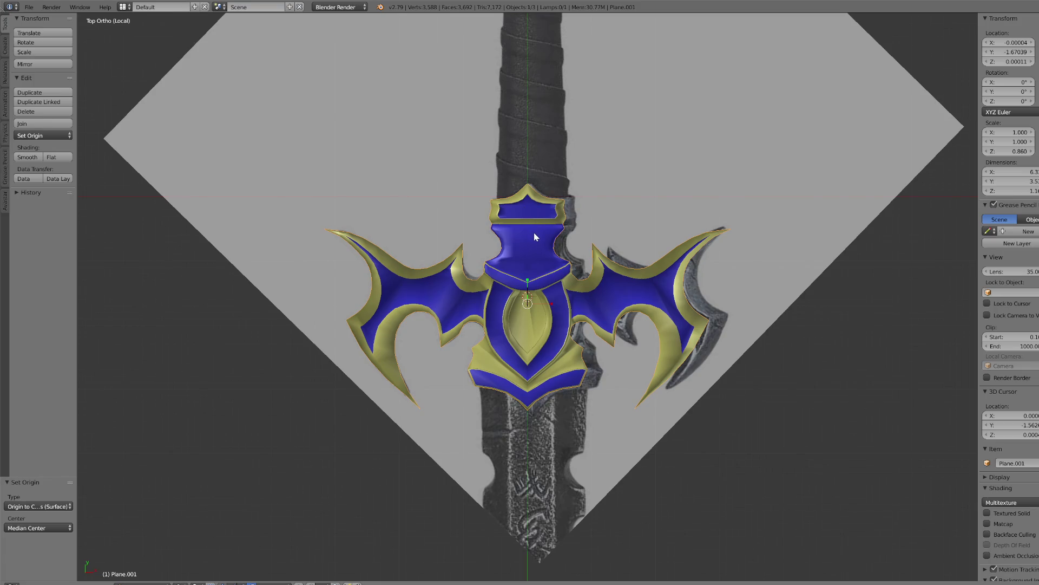
- From a front edge-on view, add a new 32-vertex circle mesh
{"action": "key", "text": "KP_2"}
{"action": "key", "text": "KP_2"}
{"action": "key", "text": "KP_2"}
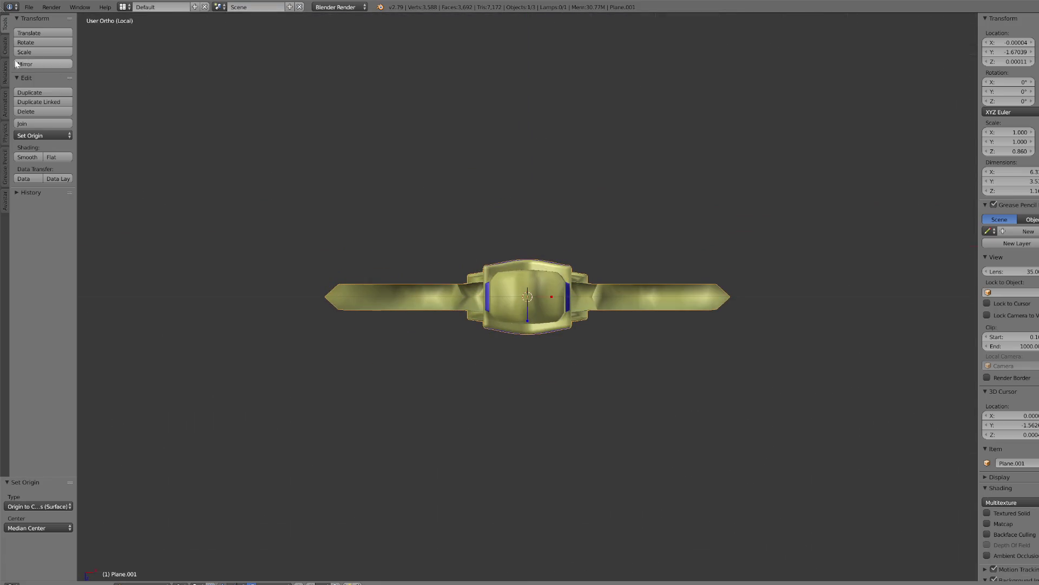
{"action": "left_click", "coordinate": [6, 48]}
{"action": "left_click", "coordinate": [46, 61]}
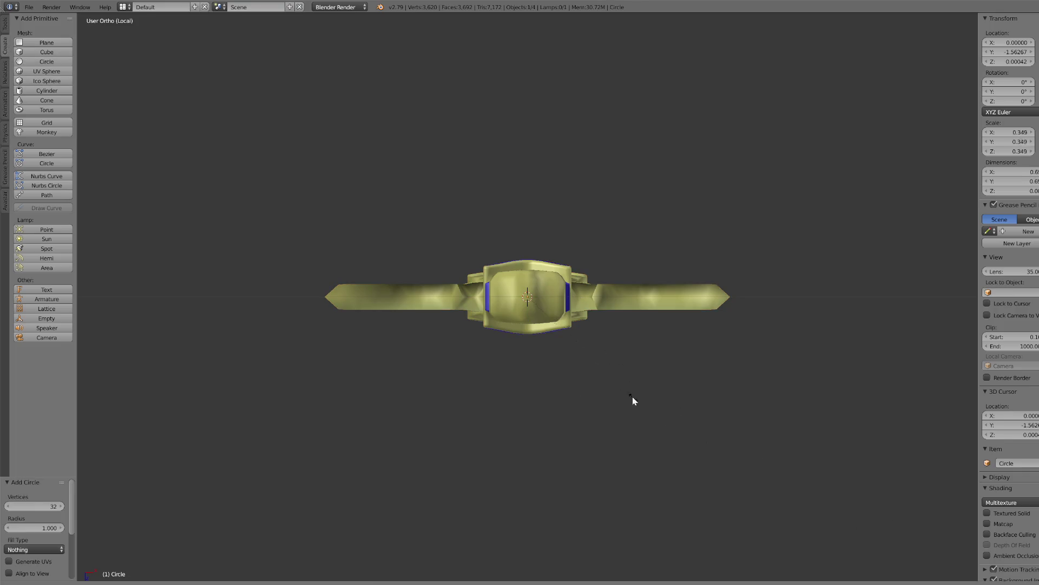
- Shrink the new circle and orbit to an edge-on view of the guard
{"action": "left_click", "coordinate": [583, 362]}
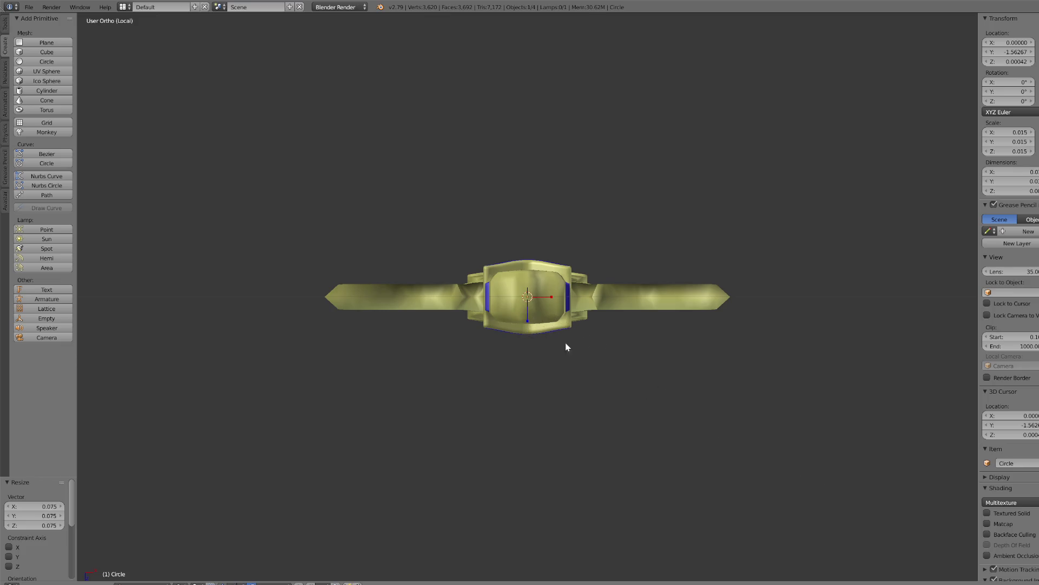
{"action": "scroll", "coordinate": [613, 370], "scroll_direction": "down", "scroll_amount": 5}
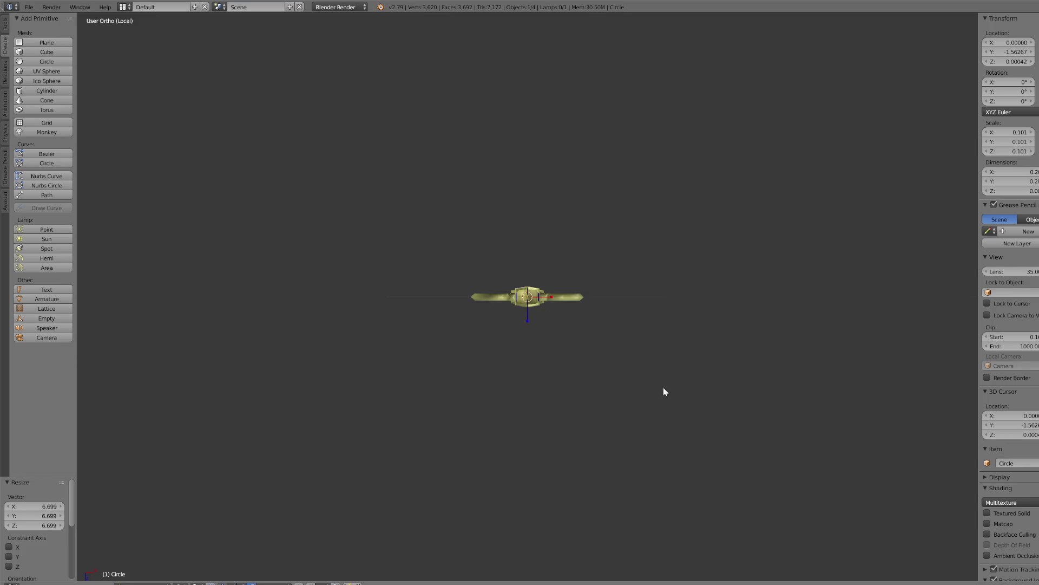
{"action": "key", "text": "KP_Divide"}
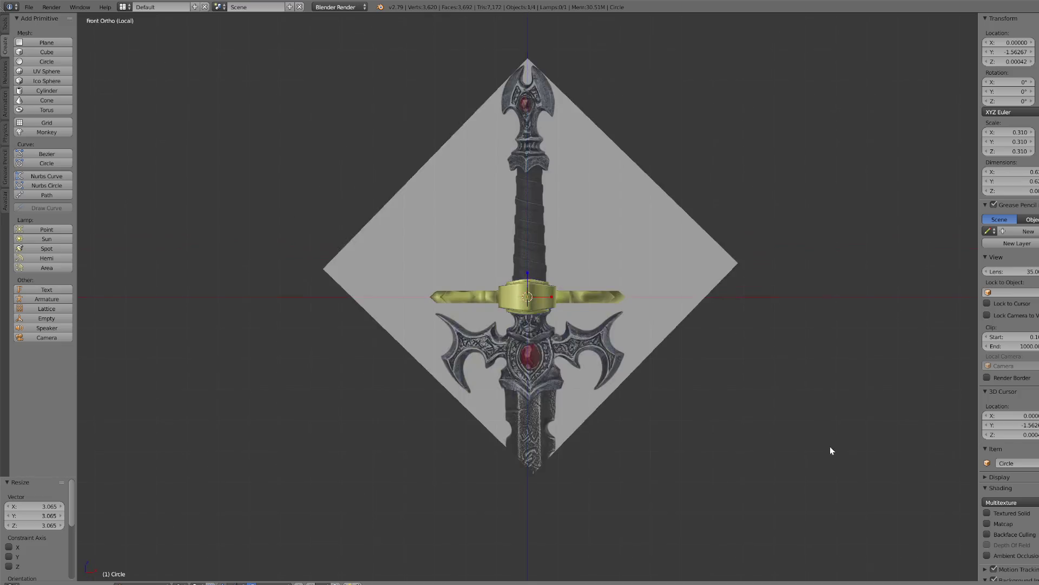
{"action": "key", "text": "KP_Divide"}
{"action": "scroll", "coordinate": [750, 407], "scroll_direction": "up", "scroll_amount": 4}
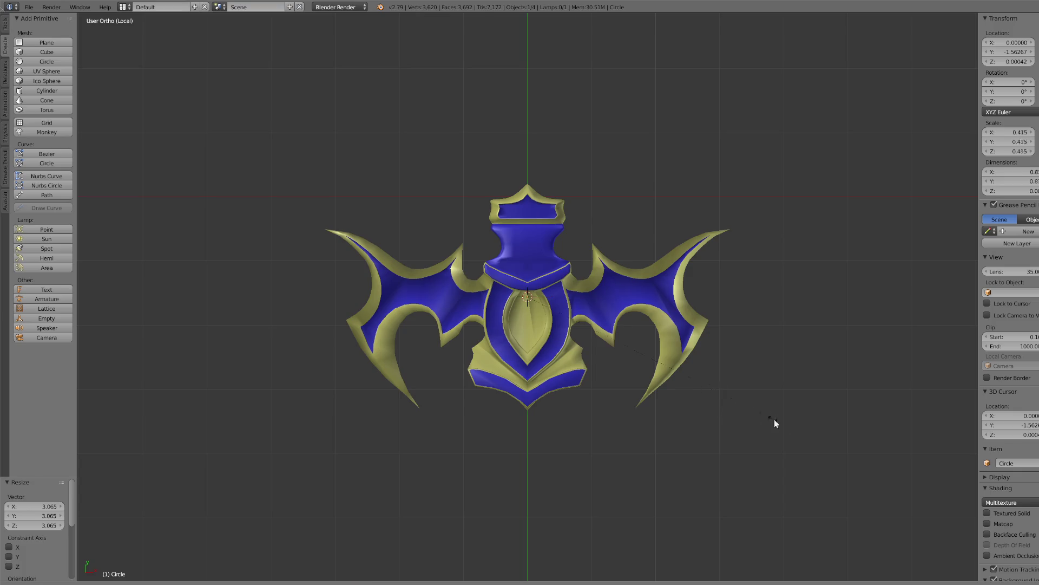
{"action": "mouse_move", "coordinate": [445, 79]}
{"action": "middle_mouse_down"}
{"action": "mouse_move", "coordinate": [613, 373]}
{"action": "mouse_move", "coordinate": [519, 349]}
{"action": "mouse_move", "coordinate": [586, 329]}
{"action": "mouse_move", "coordinate": [647, 341]}
{"action": "middle_mouse_up"}
{"action": "scroll", "coordinate": [674, 301], "scroll_direction": "up", "scroll_amount": 6}
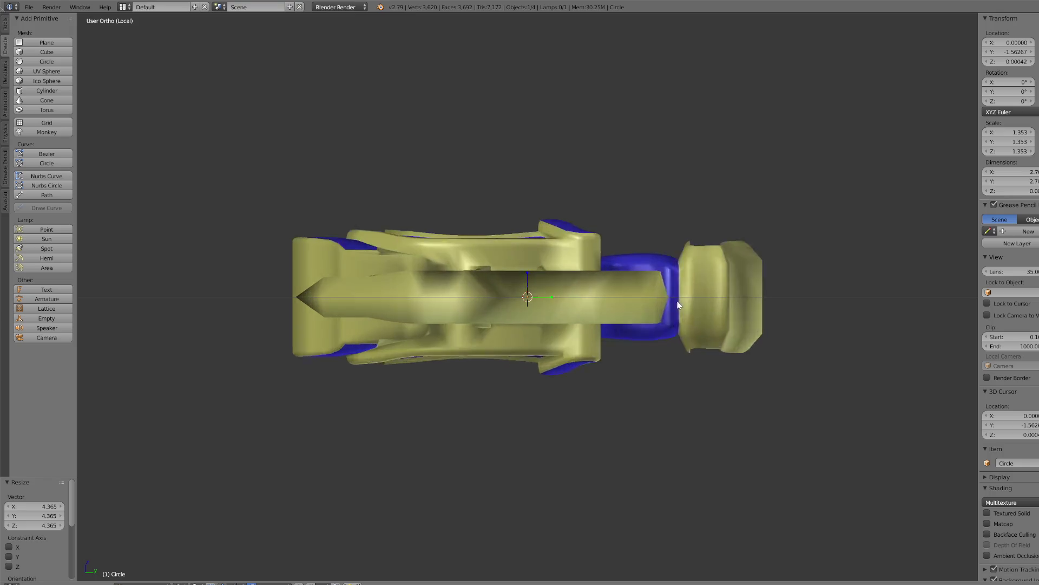
{"action": "scroll", "coordinate": [672, 303], "scroll_direction": "down", "scroll_amount": 9}
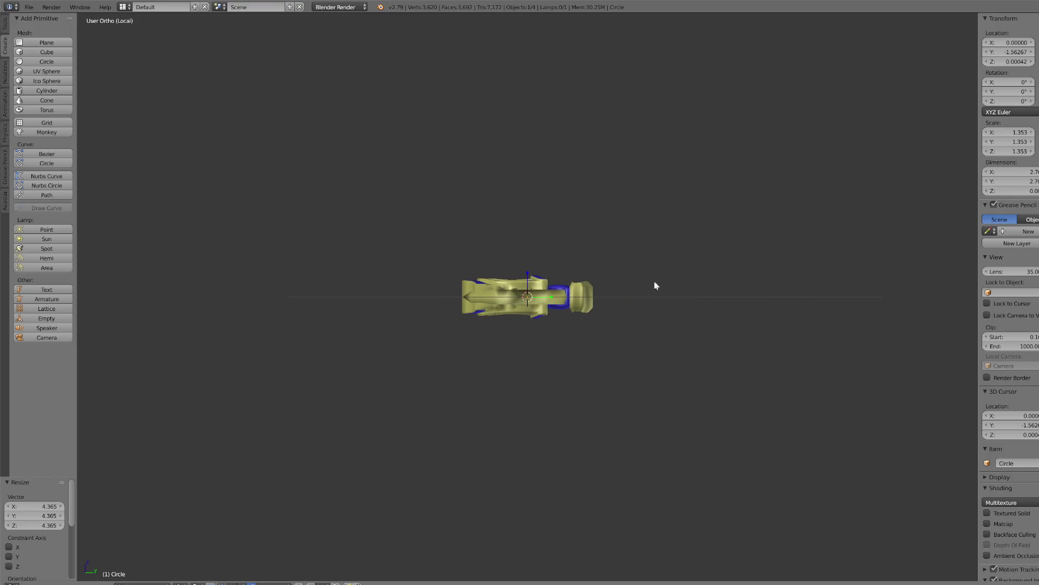
- Tilt the circle 88° about X, move it up to the guard's top point, and shrink it
{"action": "type", "text": "88"}
{"action": "key", "text": "Return"}
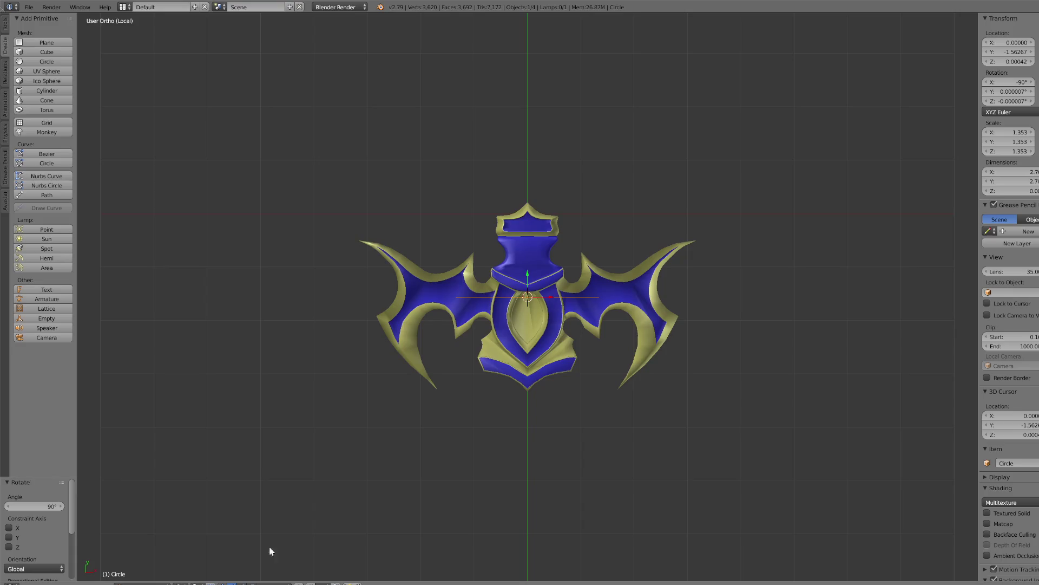
{"action": "mouse_move", "coordinate": [529, 276]}
{"action": "left_mouse_down"}
{"action": "mouse_move", "coordinate": [540, 158]}
{"action": "mouse_move", "coordinate": [542, 178]}
{"action": "left_mouse_up"}
{"action": "left_click", "coordinate": [544, 177]}
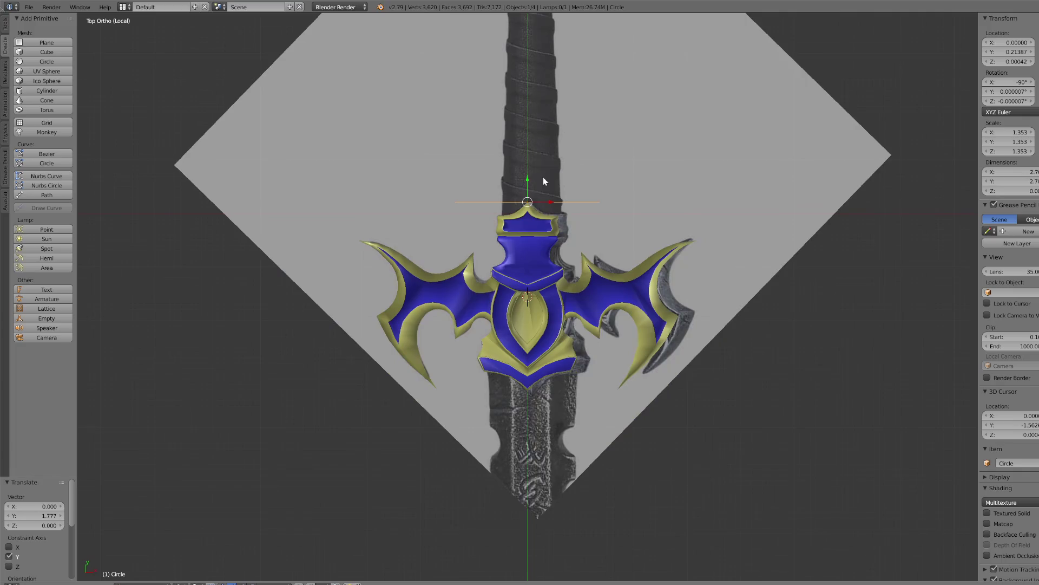
{"action": "middle_click_drag", "start_coordinate": [552, 190], "coordinate": [604, 282]}
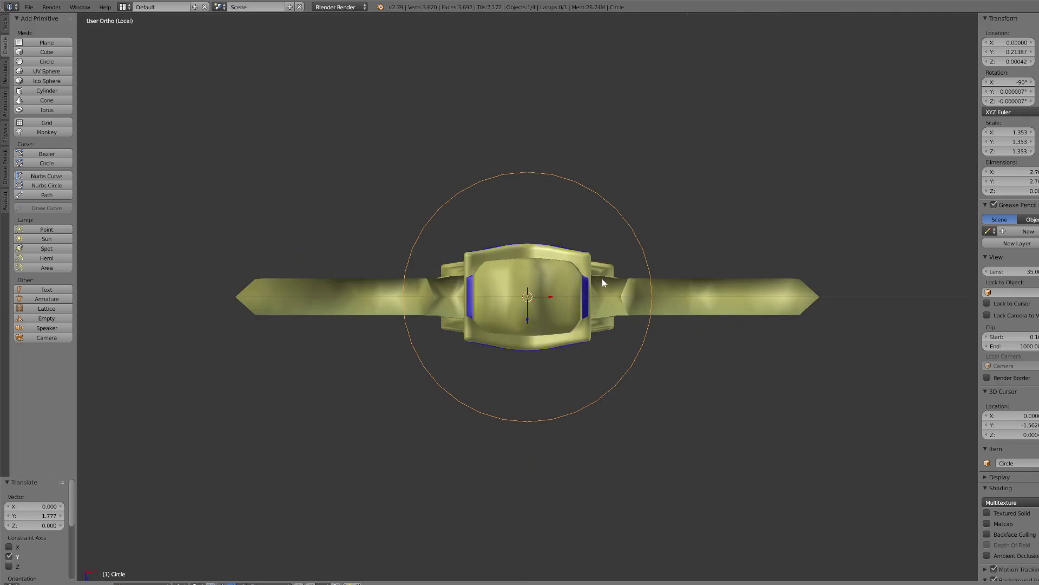
{"action": "key", "text": "s"}
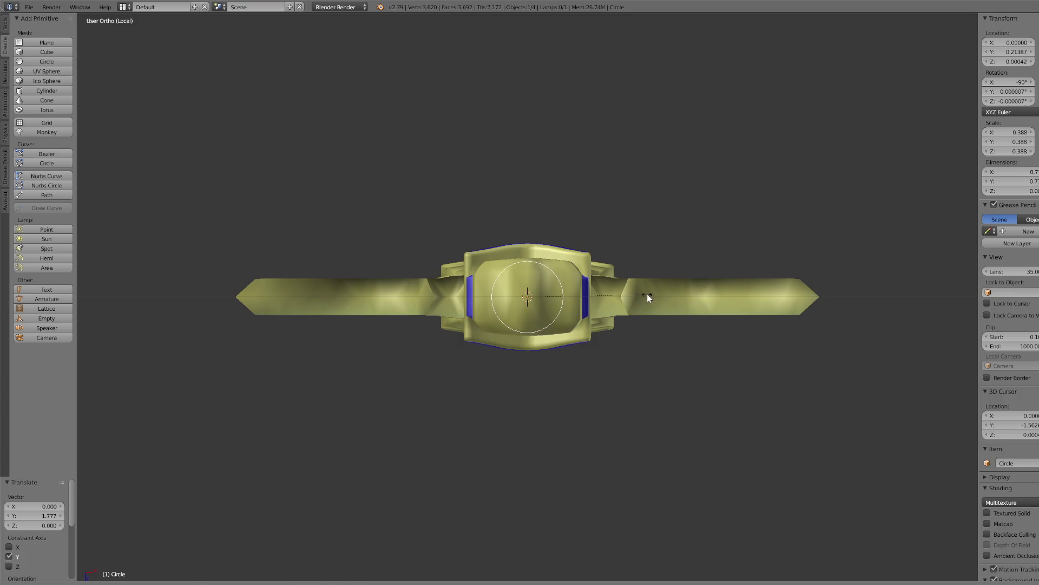
{"action": "left_click", "coordinate": [647, 294]}
- In Edit Mode, select all circle vertices and move them 0.304 lower along Y
{"action": "key", "text": "KP_7"}
{"action": "key", "text": "KP_Decimal"}
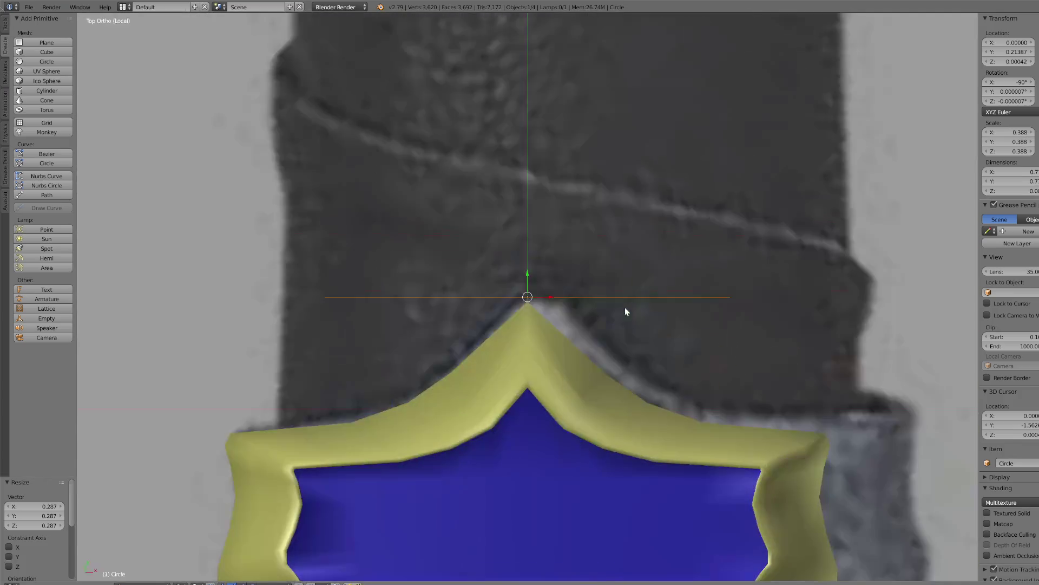
{"action": "scroll", "coordinate": [576, 341], "scroll_direction": "down", "scroll_amount": 4}
{"action": "left_click", "coordinate": [142, 582]}
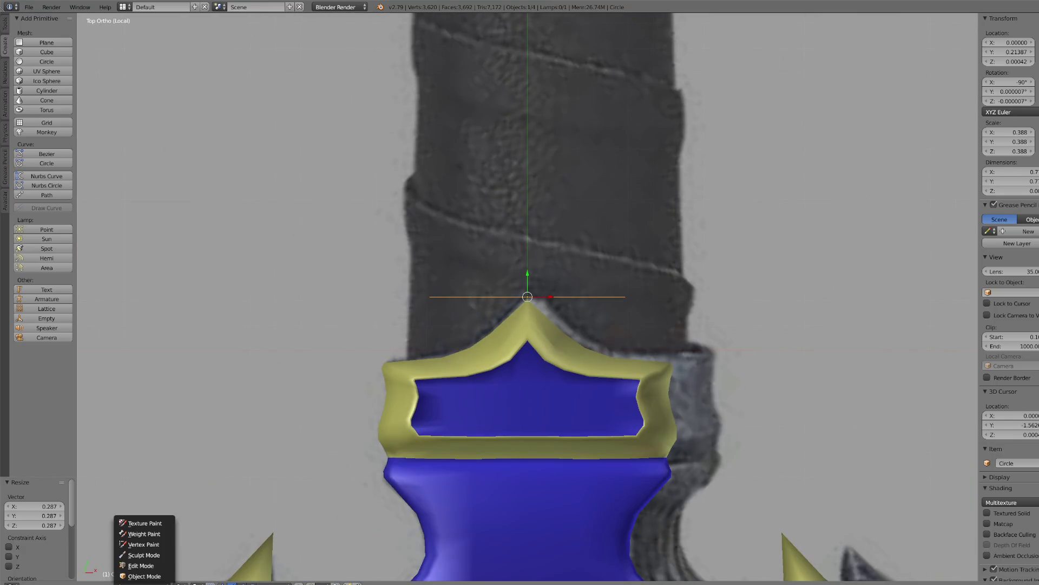
{"action": "left_click", "coordinate": [142, 566]}
{"action": "key", "text": "a"}
{"action": "key", "text": "a"}
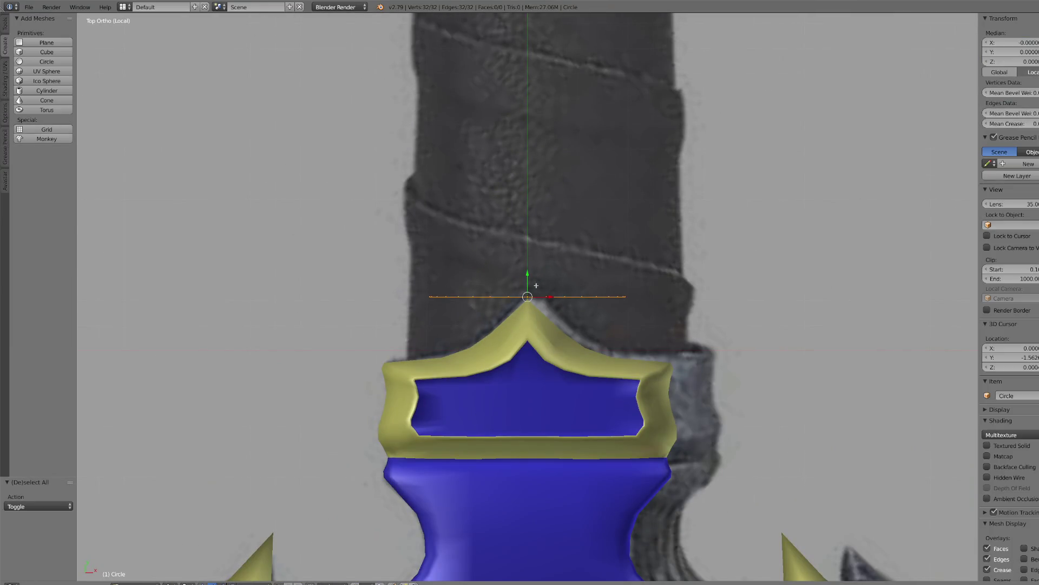
{"action": "key", "text": "g"}
{"action": "right_click", "coordinate": [529, 293]}
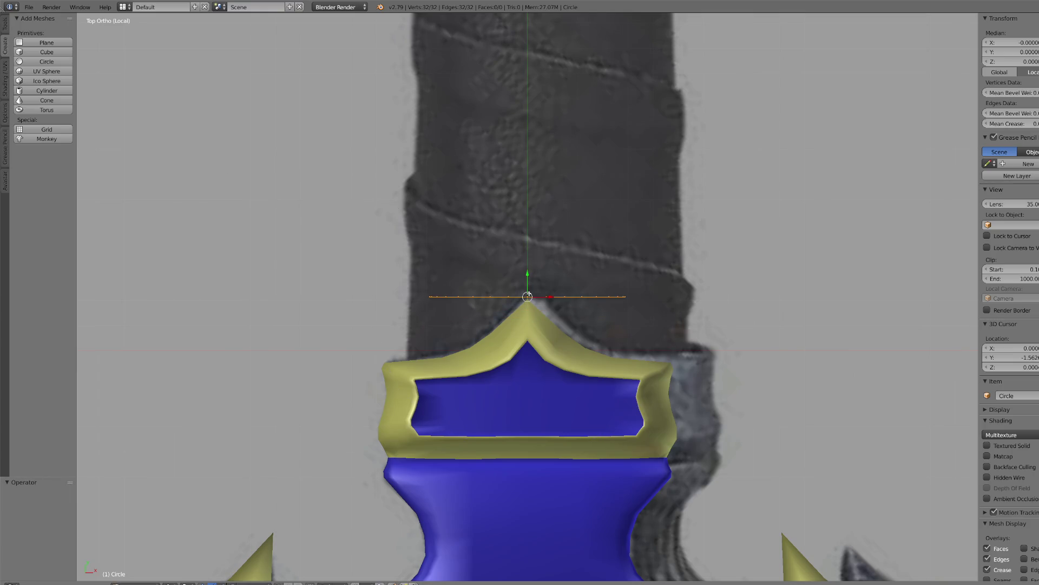
{"action": "key", "text": "g"}
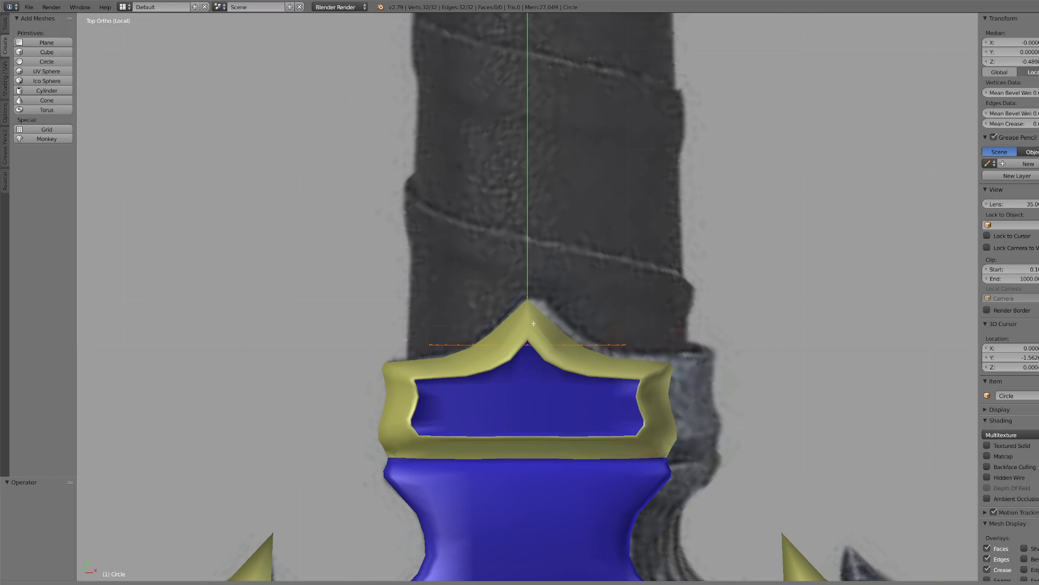
{"action": "left_click", "coordinate": [541, 351]}
- Extrude the circle's edge ring in place, giving 64 vertices and 32 faces
{"action": "mouse_move", "coordinate": [541, 352]}
{"action": "middle_mouse_down"}
{"action": "mouse_move", "coordinate": [558, 303]}
{"action": "mouse_move", "coordinate": [541, 352]}
{"action": "mouse_move", "coordinate": [617, 327]}
{"action": "mouse_move", "coordinate": [608, 338]}
{"action": "mouse_move", "coordinate": [604, 328]}
{"action": "mouse_move", "coordinate": [622, 309]}
{"action": "middle_mouse_up"}
{"action": "scroll", "coordinate": [603, 314], "scroll_direction": "down", "scroll_amount": 2}
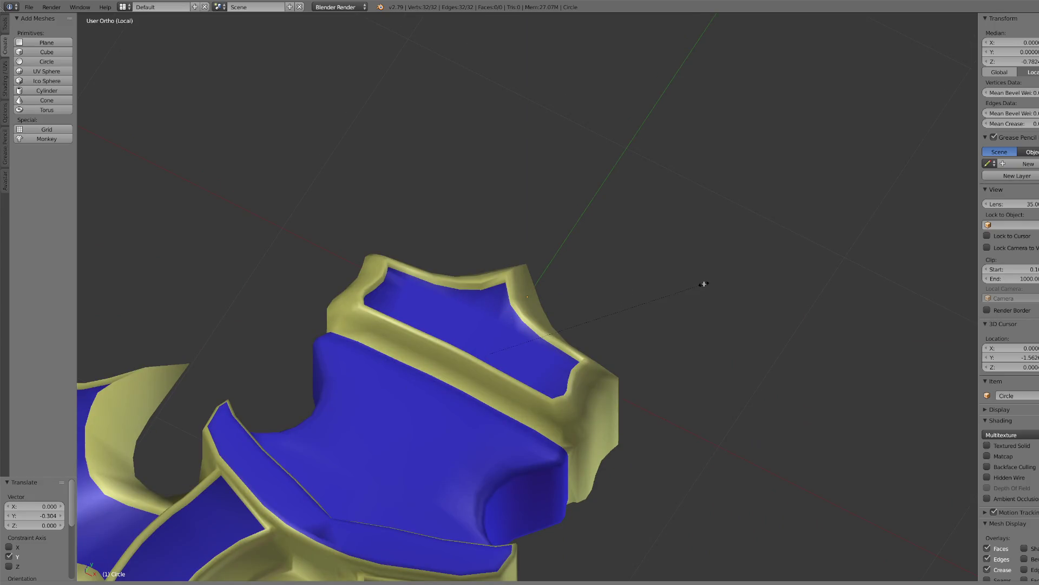
{"action": "middle_click_drag", "start_coordinate": [704, 284], "coordinate": [703, 288], "text": "alt"}
{"action": "key", "text": "KP_7"}
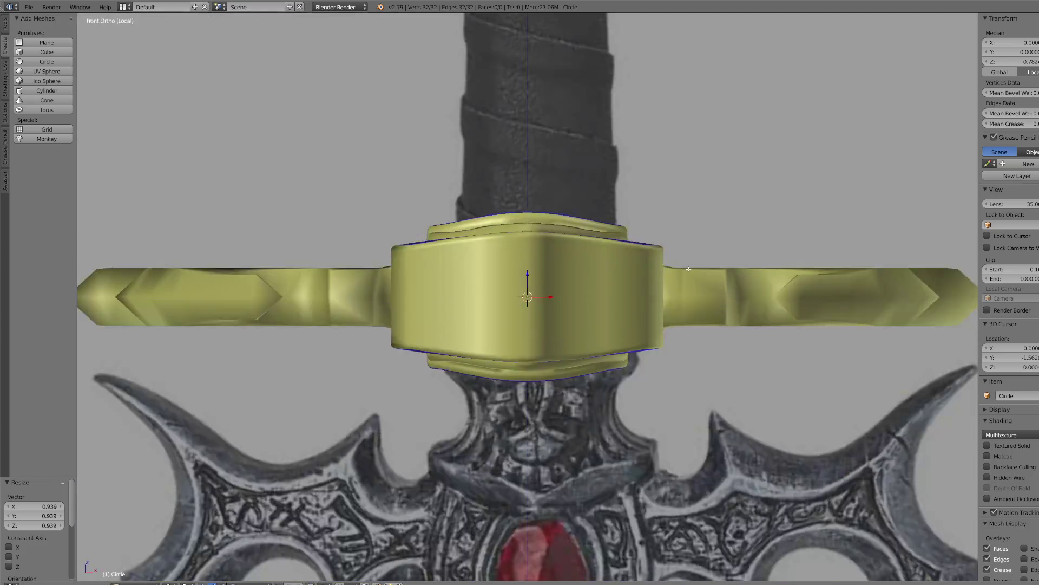
{"action": "key", "text": "e"}
{"action": "right_click", "coordinate": [647, 262]}
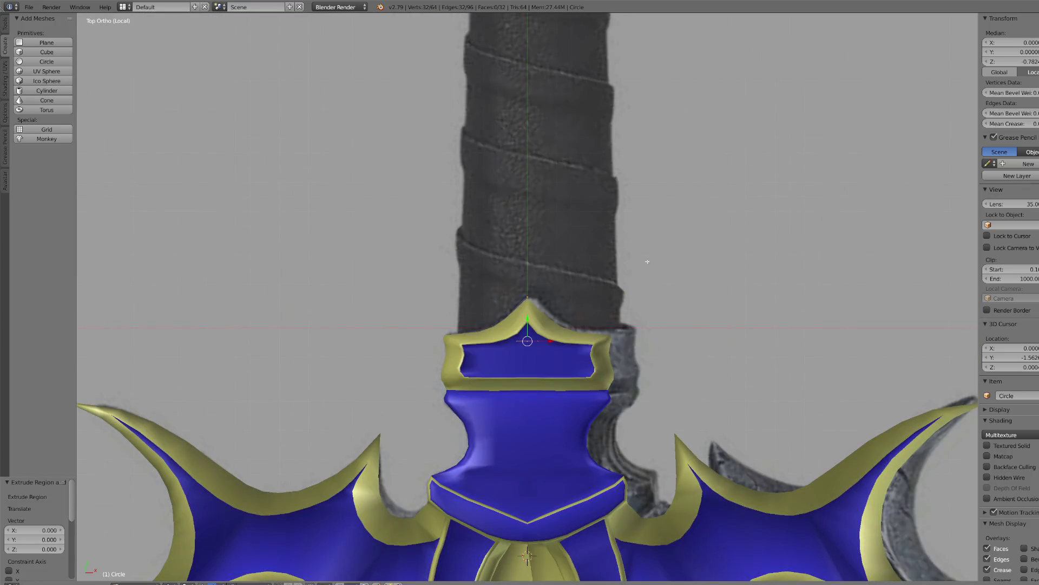
- Extrude the ring into a band, then extrude again, widening the new ring 1.351 and raising it 0.368
{"action": "key", "text": "e"}
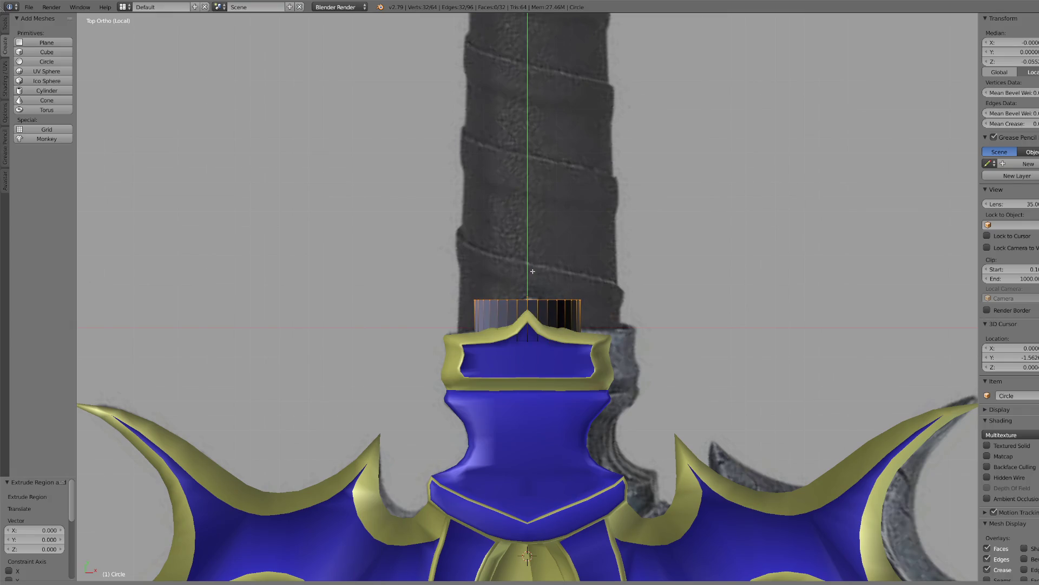
{"action": "left_click", "coordinate": [532, 271]}
{"action": "key", "text": "e"}
{"action": "right_click", "coordinate": [663, 310]}
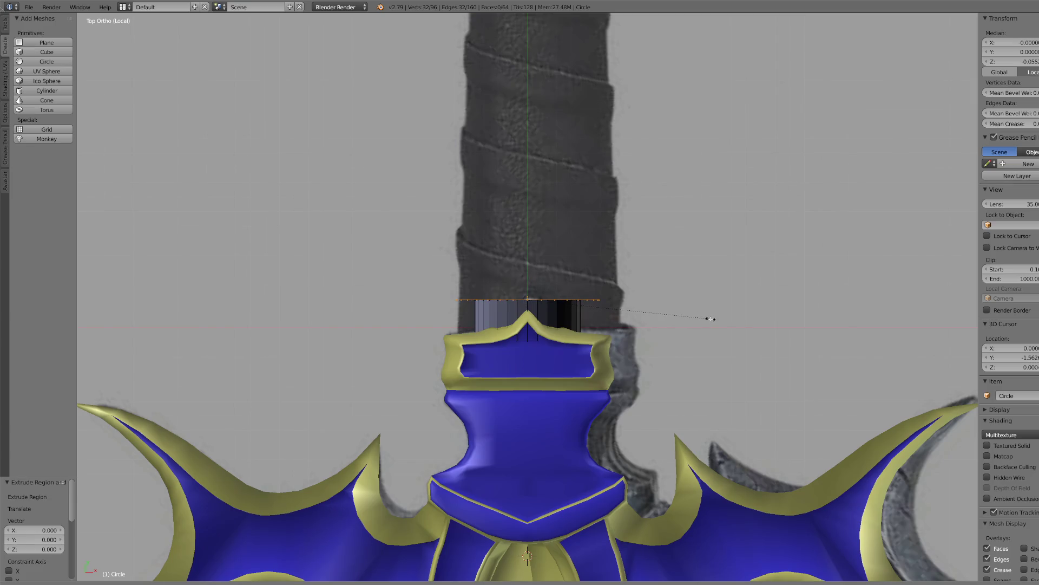
{"action": "left_click", "coordinate": [695, 317]}
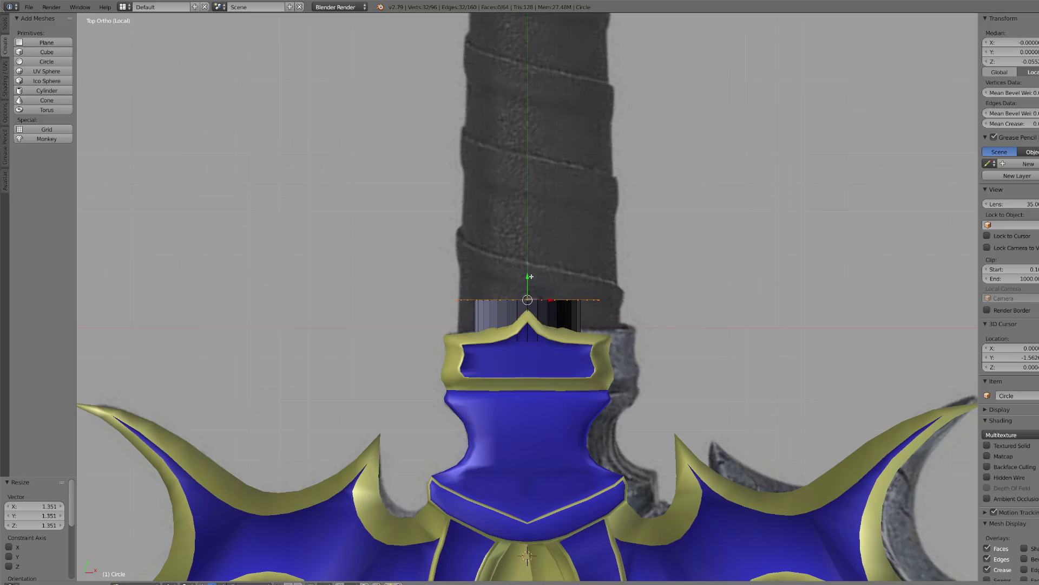
{"action": "left_click_drag", "start_coordinate": [531, 277], "coordinate": [526, 260]}
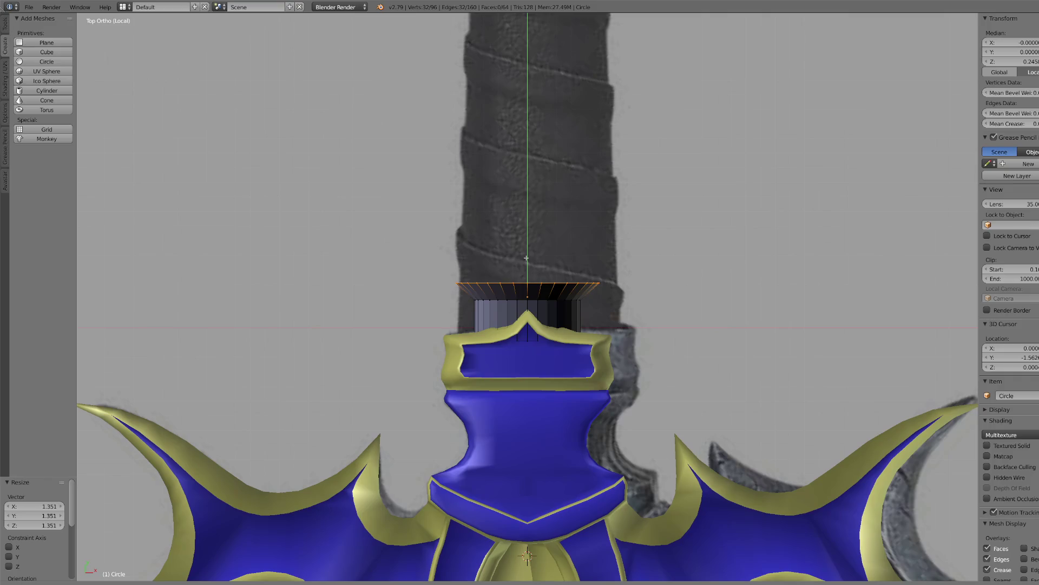
{"action": "left_click_drag", "start_coordinate": [526, 259], "coordinate": [526, 259]}
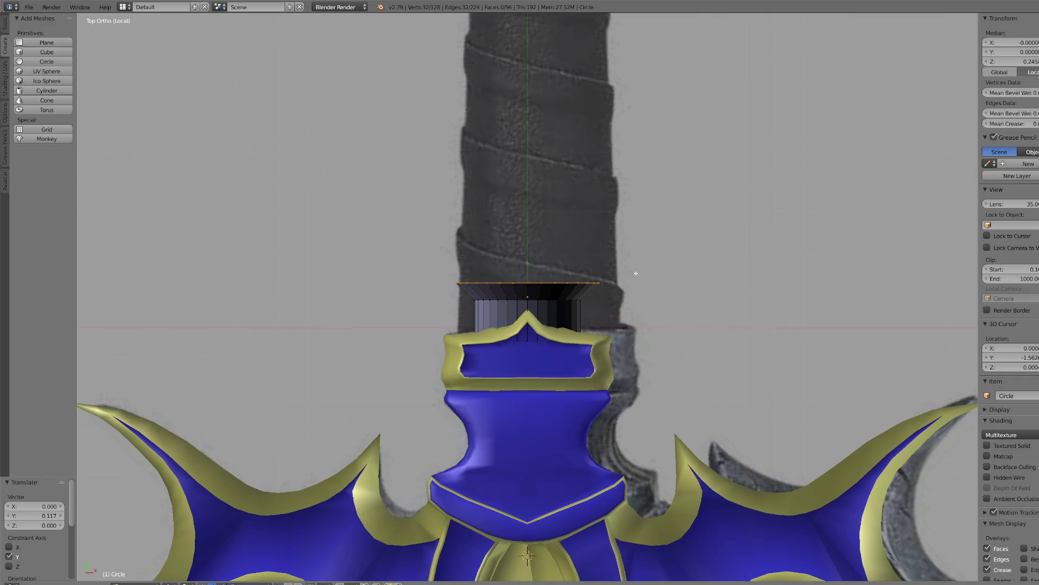
{"action": "right_click", "coordinate": [596, 258]}
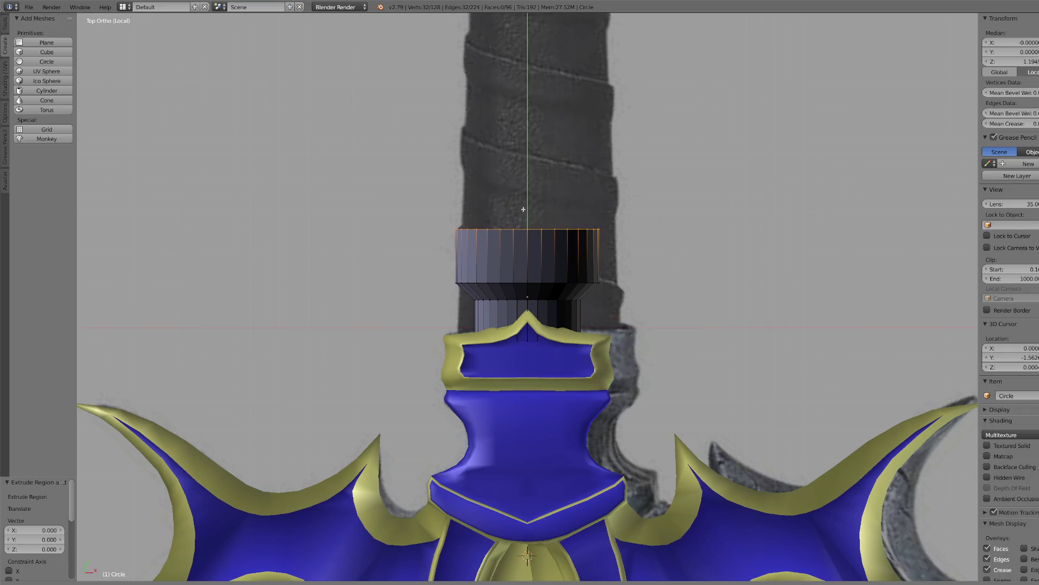
{"action": "left_click", "coordinate": [523, 209]}
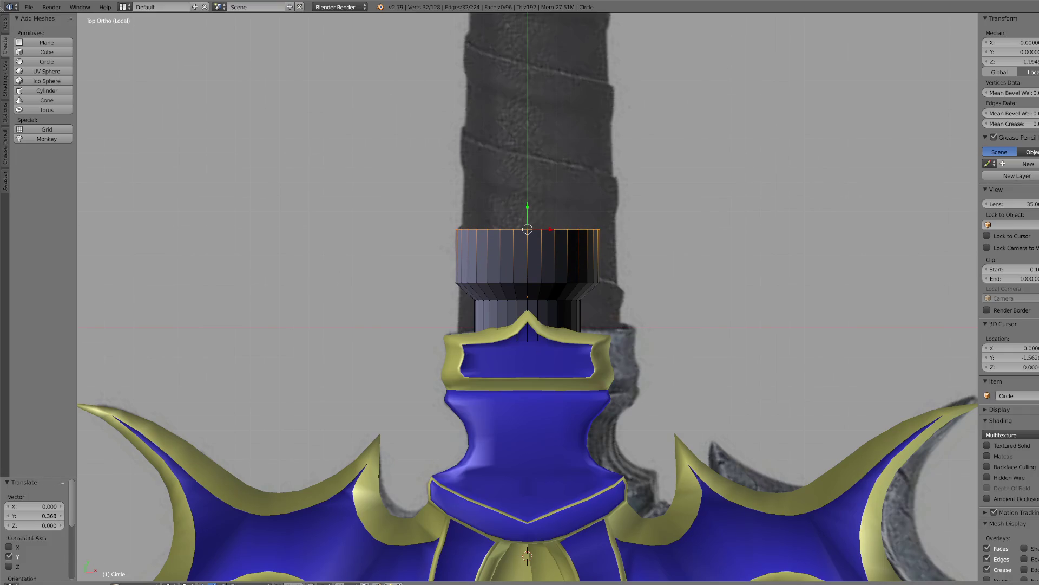
- Switch viewport shading to Texture so the sword reference shows through
{"action": "scroll", "coordinate": [605, 179], "scroll_direction": "down", "scroll_amount": 8}
{"action": "scroll", "coordinate": [489, 275], "scroll_direction": "up", "scroll_amount": 7}
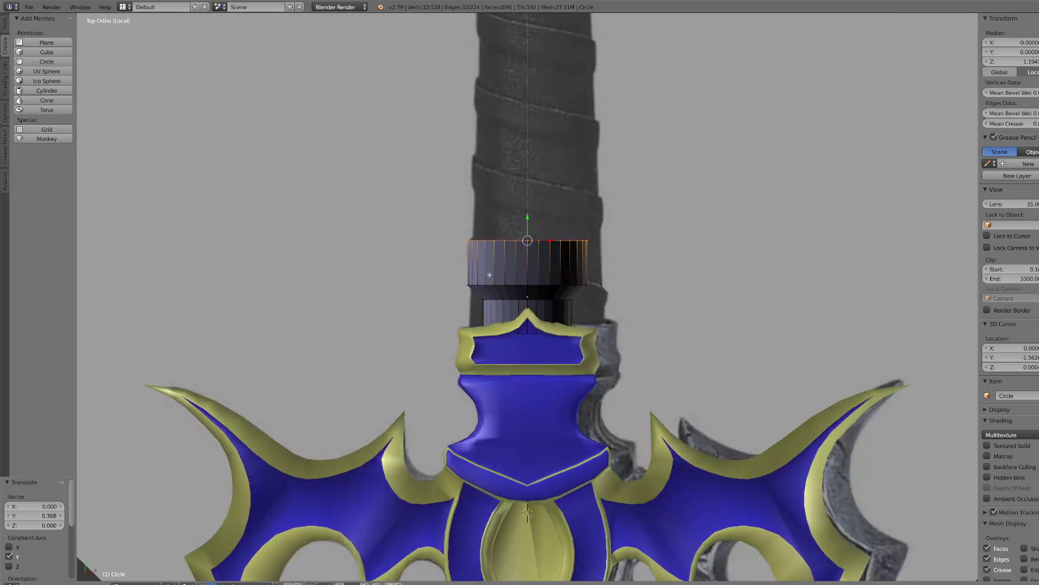
{"action": "left_click", "coordinate": [172, 583]}
{"action": "left_click", "coordinate": [184, 557]}
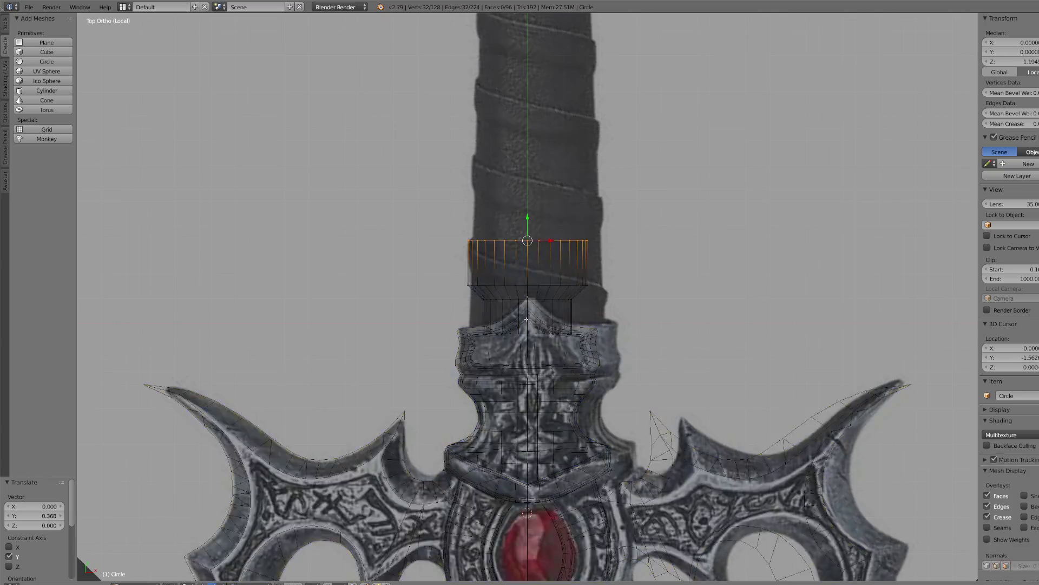
- Raise the grip's top ring further up along the handle
{"action": "scroll", "coordinate": [567, 231], "scroll_direction": "up", "scroll_amount": 4}
{"action": "scroll", "coordinate": [536, 201], "scroll_direction": "down", "scroll_amount": 4}
{"action": "mouse_move", "coordinate": [526, 217]}
{"action": "left_mouse_down"}
{"action": "mouse_move", "coordinate": [531, 200]}
{"action": "mouse_move", "coordinate": [543, 225]}
{"action": "mouse_move", "coordinate": [542, 215]}
{"action": "left_mouse_up"}
{"action": "scroll", "coordinate": [501, 235], "scroll_direction": "up", "scroll_amount": 1}
{"action": "scroll", "coordinate": [501, 234], "scroll_direction": "up", "scroll_amount": 4}
- Deselect the leftmost rim vertices and lower the remaining ones, starting the slant
{"action": "key", "text": "c"}
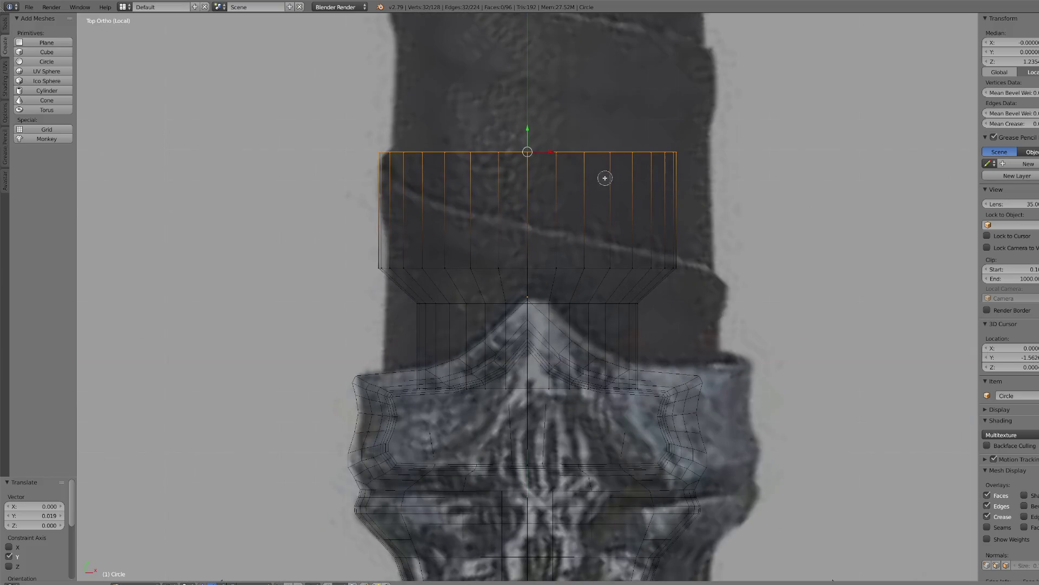
{"action": "middle_click_drag", "start_coordinate": [361, 159], "coordinate": [367, 154]}
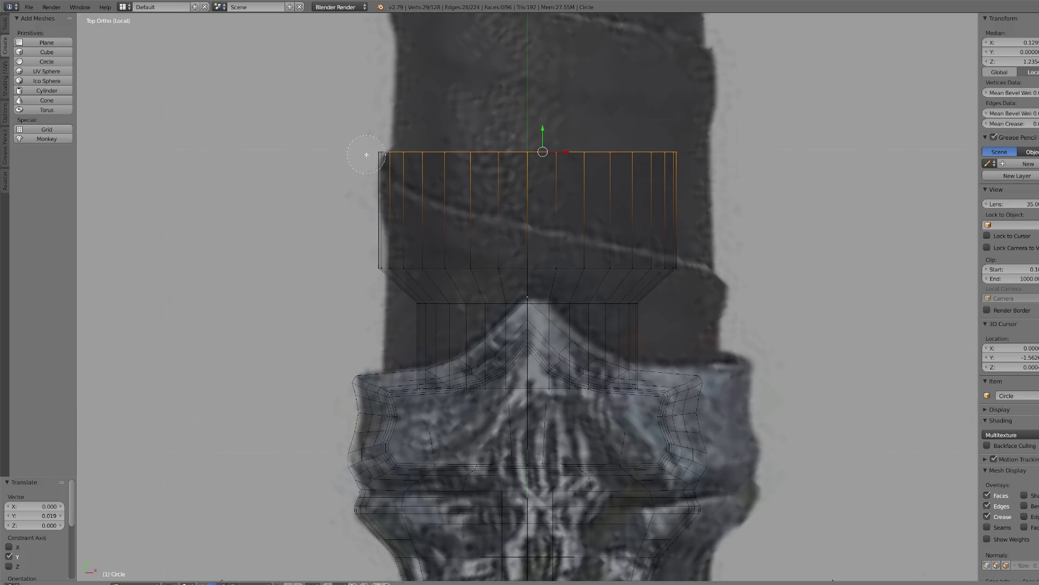
{"action": "left_click_drag", "start_coordinate": [545, 128], "coordinate": [546, 131]}
{"action": "middle_click_drag", "start_coordinate": [382, 155], "coordinate": [390, 155]}
{"action": "left_click_drag", "start_coordinate": [559, 126], "coordinate": [557, 132]}
{"action": "key", "text": "c"}
{"action": "middle_click_drag", "start_coordinate": [360, 185], "coordinate": [393, 159]}
{"action": "right_click", "coordinate": [392, 158]}
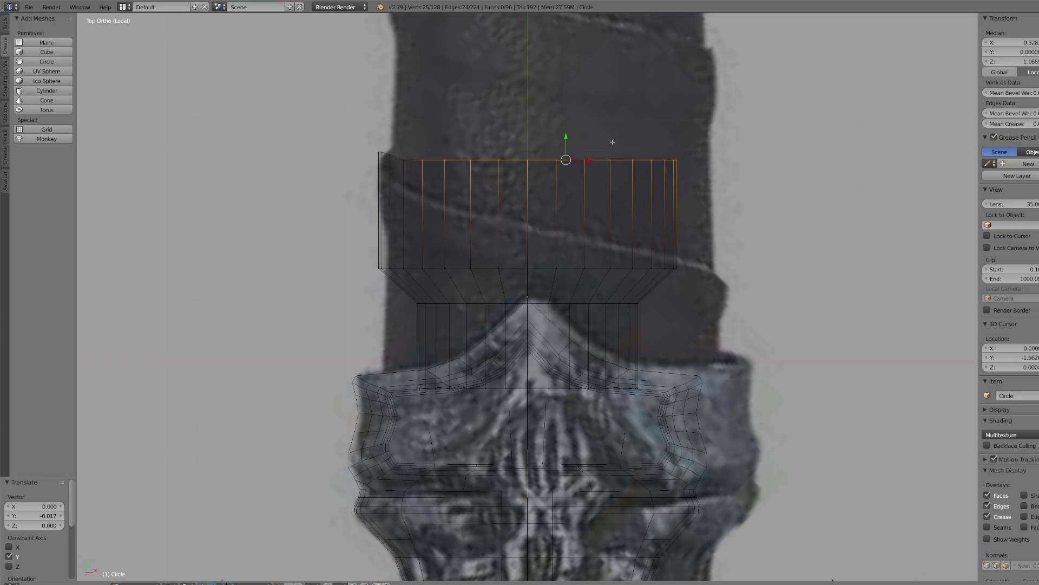
{"action": "left_click_drag", "start_coordinate": [570, 138], "coordinate": [573, 146]}
{"action": "key", "text": "c"}
{"action": "middle_click_drag", "start_coordinate": [395, 163], "coordinate": [406, 169]}
{"action": "right_click", "coordinate": [406, 169]}
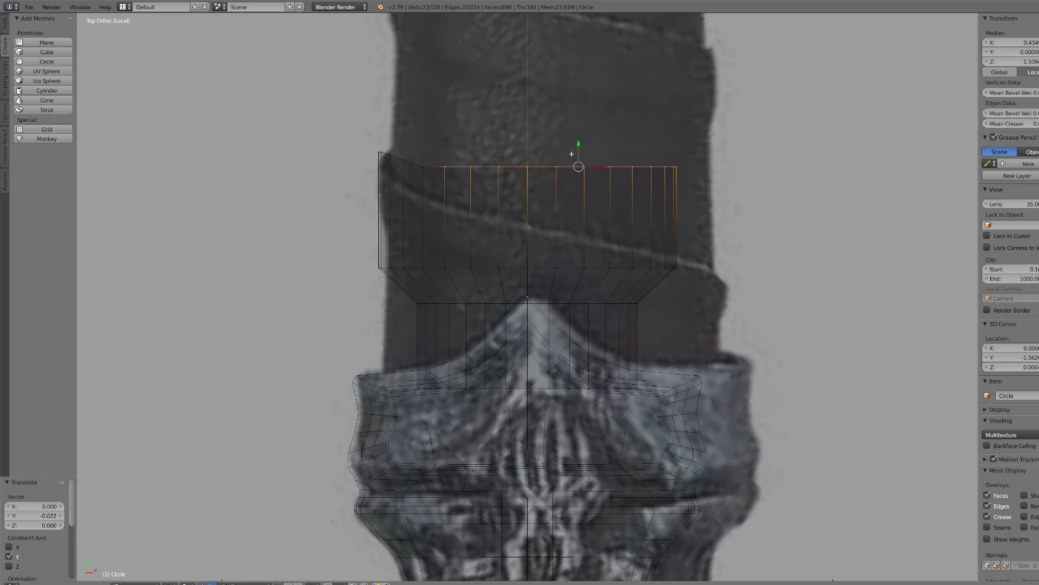
{"action": "left_click_drag", "start_coordinate": [580, 145], "coordinate": [583, 151]}
{"action": "left_click", "coordinate": [583, 150]}
- Keep deselecting rim vertices leftward and sliding the rest lower across the middle
{"action": "key", "text": "c"}
{"action": "middle_click_drag", "start_coordinate": [406, 198], "coordinate": [430, 178]}
{"action": "right_click", "coordinate": [565, 165]}
{"action": "left_click_drag", "start_coordinate": [589, 153], "coordinate": [590, 164]}
{"action": "key", "text": "c"}
{"action": "middle_click_drag", "start_coordinate": [448, 185], "coordinate": [471, 183]}
{"action": "right_click", "coordinate": [525, 194]}
{"action": "left_click_drag", "start_coordinate": [608, 158], "coordinate": [611, 167]}
{"action": "key", "text": "c"}
{"action": "middle_click_drag", "start_coordinate": [502, 214], "coordinate": [496, 195]}
{"action": "left_click_drag", "start_coordinate": [618, 168], "coordinate": [625, 176]}
{"action": "key", "text": "c"}
{"action": "middle_click_drag", "start_coordinate": [534, 220], "coordinate": [510, 198]}
{"action": "key", "text": "Escape"}
{"action": "left_click_drag", "start_coordinate": [627, 180], "coordinate": [634, 186]}
- Lower the right-hand rim vertices further so the top edge slopes down to the right
{"action": "key", "text": "c"}
{"action": "middle_click_drag", "start_coordinate": [545, 204], "coordinate": [552, 205]}
{"action": "key", "text": "Escape"}
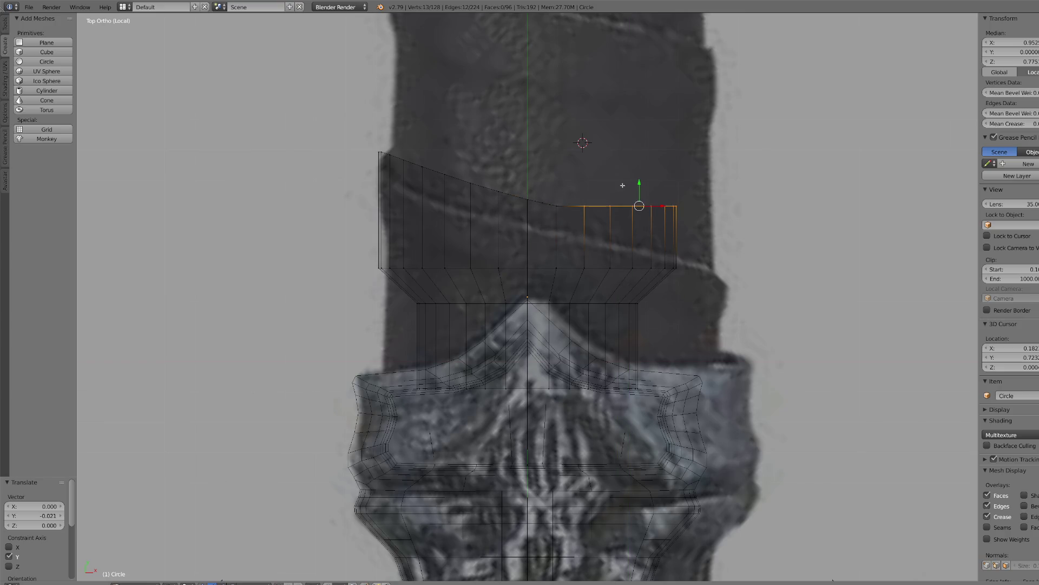
{"action": "left_click_drag", "start_coordinate": [642, 183], "coordinate": [644, 190]}
{"action": "key", "text": "c"}
{"action": "middle_click_drag", "start_coordinate": [575, 209], "coordinate": [579, 208]}
{"action": "key", "text": "Escape"}
{"action": "left_click_drag", "start_coordinate": [650, 189], "coordinate": [649, 194]}
{"action": "key", "text": "c"}
{"action": "key", "text": "Escape"}
{"action": "scroll", "coordinate": [668, 212], "scroll_direction": "up", "scroll_amount": 2}
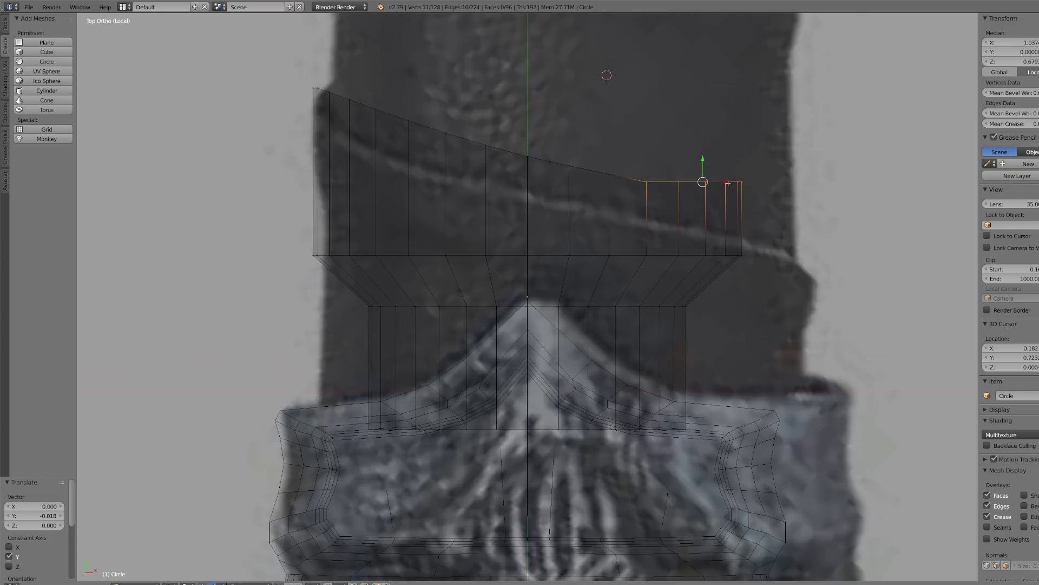
{"action": "key", "text": "c"}
{"action": "middle_click_drag", "start_coordinate": [657, 186], "coordinate": [637, 186]}
{"action": "key", "text": "Escape"}
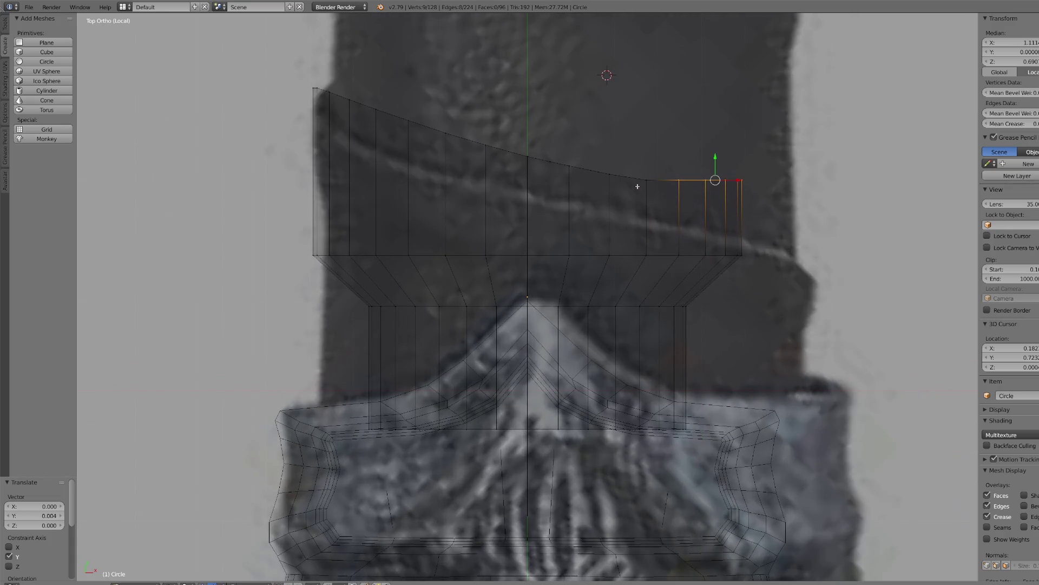
{"action": "left_click_drag", "start_coordinate": [713, 159], "coordinate": [714, 200]}
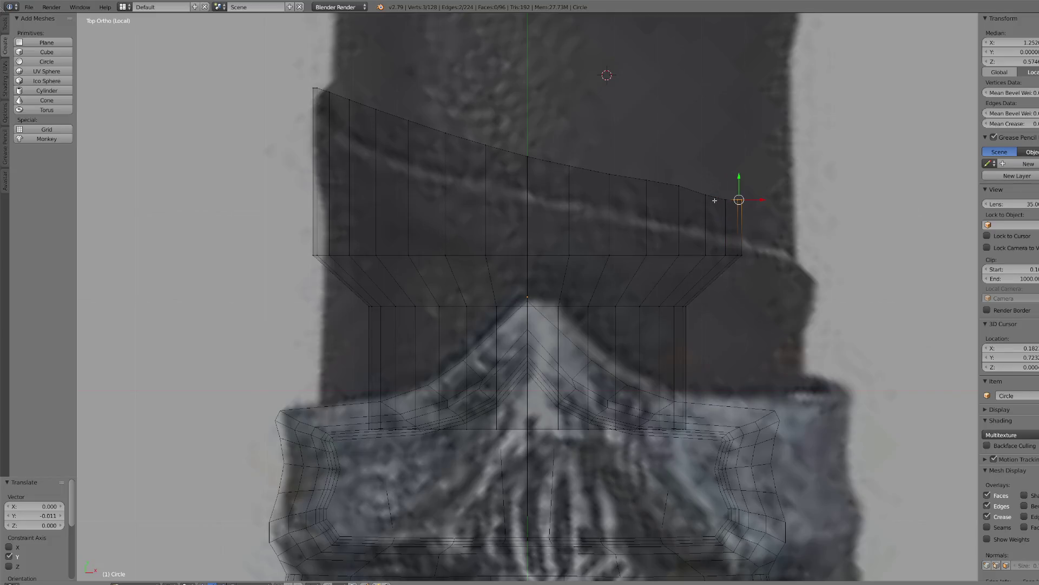
- Frame the selected vertices, nudge them further down, then pick rim vertices and select the whole grip
{"action": "key", "text": "KP_Decimal"}
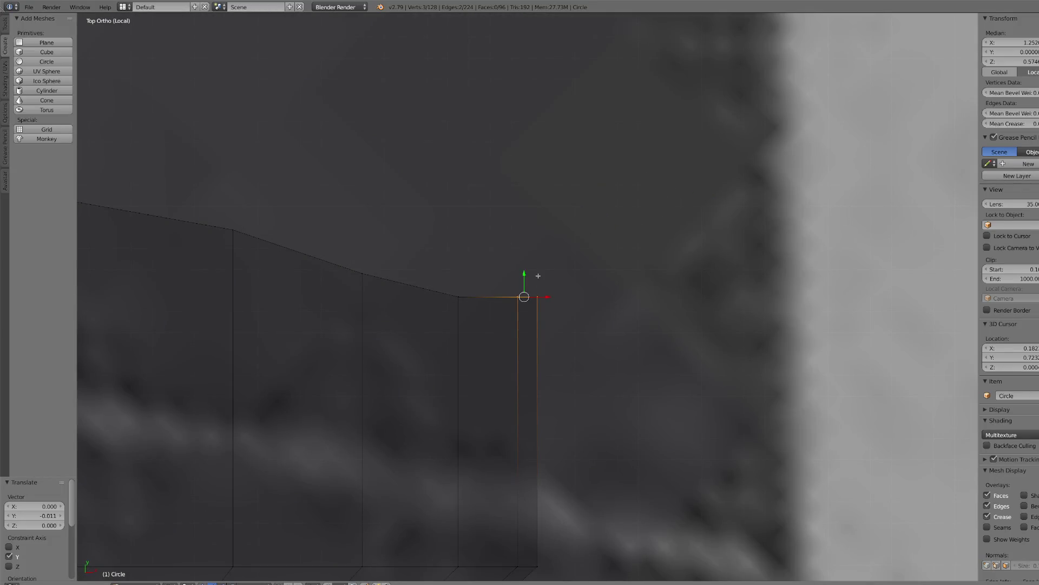
{"action": "left_click_drag", "start_coordinate": [524, 277], "coordinate": [538, 287]}
{"action": "left_click", "coordinate": [530, 295]}
{"action": "right_click", "coordinate": [511, 309]}
{"action": "scroll", "coordinate": [360, 288], "scroll_direction": "down", "scroll_amount": 5}
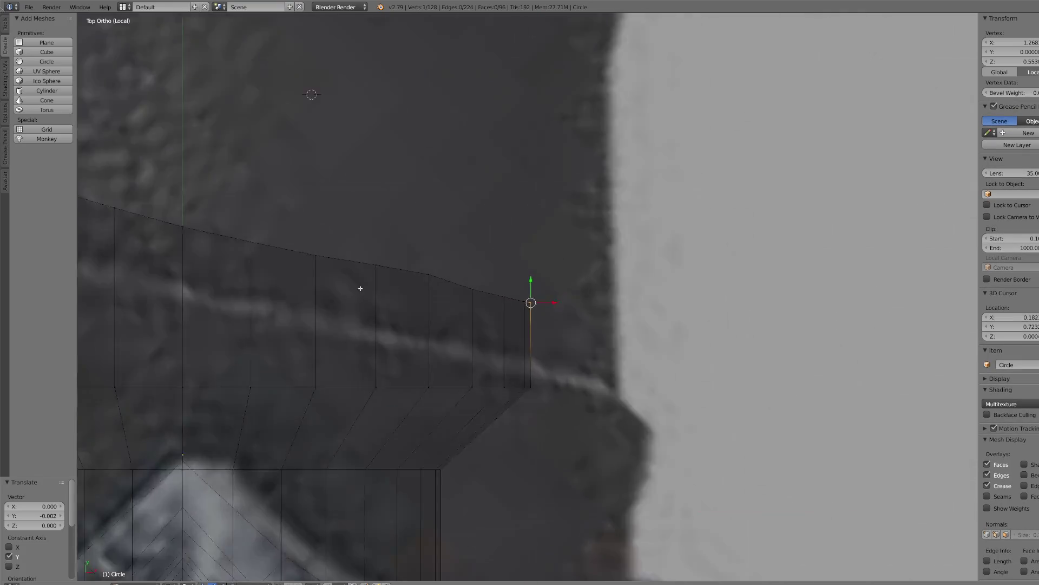
{"action": "right_click", "coordinate": [457, 280]}
{"action": "left_click", "coordinate": [458, 280]}
{"action": "key", "text": "Escape"}
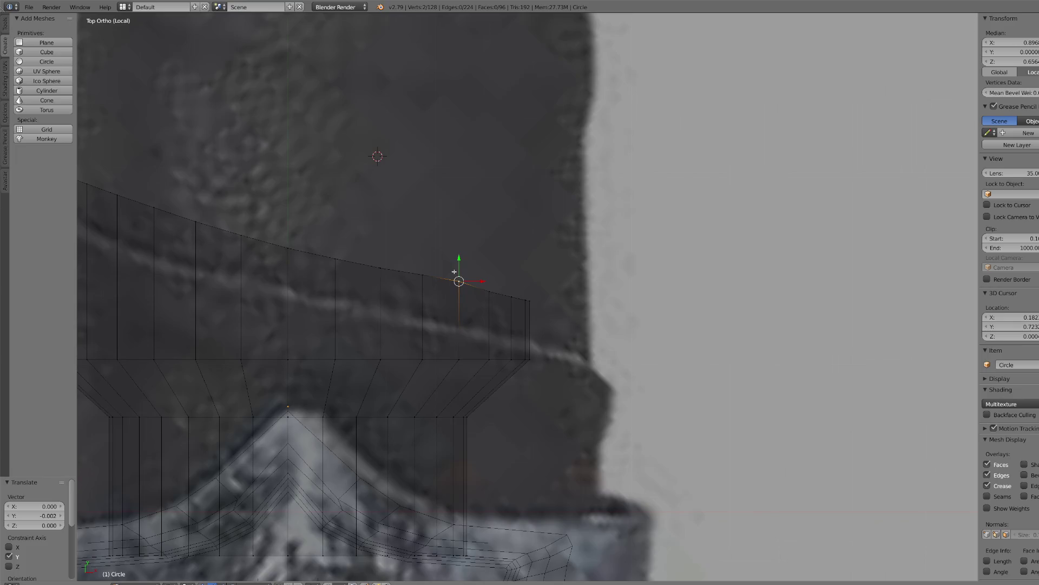
{"action": "scroll", "coordinate": [454, 272], "scroll_direction": "down", "scroll_amount": 4}
{"action": "key", "text": "a"}
{"action": "key", "text": "a"}
{"action": "scroll", "coordinate": [461, 280], "scroll_direction": "up", "scroll_amount": 2}
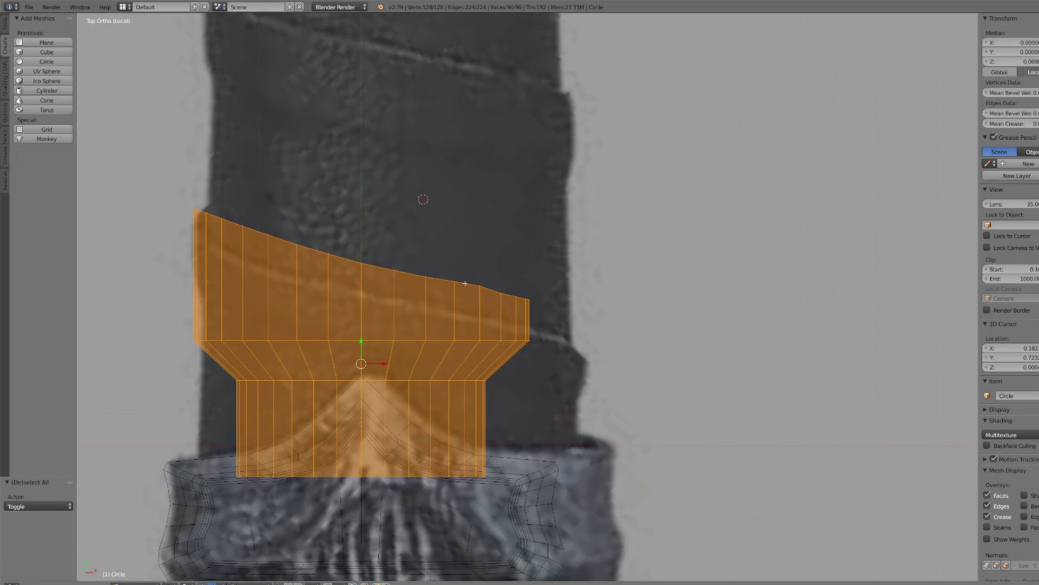
- Select the upper-right rim vertices and nudge them down to even out the slanted rim
{"action": "right_click", "coordinate": [481, 286]}
{"action": "right_click", "coordinate": [454, 281], "text": "shift"}
{"action": "right_click", "coordinate": [426, 276], "text": "shift"}
{"action": "right_click", "coordinate": [426, 277], "text": "shift"}
{"action": "left_click_drag", "start_coordinate": [455, 263], "coordinate": [454, 258]}
{"action": "right_click", "coordinate": [454, 259]}
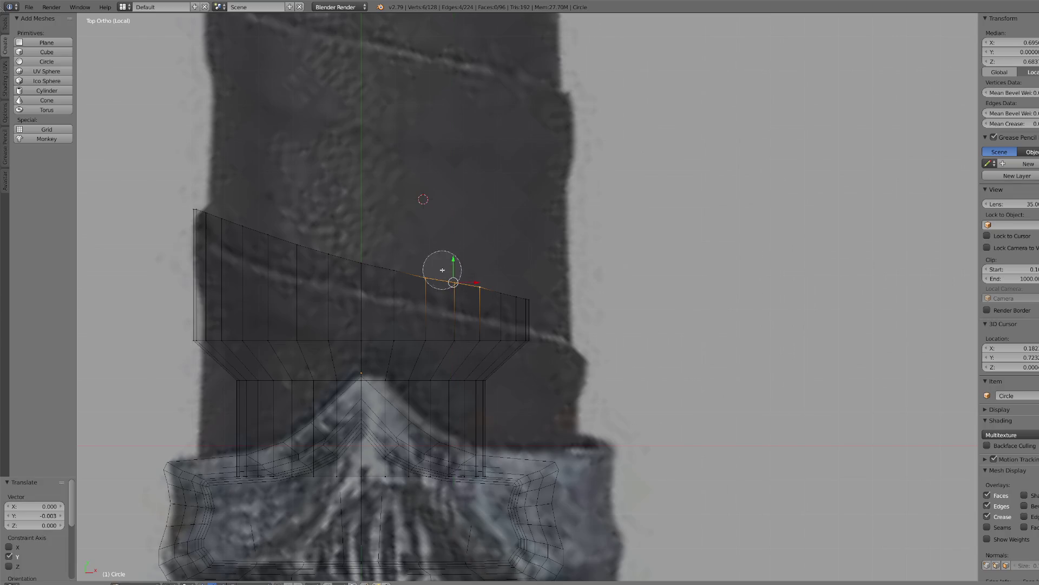
{"action": "right_click", "coordinate": [427, 277], "text": "shift"}
{"action": "left_click_drag", "start_coordinate": [467, 261], "coordinate": [410, 252]}
{"action": "right_click", "coordinate": [454, 282], "text": "shift"}
{"action": "scroll", "coordinate": [445, 312], "scroll_direction": "up", "scroll_amount": 5}
{"action": "scroll", "coordinate": [432, 259], "scroll_direction": "down", "scroll_amount": 5}
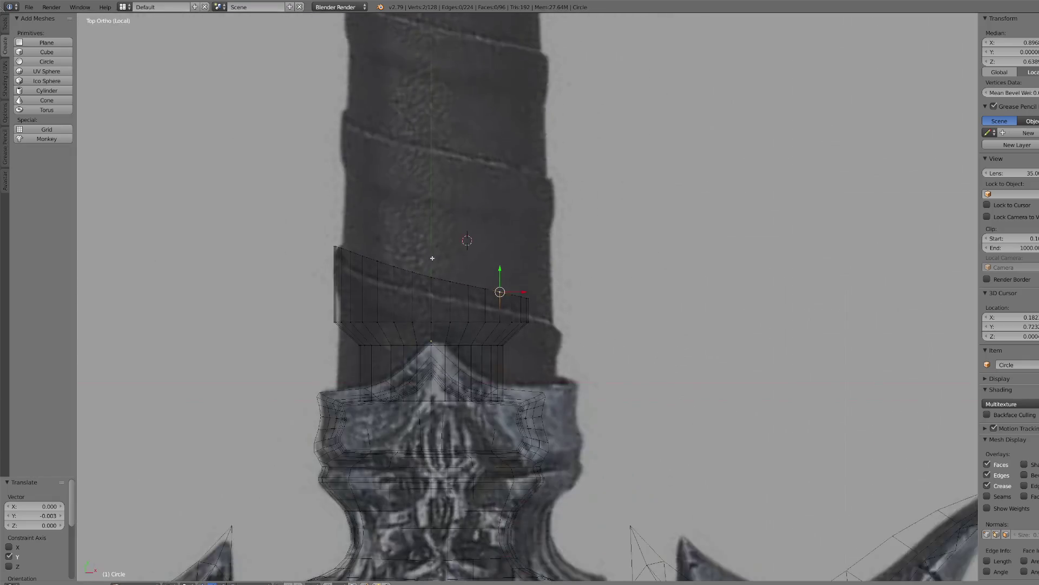
- Select the whole top rim loop and lower it slightly
{"action": "right_click", "coordinate": [352, 253], "text": "alt"}
{"action": "left_click_drag", "start_coordinate": [436, 253], "coordinate": [447, 266]}
{"action": "scroll", "coordinate": [466, 256], "scroll_direction": "down", "scroll_amount": 1}
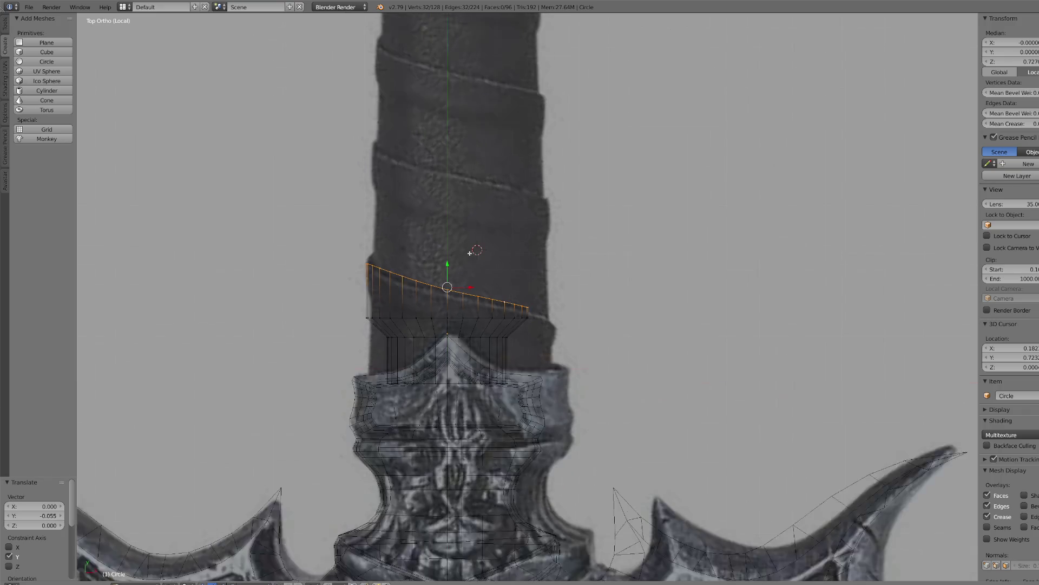
{"action": "scroll", "coordinate": [477, 254], "scroll_direction": "up", "scroll_amount": 1}
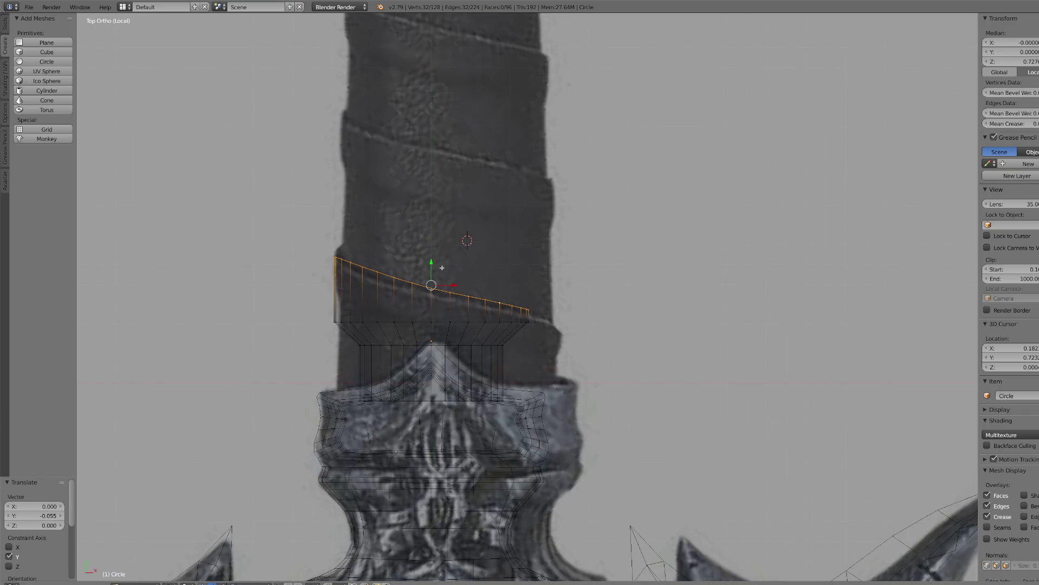
{"action": "mouse_move", "coordinate": [436, 261]}
{"action": "left_mouse_down"}
{"action": "mouse_move", "coordinate": [463, 273]}
{"action": "mouse_move", "coordinate": [432, 264]}
{"action": "mouse_move", "coordinate": [431, 251]}
{"action": "left_mouse_up"}
- Extrude the top rim loop twice in place, adding two new edge rings
{"action": "key", "text": "e"}
{"action": "right_click", "coordinate": [467, 256]}
{"action": "key", "text": "e"}
{"action": "right_click", "coordinate": [432, 257]}
{"action": "scroll", "coordinate": [457, 278], "scroll_direction": "up", "scroll_amount": 4}
{"action": "scroll", "coordinate": [458, 278], "scroll_direction": "up", "scroll_amount": 1}
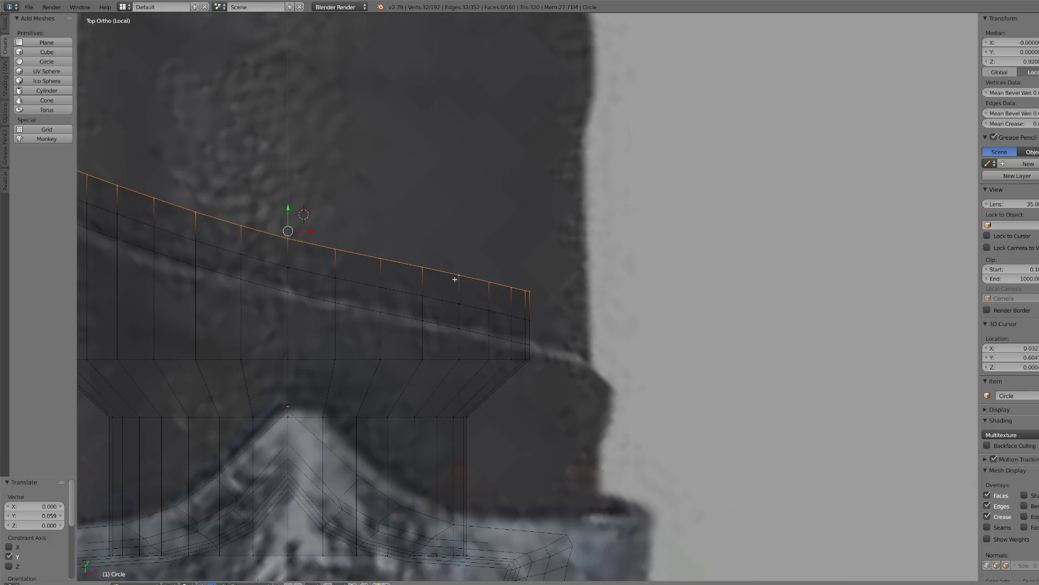
- Select the thin ring of faces and lower it just below the rim
{"action": "key", "text": "ctrl+KP_Add"}
{"action": "key", "text": "ctrl+KP_Add"}
{"action": "key", "text": "ctrl+KP_Subtract"}
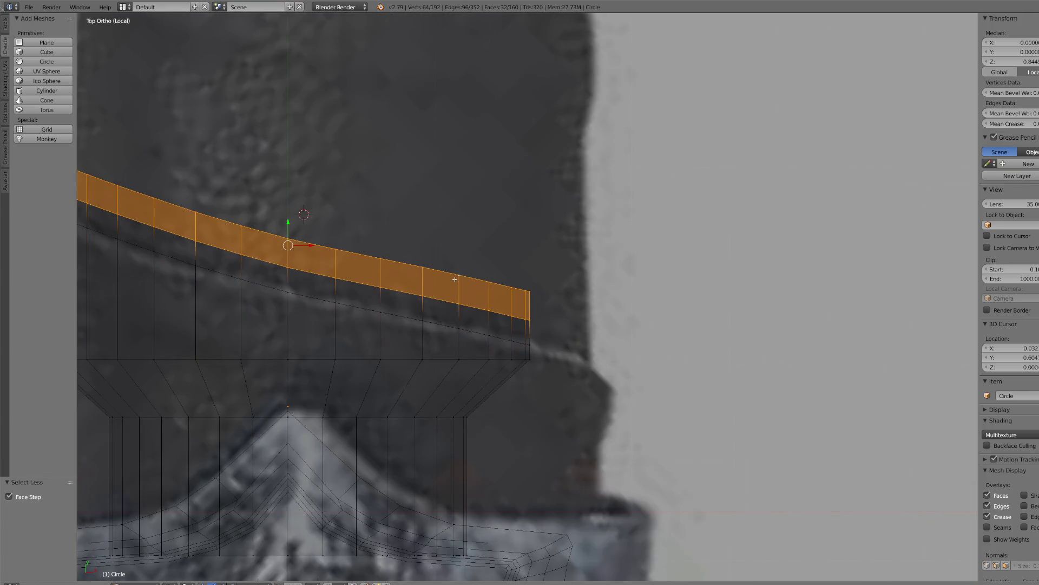
{"action": "left_click_drag", "start_coordinate": [296, 223], "coordinate": [294, 238]}
{"action": "key", "text": "ctrl+KP_Subtract"}
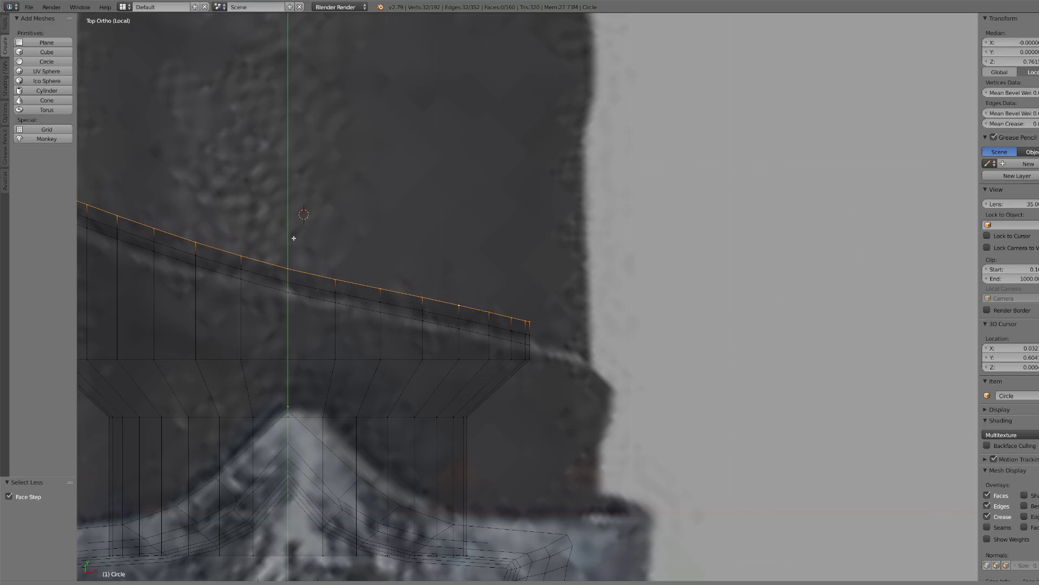
{"action": "left_click", "coordinate": [294, 238]}
{"action": "scroll", "coordinate": [321, 251], "scroll_direction": "down", "scroll_amount": 4}
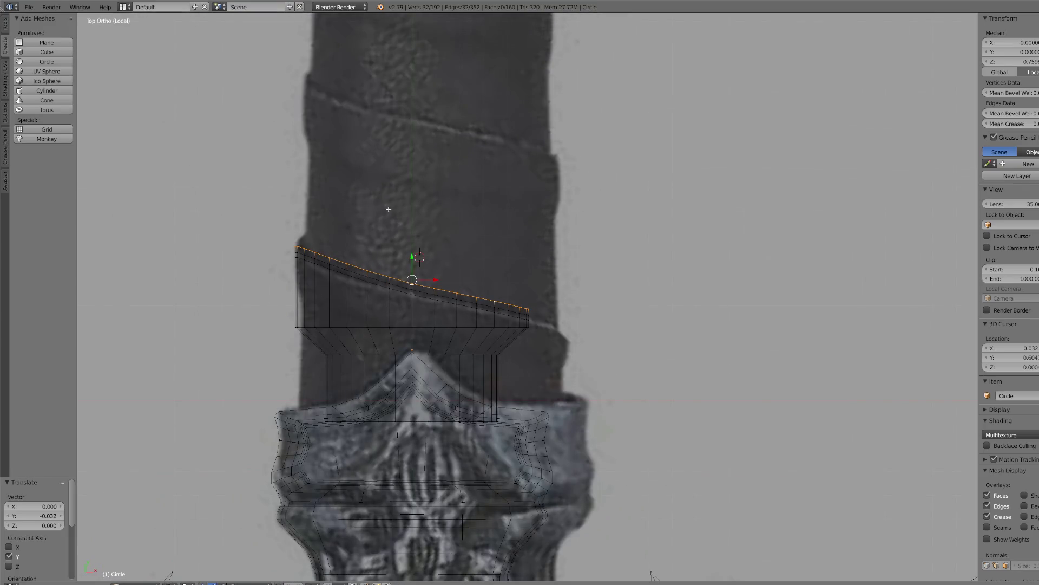
- Extrude two new loops from the top and raise each up the handle
{"action": "key", "text": "e"}
{"action": "right_click", "coordinate": [419, 216]}
{"action": "left_click_drag", "start_coordinate": [414, 257], "coordinate": [413, 98]}
{"action": "scroll", "coordinate": [414, 97], "scroll_direction": "up", "scroll_amount": 3}
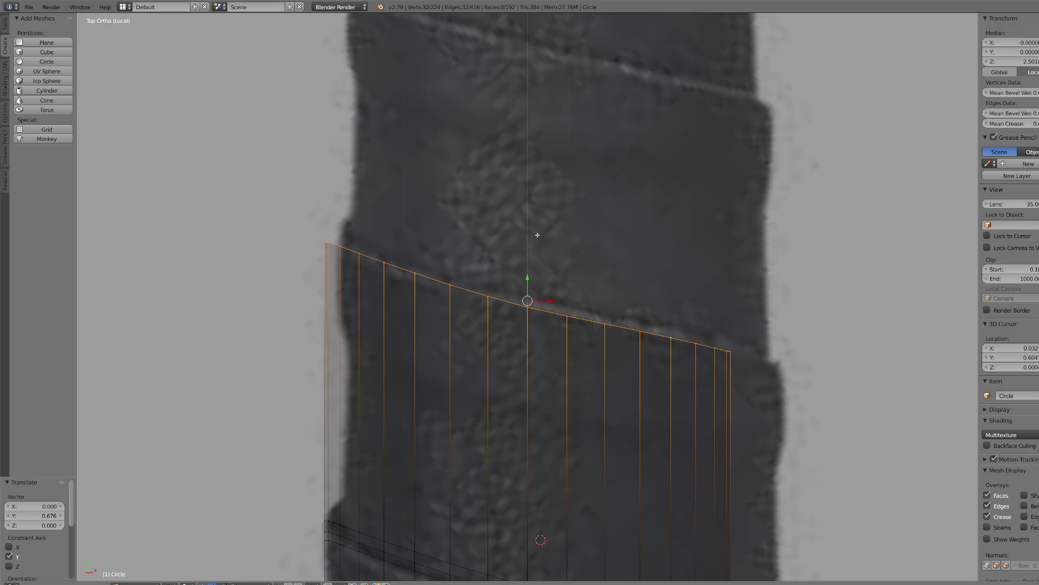
{"action": "scroll", "coordinate": [566, 289], "scroll_direction": "down", "scroll_amount": 1}
{"action": "key", "text": "e"}
{"action": "right_click", "coordinate": [563, 277]}
{"action": "mouse_move", "coordinate": [527, 281]}
{"action": "left_mouse_down"}
{"action": "mouse_move", "coordinate": [539, 247]}
{"action": "mouse_move", "coordinate": [509, 61]}
{"action": "left_mouse_up"}
- Extrude two more loops, undo the unwanted one, and adjust the top loop's height
{"action": "key", "text": "e"}
{"action": "right_click", "coordinate": [543, 269]}
{"action": "key", "text": "e"}
{"action": "right_click", "coordinate": [527, 272]}
{"action": "key", "text": "ctrl+z"}
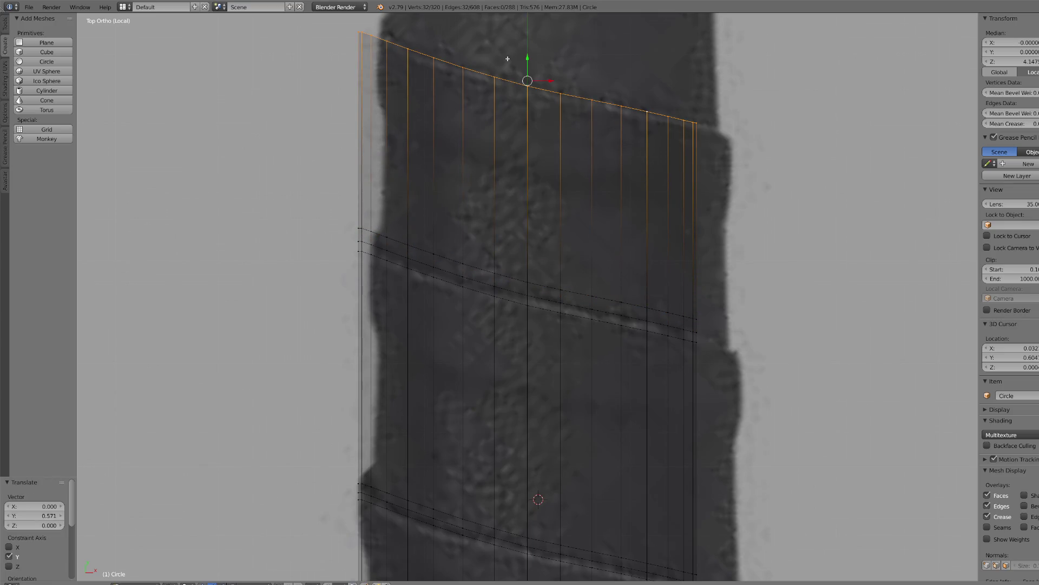
{"action": "key", "text": "KP_Decimal"}
{"action": "left_click_drag", "start_coordinate": [529, 279], "coordinate": [536, 167]}
- Extrude three more loops, climbing further up the reference handle
{"action": "key", "text": "e"}
{"action": "key", "text": "Escape"}
{"action": "key", "text": "e"}
{"action": "key", "text": "Escape"}
{"action": "key", "text": "e"}
{"action": "key", "text": "Escape"}
{"action": "scroll", "coordinate": [538, 253], "scroll_direction": "down", "scroll_amount": 5}
{"action": "key", "text": "KP_Decimal"}
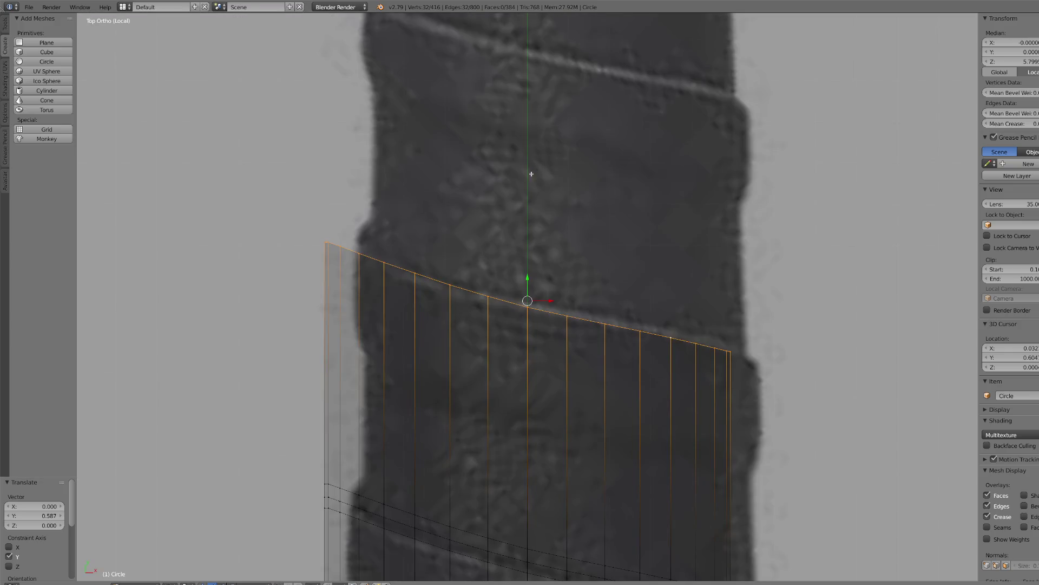
- Undo an extra extrusion and raise the top loop further up the handle
{"action": "key", "text": "e"}
{"action": "key", "text": "Escape"}
{"action": "left_click_drag", "start_coordinate": [526, 280], "coordinate": [530, 256]}
{"action": "key", "text": "ctrl+z"}
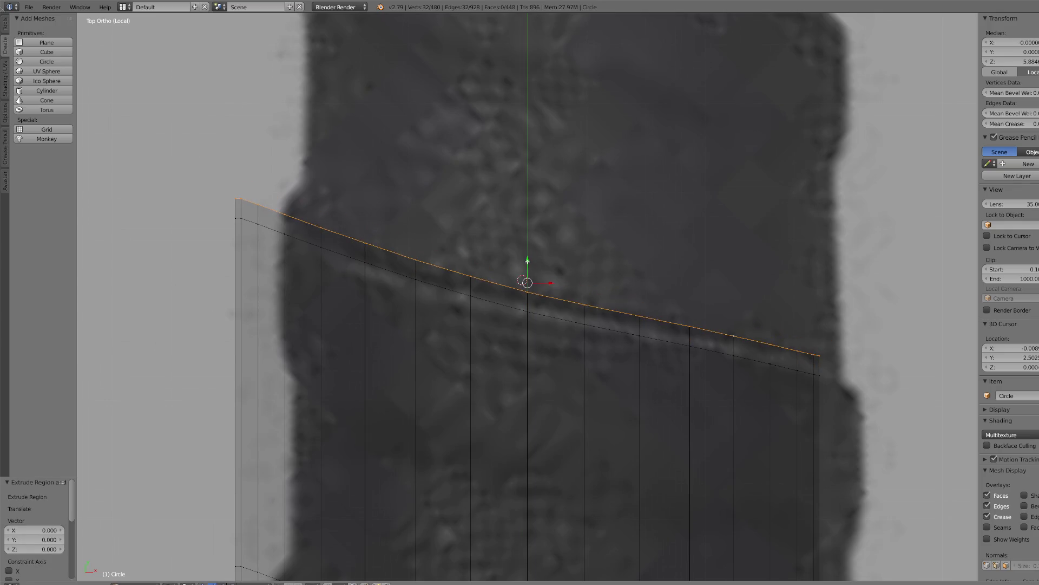
{"action": "scroll", "coordinate": [529, 260], "scroll_direction": "down", "scroll_amount": 5}
{"action": "key", "text": "ctrl+z"}
{"action": "scroll", "coordinate": [518, 301], "scroll_direction": "up", "scroll_amount": 4}
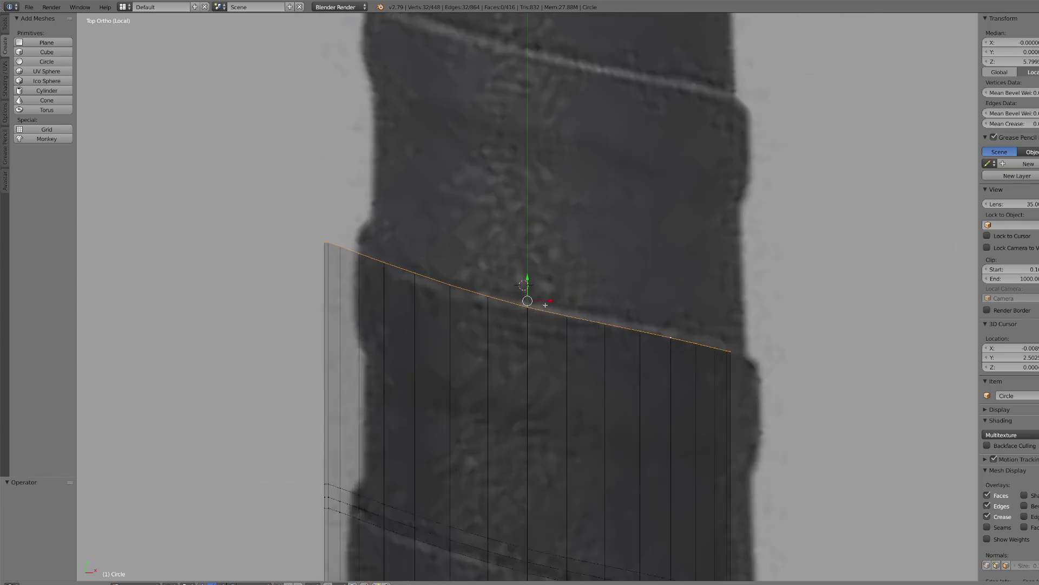
{"action": "left_click_drag", "start_coordinate": [527, 277], "coordinate": [527, 261]}
{"action": "right_click", "coordinate": [527, 262]}
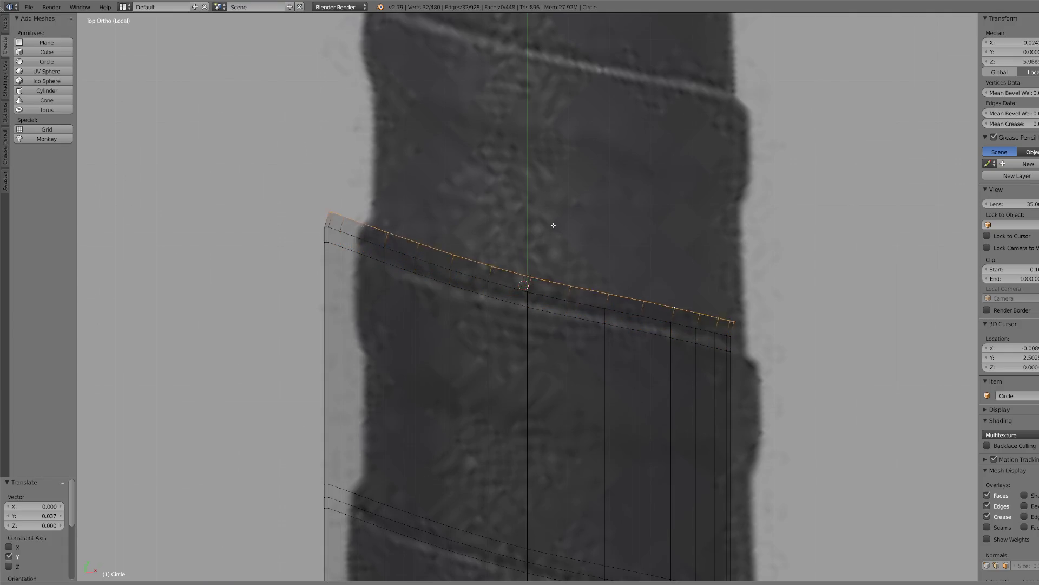
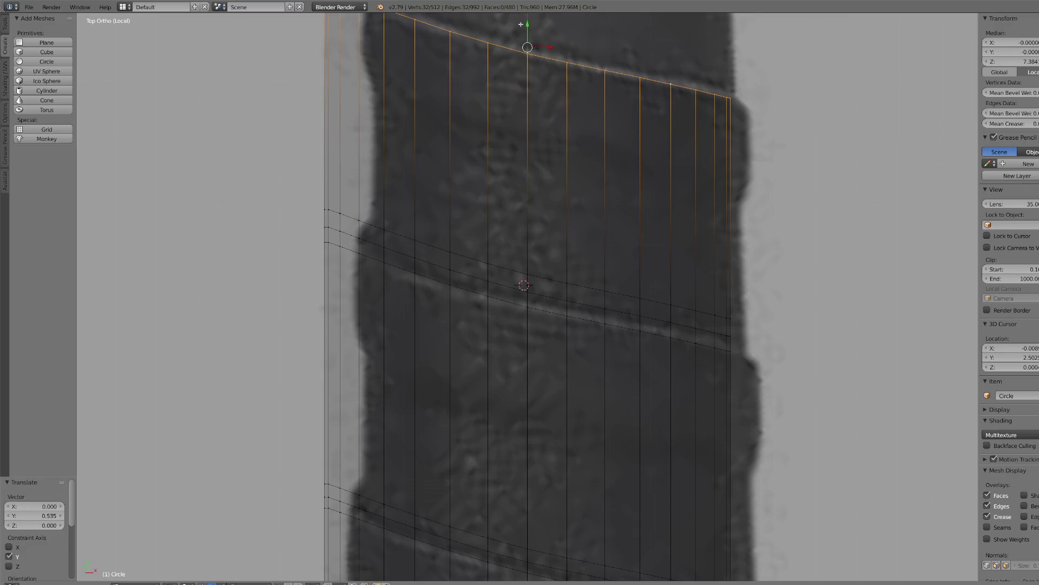
- Extrude several new rings from the grip's top loop, raising the first one up the grip
{"action": "key", "text": "KP_Decimal"}
{"action": "scroll", "coordinate": [548, 197], "scroll_direction": "up", "scroll_amount": 1}
{"action": "key", "text": "e"}
{"action": "right_click", "coordinate": [551, 320]}
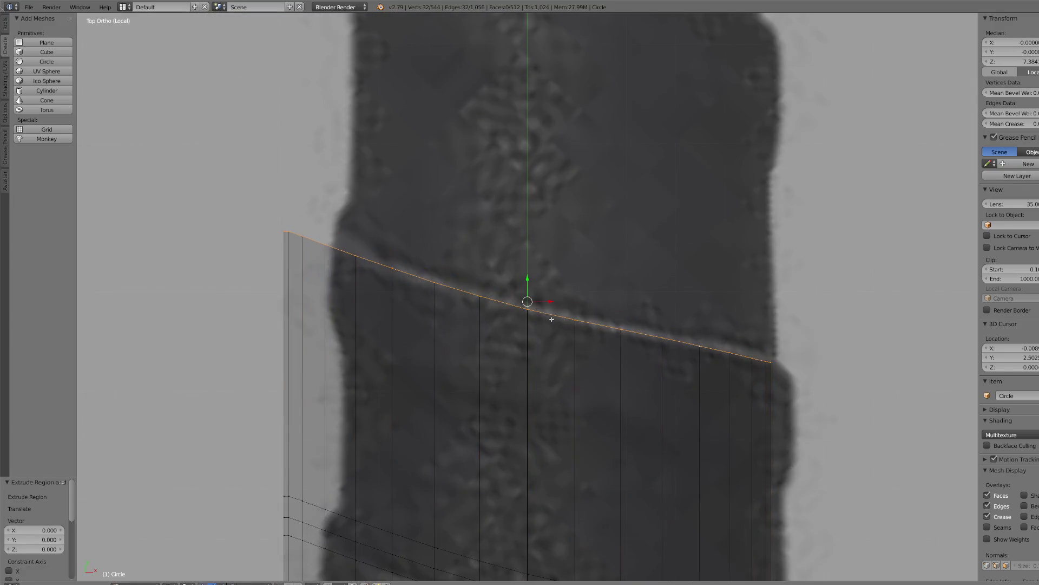
{"action": "left_click_drag", "start_coordinate": [526, 278], "coordinate": [542, 111]}
{"action": "key", "text": "e"}
{"action": "right_click", "coordinate": [529, 255]}
{"action": "key", "text": "e"}
{"action": "right_click", "coordinate": [529, 237]}
{"action": "scroll", "coordinate": [529, 252], "scroll_direction": "down", "scroll_amount": 4}
{"action": "key", "text": "e"}
{"action": "right_click", "coordinate": [542, 110]}
- Extrude two more rings and raise the top ring to the decorative piece above
{"action": "key", "text": "KP_Decimal"}
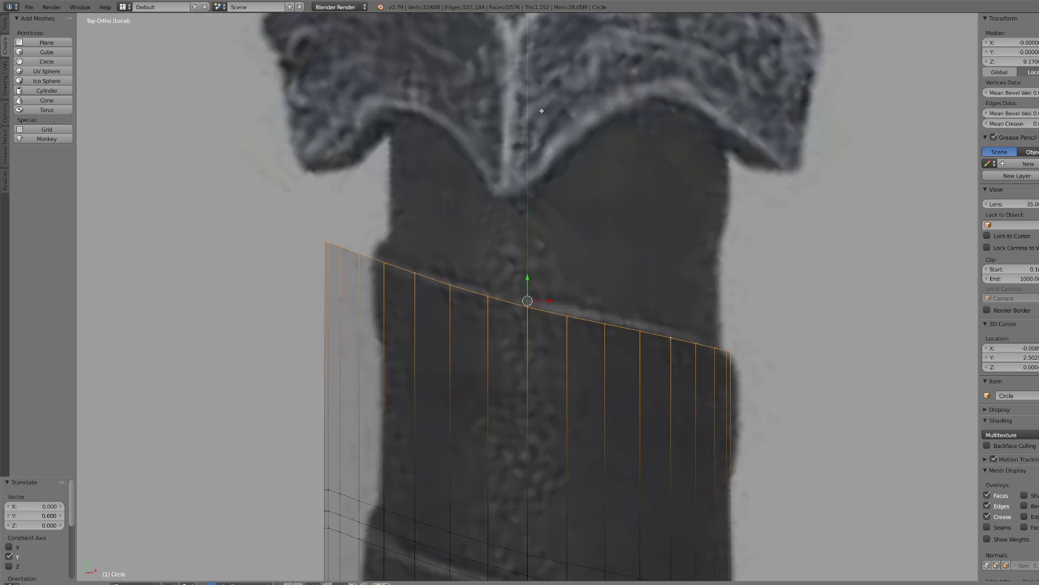
{"action": "scroll", "coordinate": [562, 314], "scroll_direction": "up", "scroll_amount": 2}
{"action": "key", "text": "e"}
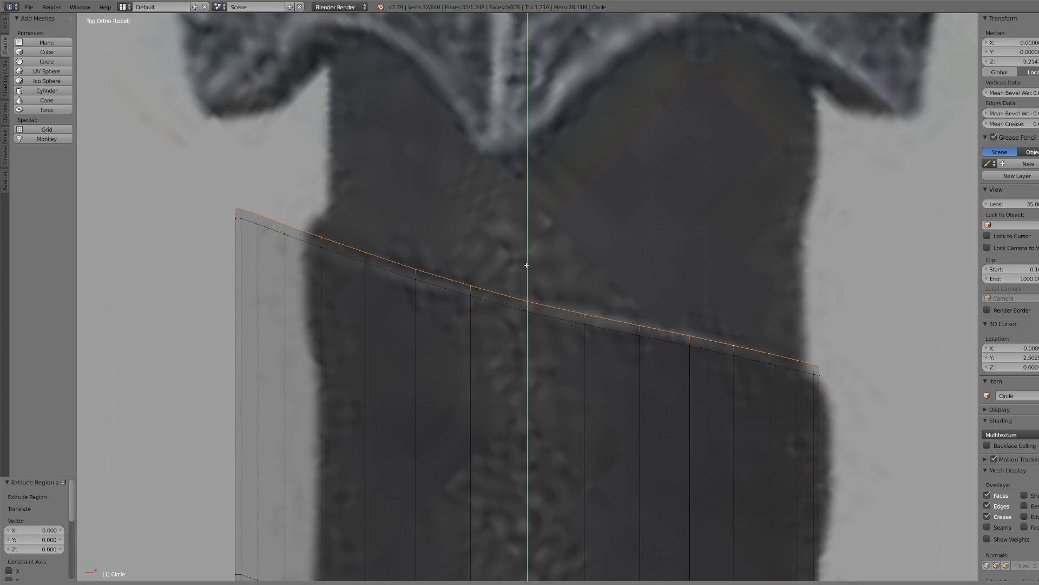
{"action": "left_click", "coordinate": [549, 239]}
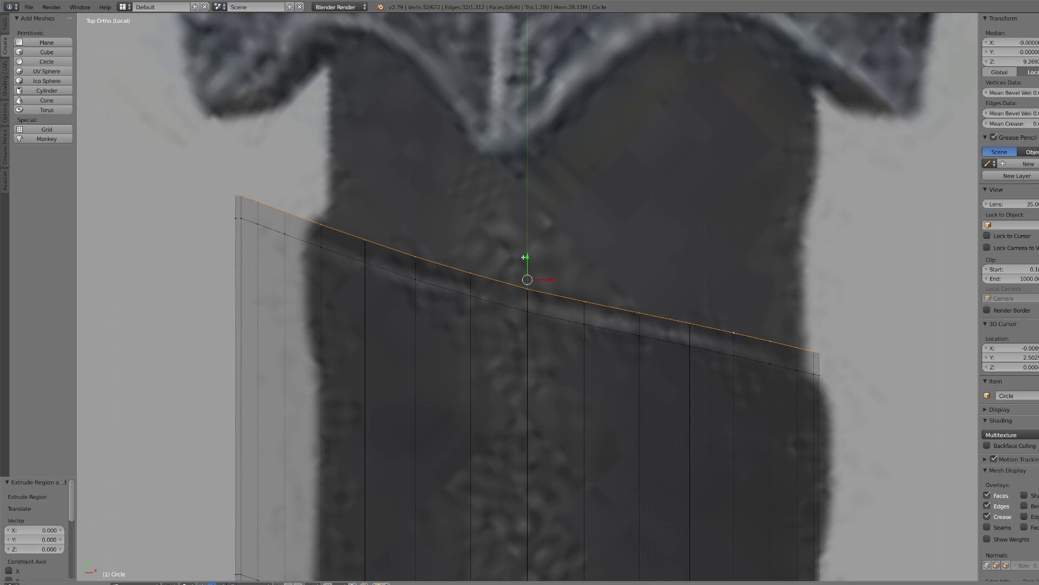
{"action": "key", "text": "e"}
{"action": "left_click", "coordinate": [538, 270]}
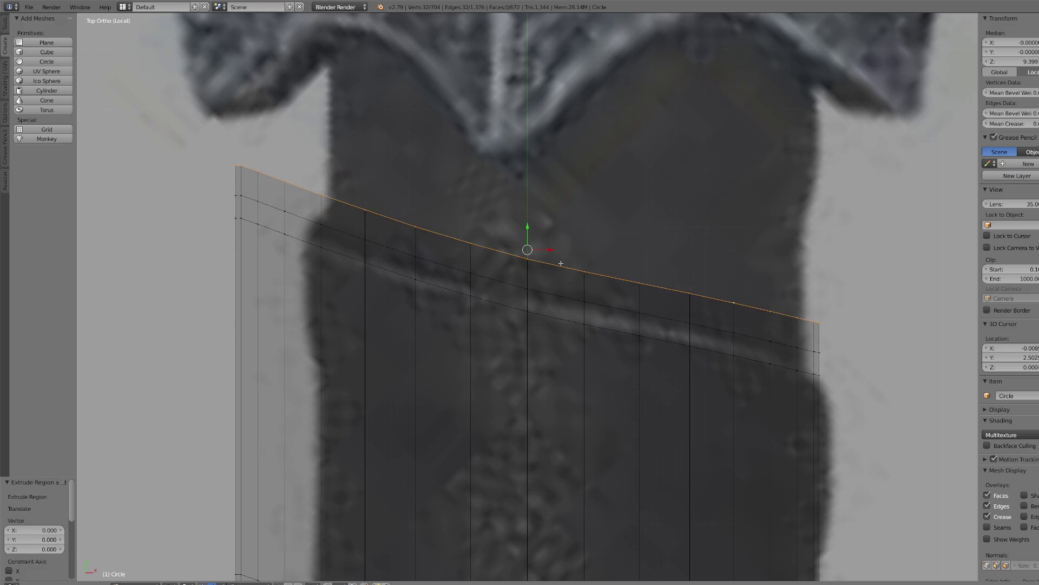
{"action": "scroll", "coordinate": [561, 264], "scroll_direction": "down", "scroll_amount": 5}
{"action": "left_click_drag", "start_coordinate": [529, 254], "coordinate": [529, 70]}
{"action": "scroll", "coordinate": [499, 381], "scroll_direction": "down", "scroll_amount": 4}
{"action": "scroll", "coordinate": [491, 396], "scroll_direction": "up", "scroll_amount": 6}
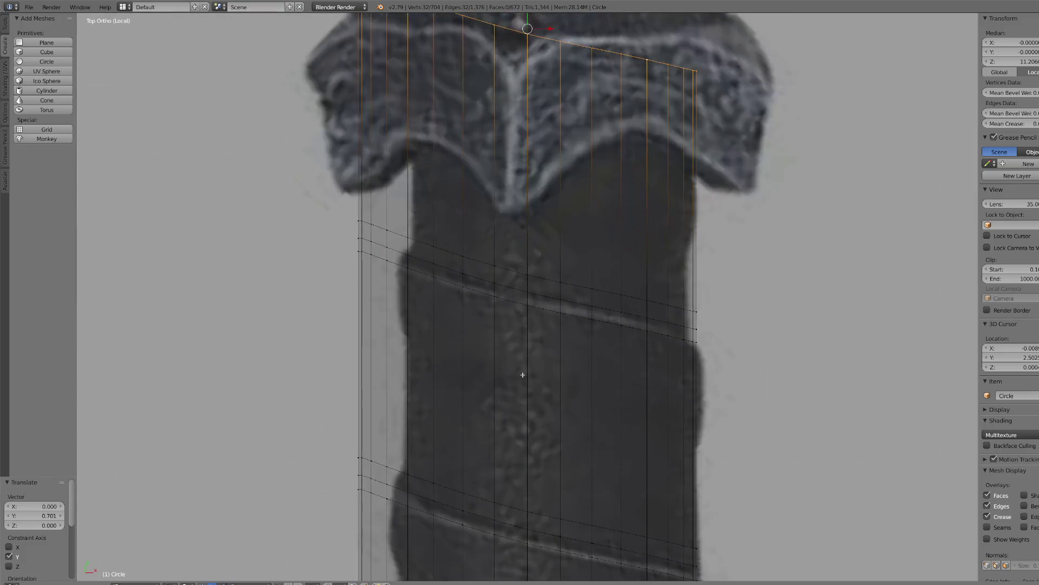
- Select the edge loop along the upper spiral groove, extending it to the groove's far end
{"action": "right_click", "coordinate": [381, 248]}
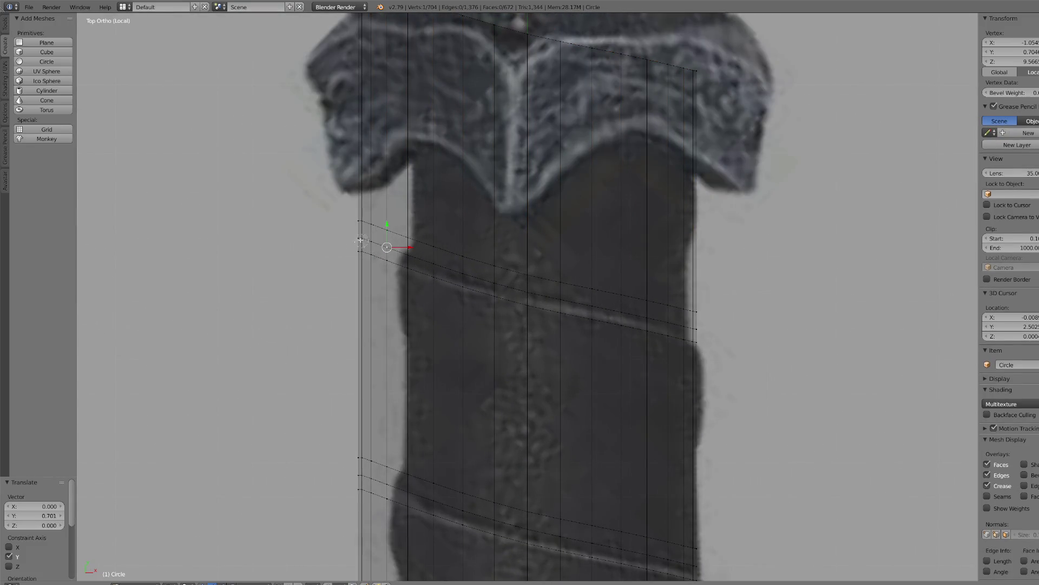
{"action": "right_click", "coordinate": [379, 241], "text": "alt"}
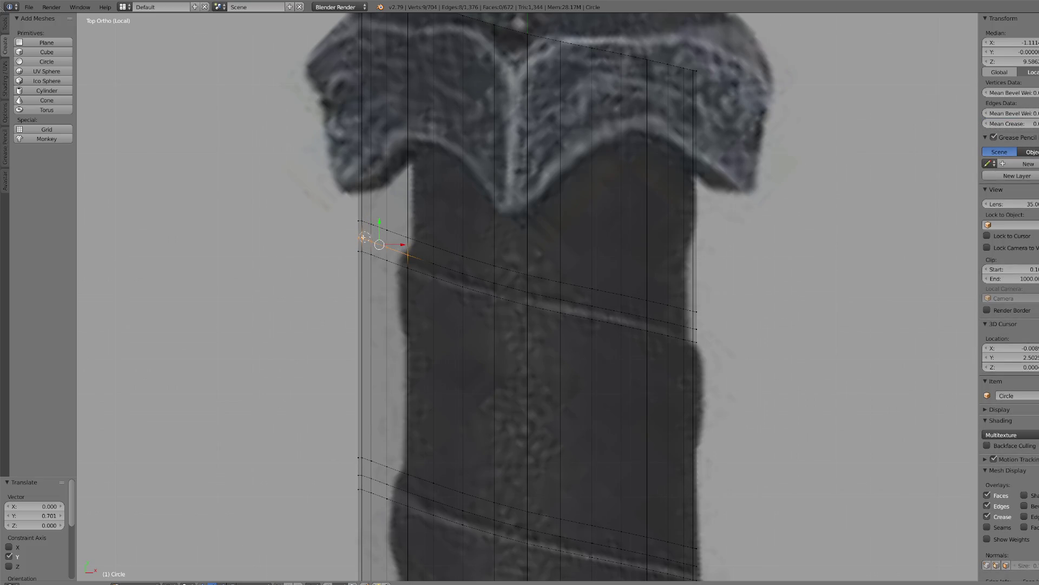
{"action": "right_click", "coordinate": [596, 301], "text": "ctrl"}
{"action": "right_click", "coordinate": [647, 317], "text": "ctrl"}
{"action": "right_click", "coordinate": [707, 327], "text": "ctrl"}
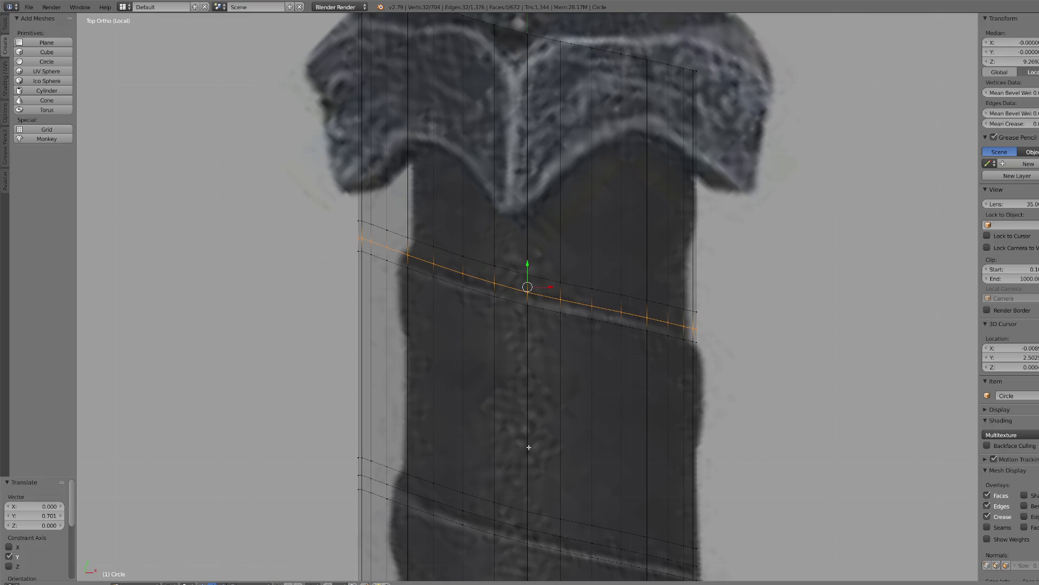
{"action": "scroll", "coordinate": [529, 447], "scroll_direction": "down", "scroll_amount": 10, "text": "shift"}
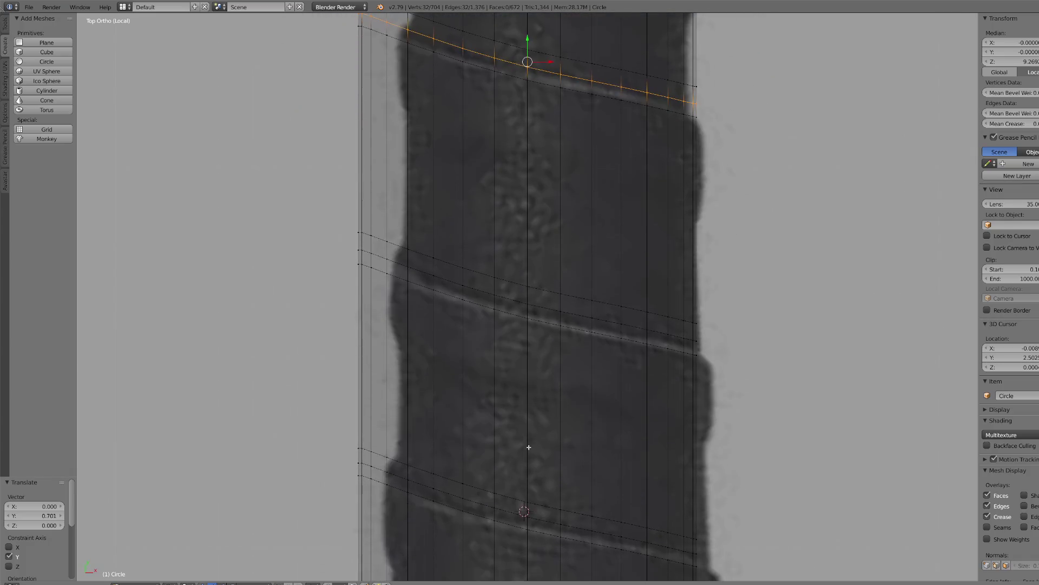
- Add the middle, lower and next groove loops to the selection with circle select
{"action": "left_click_drag", "start_coordinate": [359, 258], "coordinate": [766, 351]}
{"action": "key", "text": "c"}
{"action": "left_click_drag", "start_coordinate": [430, 486], "coordinate": [724, 559]}
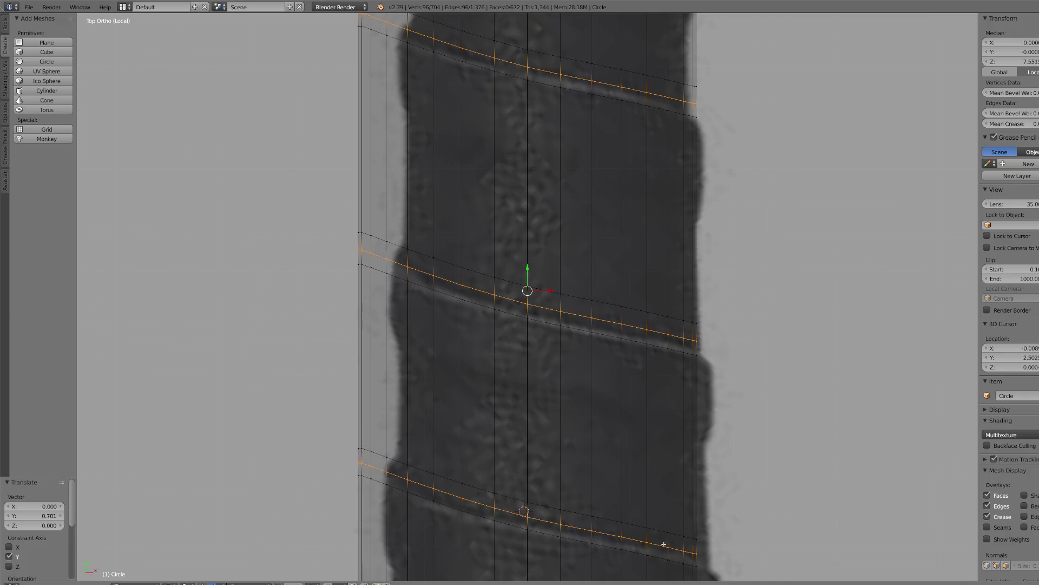
{"action": "scroll", "coordinate": [663, 544], "scroll_direction": "down", "scroll_amount": 10, "text": "shift"}
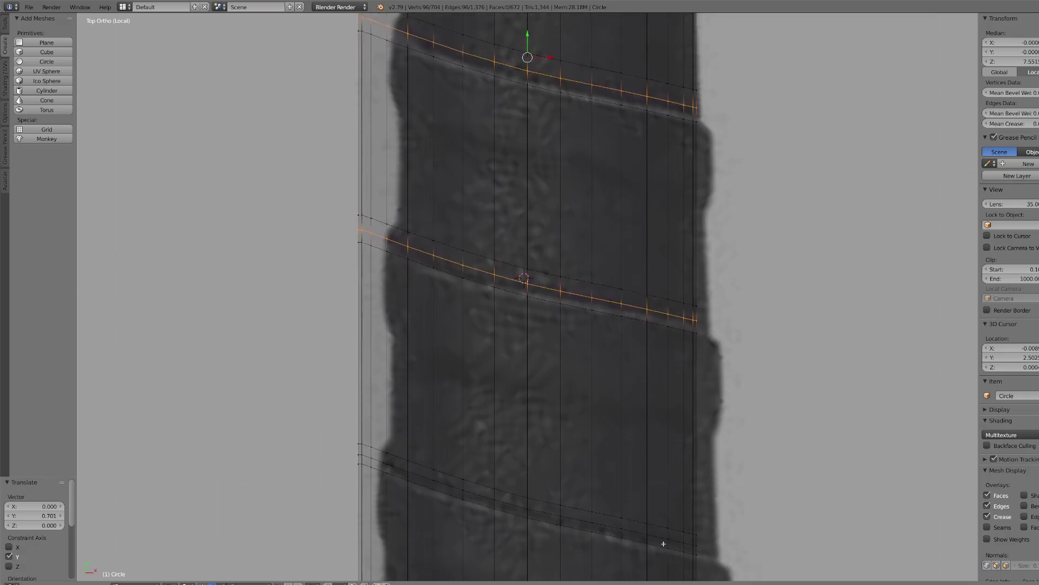
{"action": "scroll", "coordinate": [663, 544], "scroll_direction": "down", "scroll_amount": 2, "text": "shift"}
{"action": "key", "text": "c"}
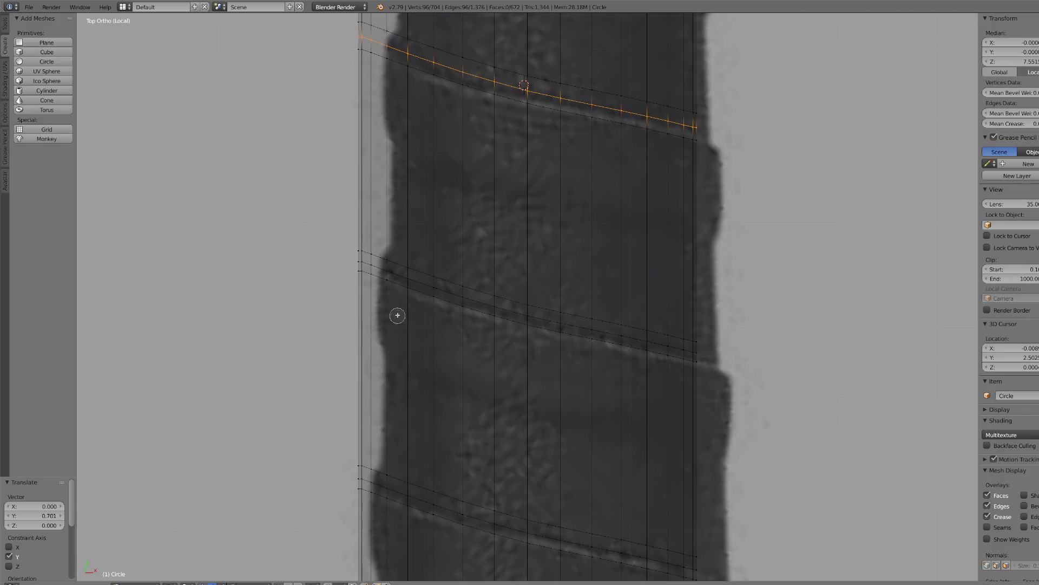
{"action": "mouse_move", "coordinate": [357, 259]}
{"action": "left_mouse_down"}
{"action": "mouse_move", "coordinate": [467, 300]}
{"action": "mouse_move", "coordinate": [452, 292]}
{"action": "mouse_move", "coordinate": [698, 351]}
{"action": "left_mouse_up"}
{"action": "right_click", "coordinate": [755, 378]}
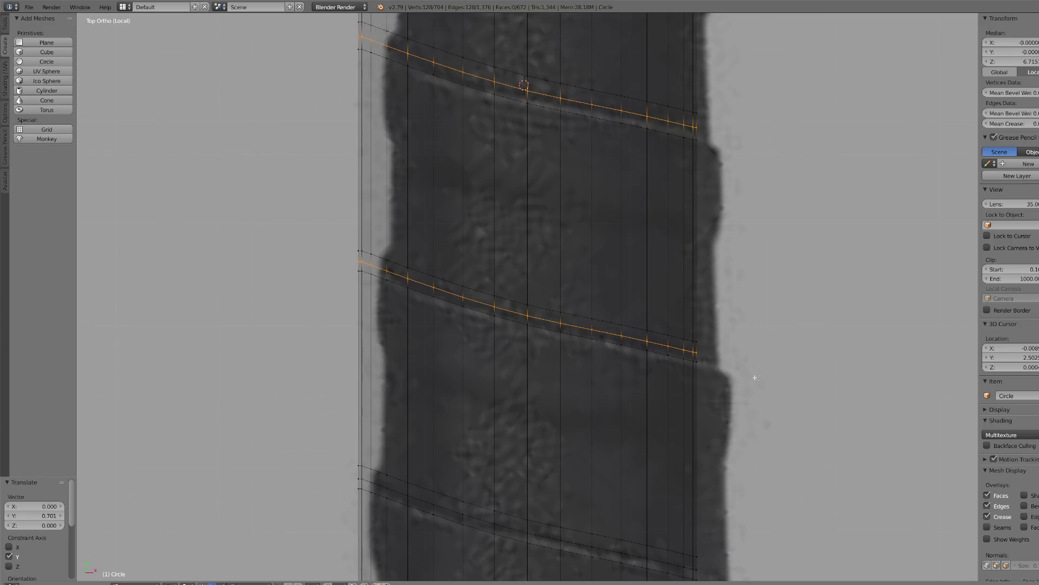
- Add the two lowest spiral groove loops to the selection
{"action": "scroll", "coordinate": [479, 492], "scroll_direction": "down", "scroll_amount": 5, "text": "shift"}
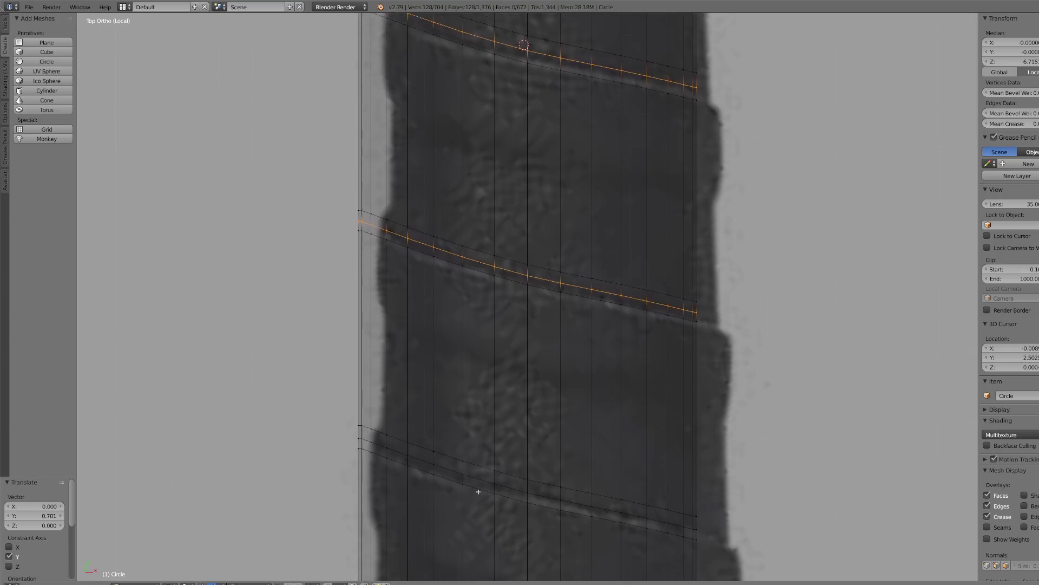
{"action": "scroll", "coordinate": [511, 423], "scroll_direction": "up", "scroll_amount": 1}
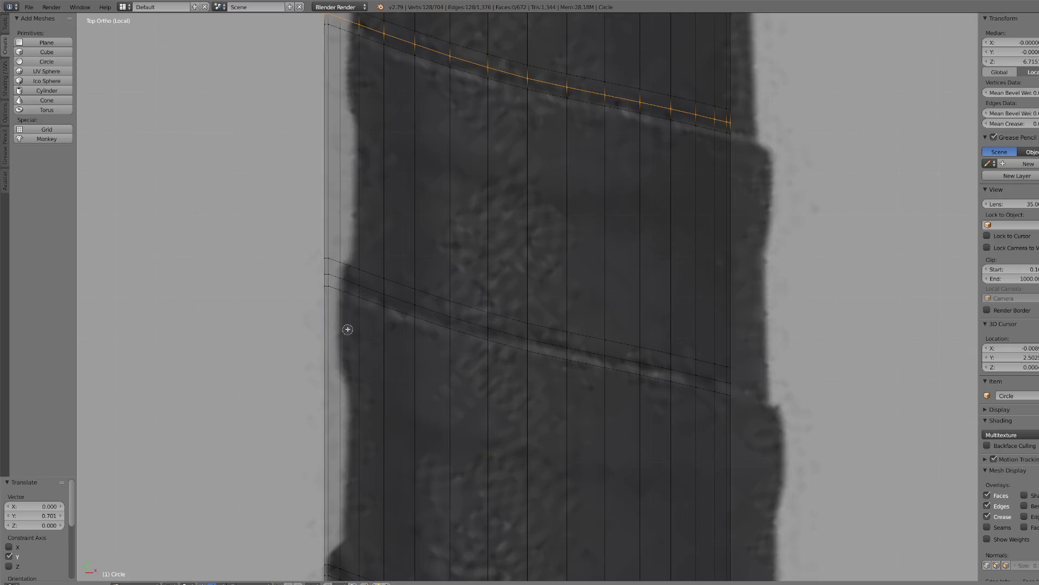
{"action": "mouse_move", "coordinate": [323, 273]}
{"action": "left_mouse_down"}
{"action": "mouse_move", "coordinate": [531, 343]}
{"action": "mouse_move", "coordinate": [730, 378]}
{"action": "left_mouse_up"}
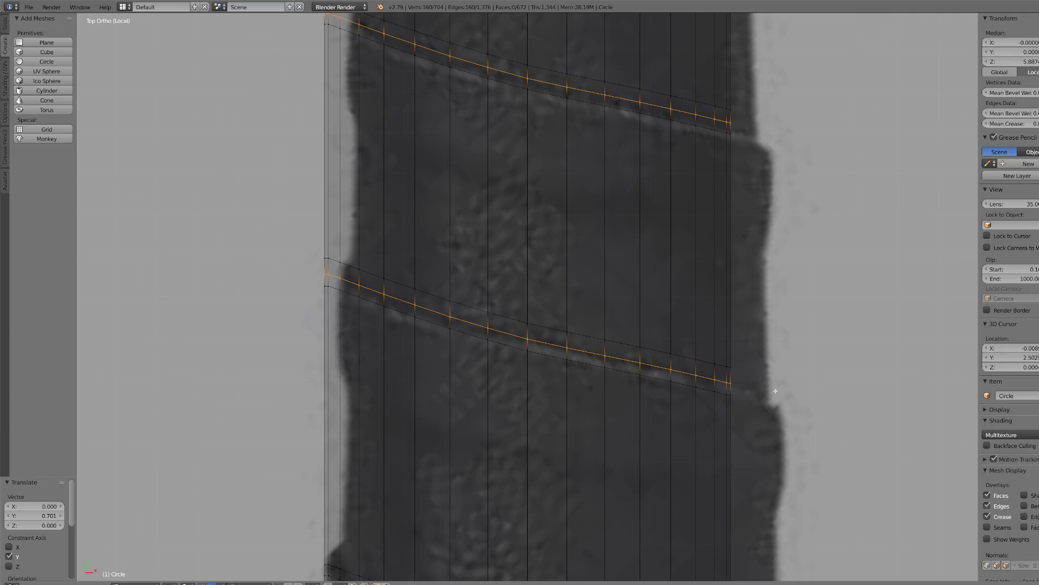
{"action": "scroll", "coordinate": [597, 426], "scroll_direction": "down", "scroll_amount": 2}
{"action": "scroll", "coordinate": [597, 426], "scroll_direction": "down", "scroll_amount": 5, "text": "shift"}
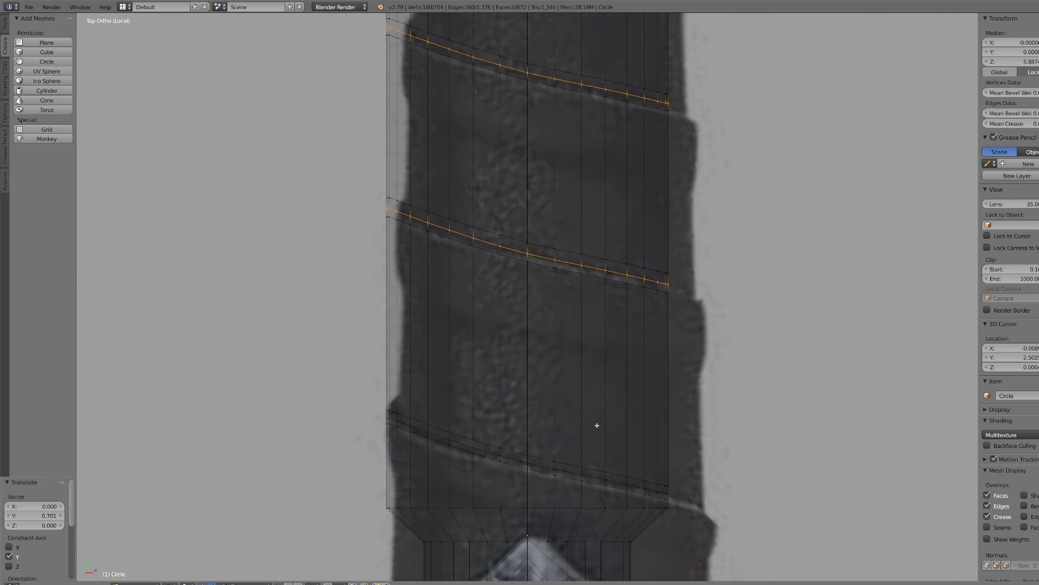
{"action": "scroll", "coordinate": [596, 425], "scroll_direction": "up", "scroll_amount": 2}
{"action": "scroll", "coordinate": [596, 425], "scroll_direction": "up", "scroll_amount": 1}
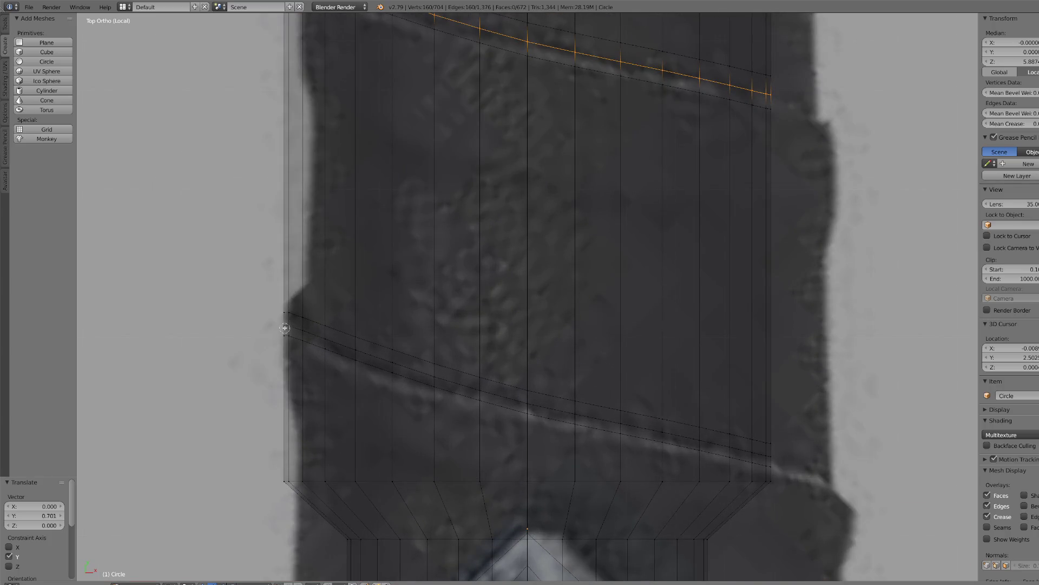
{"action": "mouse_move", "coordinate": [282, 325]}
{"action": "left_mouse_down"}
{"action": "mouse_move", "coordinate": [553, 412]}
{"action": "mouse_move", "coordinate": [847, 459]}
{"action": "left_mouse_up"}
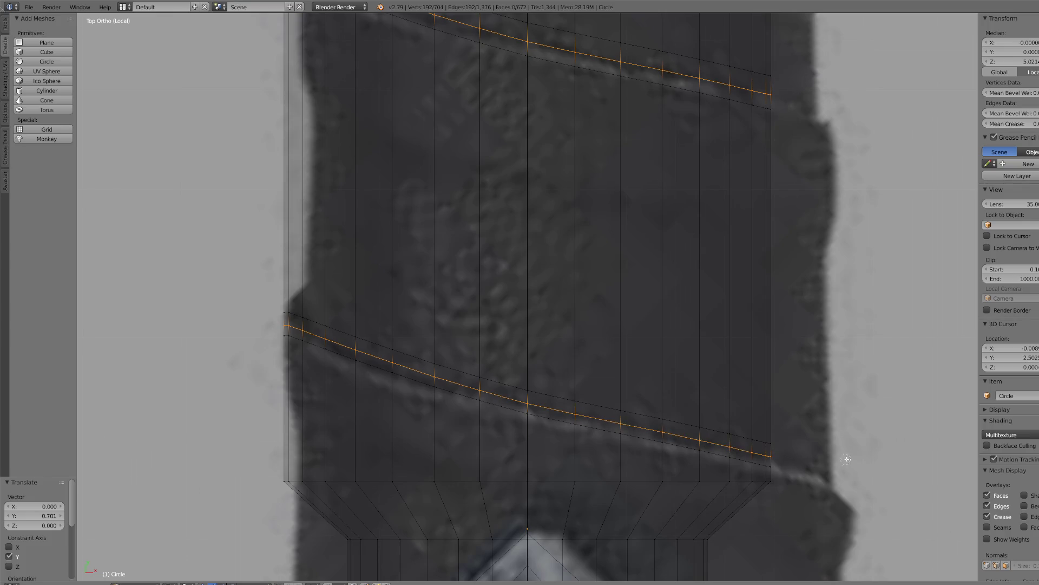
{"action": "scroll", "coordinate": [660, 470], "scroll_direction": "down", "scroll_amount": 4}
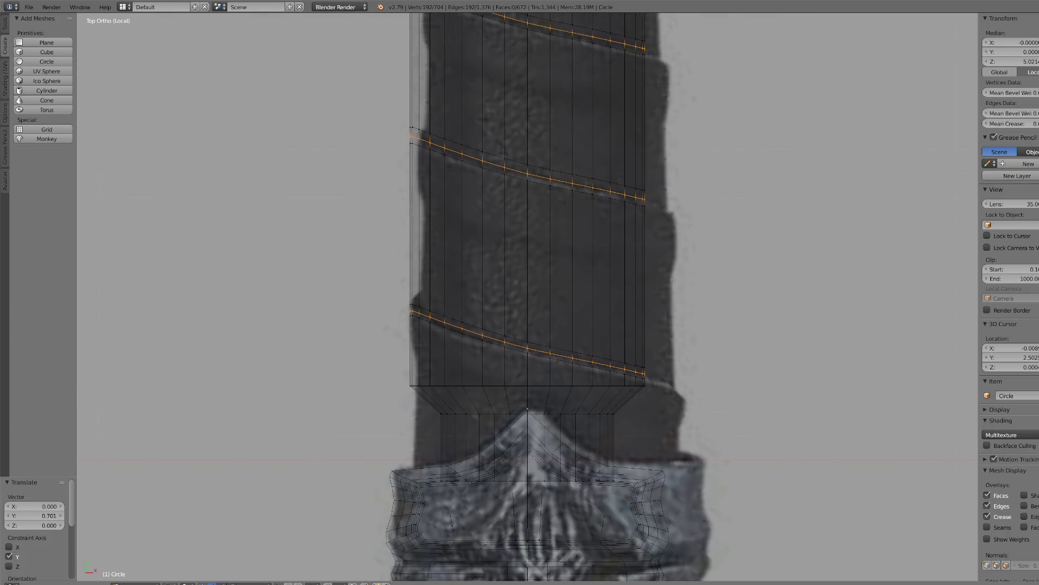
- Change the viewport shading to display the model with its colours
{"action": "left_click", "coordinate": [174, 584]}
{"action": "left_click", "coordinate": [195, 560]}
{"action": "scroll", "coordinate": [549, 379], "scroll_direction": "down", "scroll_amount": 8}
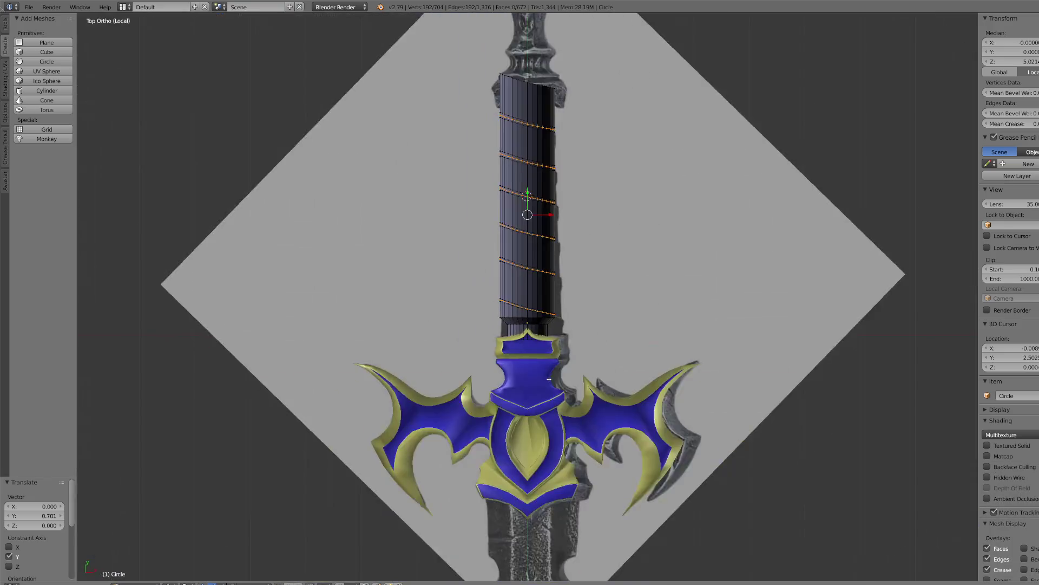
{"action": "scroll", "coordinate": [549, 379], "scroll_direction": "up", "scroll_amount": 3}
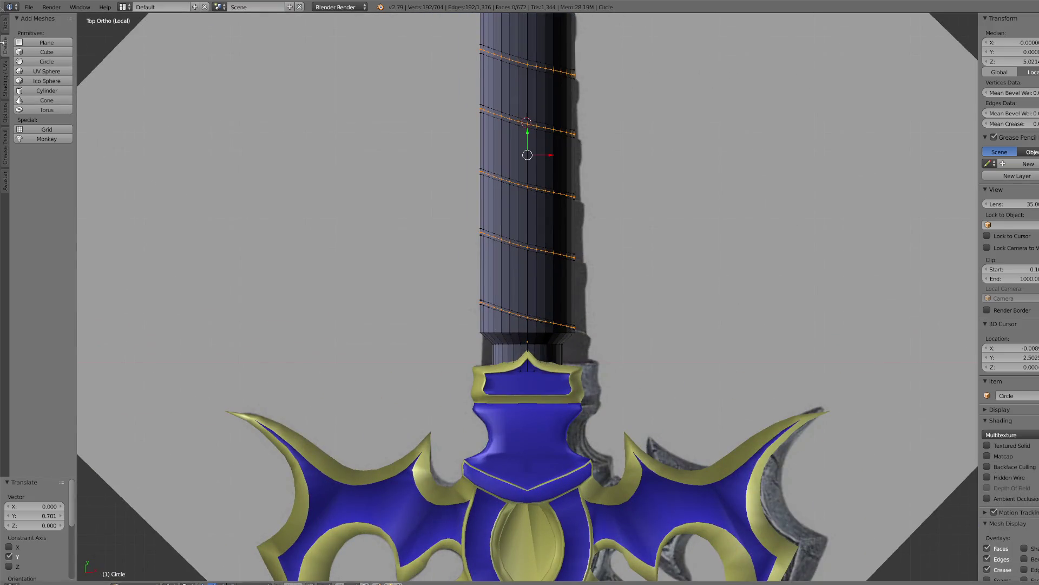
- Try Push/Pull on the selected groove loops from the Tools tab, then cancel it
{"action": "left_click", "coordinate": [6, 22]}
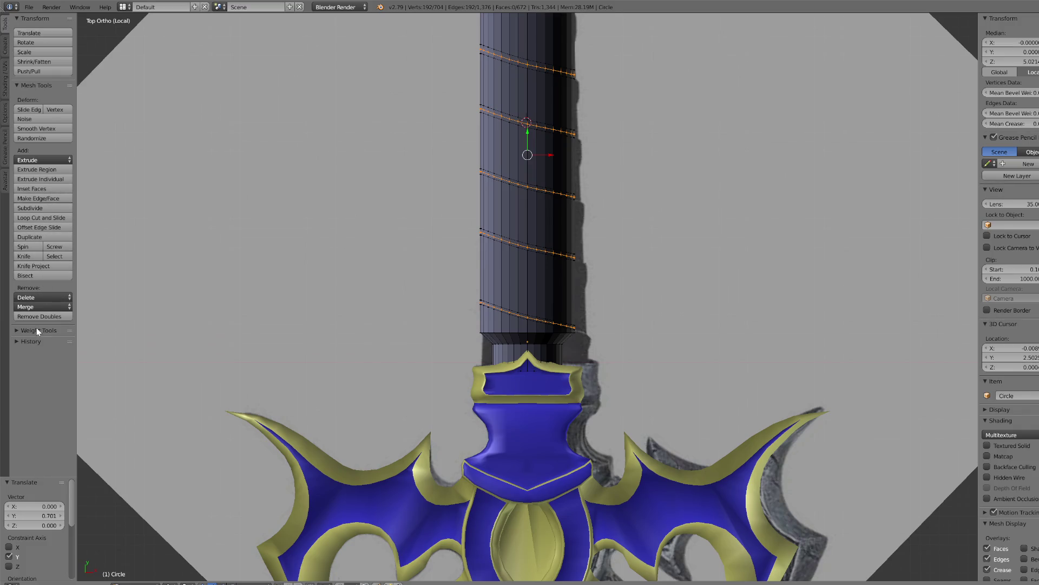
{"action": "left_click", "coordinate": [34, 69]}
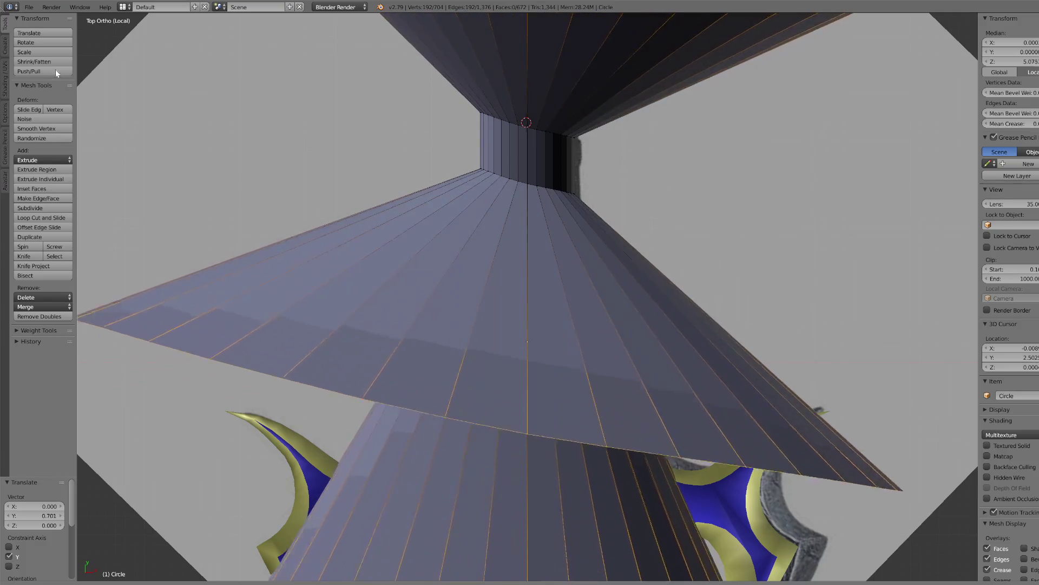
{"action": "key", "text": "Escape"}
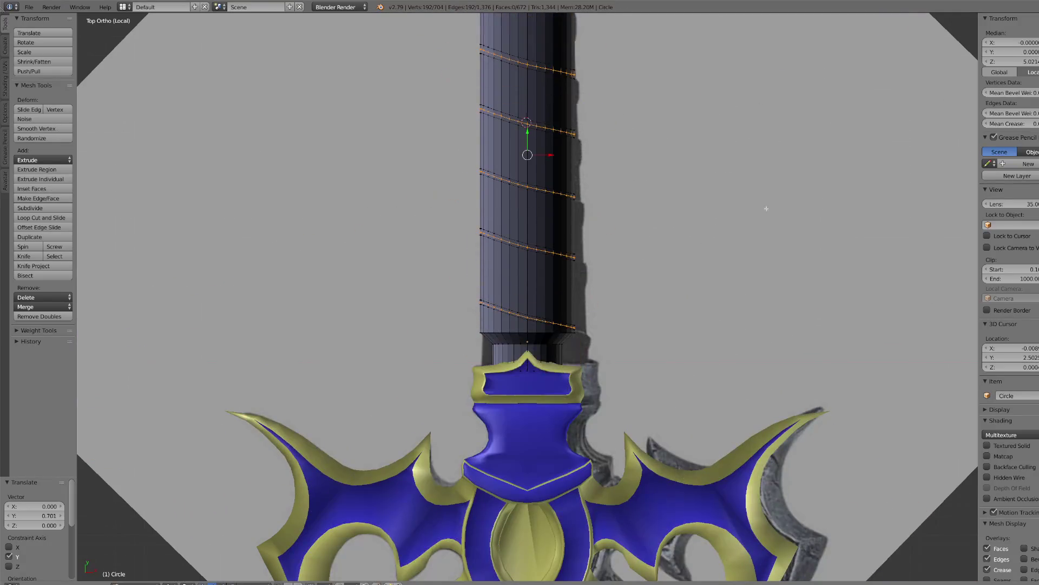
{"action": "scroll", "coordinate": [485, 257], "scroll_direction": "down", "scroll_amount": 3}
- Switch to Textured shading and deselect the upper five groove loops
{"action": "left_click", "coordinate": [184, 583]}
{"action": "left_click", "coordinate": [184, 559]}
{"action": "middle_click_drag", "start_coordinate": [528, 136], "coordinate": [528, 271]}
{"action": "key", "text": "Escape"}
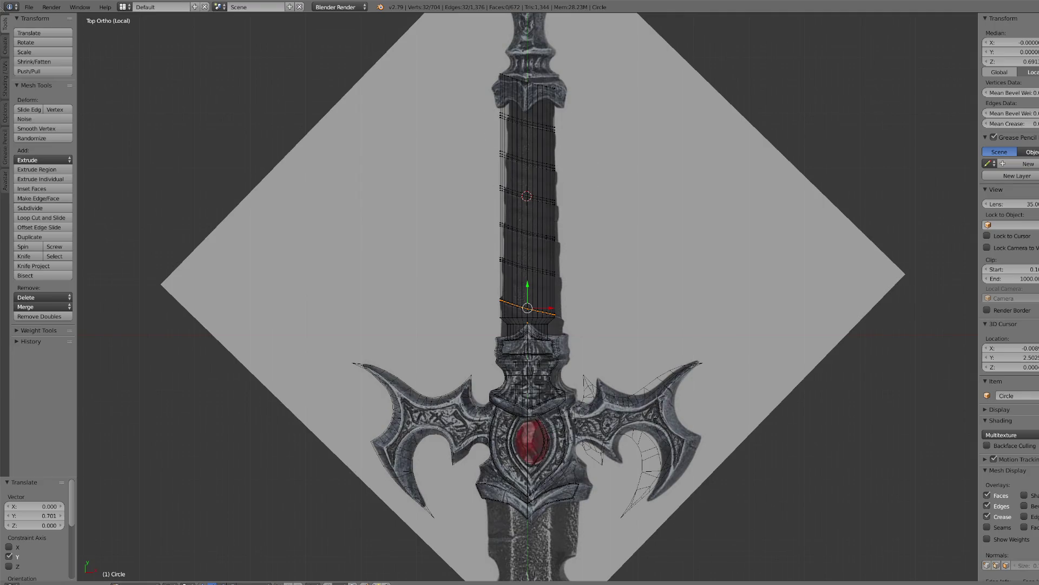
- Return to solid shading, shrink the lowest groove loop to 0.901, and move it along Z
{"action": "left_click", "coordinate": [184, 583]}
{"action": "left_click", "coordinate": [182, 553]}
{"action": "scroll", "coordinate": [500, 484], "scroll_direction": "up", "scroll_amount": 4}
{"action": "scroll", "coordinate": [500, 484], "scroll_direction": "up", "scroll_amount": 5}
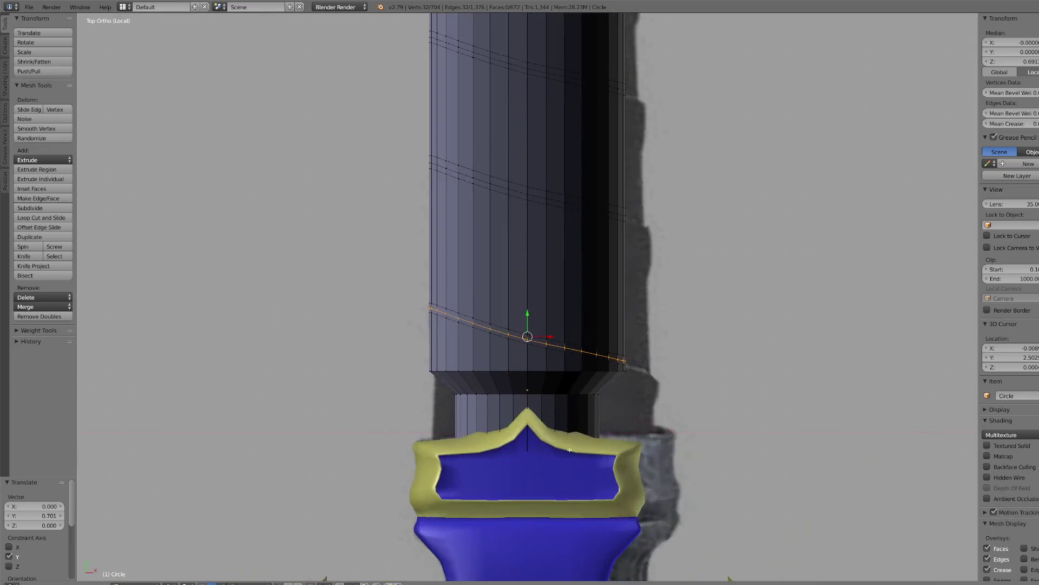
{"action": "key", "text": "ctrl+b"}
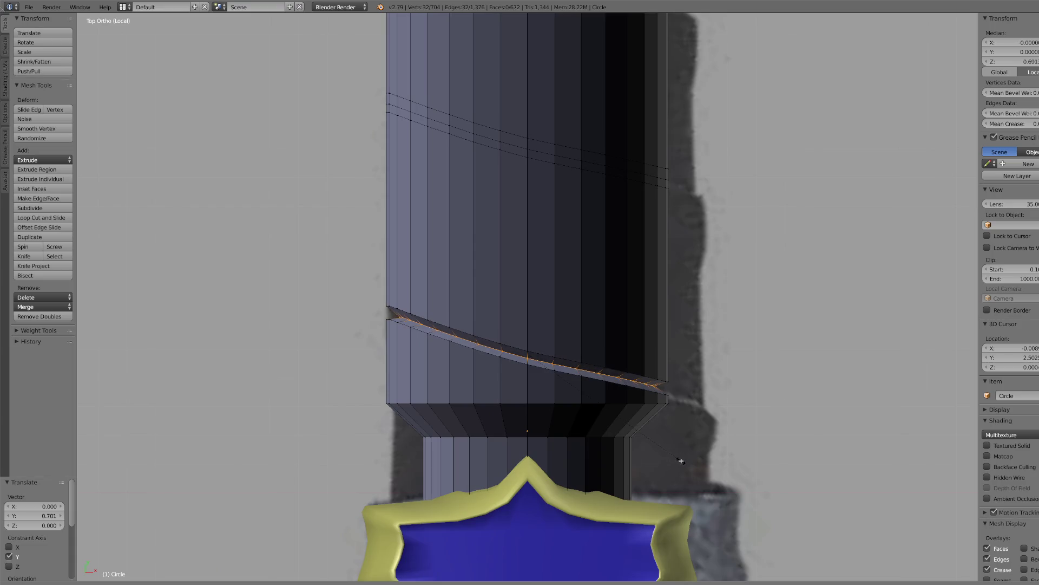
{"action": "left_click", "coordinate": [681, 461]}
{"action": "key", "text": "g"}
{"action": "key", "text": "z"}
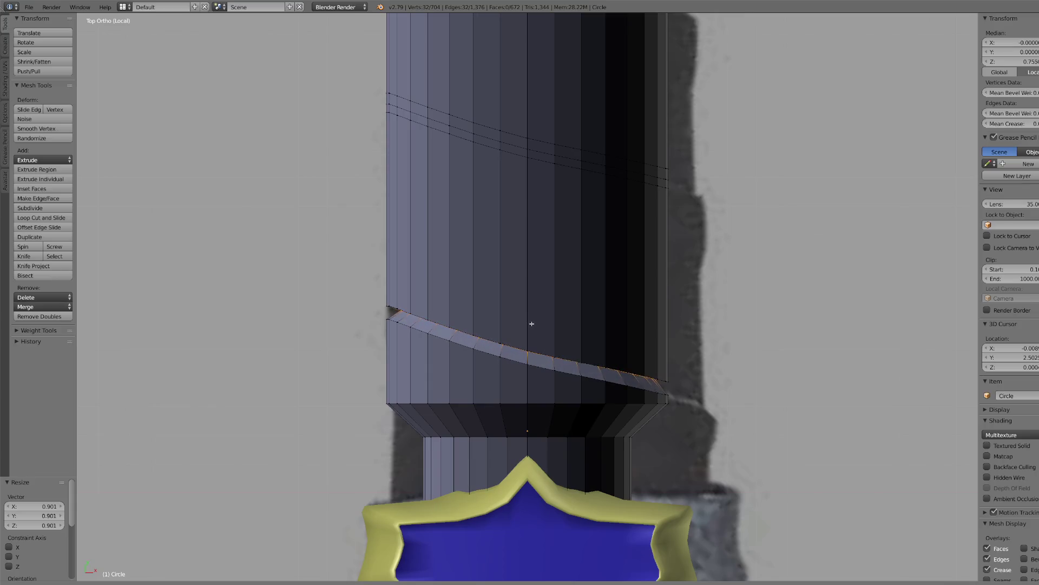
{"action": "left_click", "coordinate": [531, 321]}
{"action": "scroll", "coordinate": [522, 212], "scroll_direction": "down", "scroll_amount": 4}
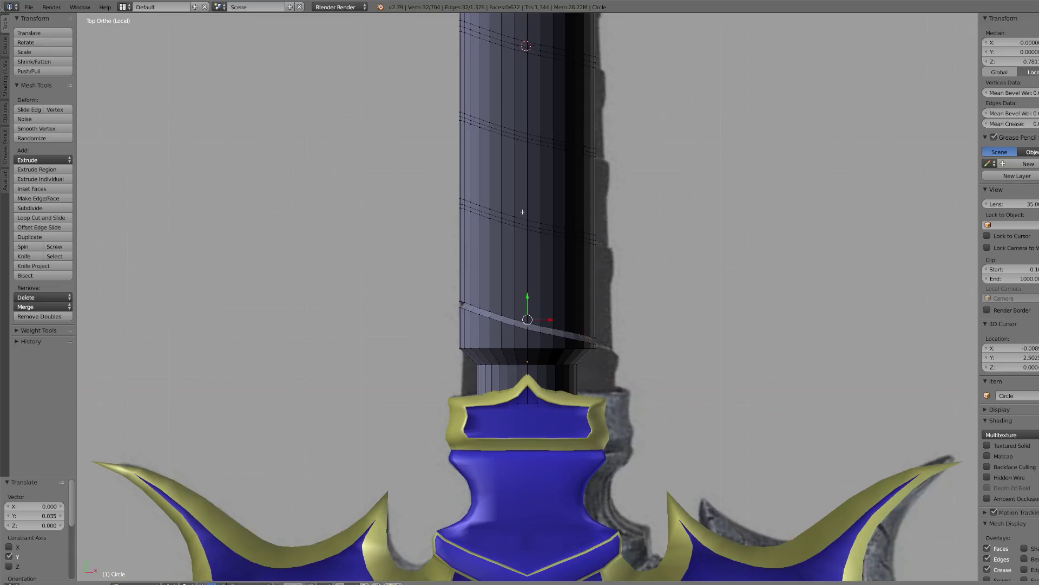
- Frame a vertex on the next spiral loop, switch to Textured shading, and paint-select that loop
{"action": "right_click", "coordinate": [514, 220]}
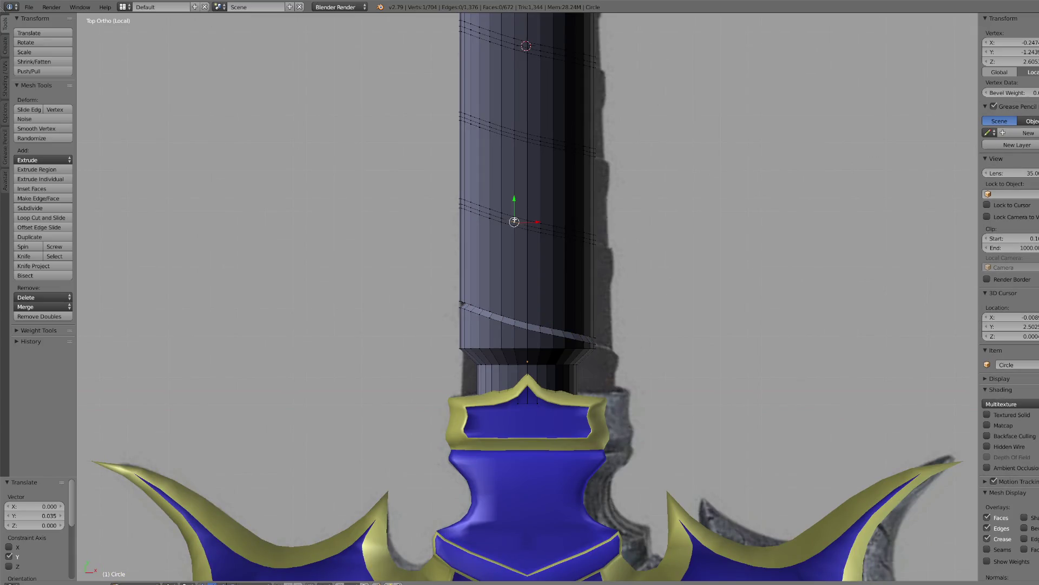
{"action": "key", "text": "KP_Decimal"}
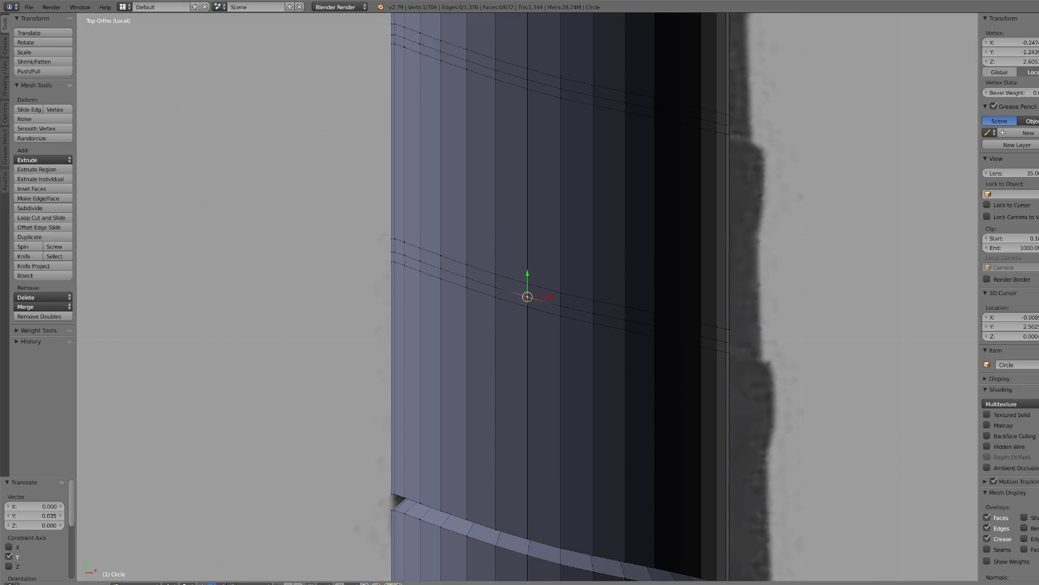
{"action": "left_click", "coordinate": [187, 582]}
{"action": "left_click", "coordinate": [186, 564]}
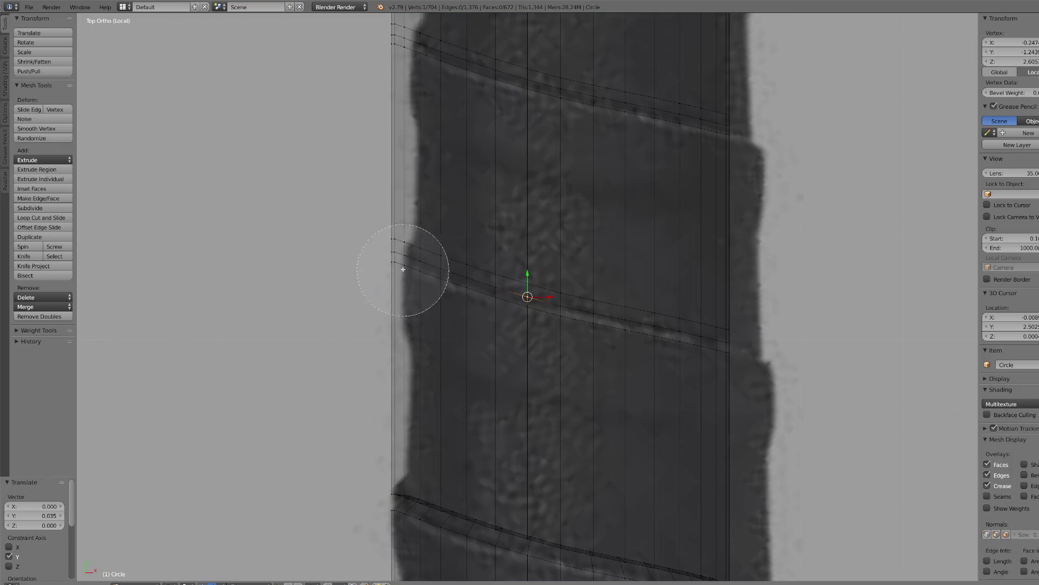
{"action": "scroll", "coordinate": [395, 249], "scroll_direction": "down", "scroll_amount": 3}
{"action": "left_click_drag", "start_coordinate": [388, 249], "coordinate": [772, 354]}
{"action": "right_click", "coordinate": [772, 354]}
- Scale the selected spiral loop slightly inward and raise it along Y
{"action": "scroll", "coordinate": [784, 335], "scroll_direction": "down", "scroll_amount": 1}
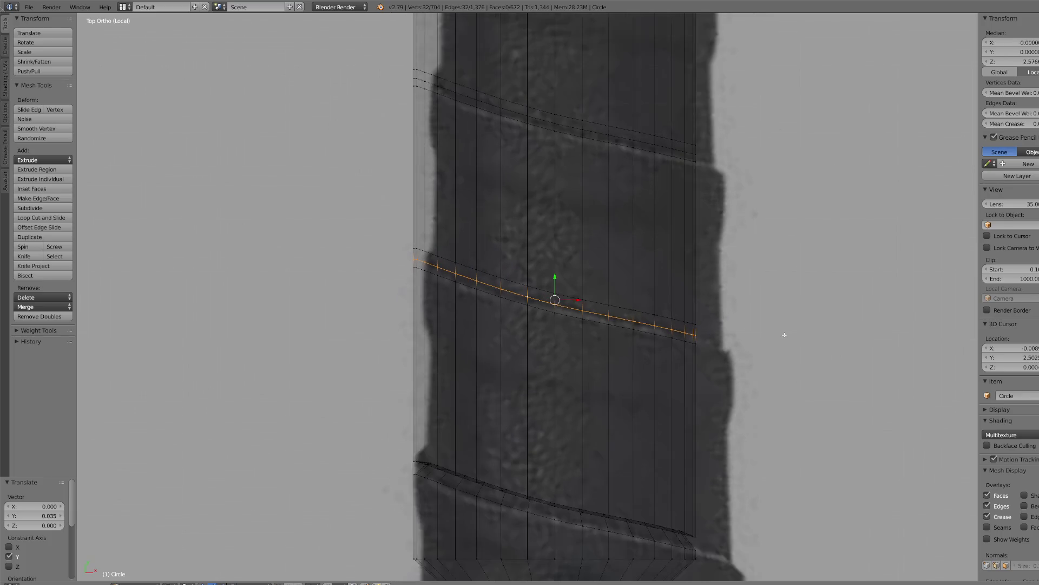
{"action": "scroll", "coordinate": [788, 334], "scroll_direction": "up", "scroll_amount": 1}
{"action": "key", "text": "s"}
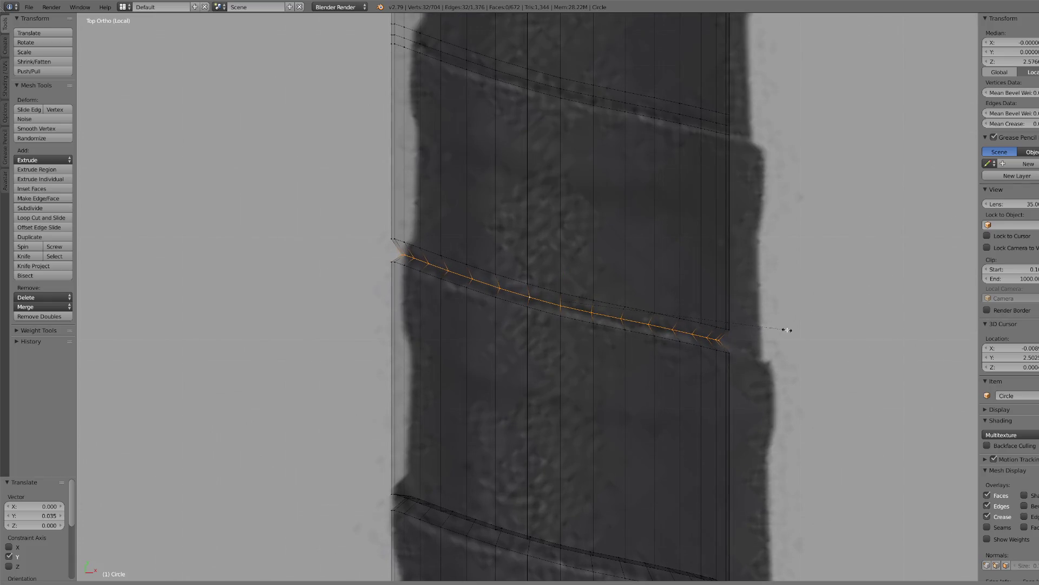
{"action": "left_click", "coordinate": [769, 326]}
{"action": "left_click_drag", "start_coordinate": [561, 282], "coordinate": [561, 267]}
{"action": "scroll", "coordinate": [500, 128], "scroll_direction": "down", "scroll_amount": 1}
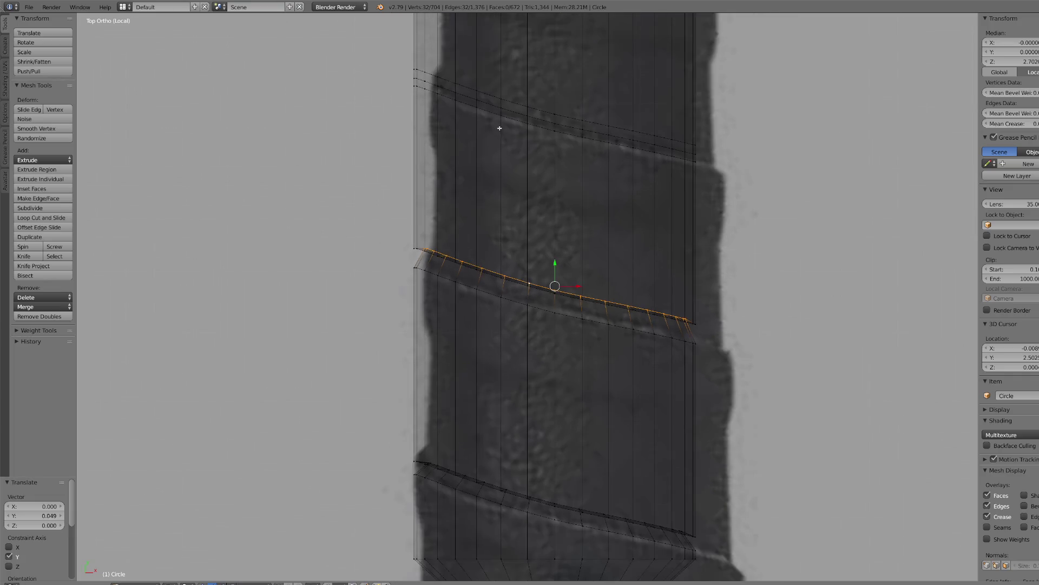
- Select the next spiral loop, shrink it to 0.921, and raise it along Y
{"action": "right_click", "coordinate": [457, 93]}
{"action": "key", "text": "KP_Decimal"}
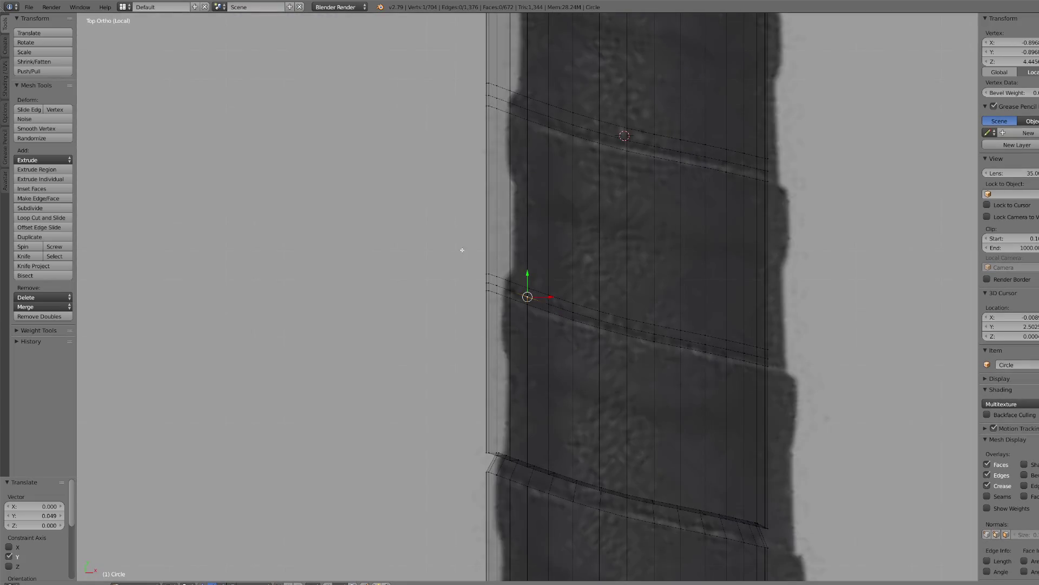
{"action": "mouse_move", "coordinate": [461, 271]}
{"action": "left_mouse_down"}
{"action": "mouse_move", "coordinate": [585, 318]}
{"action": "mouse_move", "coordinate": [945, 405]}
{"action": "left_mouse_up"}
{"action": "key", "text": "KP_Decimal"}
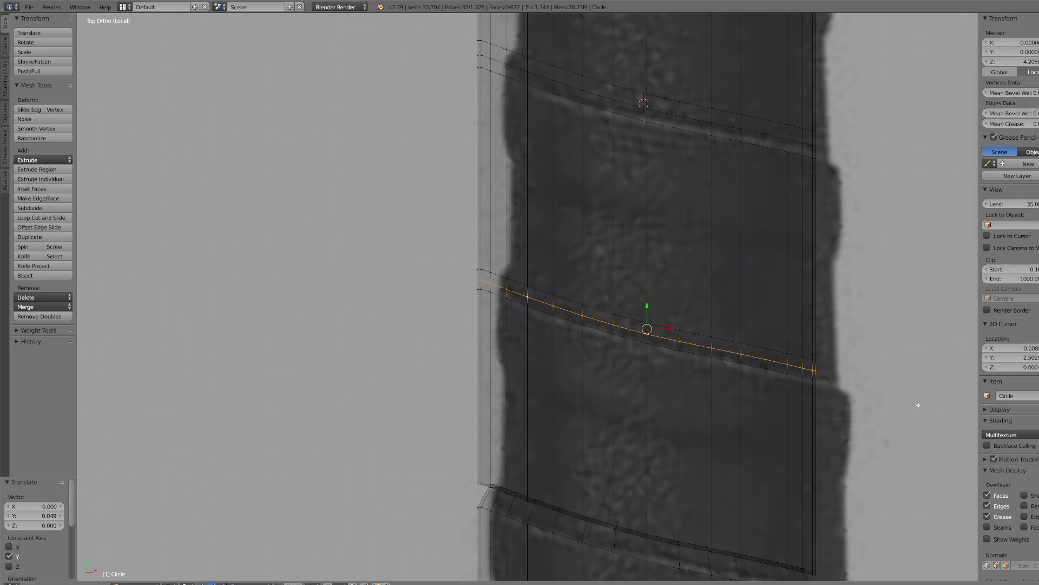
{"action": "key", "text": "s"}
{"action": "left_click", "coordinate": [874, 411]}
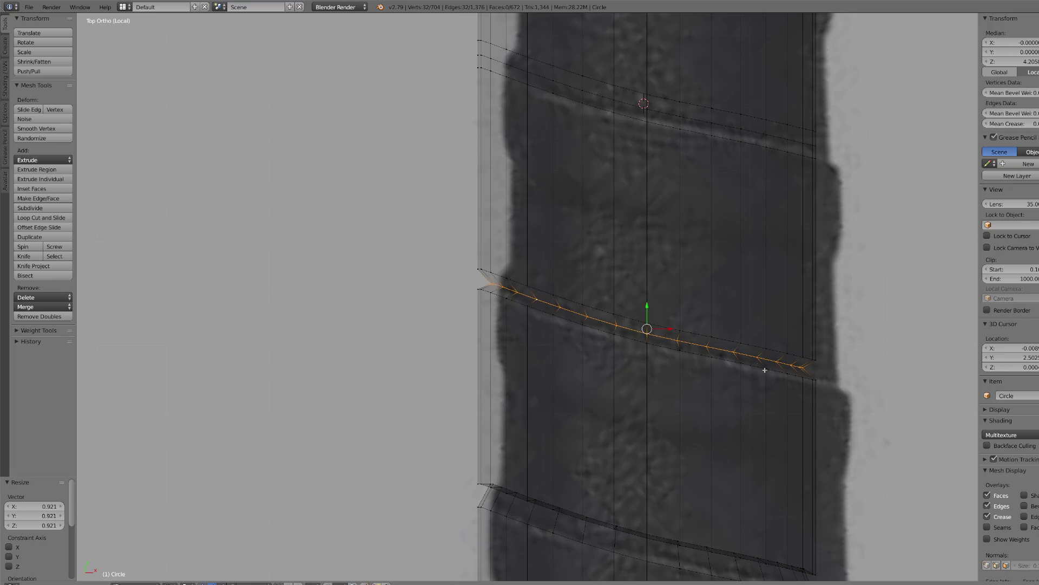
{"action": "left_click_drag", "start_coordinate": [652, 305], "coordinate": [645, 293]}
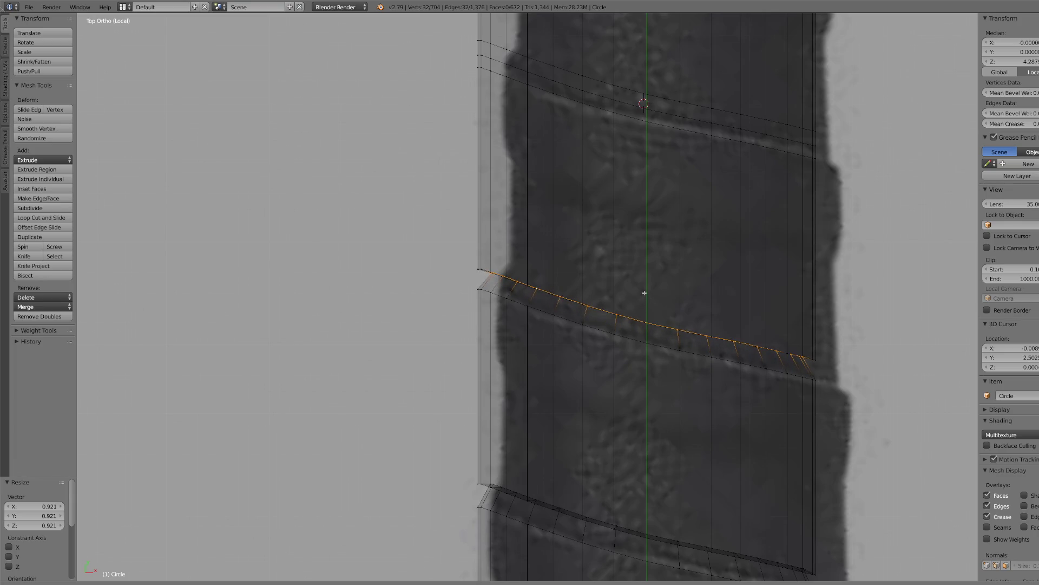
{"action": "left_click", "coordinate": [644, 292]}
{"action": "scroll", "coordinate": [599, 253], "scroll_direction": "down", "scroll_amount": 1}
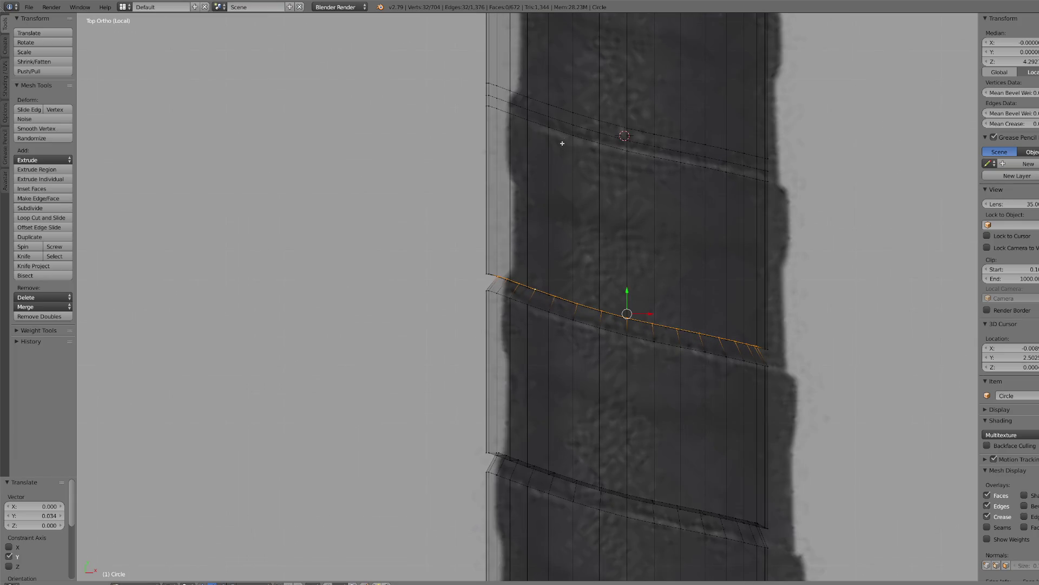
- Circle-select the following edge row, shrink it to 0.912, and raise it along Y
{"action": "right_click", "coordinate": [599, 132]}
{"action": "key", "text": "KP_Decimal"}
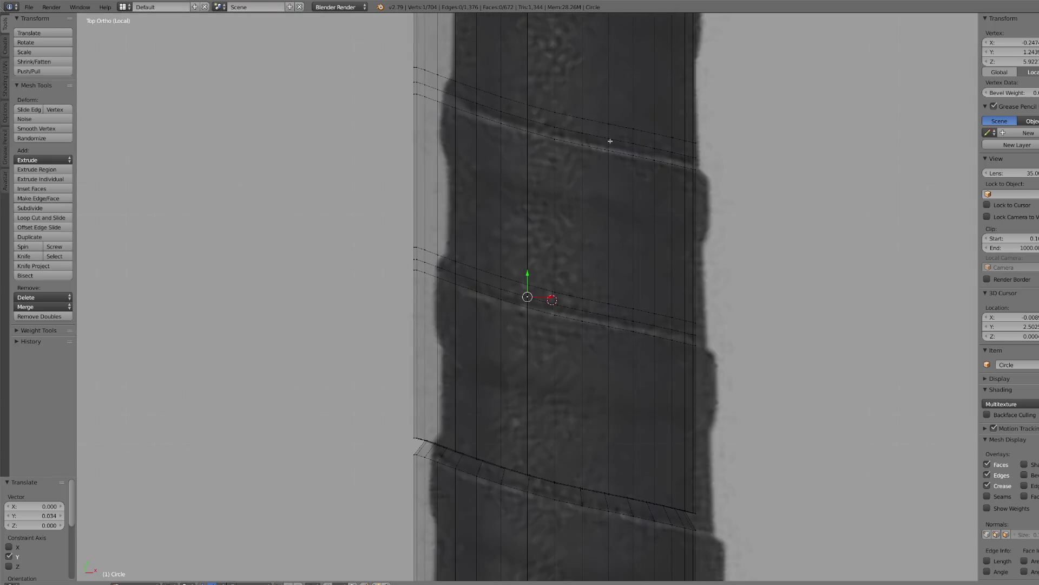
{"action": "scroll", "coordinate": [610, 141], "scroll_direction": "up", "scroll_amount": 3}
{"action": "key", "text": "c"}
{"action": "mouse_move", "coordinate": [337, 232]}
{"action": "left_mouse_down"}
{"action": "mouse_move", "coordinate": [481, 287]}
{"action": "mouse_move", "coordinate": [841, 368]}
{"action": "left_mouse_up"}
{"action": "right_click", "coordinate": [841, 368]}
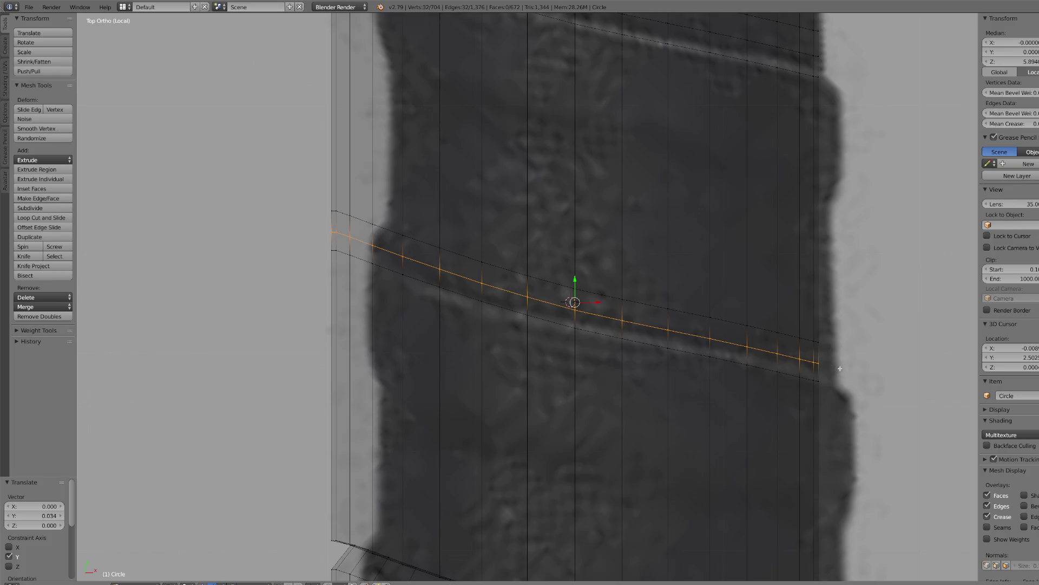
{"action": "key", "text": "s"}
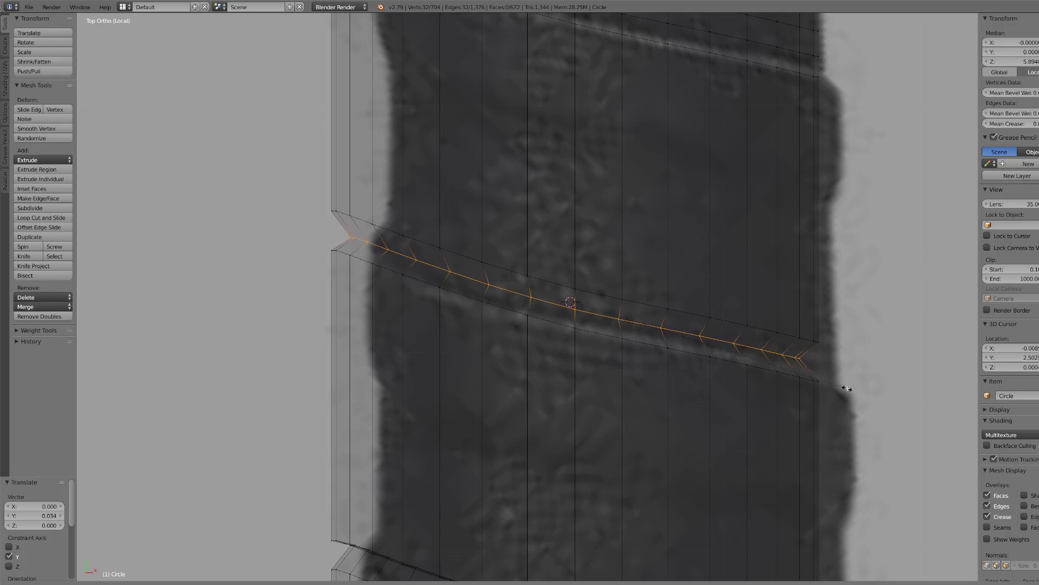
{"action": "left_click", "coordinate": [843, 387]}
{"action": "left_click_drag", "start_coordinate": [575, 279], "coordinate": [575, 259]}
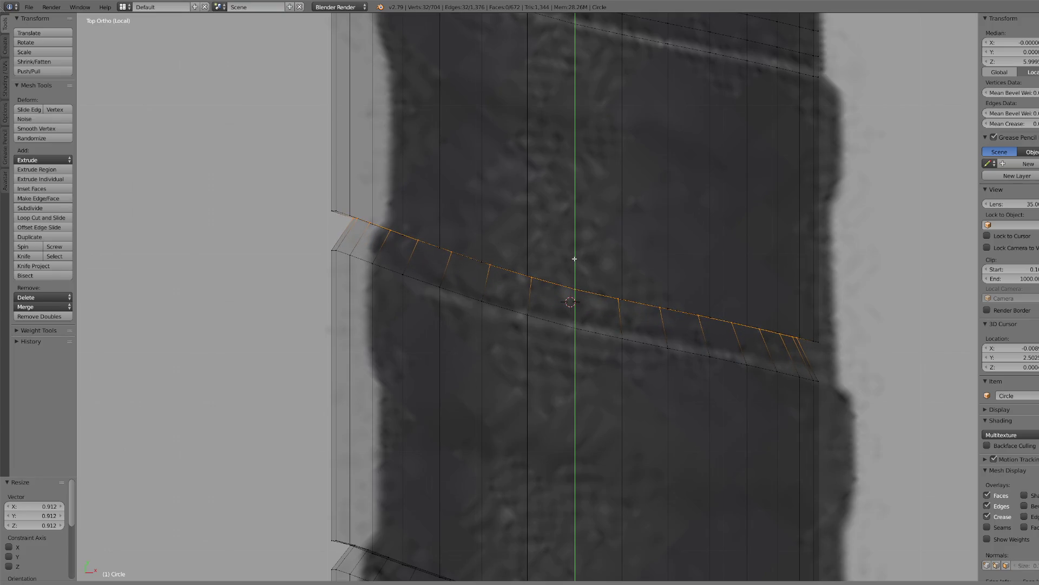
{"action": "left_click", "coordinate": [575, 259]}
{"action": "scroll", "coordinate": [549, 174], "scroll_direction": "down", "scroll_amount": 2}
- Select the next edge loop, shrink it to 0.900, and move it up along Y
{"action": "right_click", "coordinate": [498, 79]}
{"action": "key", "text": "KP_Decimal"}
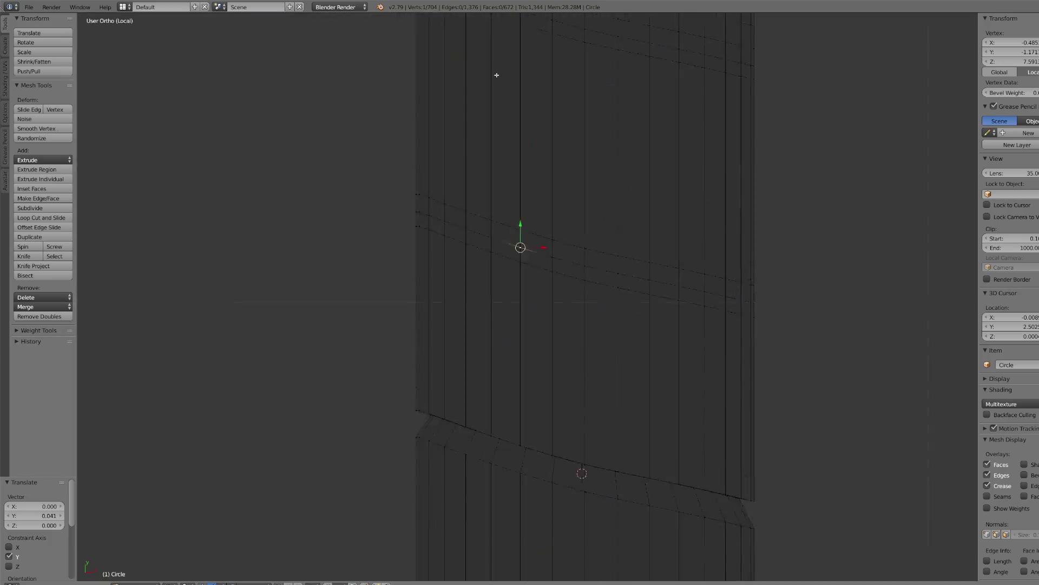
{"action": "left_click_drag", "start_coordinate": [425, 264], "coordinate": [759, 347]}
{"action": "right_click", "coordinate": [760, 347]}
{"action": "scroll", "coordinate": [807, 360], "scroll_direction": "up", "scroll_amount": 1}
{"action": "key", "text": "s"}
{"action": "left_click", "coordinate": [829, 388]}
{"action": "key", "text": "g"}
{"action": "key", "text": "y"}
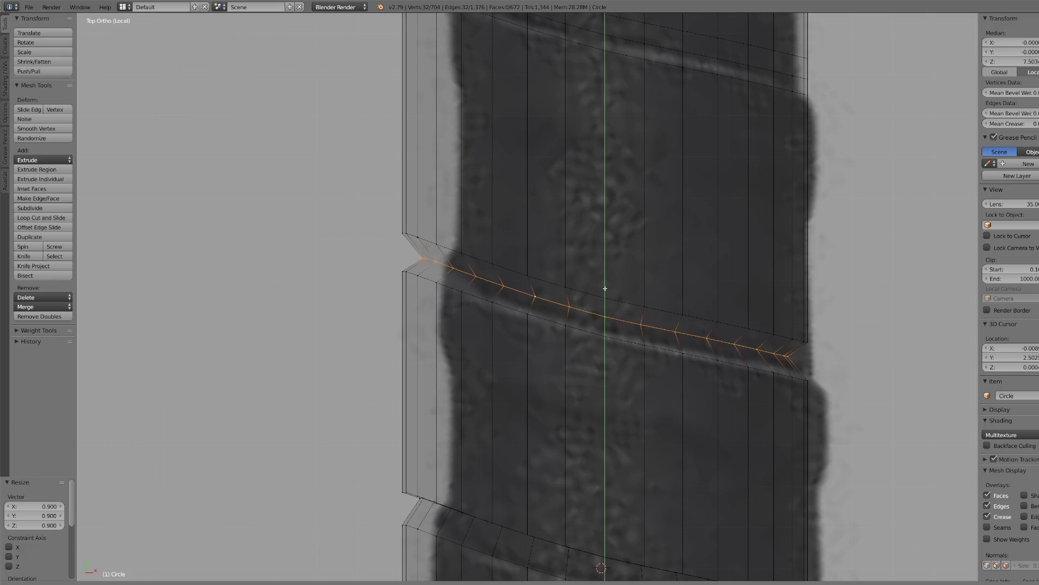
{"action": "left_click", "coordinate": [604, 268]}
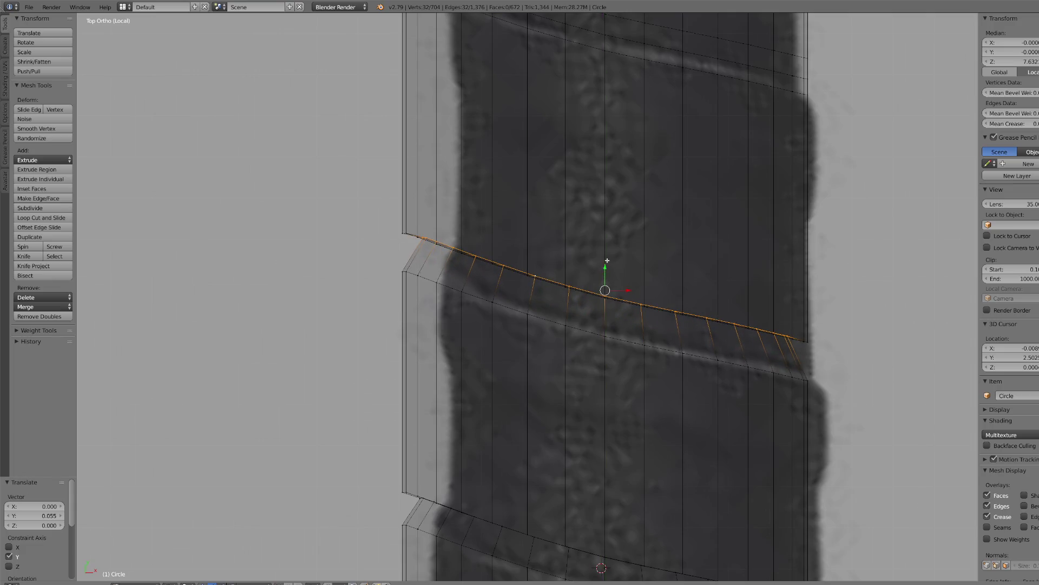
{"action": "scroll", "coordinate": [603, 278], "scroll_direction": "down", "scroll_amount": 3}
- Select the top loop near the grip's upper end, vertex by vertex
{"action": "right_click", "coordinate": [569, 136]}
{"action": "key", "text": "KP_Decimal"}
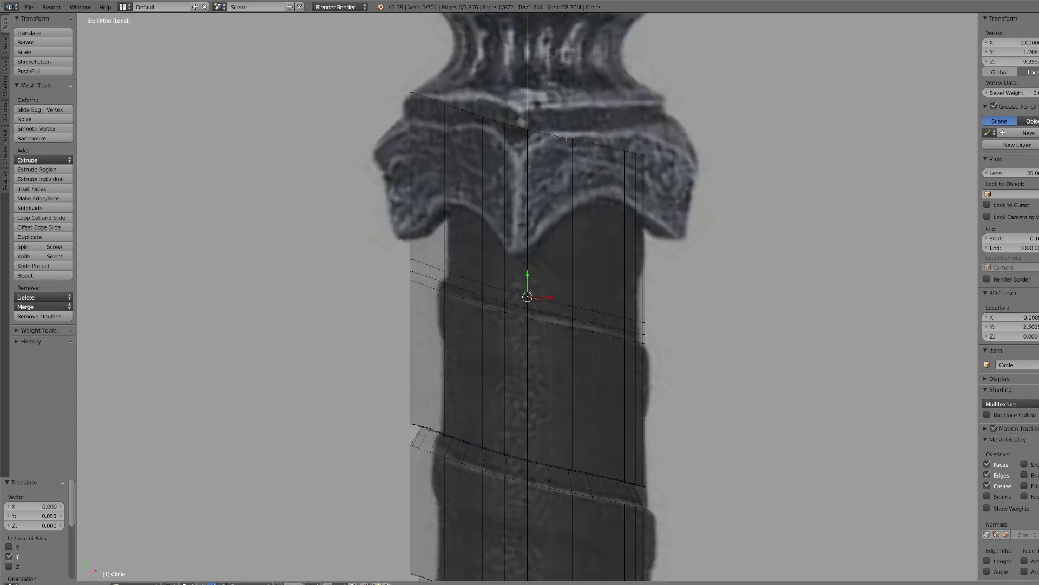
{"action": "right_click", "coordinate": [480, 309]}
{"action": "right_click", "coordinate": [287, 243], "text": "ctrl"}
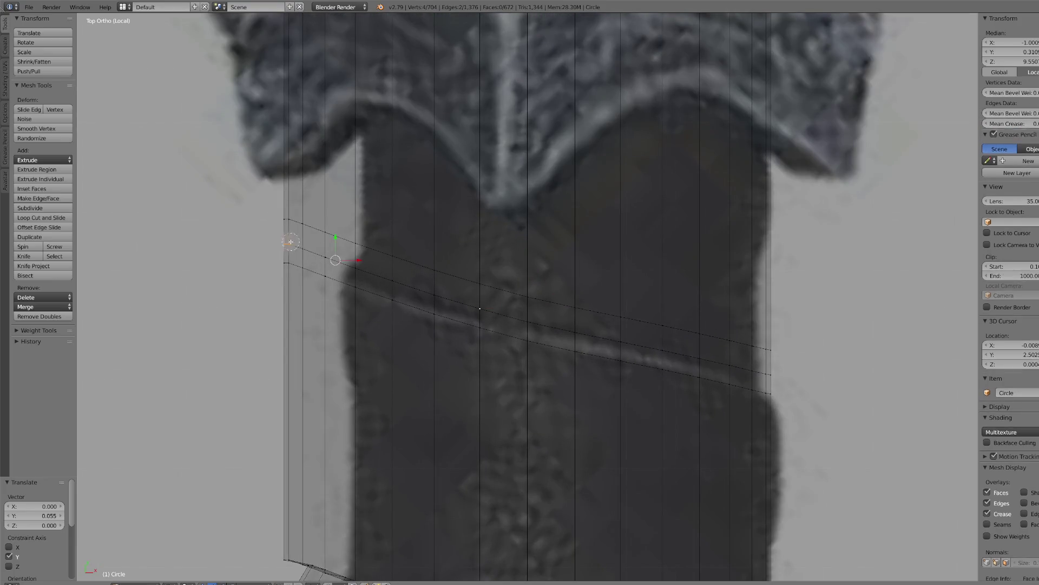
{"action": "right_click", "coordinate": [519, 311], "text": "ctrl"}
{"action": "right_click", "coordinate": [637, 344], "text": "ctrl"}
{"action": "right_click", "coordinate": [768, 372], "text": "ctrl"}
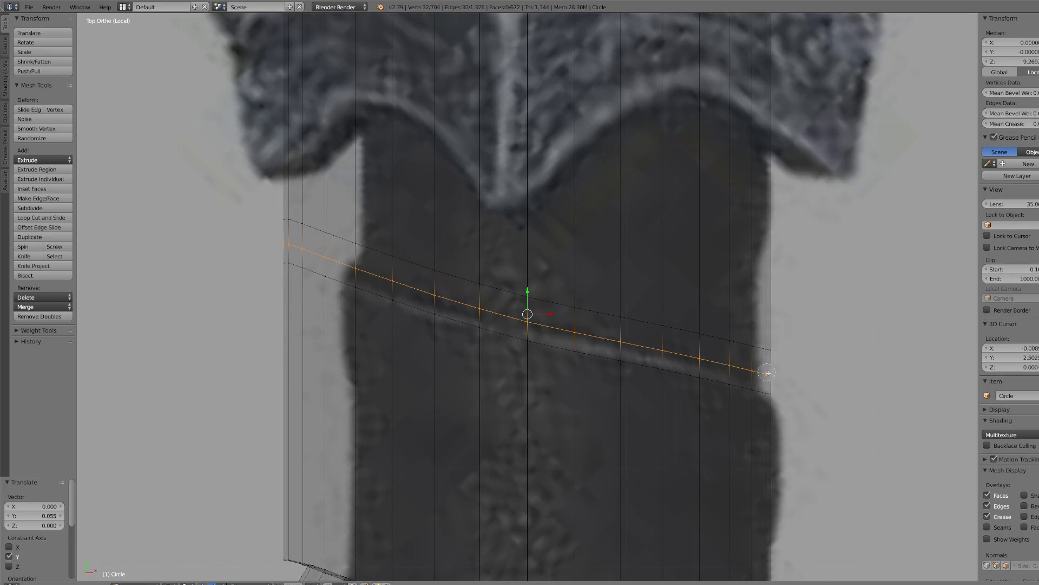
{"action": "scroll", "coordinate": [827, 377], "scroll_direction": "down", "scroll_amount": 1}
- Shrink the top loop to 0.899 and raise it 0.051 along Y
{"action": "key", "text": "r"}
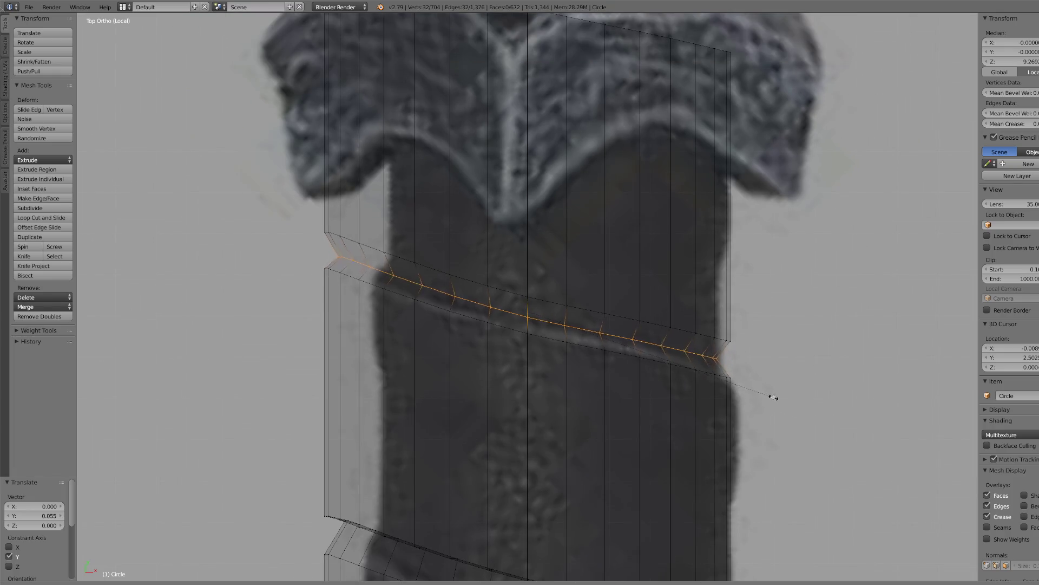
{"action": "left_click", "coordinate": [765, 394]}
{"action": "key", "text": "g"}
{"action": "key", "text": "y"}
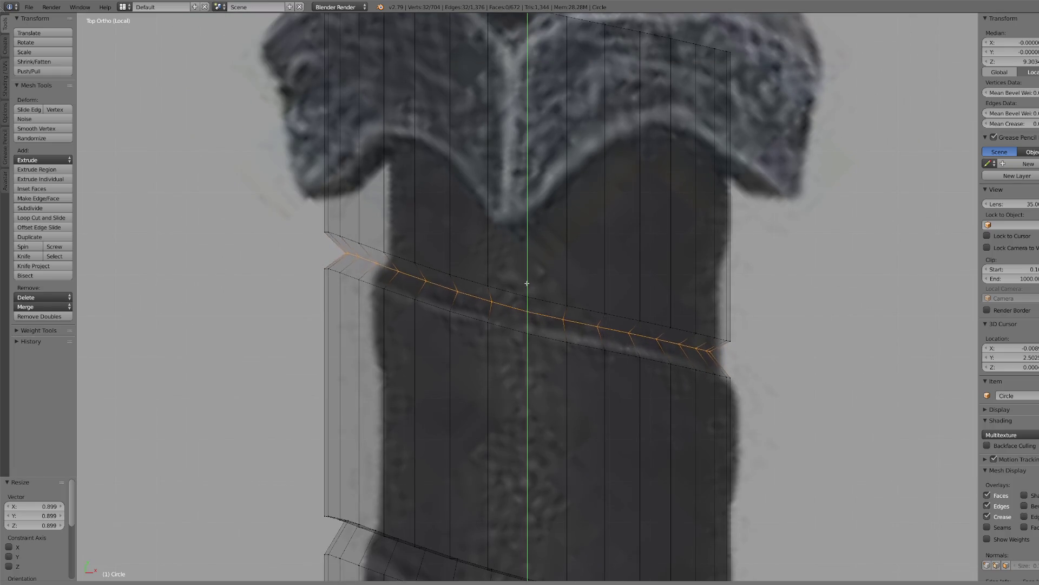
{"action": "left_click", "coordinate": [550, 313]}
{"action": "scroll", "coordinate": [550, 313], "scroll_direction": "down", "scroll_amount": 10}
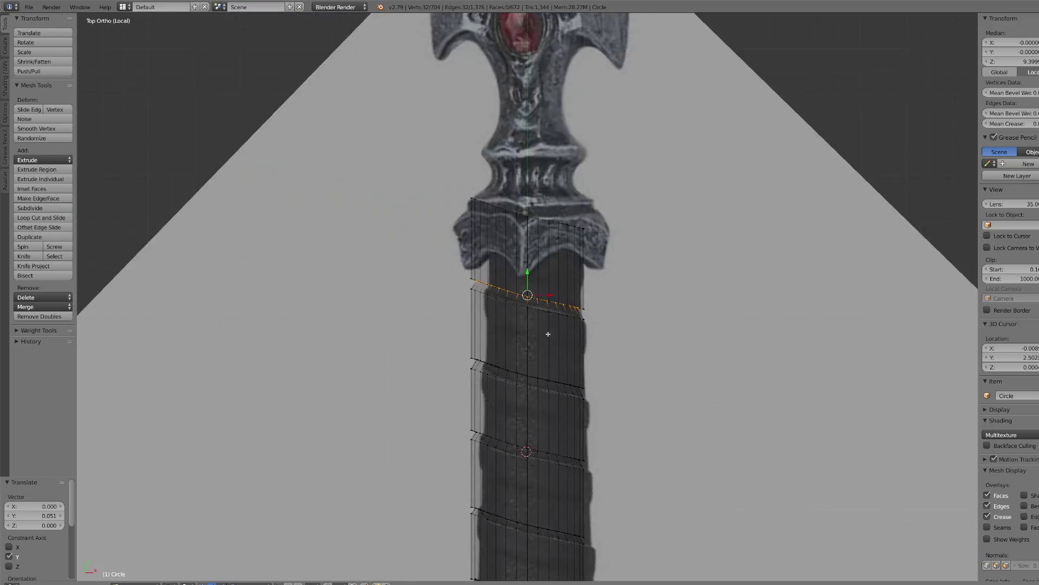
{"action": "scroll", "coordinate": [582, 399], "scroll_direction": "down", "scroll_amount": 6}
- Toggle the whole-mesh selection off and on, then pick a single vertex on the grip
{"action": "key", "text": "a"}
{"action": "scroll", "coordinate": [543, 322], "scroll_direction": "up", "scroll_amount": 4}
{"action": "key", "text": "a"}
{"action": "scroll", "coordinate": [543, 322], "scroll_direction": "down", "scroll_amount": 2}
{"action": "scroll", "coordinate": [543, 322], "scroll_direction": "up", "scroll_amount": 3}
{"action": "right_click", "coordinate": [543, 322]}
- Circle-select the spiral grip's vertices and switch the view back to solid shading
{"action": "key", "text": "c"}
{"action": "left_click_drag", "start_coordinate": [539, 302], "coordinate": [523, 347]}
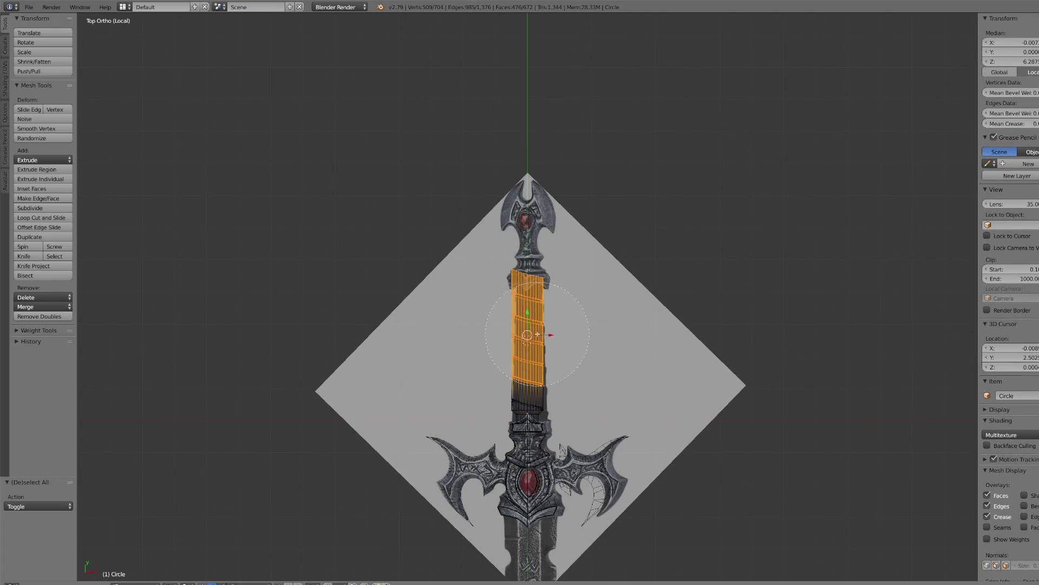
{"action": "key", "text": "Escape"}
{"action": "scroll", "coordinate": [535, 338], "scroll_direction": "up", "scroll_amount": 3}
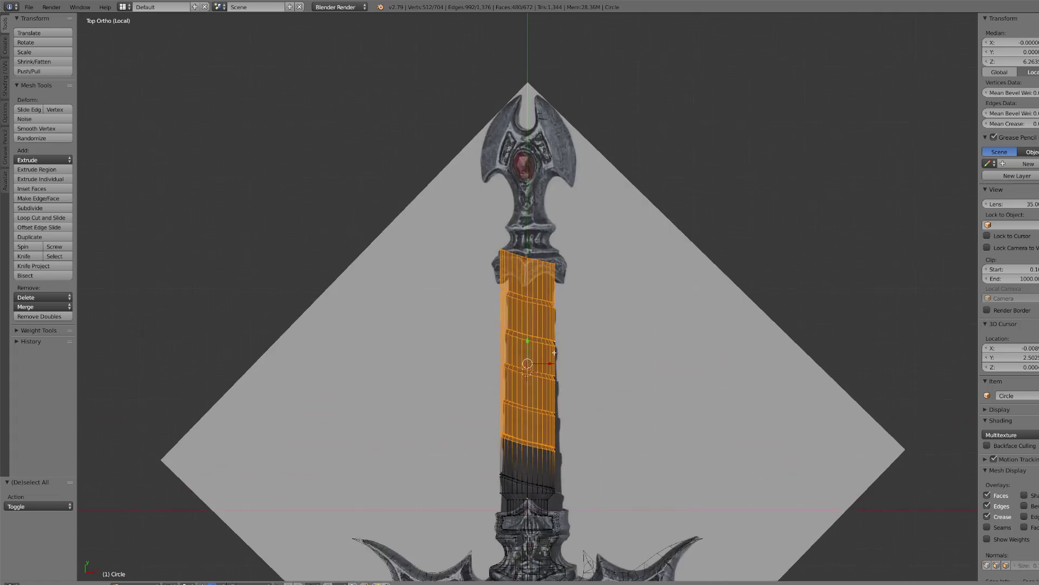
{"action": "left_click", "coordinate": [187, 579]}
{"action": "left_click", "coordinate": [183, 553]}
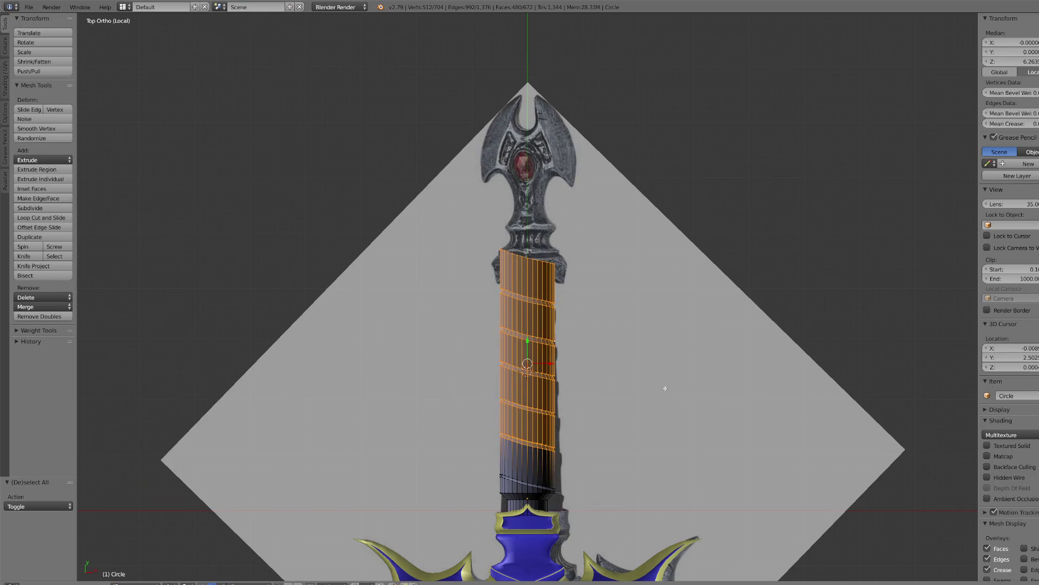
{"action": "scroll", "coordinate": [678, 401], "scroll_direction": "up", "scroll_amount": 2}
{"action": "scroll", "coordinate": [686, 410], "scroll_direction": "down", "scroll_amount": 1}
- Shrink the grip to 0.953, then drop the bottom ring and shrink the rest to 0.949 and slightly smaller
{"action": "key", "text": "s"}
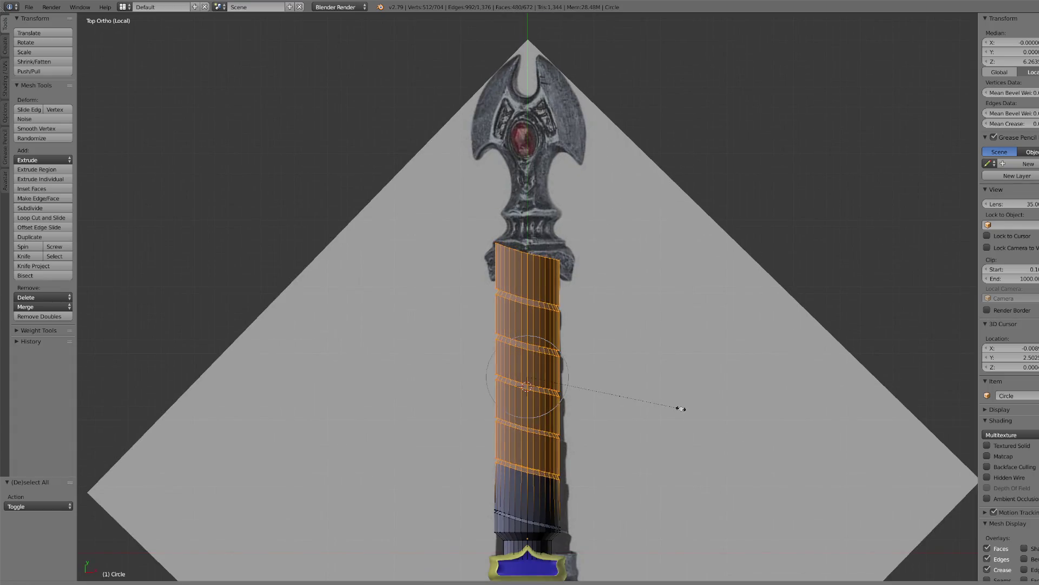
{"action": "left_click", "coordinate": [677, 408]}
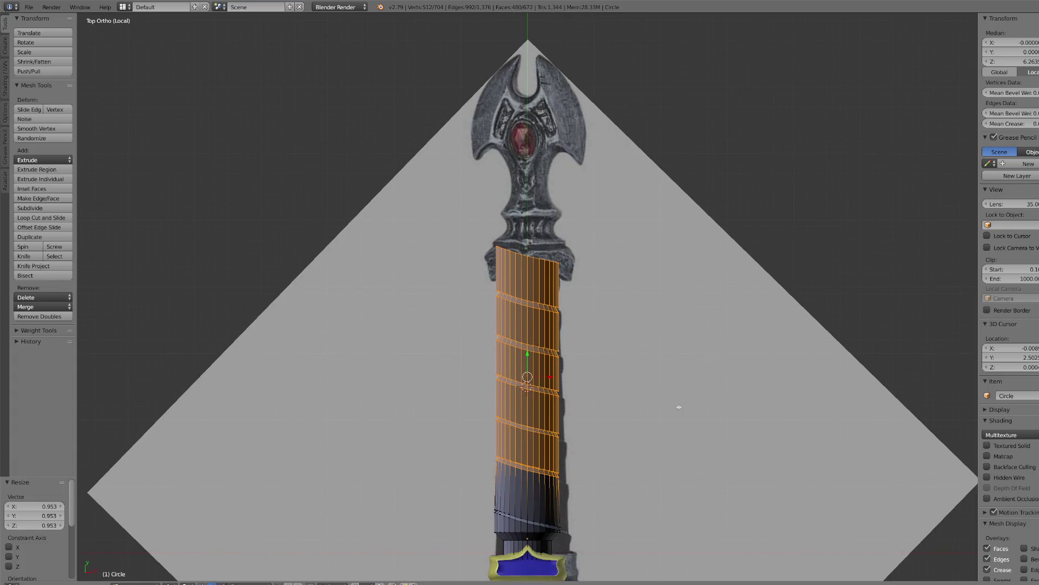
{"action": "key", "text": "ctrl+KP_Subtract"}
{"action": "key", "text": "ctrl+KP_Subtract"}
{"action": "key", "text": "ctrl+KP_Subtract"}
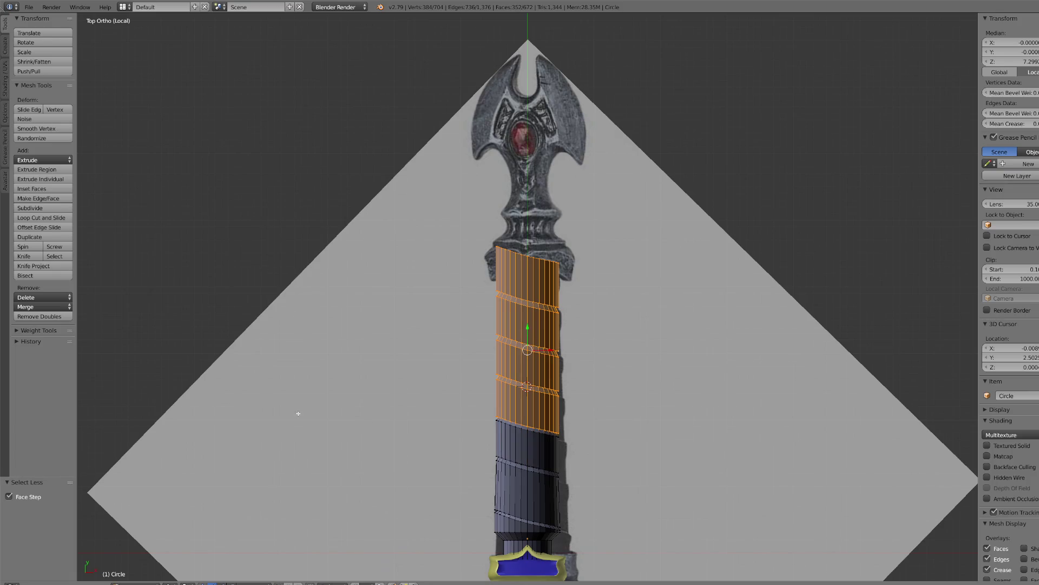
{"action": "key", "text": "s"}
{"action": "left_click", "coordinate": [657, 441]}
{"action": "key", "text": "ctrl+KP_Subtract"}
{"action": "key", "text": "ctrl+KP_Subtract"}
{"action": "key", "text": "ctrl+KP_Subtract"}
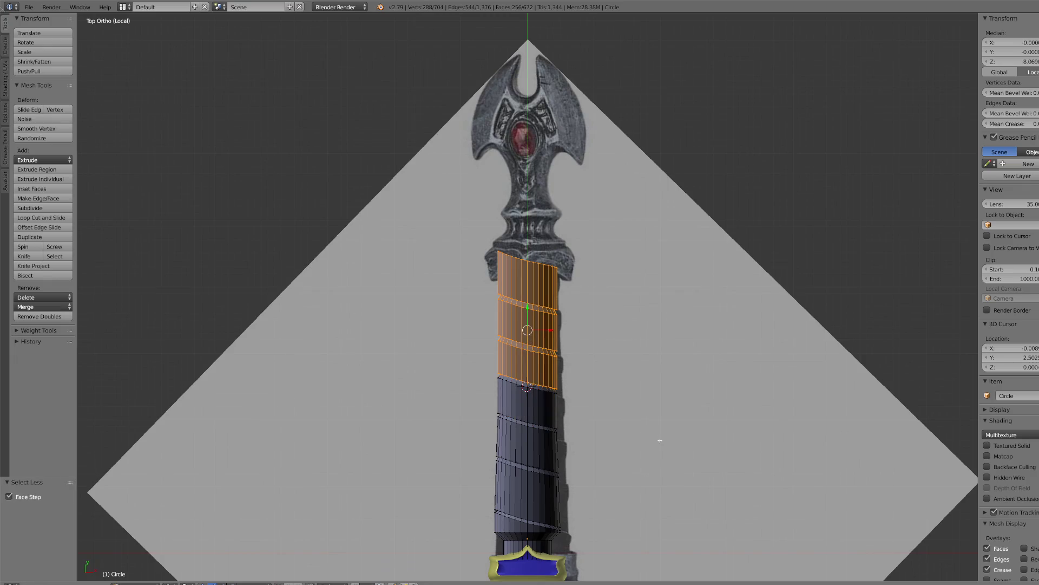
{"action": "key", "text": "s"}
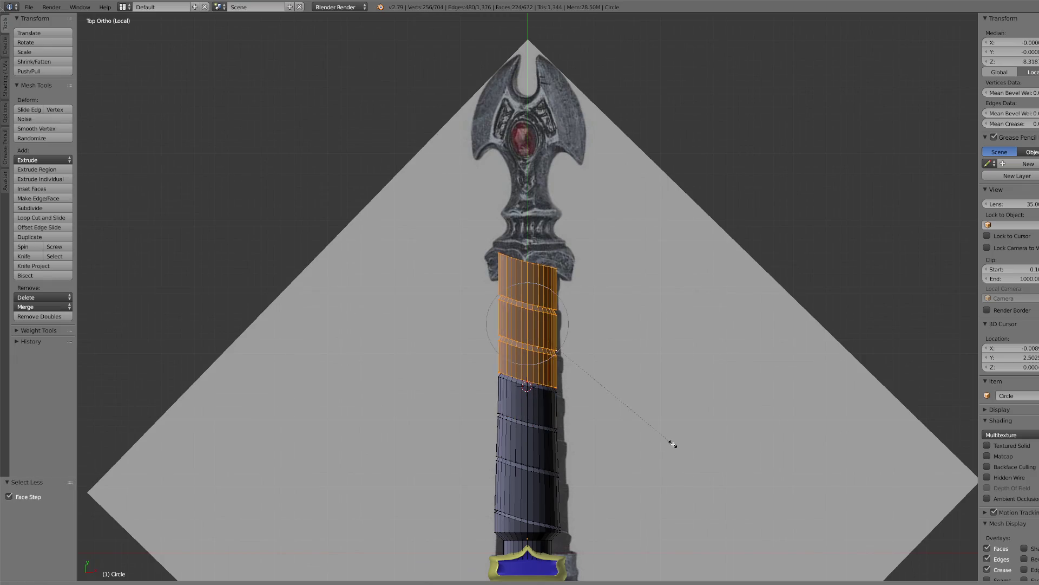
{"action": "left_click", "coordinate": [668, 441]}
- Drop the next rings from the selection and scale the remaining top band down further
{"action": "key", "text": "ctrl+KP_Subtract"}
{"action": "key", "text": "ctrl+KP_Subtract"}
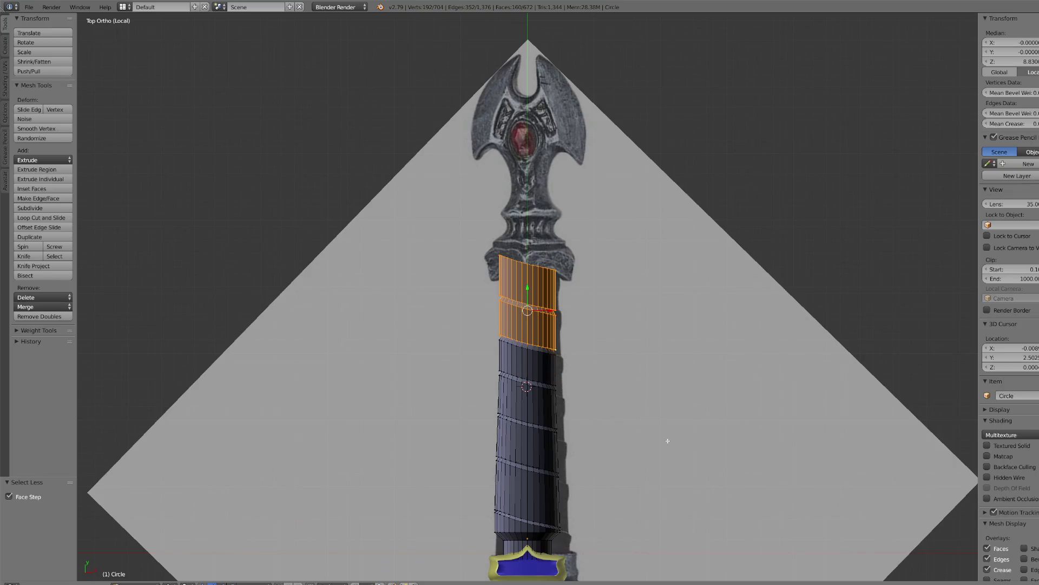
{"action": "key", "text": "s"}
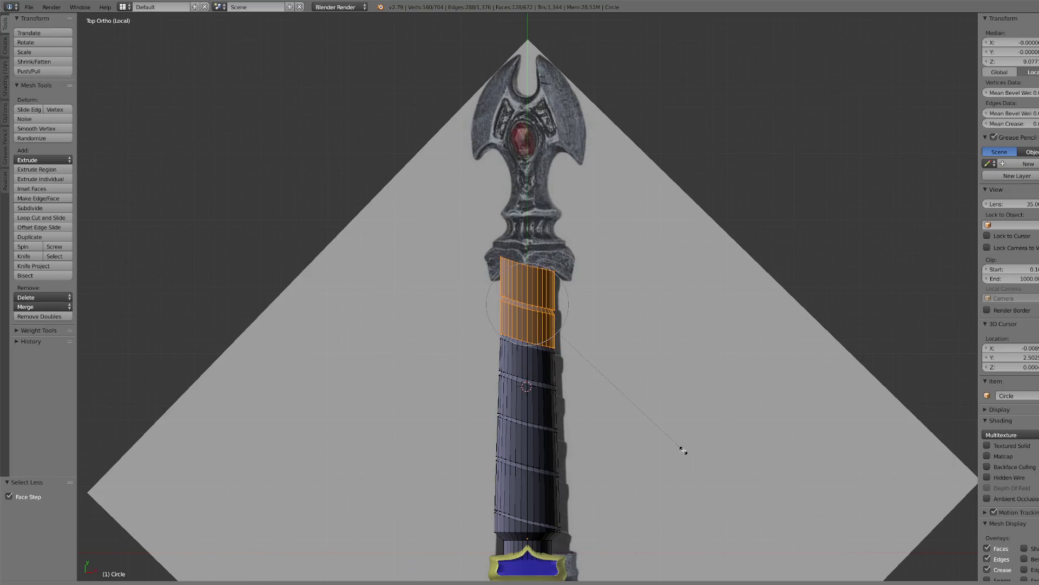
{"action": "left_click", "coordinate": [683, 450]}
{"action": "key", "text": "ctrl+KP_Subtract"}
{"action": "key", "text": "ctrl+KP_Subtract"}
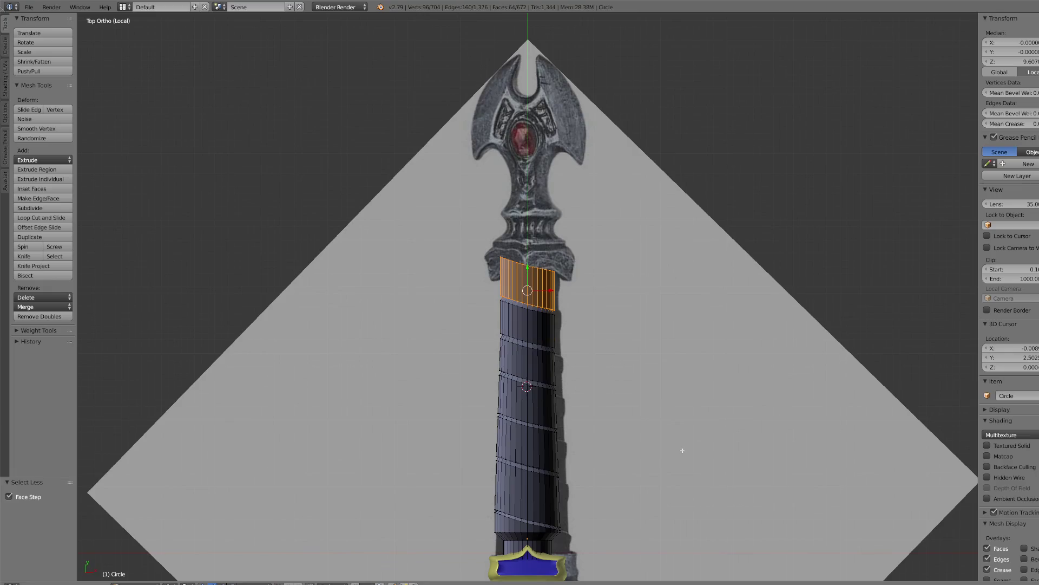
{"action": "key", "text": "s"}
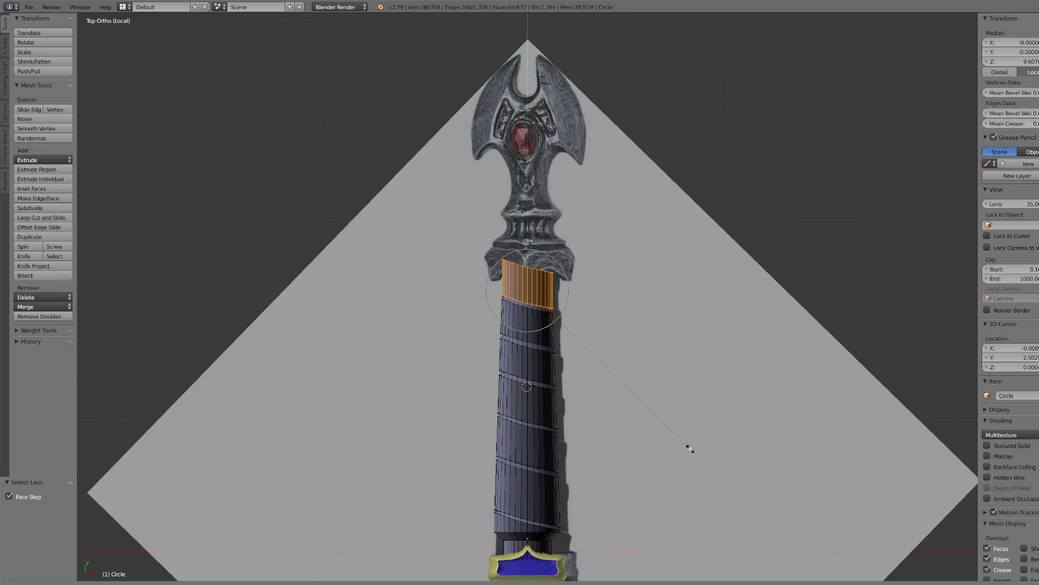
{"action": "left_click", "coordinate": [689, 447]}
- Raise the top grip band, then recalculate the whole handle's normals outward
{"action": "scroll", "coordinate": [626, 364], "scroll_direction": "up", "scroll_amount": 4}
{"action": "key", "text": "g"}
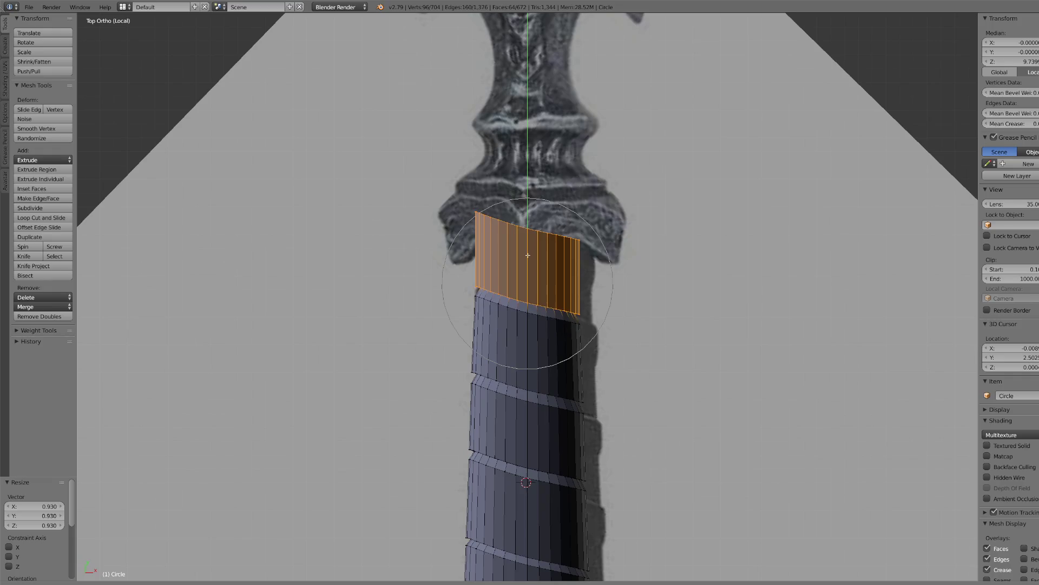
{"action": "left_click", "coordinate": [528, 249]}
{"action": "scroll", "coordinate": [593, 307], "scroll_direction": "down", "scroll_amount": 4}
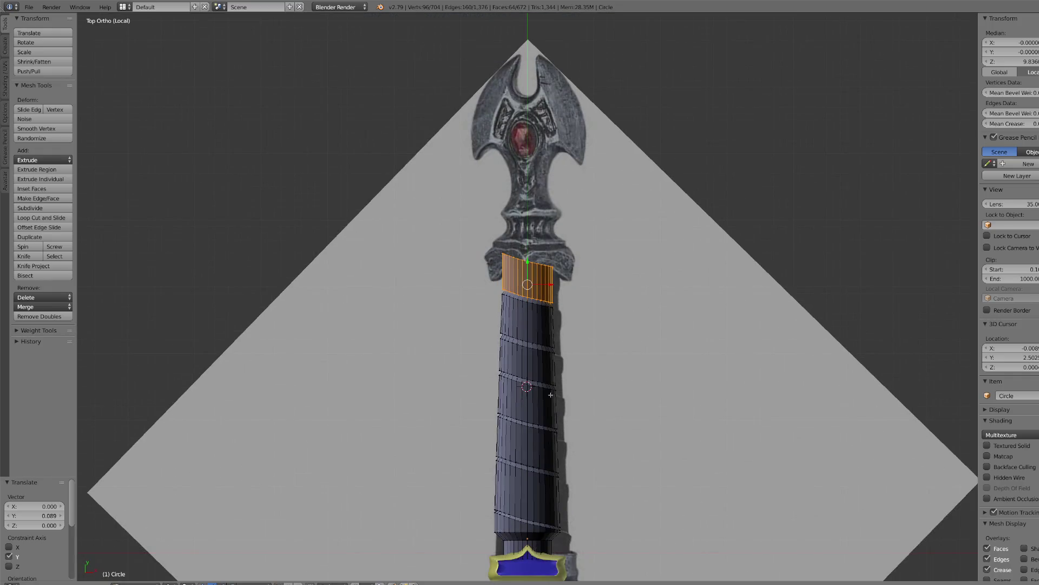
{"action": "key", "text": "a"}
{"action": "key", "text": "a"}
{"action": "key", "text": "ctrl+n"}
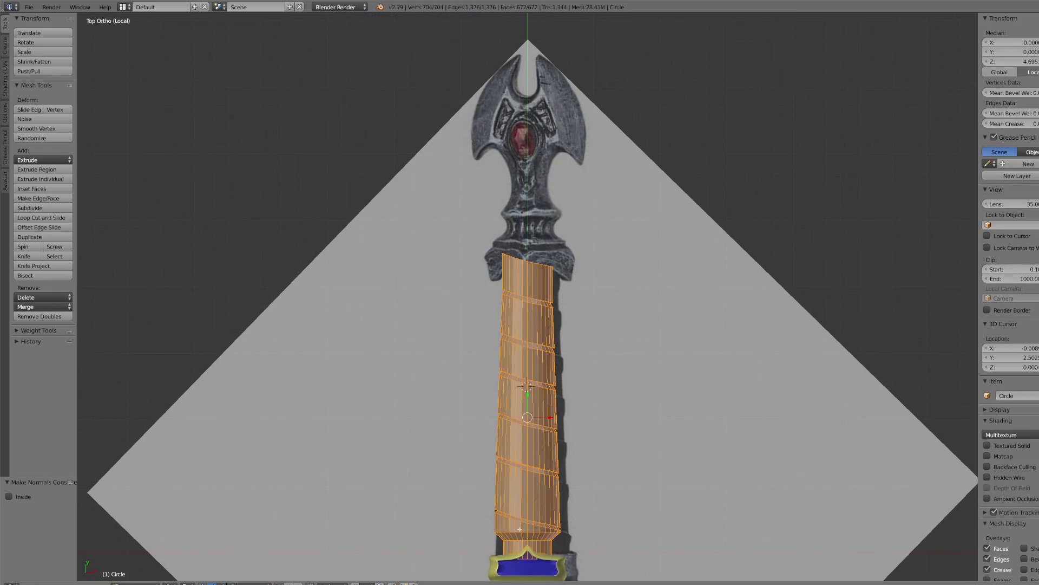
- Select shortest edge paths between vertices along the lowest band's upper boundary
{"action": "right_click", "coordinate": [518, 524]}
{"action": "scroll", "coordinate": [581, 445], "scroll_direction": "up", "scroll_amount": 8}
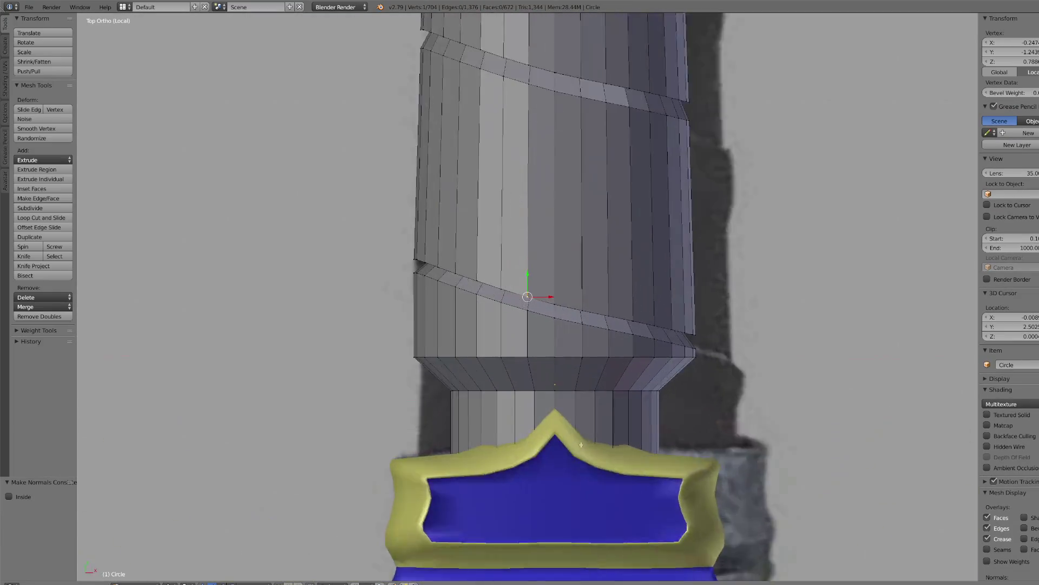
{"action": "scroll", "coordinate": [581, 445], "scroll_direction": "up", "scroll_amount": 1}
{"action": "right_click", "coordinate": [385, 249]}
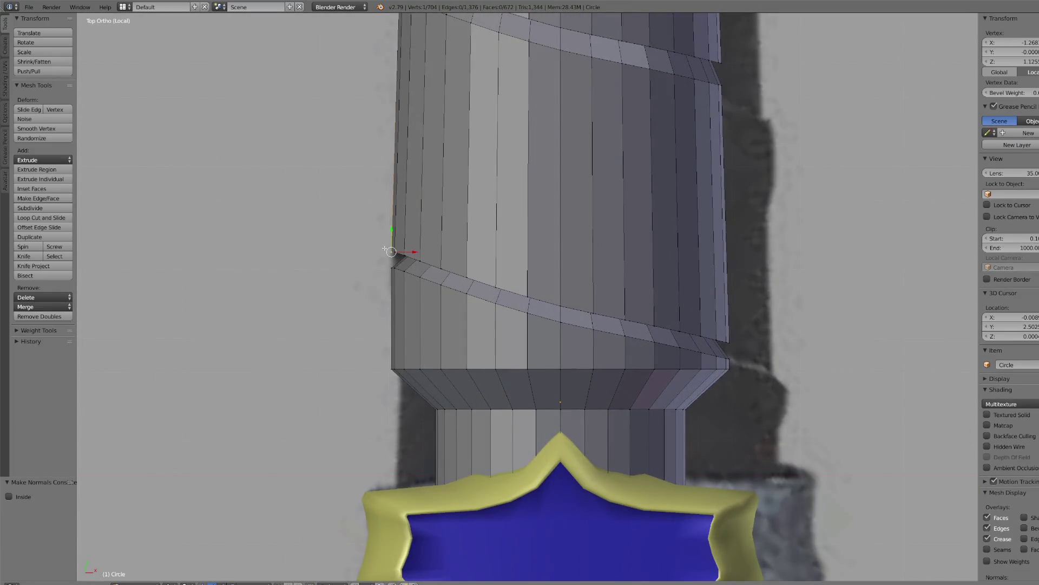
{"action": "right_click", "coordinate": [615, 314], "text": "ctrl"}
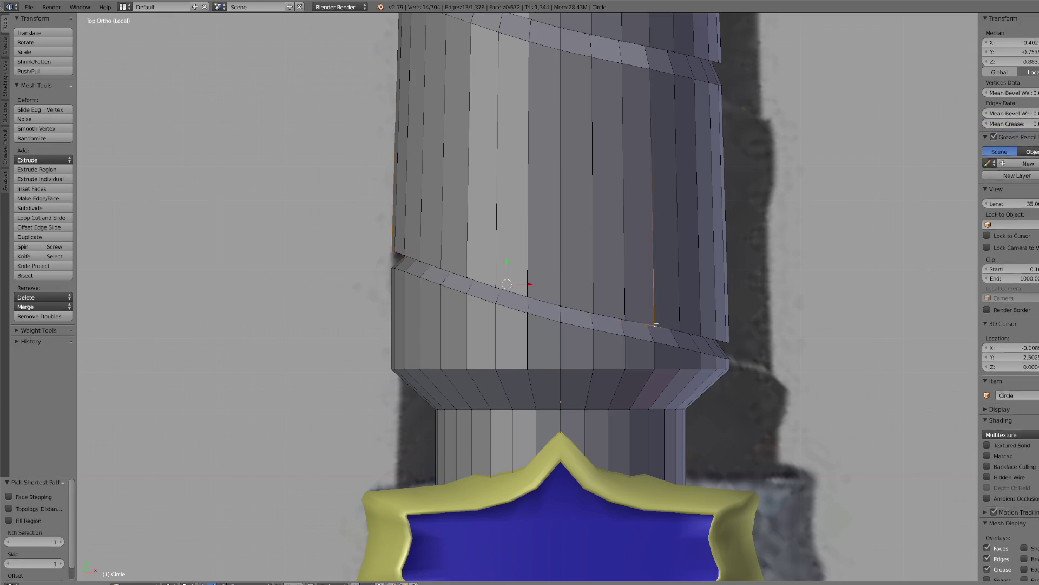
{"action": "right_click", "coordinate": [439, 263]}
{"action": "right_click", "coordinate": [674, 325], "text": "ctrl"}
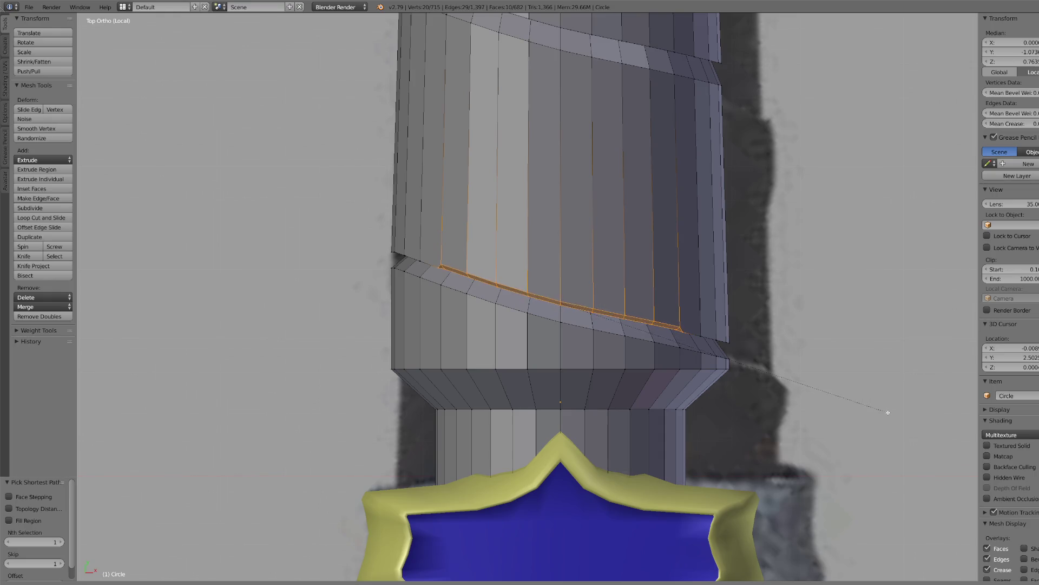
{"action": "right_click", "coordinate": [727, 342], "text": "ctrl"}
- Leave the isolated view, orbit to the side and extend the path down to the ring's bottom
{"action": "key", "text": "KP_Divide"}
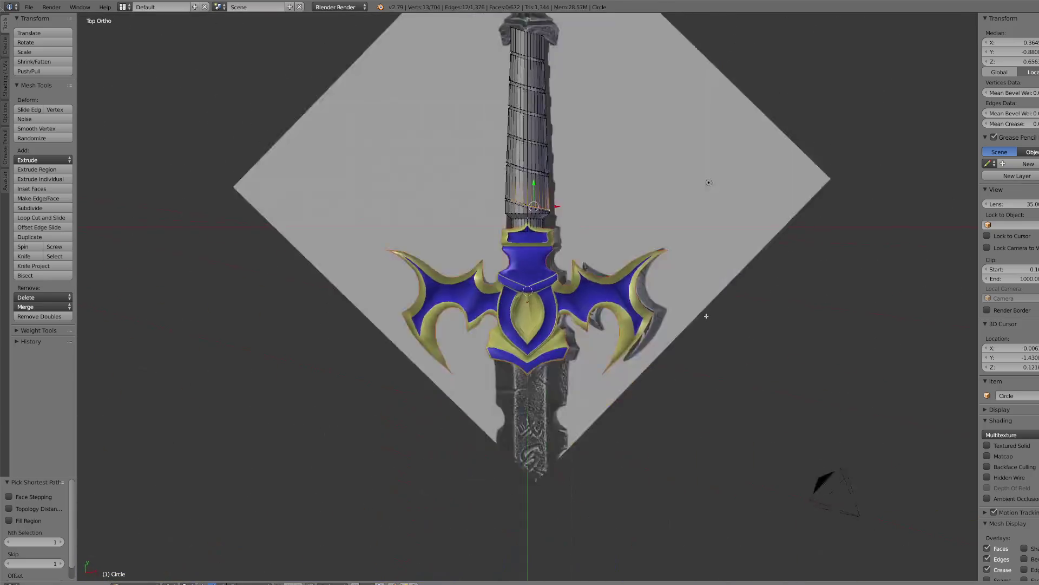
{"action": "key", "text": "KP_Divide"}
{"action": "mouse_move", "coordinate": [707, 315]}
{"action": "middle_mouse_down"}
{"action": "mouse_move", "coordinate": [708, 343]}
{"action": "mouse_move", "coordinate": [611, 373]}
{"action": "mouse_move", "coordinate": [528, 313]}
{"action": "middle_mouse_up"}
{"action": "right_click", "coordinate": [507, 259], "text": "ctrl"}
{"action": "right_click", "coordinate": [550, 443], "text": "ctrl"}
{"action": "scroll", "coordinate": [591, 430], "scroll_direction": "up", "scroll_amount": 4}
- Extend the edge path along the ring and down the second ring's edge
{"action": "middle_click_drag", "start_coordinate": [592, 429], "coordinate": [646, 372]}
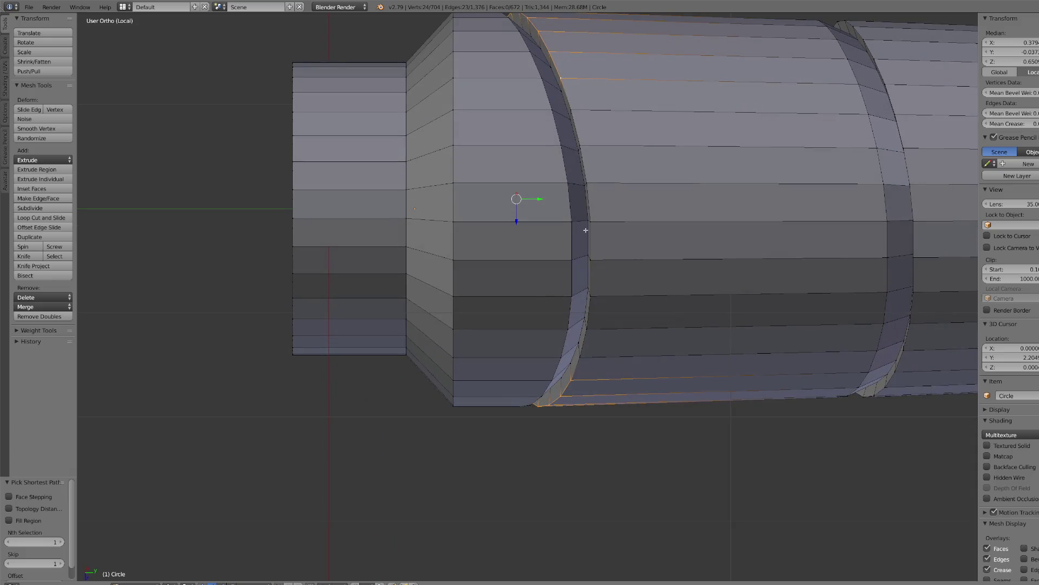
{"action": "right_click", "coordinate": [601, 355], "text": "ctrl"}
{"action": "scroll", "coordinate": [762, 190], "scroll_direction": "down", "scroll_amount": 4}
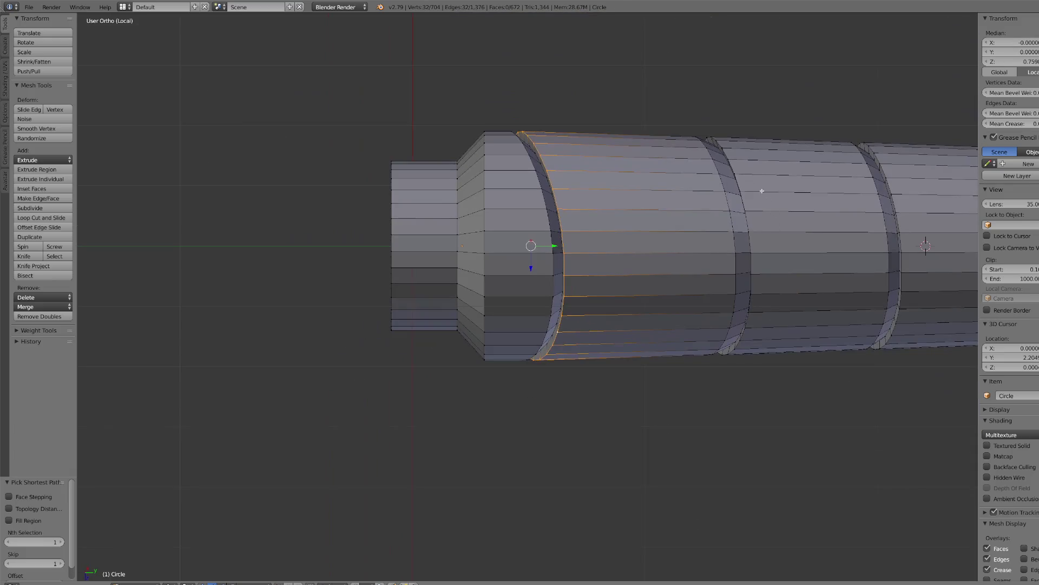
{"action": "right_click", "coordinate": [741, 166], "text": "shift"}
{"action": "right_click", "coordinate": [756, 258], "text": "ctrl"}
{"action": "left_click", "coordinate": [752, 326], "text": "ctrl"}
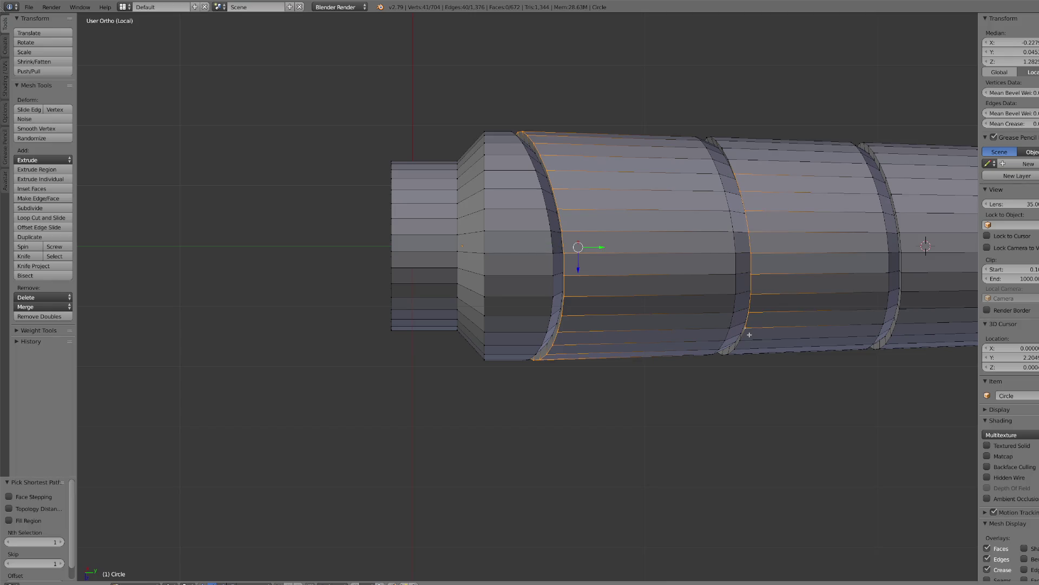
{"action": "scroll", "coordinate": [752, 326], "scroll_direction": "up", "scroll_amount": 3}
- Add the next band's left edge and the rightmost band's left edge to the selection
{"action": "mouse_move", "coordinate": [673, 437]}
{"action": "middle_mouse_down"}
{"action": "mouse_move", "coordinate": [677, 379]}
{"action": "mouse_move", "coordinate": [701, 372]}
{"action": "mouse_move", "coordinate": [685, 406]}
{"action": "middle_mouse_up"}
{"action": "left_click", "coordinate": [680, 375], "text": "ctrl"}
{"action": "left_click", "coordinate": [688, 398], "text": "ctrl"}
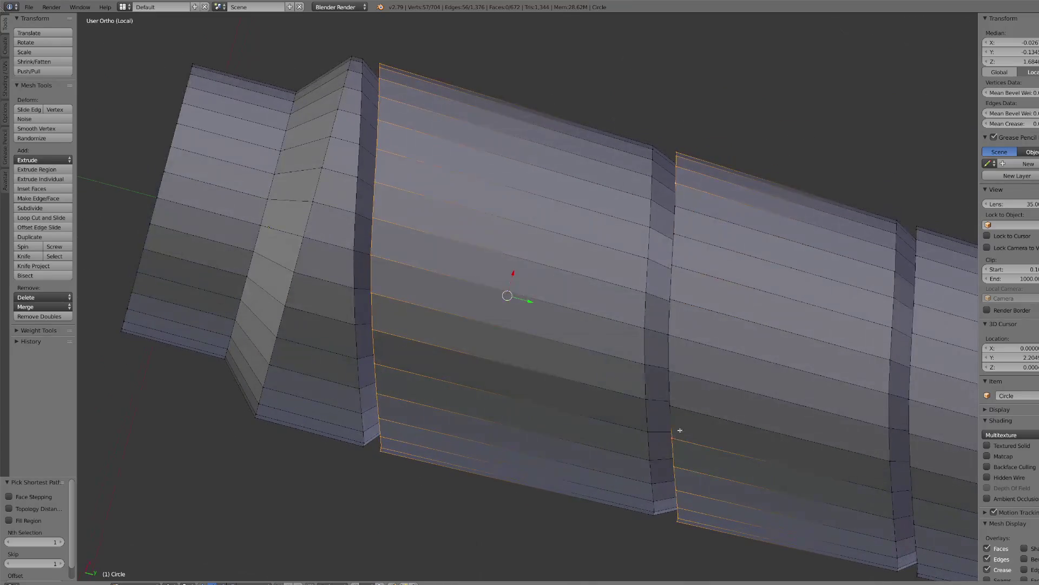
{"action": "left_click", "coordinate": [680, 403], "text": "ctrl"}
{"action": "left_click", "coordinate": [924, 224], "text": "shift"}
{"action": "left_click", "coordinate": [919, 432], "text": "ctrl"}
{"action": "scroll", "coordinate": [899, 428], "scroll_direction": "down", "scroll_amount": 3}
- Add the following band's edge to the selection
{"action": "mouse_move", "coordinate": [882, 425]}
{"action": "middle_mouse_down"}
{"action": "mouse_move", "coordinate": [858, 417]}
{"action": "mouse_move", "coordinate": [812, 430]}
{"action": "middle_mouse_up"}
{"action": "scroll", "coordinate": [783, 456], "scroll_direction": "up", "scroll_amount": 6}
{"action": "scroll", "coordinate": [784, 456], "scroll_direction": "down", "scroll_amount": 1}
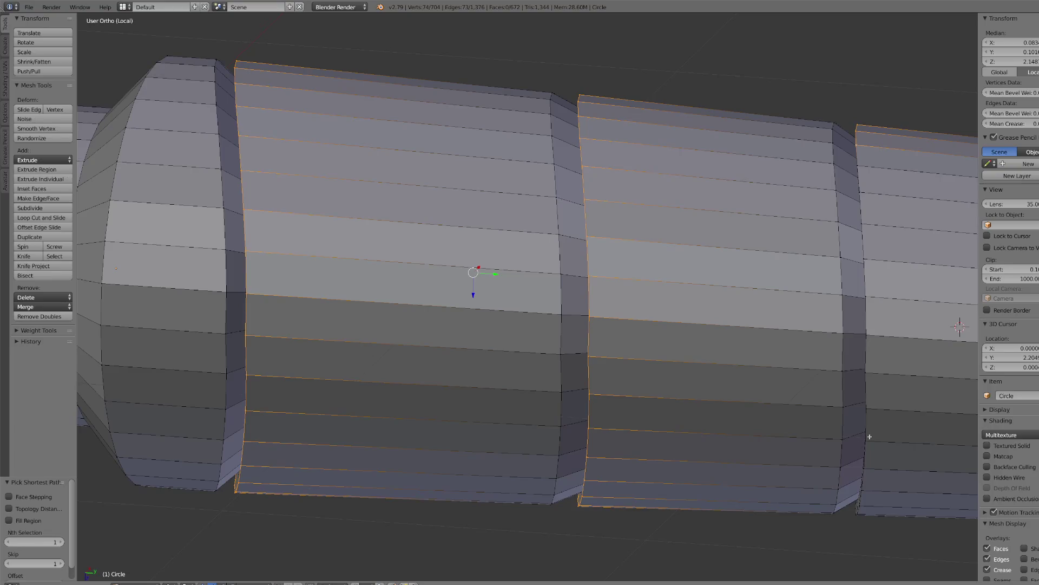
{"action": "left_click", "coordinate": [870, 441], "text": "ctrl"}
{"action": "scroll", "coordinate": [867, 444], "scroll_direction": "down", "scroll_amount": 4}
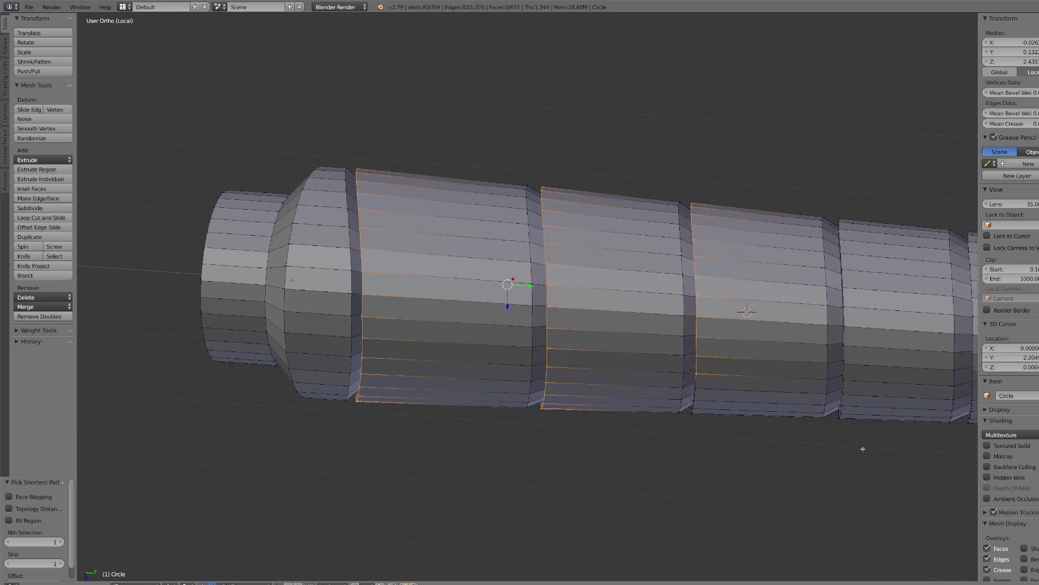
{"action": "scroll", "coordinate": [863, 449], "scroll_direction": "up", "scroll_amount": 3}
- Add the rightmost section's left edge and its bottom edge path
{"action": "middle_click_drag", "start_coordinate": [838, 476], "coordinate": [797, 405]}
{"action": "left_click", "coordinate": [771, 281], "text": "ctrl"}
{"action": "left_click", "coordinate": [781, 383], "text": "ctrl"}
{"action": "scroll", "coordinate": [784, 374], "scroll_direction": "down", "scroll_amount": 3}
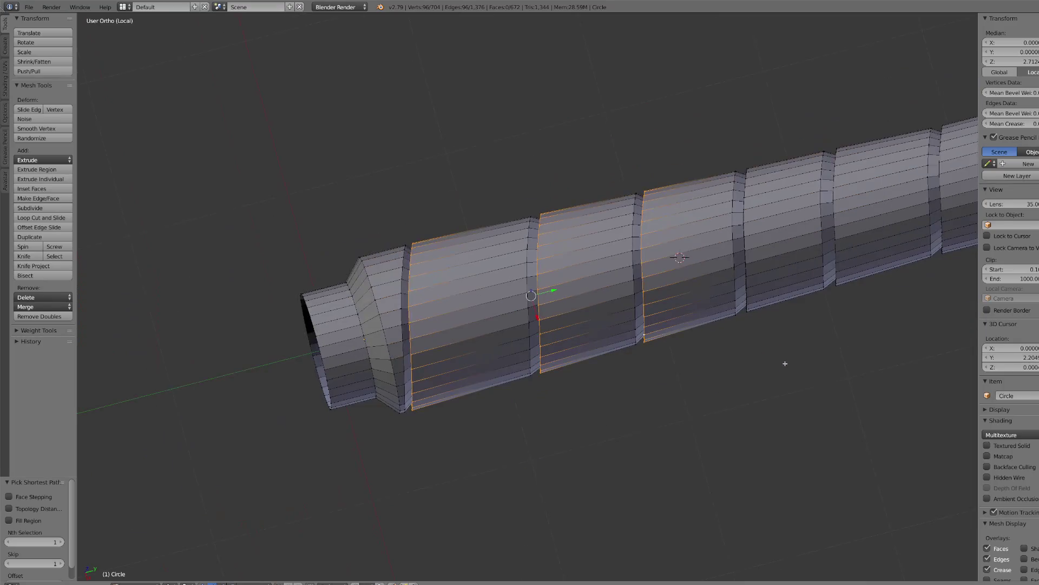
{"action": "scroll", "coordinate": [803, 231], "scroll_direction": "up", "scroll_amount": 4}
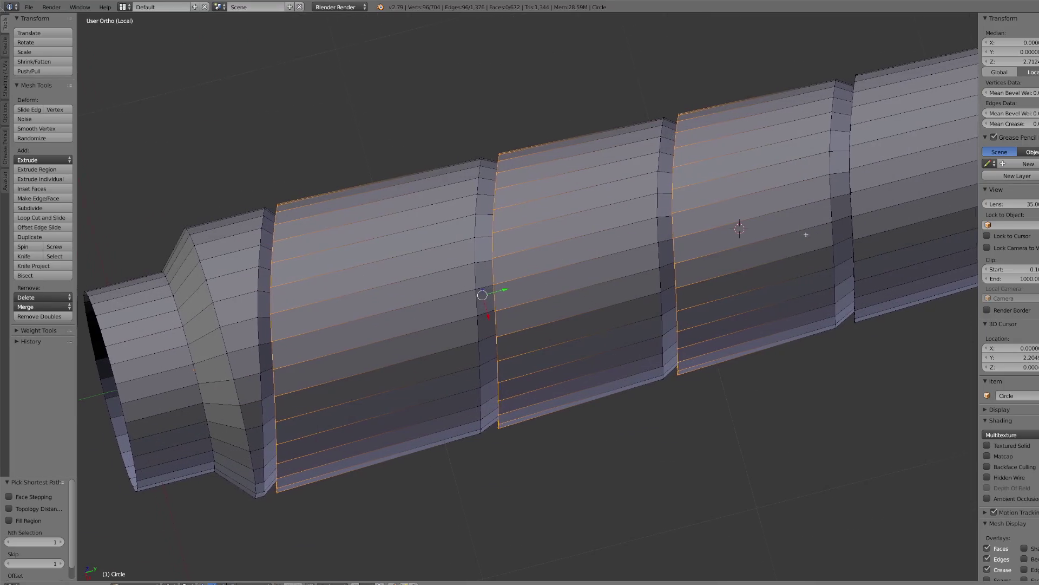
{"action": "scroll", "coordinate": [806, 234], "scroll_direction": "down", "scroll_amount": 5, "text": "ctrl"}
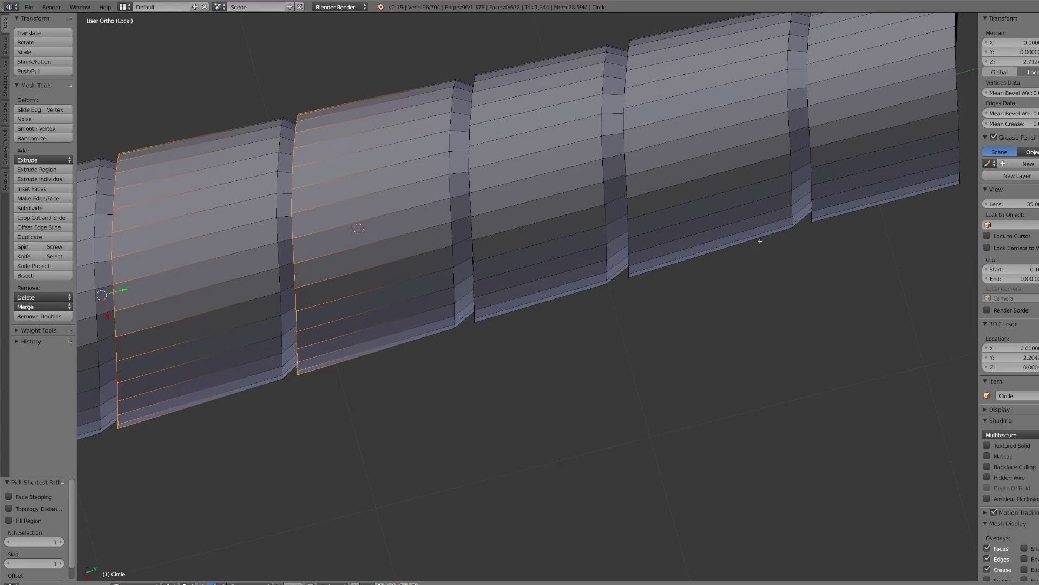
{"action": "scroll", "coordinate": [568, 190], "scroll_direction": "up", "scroll_amount": 1}
- Add the next band's top corner, undo the wrong path, and switch to wireframe display
{"action": "left_click", "coordinate": [465, 31], "text": "shift"}
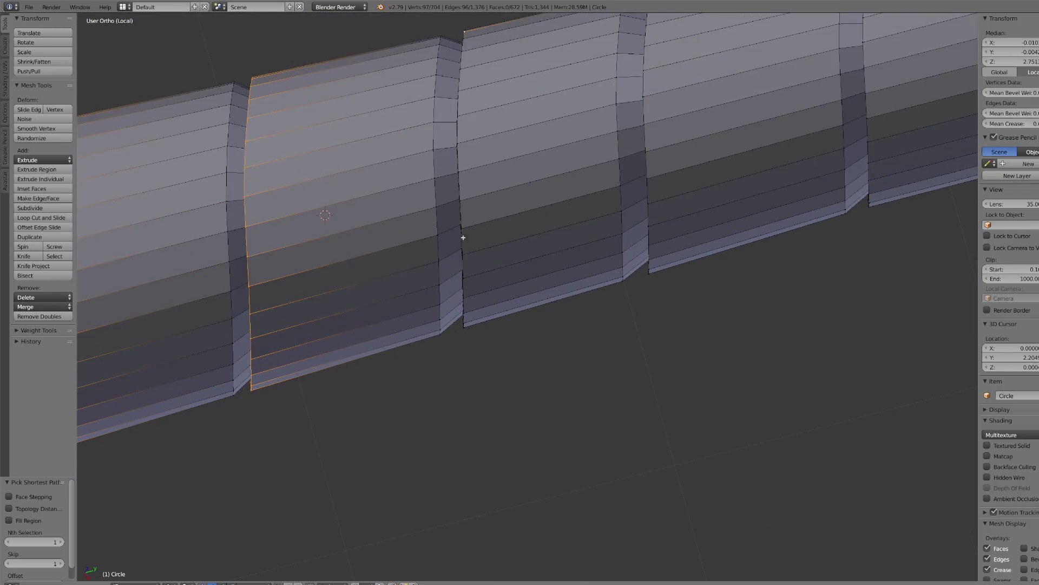
{"action": "left_click", "coordinate": [471, 295], "text": "ctrl"}
{"action": "key", "text": "ctrl+z"}
{"action": "key", "text": "ctrl+z"}
{"action": "right_click", "coordinate": [471, 35], "text": "shift"}
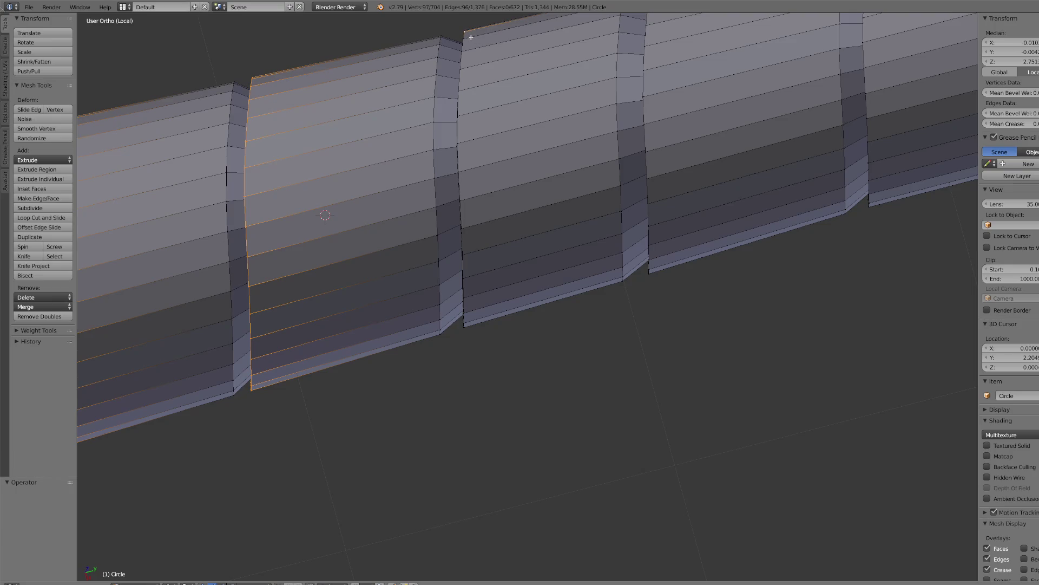
{"action": "key", "text": "z"}
{"action": "key", "text": "ctrl+z"}
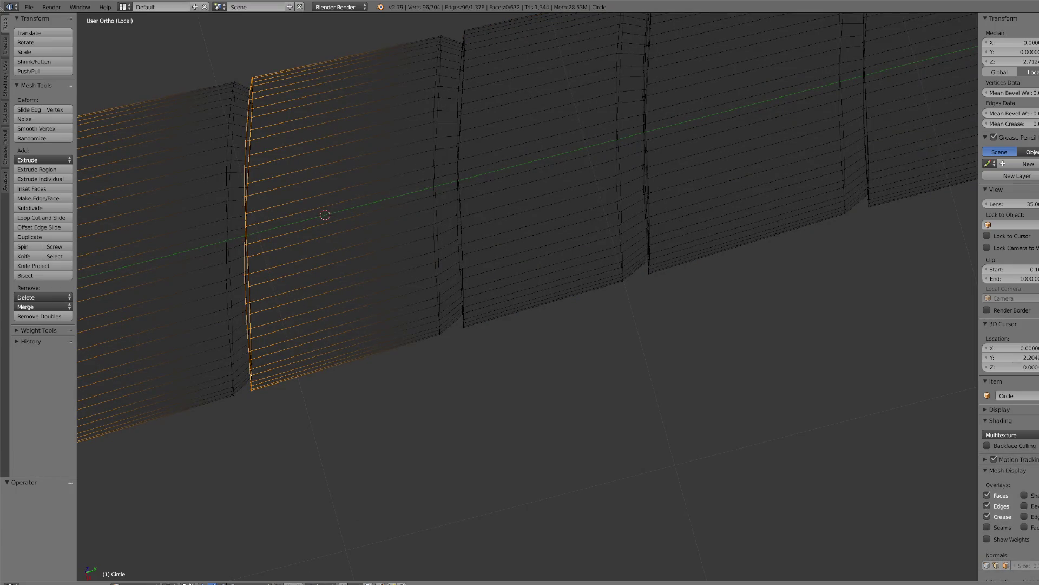
- Return to solid shading and select edge paths down the next band's side and the following strip's left edge
{"action": "left_click", "coordinate": [187, 584]}
{"action": "left_click", "coordinate": [185, 560]}
{"action": "right_click", "coordinate": [474, 48], "text": "shift"}
{"action": "right_click", "coordinate": [469, 222], "text": "ctrl"}
{"action": "right_click", "coordinate": [471, 318], "text": "ctrl"}
{"action": "mouse_move", "coordinate": [481, 320]}
{"action": "middle_mouse_down"}
{"action": "mouse_move", "coordinate": [520, 304]}
{"action": "mouse_move", "coordinate": [527, 353]}
{"action": "mouse_move", "coordinate": [492, 416]}
{"action": "middle_mouse_up"}
{"action": "right_click", "coordinate": [467, 378], "text": "ctrl"}
{"action": "right_click", "coordinate": [474, 536], "text": "ctrl"}
- Add the left edge paths of the third, fourth and fifth strips
{"action": "middle_click_drag", "start_coordinate": [471, 533], "coordinate": [513, 394]}
{"action": "scroll", "coordinate": [447, 330], "scroll_direction": "up", "scroll_amount": 1}
{"action": "right_click", "coordinate": [420, 316], "text": "ctrl"}
{"action": "scroll", "coordinate": [567, 237], "scroll_direction": "down", "scroll_amount": 4}
{"action": "right_click", "coordinate": [630, 150], "text": "shift"}
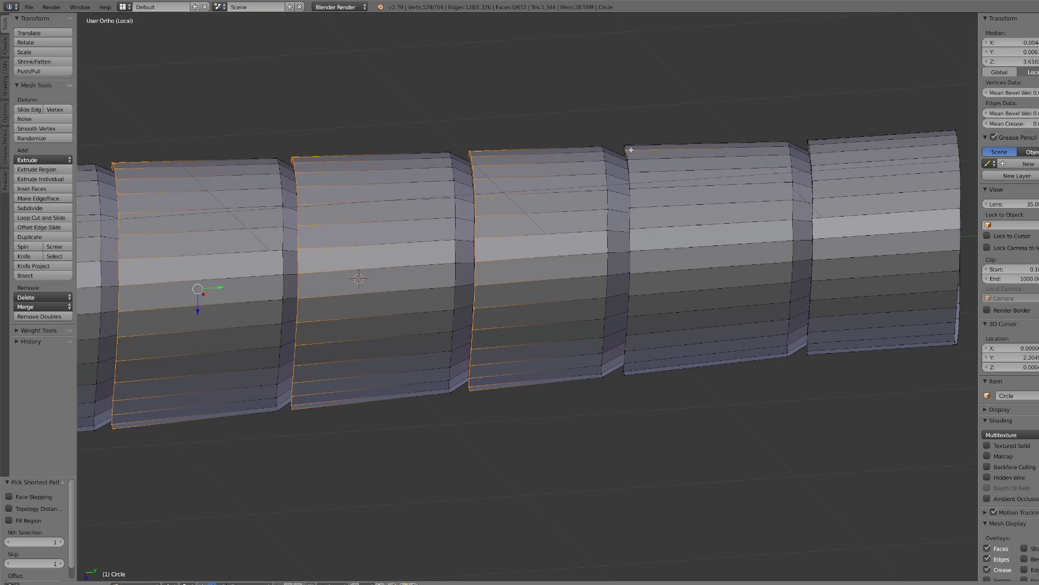
{"action": "right_click", "coordinate": [633, 330], "text": "ctrl"}
{"action": "mouse_move", "coordinate": [633, 329]}
{"action": "middle_mouse_down"}
{"action": "mouse_move", "coordinate": [701, 357]}
{"action": "mouse_move", "coordinate": [810, 276]}
{"action": "middle_mouse_up"}
{"action": "right_click", "coordinate": [791, 231], "text": "ctrl"}
{"action": "right_click", "coordinate": [793, 309], "text": "ctrl"}
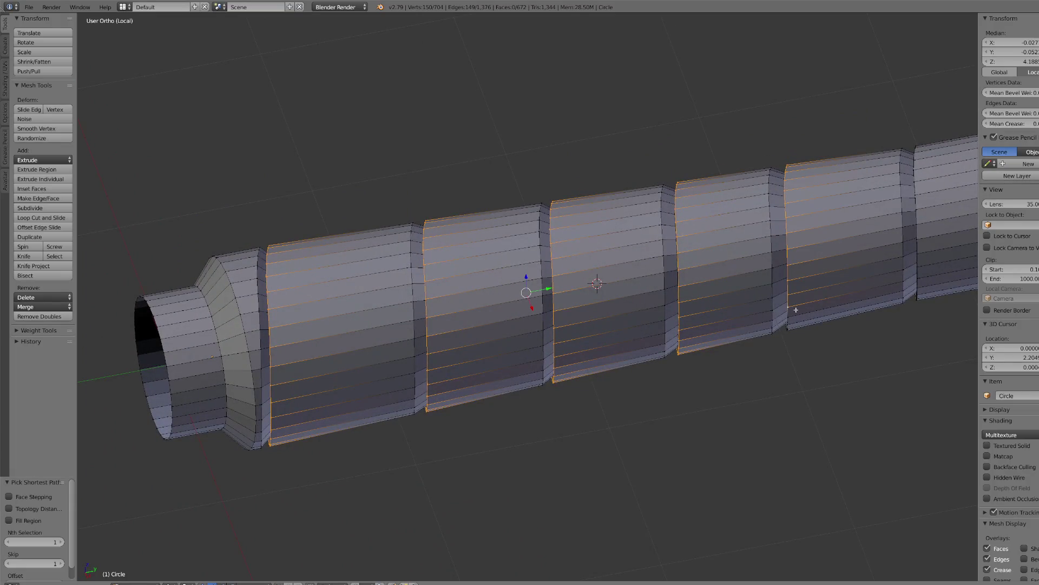
- Add further vertical edge paths along the fifth and last bands
{"action": "scroll", "coordinate": [800, 309], "scroll_direction": "down", "scroll_amount": 2}
{"action": "scroll", "coordinate": [801, 309], "scroll_direction": "up", "scroll_amount": 3}
{"action": "mouse_move", "coordinate": [801, 309]}
{"action": "middle_mouse_down"}
{"action": "mouse_move", "coordinate": [819, 355]}
{"action": "mouse_move", "coordinate": [848, 375]}
{"action": "middle_mouse_up"}
{"action": "right_click", "coordinate": [789, 360], "text": "ctrl"}
{"action": "key", "text": "KP_7"}
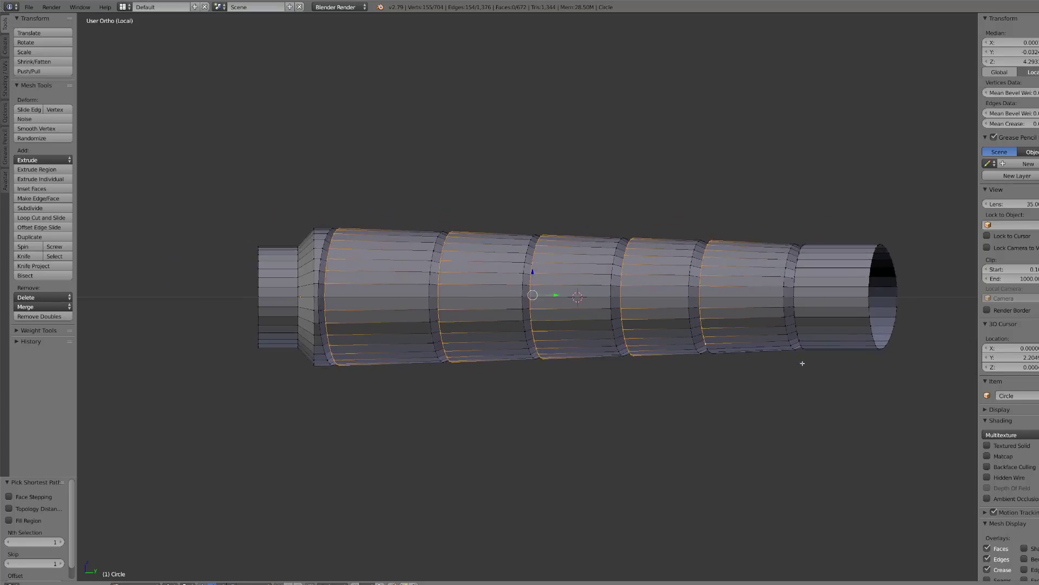
{"action": "mouse_move", "coordinate": [803, 363]}
{"action": "middle_mouse_down"}
{"action": "mouse_move", "coordinate": [780, 394]}
{"action": "mouse_move", "coordinate": [793, 431]}
{"action": "middle_mouse_up"}
{"action": "right_click", "coordinate": [789, 415], "text": "ctrl"}
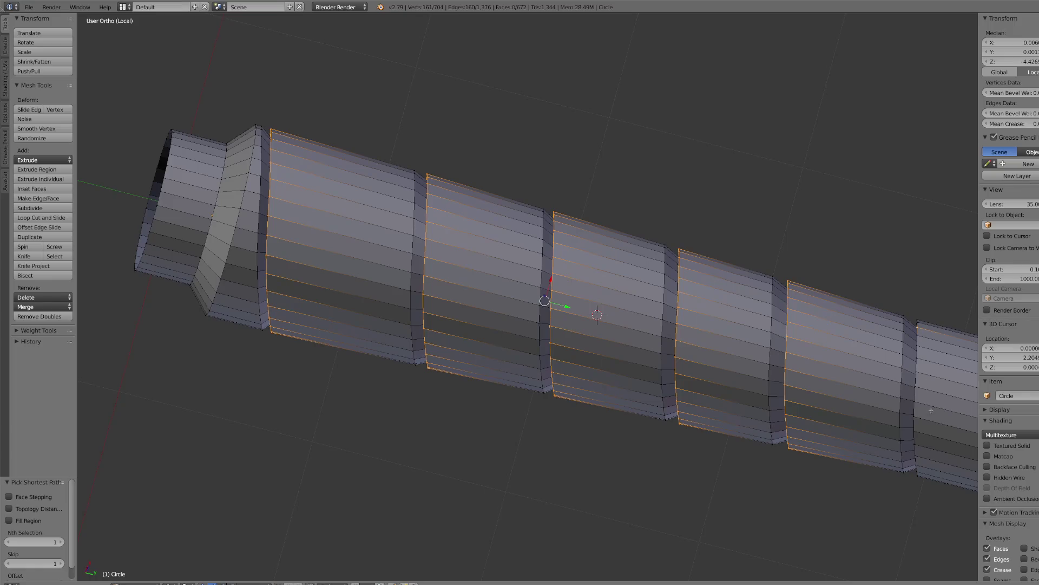
{"action": "right_click", "coordinate": [921, 452], "text": "ctrl"}
{"action": "middle_click_drag", "start_coordinate": [914, 447], "coordinate": [872, 405]}
{"action": "right_click", "coordinate": [863, 405], "text": "ctrl"}
{"action": "right_click", "coordinate": [865, 434], "text": "ctrl"}
- Add the last band's remaining edge loops, including its left loop
{"action": "scroll", "coordinate": [864, 476], "scroll_direction": "up", "scroll_amount": 4}
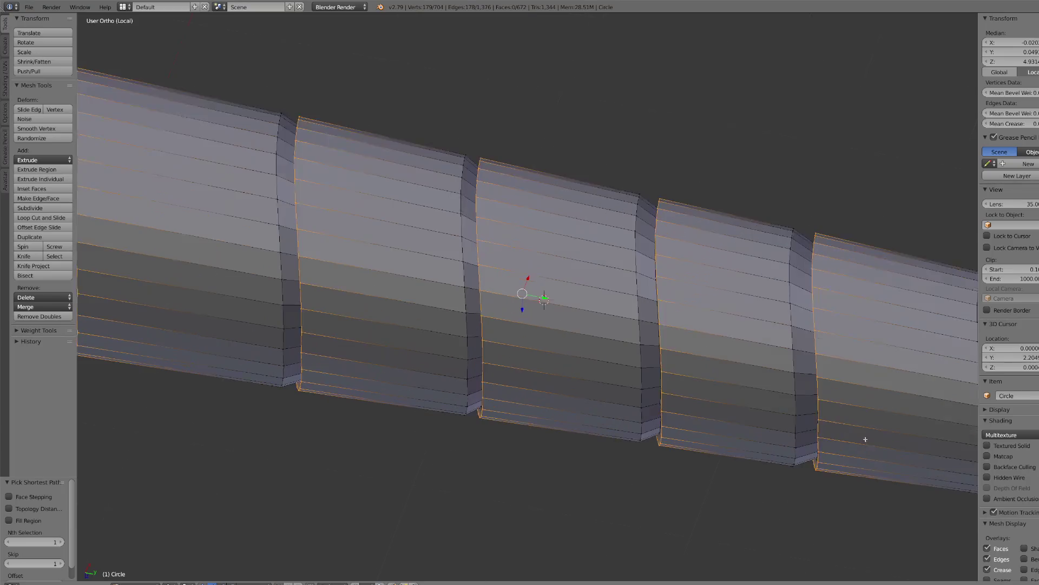
{"action": "scroll", "coordinate": [865, 466], "scroll_direction": "down", "scroll_amount": 6}
{"action": "scroll", "coordinate": [865, 450], "scroll_direction": "up", "scroll_amount": 5}
{"action": "mouse_move", "coordinate": [865, 457]}
{"action": "middle_mouse_down"}
{"action": "mouse_move", "coordinate": [892, 353]}
{"action": "mouse_move", "coordinate": [878, 291]}
{"action": "middle_mouse_up"}
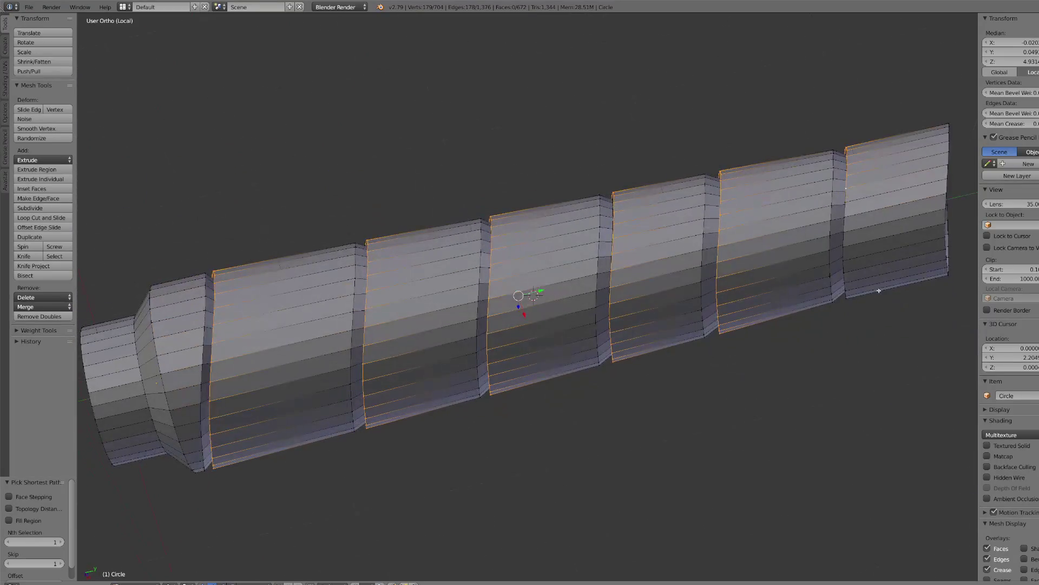
{"action": "right_click", "coordinate": [851, 270], "text": "ctrl"}
{"action": "scroll", "coordinate": [863, 285], "scroll_direction": "down", "scroll_amount": 3}
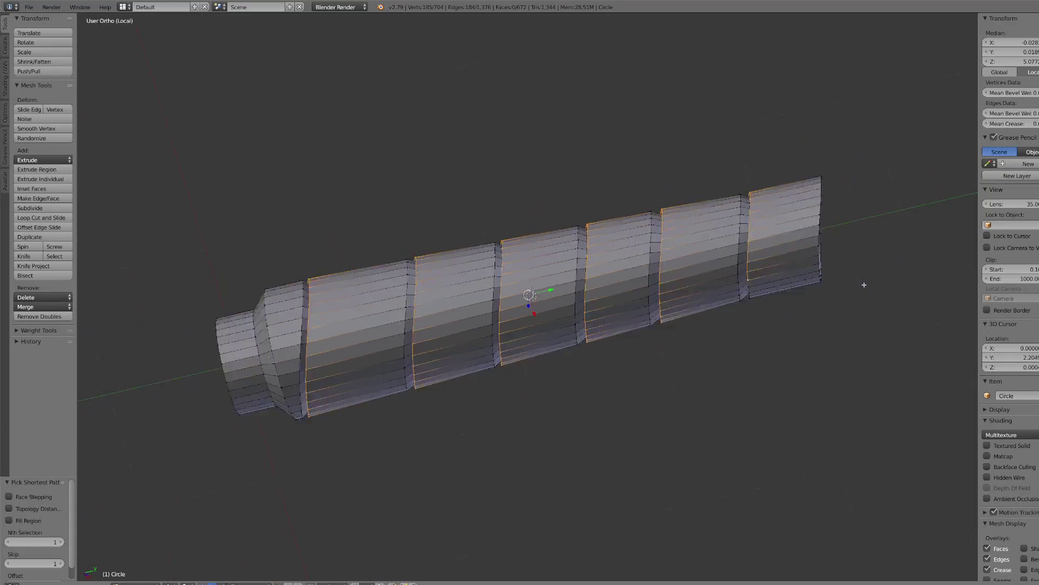
{"action": "scroll", "coordinate": [861, 293], "scroll_direction": "up", "scroll_amount": 5}
{"action": "scroll", "coordinate": [848, 310], "scroll_direction": "down", "scroll_amount": 2}
{"action": "middle_click_drag", "start_coordinate": [848, 310], "coordinate": [856, 307]}
{"action": "right_click", "coordinate": [852, 292], "text": "ctrl"}
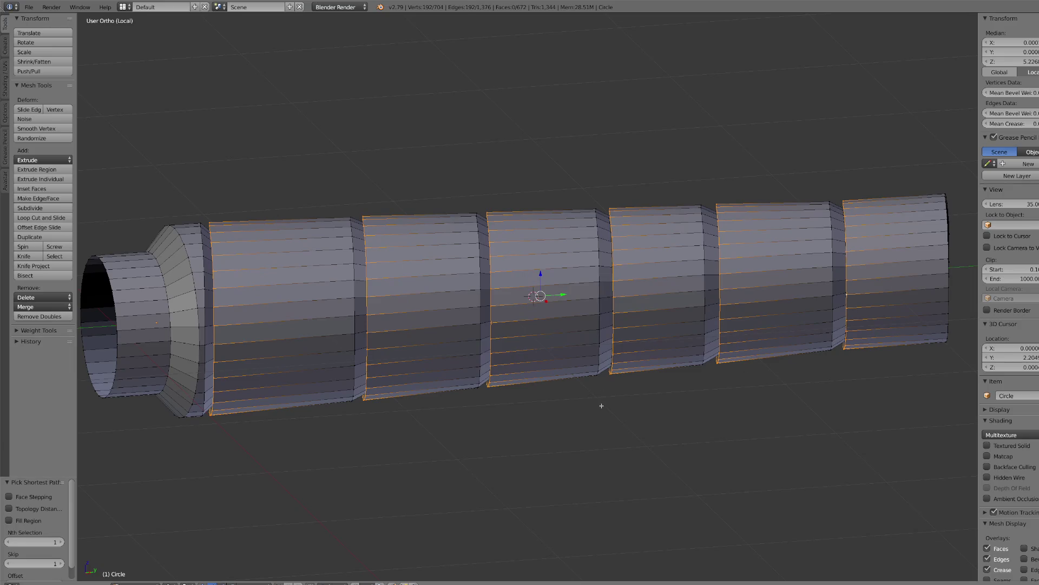
- Bevel the selected band edge loops with a 0.100 offset and 2 segments
{"action": "key", "text": "s"}
{"action": "key", "text": "e"}
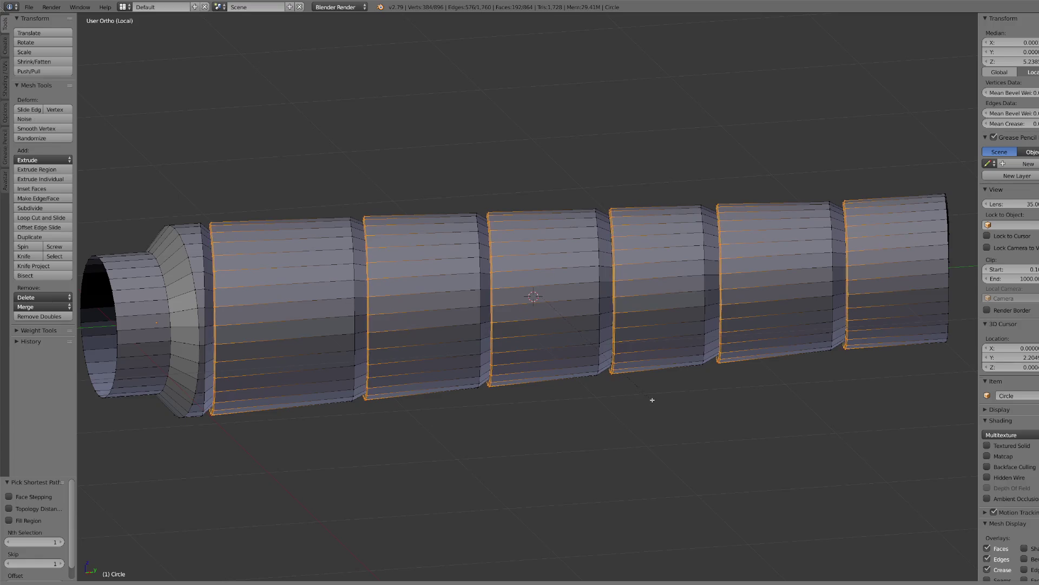
{"action": "key", "text": "e"}
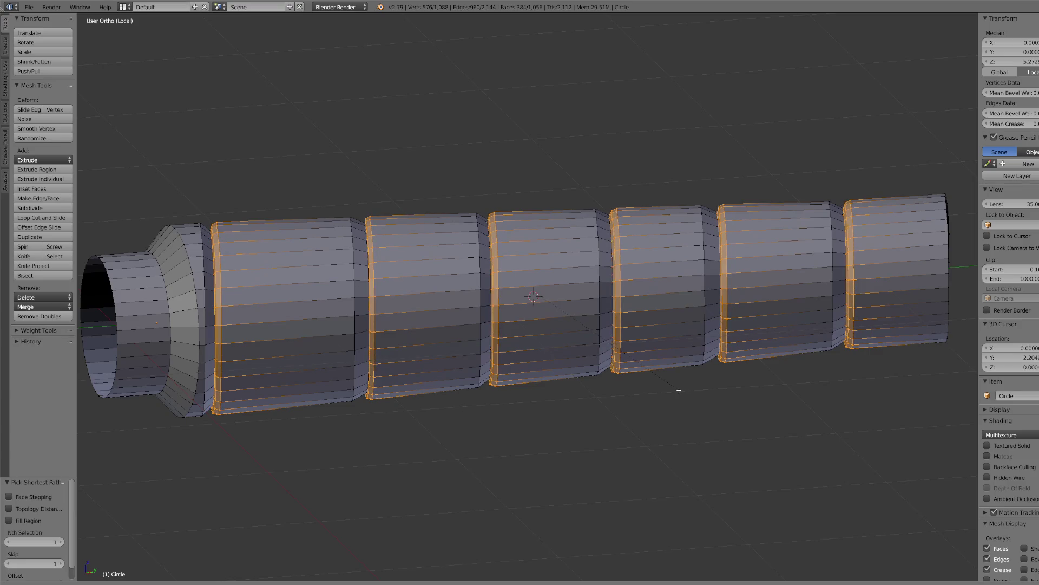
{"action": "left_click", "coordinate": [680, 390]}
{"action": "scroll", "coordinate": [587, 427], "scroll_direction": "down", "scroll_amount": 2}
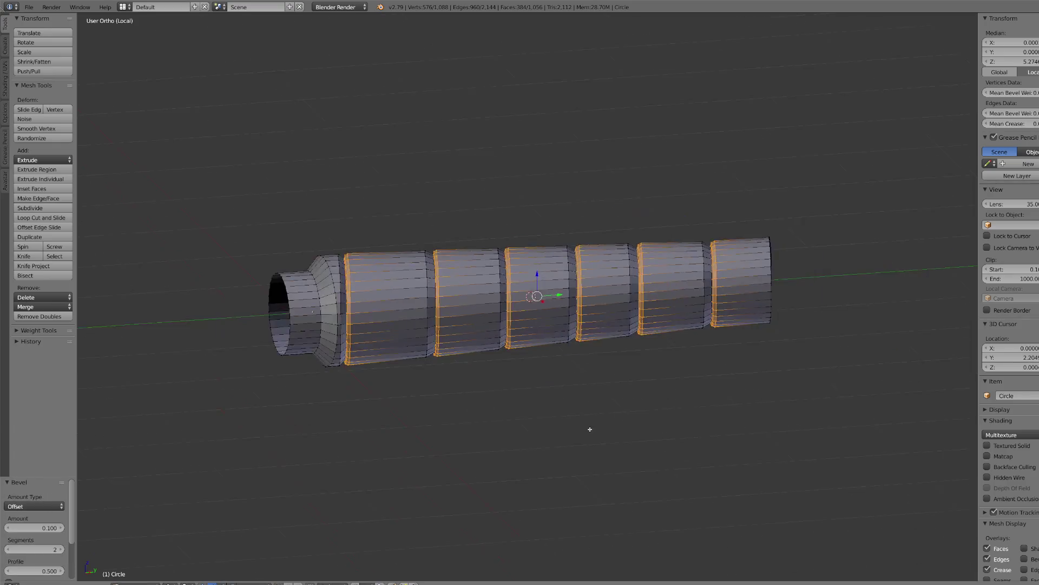
- In top view and Object Mode, move the spiral handle up along the reference
{"action": "key", "text": "KP_7"}
{"action": "scroll", "coordinate": [578, 387], "scroll_direction": "up", "scroll_amount": 4}
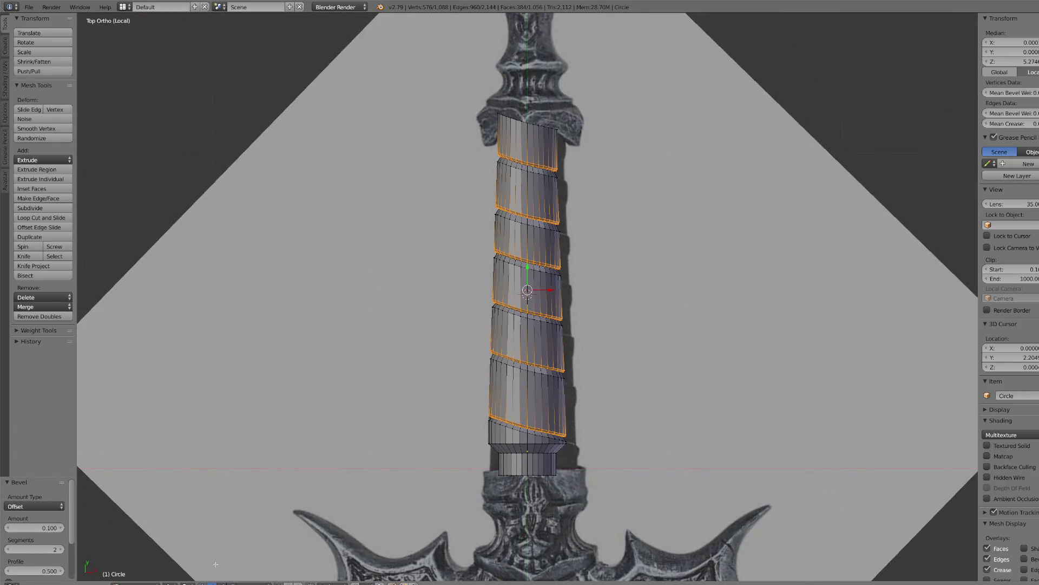
{"action": "left_click", "coordinate": [138, 583]}
{"action": "left_click", "coordinate": [135, 572]}
{"action": "scroll", "coordinate": [564, 318], "scroll_direction": "down", "scroll_amount": 3}
{"action": "right_click_drag", "start_coordinate": [542, 330], "coordinate": [542, 308]}
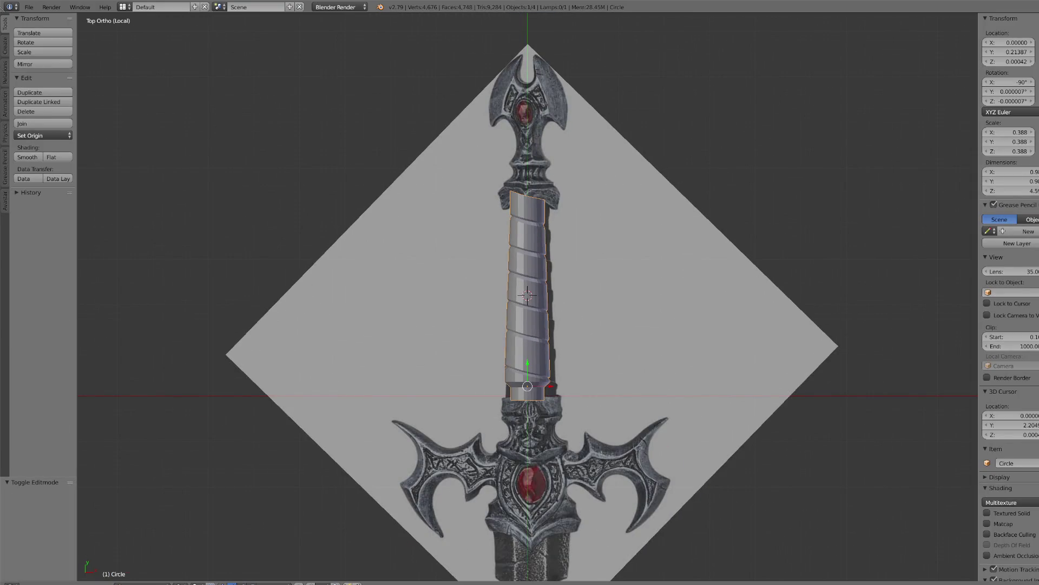
- Give the handle a new material and leave local view to show the whole sword
{"action": "key", "text": "Return"}
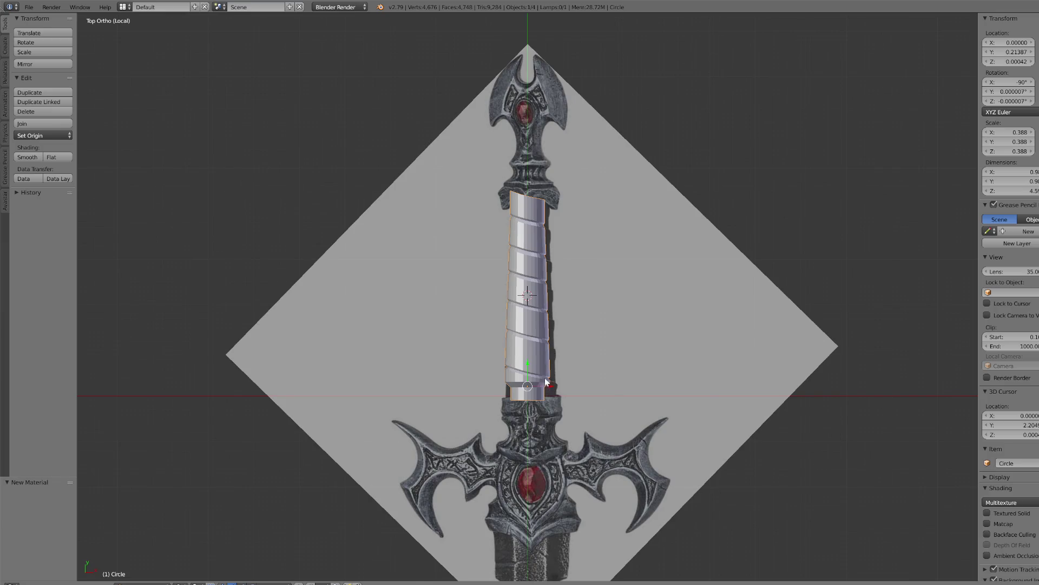
{"action": "key", "text": "KP_Divide"}
{"action": "scroll", "coordinate": [542, 219], "scroll_direction": "up", "scroll_amount": 4}
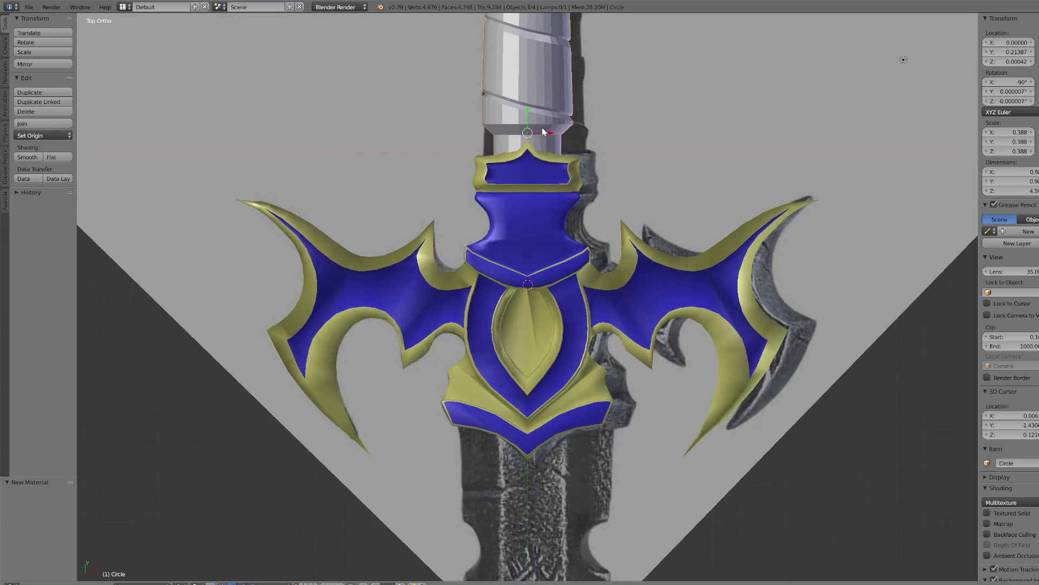
{"action": "key", "text": "KP_Decimal"}
{"action": "scroll", "coordinate": [573, 419], "scroll_direction": "up", "scroll_amount": 2}
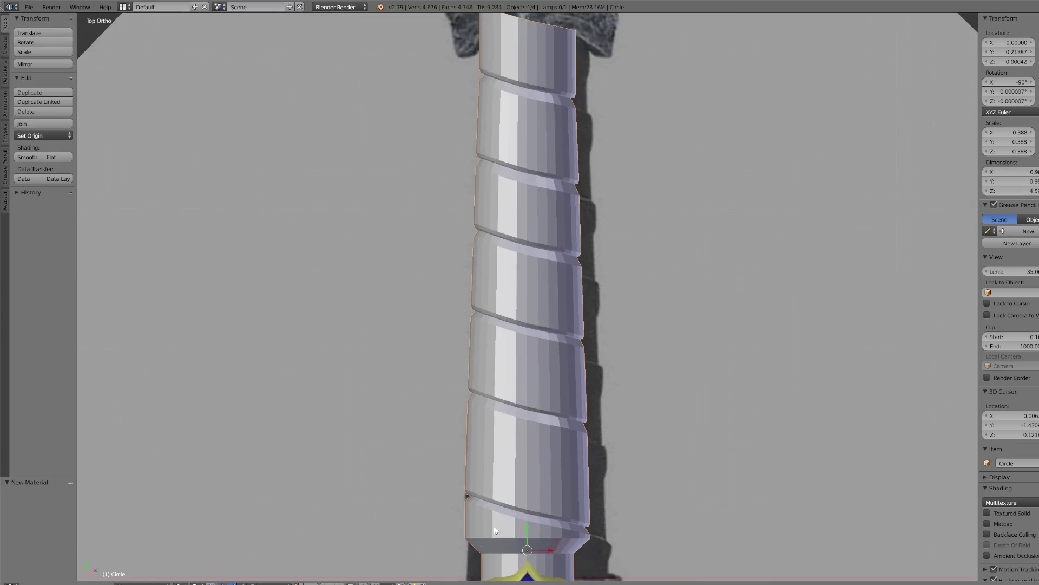
- Enter Edit Mode on the grip and circle-select its bottom ring of faces
{"action": "left_click", "coordinate": [184, 583]}
{"action": "left_click", "coordinate": [143, 583]}
{"action": "left_click", "coordinate": [143, 565]}
{"action": "key", "text": "KP_Decimal"}
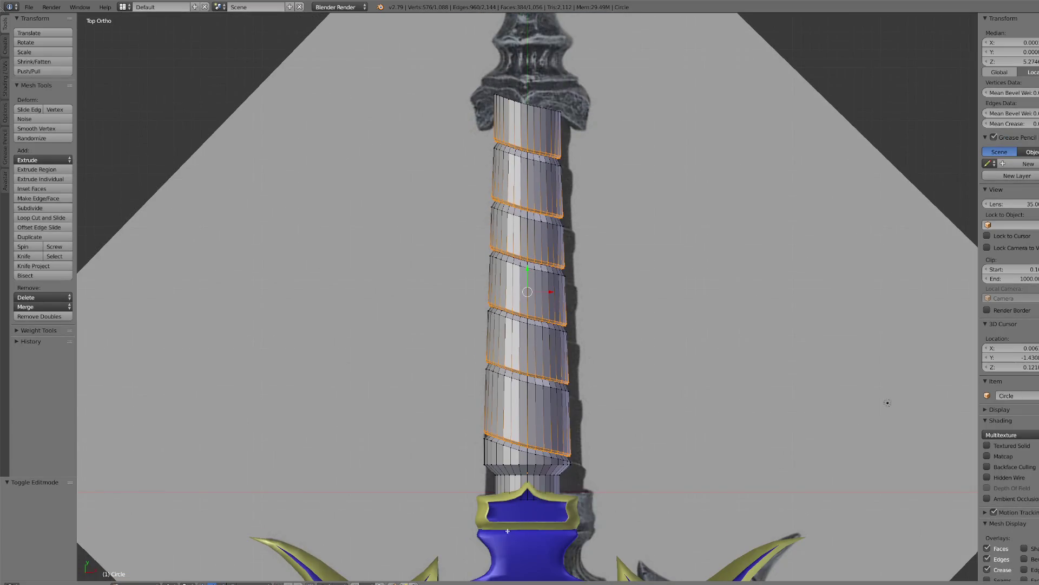
{"action": "left_click", "coordinate": [184, 583]}
{"action": "left_click", "coordinate": [187, 541]}
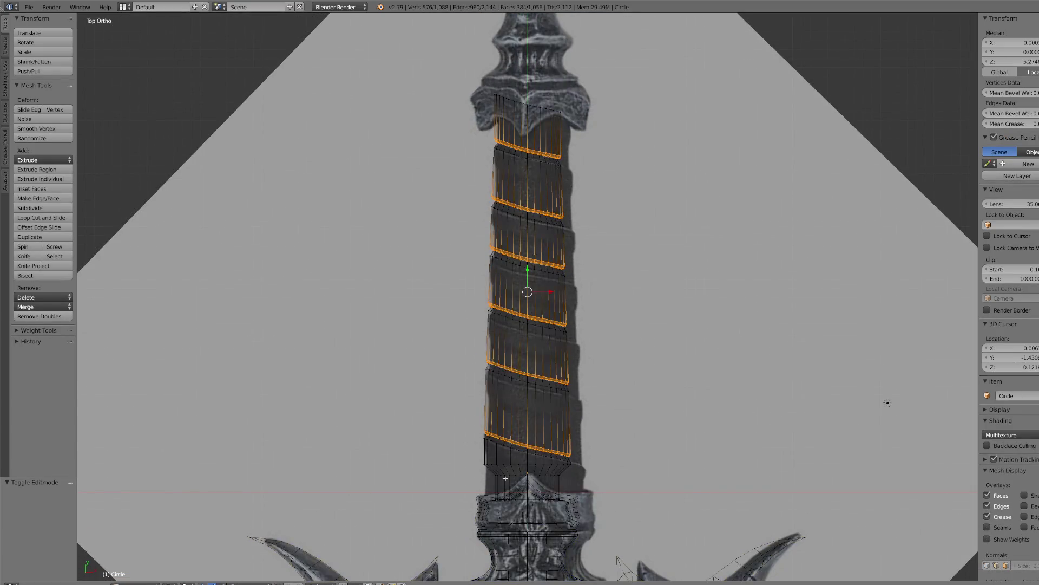
{"action": "right_click", "coordinate": [505, 475]}
{"action": "key", "text": "c"}
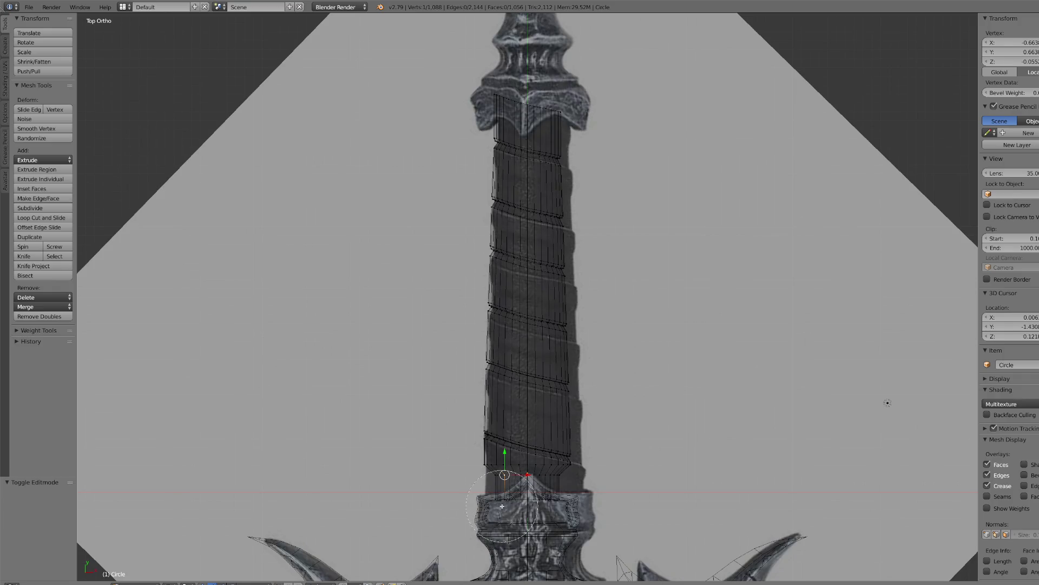
{"action": "left_click_drag", "start_coordinate": [502, 506], "coordinate": [528, 487]}
{"action": "key", "text": "Escape"}
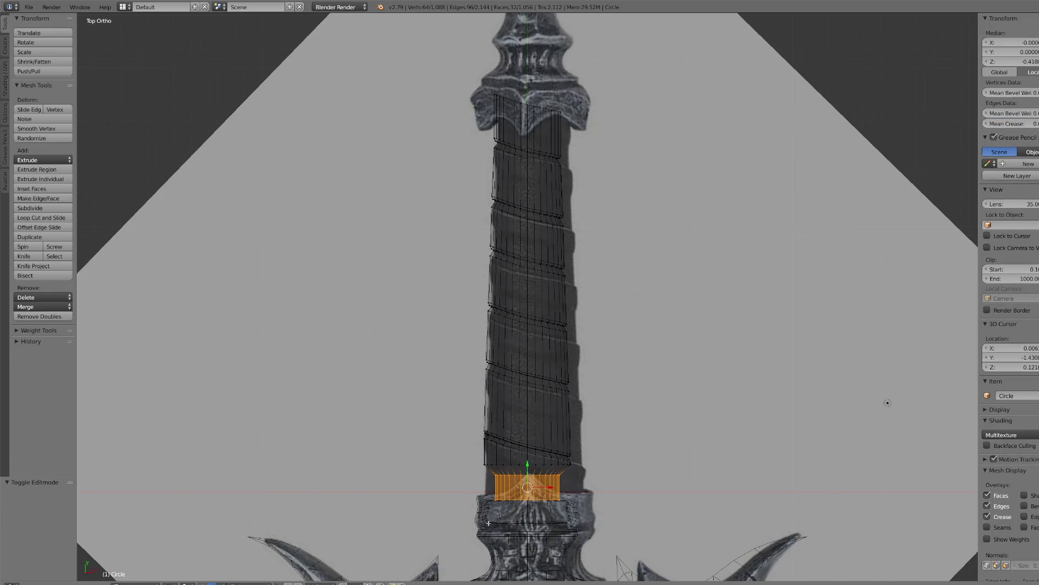
{"action": "left_click", "coordinate": [184, 583]}
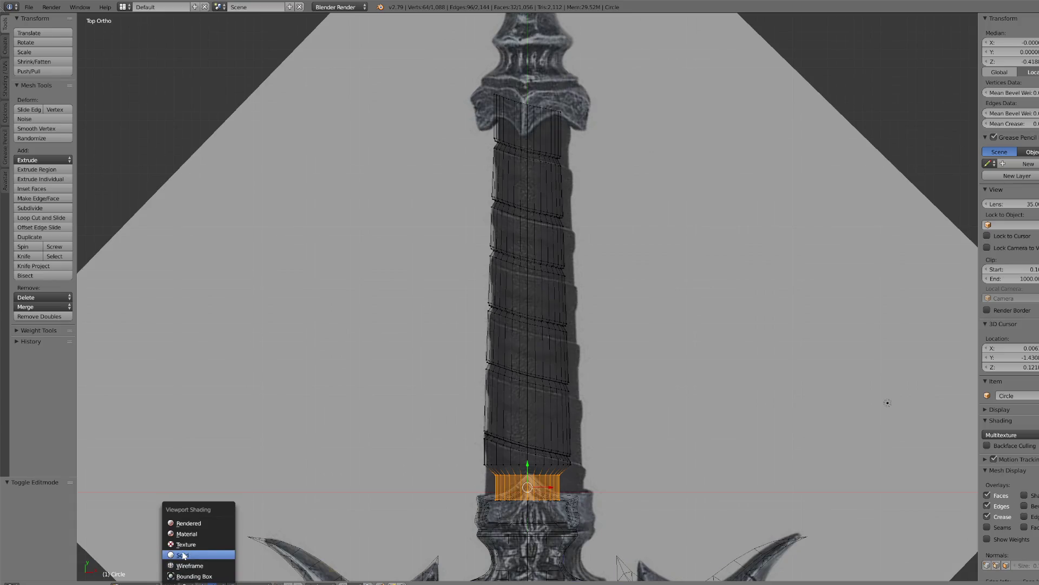
{"action": "left_click", "coordinate": [183, 555]}
- Grow the selection by one ring and lower the bottom rings with proportional falloff
{"action": "key", "text": "ctrl+KP_Add"}
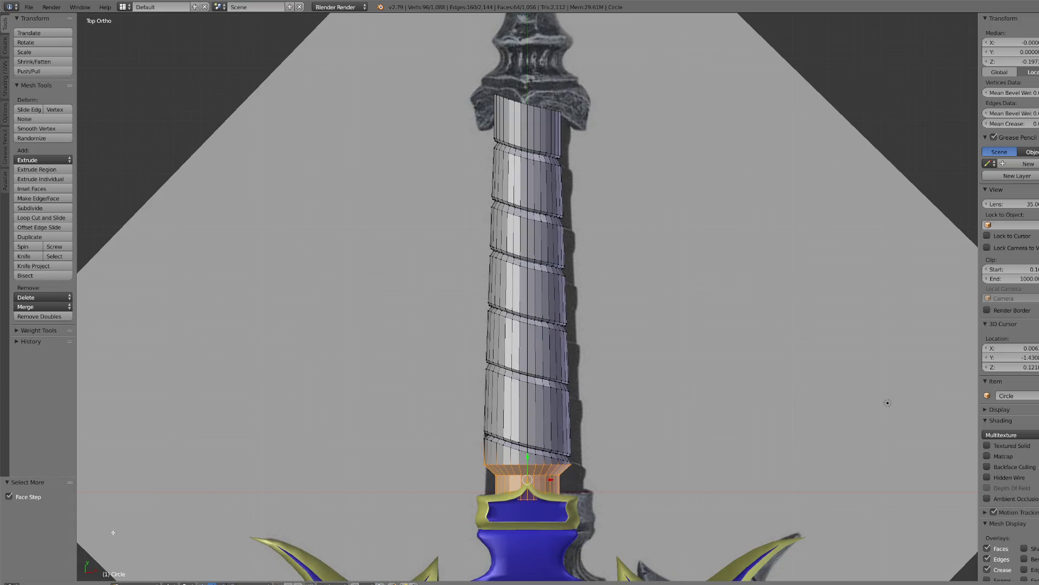
{"action": "key", "text": "g"}
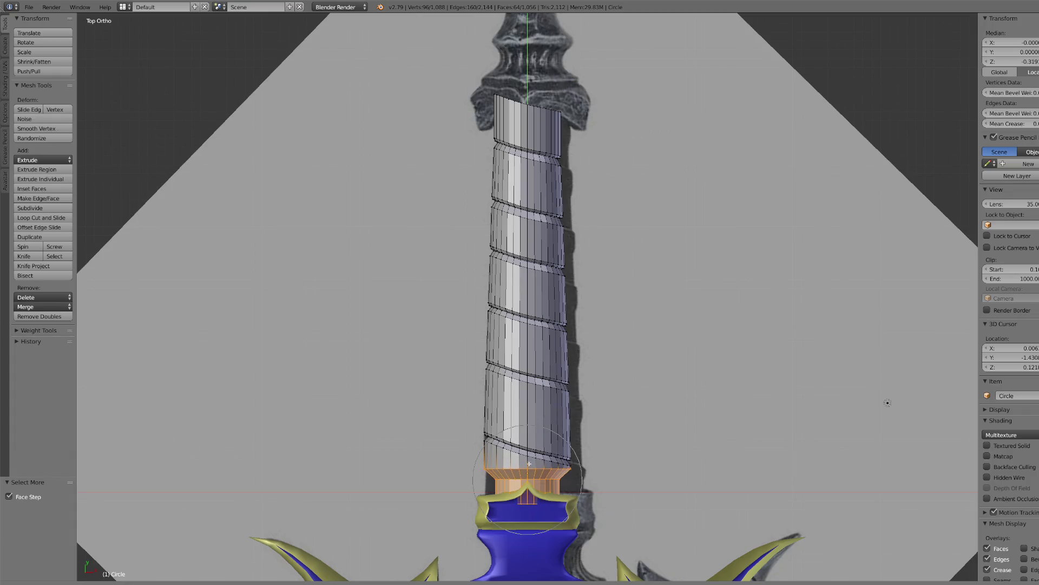
{"action": "left_click", "coordinate": [530, 464]}
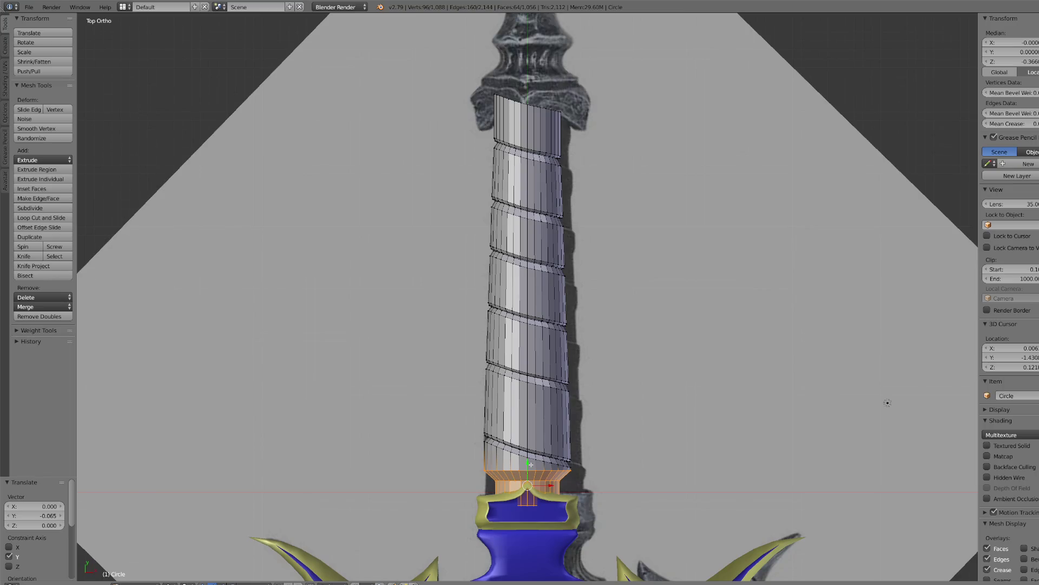
{"action": "key", "text": "ctrl+KP_Subtract"}
{"action": "type", "text": "18"}
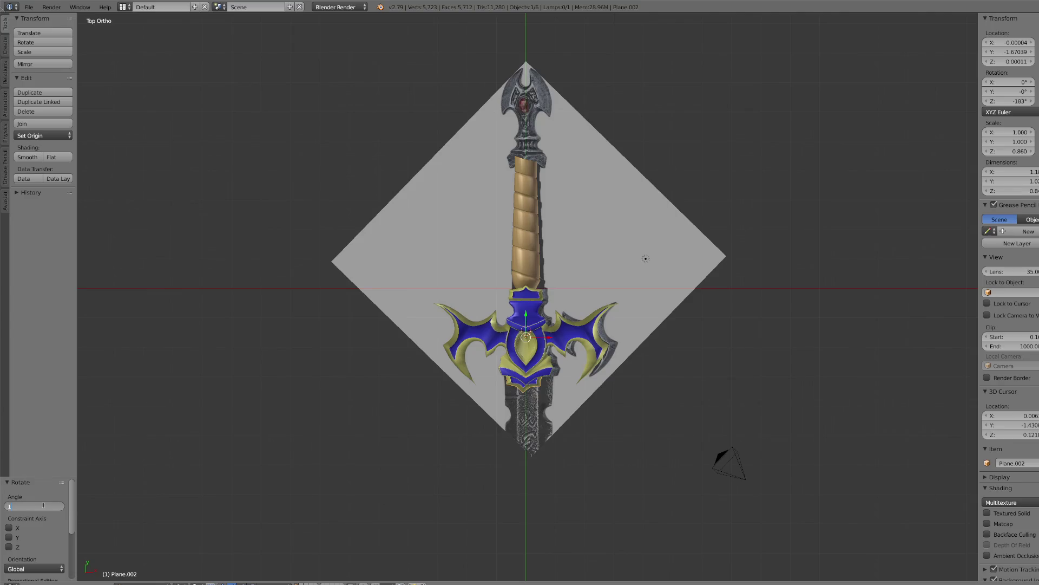
- Rotate the collar copy 180° and move it to the top of the grip
{"action": "type", "text": "0"}
{"action": "key", "text": "Return"}
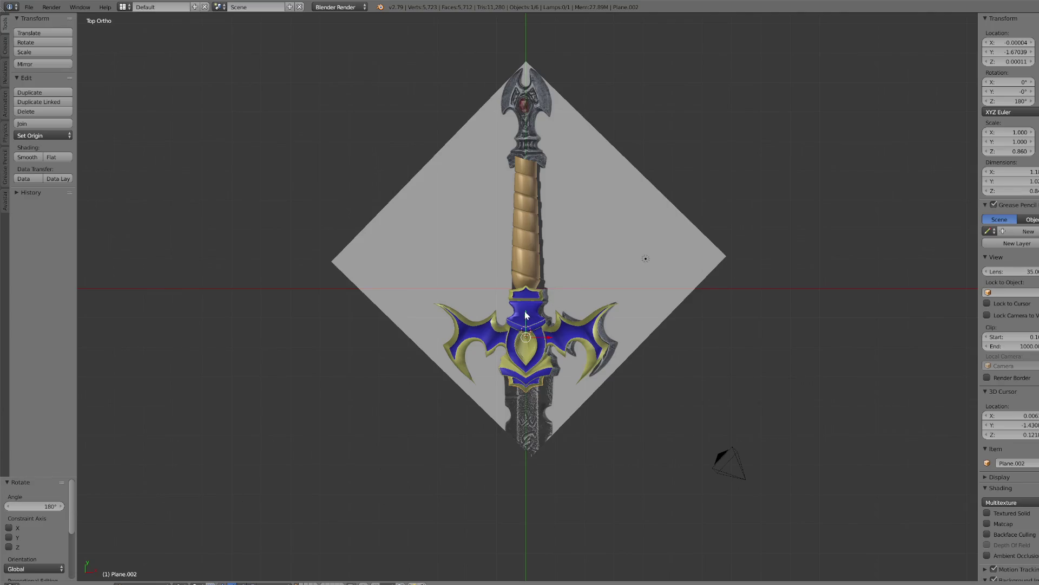
{"action": "key", "text": "g"}
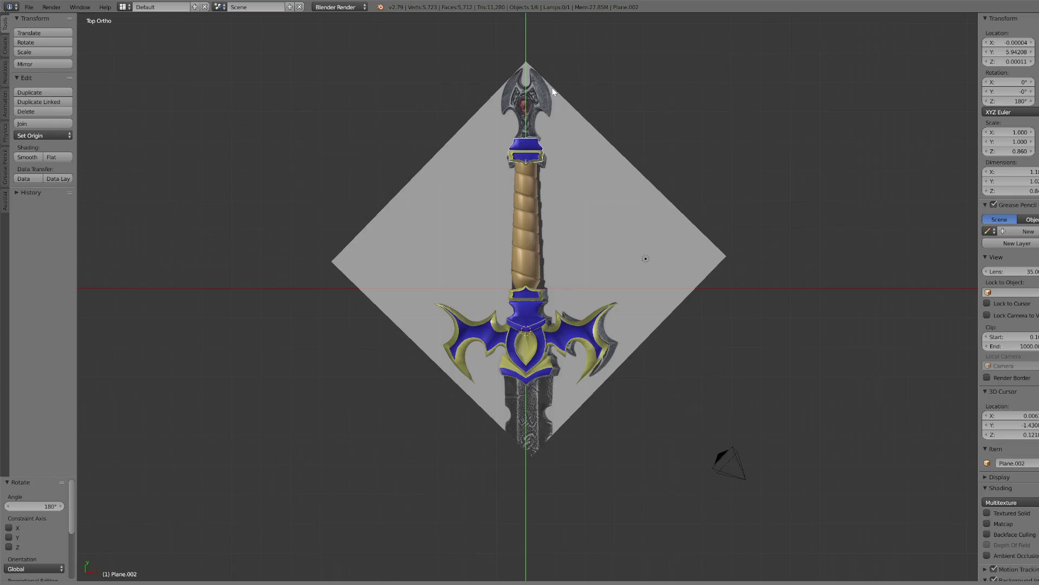
{"action": "left_click", "coordinate": [554, 91]}
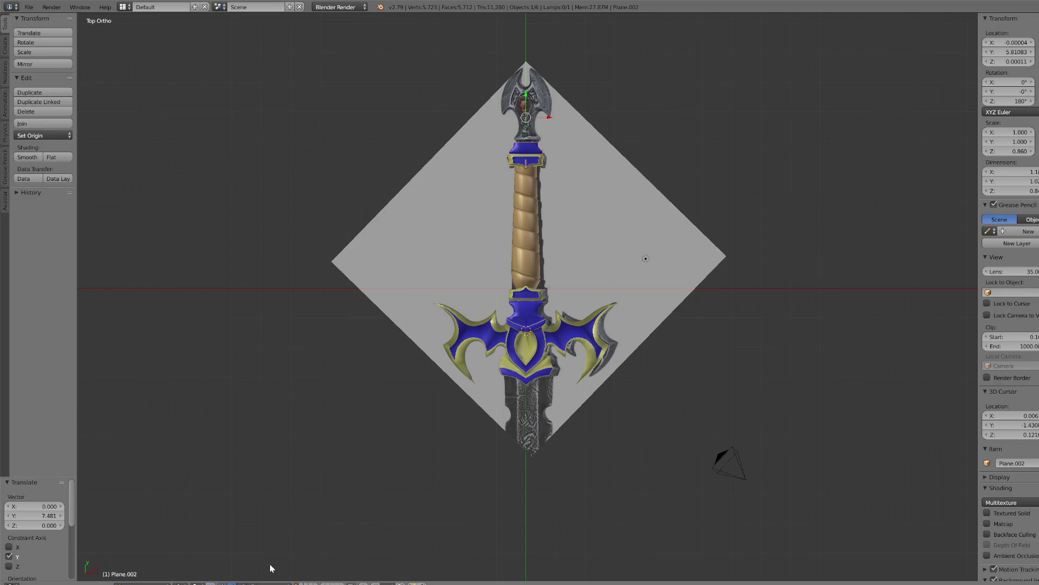
- Join the flipped collar with the guard piece and inspect it from the side
{"action": "scroll", "coordinate": [544, 309], "scroll_direction": "up", "scroll_amount": 2}
{"action": "right_click", "coordinate": [526, 292], "text": "shift"}
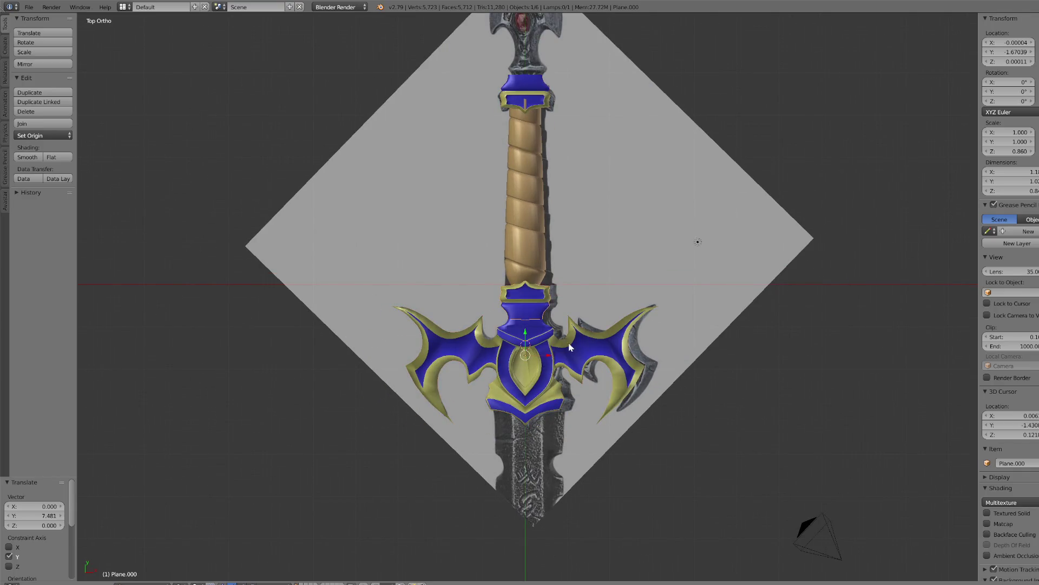
{"action": "left_click", "coordinate": [35, 124]}
{"action": "right_click", "coordinate": [534, 89]}
{"action": "key", "text": "KP_Decimal"}
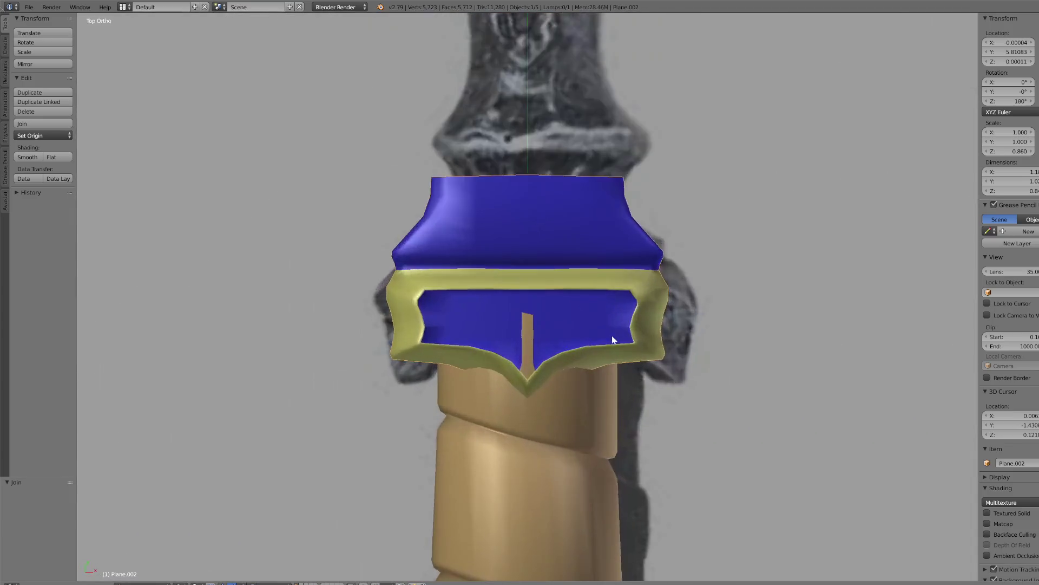
{"action": "middle_click_drag", "start_coordinate": [615, 343], "coordinate": [530, 297]}
{"action": "key", "text": "KP_7"}
{"action": "right_click", "coordinate": [555, 404]}
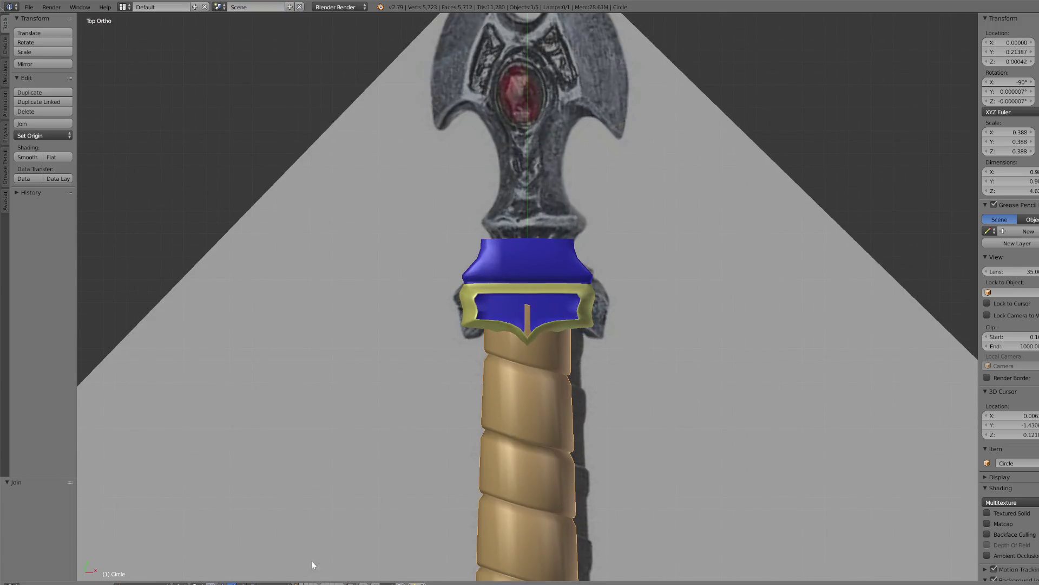
- In the grip's Edit Mode, circle-select the upper section of the grip
{"action": "left_click", "coordinate": [142, 583]}
{"action": "left_click", "coordinate": [135, 566]}
{"action": "scroll", "coordinate": [513, 361], "scroll_direction": "down", "scroll_amount": 5}
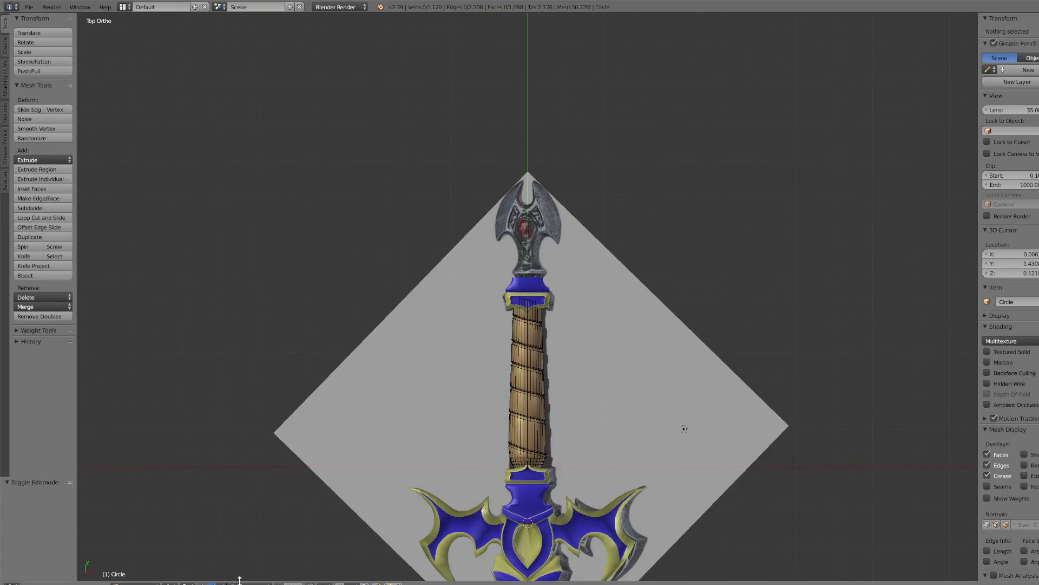
{"action": "left_click", "coordinate": [172, 583]}
{"action": "left_click", "coordinate": [186, 560]}
{"action": "scroll", "coordinate": [528, 297], "scroll_direction": "up", "scroll_amount": 2}
{"action": "right_click", "coordinate": [524, 333]}
{"action": "key", "text": "c"}
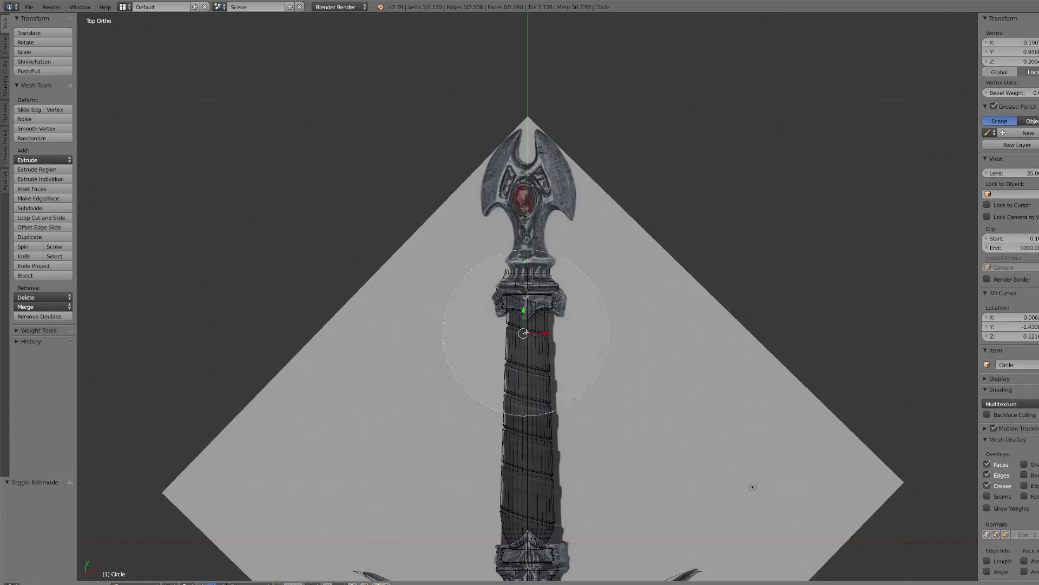
{"action": "scroll", "coordinate": [541, 296], "scroll_direction": "up", "scroll_amount": 3}
{"action": "left_click", "coordinate": [519, 335]}
{"action": "right_click", "coordinate": [519, 334]}
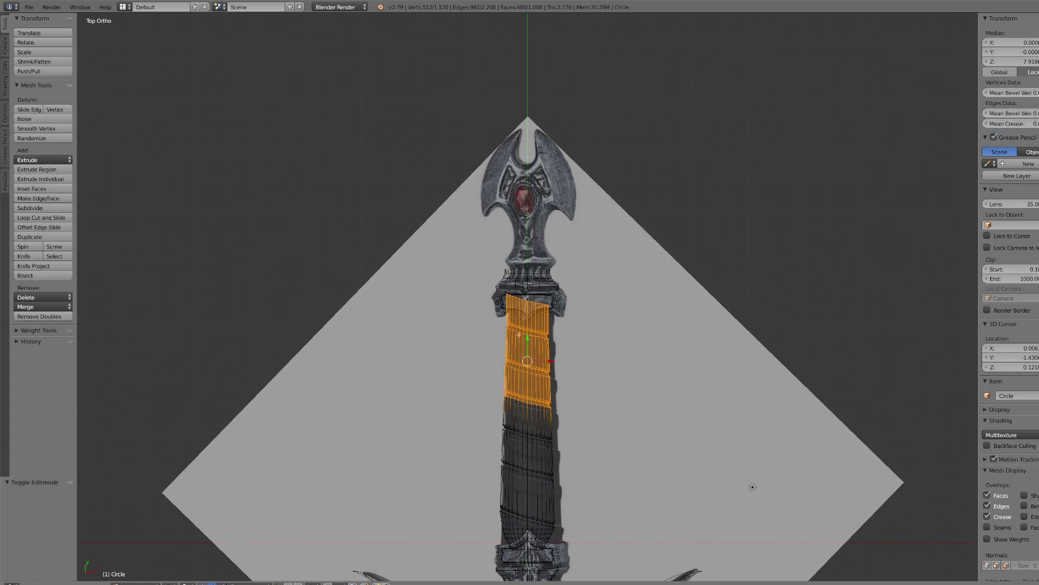
{"action": "left_click", "coordinate": [195, 582]}
{"action": "left_click", "coordinate": [188, 553]}
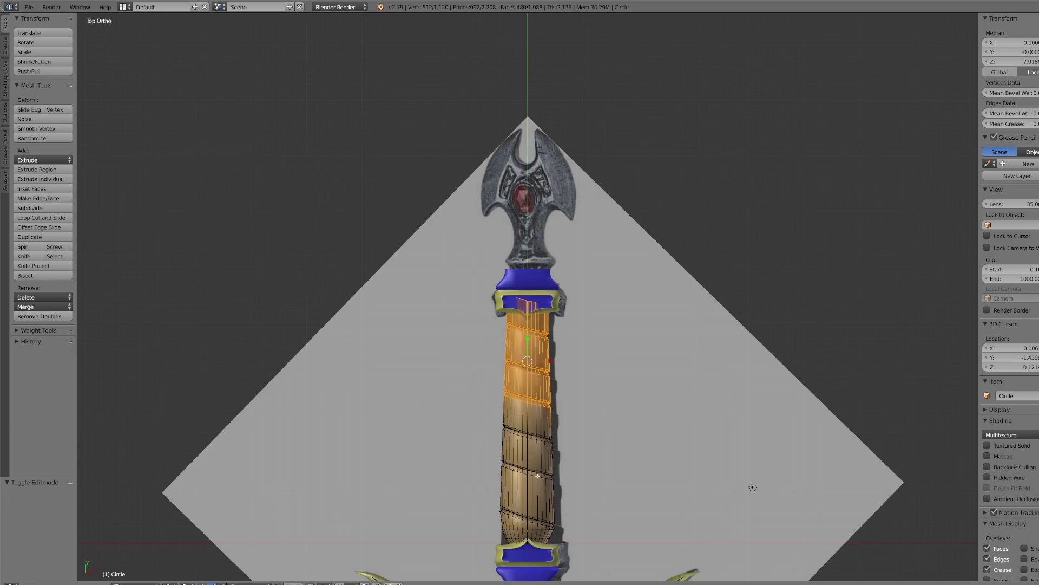
- Scale down the grip's upper rings with falloff to taper the top
{"action": "key", "text": "e"}
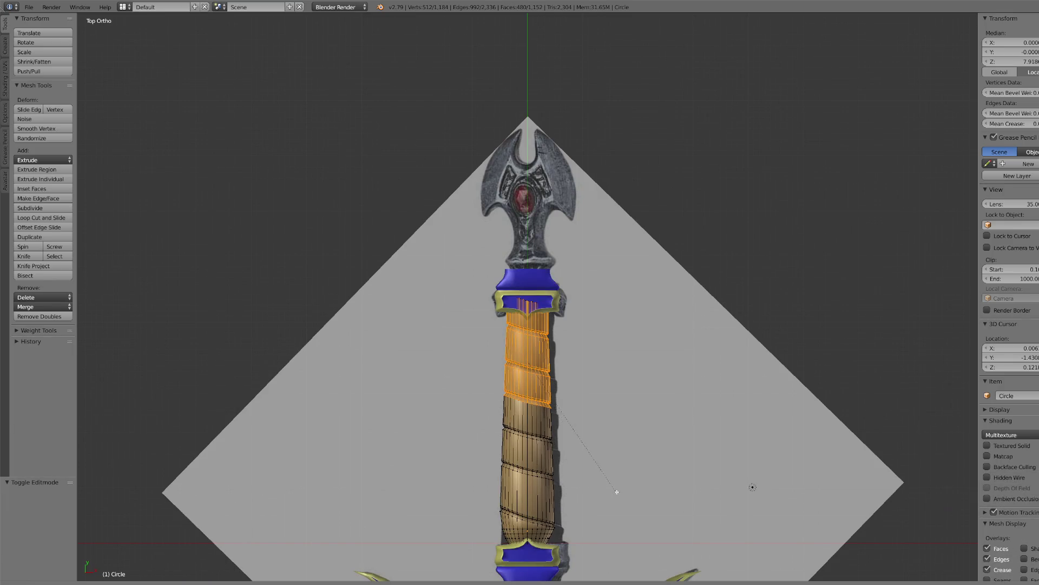
{"action": "right_click", "coordinate": [622, 478]}
{"action": "key", "text": "ctrl+z"}
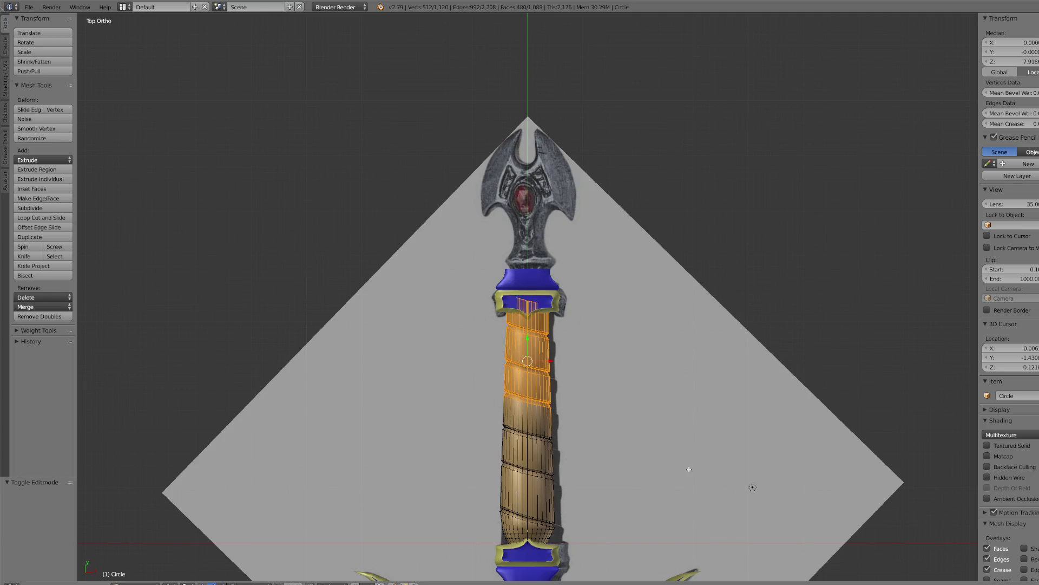
{"action": "key", "text": "s"}
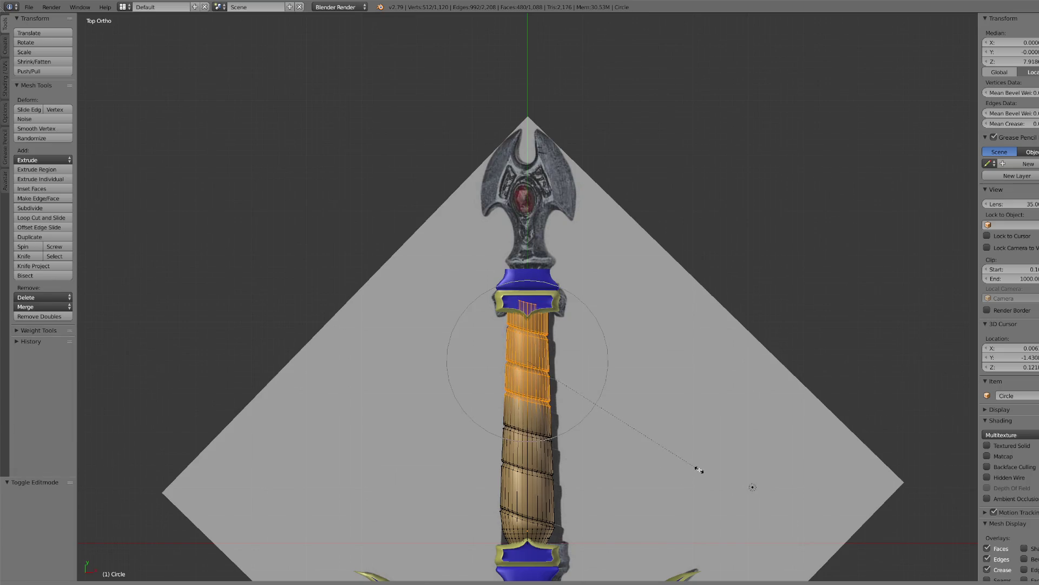
{"action": "left_click", "coordinate": [697, 467]}
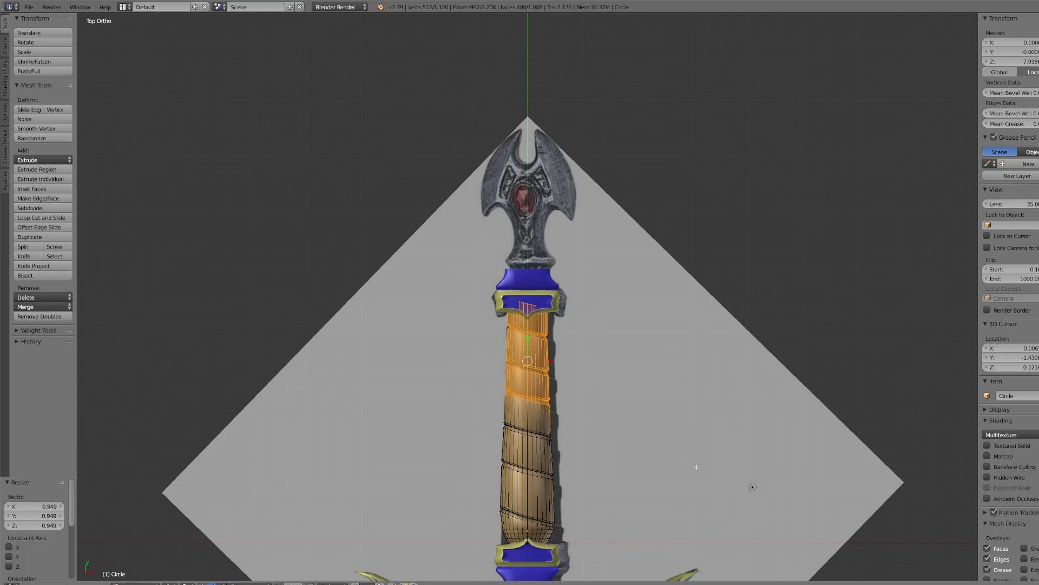
{"action": "key", "text": "ctrl+KP_Subtract"}
{"action": "key", "text": "ctrl+KP_Subtract"}
{"action": "key", "text": "ctrl+KP_Subtract"}
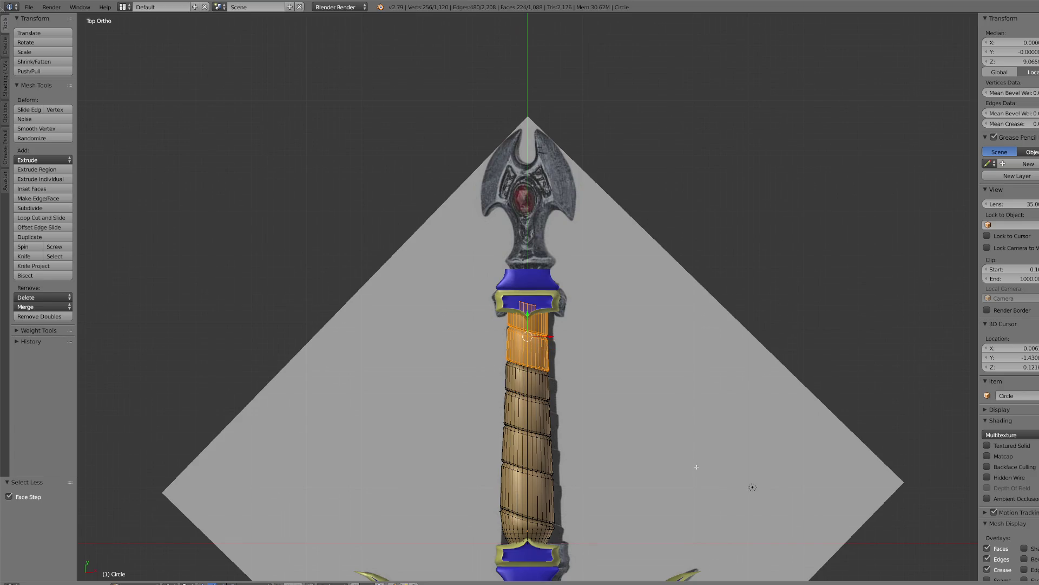
{"action": "key", "text": "s"}
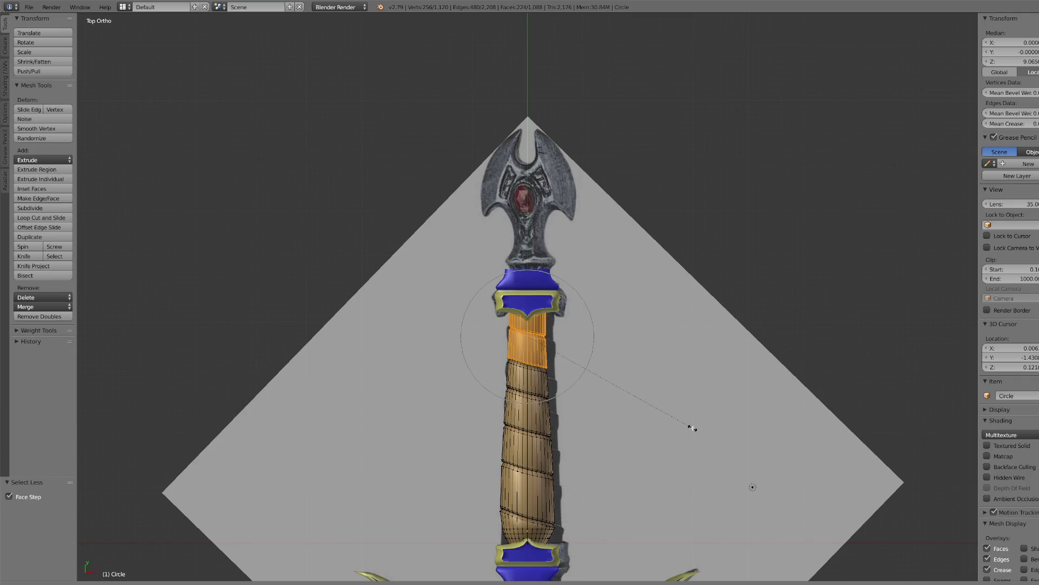
{"action": "left_click", "coordinate": [693, 429]}
{"action": "scroll", "coordinate": [691, 425], "scroll_direction": "down", "scroll_amount": 3}
{"action": "mouse_move", "coordinate": [691, 425]}
{"action": "middle_mouse_down"}
{"action": "mouse_move", "coordinate": [688, 410]}
{"action": "mouse_move", "coordinate": [552, 417]}
{"action": "middle_mouse_up"}
{"action": "scroll", "coordinate": [688, 411], "scroll_direction": "up", "scroll_amount": 3}
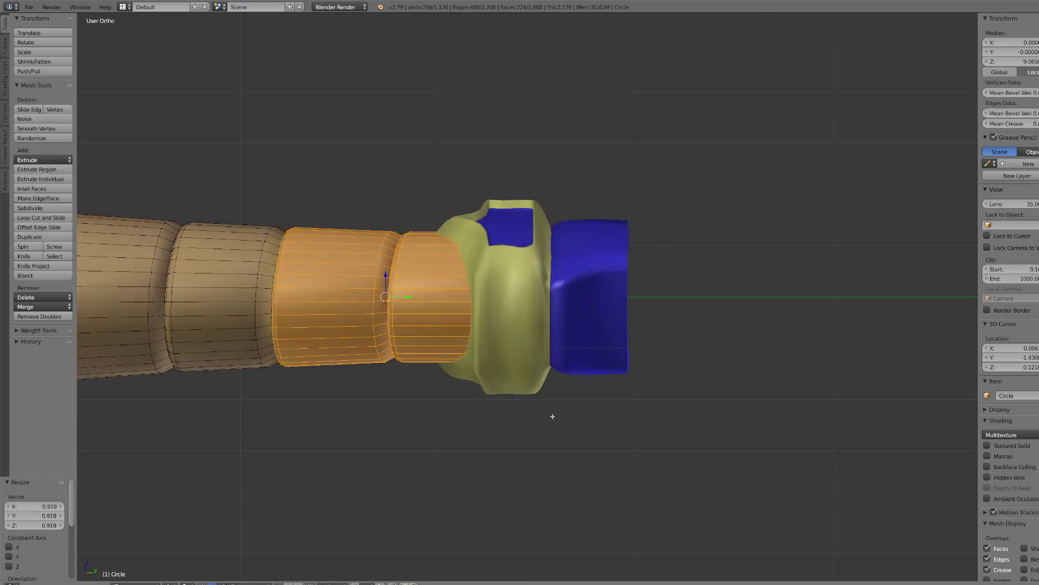
- In wireframe top view, circle-select only the grip's top edge loop
{"action": "key", "text": "KP_7"}
{"action": "left_click", "coordinate": [170, 583]}
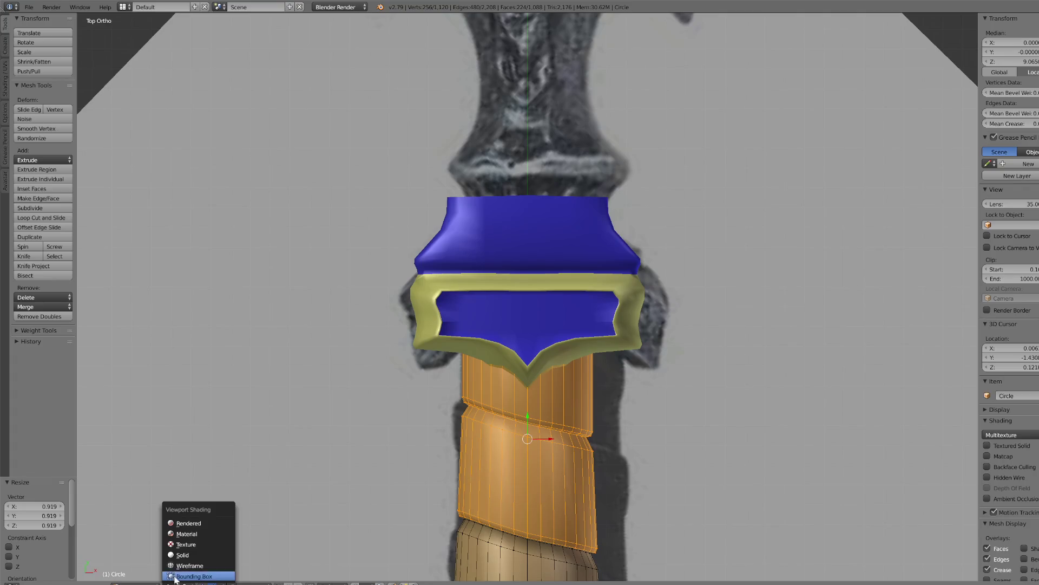
{"action": "left_click", "coordinate": [187, 566]}
{"action": "key", "text": "a"}
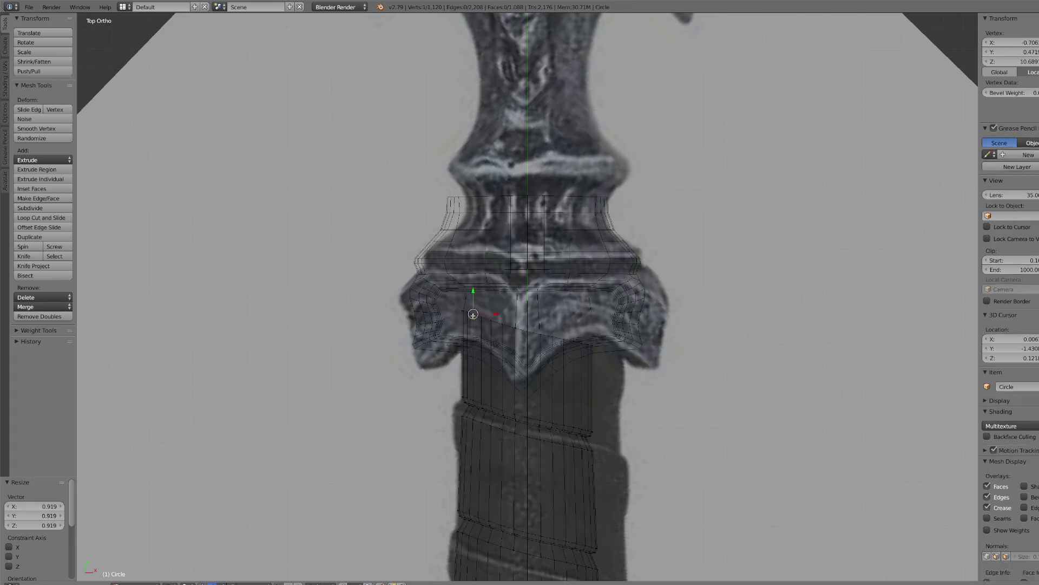
{"action": "key", "text": "c"}
{"action": "left_click_drag", "start_coordinate": [462, 314], "coordinate": [593, 344]}
{"action": "key", "text": "Escape"}
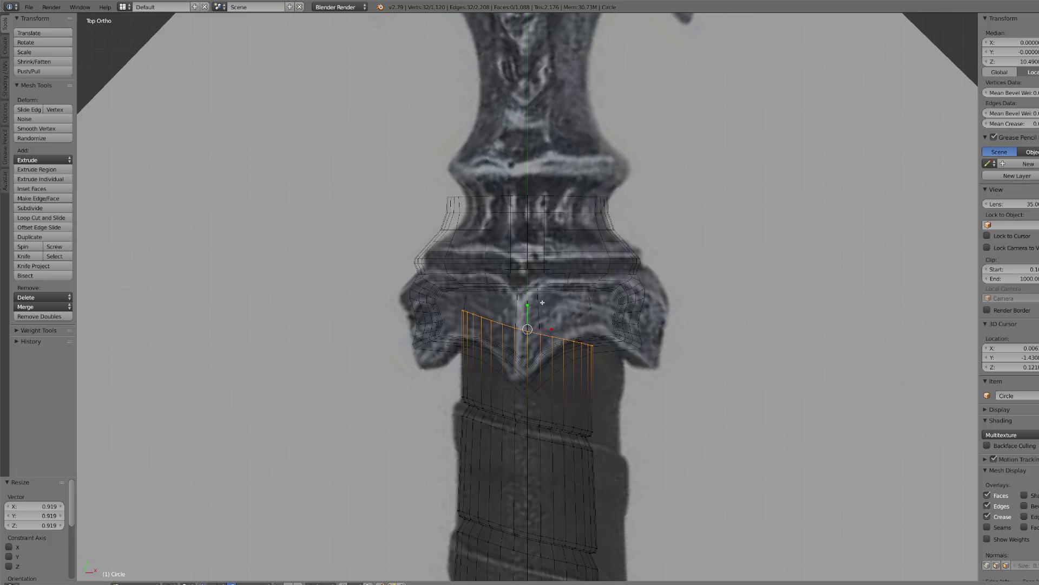
- Flatten the top edge loop by scaling it to 0 on Y, then to 0.836
{"action": "key", "text": "s"}
{"action": "key", "text": "y"}
{"action": "key", "text": "0"}
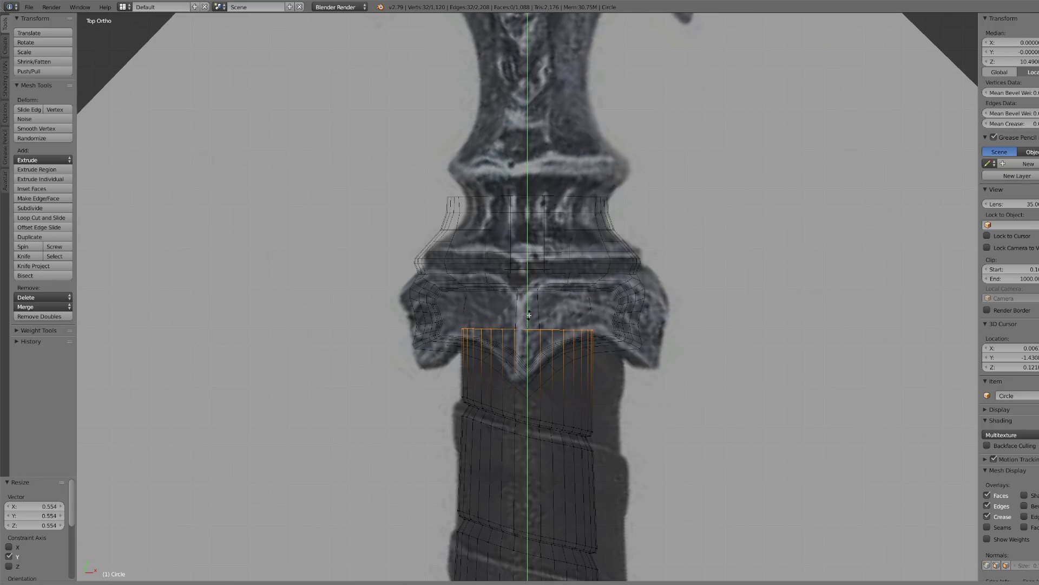
{"action": "key", "text": "s"}
{"action": "key", "text": "y"}
{"action": "key", "text": "s"}
{"action": "key", "text": "y"}
{"action": "key", "text": "KP_Divide"}
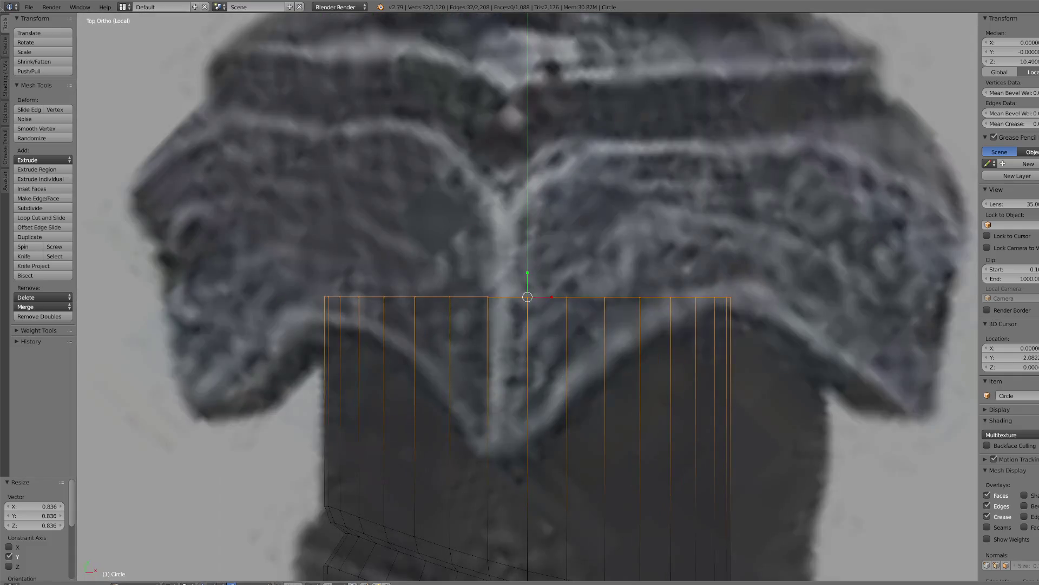
{"action": "left_click", "coordinate": [182, 583]}
{"action": "key", "text": "KP_7"}
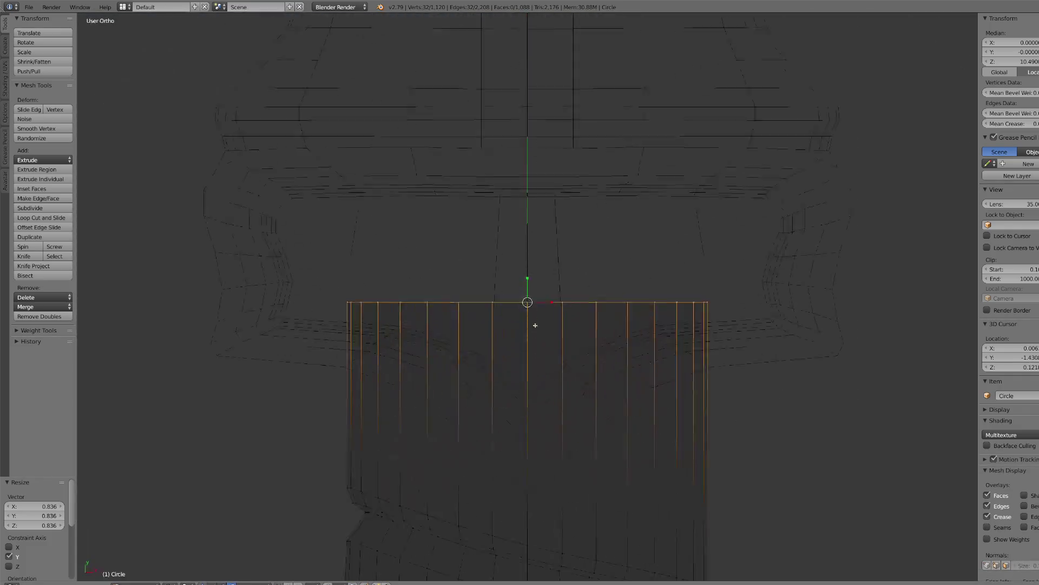
- Shift the grip's top loop 0.074 along Y under the collar and return to Object Mode
{"action": "left_click", "coordinate": [184, 583]}
{"action": "left_click", "coordinate": [185, 555]}
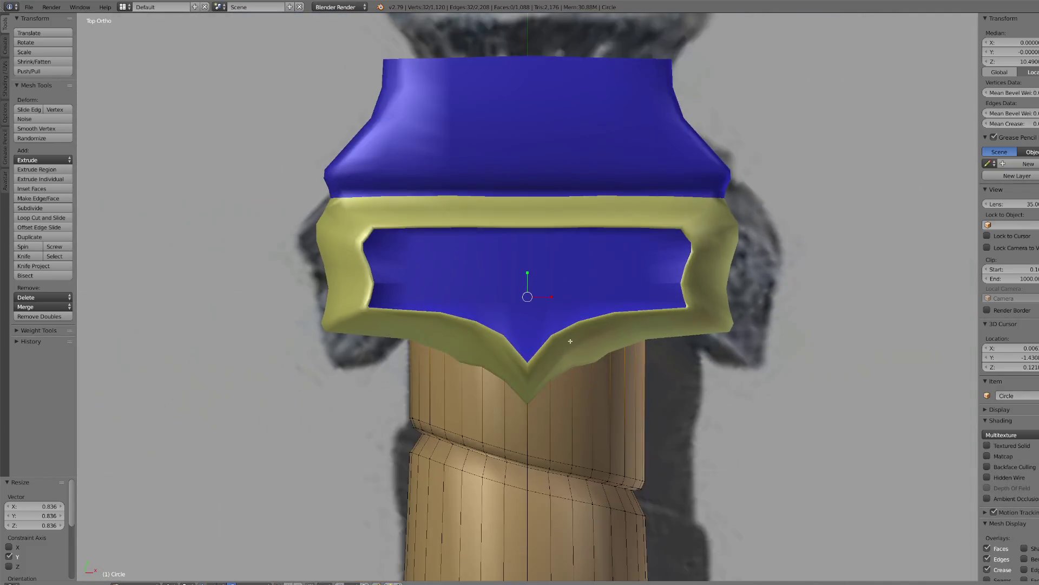
{"action": "middle_click_drag", "start_coordinate": [570, 341], "coordinate": [536, 295]}
{"action": "key", "text": "g"}
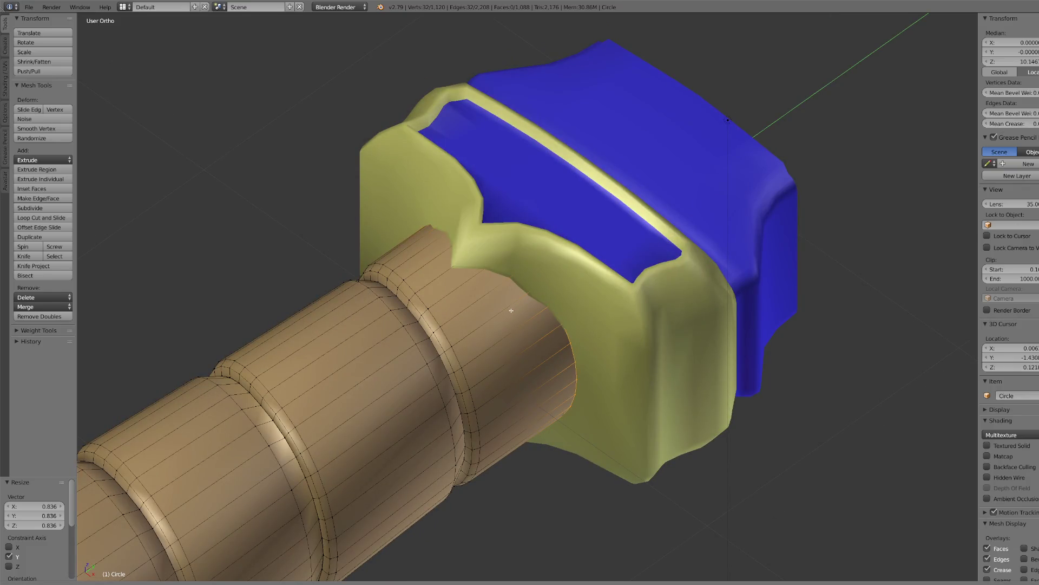
{"action": "left_click", "coordinate": [530, 311]}
{"action": "mouse_move", "coordinate": [531, 311]}
{"action": "middle_mouse_down"}
{"action": "mouse_move", "coordinate": [611, 338]}
{"action": "mouse_move", "coordinate": [563, 352]}
{"action": "middle_mouse_up"}
{"action": "key", "text": "KP_7"}
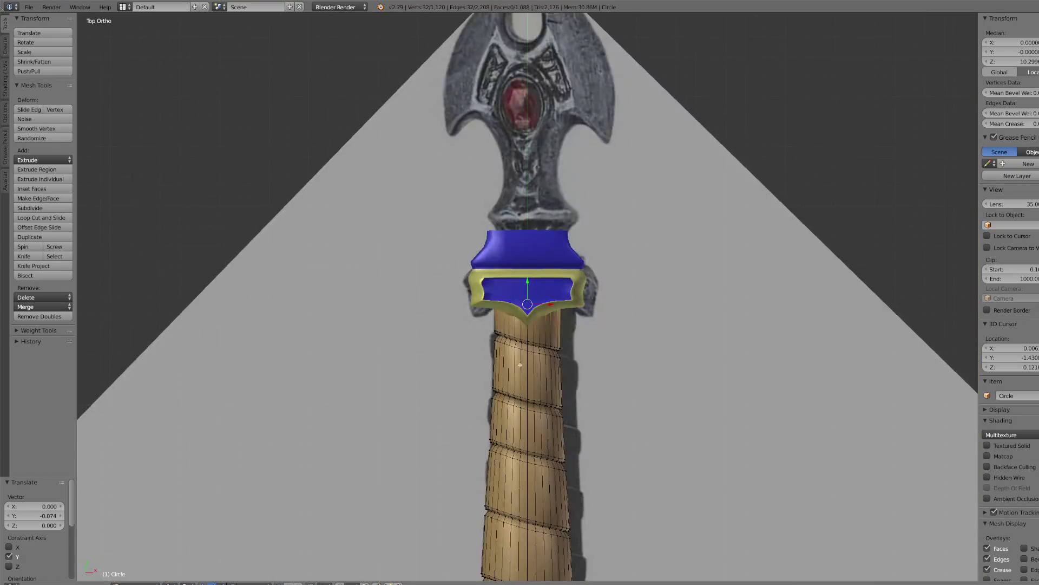
{"action": "left_click", "coordinate": [174, 583]}
{"action": "left_click", "coordinate": [184, 566]}
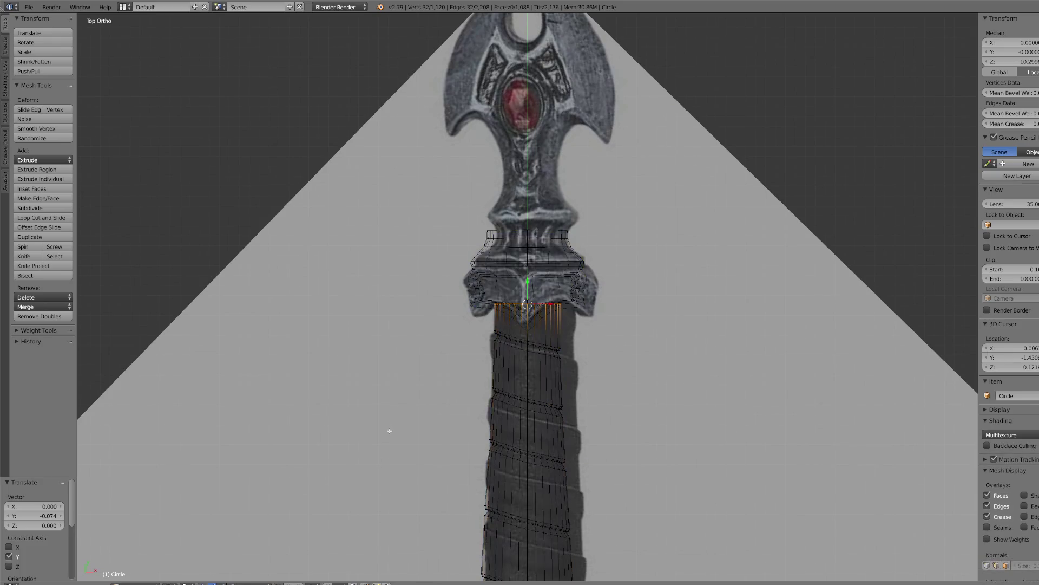
{"action": "left_click", "coordinate": [173, 583]}
{"action": "left_click", "coordinate": [184, 555]}
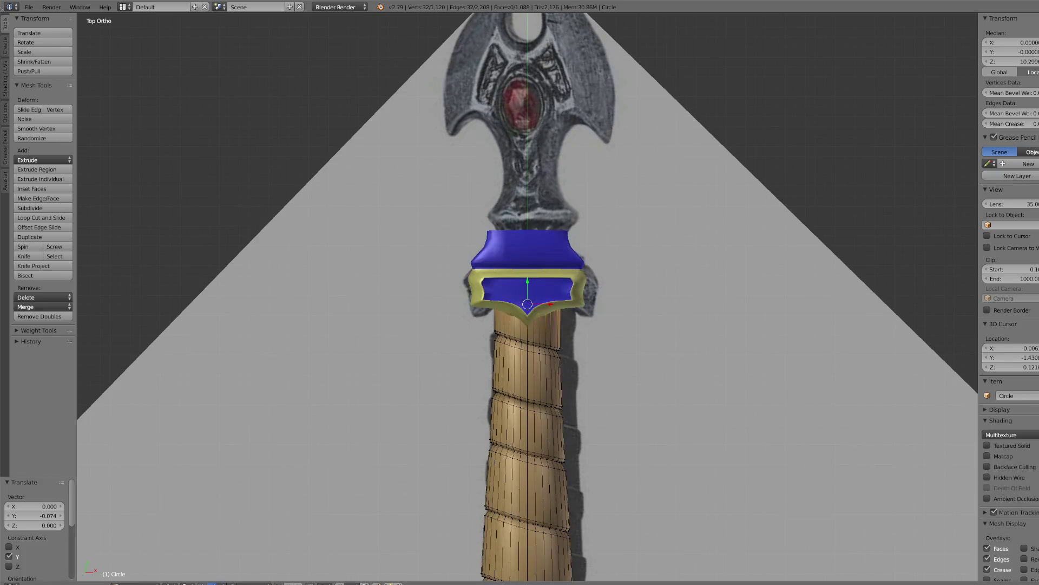
{"action": "left_click", "coordinate": [135, 583]}
{"action": "left_click", "coordinate": [136, 566]}
- Select the collar object Plane.002 and enter Edit Mode on it
{"action": "scroll", "coordinate": [475, 371], "scroll_direction": "down", "scroll_amount": 8}
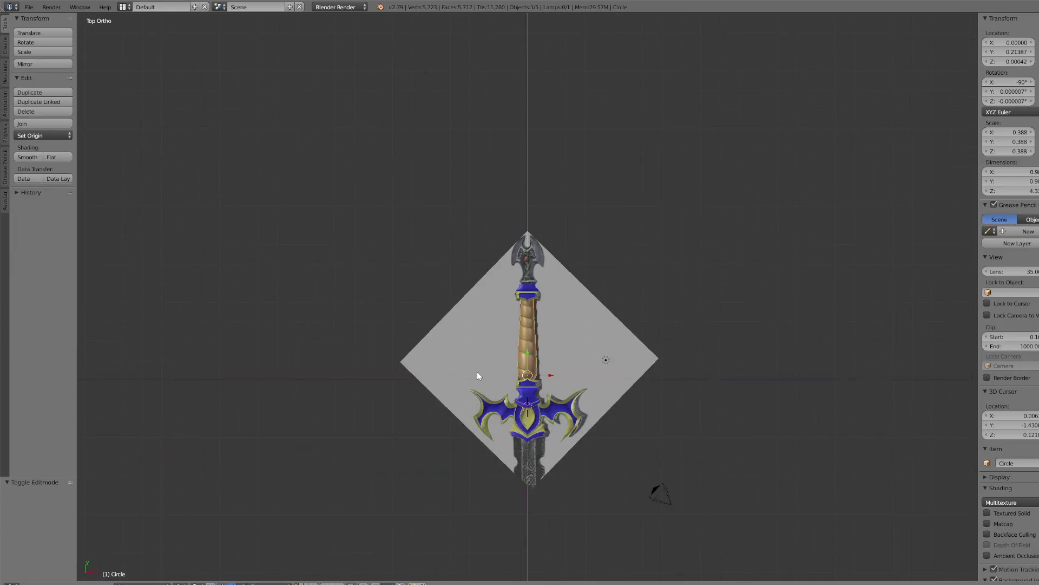
{"action": "scroll", "coordinate": [475, 371], "scroll_direction": "up", "scroll_amount": 3}
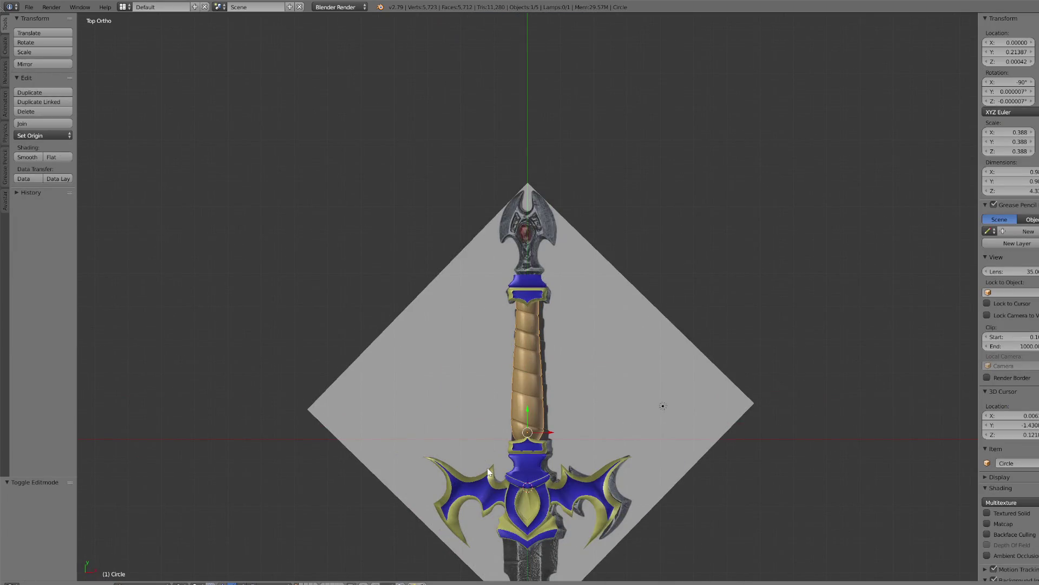
{"action": "scroll", "coordinate": [488, 467], "scroll_direction": "up", "scroll_amount": 1}
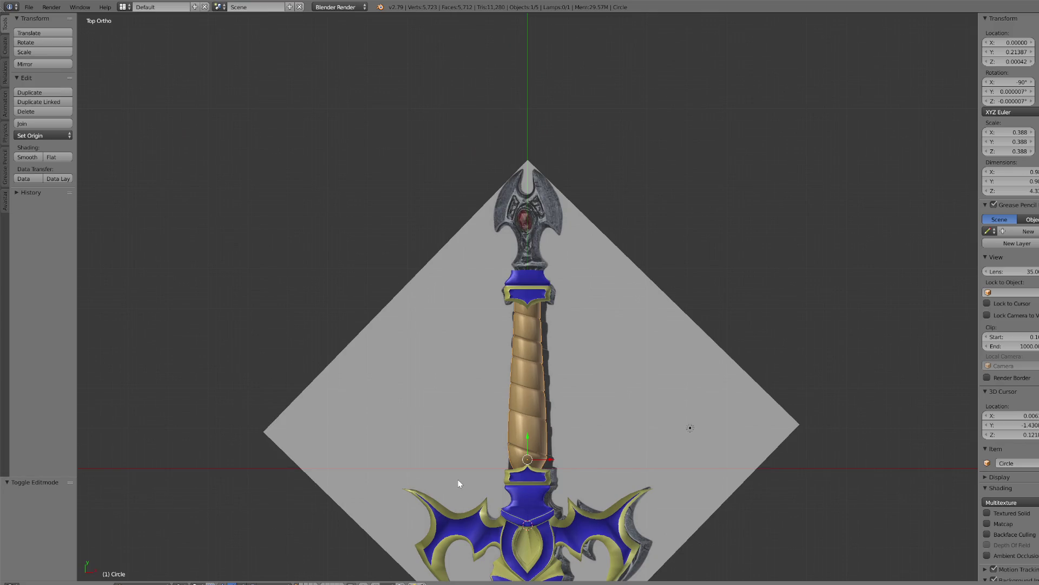
{"action": "scroll", "coordinate": [530, 240], "scroll_direction": "up", "scroll_amount": 5}
{"action": "right_click", "coordinate": [529, 241]}
{"action": "left_click", "coordinate": [135, 583]}
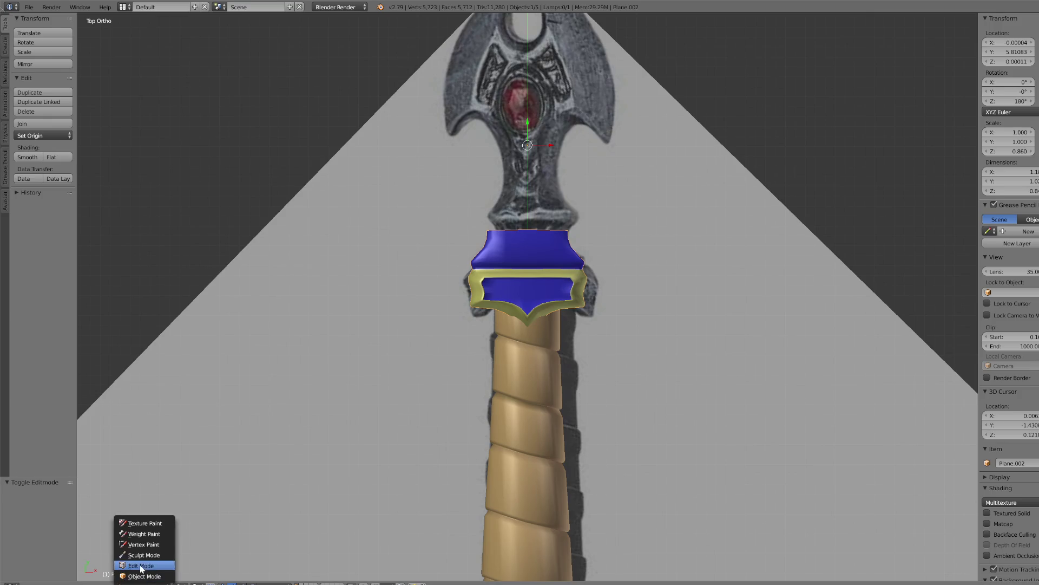
{"action": "left_click", "coordinate": [135, 563]}
{"action": "left_click", "coordinate": [171, 583]}
{"action": "left_click", "coordinate": [185, 547]}
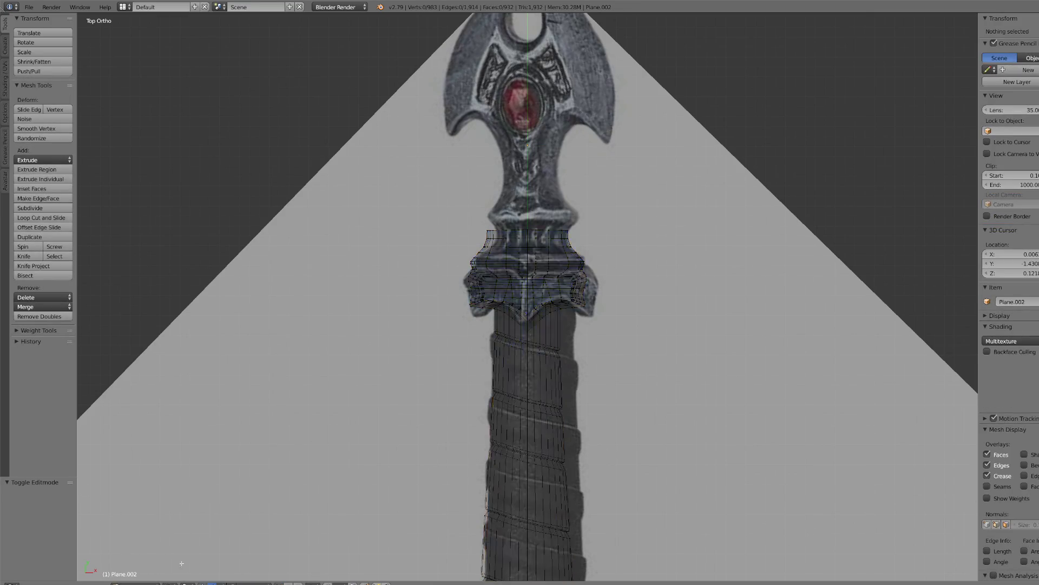
- Circle-select both halves of the collar's narrow top band in top view
{"action": "right_click", "coordinate": [519, 230]}
{"action": "key", "text": "c"}
{"action": "scroll", "coordinate": [519, 229], "scroll_direction": "up", "scroll_amount": 4}
{"action": "mouse_move", "coordinate": [511, 233]}
{"action": "left_mouse_down"}
{"action": "mouse_move", "coordinate": [527, 220]}
{"action": "mouse_move", "coordinate": [547, 227]}
{"action": "left_mouse_up"}
{"action": "right_click", "coordinate": [547, 227]}
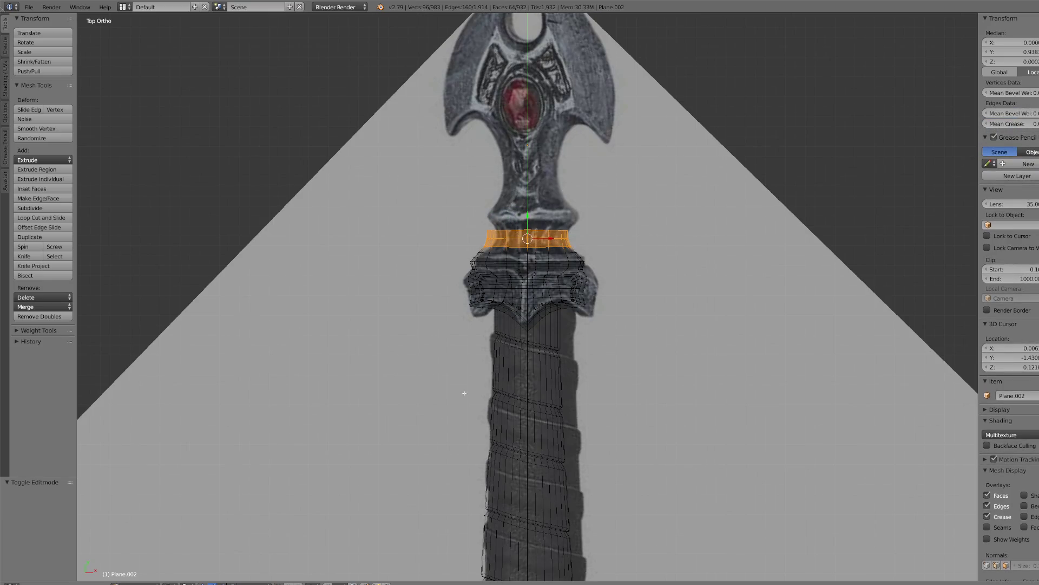
{"action": "left_click", "coordinate": [165, 583]}
{"action": "left_click", "coordinate": [180, 553]}
{"action": "key", "text": "KP_Decimal"}
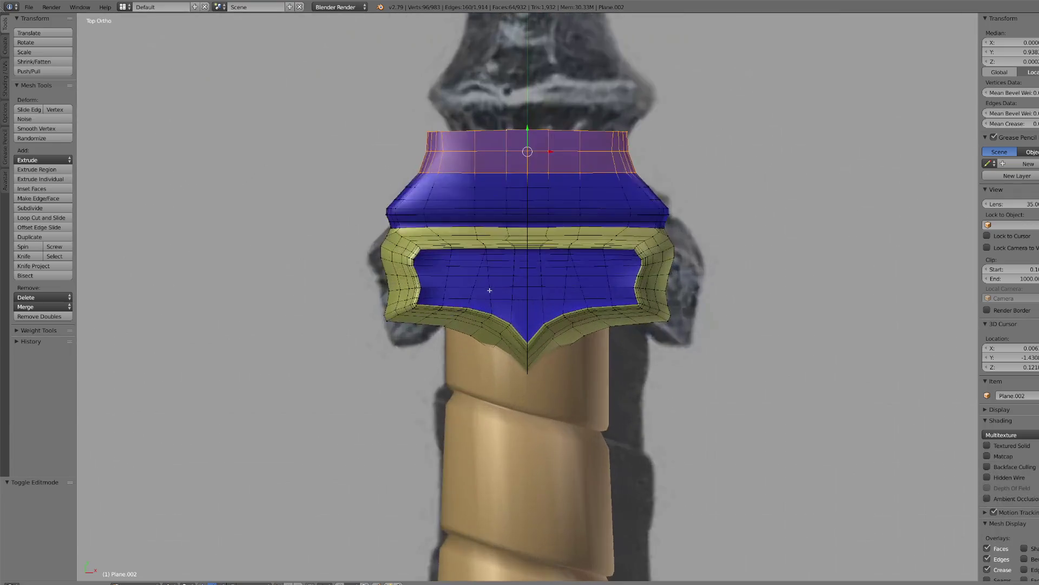
{"action": "key", "text": "KP_7"}
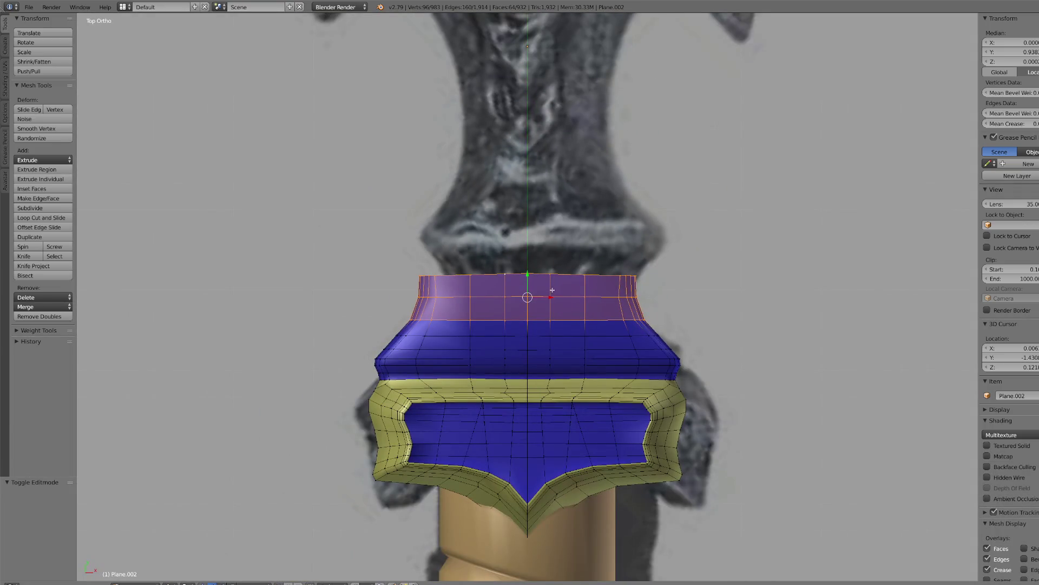
{"action": "scroll", "coordinate": [611, 315], "scroll_direction": "down", "scroll_amount": 3}
{"action": "scroll", "coordinate": [629, 309], "scroll_direction": "up", "scroll_amount": 2}
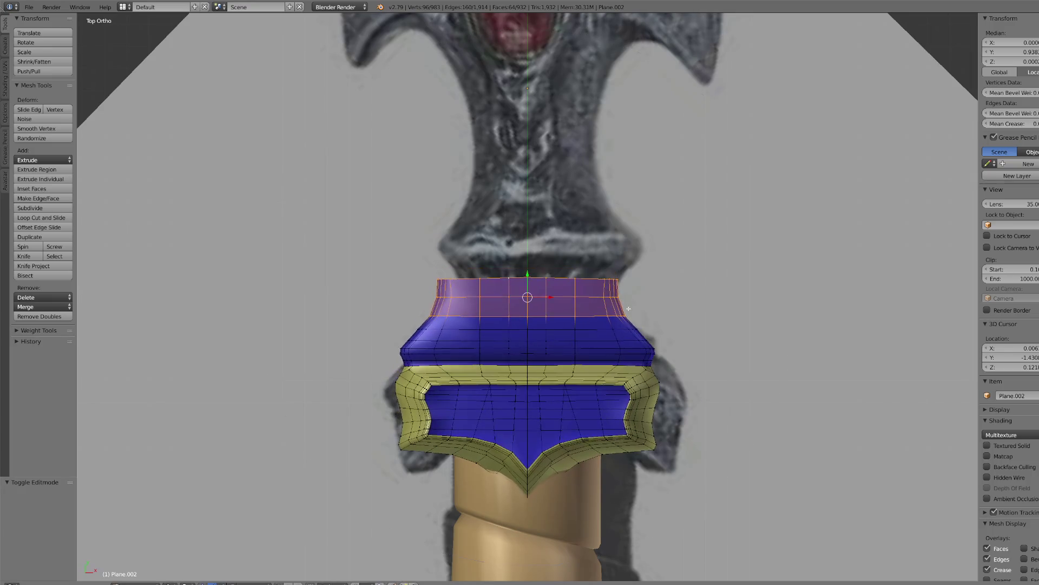
- Cancel an upward move, reselect the top band and scale it narrower
{"action": "key", "text": "g"}
{"action": "scroll", "coordinate": [630, 293], "scroll_direction": "up", "scroll_amount": 6}
{"action": "scroll", "coordinate": [631, 273], "scroll_direction": "up", "scroll_amount": 3}
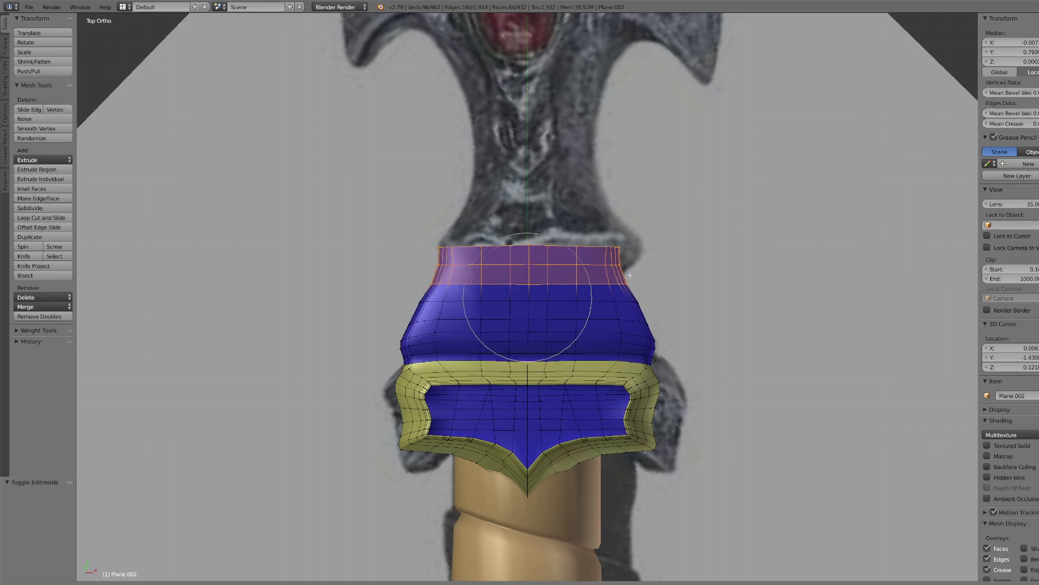
{"action": "scroll", "coordinate": [634, 267], "scroll_direction": "up", "scroll_amount": 3}
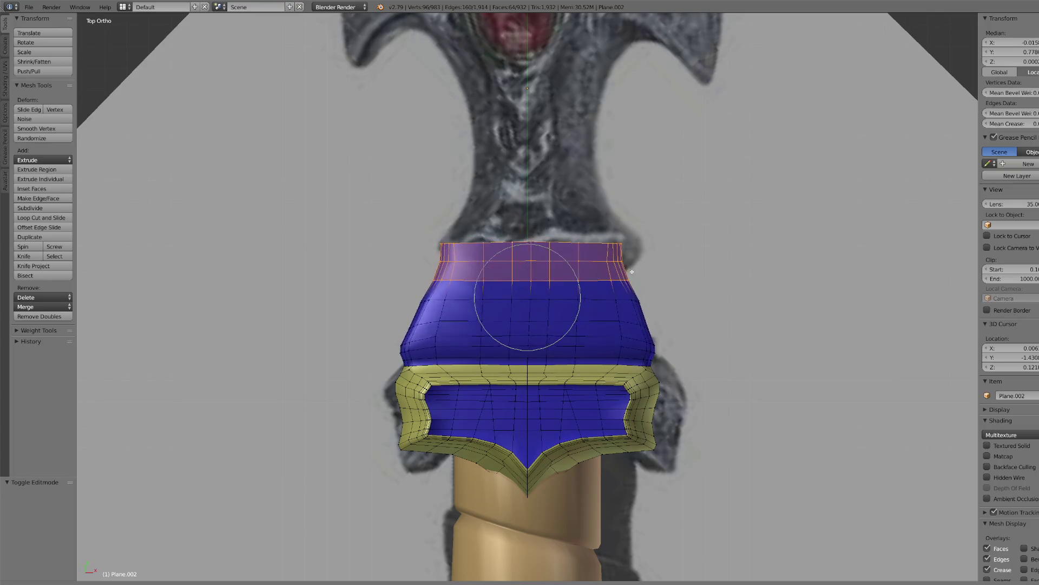
{"action": "key", "text": "Escape"}
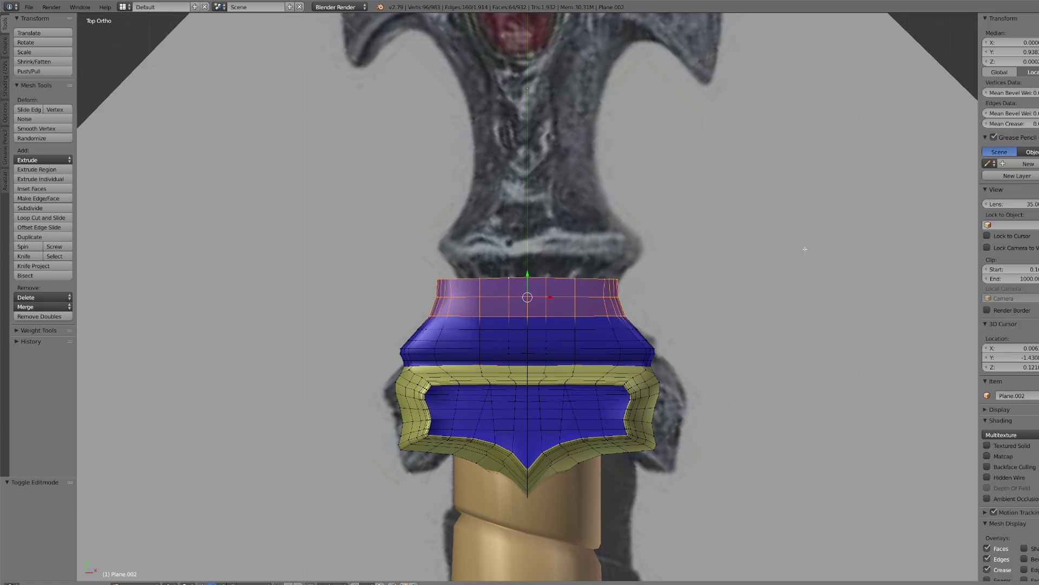
{"action": "key", "text": "a"}
{"action": "key", "text": "ctrl+z"}
{"action": "key", "text": "s"}
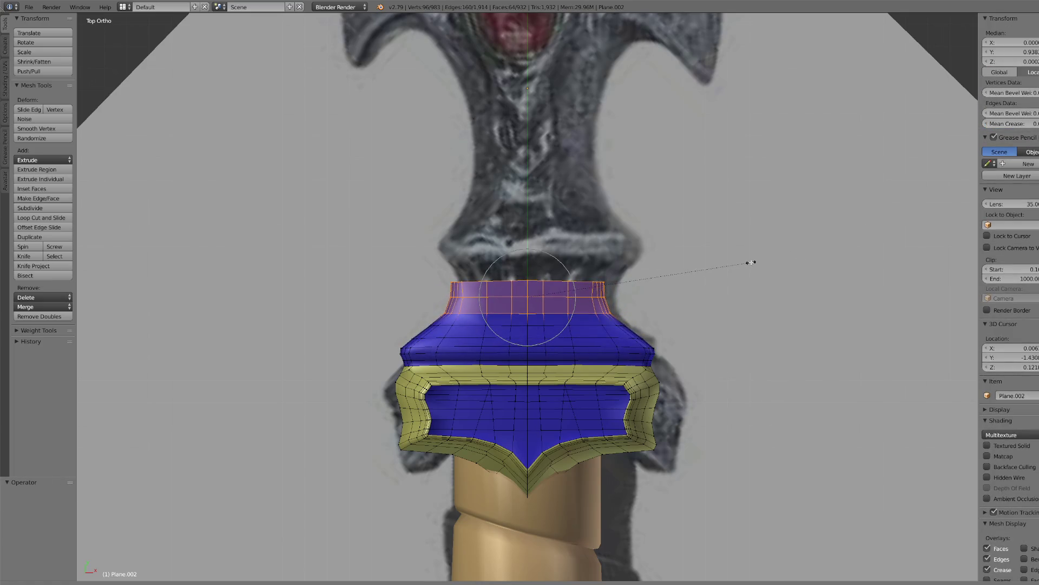
{"action": "left_click", "coordinate": [751, 262]}
- Narrow the top edge to 0.935, nudge the band down, and select just the top loop
{"action": "key", "text": "ctrl+KP_Subtract"}
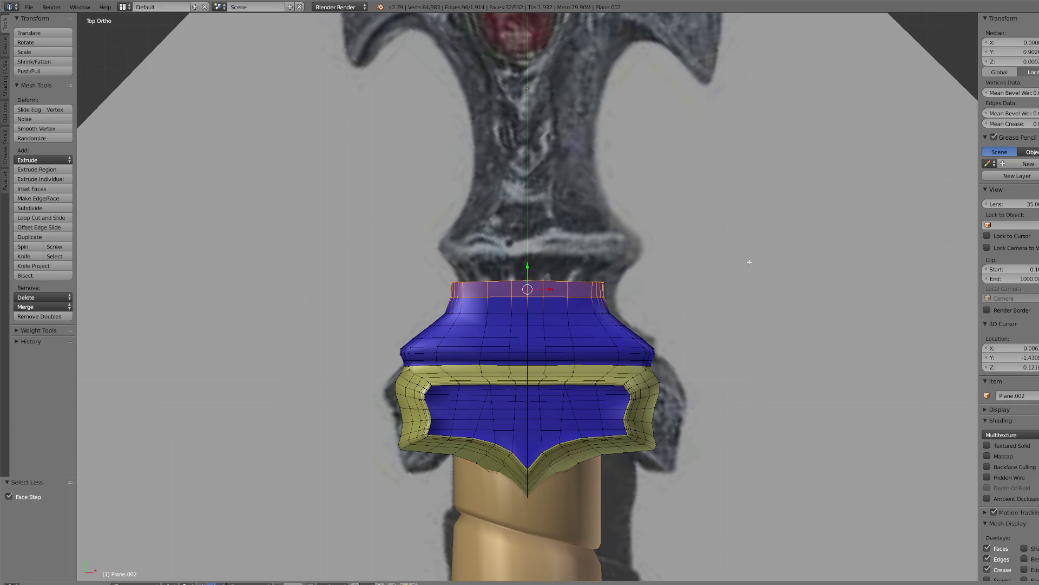
{"action": "key", "text": "s"}
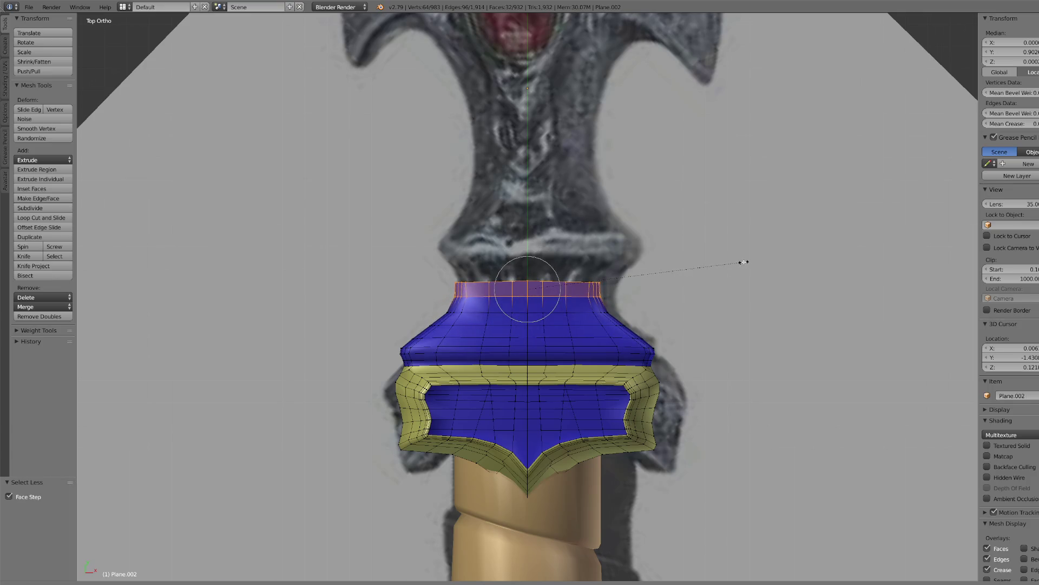
{"action": "left_click", "coordinate": [739, 258]}
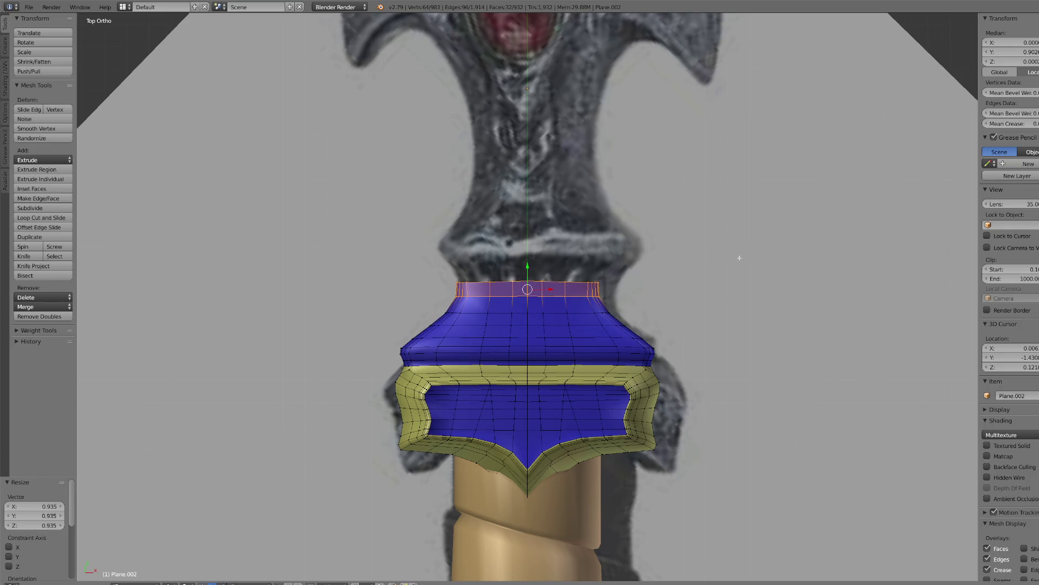
{"action": "key", "text": "ctrl+KP_Add"}
{"action": "key", "text": "ctrl+KP_Subtract"}
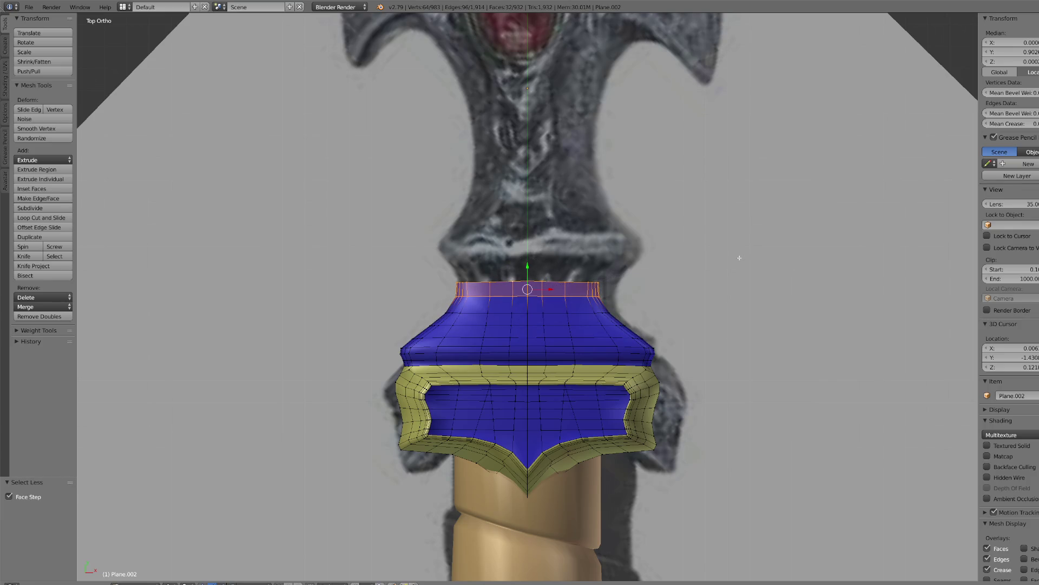
{"action": "left_click_drag", "start_coordinate": [529, 267], "coordinate": [531, 264]}
{"action": "key", "text": "ctrl+KP_Subtract"}
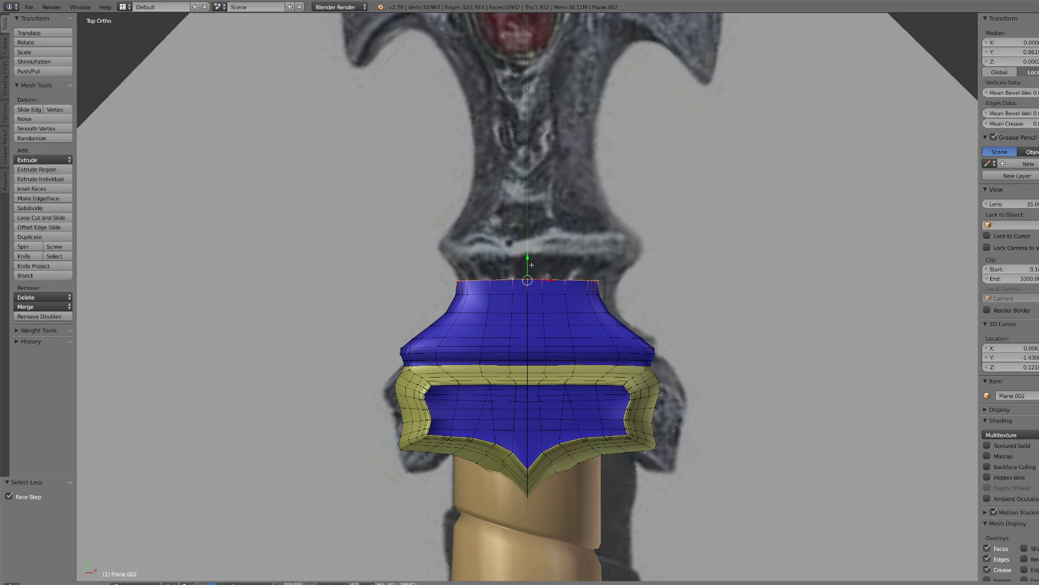
{"action": "scroll", "coordinate": [586, 306], "scroll_direction": "up", "scroll_amount": 2}
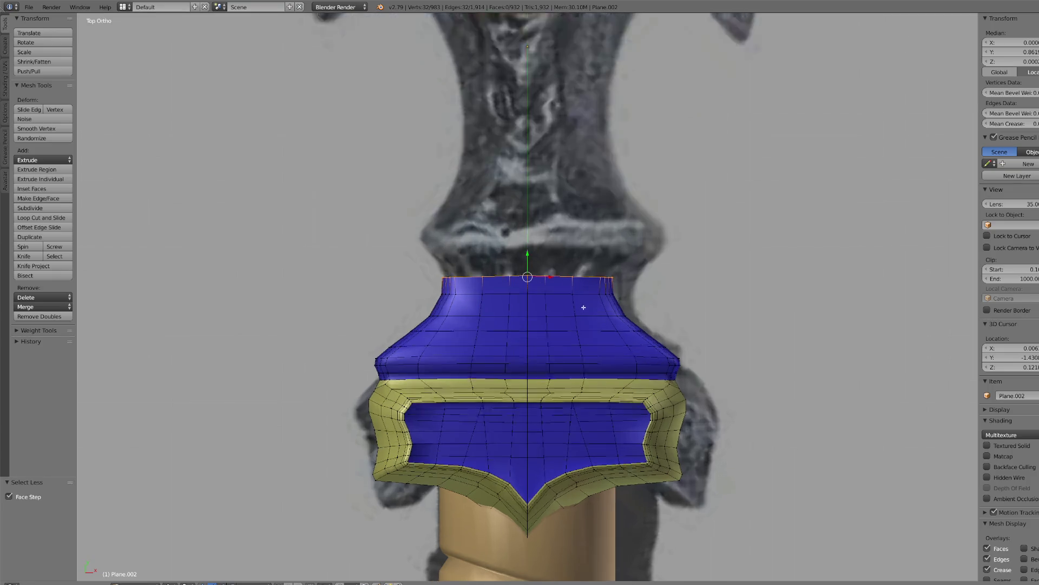
- Extrude and raise a new ring from the neck's top loop, then widen it outward
{"action": "key", "text": "s"}
{"action": "right_click", "coordinate": [685, 297]}
{"action": "key", "text": "e"}
{"action": "right_click", "coordinate": [533, 254]}
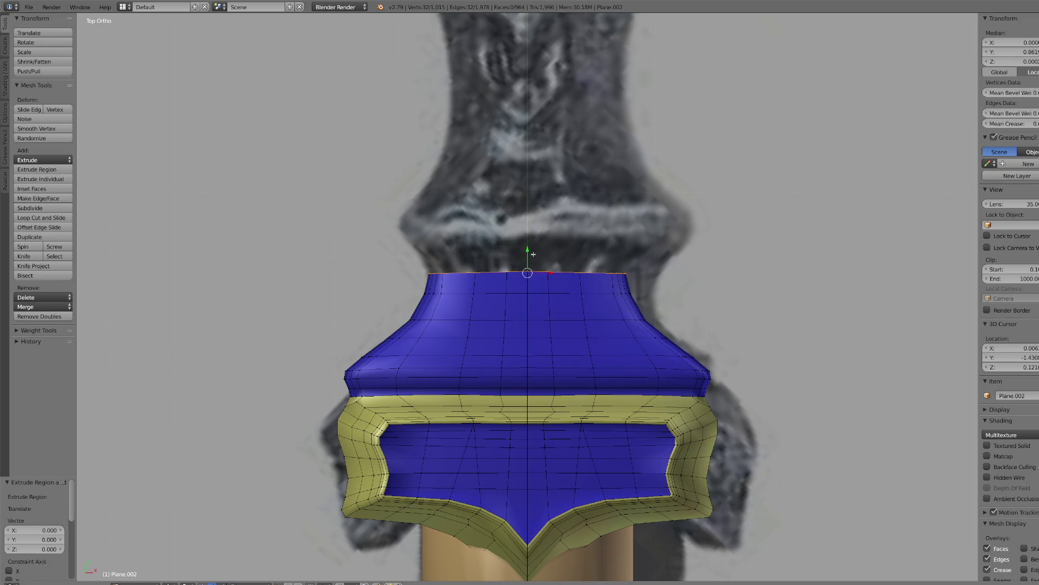
{"action": "left_click_drag", "start_coordinate": [534, 254], "coordinate": [534, 207]}
{"action": "key", "text": "s"}
{"action": "right_click", "coordinate": [696, 280]}
{"action": "key", "text": "e"}
{"action": "right_click", "coordinate": [687, 249]}
{"action": "key", "text": "s"}
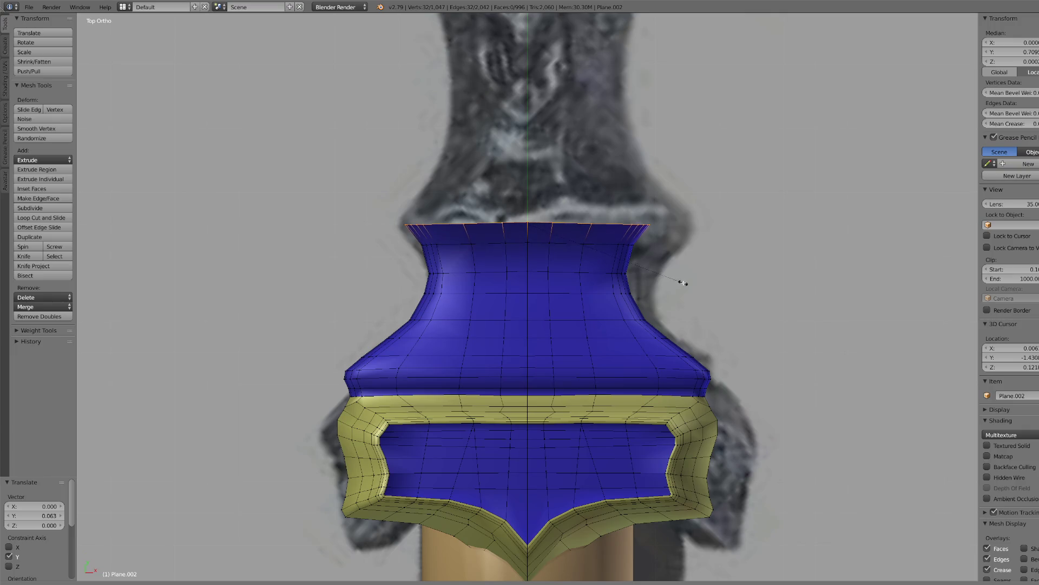
{"action": "left_click", "coordinate": [680, 282]}
{"action": "scroll", "coordinate": [662, 299], "scroll_direction": "down", "scroll_amount": 3}
- Extrude two more rings from the top loop, raising them slightly along Y
{"action": "key", "text": "e"}
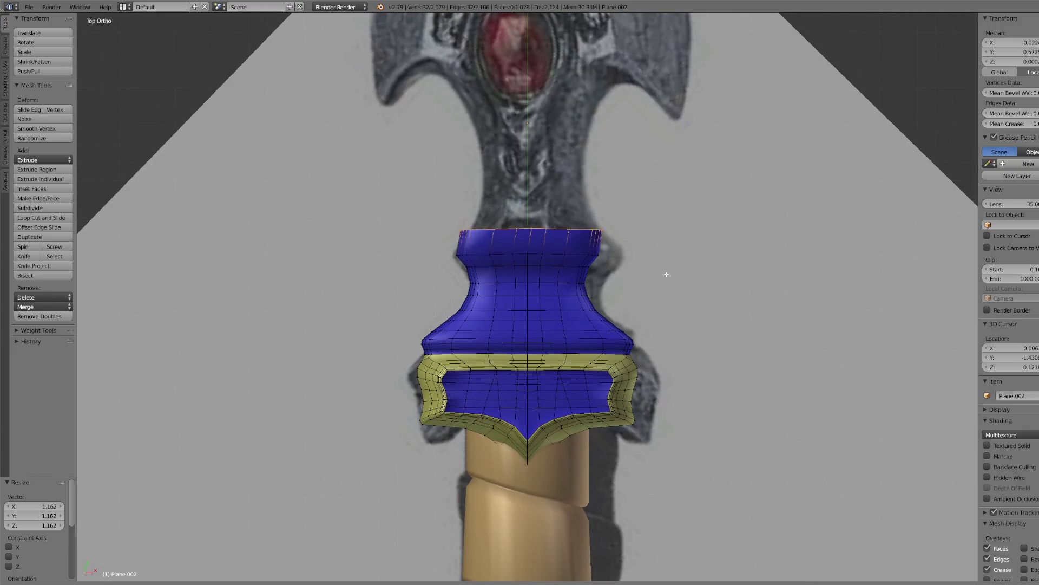
{"action": "right_click", "coordinate": [656, 288]}
{"action": "left_click_drag", "start_coordinate": [532, 236], "coordinate": [531, 231]}
{"action": "key", "text": "s"}
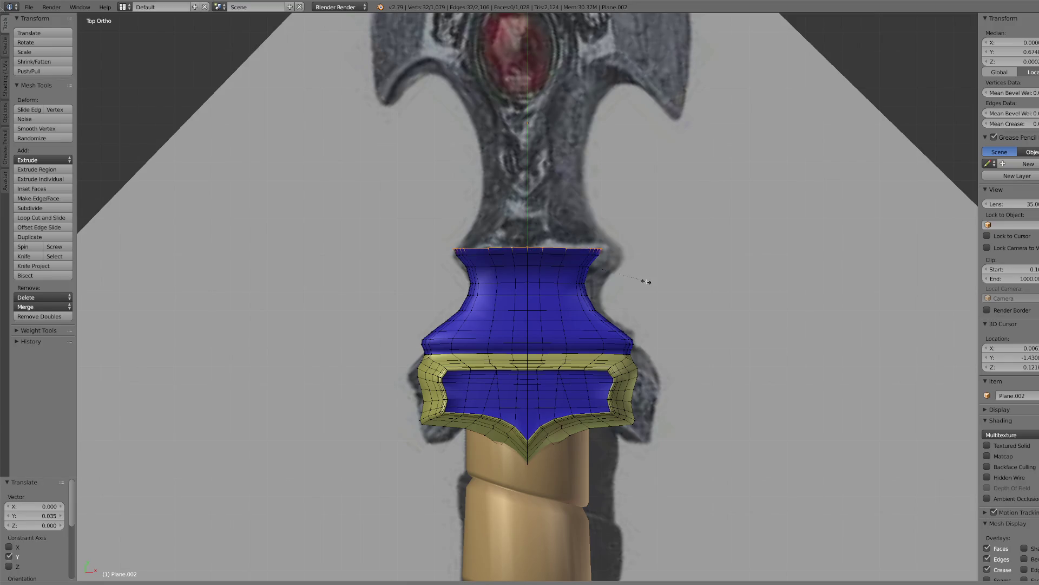
{"action": "right_click", "coordinate": [651, 285]}
{"action": "key", "text": "e"}
{"action": "right_click", "coordinate": [626, 261]}
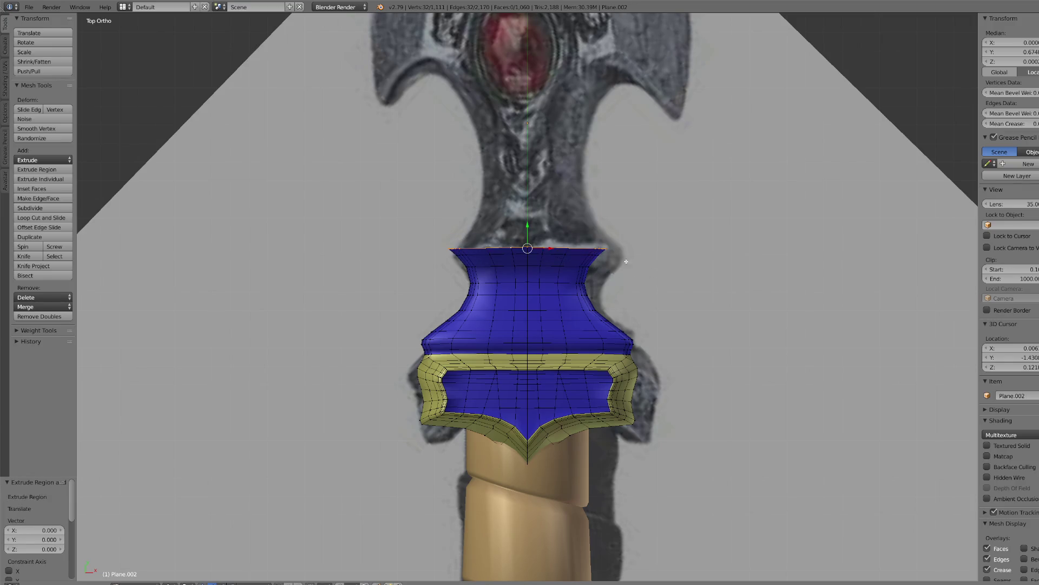
{"action": "key", "text": "g"}
{"action": "key", "text": "y"}
{"action": "left_click", "coordinate": [653, 278]}
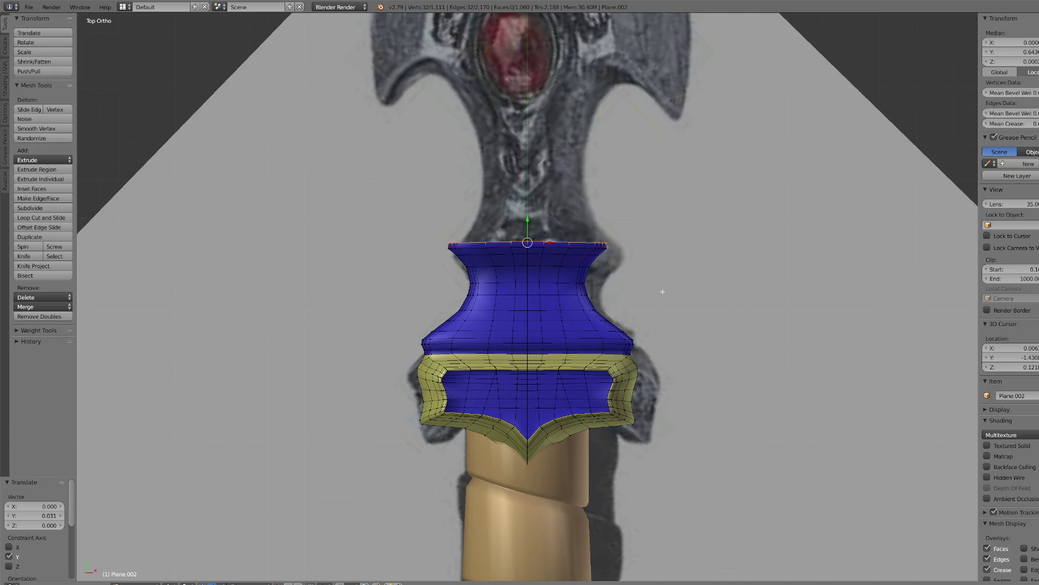
- Raise the top loop along Y, narrow it, then lower it slightly
{"action": "scroll", "coordinate": [661, 291], "scroll_direction": "up", "scroll_amount": 5}
{"action": "key", "text": "g"}
{"action": "key", "text": "y"}
{"action": "left_click", "coordinate": [673, 318]}
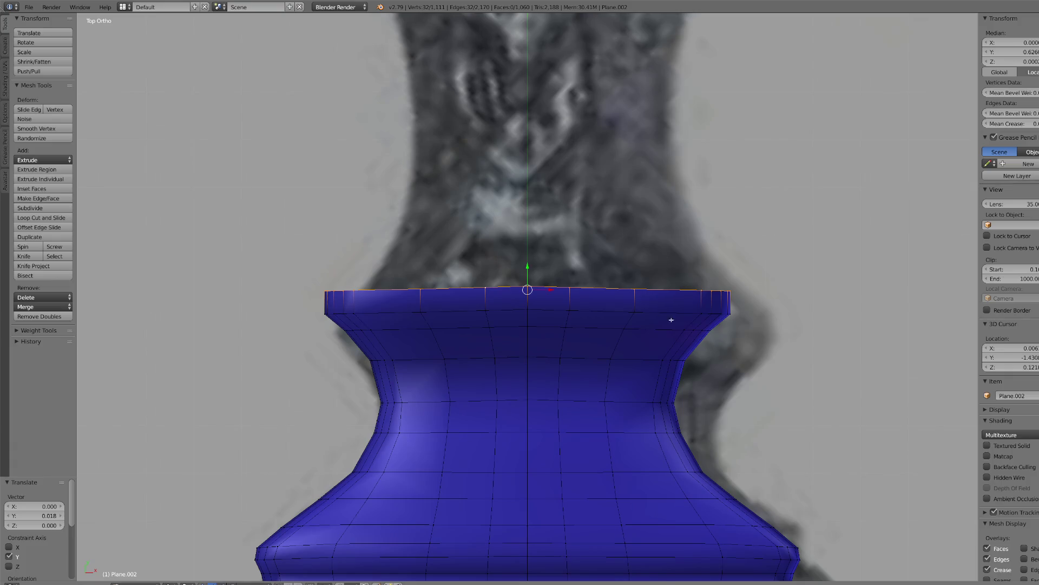
{"action": "key", "text": "s"}
{"action": "left_click", "coordinate": [655, 338]}
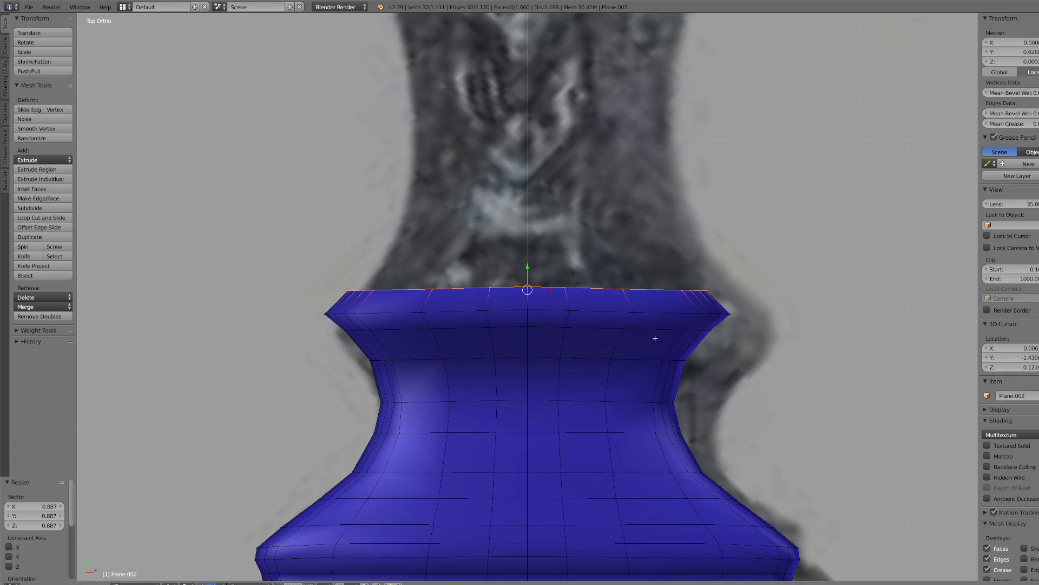
{"action": "key", "text": "g"}
{"action": "key", "text": "y"}
{"action": "left_click", "coordinate": [529, 277]}
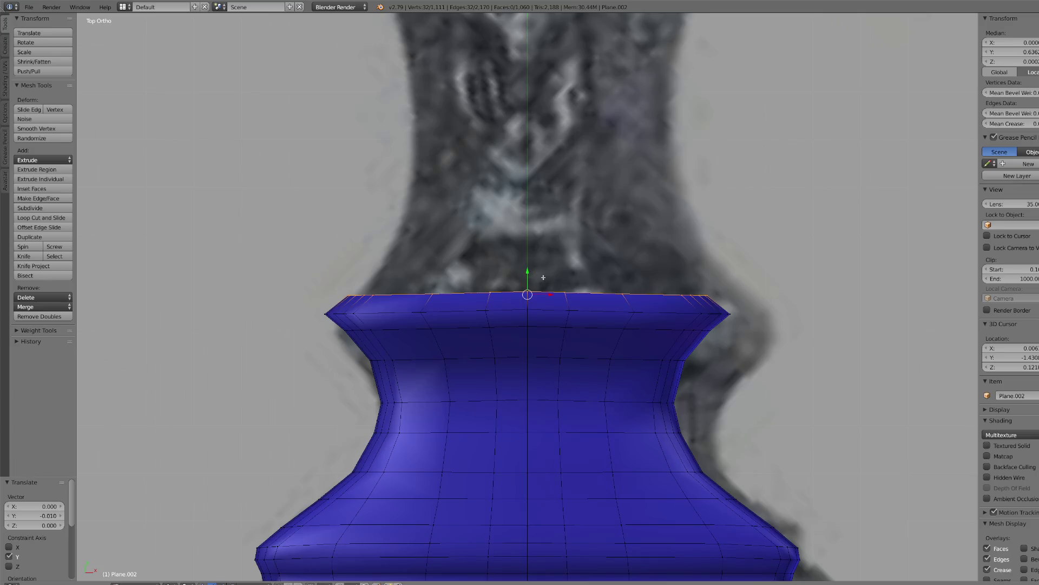
{"action": "scroll", "coordinate": [585, 292], "scroll_direction": "down", "scroll_amount": 3}
{"action": "scroll", "coordinate": [585, 292], "scroll_direction": "up", "scroll_amount": 1}
- Extrude one more ring, raise it and narrow it inward to 0.762
{"action": "key", "text": "e"}
{"action": "key", "text": "Escape"}
{"action": "key", "text": "g"}
{"action": "key", "text": "y"}
{"action": "left_click", "coordinate": [527, 261]}
{"action": "key", "text": "s"}
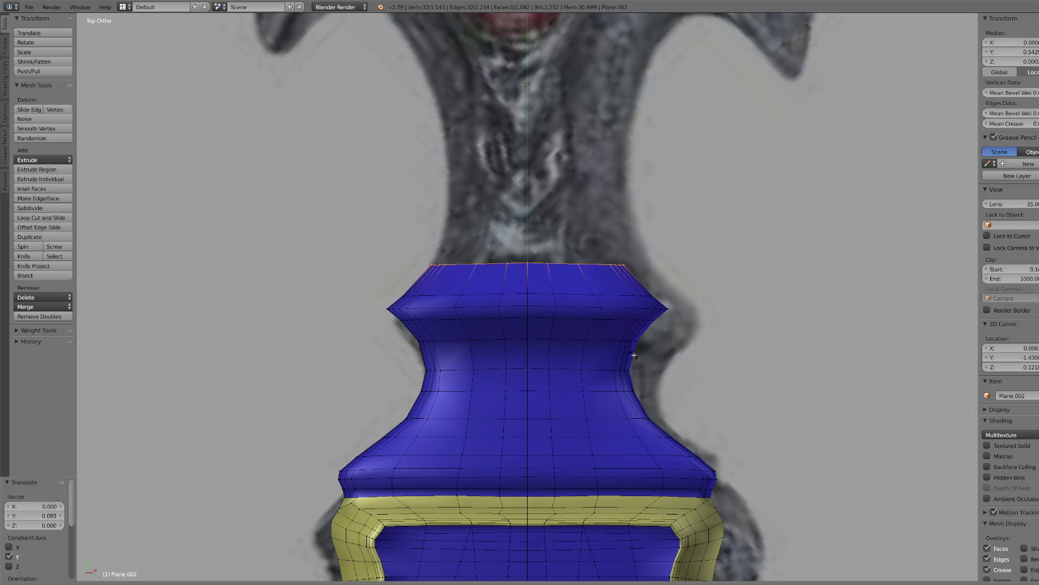
{"action": "left_click", "coordinate": [632, 354]}
{"action": "scroll", "coordinate": [622, 364], "scroll_direction": "down", "scroll_amount": 5}
- Snap the 3D cursor to the centre of the selected top ring
{"action": "middle_click_drag", "start_coordinate": [617, 359], "coordinate": [598, 339]}
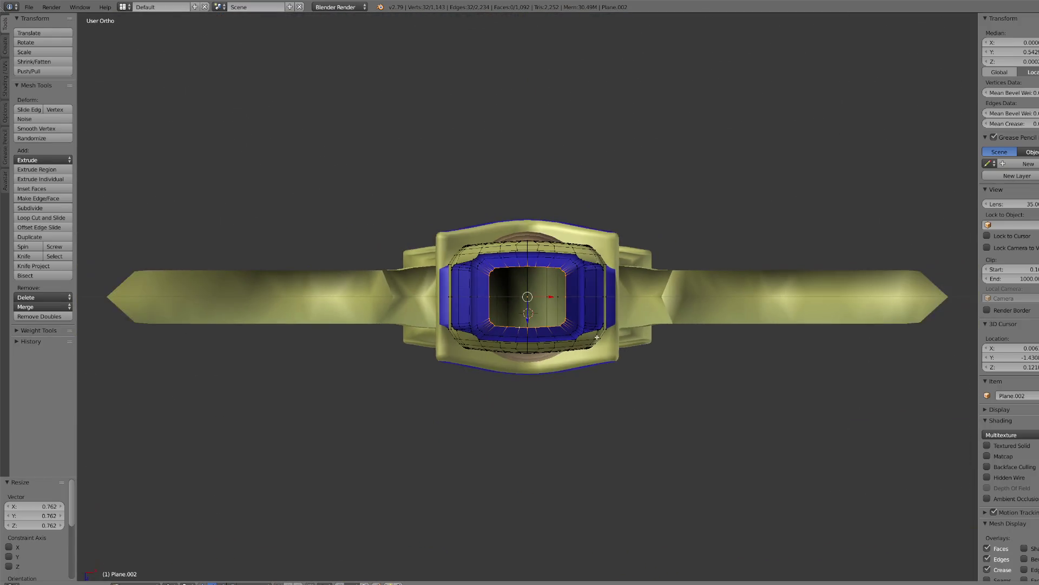
{"action": "key", "text": "shift+s"}
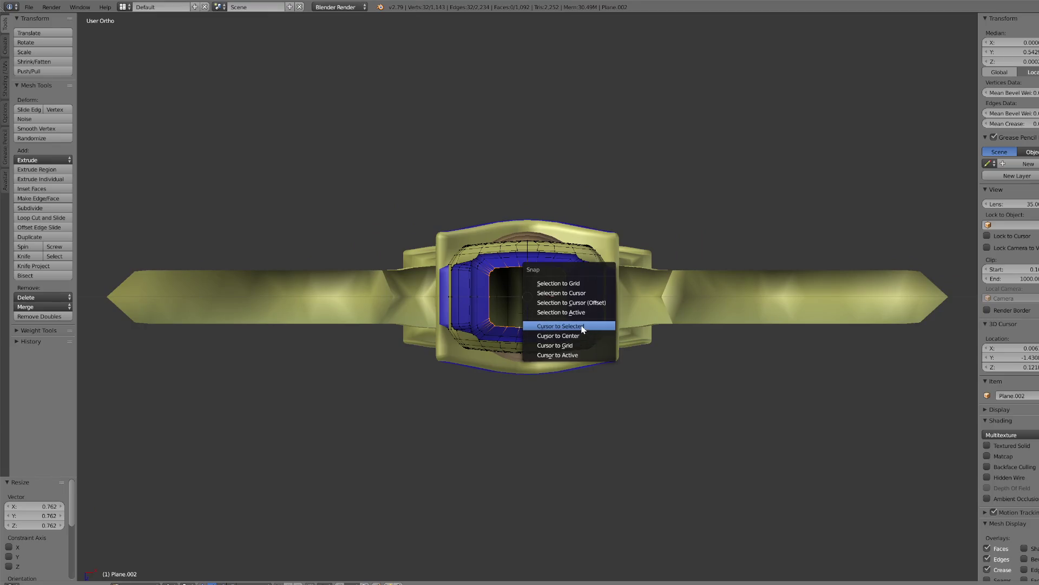
{"action": "left_click", "coordinate": [586, 326]}
{"action": "scroll", "coordinate": [612, 404], "scroll_direction": "down", "scroll_amount": 3}
- Return to the Top Ortho view over the traced pommel reference
{"action": "key", "text": "KP_1"}
{"action": "key", "text": "KP_7"}
{"action": "scroll", "coordinate": [615, 365], "scroll_direction": "down", "scroll_amount": 2}
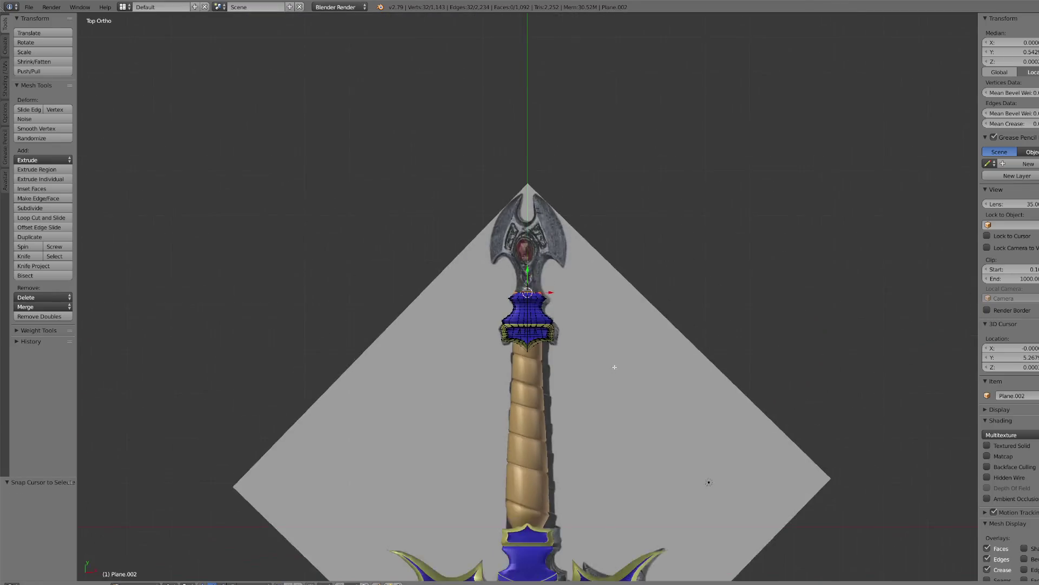
{"action": "scroll", "coordinate": [612, 360], "scroll_direction": "up", "scroll_amount": 4}
{"action": "key", "text": "ctrl+KP_7"}
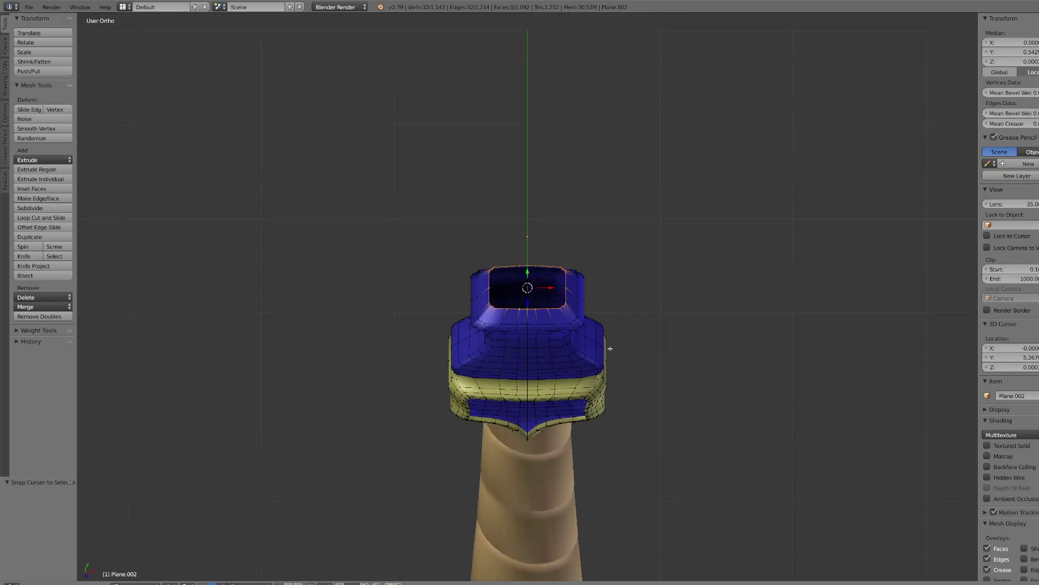
{"action": "key", "text": "KP_1"}
{"action": "key", "text": "KP_7"}
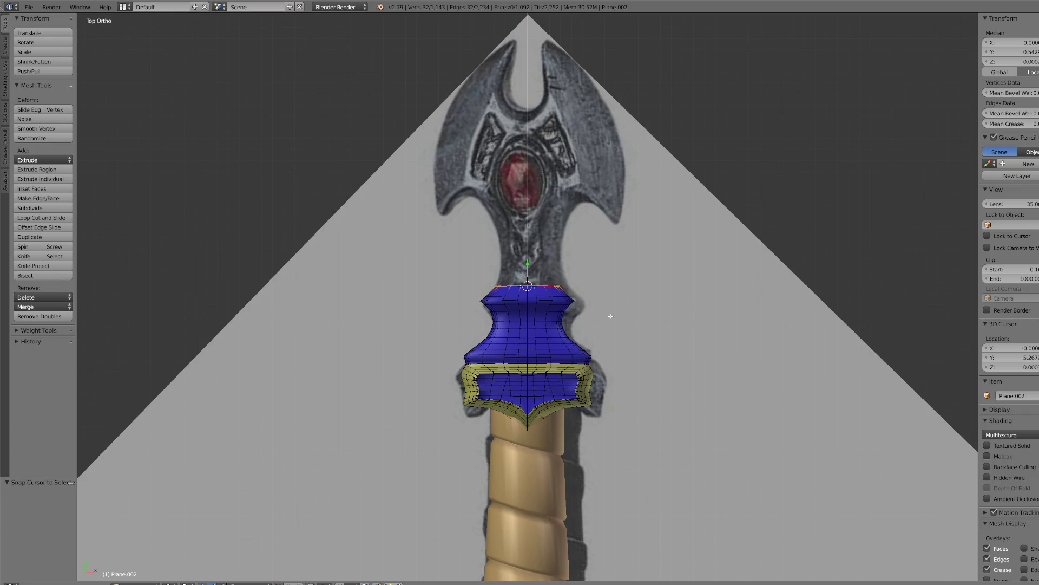
- Extrude a ring, raise it along Y, narrow its width and flatten it vertically
{"action": "scroll", "coordinate": [610, 299], "scroll_direction": "up", "scroll_amount": 3}
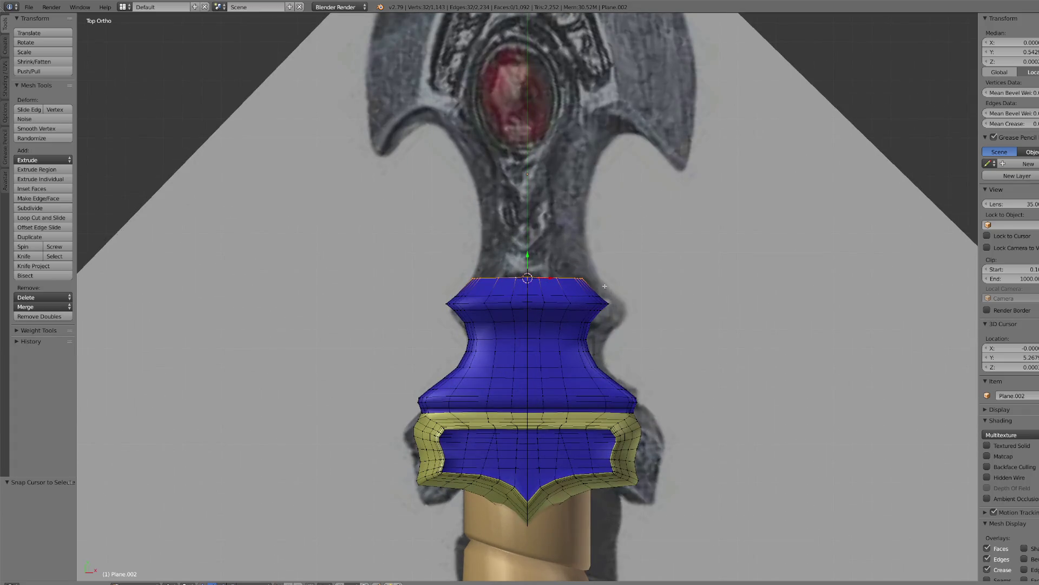
{"action": "key", "text": "e"}
{"action": "right_click", "coordinate": [608, 250]}
{"action": "key", "text": "g"}
{"action": "key", "text": "y"}
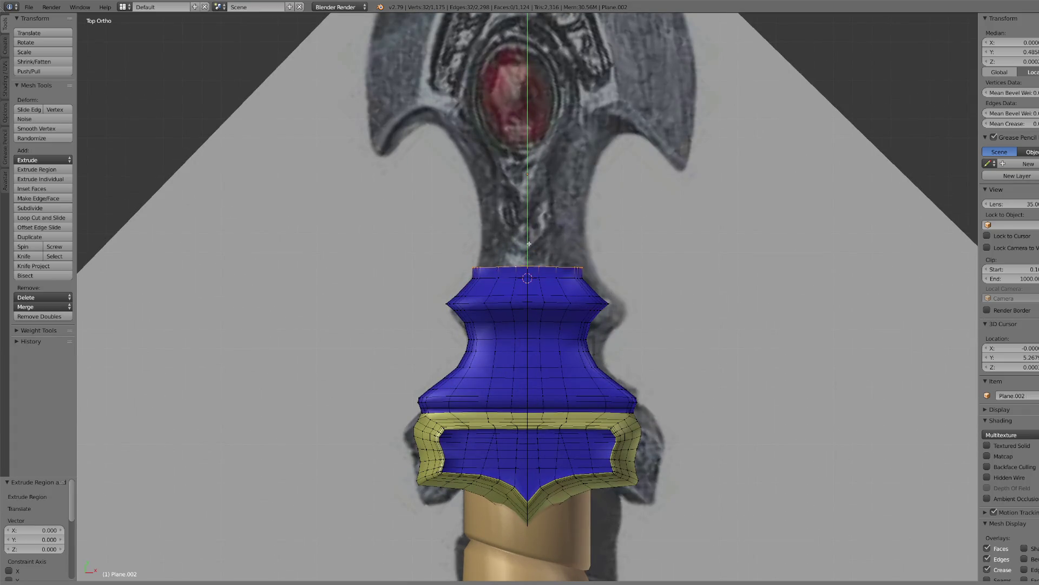
{"action": "left_click", "coordinate": [634, 349]}
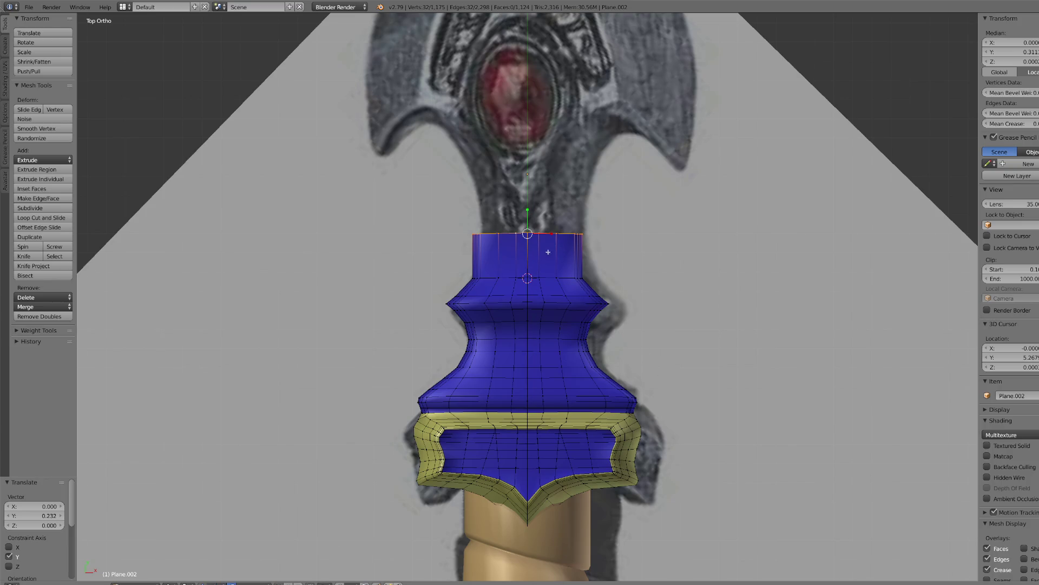
{"action": "key", "text": "s"}
{"action": "key", "text": "x"}
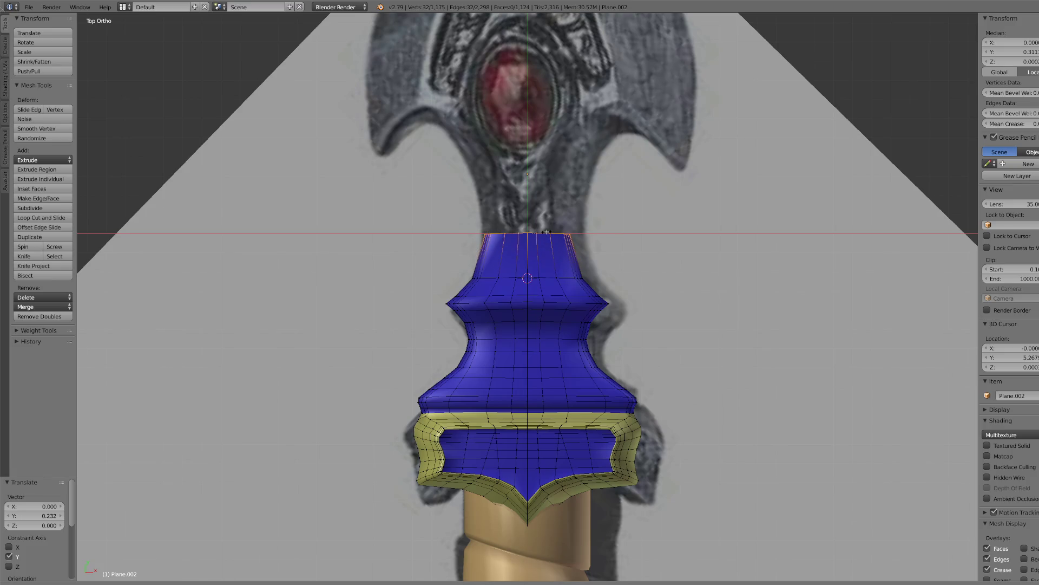
{"action": "left_click", "coordinate": [546, 231]}
{"action": "left_click", "coordinate": [528, 208]}
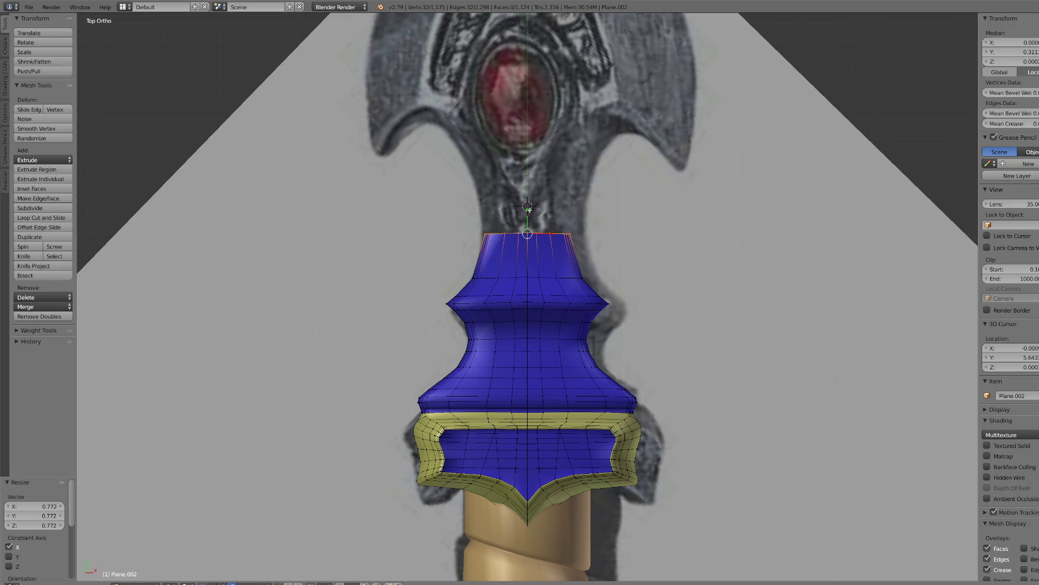
{"action": "key", "text": "s"}
{"action": "key", "text": "y"}
{"action": "left_click", "coordinate": [530, 224]}
- Extrude another ring, stretch it up toward the pommel and widen it along X
{"action": "key", "text": "e"}
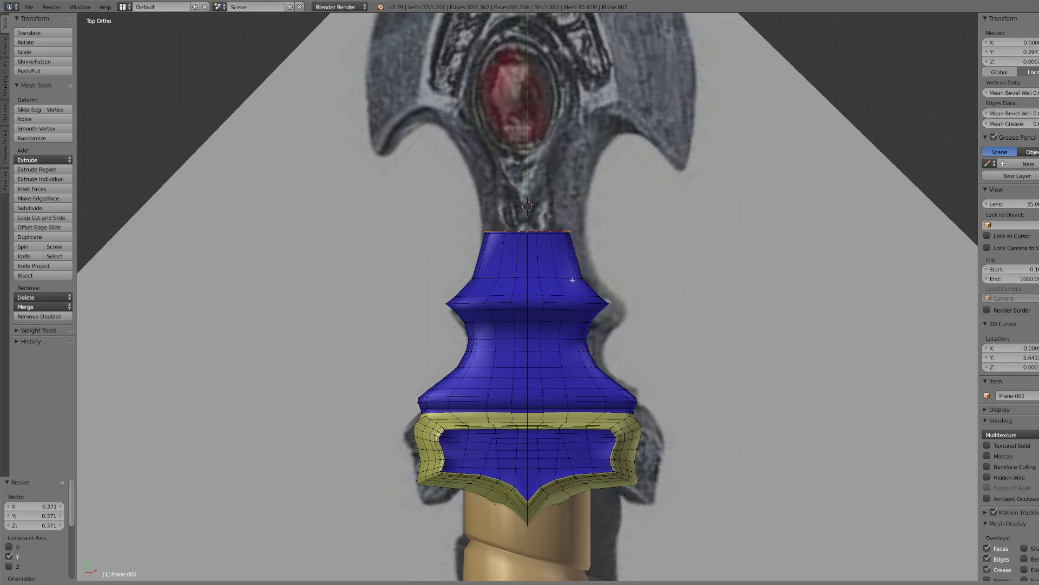
{"action": "right_click", "coordinate": [526, 284]}
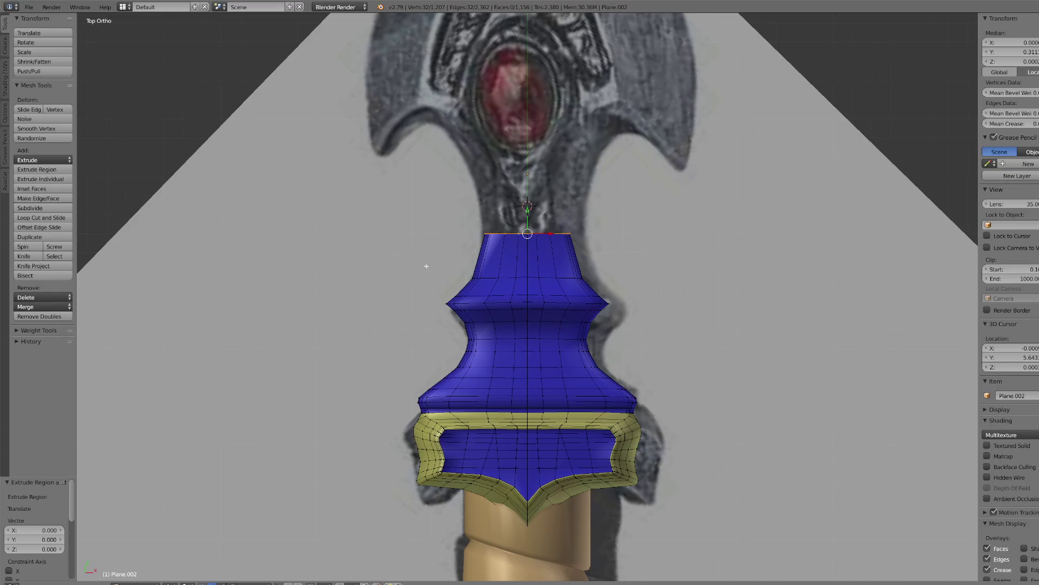
{"action": "key", "text": "g"}
{"action": "key", "text": "y"}
{"action": "left_click", "coordinate": [585, 246]}
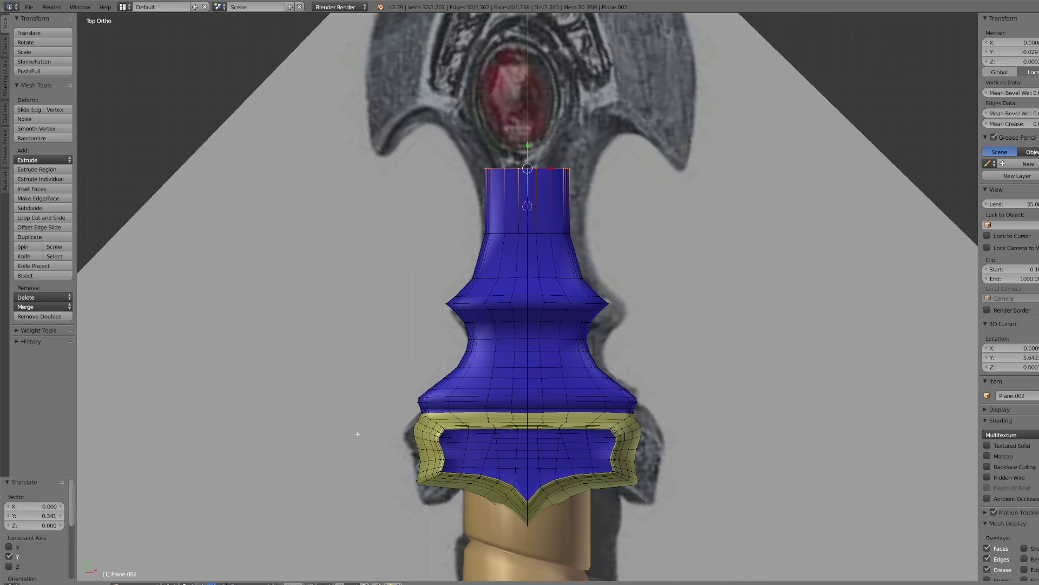
{"action": "key", "text": "s"}
{"action": "key", "text": "x"}
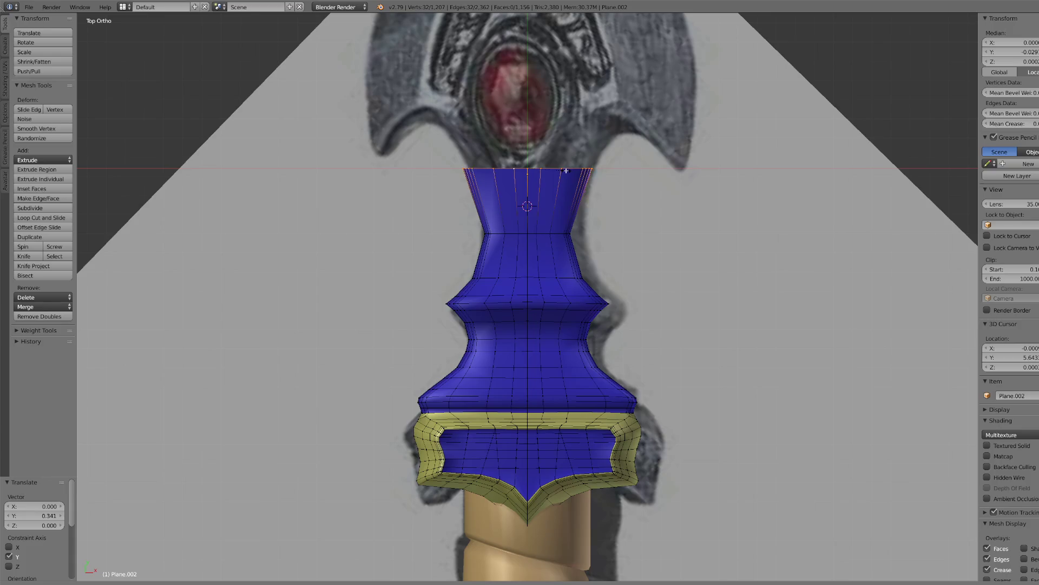
{"action": "left_click", "coordinate": [555, 195]}
- Add a further ring raised along Y and flared wider along X
{"action": "key", "text": "e"}
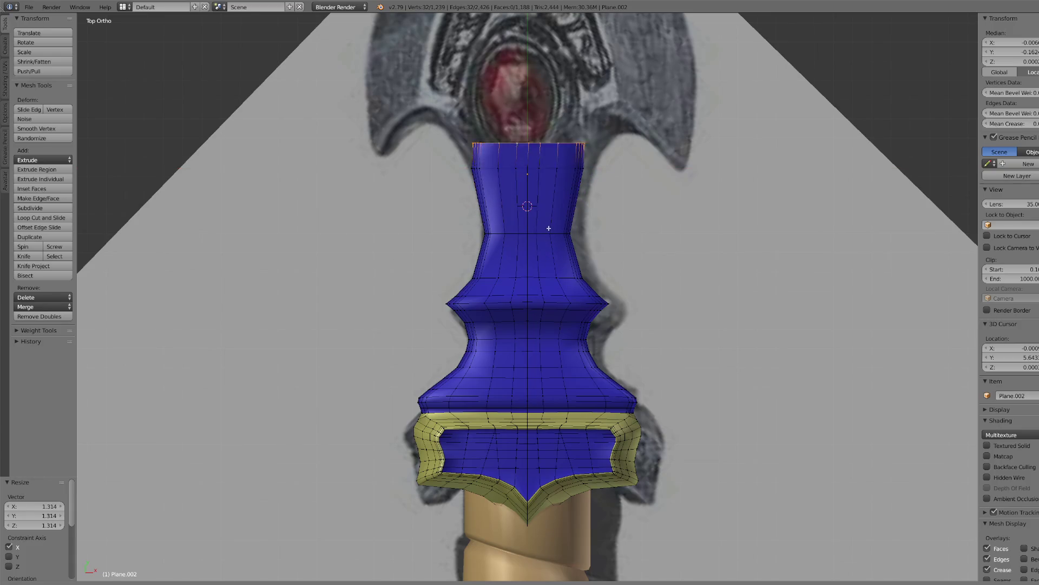
{"action": "key", "text": "Escape"}
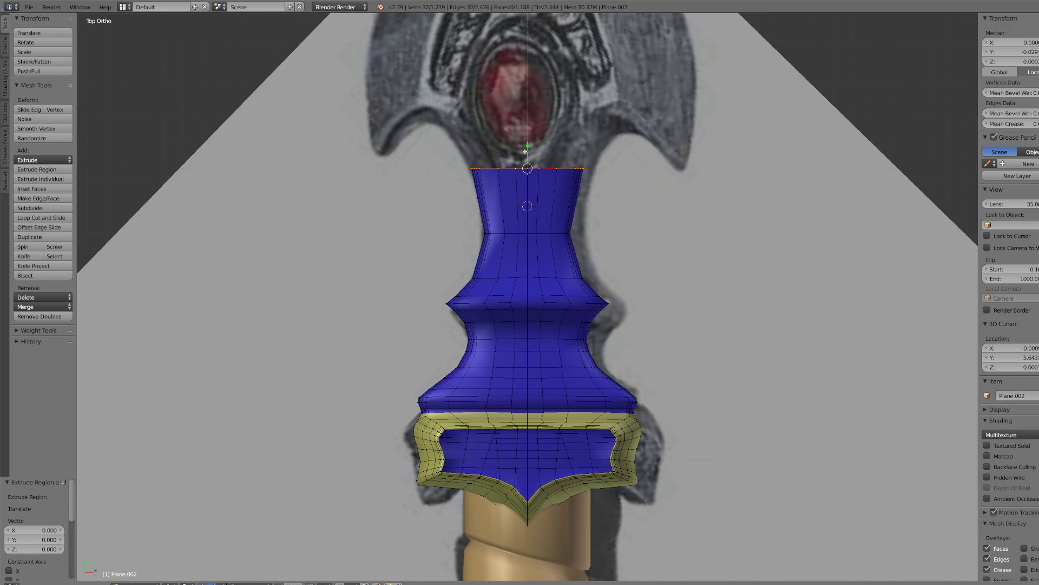
{"action": "key", "text": "g"}
{"action": "key", "text": "y"}
{"action": "left_click", "coordinate": [526, 126]}
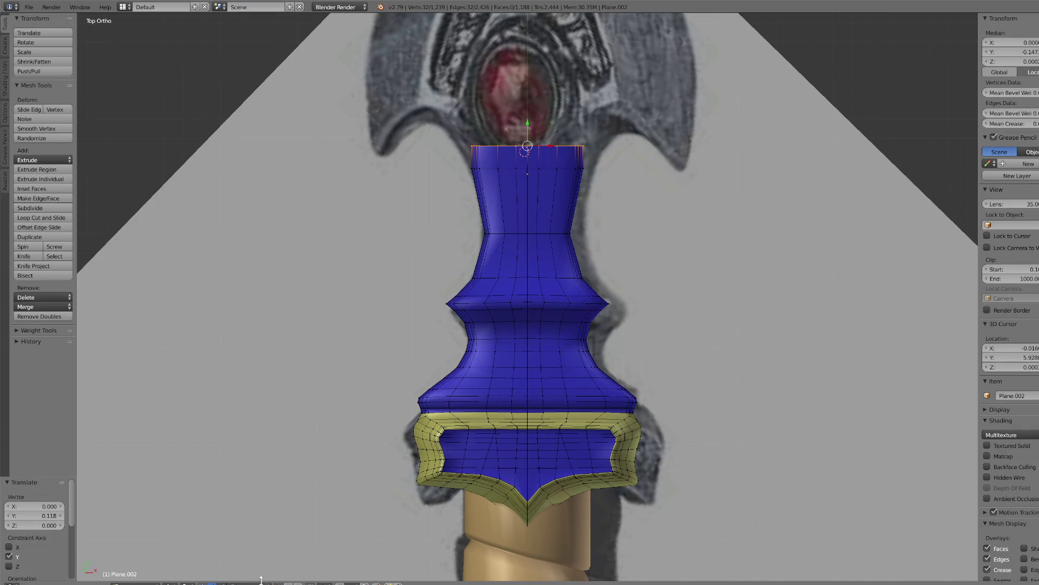
{"action": "key", "text": "s"}
{"action": "key", "text": "x"}
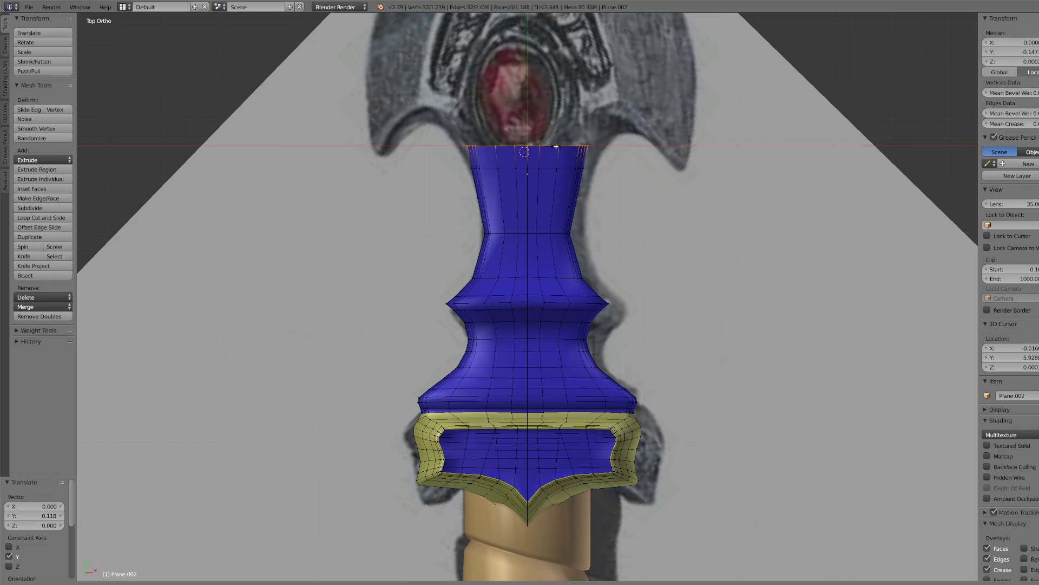
{"action": "left_click", "coordinate": [588, 150]}
- Extrude the top ring up 0.114, widen it to 1.322, and edge-slide a loop 0.308
{"action": "key", "text": "e"}
{"action": "key", "text": "Escape"}
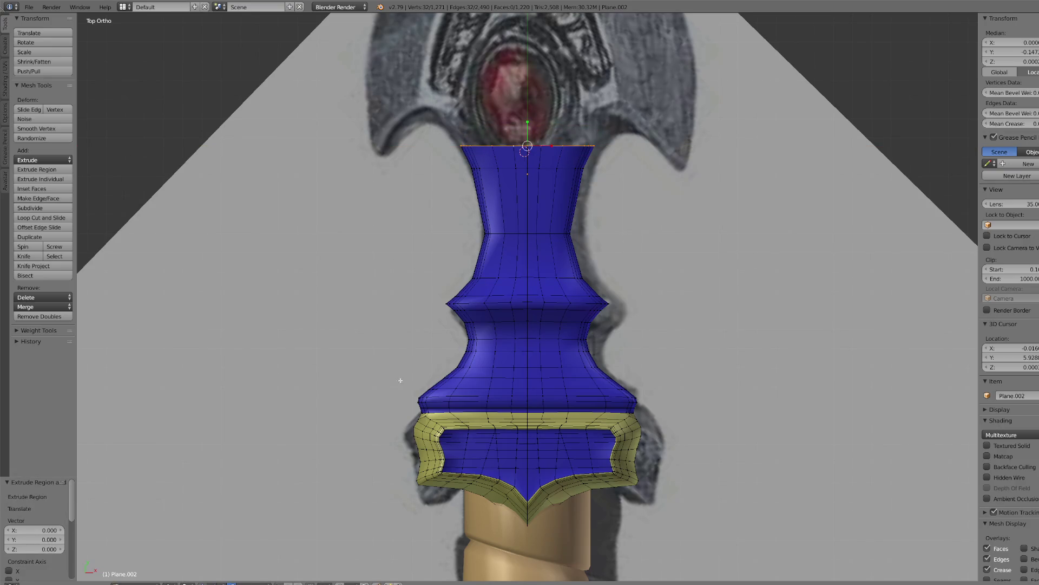
{"action": "left_click_drag", "start_coordinate": [529, 137], "coordinate": [529, 115]}
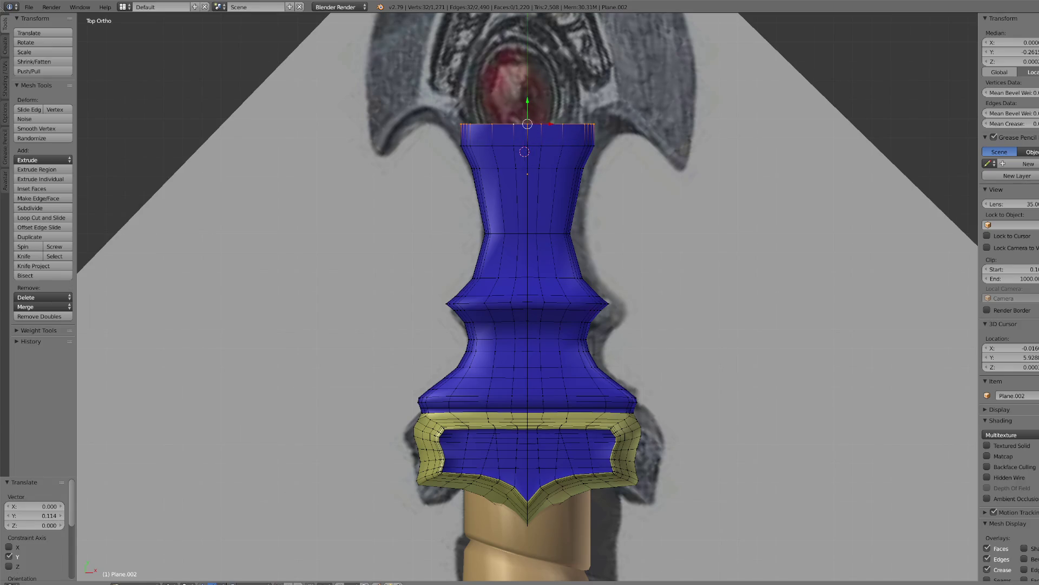
{"action": "key", "text": "s"}
{"action": "key", "text": "x"}
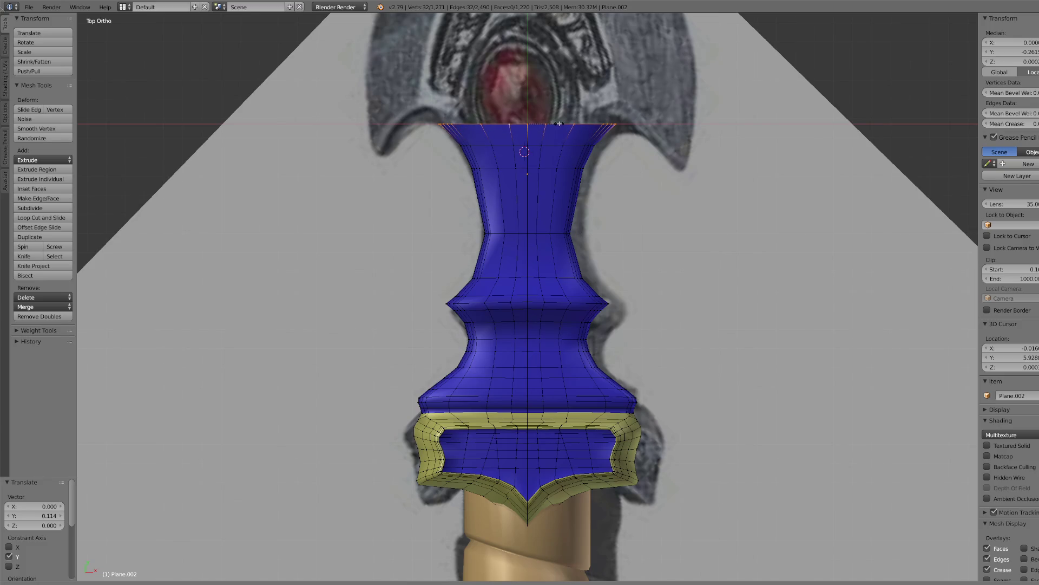
{"action": "left_click", "coordinate": [560, 124]}
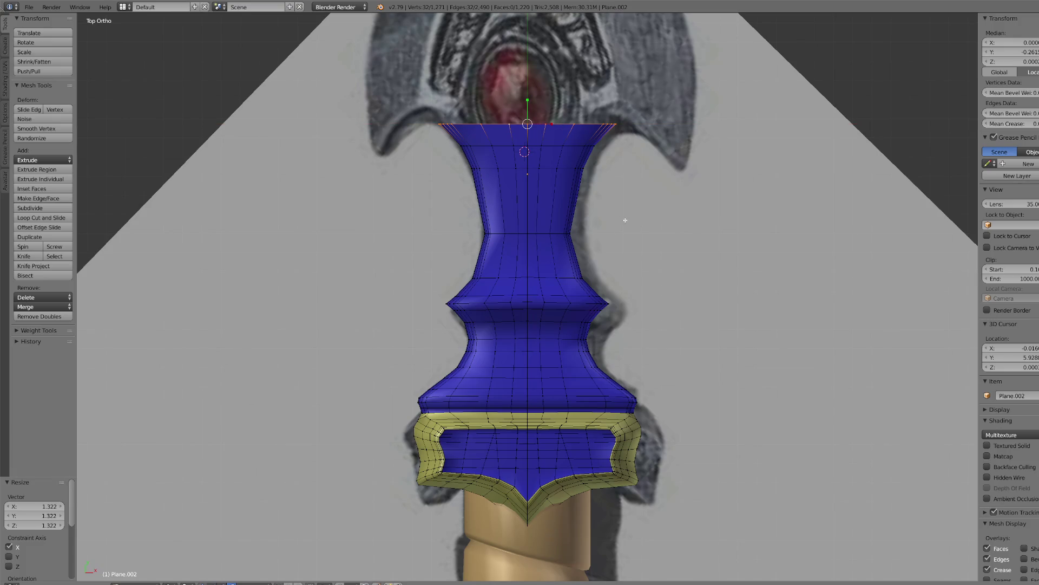
{"action": "key", "text": "g"}
{"action": "key", "text": "g"}
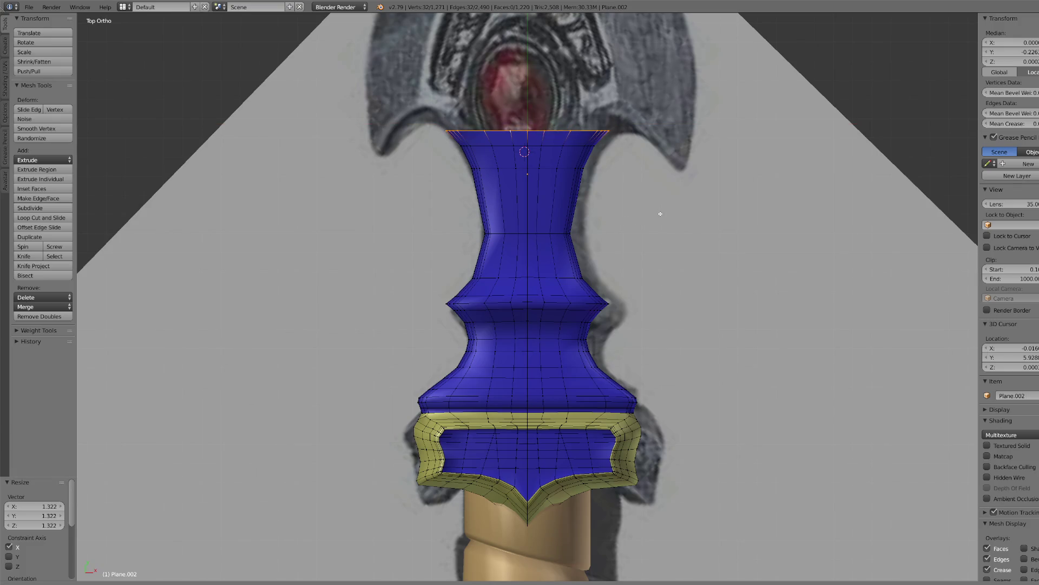
{"action": "left_click", "coordinate": [661, 214]}
{"action": "mouse_move", "coordinate": [610, 269]}
{"action": "middle_mouse_down"}
{"action": "mouse_move", "coordinate": [625, 230]}
{"action": "mouse_move", "coordinate": [596, 325]}
{"action": "middle_mouse_up"}
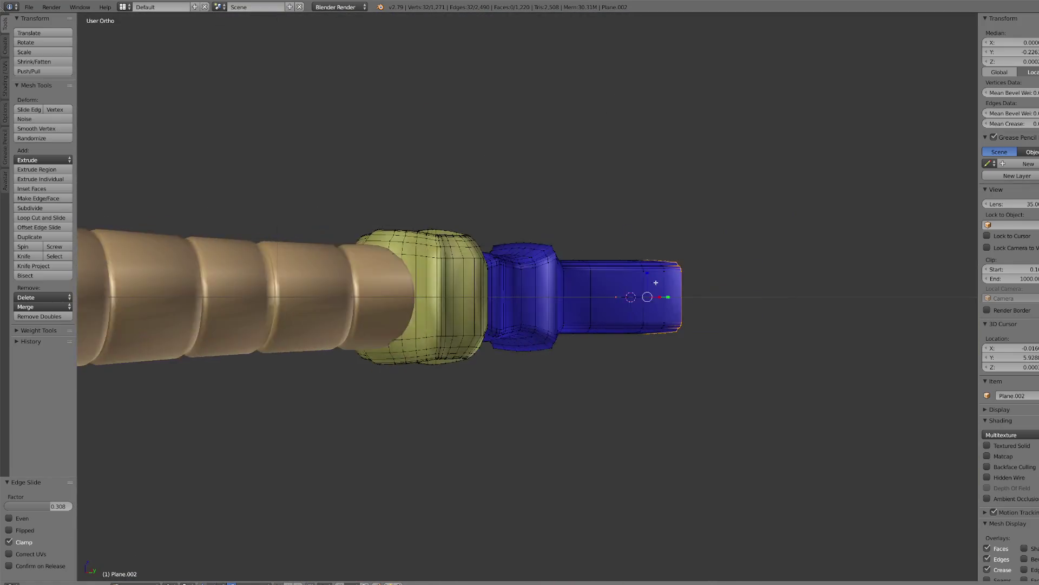
- Taper the neck's top end thinner along Z, growing then shrinking the selection, to 0.958
{"action": "scroll", "coordinate": [593, 338], "scroll_direction": "down", "scroll_amount": 6}
{"action": "scroll", "coordinate": [598, 327], "scroll_direction": "up", "scroll_amount": 6}
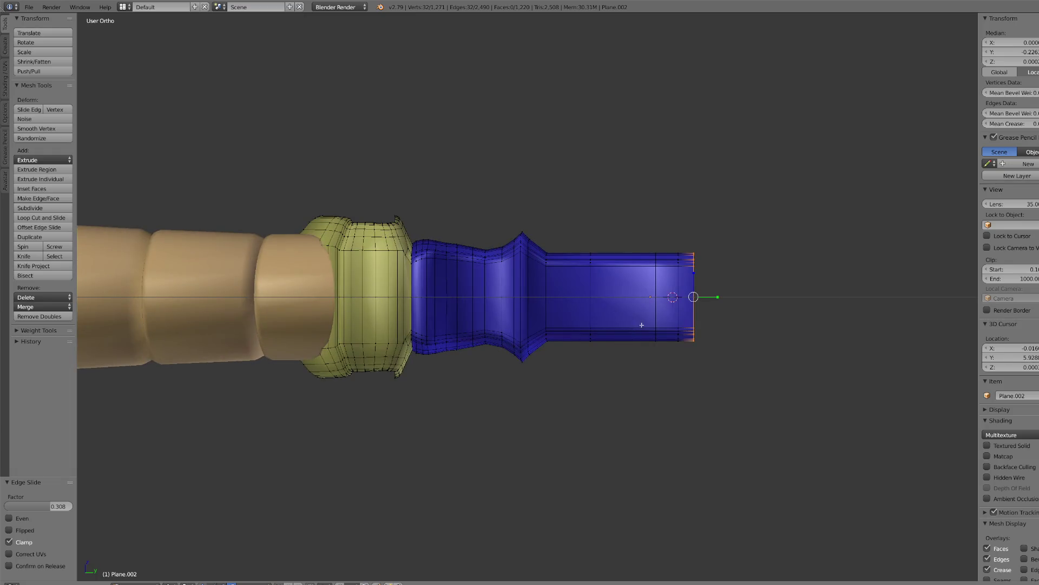
{"action": "scroll", "coordinate": [641, 325], "scroll_direction": "up", "scroll_amount": 1}
{"action": "key", "text": "ctrl+KP_Add"}
{"action": "key", "text": "ctrl+KP_Add"}
{"action": "key", "text": "ctrl+KP_Add"}
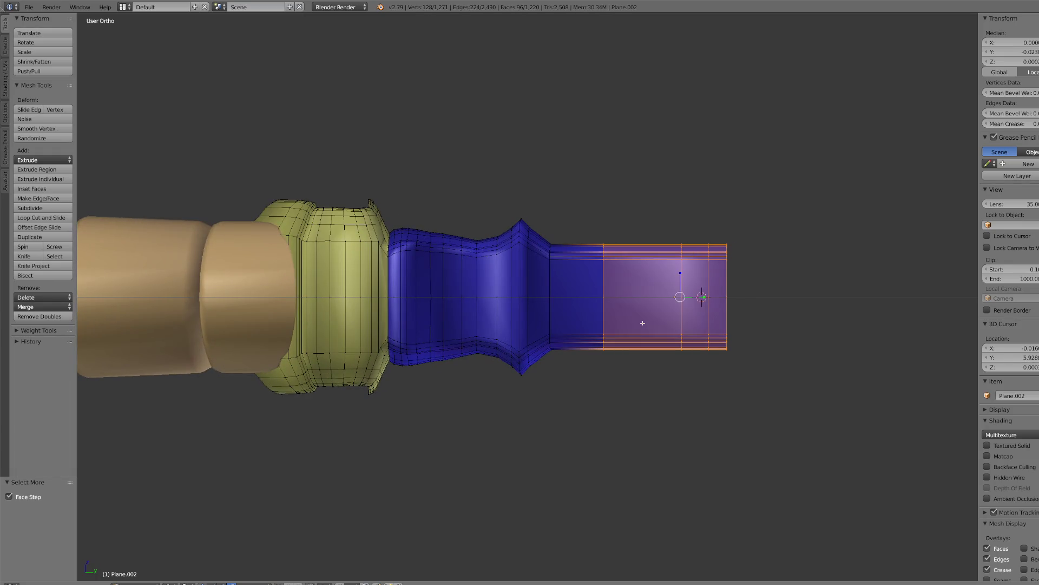
{"action": "key", "text": "s"}
{"action": "key", "text": "z"}
{"action": "left_click", "coordinate": [680, 280]}
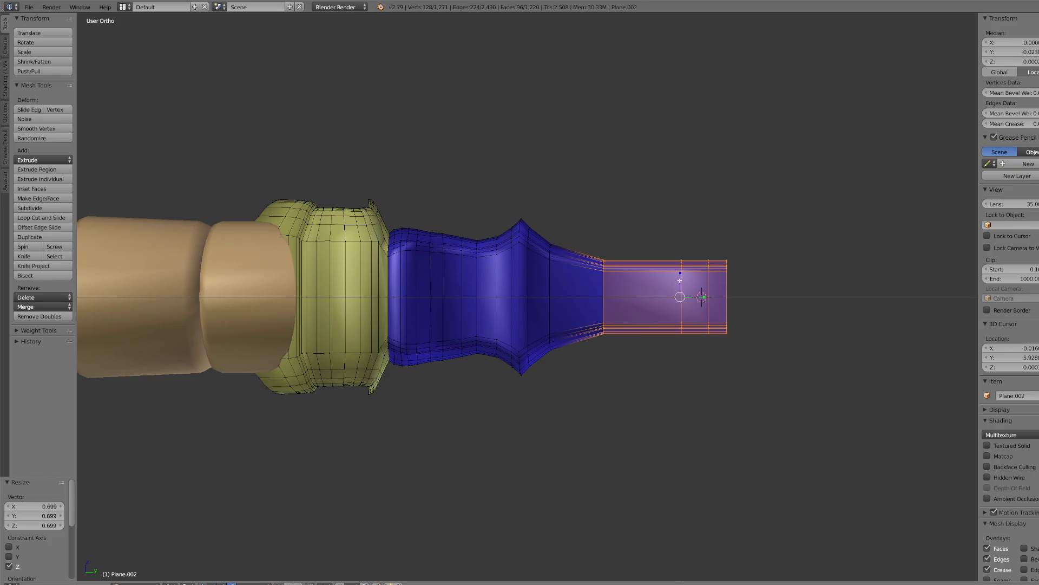
{"action": "key", "text": "ctrl+KP_Subtract"}
{"action": "key", "text": "ctrl+KP_Subtract"}
{"action": "key", "text": "s"}
{"action": "key", "text": "z"}
{"action": "left_click", "coordinate": [717, 275]}
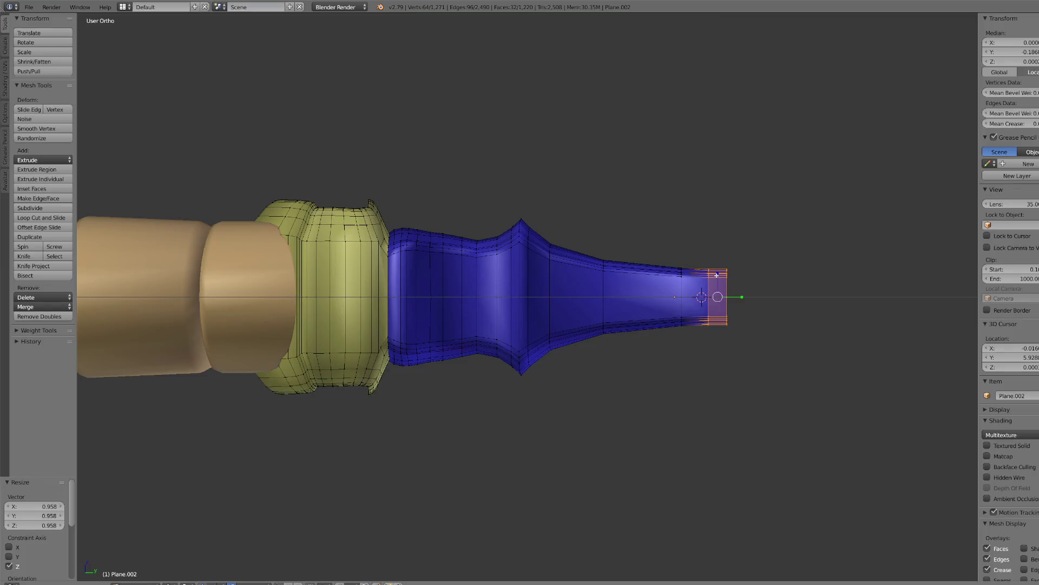
- Return to the top view and switch the viewport shading to wireframe
{"action": "key", "text": "KP_7"}
{"action": "scroll", "coordinate": [720, 272], "scroll_direction": "down", "scroll_amount": 1}
{"action": "scroll", "coordinate": [646, 250], "scroll_direction": "up", "scroll_amount": 1}
{"action": "scroll", "coordinate": [503, 261], "scroll_direction": "up", "scroll_amount": 2}
{"action": "key", "text": "z"}
{"action": "left_click", "coordinate": [198, 569]}
- Select the edge loop across the neck's waist and flatten it along Y
{"action": "right_click", "coordinate": [483, 222]}
{"action": "key", "text": "c"}
{"action": "key", "text": "Escape"}
{"action": "right_click", "coordinate": [484, 221], "text": "alt"}
{"action": "key", "text": "s"}
{"action": "key", "text": "y"}
{"action": "left_click", "coordinate": [528, 208]}
- Slide a loop up the neck and try an extruded band, then undo the band
{"action": "key", "text": "g"}
{"action": "key", "text": "g"}
{"action": "left_click", "coordinate": [729, 295]}
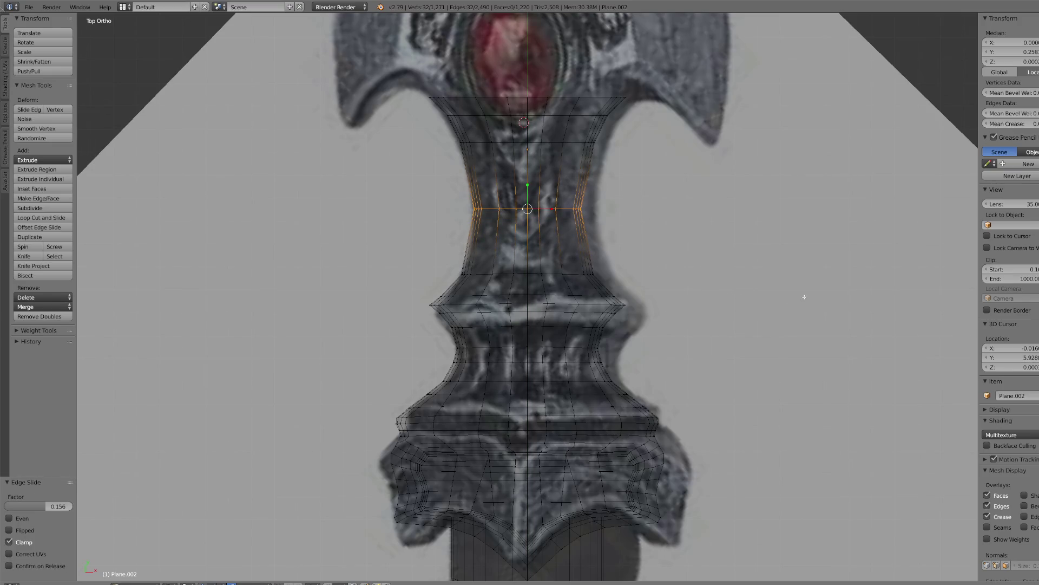
{"action": "key", "text": "s"}
{"action": "left_click", "coordinate": [789, 285]}
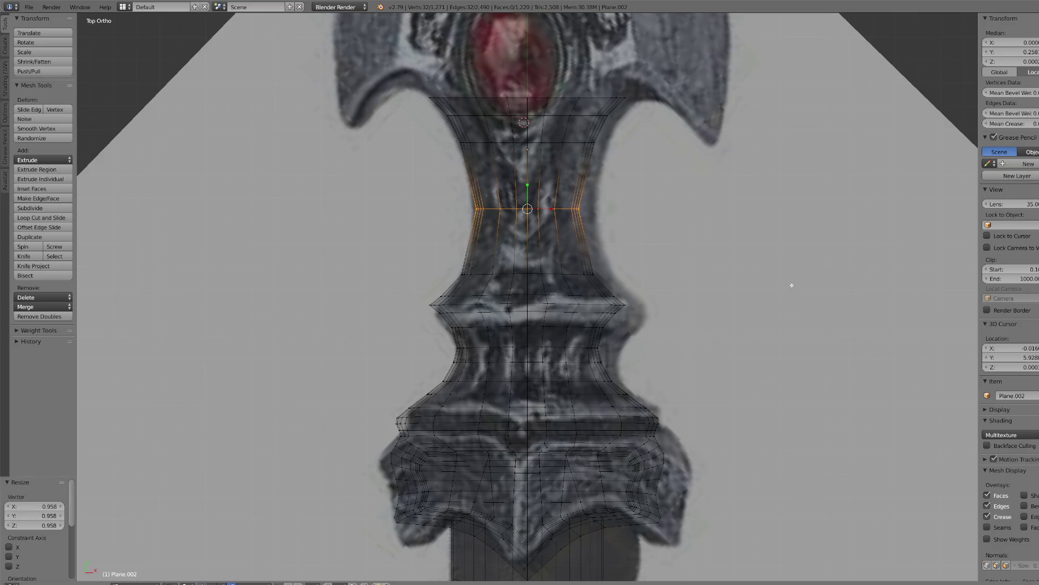
{"action": "key", "text": "e"}
{"action": "key", "text": "s"}
{"action": "key", "text": "ctrl+z"}
{"action": "key", "text": "s"}
{"action": "key", "text": "ctrl+z"}
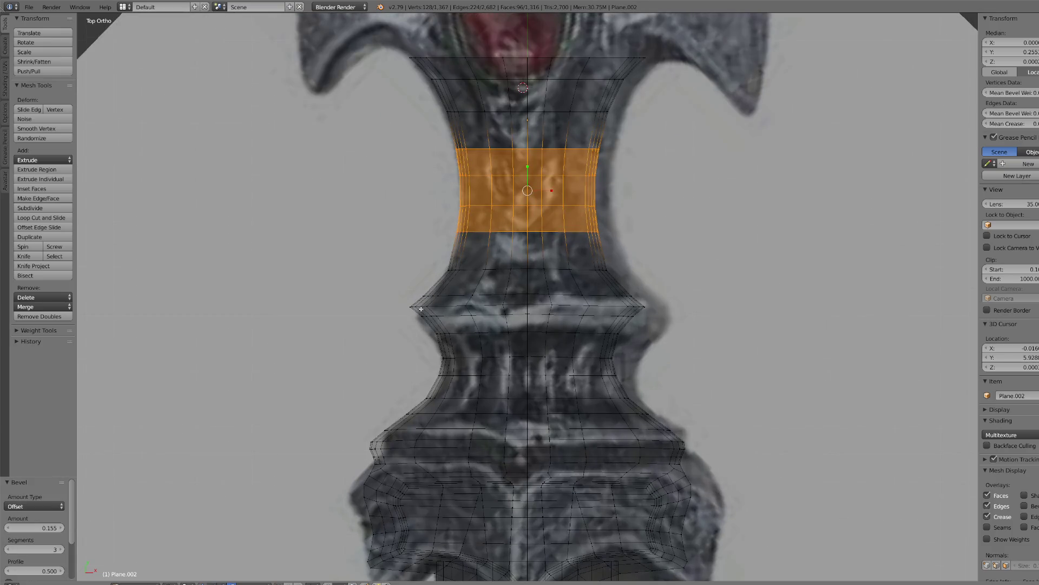
- Select the ridge's edge loop and flatten it twice along Y
{"action": "right_click", "coordinate": [421, 308]}
{"action": "scroll", "coordinate": [421, 309], "scroll_direction": "up", "scroll_amount": 3}
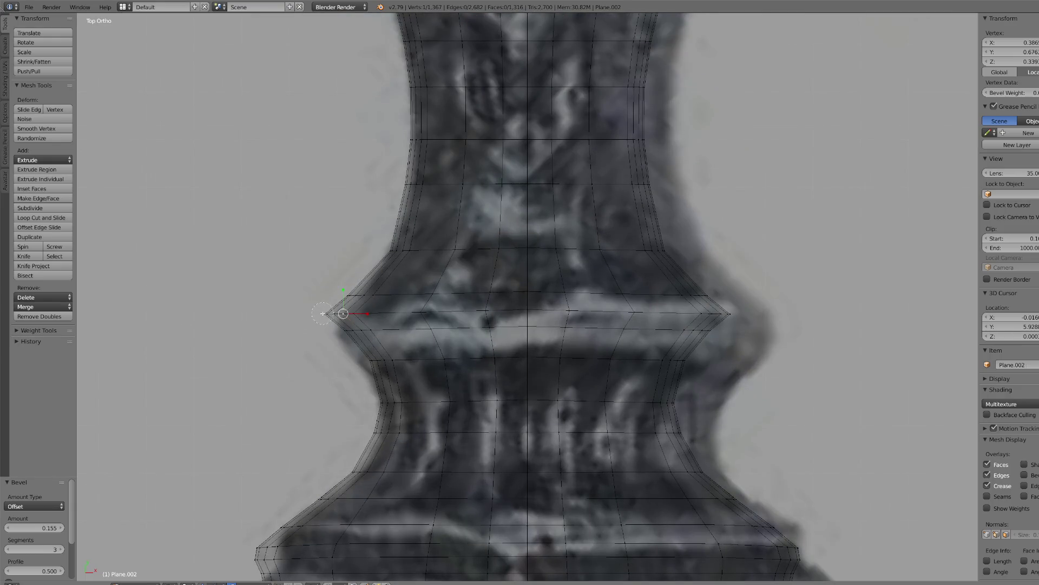
{"action": "right_click", "coordinate": [323, 314], "text": "alt"}
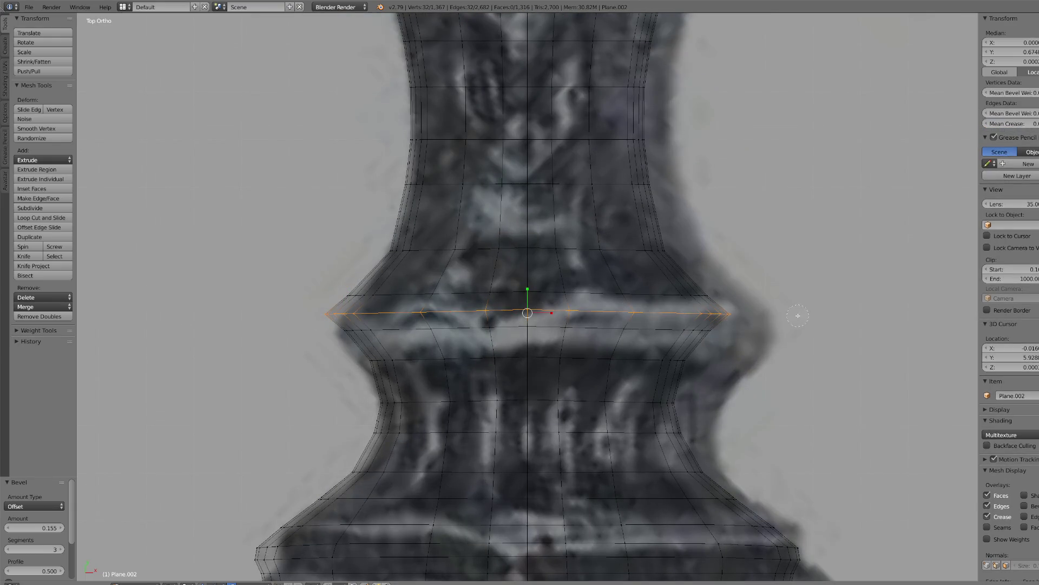
{"action": "key", "text": "s"}
{"action": "key", "text": "y"}
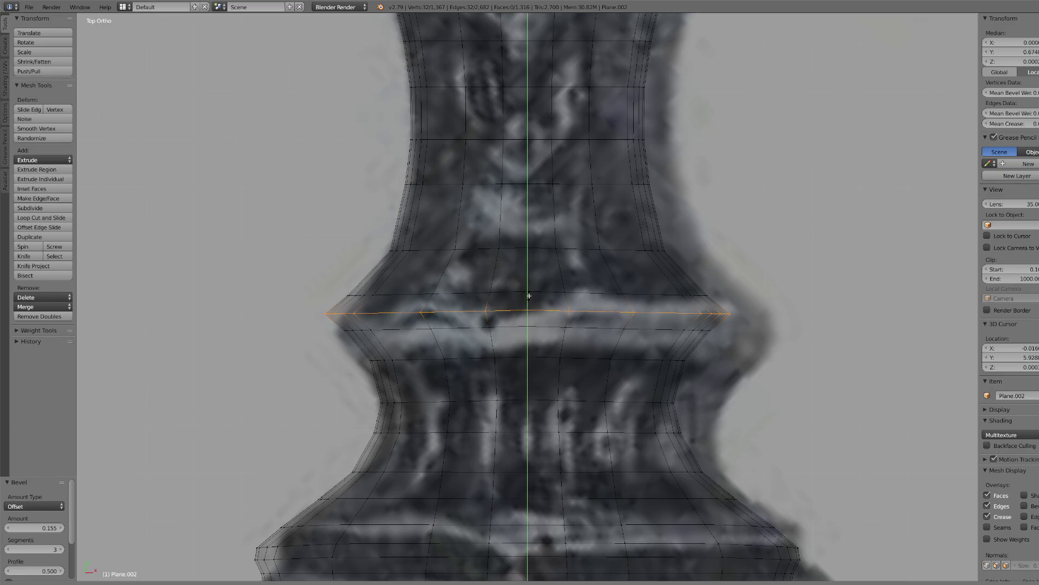
{"action": "left_click", "coordinate": [528, 306]}
{"action": "key", "text": "s"}
{"action": "key", "text": "y"}
{"action": "left_click", "coordinate": [529, 305]}
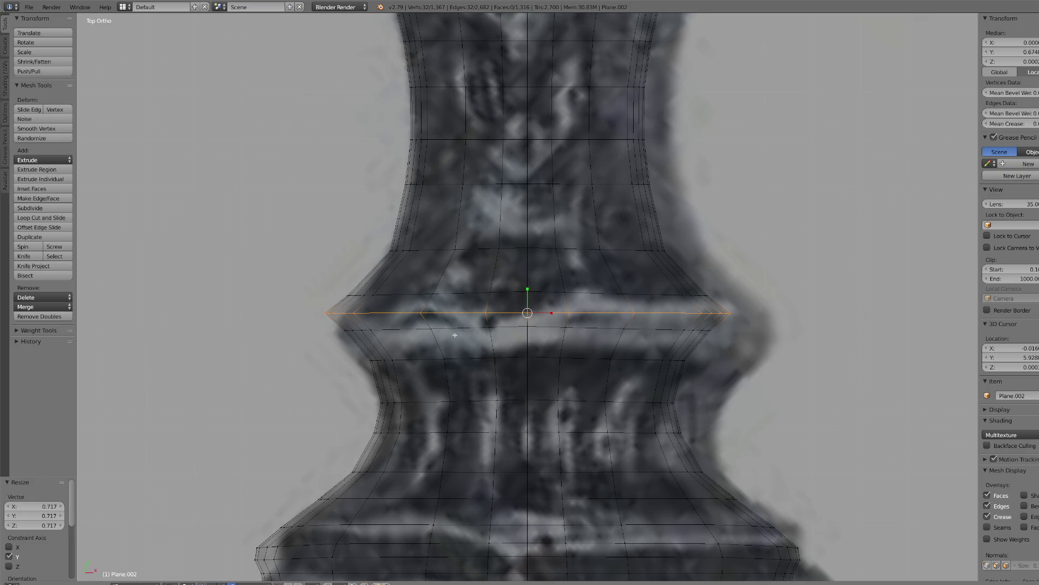
- Brush-select the loop along the ridge and flatten it vertically with S Y
{"action": "key", "text": "a"}
{"action": "key", "text": "c"}
{"action": "left_click_drag", "start_coordinate": [351, 331], "coordinate": [753, 342]}
{"action": "right_click", "coordinate": [752, 342]}
{"action": "key", "text": "s"}
{"action": "key", "text": "y"}
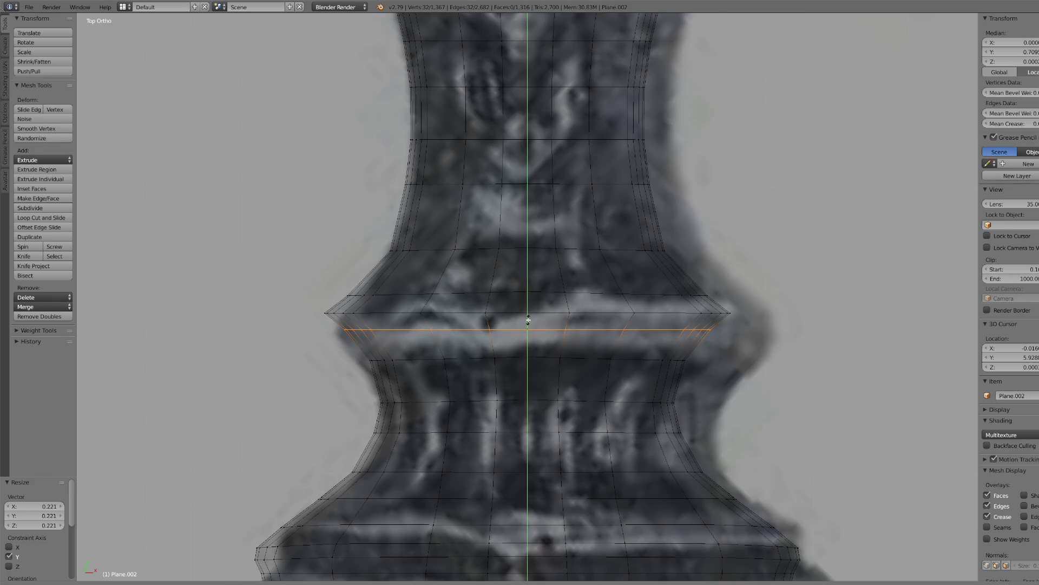
{"action": "left_click", "coordinate": [529, 319]}
- Select the next loop above the ridge and flatten it along Y
{"action": "right_click", "coordinate": [357, 294]}
{"action": "key", "text": "c"}
{"action": "left_click_drag", "start_coordinate": [357, 295], "coordinate": [692, 288]}
{"action": "right_click", "coordinate": [697, 287]}
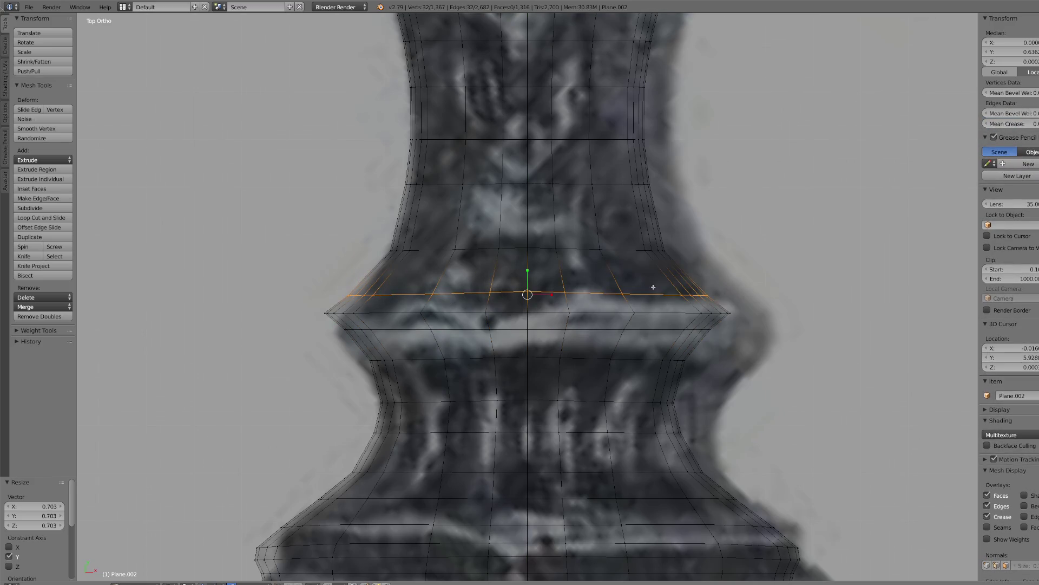
{"action": "key", "text": "s"}
{"action": "key", "text": "y"}
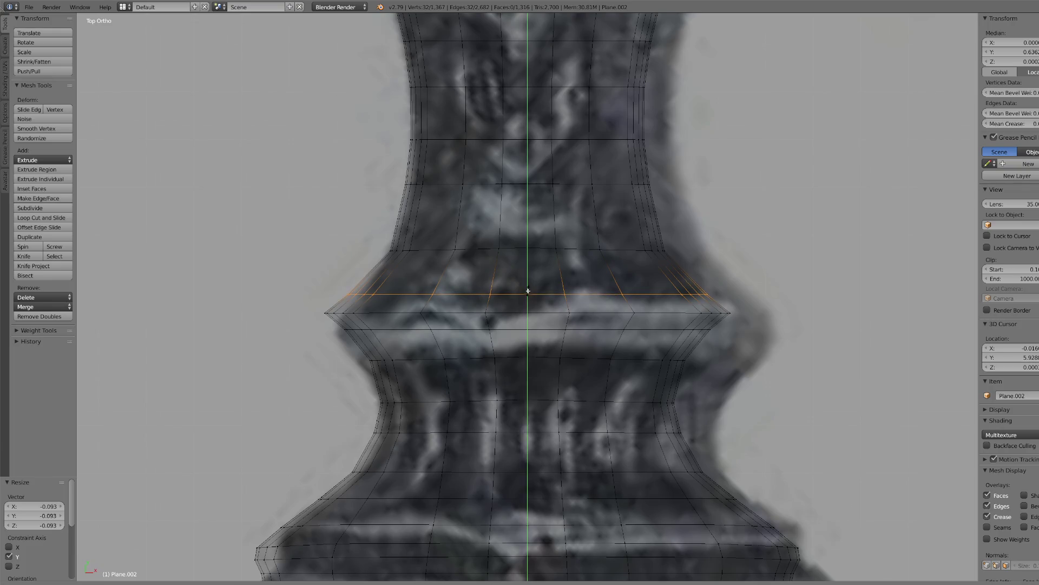
{"action": "left_click", "coordinate": [529, 290]}
- Select the ridge loop and switch the viewport to Solid shading
{"action": "right_click", "coordinate": [339, 315]}
{"action": "key", "text": "c"}
{"action": "left_click_drag", "start_coordinate": [403, 314], "coordinate": [741, 311]}
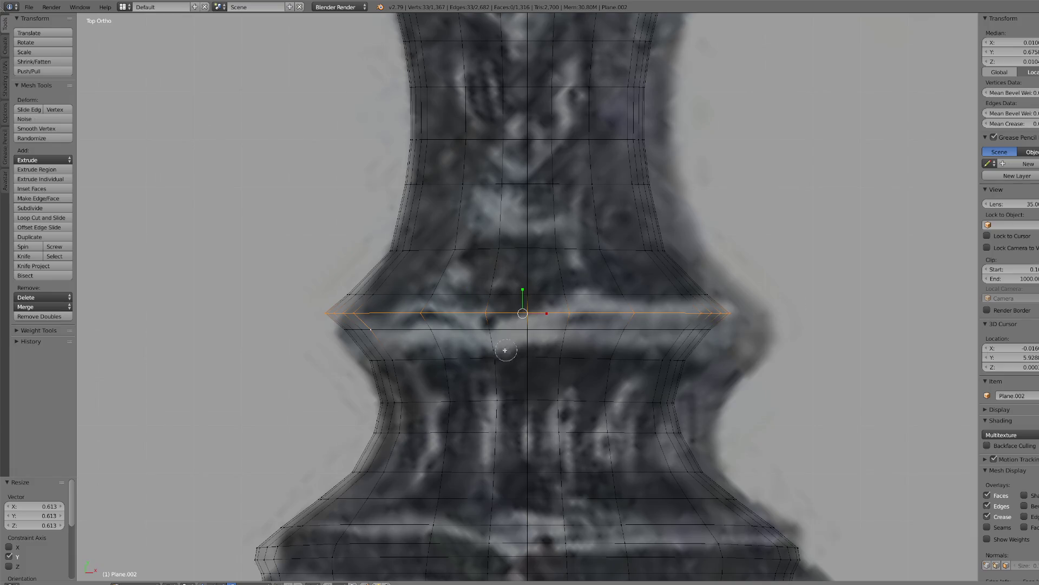
{"action": "key", "text": "Escape"}
{"action": "left_click", "coordinate": [200, 579]}
{"action": "left_click", "coordinate": [173, 559]}
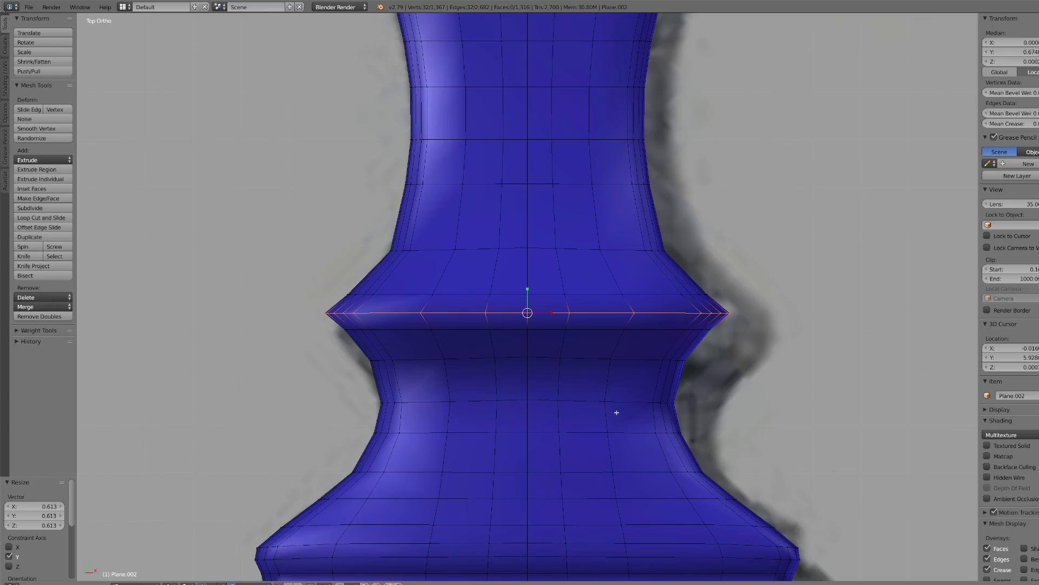
- Extrude the ridge loop in place and bevel it at 0.026 with 2 segments
{"action": "key", "text": "e"}
{"action": "key", "text": "s"}
{"action": "key", "text": "ctrl+b"}
{"action": "left_click", "coordinate": [637, 408]}
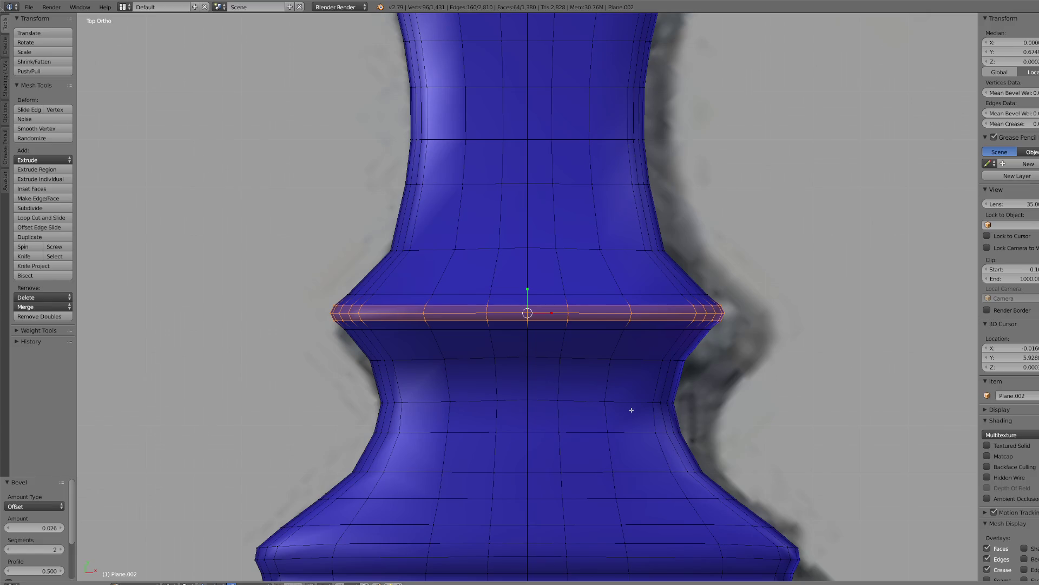
{"action": "scroll", "coordinate": [650, 382], "scroll_direction": "down", "scroll_amount": 10}
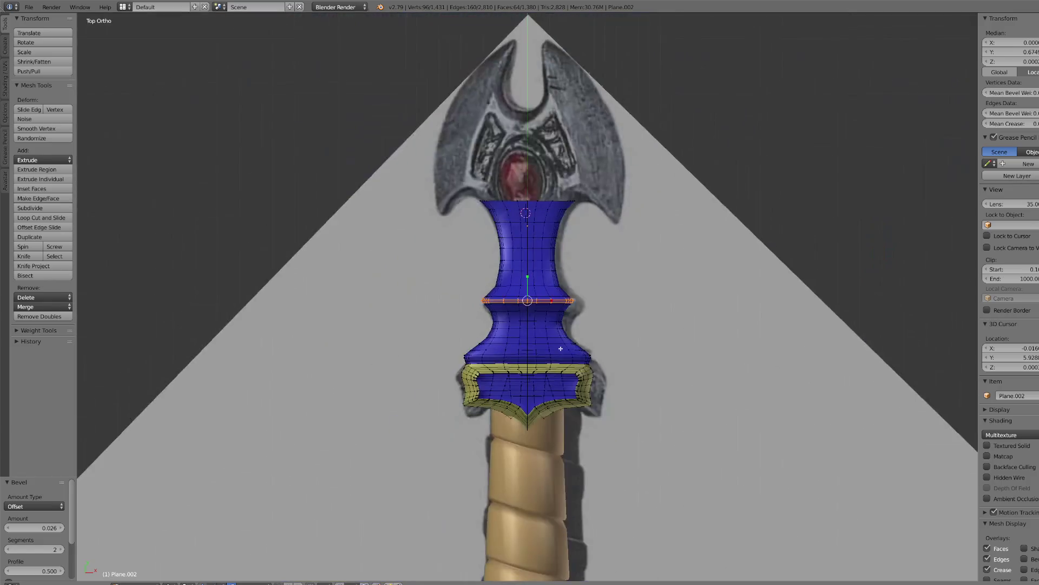
- Select the neck's top corner vertex, center on it, and return to top view
{"action": "scroll", "coordinate": [653, 425], "scroll_direction": "up", "scroll_amount": 5}
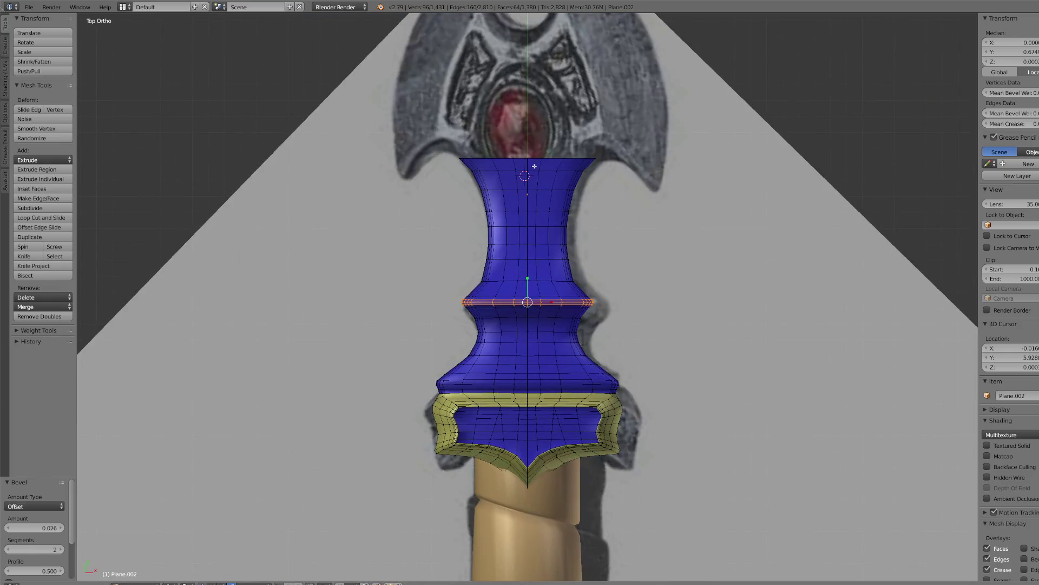
{"action": "right_click", "coordinate": [534, 165]}
{"action": "key", "text": "KP_Decimal"}
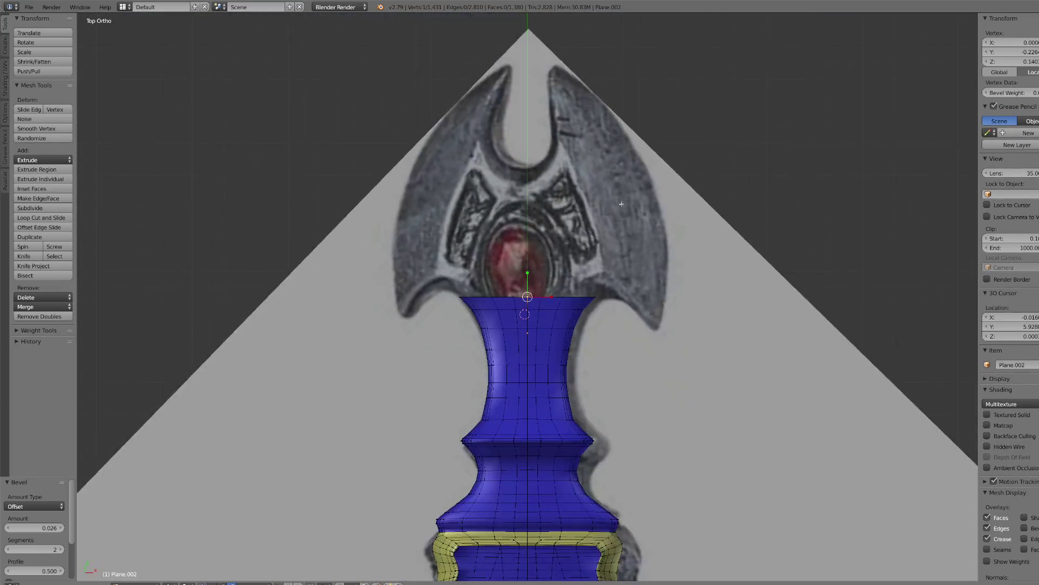
{"action": "mouse_move", "coordinate": [621, 204]}
{"action": "middle_mouse_down"}
{"action": "mouse_move", "coordinate": [696, 292]}
{"action": "mouse_move", "coordinate": [650, 371]}
{"action": "mouse_move", "coordinate": [564, 425]}
{"action": "mouse_move", "coordinate": [548, 395]}
{"action": "middle_mouse_up"}
{"action": "key", "text": "KP_7"}
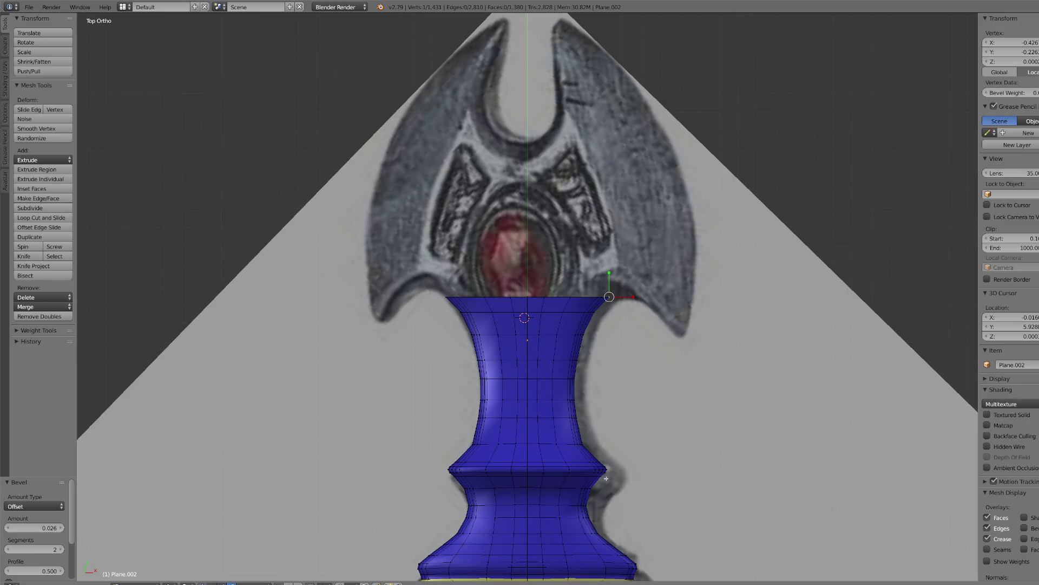
{"action": "scroll", "coordinate": [606, 479], "scroll_direction": "up", "scroll_amount": 3}
- Extrude six vertices from the corner along the pommel outline
{"action": "key", "text": "e"}
{"action": "left_click", "coordinate": [711, 449]}
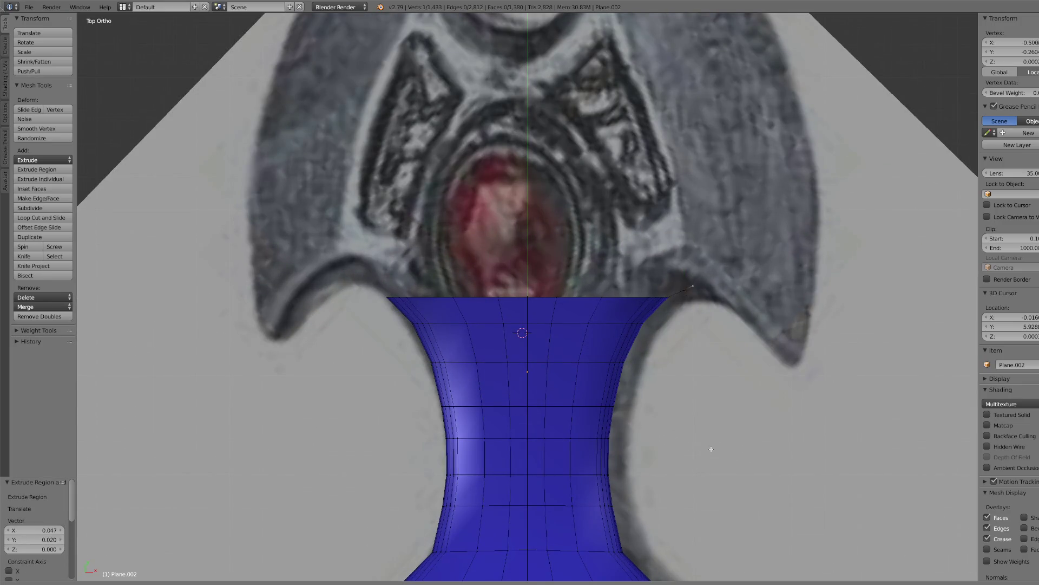
{"action": "key", "text": "e"}
{"action": "left_click", "coordinate": [731, 452]}
{"action": "key", "text": "e"}
{"action": "left_click", "coordinate": [763, 461]}
{"action": "key", "text": "e"}
{"action": "left_click", "coordinate": [807, 497]}
{"action": "key", "text": "e"}
{"action": "left_click", "coordinate": [807, 505]}
{"action": "key", "text": "e"}
{"action": "left_click", "coordinate": [818, 539]}
{"action": "scroll", "coordinate": [801, 498], "scroll_direction": "down", "scroll_amount": 4}
{"action": "scroll", "coordinate": [784, 463], "scroll_direction": "up", "scroll_amount": 3}
- Trace five vertices up the pommel's outer edge toward its upper tip
{"action": "key", "text": "e"}
{"action": "left_click", "coordinate": [780, 418]}
{"action": "key", "text": "e"}
{"action": "left_click", "coordinate": [785, 381]}
{"action": "key", "text": "e"}
{"action": "left_click", "coordinate": [747, 220]}
{"action": "key", "text": "e"}
{"action": "left_click", "coordinate": [733, 163]}
{"action": "key", "text": "e"}
{"action": "left_click", "coordinate": [745, 212]}
{"action": "scroll", "coordinate": [736, 260], "scroll_direction": "down", "scroll_amount": 5}
{"action": "scroll", "coordinate": [732, 266], "scroll_direction": "up", "scroll_amount": 1}
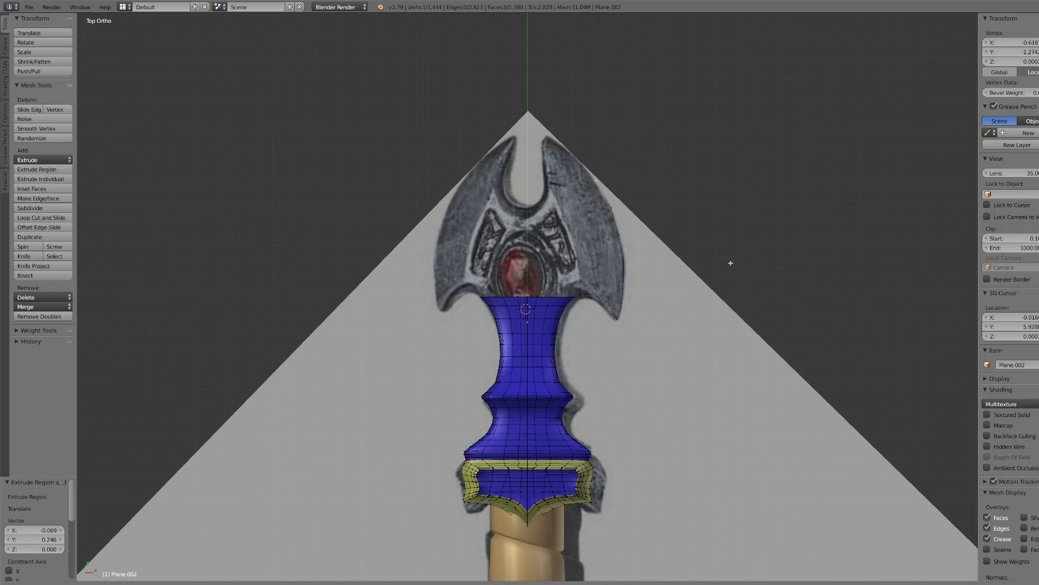
- Extrude three more vertices to reach the pommel's top tip
{"action": "key", "text": "e"}
{"action": "left_click", "coordinate": [699, 229]}
{"action": "key", "text": "e"}
{"action": "left_click", "coordinate": [685, 222]}
{"action": "key", "text": "e"}
{"action": "left_click", "coordinate": [677, 242]}
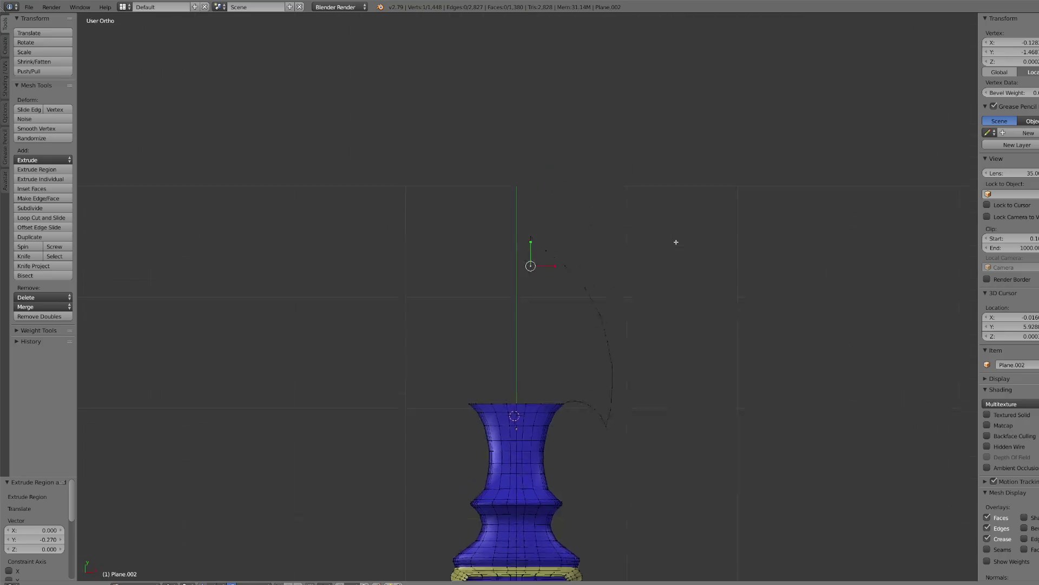
- Trace four vertices down the inner notch to its bottom
{"action": "scroll", "coordinate": [488, 228], "scroll_direction": "up", "scroll_amount": 4}
{"action": "key", "text": "e"}
{"action": "left_click", "coordinate": [552, 430]}
{"action": "key", "text": "e"}
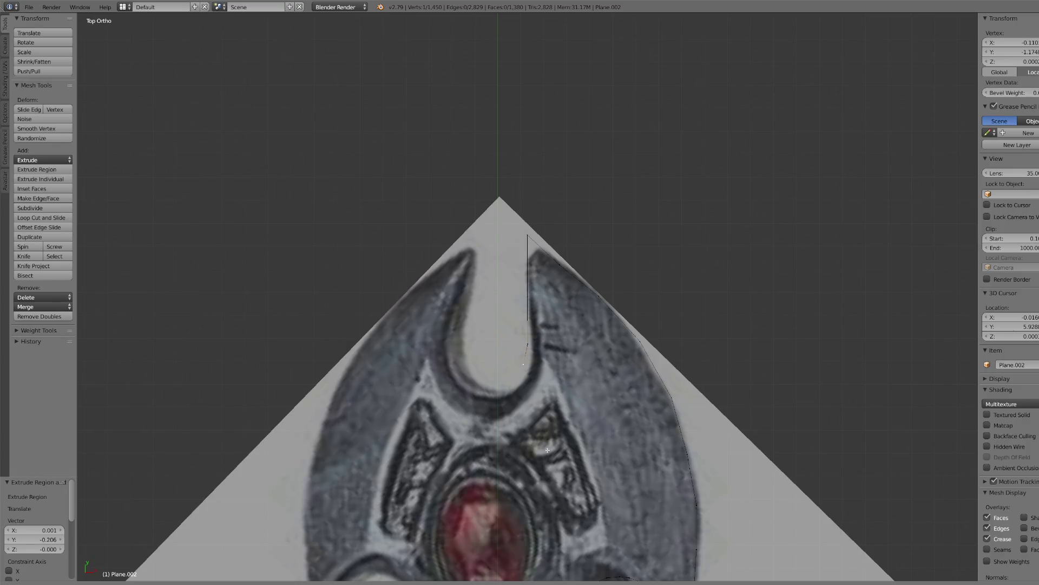
{"action": "left_click", "coordinate": [549, 451]}
{"action": "key", "text": "e"}
{"action": "left_click", "coordinate": [542, 463]}
{"action": "key", "text": "e"}
{"action": "left_click", "coordinate": [527, 470]}
- Extrude a new point from the outline's end and move it along Y
{"action": "scroll", "coordinate": [562, 429], "scroll_direction": "down", "scroll_amount": 4}
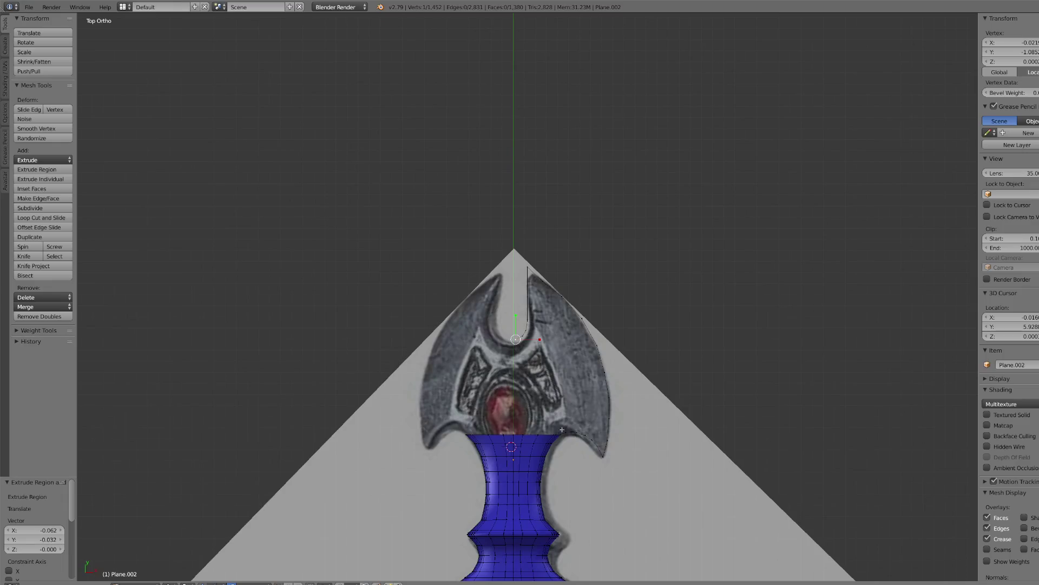
{"action": "scroll", "coordinate": [576, 431], "scroll_direction": "up", "scroll_amount": 2}
{"action": "scroll", "coordinate": [559, 415], "scroll_direction": "up", "scroll_amount": 2}
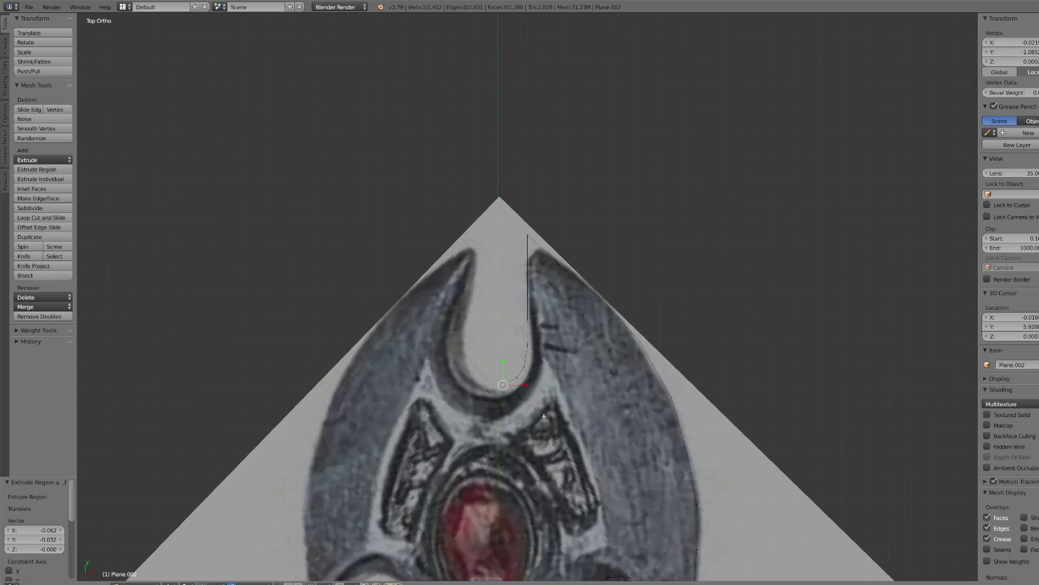
{"action": "scroll", "coordinate": [543, 423], "scroll_direction": "down", "scroll_amount": 1}
{"action": "key", "text": "e"}
{"action": "right_click", "coordinate": [537, 423]}
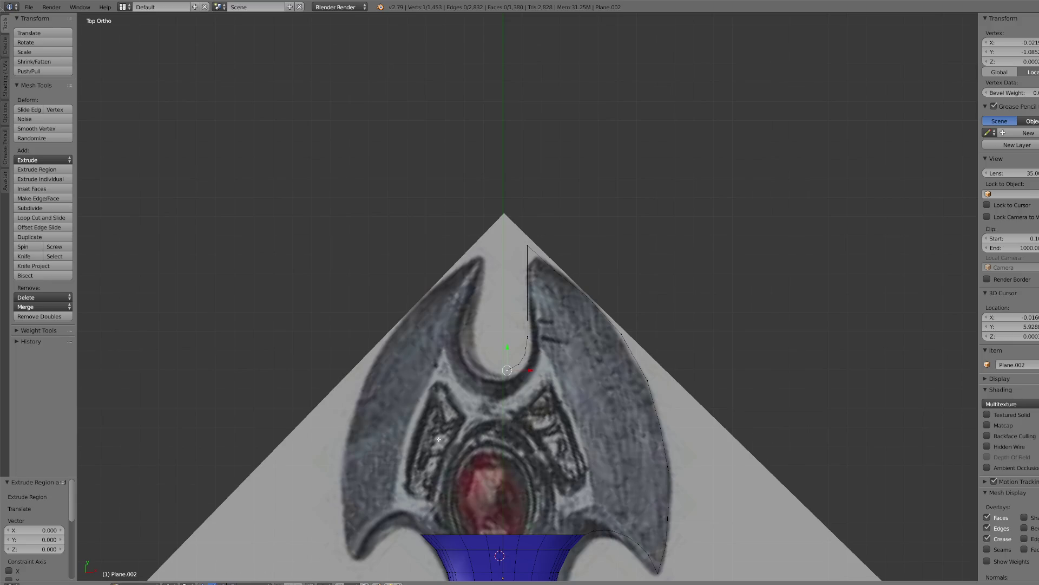
{"action": "key", "text": "g"}
{"action": "key", "text": "y"}
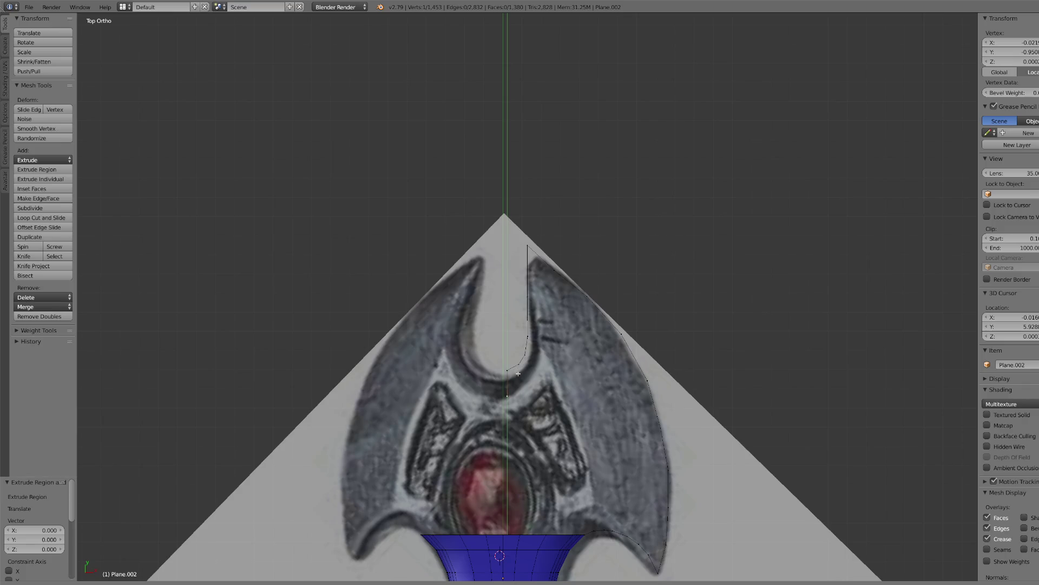
{"action": "left_click", "coordinate": [518, 373]}
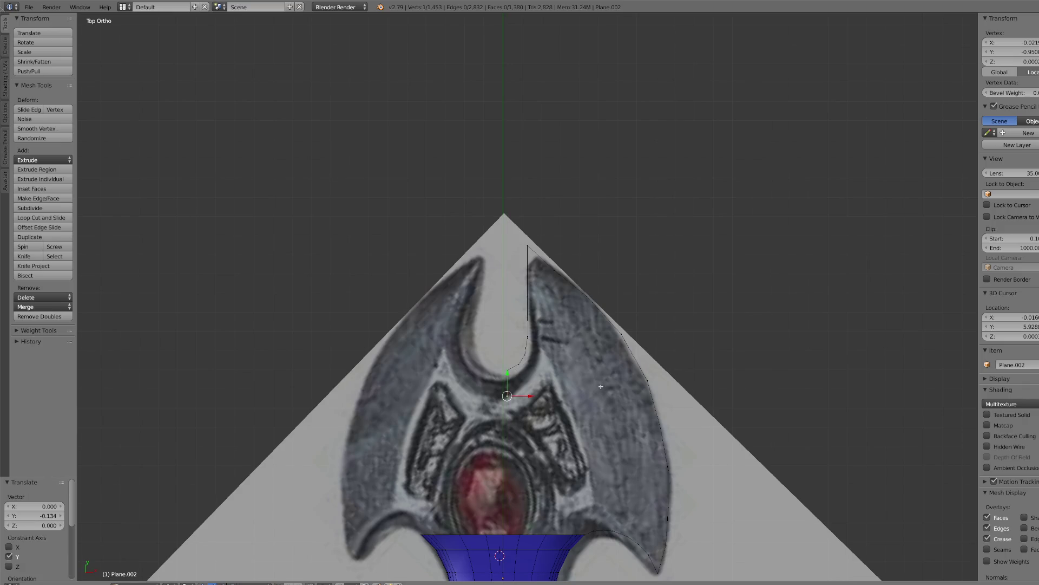
- Trace four points up the notch's inner curve
{"action": "scroll", "coordinate": [600, 391], "scroll_direction": "up", "scroll_amount": 4}
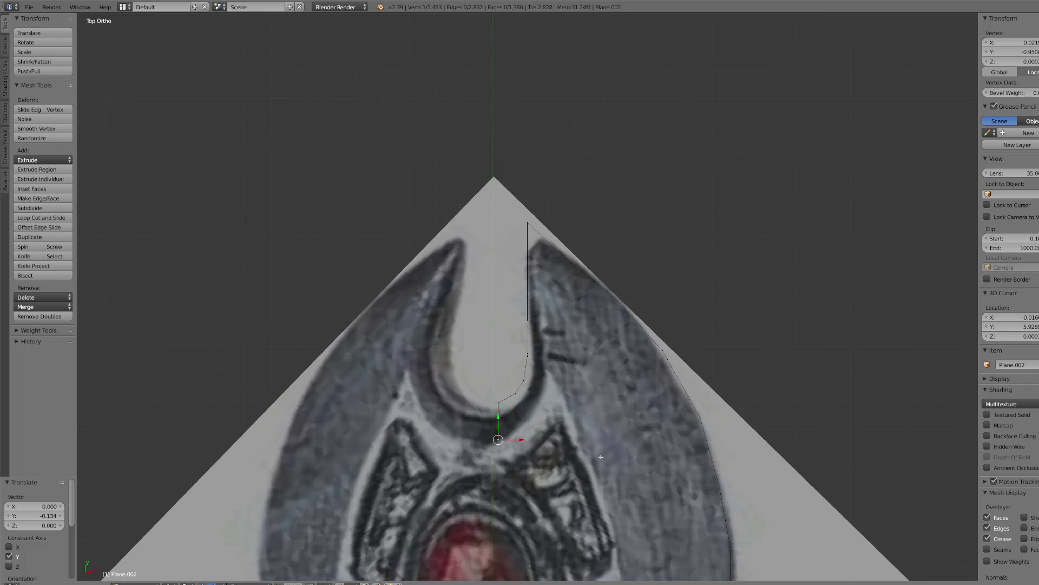
{"action": "key", "text": "e"}
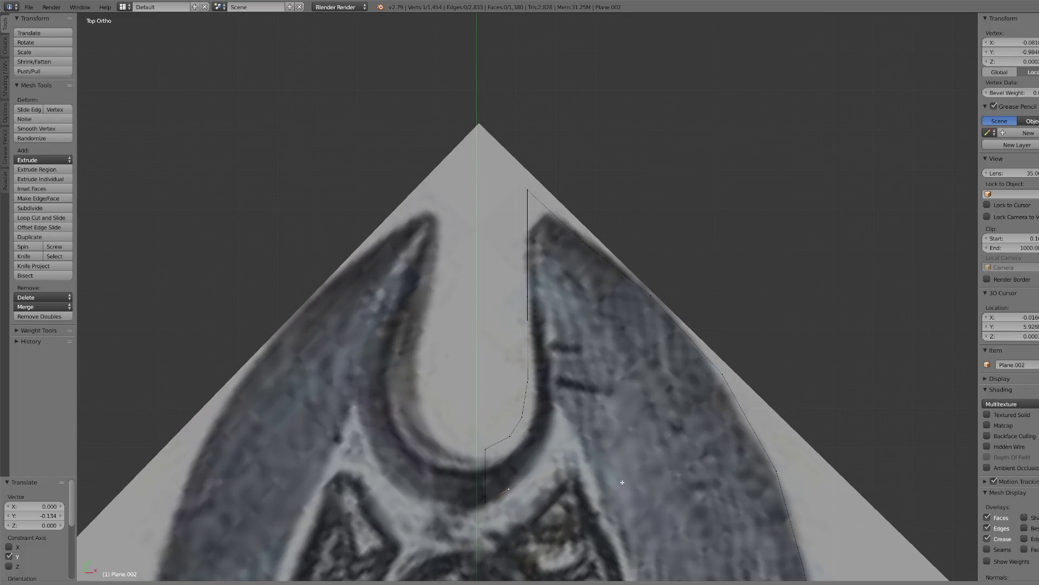
{"action": "left_click", "coordinate": [626, 479]}
{"action": "key", "text": "e"}
{"action": "left_click", "coordinate": [669, 428]}
{"action": "key", "text": "e"}
{"action": "left_click", "coordinate": [673, 404]}
{"action": "key", "text": "e"}
{"action": "left_click", "coordinate": [676, 342]}
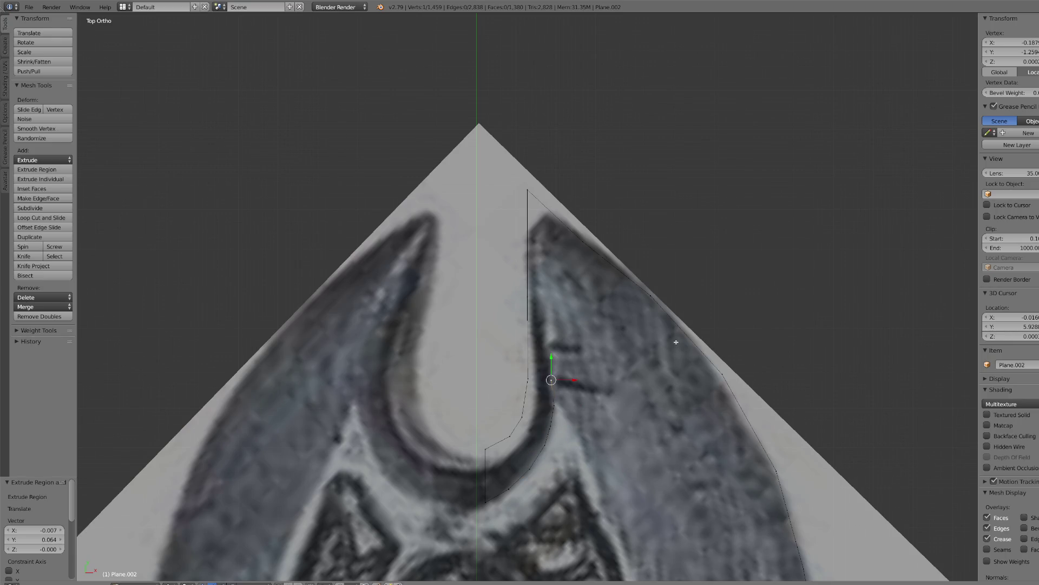
- Extend the curve to the notch tip and select it with the outline's top point for merging
{"action": "key", "text": "e"}
{"action": "left_click", "coordinate": [663, 260]}
{"action": "key", "text": "e"}
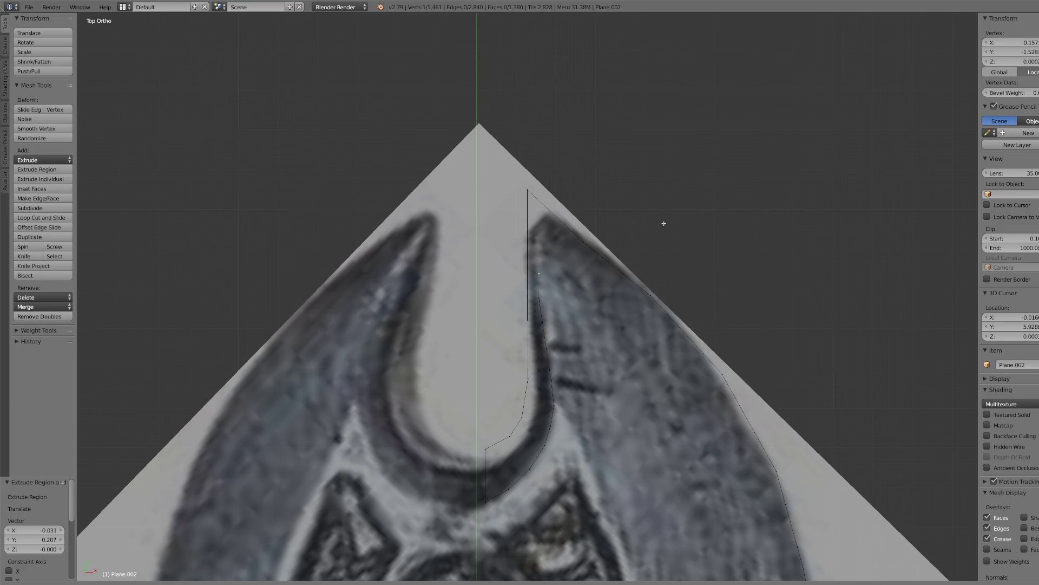
{"action": "left_click", "coordinate": [651, 176]}
{"action": "right_click", "coordinate": [530, 192], "text": "shift"}
{"action": "left_click", "coordinate": [38, 308]}
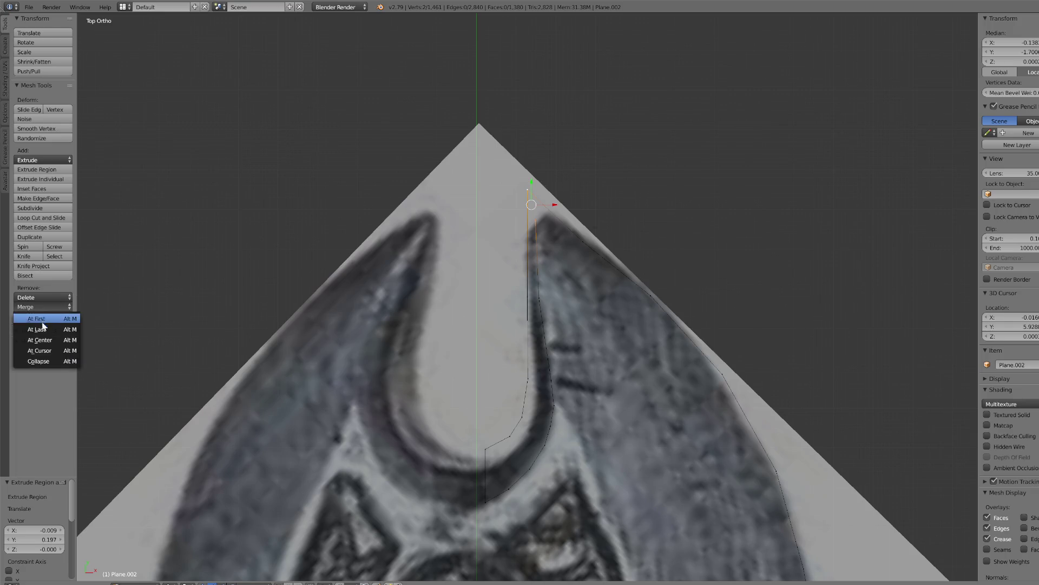
- Merge the two tip points At First to close the notch outline
{"action": "left_click", "coordinate": [42, 328]}
{"action": "key", "text": "a"}
{"action": "scroll", "coordinate": [582, 369], "scroll_direction": "down", "scroll_amount": 3}
{"action": "key", "text": "a"}
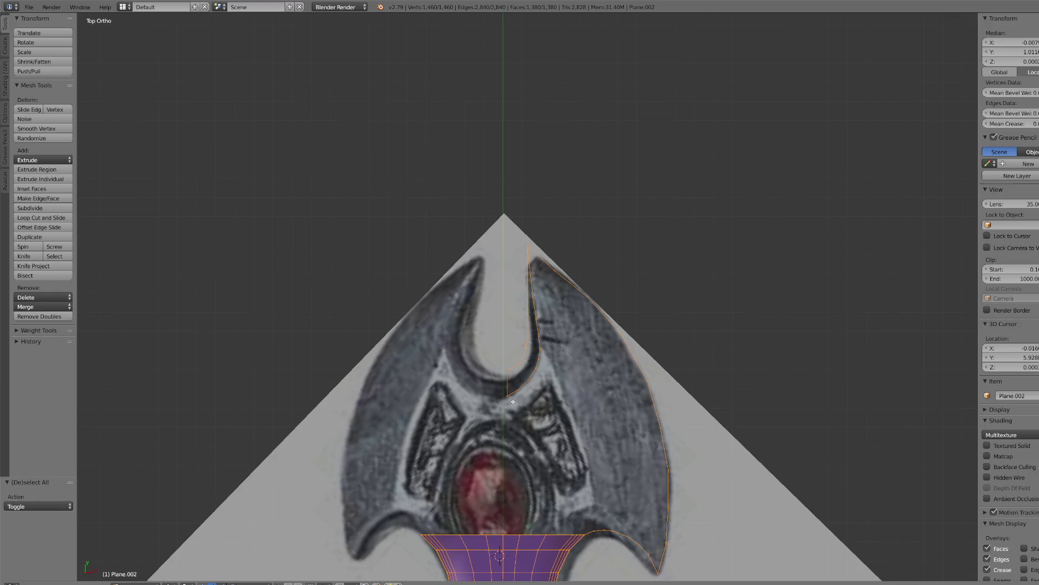
{"action": "key", "text": "a"}
- Separate the traced outline points into their own object and select it in Object Mode
{"action": "key", "text": "c"}
{"action": "mouse_move", "coordinate": [513, 401]}
{"action": "left_mouse_down"}
{"action": "mouse_move", "coordinate": [533, 285]}
{"action": "mouse_move", "coordinate": [610, 327]}
{"action": "mouse_move", "coordinate": [650, 487]}
{"action": "mouse_move", "coordinate": [647, 542]}
{"action": "mouse_move", "coordinate": [616, 523]}
{"action": "left_mouse_up"}
{"action": "right_click", "coordinate": [621, 516]}
{"action": "key", "text": "ctrl+KP_Add"}
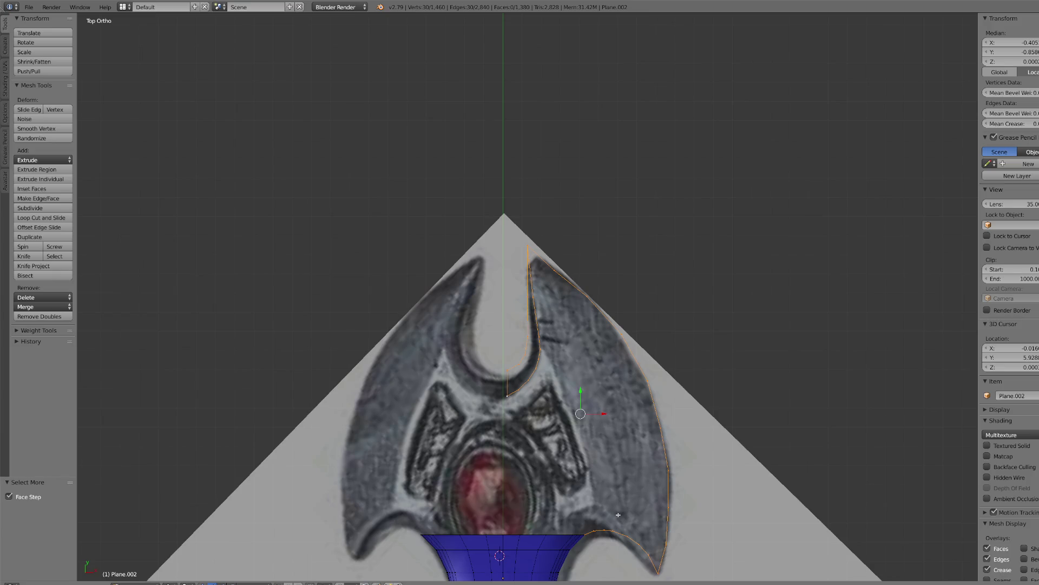
{"action": "key", "text": "p"}
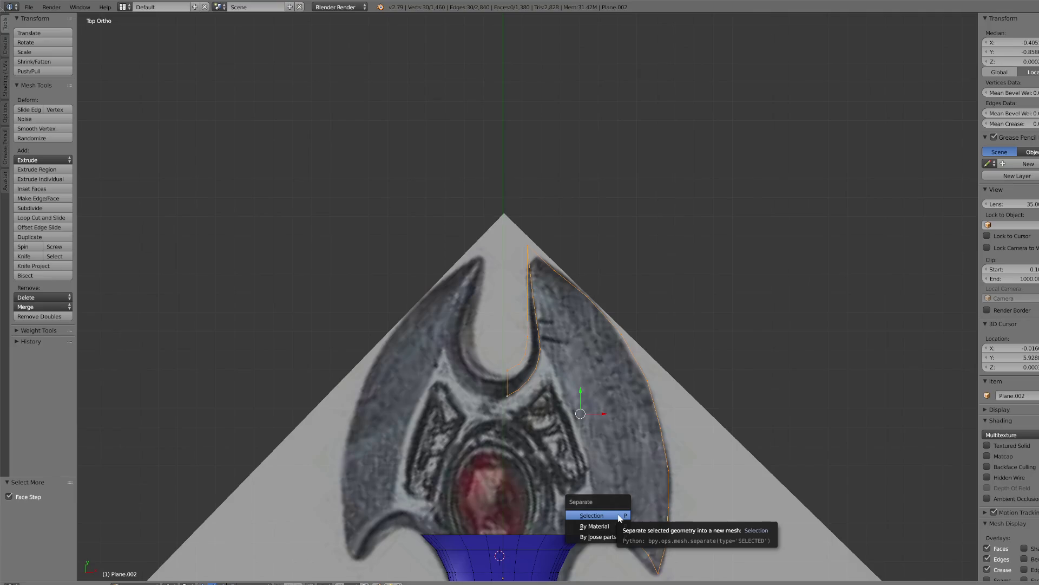
{"action": "left_click", "coordinate": [619, 516]}
{"action": "left_click", "coordinate": [145, 582]}
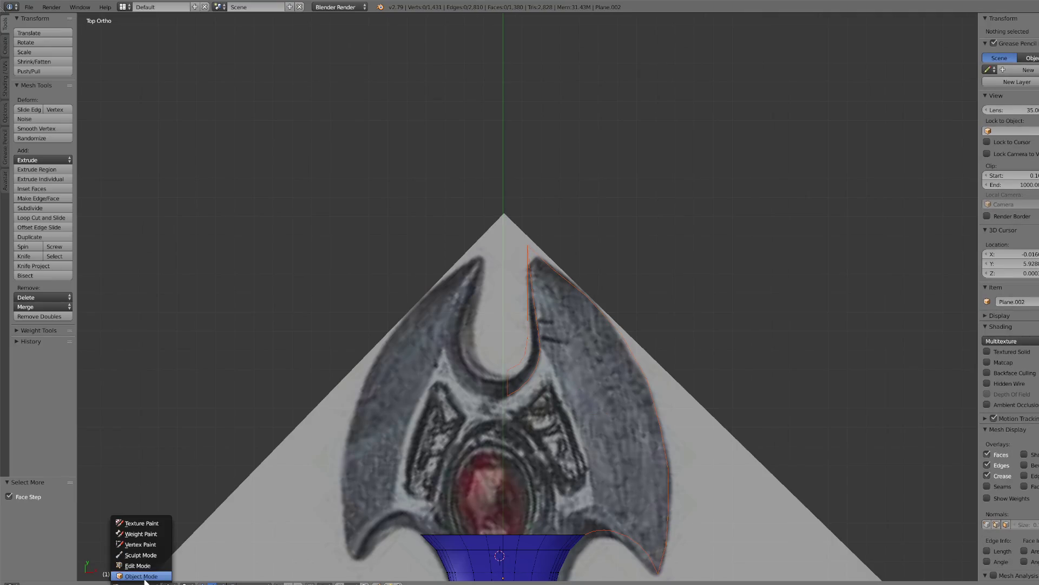
{"action": "left_click", "coordinate": [142, 576]}
{"action": "right_click", "coordinate": [541, 380]}
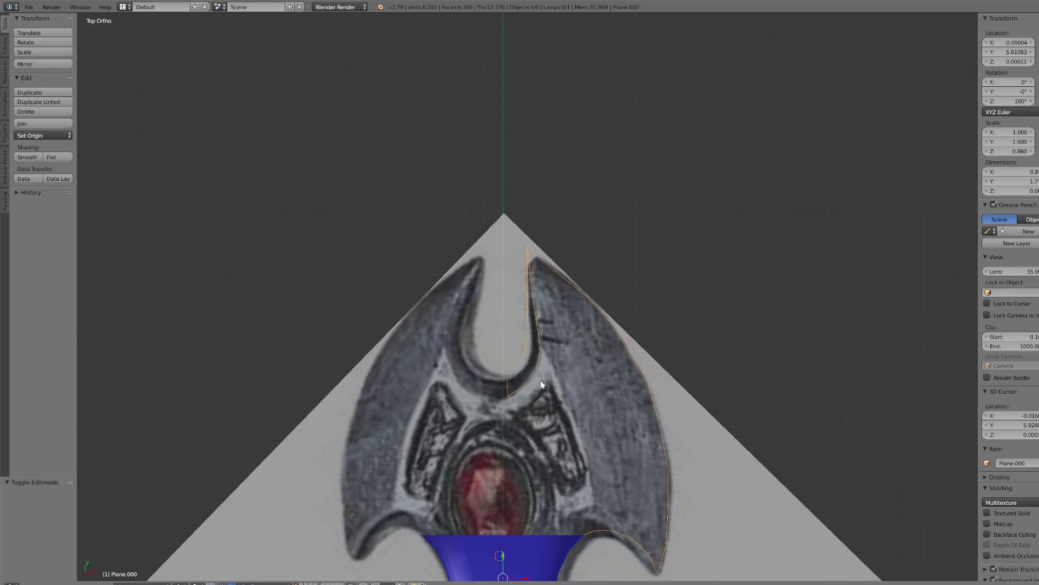
- In Edit Mode, extend the outline's lower end point down along Y to the neck
{"action": "left_click", "coordinate": [145, 582]}
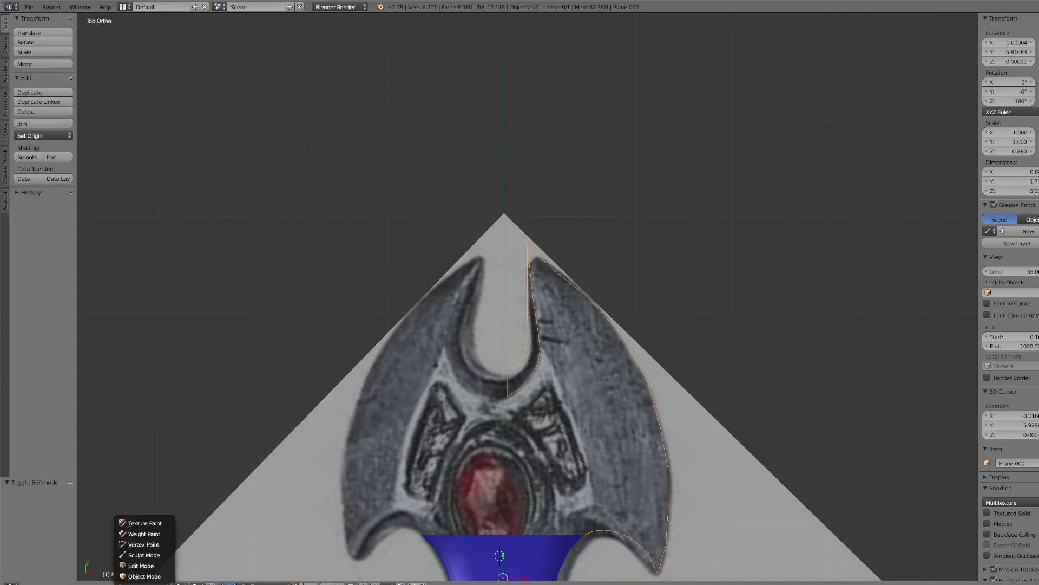
{"action": "left_click", "coordinate": [154, 565]}
{"action": "right_click", "coordinate": [508, 372]}
{"action": "right_click", "coordinate": [508, 396], "text": "ctrl"}
{"action": "key", "text": "g"}
{"action": "key", "text": "y"}
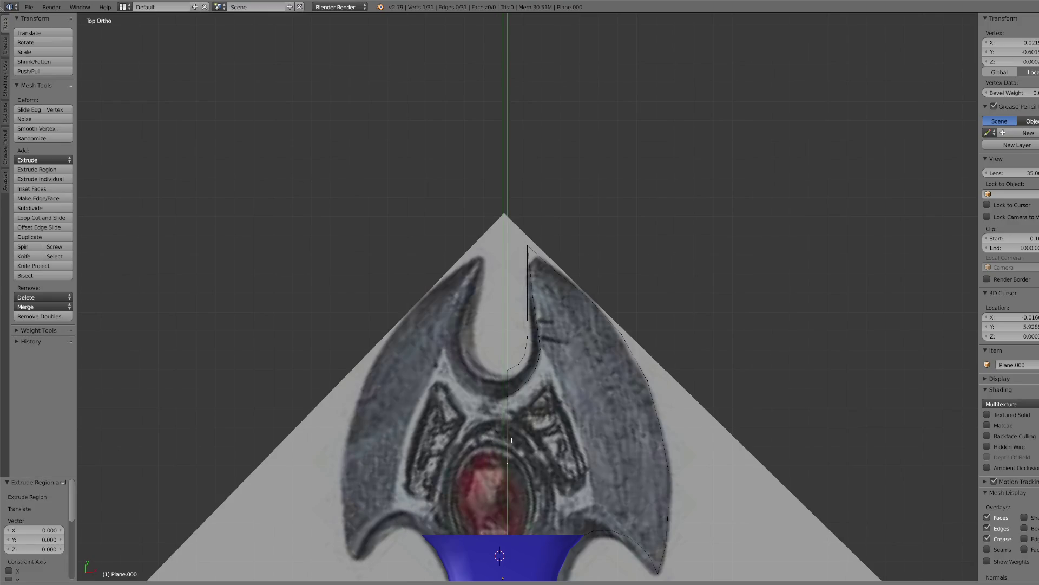
{"action": "left_click", "coordinate": [517, 511]}
- Raise the new point 0.118 to the neck rim, then add the grip to the selection in Object Mode
{"action": "scroll", "coordinate": [517, 510], "scroll_direction": "up", "scroll_amount": 2}
{"action": "mouse_move", "coordinate": [517, 510]}
{"action": "middle_mouse_down", "text": "shift"}
{"action": "mouse_move", "coordinate": [520, 136]}
{"action": "mouse_move", "coordinate": [603, 433]}
{"action": "mouse_move", "coordinate": [645, 417]}
{"action": "mouse_move", "coordinate": [731, 411]}
{"action": "mouse_move", "coordinate": [739, 385]}
{"action": "mouse_move", "coordinate": [652, 355]}
{"action": "mouse_move", "coordinate": [569, 309]}
{"action": "middle_mouse_up", "text": "shift"}
{"action": "scroll", "coordinate": [739, 384], "scroll_direction": "up", "scroll_amount": 2}
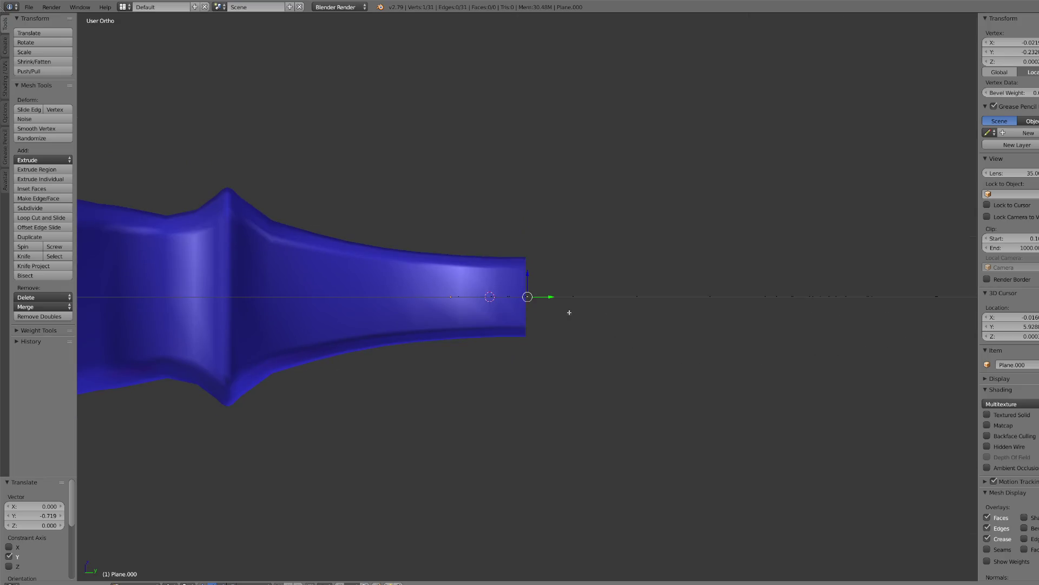
{"action": "left_click_drag", "start_coordinate": [530, 277], "coordinate": [535, 237]}
{"action": "key", "text": "KP_7"}
{"action": "scroll", "coordinate": [527, 297], "scroll_direction": "up", "scroll_amount": 3}
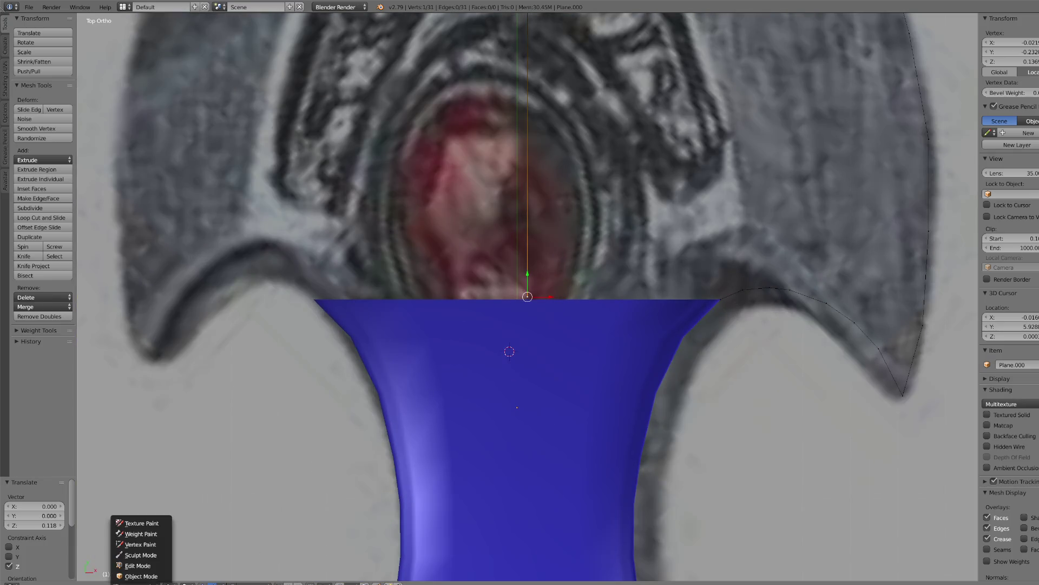
{"action": "left_click", "coordinate": [194, 555]}
{"action": "scroll", "coordinate": [595, 341], "scroll_direction": "down", "scroll_amount": 2}
{"action": "right_click", "coordinate": [595, 341], "text": "shift"}
- Join the outline into the grip and move the outline's end point onto the centre line
{"action": "left_click", "coordinate": [30, 123]}
{"action": "left_click", "coordinate": [141, 582]}
{"action": "left_click", "coordinate": [141, 568]}
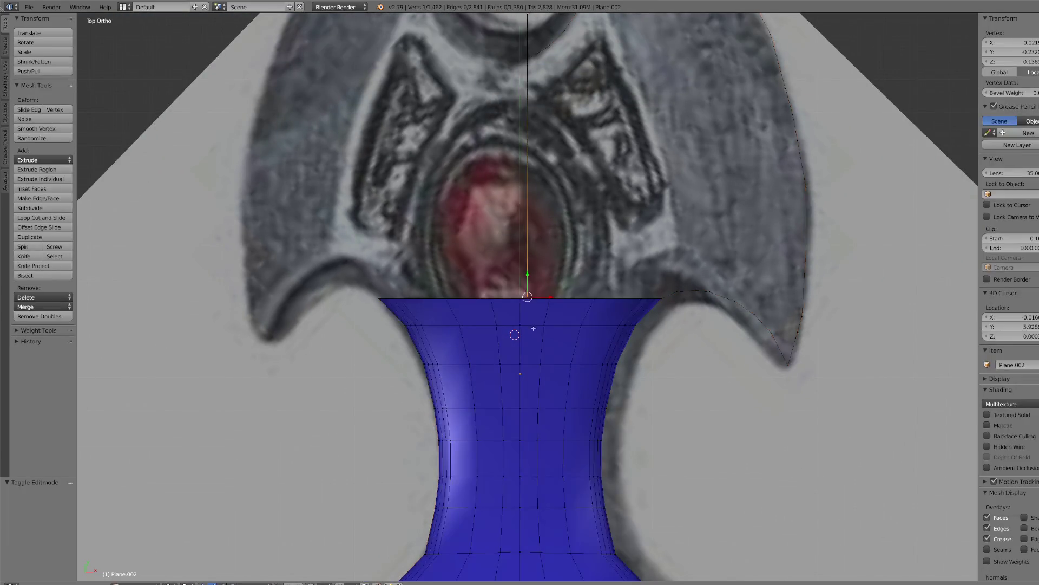
{"action": "scroll", "coordinate": [550, 319], "scroll_direction": "up", "scroll_amount": 4}
{"action": "scroll", "coordinate": [549, 319], "scroll_direction": "up", "scroll_amount": 3}
{"action": "left_click_drag", "start_coordinate": [532, 295], "coordinate": [505, 302]}
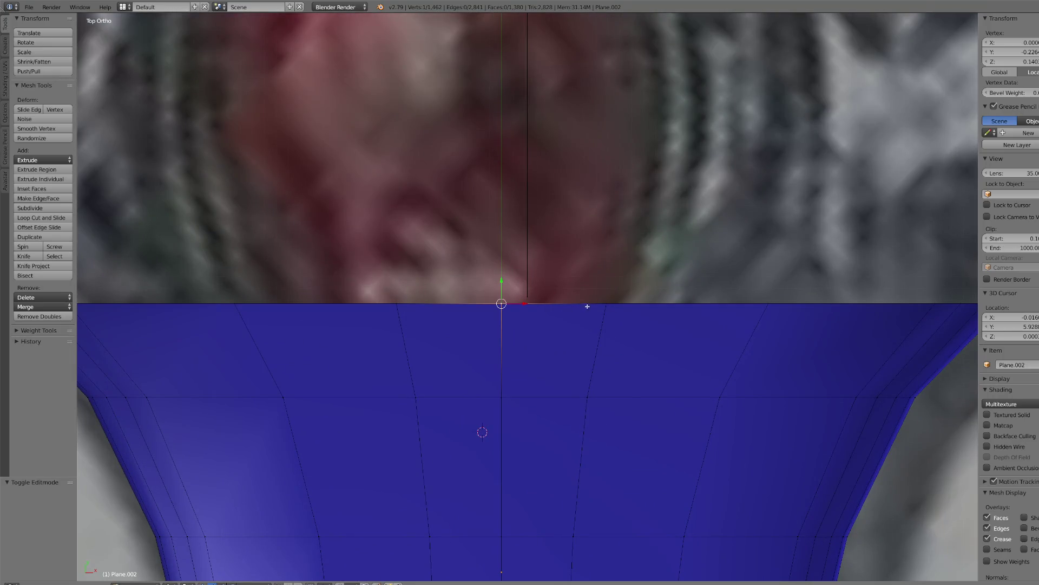
- Subdivide the right and left top edges and scale their midpoints toward the centre at half spacing
{"action": "right_click", "coordinate": [606, 304], "text": "shift"}
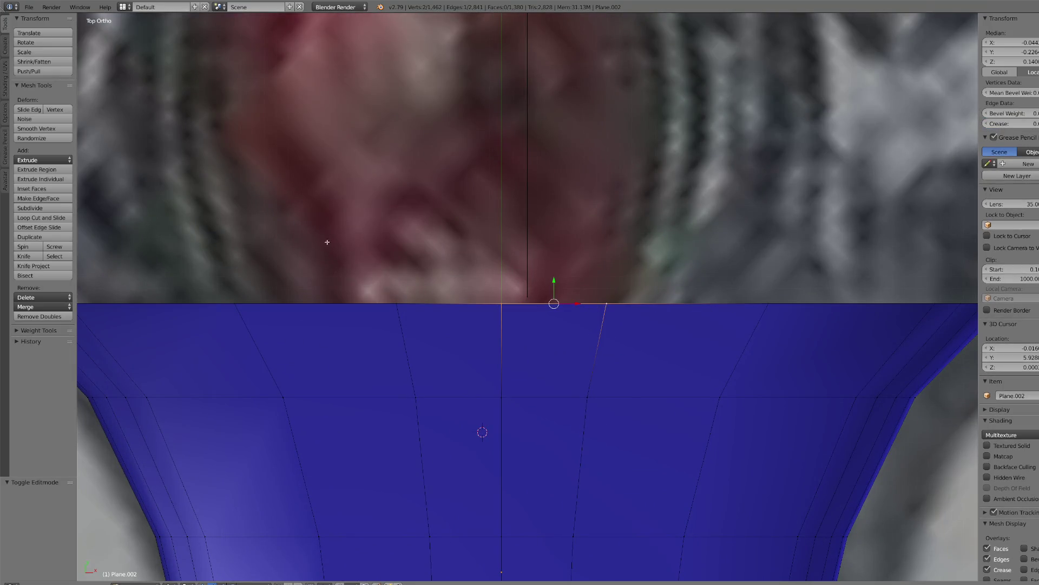
{"action": "left_click", "coordinate": [34, 208]}
{"action": "key", "text": "shift+ctrl+m"}
{"action": "left_click", "coordinate": [38, 210]}
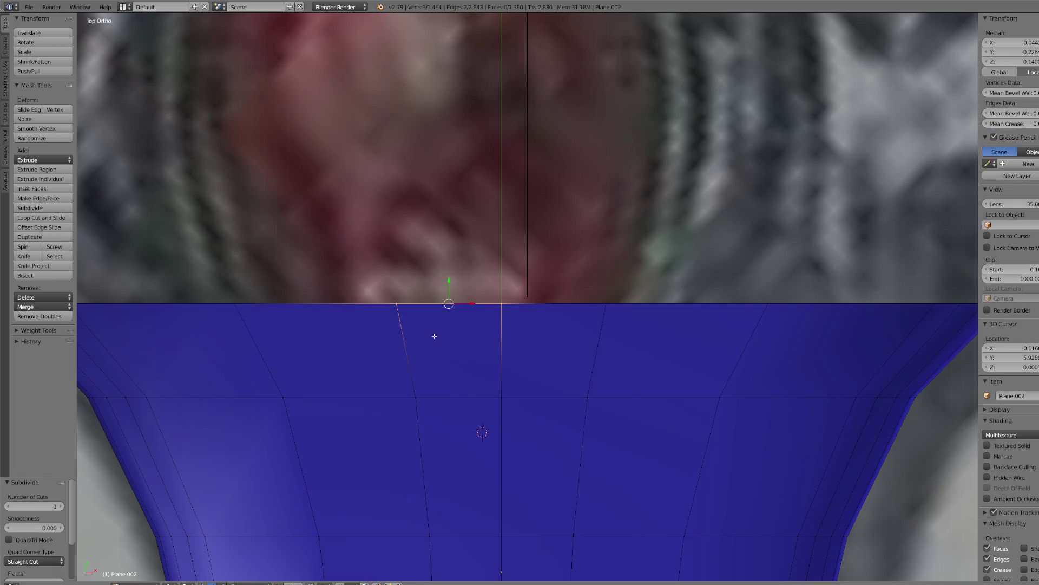
{"action": "right_click", "coordinate": [449, 304]}
{"action": "right_click", "coordinate": [557, 304], "text": "shift"}
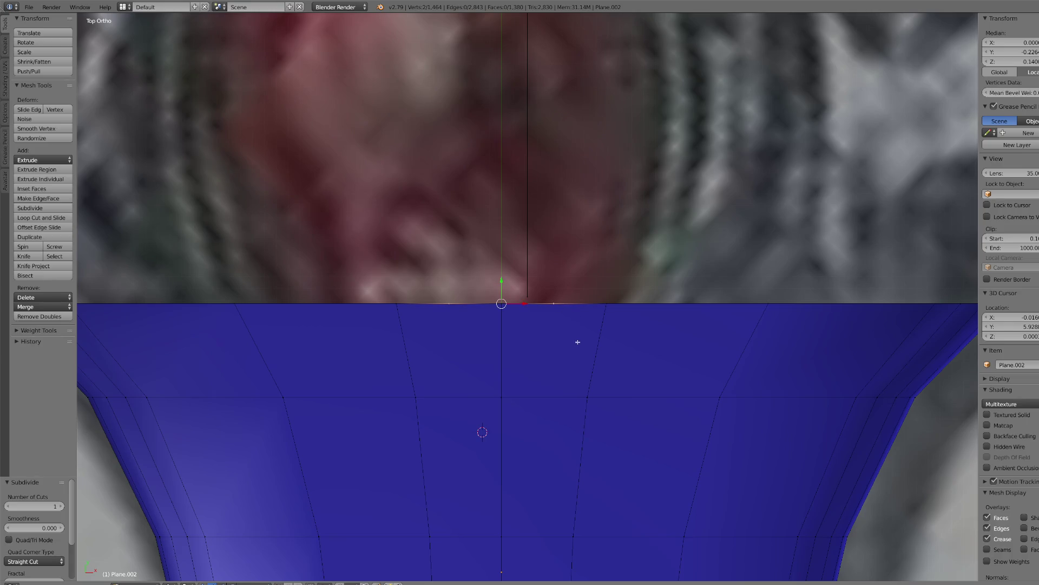
{"action": "scroll", "coordinate": [578, 342], "scroll_direction": "up", "scroll_amount": 2}
{"action": "key", "text": "s"}
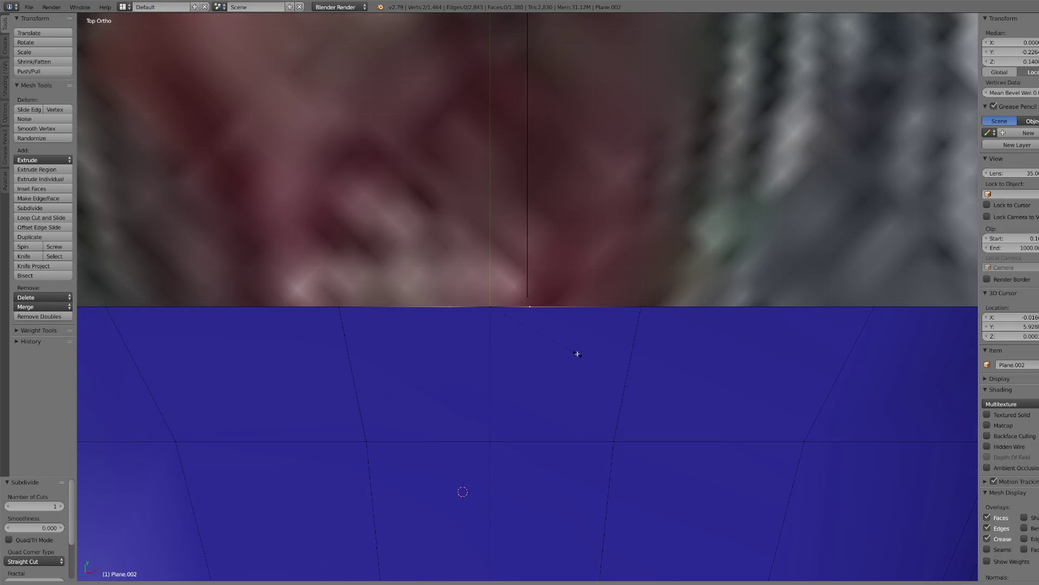
{"action": "left_click", "coordinate": [571, 353]}
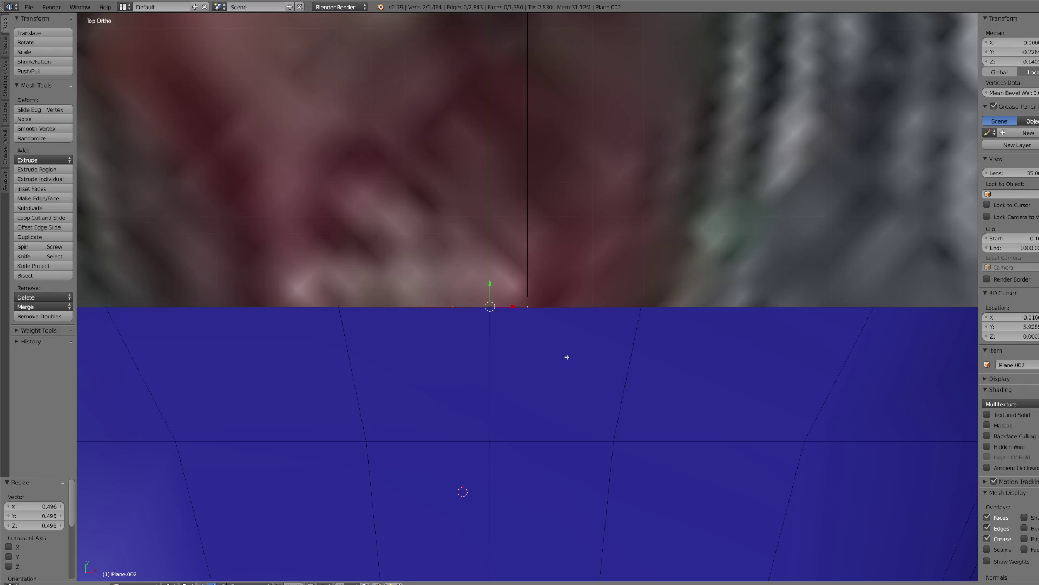
- Subdivide three more segments along the neck's top edge
{"action": "scroll", "coordinate": [567, 357], "scroll_direction": "down", "scroll_amount": 5}
{"action": "middle_click_drag", "start_coordinate": [574, 376], "coordinate": [643, 353]}
{"action": "scroll", "coordinate": [670, 351], "scroll_direction": "up", "scroll_amount": 5}
{"action": "scroll", "coordinate": [670, 350], "scroll_direction": "up", "scroll_amount": 4}
{"action": "right_click", "coordinate": [529, 279]}
{"action": "scroll", "coordinate": [529, 293], "scroll_direction": "down", "scroll_amount": 2}
{"action": "right_click", "coordinate": [518, 404], "text": "shift"}
{"action": "right_click", "coordinate": [521, 151], "text": "shift"}
{"action": "left_click", "coordinate": [39, 207]}
- Switch to Wireframe shading and select the top-edge points of the neck rim
{"action": "mouse_move", "coordinate": [596, 390]}
{"action": "middle_mouse_down"}
{"action": "mouse_move", "coordinate": [617, 378]}
{"action": "mouse_move", "coordinate": [645, 283]}
{"action": "middle_mouse_up"}
{"action": "key", "text": "KP_7"}
{"action": "scroll", "coordinate": [558, 345], "scroll_direction": "up", "scroll_amount": 3}
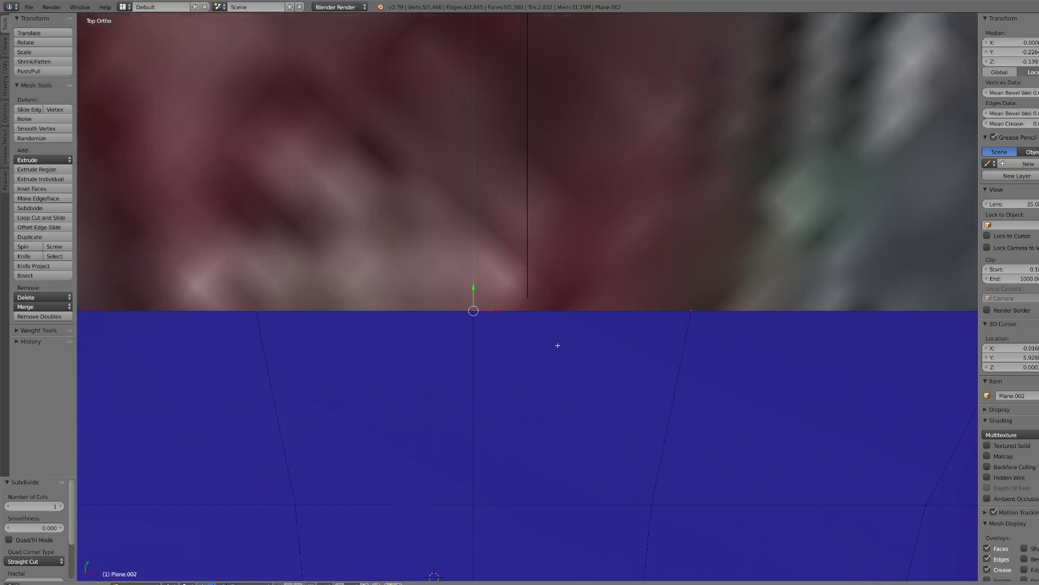
{"action": "scroll", "coordinate": [531, 354], "scroll_direction": "up", "scroll_amount": 5}
{"action": "scroll", "coordinate": [530, 354], "scroll_direction": "down", "scroll_amount": 4}
{"action": "mouse_move", "coordinate": [530, 354]}
{"action": "middle_mouse_down"}
{"action": "mouse_move", "coordinate": [437, 373]}
{"action": "mouse_move", "coordinate": [446, 377]}
{"action": "mouse_move", "coordinate": [447, 362]}
{"action": "middle_mouse_up"}
{"action": "right_click", "coordinate": [389, 368]}
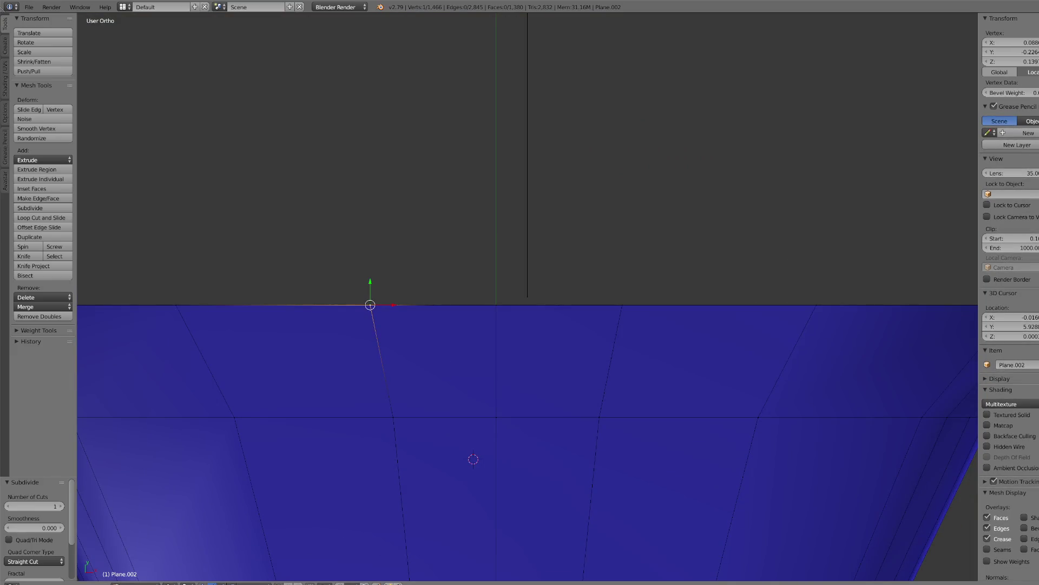
{"action": "left_click", "coordinate": [187, 583]}
{"action": "left_click", "coordinate": [184, 560]}
{"action": "key", "text": "c"}
{"action": "left_click_drag", "start_coordinate": [402, 318], "coordinate": [371, 318]}
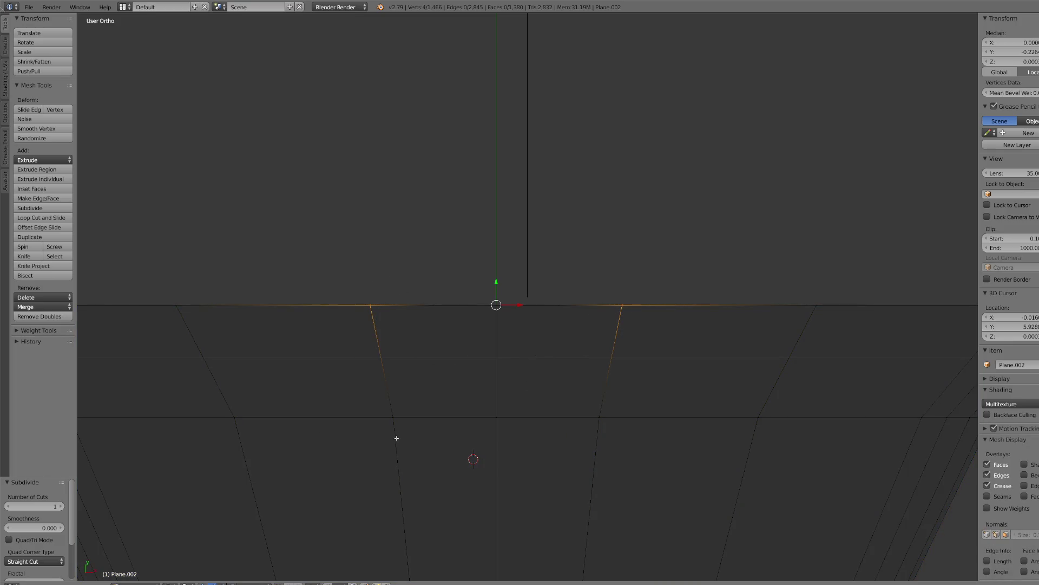
- Switch the viewport to Solid shading and tilt slightly off the top view
{"action": "scroll", "coordinate": [365, 486], "scroll_direction": "down", "scroll_amount": 1}
{"action": "scroll", "coordinate": [570, 441], "scroll_direction": "down", "scroll_amount": 2}
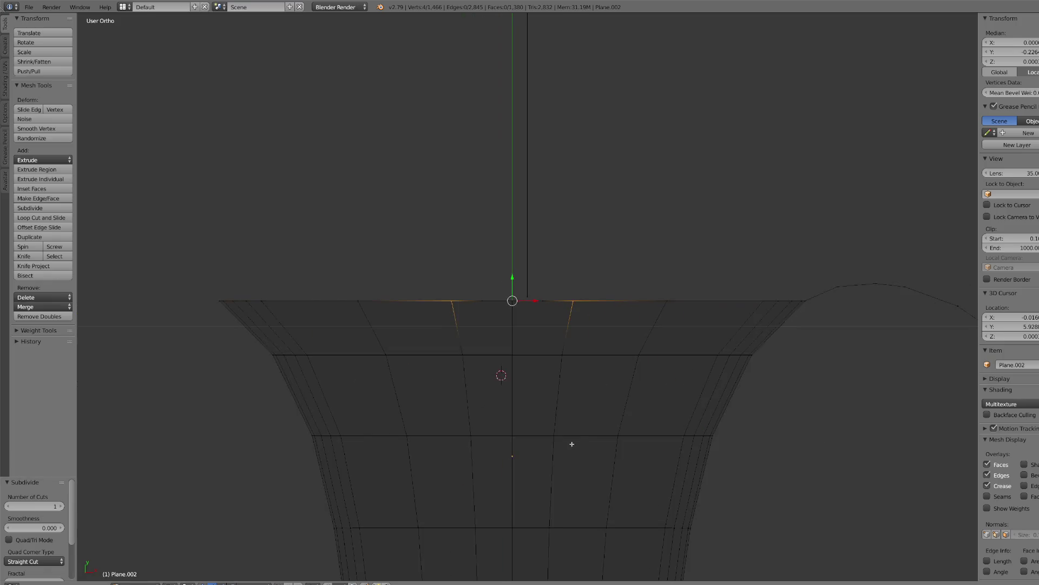
{"action": "key", "text": "KP_7"}
{"action": "scroll", "coordinate": [594, 446], "scroll_direction": "up", "scroll_amount": 3}
{"action": "scroll", "coordinate": [594, 450], "scroll_direction": "down", "scroll_amount": 5}
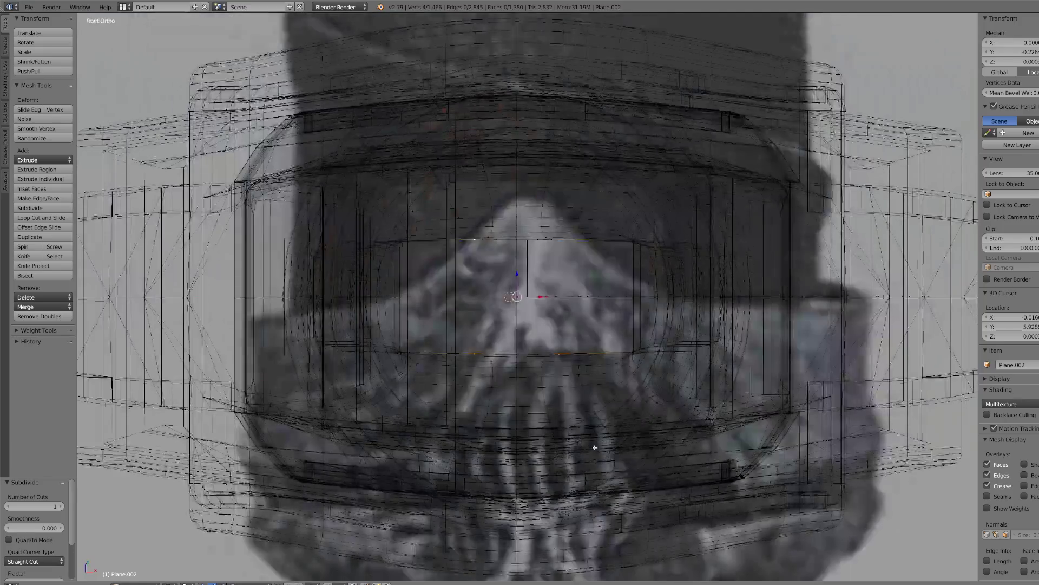
{"action": "scroll", "coordinate": [622, 436], "scroll_direction": "up", "scroll_amount": 3}
{"action": "scroll", "coordinate": [622, 435], "scroll_direction": "up", "scroll_amount": 8}
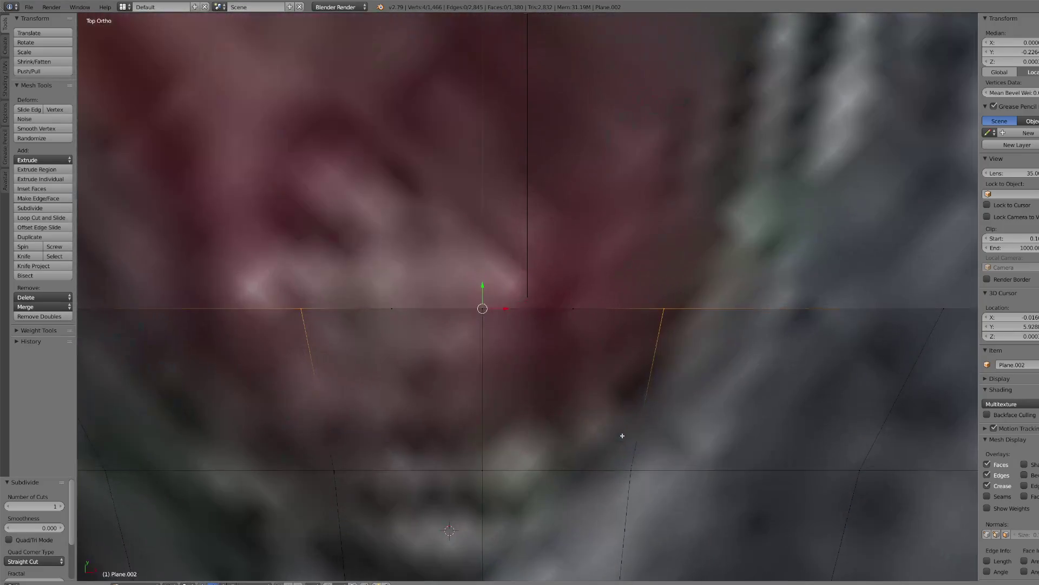
{"action": "scroll", "coordinate": [623, 435], "scroll_direction": "down", "scroll_amount": 4}
{"action": "left_click", "coordinate": [173, 583]}
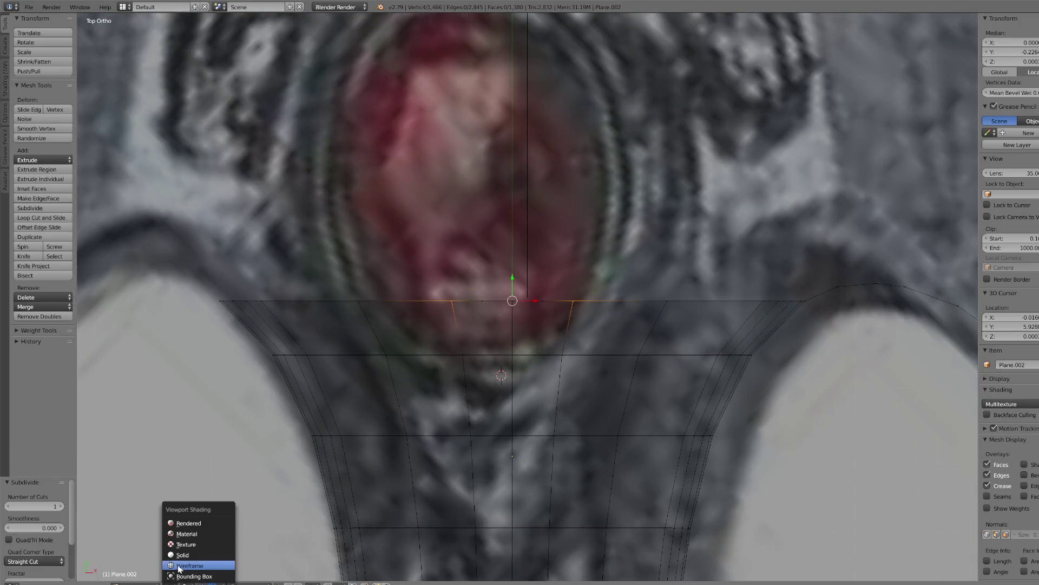
{"action": "left_click", "coordinate": [186, 549]}
{"action": "scroll", "coordinate": [596, 275], "scroll_direction": "down", "scroll_amount": 7}
{"action": "scroll", "coordinate": [596, 274], "scroll_direction": "up", "scroll_amount": 5}
{"action": "middle_click_drag", "start_coordinate": [595, 274], "coordinate": [601, 269]}
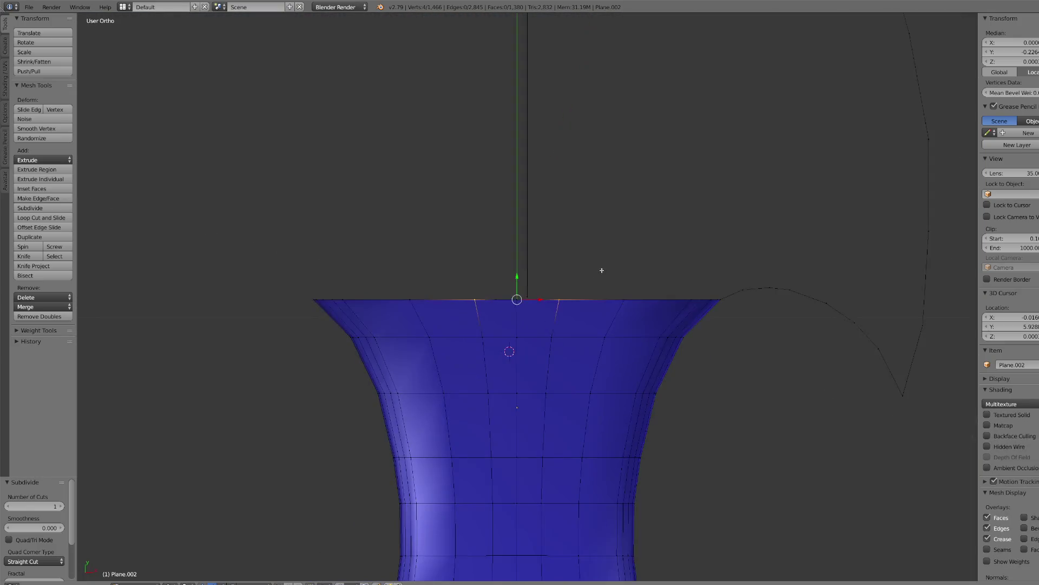
{"action": "scroll", "coordinate": [601, 269], "scroll_direction": "down", "scroll_amount": 6}
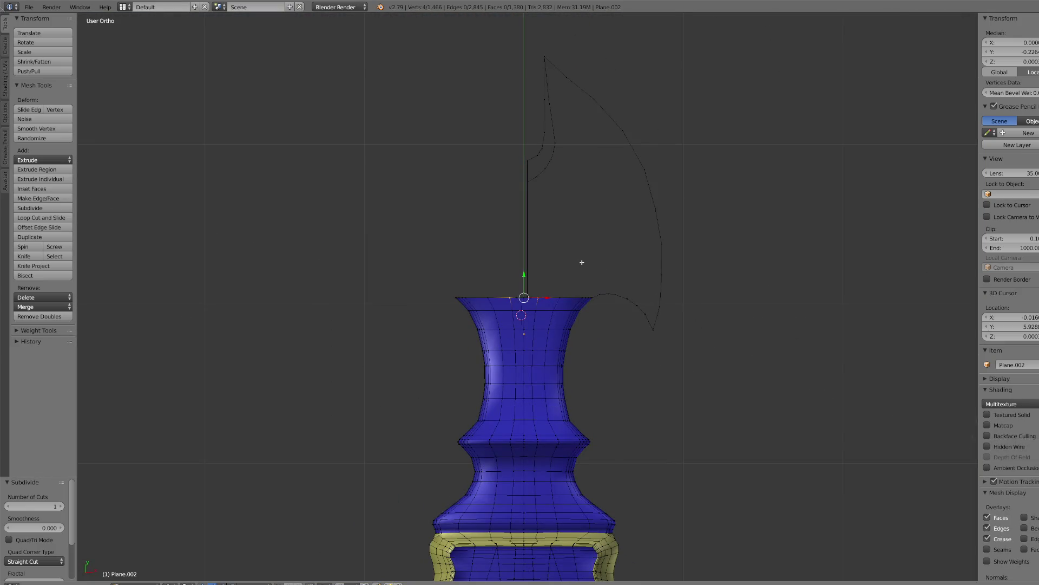
{"action": "scroll", "coordinate": [488, 337], "scroll_direction": "up", "scroll_amount": 8}
{"action": "scroll", "coordinate": [486, 348], "scroll_direction": "up", "scroll_amount": 3}
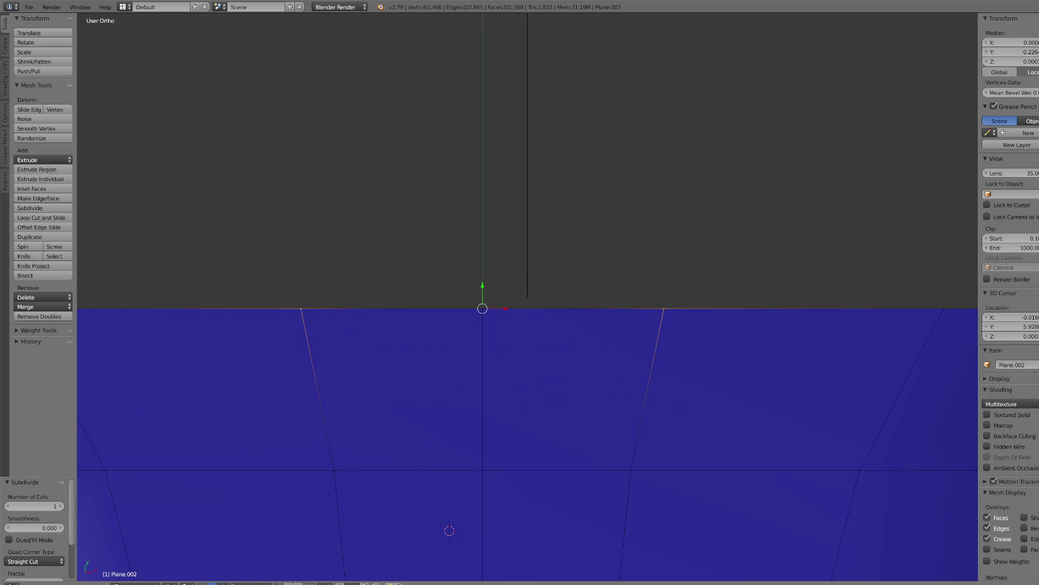
- Scale the selected rim edges inward along X to 0.661
{"action": "key", "text": "s"}
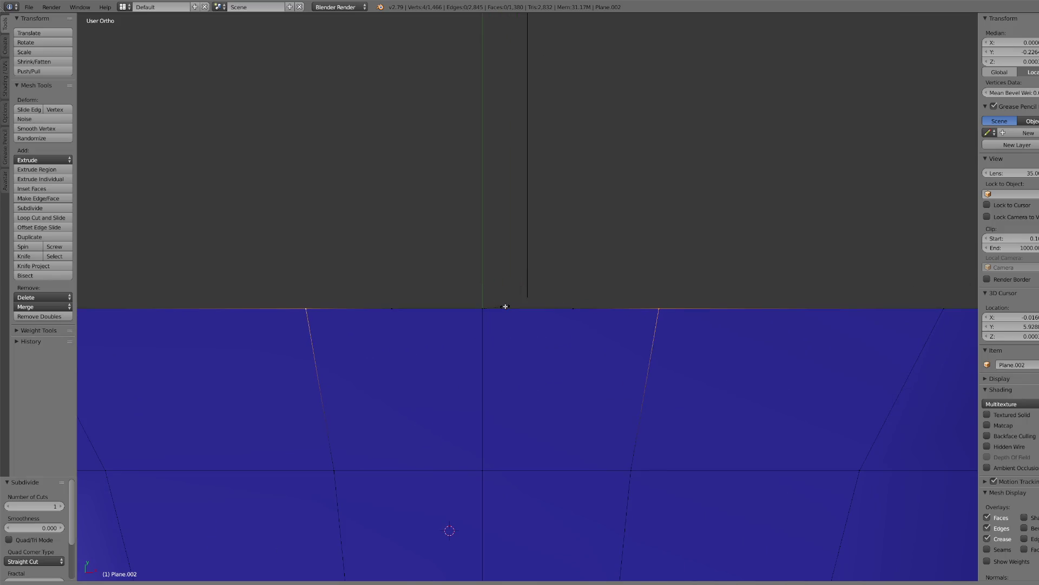
{"action": "key", "text": "x"}
{"action": "left_click", "coordinate": [490, 304]}
{"action": "key", "text": "s"}
{"action": "left_click", "coordinate": [499, 305]}
- Inspect the rim from several angles, then return to Top view in Wireframe shading
{"action": "scroll", "coordinate": [658, 275], "scroll_direction": "down", "scroll_amount": 5}
{"action": "scroll", "coordinate": [659, 274], "scroll_direction": "up", "scroll_amount": 10}
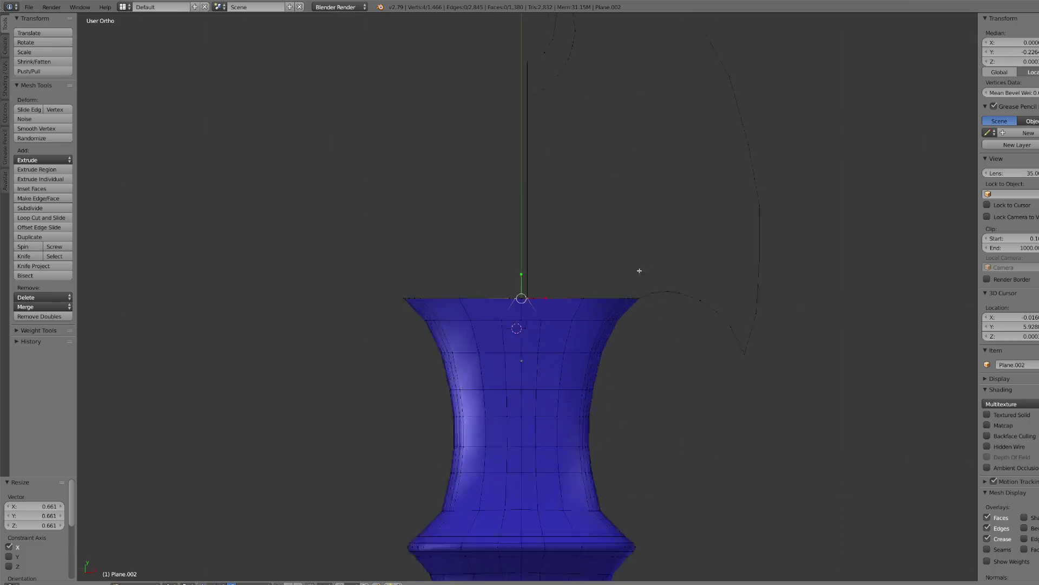
{"action": "scroll", "coordinate": [569, 297], "scroll_direction": "down", "scroll_amount": 3}
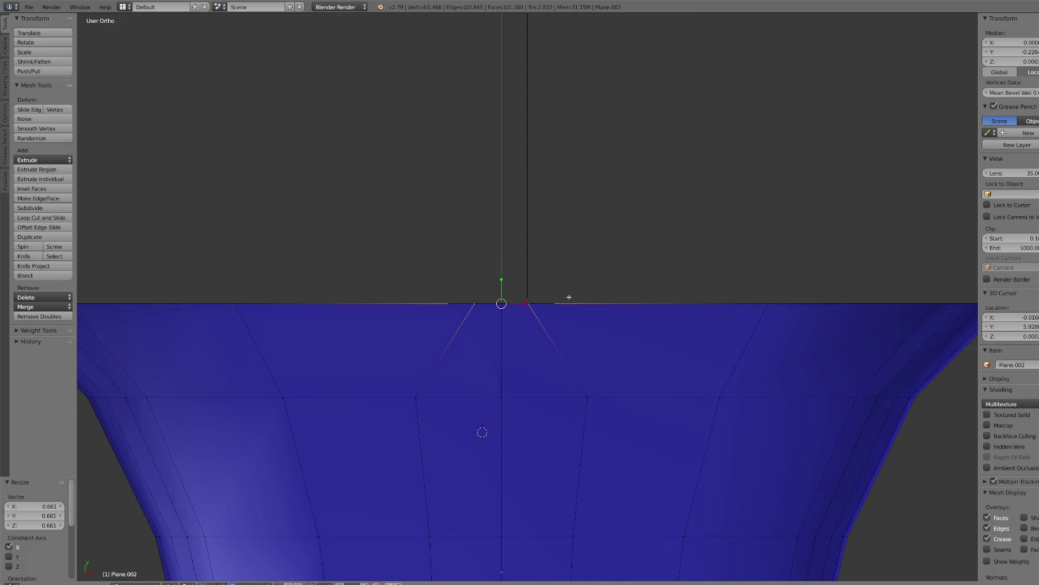
{"action": "scroll", "coordinate": [483, 336], "scroll_direction": "up", "scroll_amount": 3}
{"action": "scroll", "coordinate": [479, 349], "scroll_direction": "up", "scroll_amount": 2}
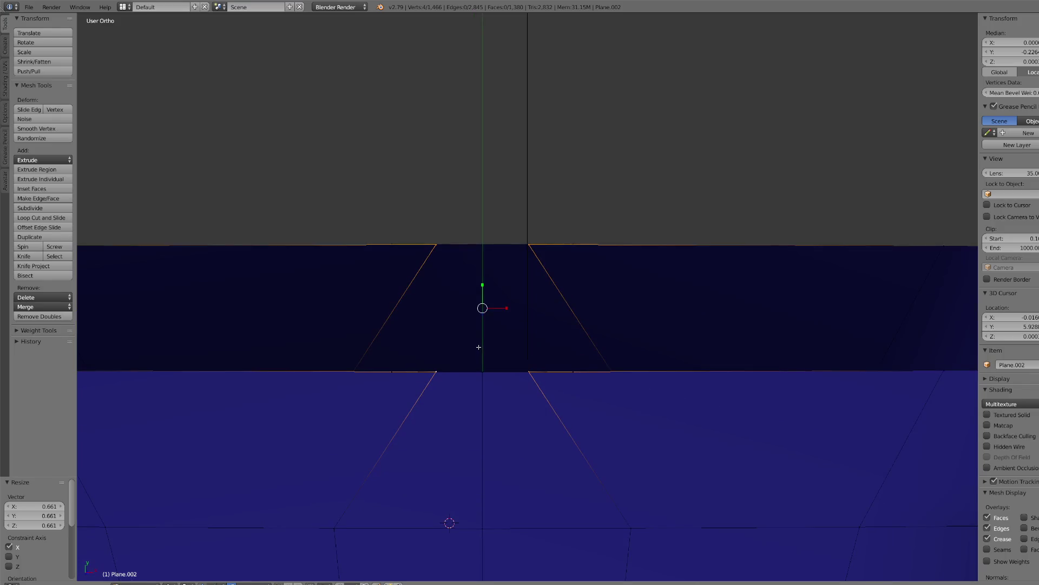
{"action": "key", "text": "KP_8"}
{"action": "key", "text": "KP_8"}
{"action": "key", "text": "KP_8"}
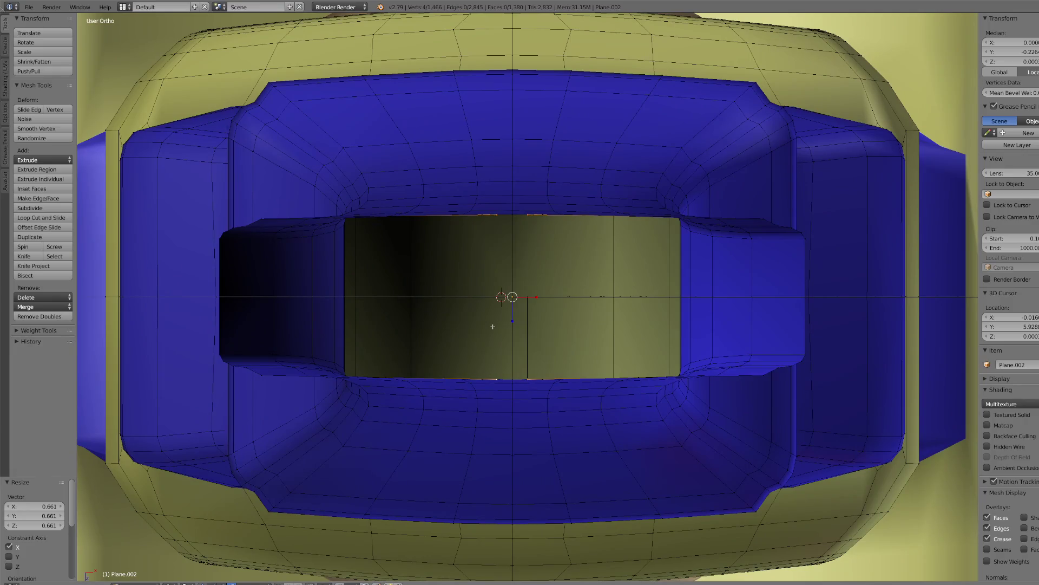
{"action": "key", "text": "KP_2"}
{"action": "key", "text": "KP_2"}
{"action": "key", "text": "KP_2"}
{"action": "key", "text": "KP_7"}
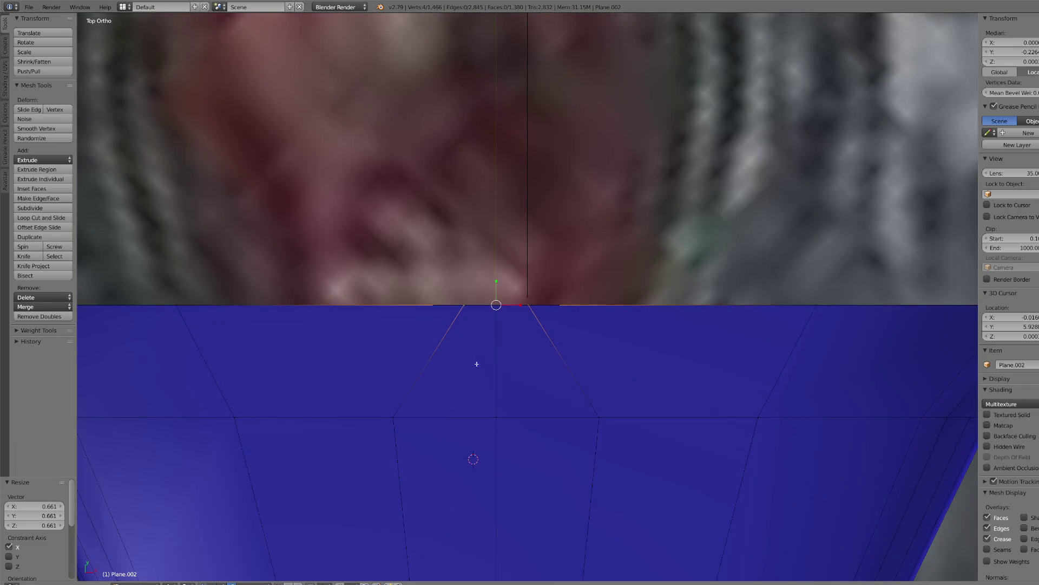
{"action": "left_click", "coordinate": [208, 570]}
{"action": "left_click", "coordinate": [208, 562]}
{"action": "scroll", "coordinate": [440, 395], "scroll_direction": "up", "scroll_amount": 7}
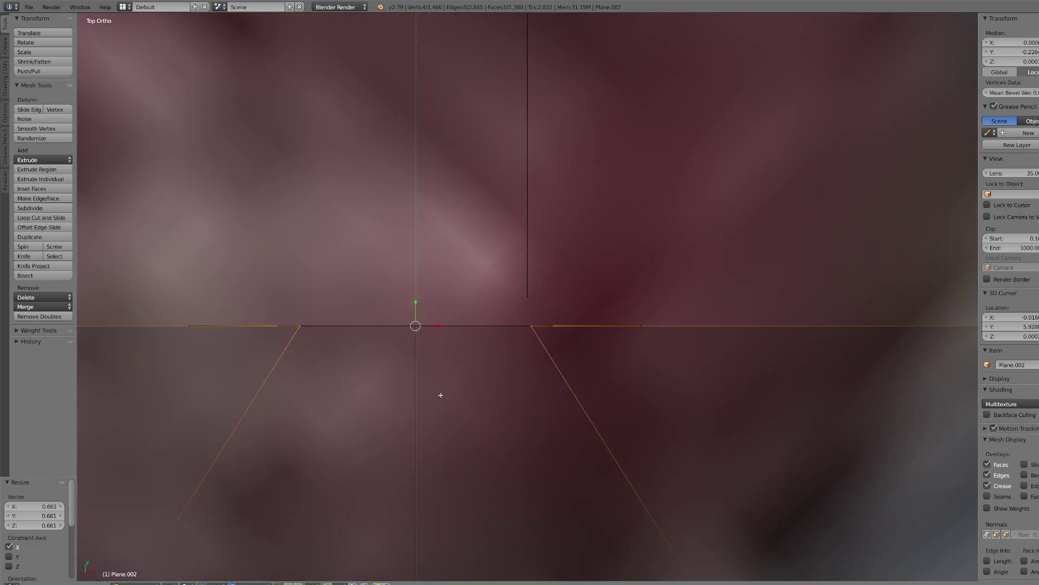
- Select a vertex on the neck's top edge and switch to Solid shading
{"action": "key", "text": "KP_2"}
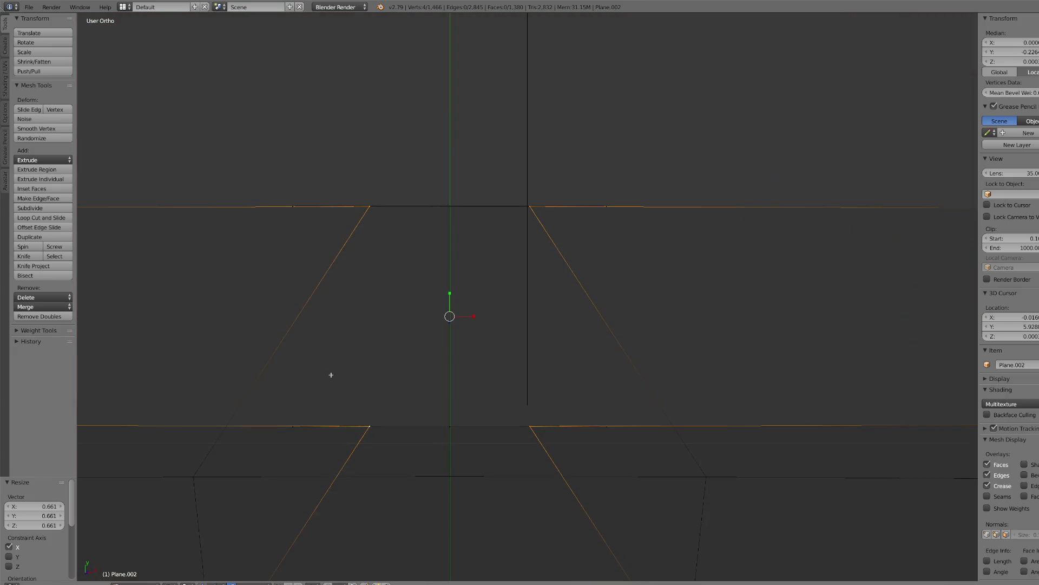
{"action": "key", "text": "KP_2"}
{"action": "key", "text": "KP_2"}
{"action": "key", "text": "KP_8"}
{"action": "key", "text": "KP_8"}
{"action": "right_click", "coordinate": [329, 227]}
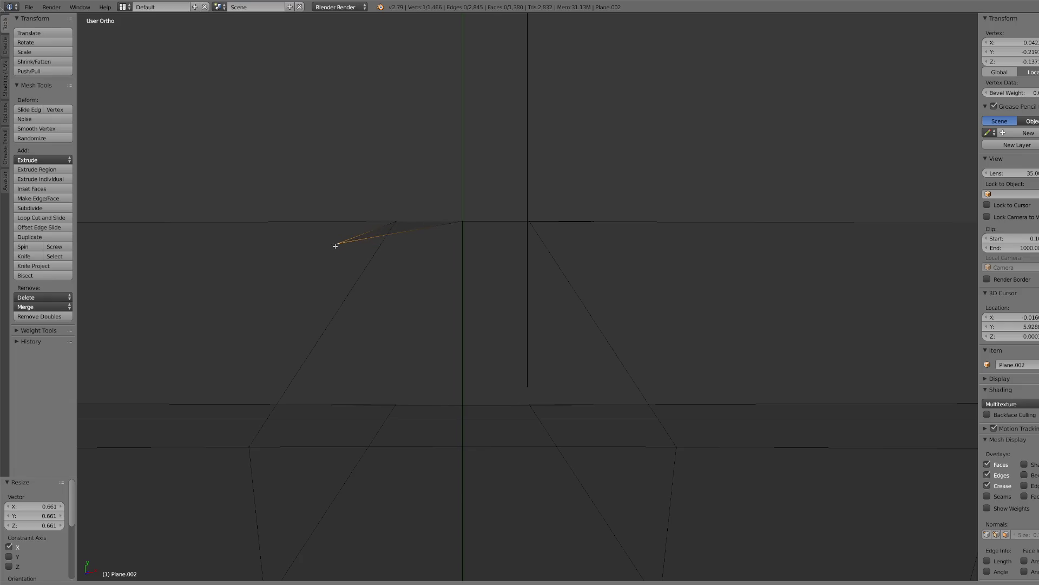
{"action": "key", "text": "KP_2"}
{"action": "key", "text": "KP_8"}
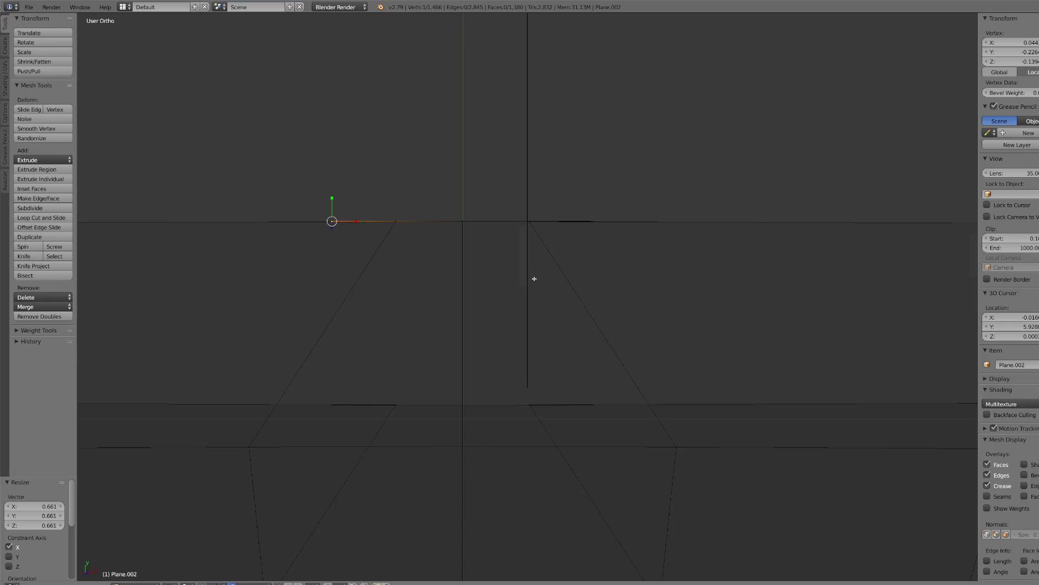
{"action": "left_click", "coordinate": [184, 582]}
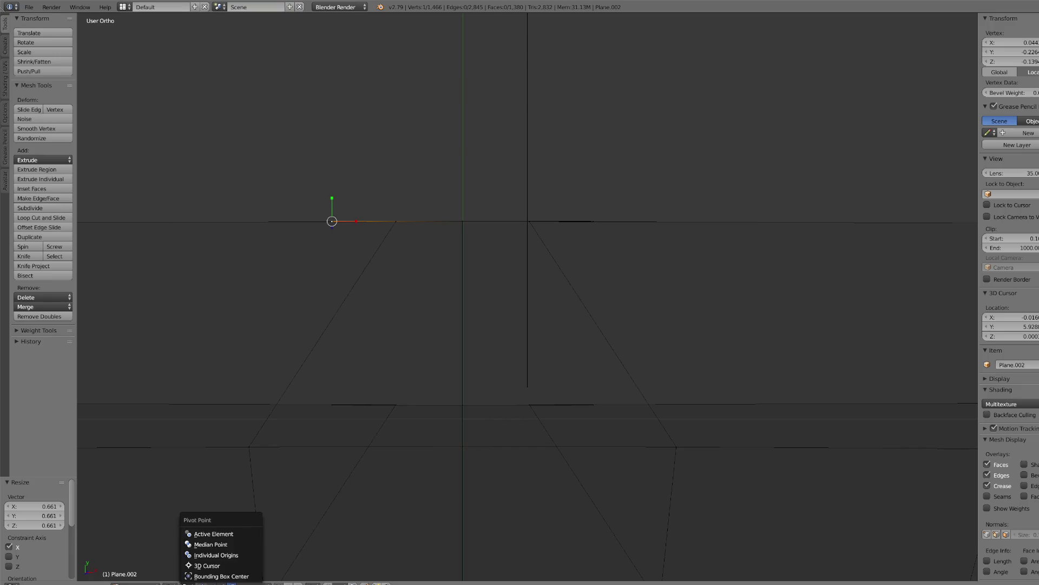
{"action": "left_click", "coordinate": [186, 571]}
{"action": "left_click", "coordinate": [173, 582]}
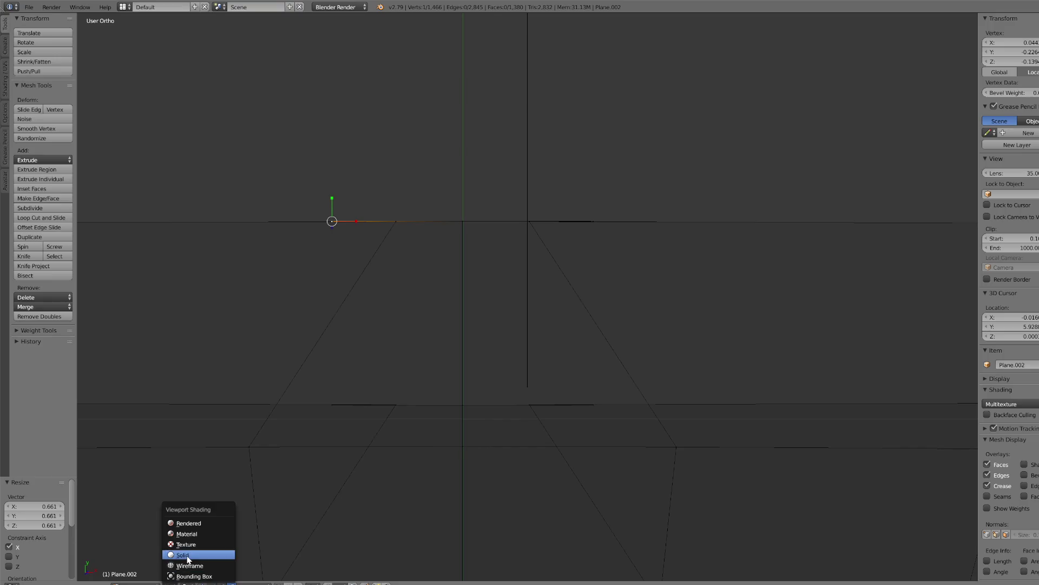
{"action": "left_click", "coordinate": [195, 550]}
- Merge the first pair of top-edge vertices at the last one
{"action": "key", "text": "g"}
{"action": "right_click", "coordinate": [383, 447]}
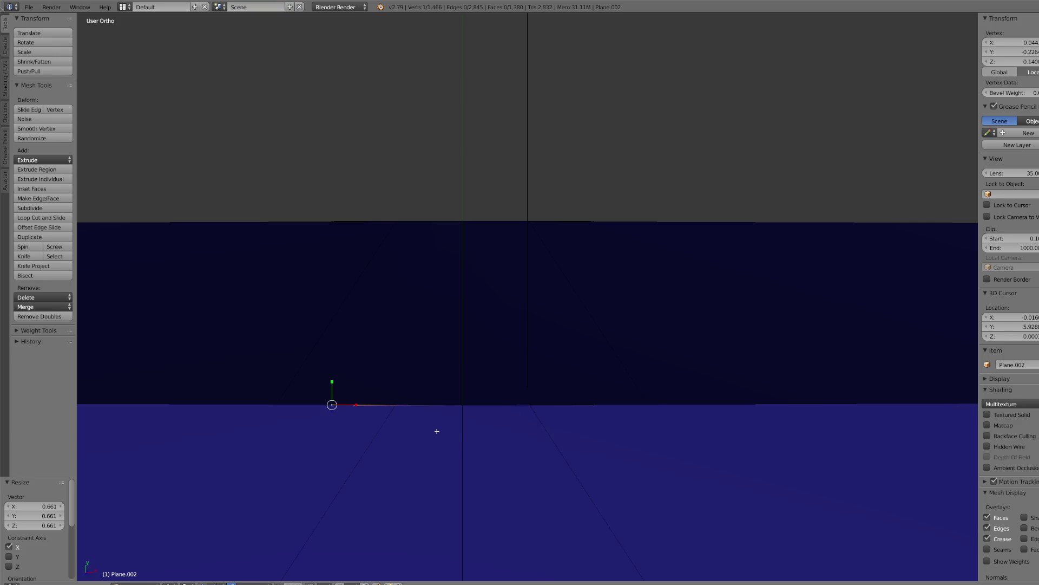
{"action": "right_click", "coordinate": [396, 405], "text": "shift"}
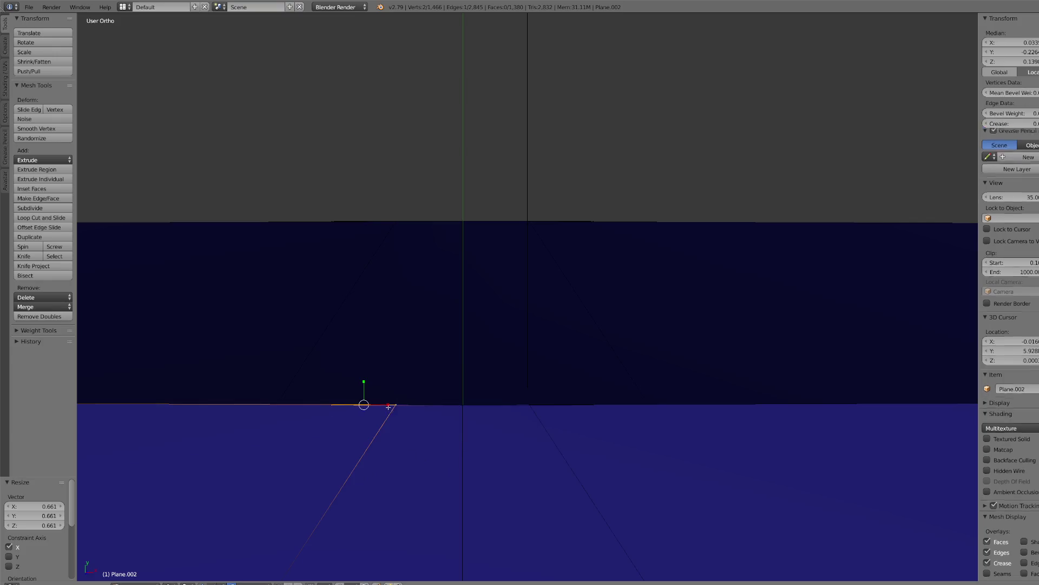
{"action": "left_click", "coordinate": [42, 307]}
{"action": "left_click", "coordinate": [39, 329]}
- Merge two more vertex pairs at the last vertex, moving one up onto the top edge
{"action": "right_click", "coordinate": [594, 405]}
{"action": "key", "text": "g"}
{"action": "right_click", "coordinate": [599, 427]}
{"action": "right_click", "coordinate": [512, 412], "text": "shift"}
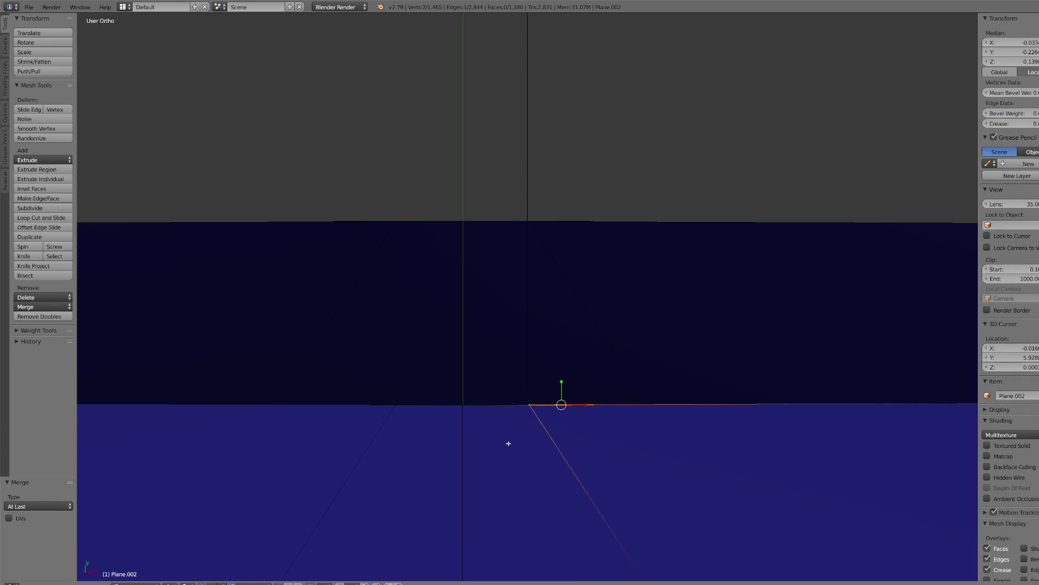
{"action": "left_click", "coordinate": [51, 307]}
{"action": "left_click", "coordinate": [49, 329]}
{"action": "key", "text": "g"}
{"action": "left_click", "coordinate": [385, 250]}
{"action": "right_click", "coordinate": [395, 218], "text": "shift"}
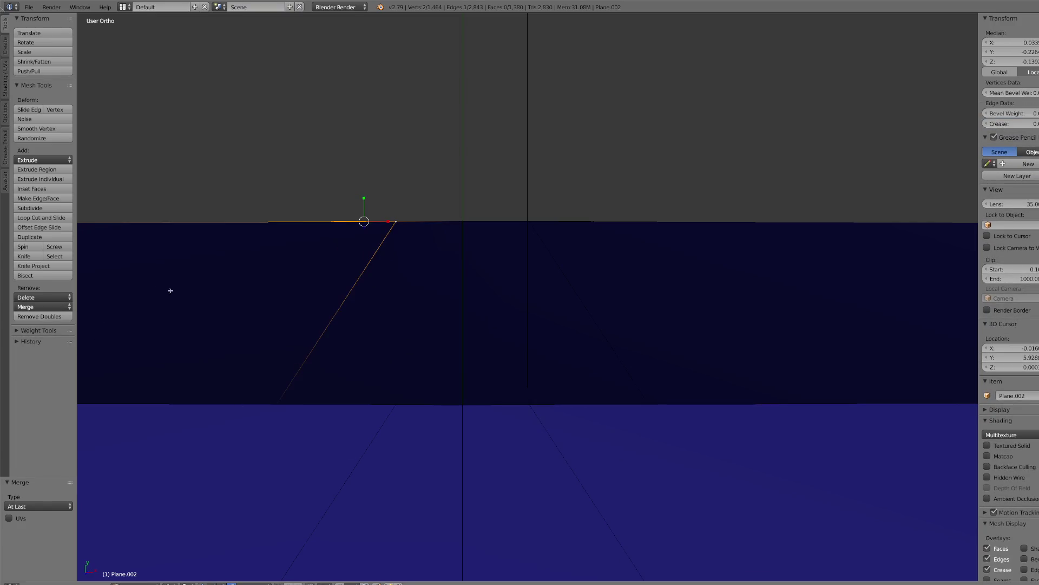
{"action": "left_click", "coordinate": [51, 307]}
{"action": "left_click", "coordinate": [42, 331]}
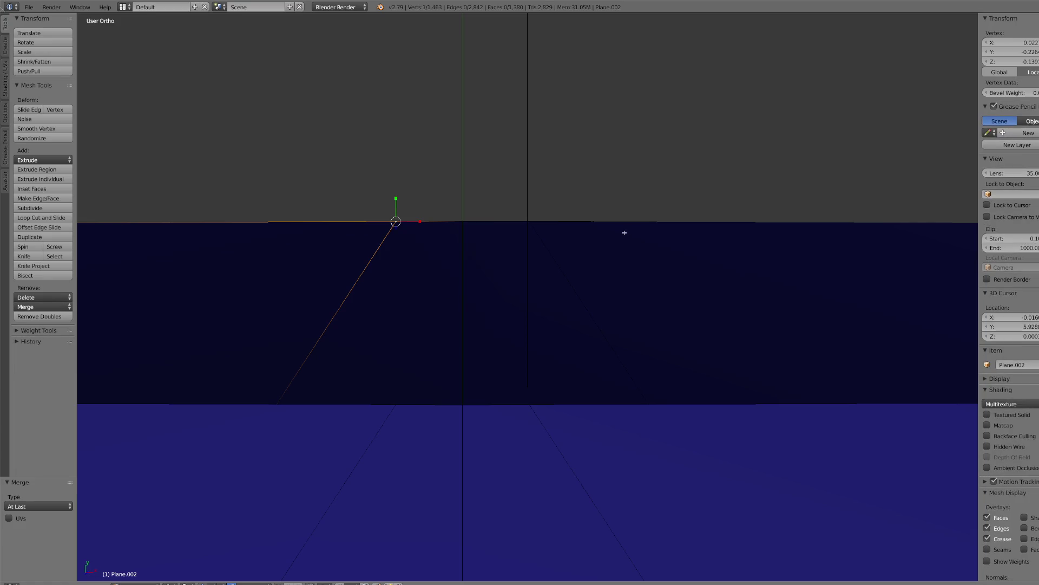
- Merge a final right-side vertex pair at the first vertex, then select all geometry
{"action": "right_click", "coordinate": [593, 223]}
{"action": "key", "text": "g"}
{"action": "right_click", "coordinate": [578, 274]}
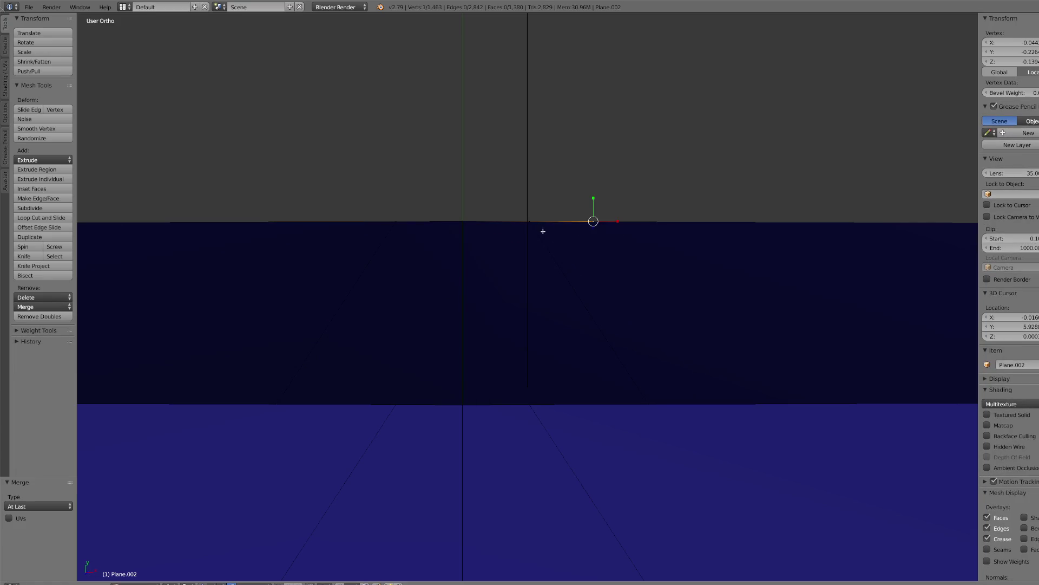
{"action": "right_click", "coordinate": [530, 221], "text": "shift"}
{"action": "left_click", "coordinate": [54, 307]}
{"action": "left_click", "coordinate": [50, 317]}
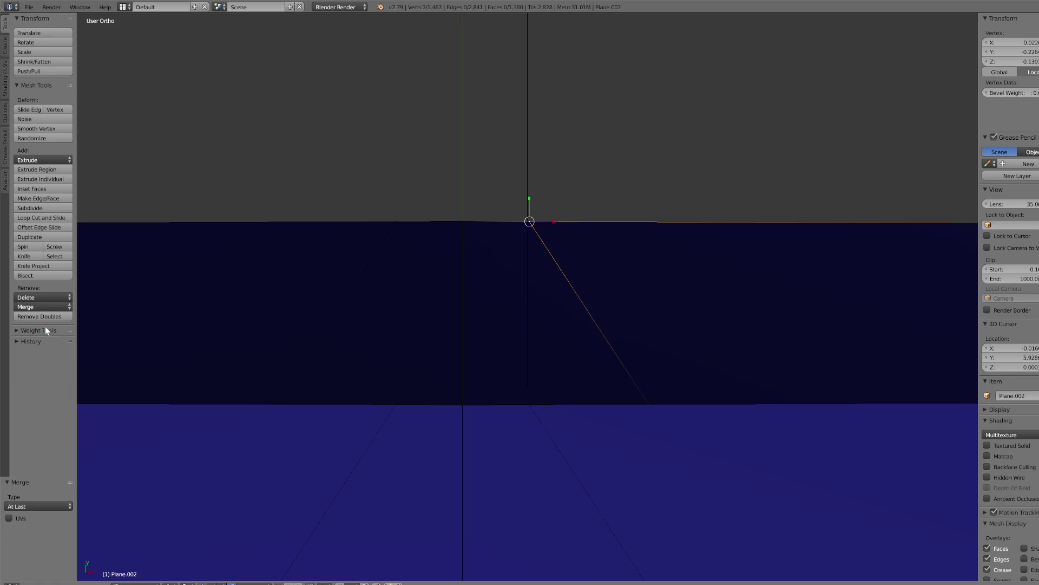
{"action": "scroll", "coordinate": [576, 325], "scroll_direction": "down", "scroll_amount": 3}
{"action": "key", "text": "a"}
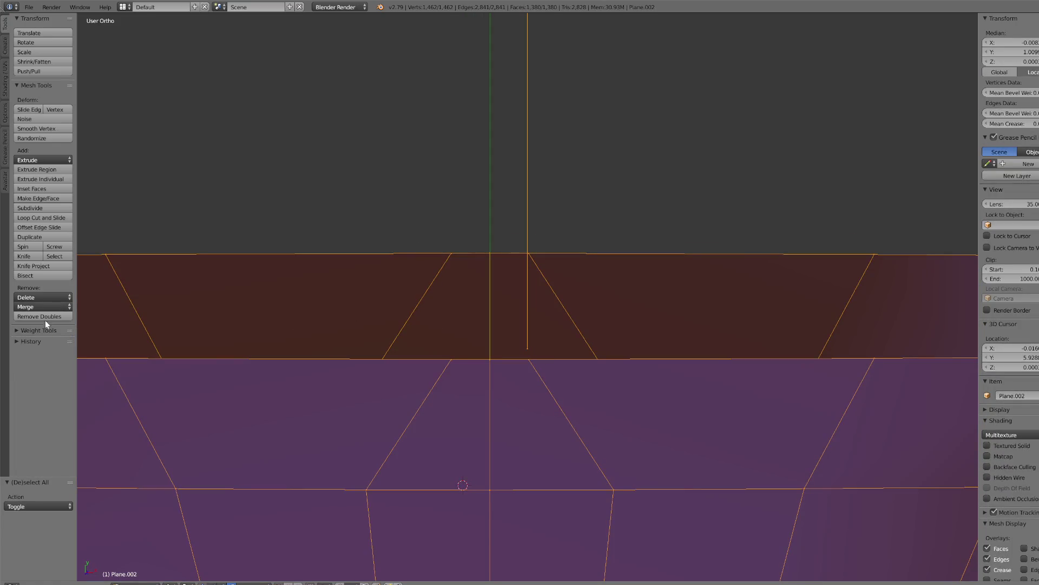
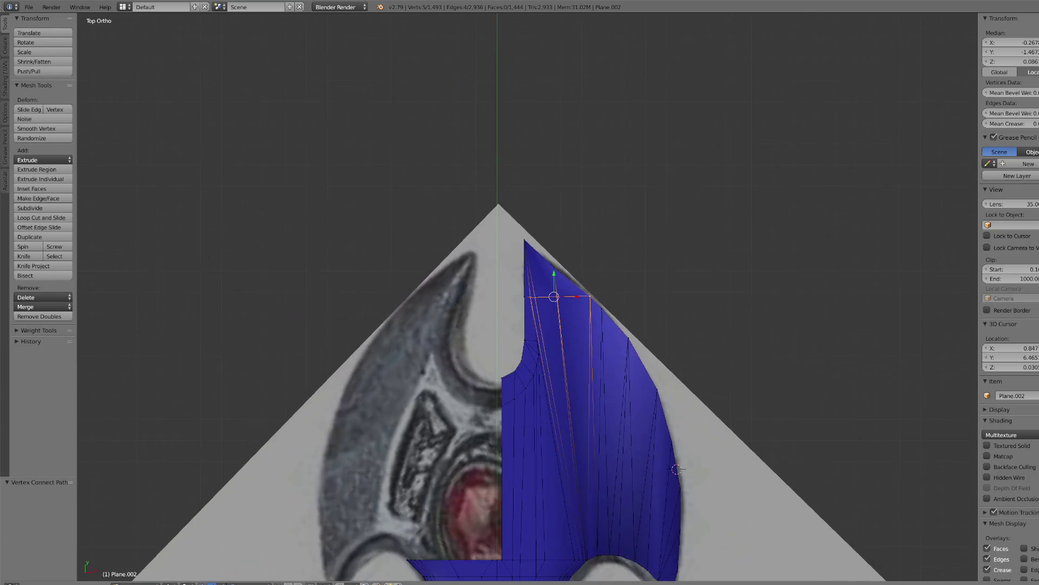
- Inspect the cross-guard edge-on at its tip, then return to the top-down view
{"action": "mouse_move", "coordinate": [554, 297]}
{"action": "middle_mouse_down"}
{"action": "mouse_move", "coordinate": [541, 293]}
{"action": "mouse_move", "coordinate": [564, 325]}
{"action": "mouse_move", "coordinate": [513, 304]}
{"action": "mouse_move", "coordinate": [515, 337]}
{"action": "mouse_move", "coordinate": [497, 308]}
{"action": "mouse_move", "coordinate": [441, 278]}
{"action": "mouse_move", "coordinate": [464, 267]}
{"action": "middle_mouse_up"}
{"action": "right_click", "coordinate": [530, 307]}
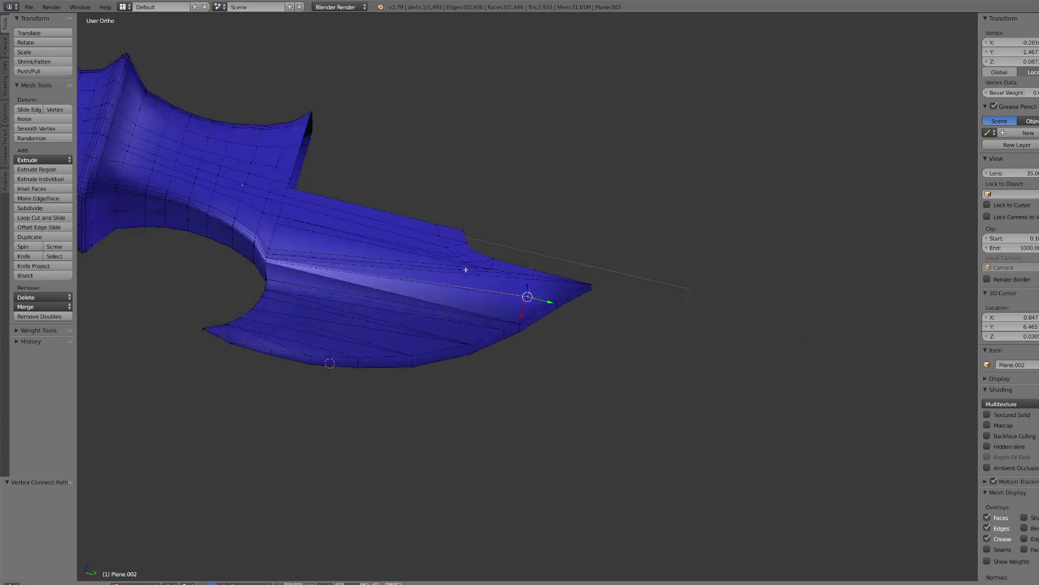
{"action": "key", "text": "KP_7"}
{"action": "scroll", "coordinate": [492, 306], "scroll_direction": "up", "scroll_amount": 5}
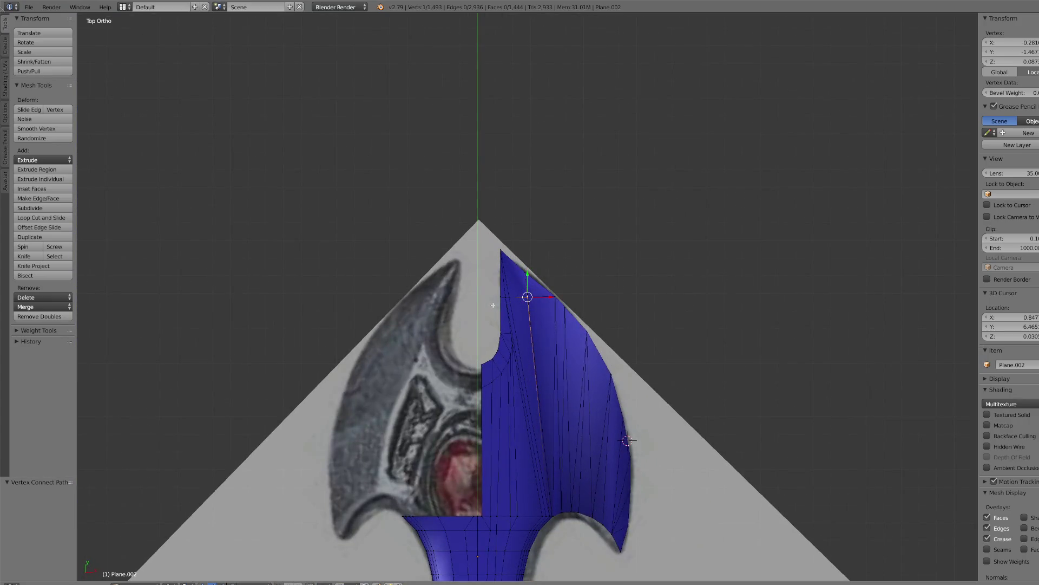
{"action": "scroll", "coordinate": [493, 304], "scroll_direction": "down", "scroll_amount": 1}
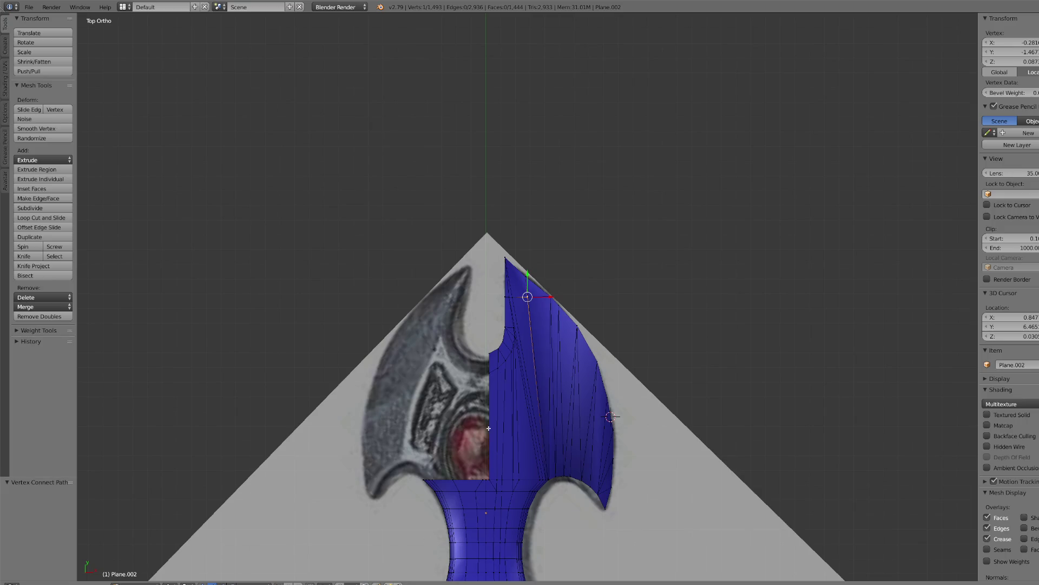
{"action": "scroll", "coordinate": [488, 428], "scroll_direction": "down", "scroll_amount": 1}
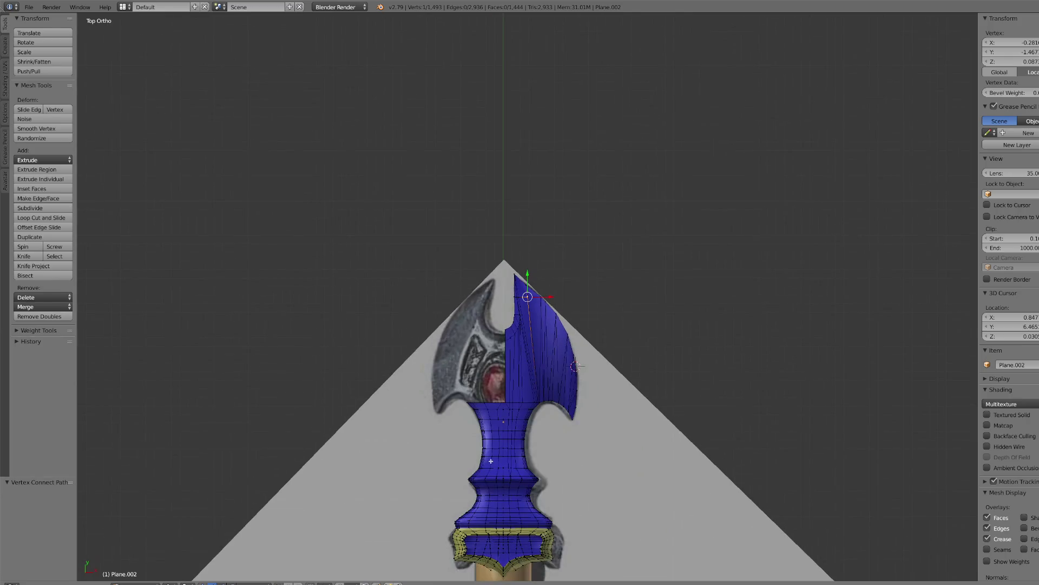
- Switch to Wireframe shading and circle-select the guard's right half, deselecting stray vertices
{"action": "left_click", "coordinate": [172, 583]}
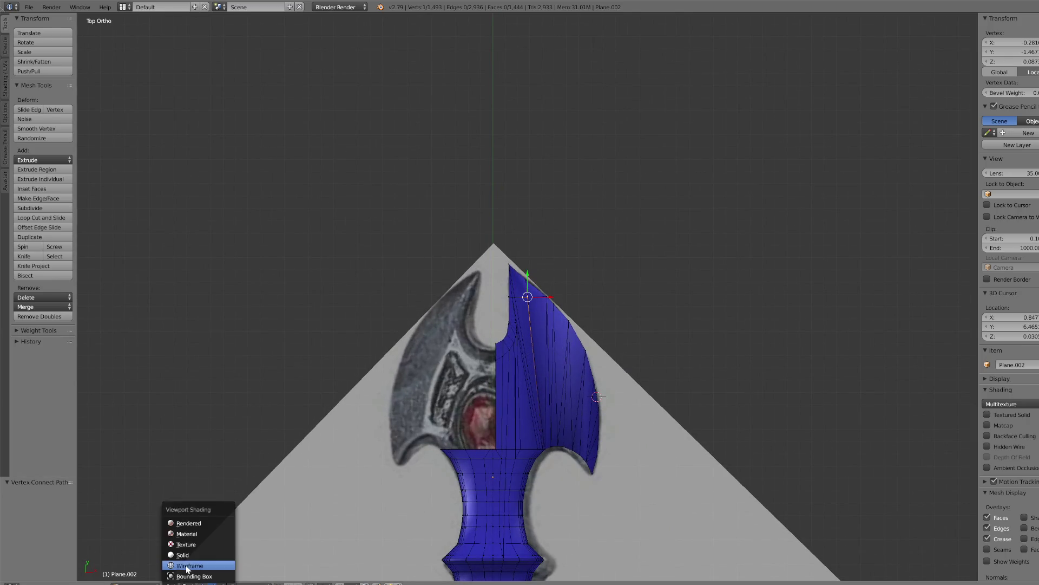
{"action": "left_click", "coordinate": [190, 539]}
{"action": "key", "text": "c"}
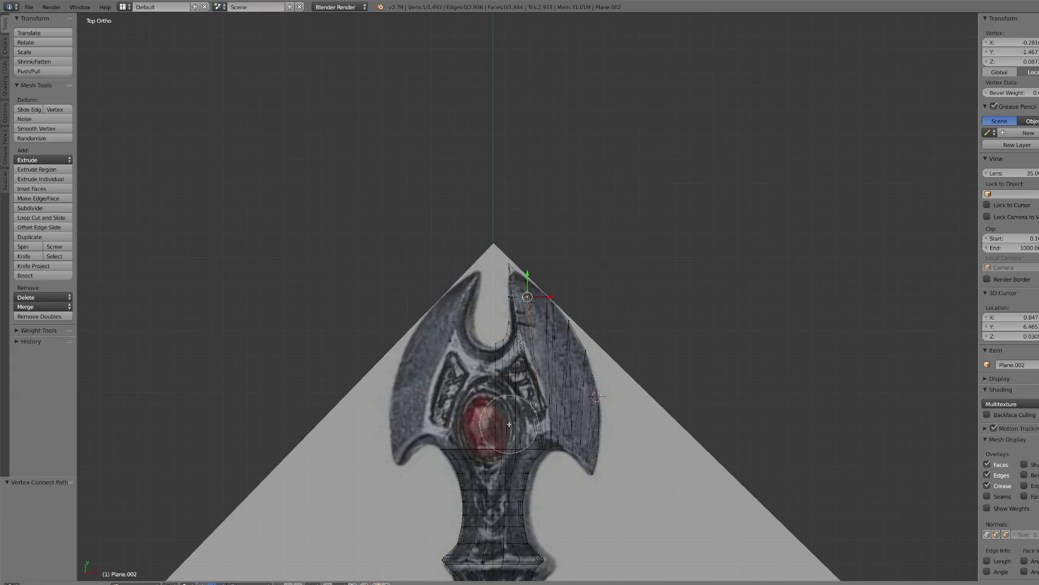
{"action": "mouse_move", "coordinate": [548, 309]}
{"action": "left_mouse_down"}
{"action": "mouse_move", "coordinate": [528, 279]}
{"action": "mouse_move", "coordinate": [525, 357]}
{"action": "mouse_move", "coordinate": [505, 425]}
{"action": "mouse_move", "coordinate": [552, 417]}
{"action": "mouse_move", "coordinate": [587, 444]}
{"action": "mouse_move", "coordinate": [568, 336]}
{"action": "mouse_move", "coordinate": [515, 239]}
{"action": "left_mouse_up"}
{"action": "key", "text": "Escape"}
{"action": "scroll", "coordinate": [460, 525], "scroll_direction": "up", "scroll_amount": 2}
{"action": "key", "text": "c"}
{"action": "middle_click_drag", "start_coordinate": [441, 517], "coordinate": [447, 512]}
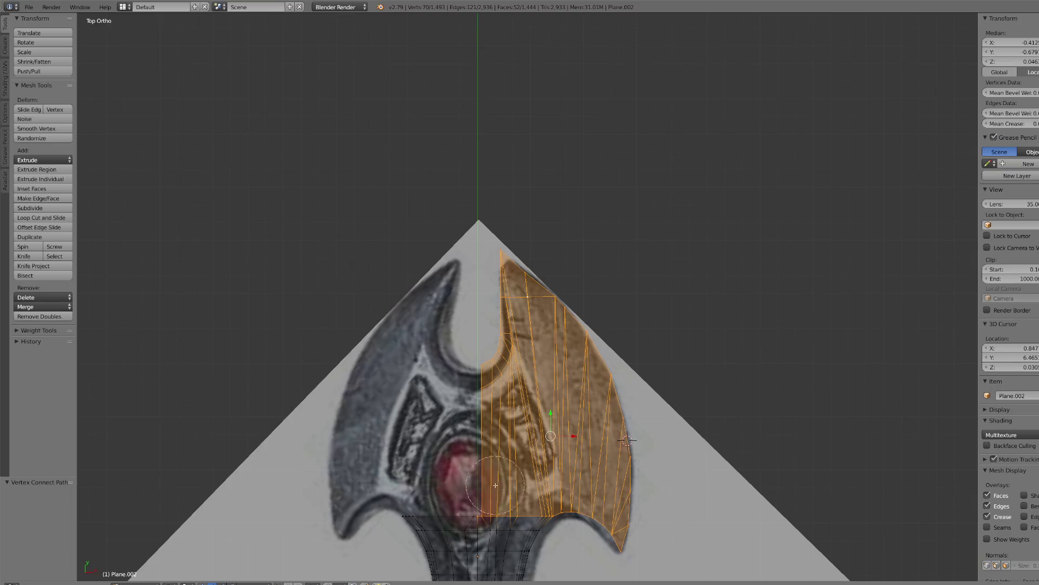
{"action": "middle_click_drag", "start_coordinate": [446, 517], "coordinate": [449, 515]}
{"action": "key", "text": "Escape"}
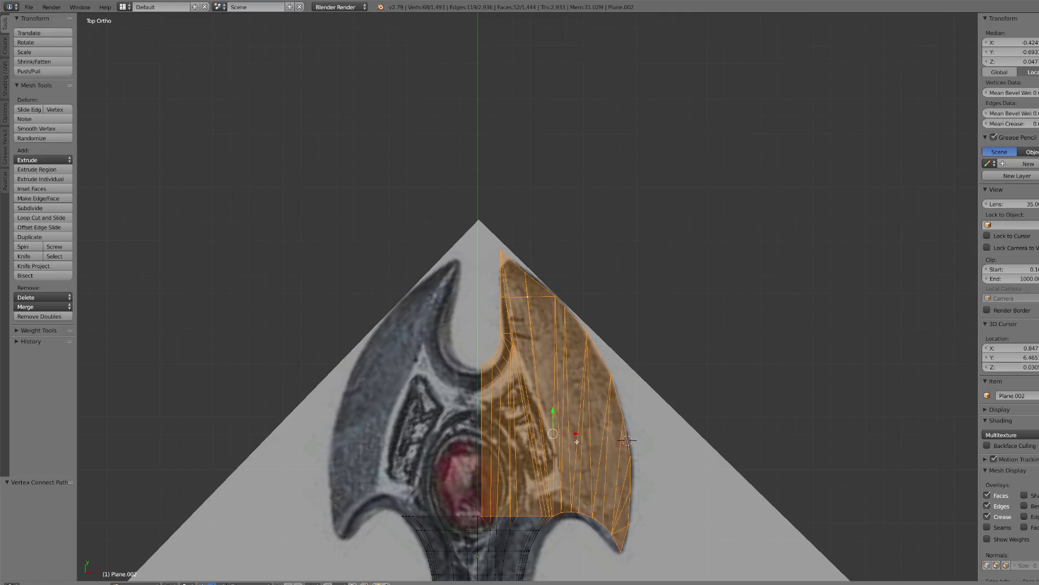
- Delete the selected guard faces, return to Object Mode and select the half cross-guard object
{"action": "key", "text": "x"}
{"action": "left_click", "coordinate": [582, 429]}
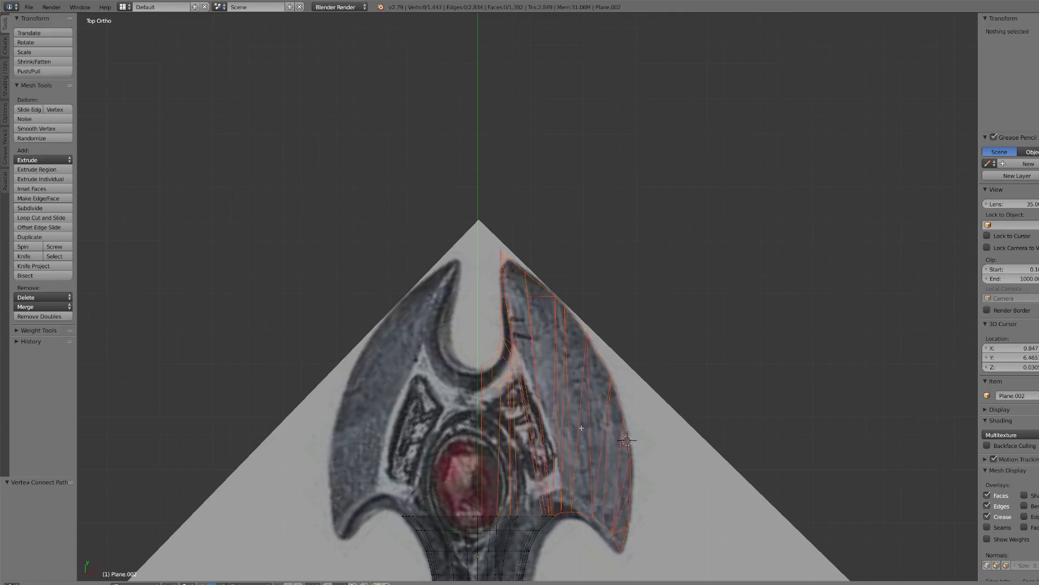
{"action": "left_click", "coordinate": [194, 581]}
{"action": "left_click", "coordinate": [219, 569]}
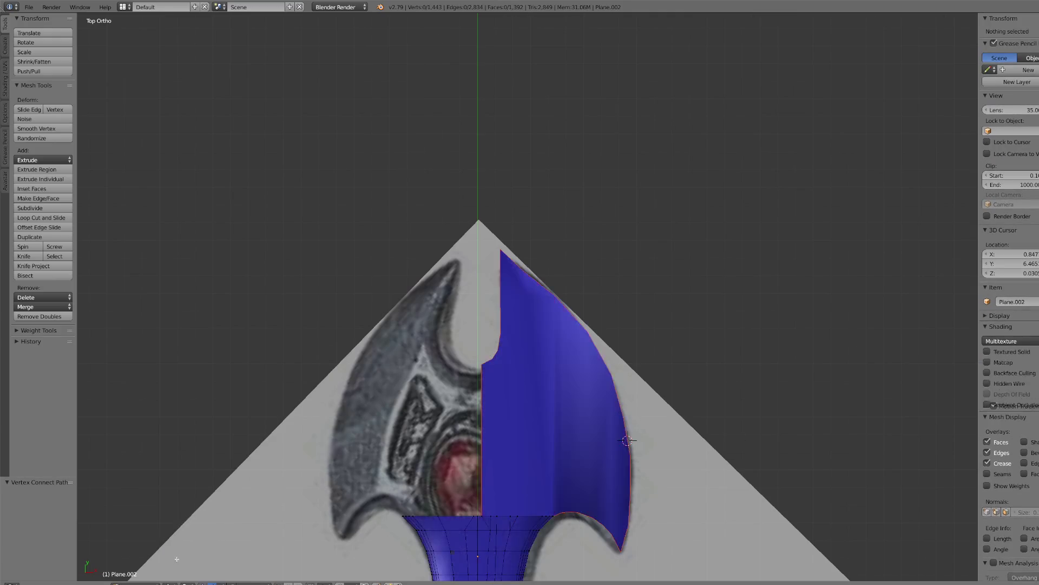
{"action": "left_click", "coordinate": [145, 582]}
{"action": "left_click", "coordinate": [145, 576]}
{"action": "scroll", "coordinate": [470, 418], "scroll_direction": "down", "scroll_amount": 5}
{"action": "right_click", "coordinate": [469, 417]}
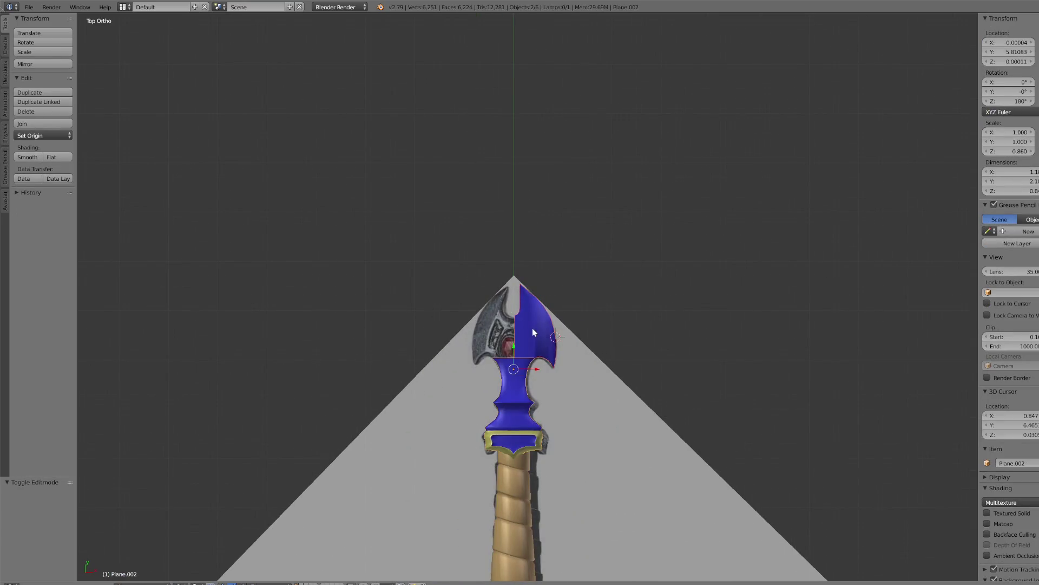
- Add a Mirror modifier to the cross-guard and apply it
{"action": "scroll", "coordinate": [550, 401], "scroll_direction": "up", "scroll_amount": 1}
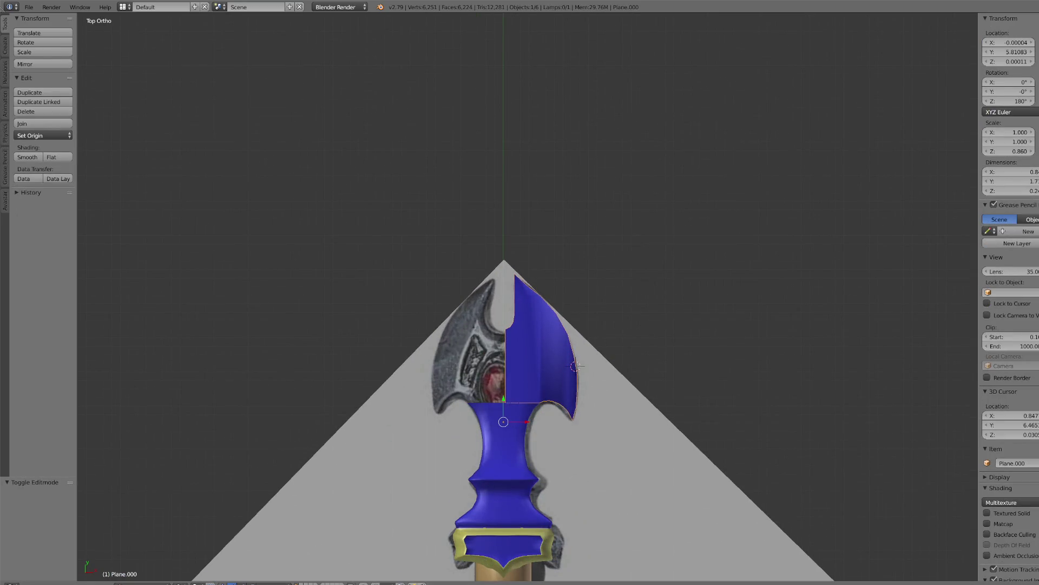
{"action": "key", "text": "ctrl+shift+a"}
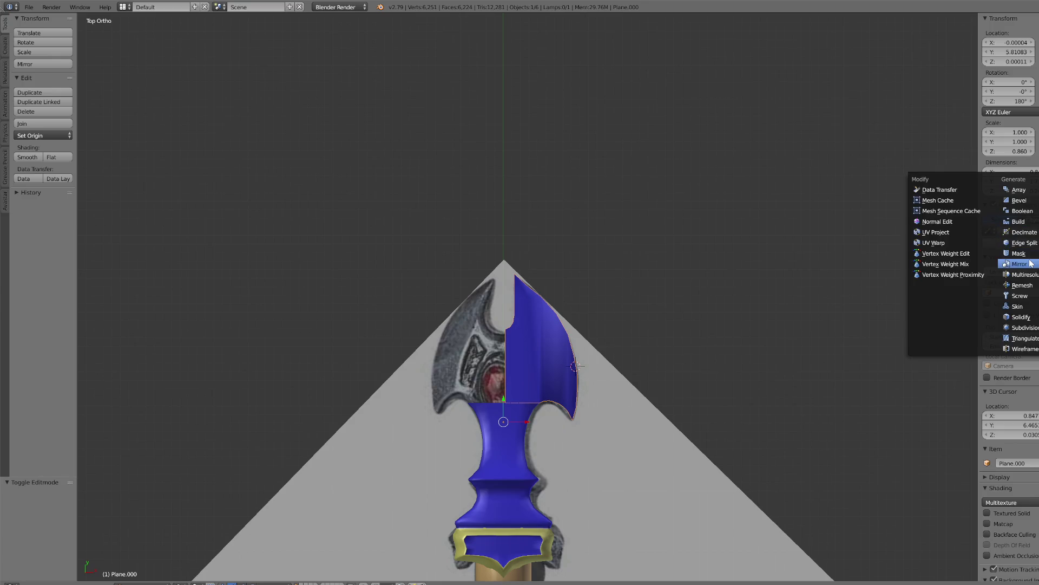
{"action": "left_click", "coordinate": [1020, 264]}
{"action": "scroll", "coordinate": [554, 441], "scroll_direction": "up", "scroll_amount": 3}
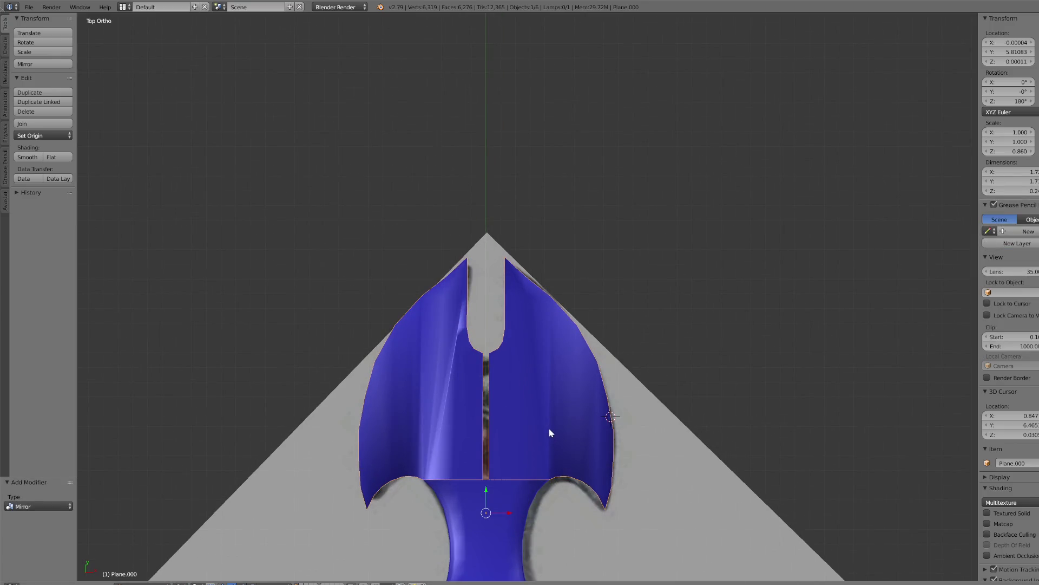
{"action": "key", "text": "ctrl+a"}
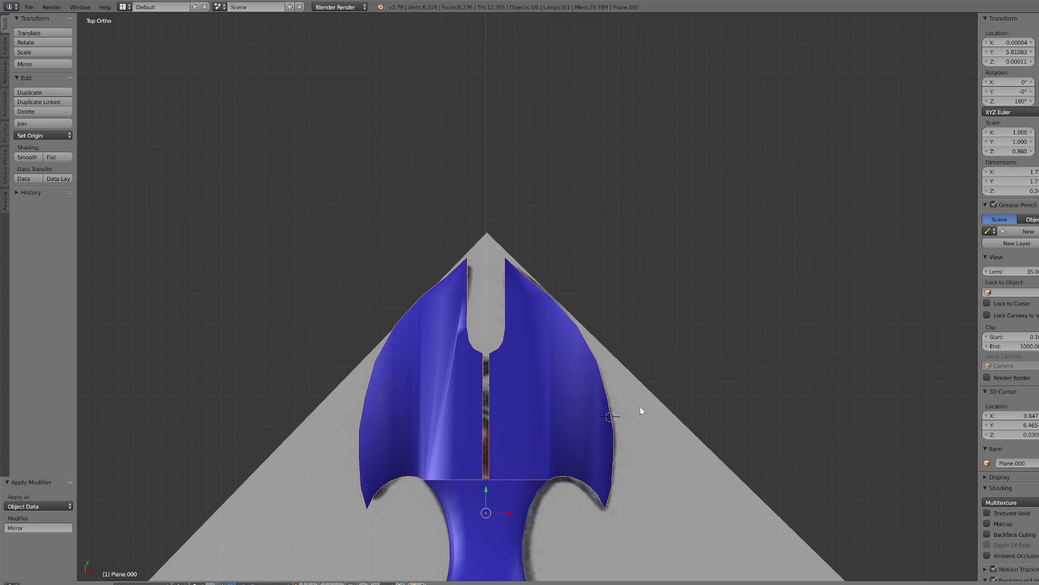
{"action": "scroll", "coordinate": [517, 466], "scroll_direction": "down", "scroll_amount": 1}
- Join the guard with the handle and run Remove Doubles on the whole mesh
{"action": "right_click", "coordinate": [516, 467], "text": "shift"}
{"action": "left_click", "coordinate": [44, 124]}
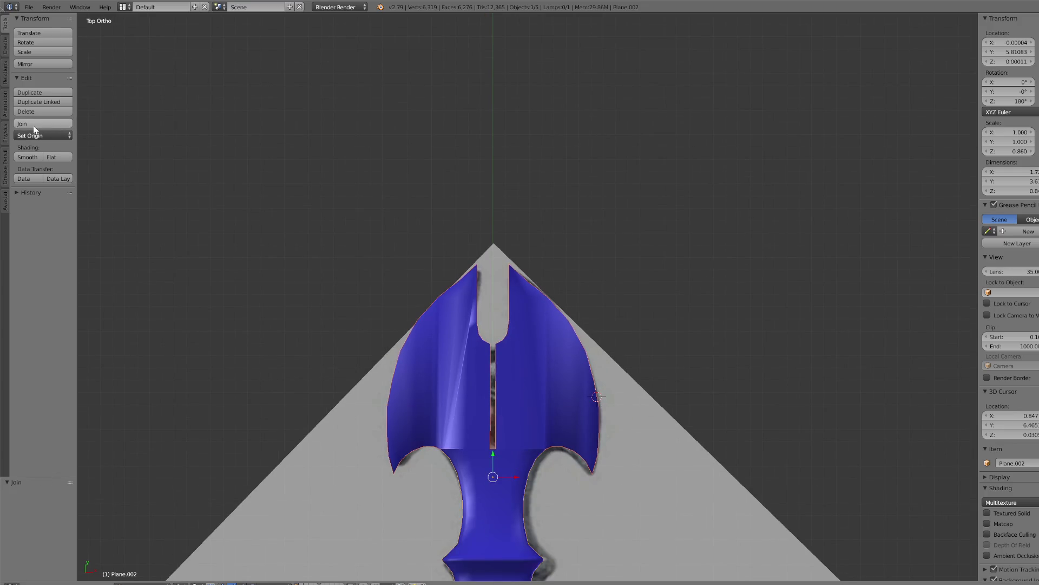
{"action": "left_click", "coordinate": [143, 582]}
{"action": "left_click", "coordinate": [144, 562]}
{"action": "key", "text": "a"}
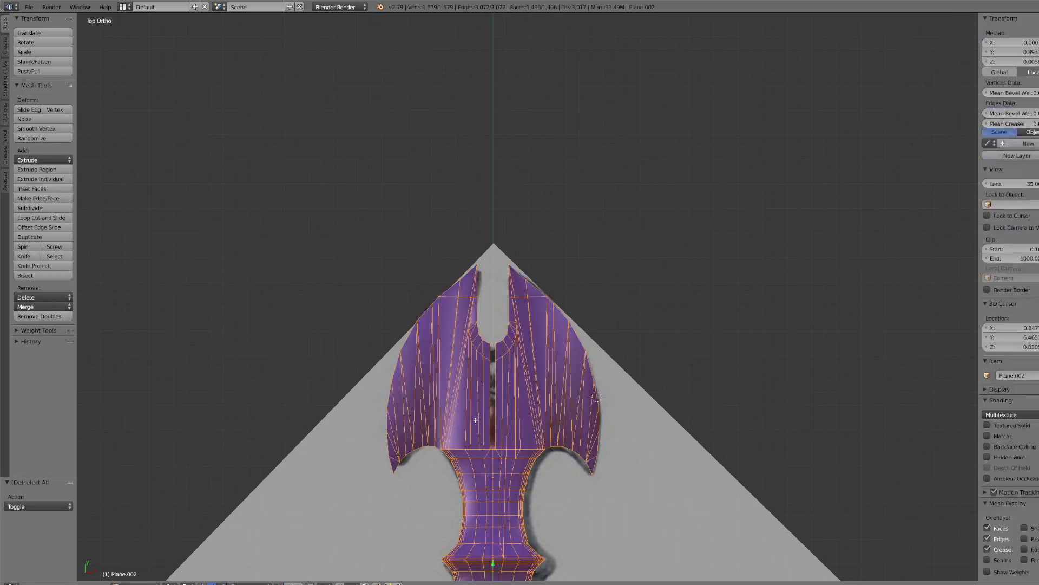
{"action": "left_click", "coordinate": [46, 315]}
- Select and centre on vertices along the centre slit to inspect the seam
{"action": "right_click", "coordinate": [492, 449]}
{"action": "scroll", "coordinate": [499, 448], "scroll_direction": "up", "scroll_amount": 3}
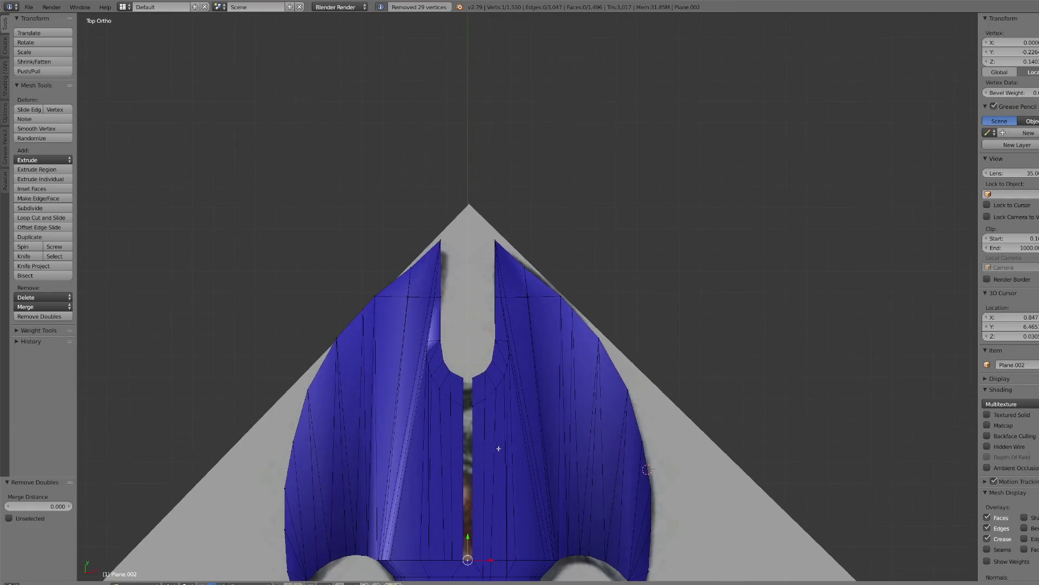
{"action": "key", "text": "KP_Decimal"}
{"action": "scroll", "coordinate": [520, 295], "scroll_direction": "down", "scroll_amount": 3}
{"action": "right_click", "coordinate": [519, 294], "text": "shift"}
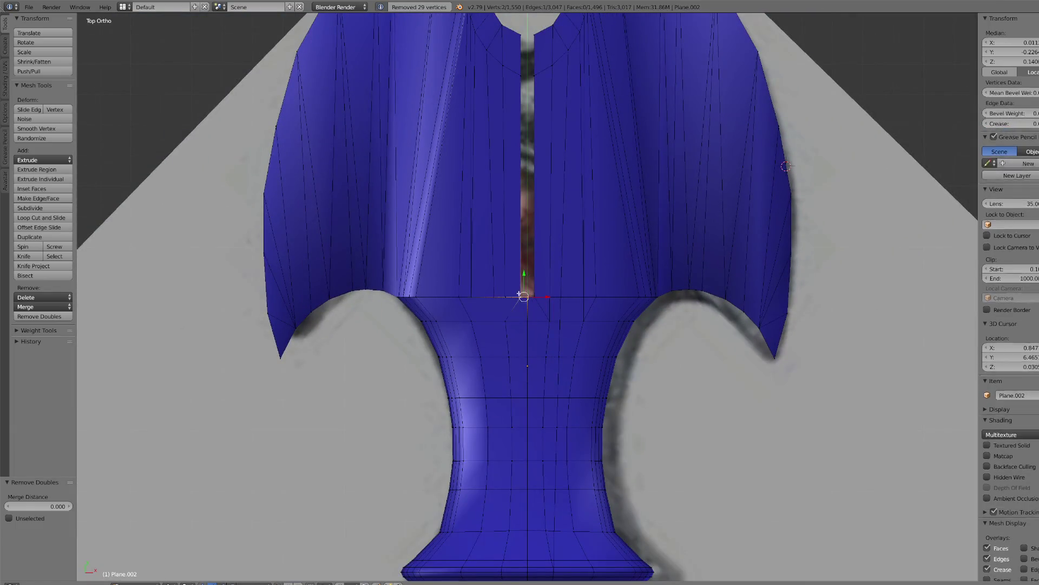
{"action": "right_click", "coordinate": [560, 217], "text": "ctrl"}
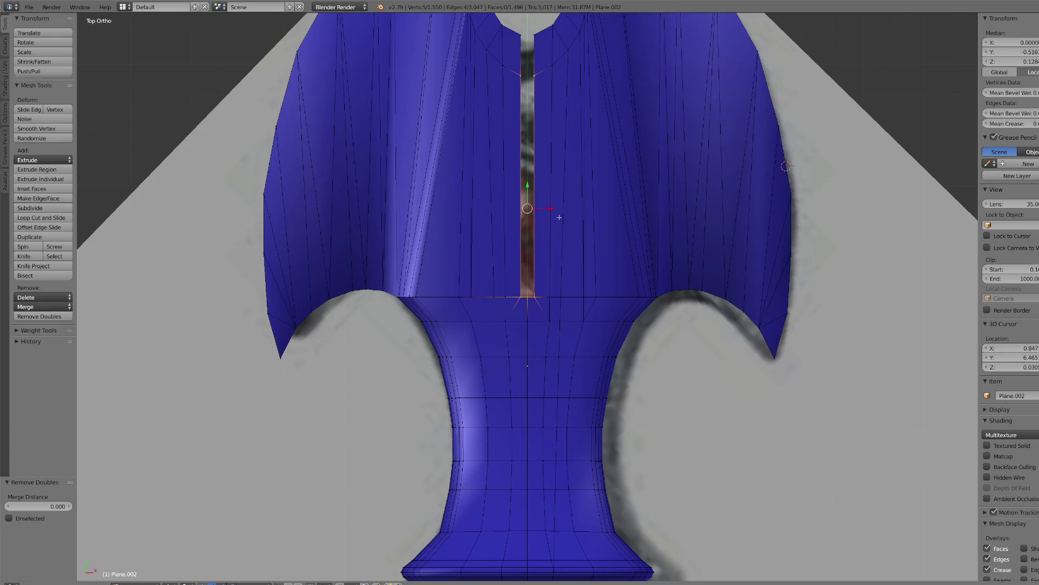
{"action": "scroll", "coordinate": [559, 217], "scroll_direction": "up", "scroll_amount": 5}
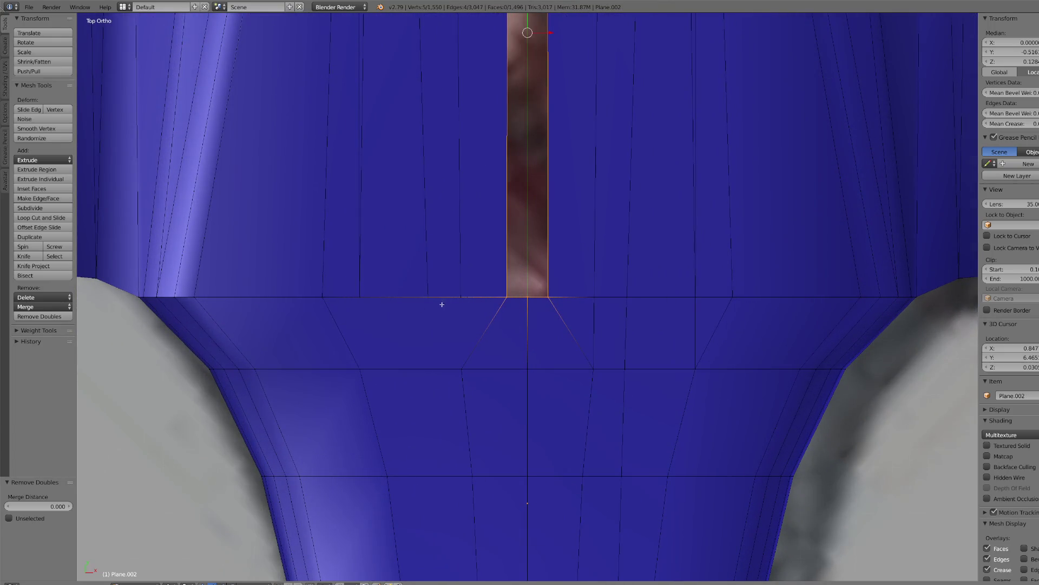
{"action": "right_click", "coordinate": [460, 298]}
{"action": "scroll", "coordinate": [474, 332], "scroll_direction": "down", "scroll_amount": 1}
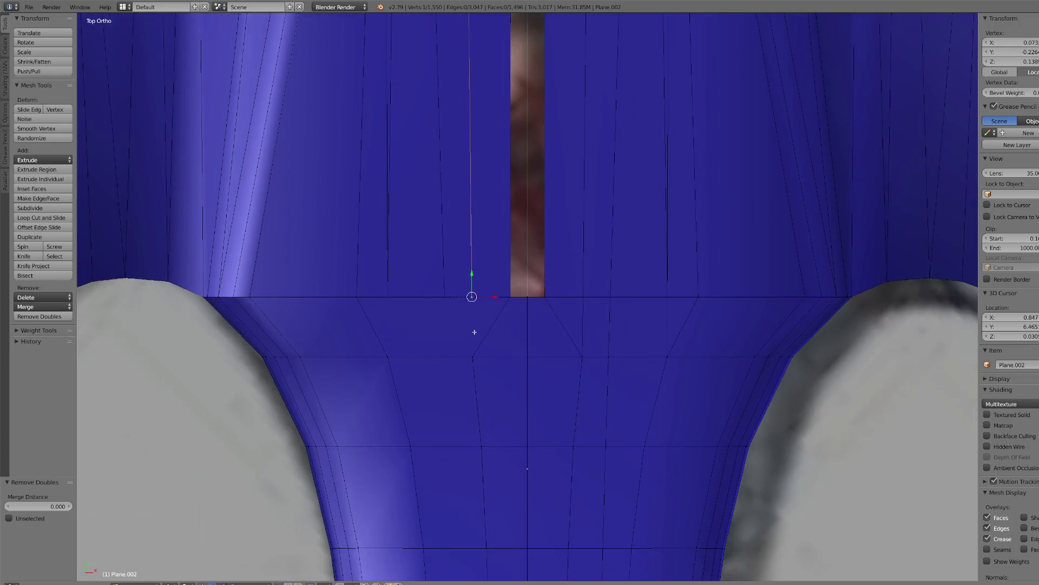
{"action": "scroll", "coordinate": [493, 313], "scroll_direction": "down", "scroll_amount": 5}
- Undo the vertex merge and the guard join
{"action": "key", "text": "ctrl+z"}
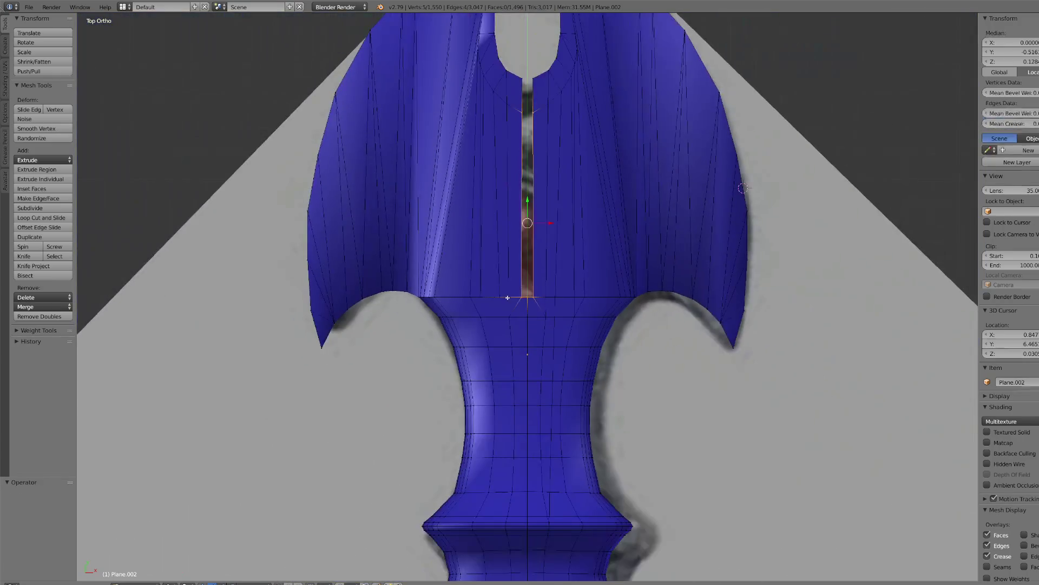
{"action": "key", "text": "a"}
{"action": "key", "text": "a"}
{"action": "key", "text": "ctrl+z"}
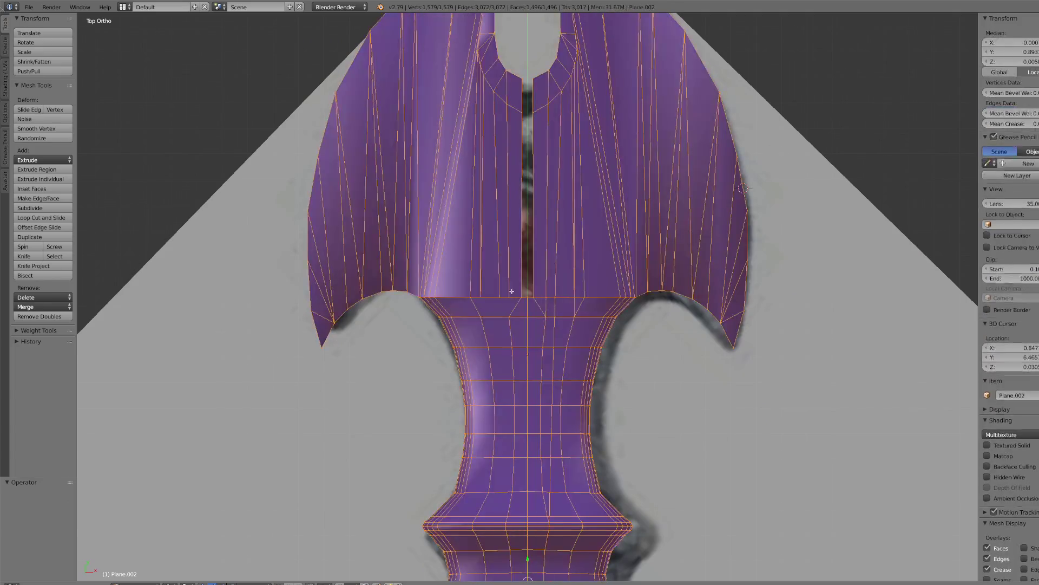
{"action": "key", "text": "ctrl+z"}
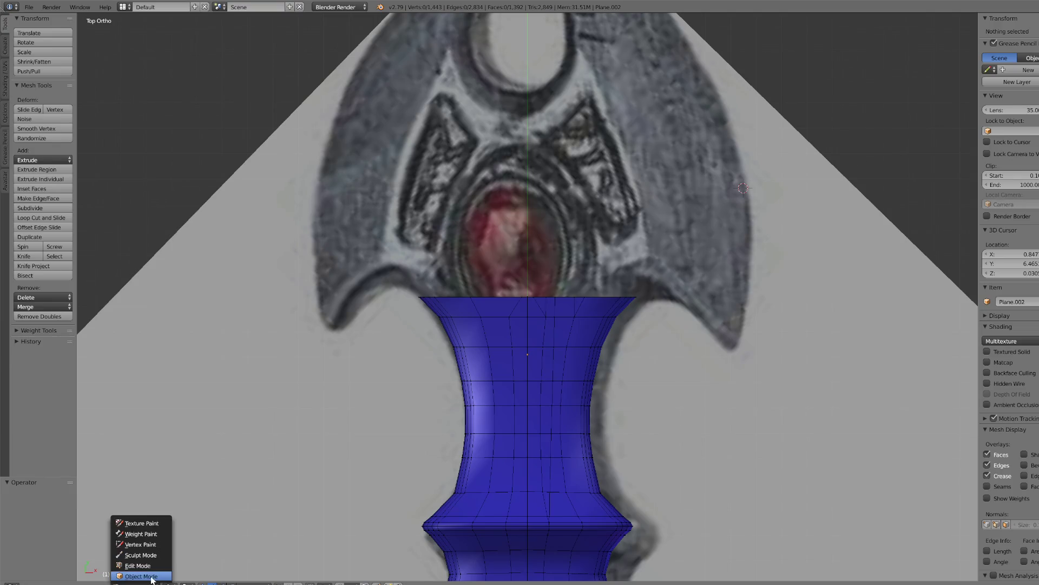
- Use the undo history to return to the joined guard and handle, then re-enter Edit Mode
{"action": "key", "text": "Tab"}
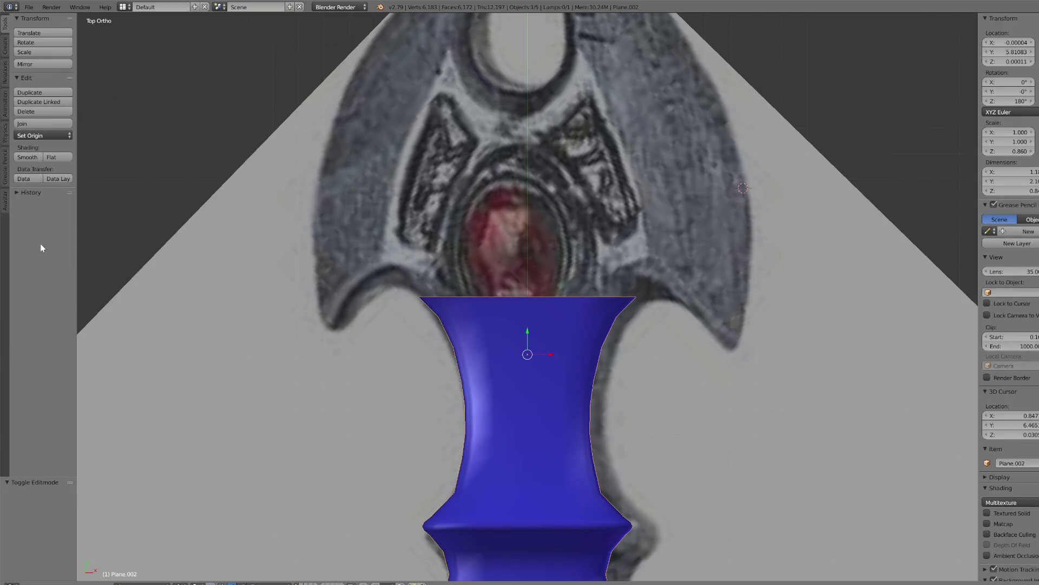
{"action": "left_click", "coordinate": [23, 192]}
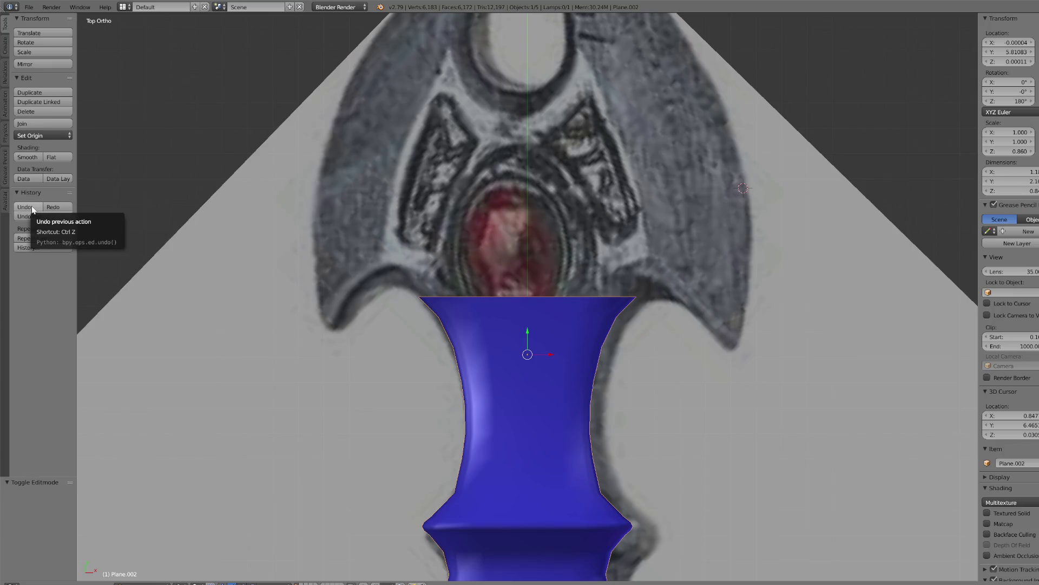
{"action": "left_click", "coordinate": [32, 206]}
{"action": "scroll", "coordinate": [505, 237], "scroll_direction": "down", "scroll_amount": 2}
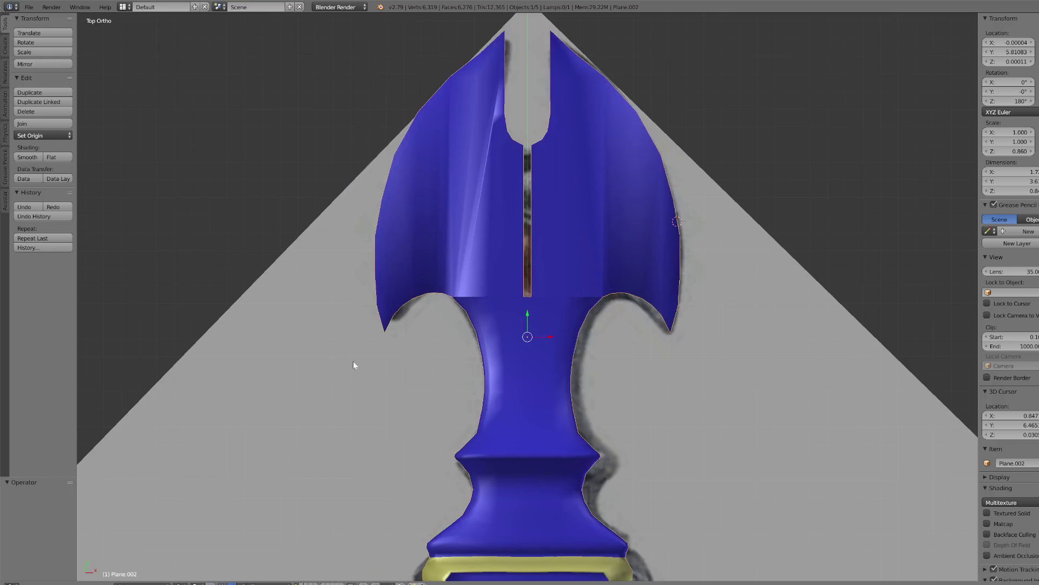
{"action": "left_click", "coordinate": [142, 584]}
{"action": "left_click", "coordinate": [144, 561]}
{"action": "scroll", "coordinate": [498, 324], "scroll_direction": "up", "scroll_amount": 4}
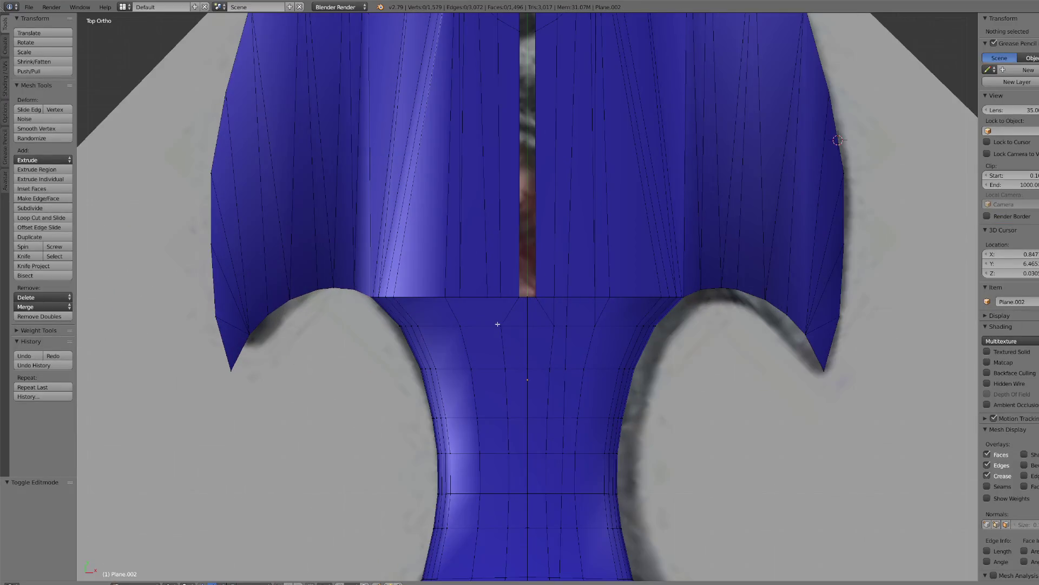
- Select vertices along the strip where the cross-guard meets the grip
{"action": "right_click", "coordinate": [508, 304]}
{"action": "key", "text": "g"}
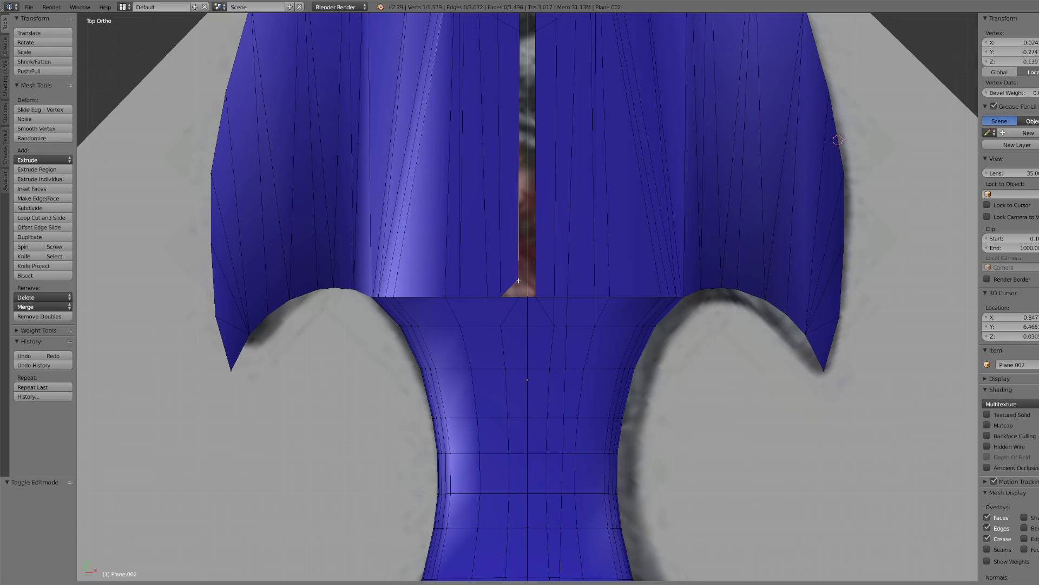
{"action": "right_click", "coordinate": [516, 276]}
{"action": "scroll", "coordinate": [608, 248], "scroll_direction": "up", "scroll_amount": 1}
{"action": "scroll", "coordinate": [598, 264], "scroll_direction": "down", "scroll_amount": 3}
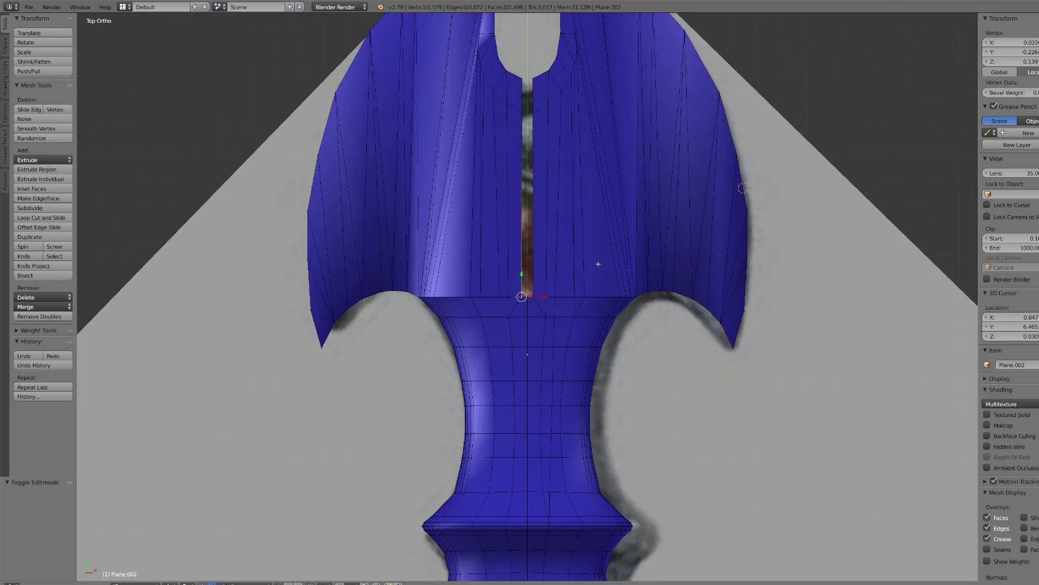
{"action": "right_click", "coordinate": [521, 102], "text": "shift"}
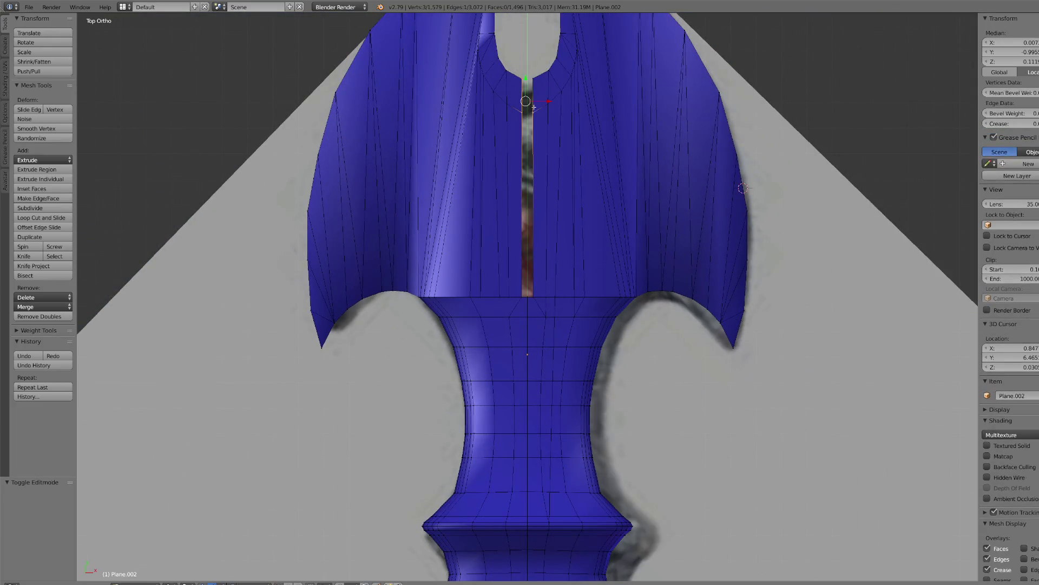
{"action": "scroll", "coordinate": [535, 118], "scroll_direction": "up", "scroll_amount": 1}
{"action": "scroll", "coordinate": [538, 136], "scroll_direction": "down", "scroll_amount": 1}
{"action": "right_click", "coordinate": [527, 300]}
- In Wireframe shading, circle-select the right part of the face band and delete its faces
{"action": "left_click", "coordinate": [187, 583]}
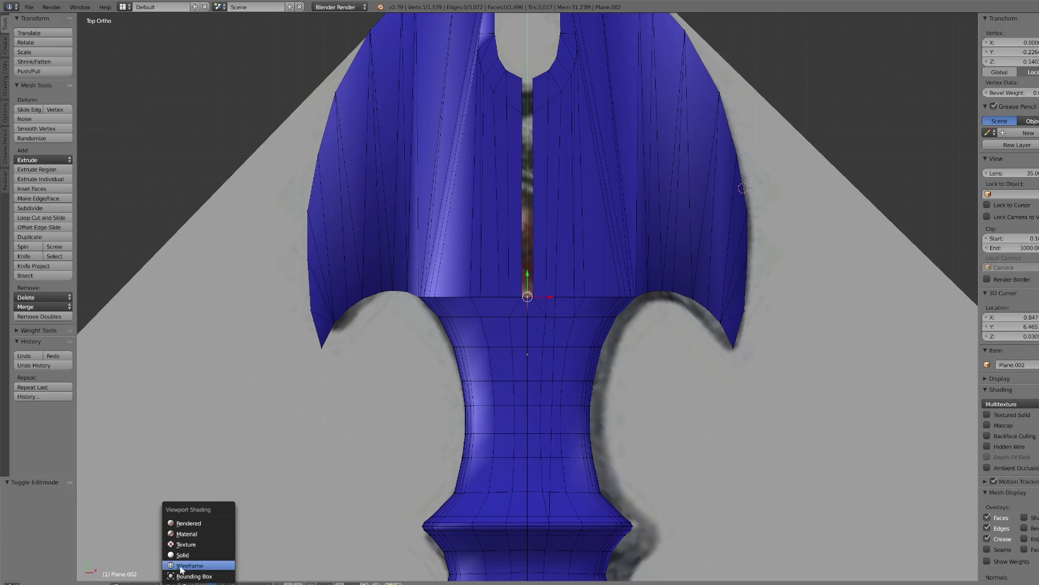
{"action": "left_click", "coordinate": [195, 541]}
{"action": "scroll", "coordinate": [541, 298], "scroll_direction": "up", "scroll_amount": 4}
{"action": "key", "text": "c"}
{"action": "mouse_move", "coordinate": [550, 299]}
{"action": "left_mouse_down"}
{"action": "mouse_move", "coordinate": [541, 290]}
{"action": "mouse_move", "coordinate": [547, 318]}
{"action": "mouse_move", "coordinate": [740, 313]}
{"action": "left_mouse_up"}
{"action": "right_click", "coordinate": [740, 312]}
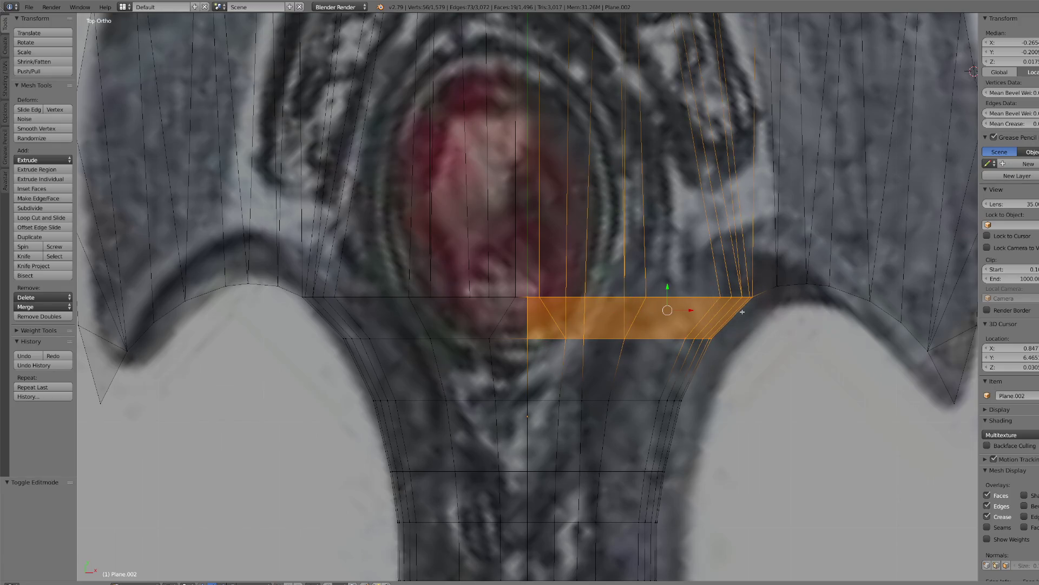
{"action": "key", "text": "x"}
{"action": "left_click", "coordinate": [720, 322]}
- Circle-select the left part of the band and separate it into its own object
{"action": "right_click", "coordinate": [516, 297]}
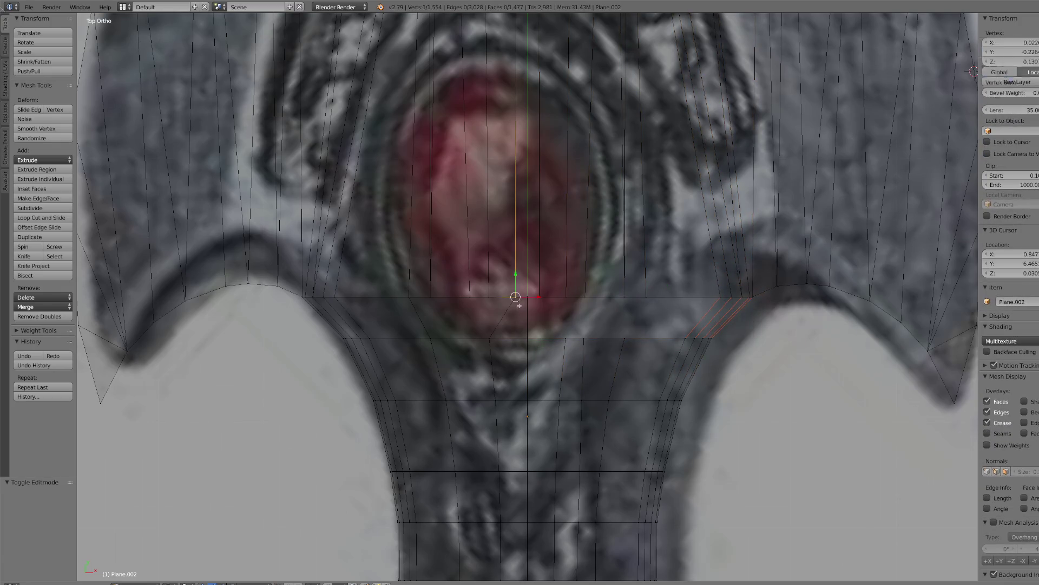
{"action": "key", "text": "c"}
{"action": "mouse_move", "coordinate": [514, 303]}
{"action": "left_mouse_down"}
{"action": "mouse_move", "coordinate": [487, 298]}
{"action": "mouse_move", "coordinate": [383, 325]}
{"action": "mouse_move", "coordinate": [319, 311]}
{"action": "mouse_move", "coordinate": [448, 302]}
{"action": "left_mouse_up"}
{"action": "right_click", "coordinate": [505, 301]}
{"action": "key", "text": "p"}
{"action": "left_click", "coordinate": [507, 313]}
- Return to Object Mode with textured solid shading
{"action": "left_click", "coordinate": [195, 583]}
{"action": "left_click", "coordinate": [185, 563]}
{"action": "left_click", "coordinate": [141, 583]}
{"action": "left_click", "coordinate": [135, 574]}
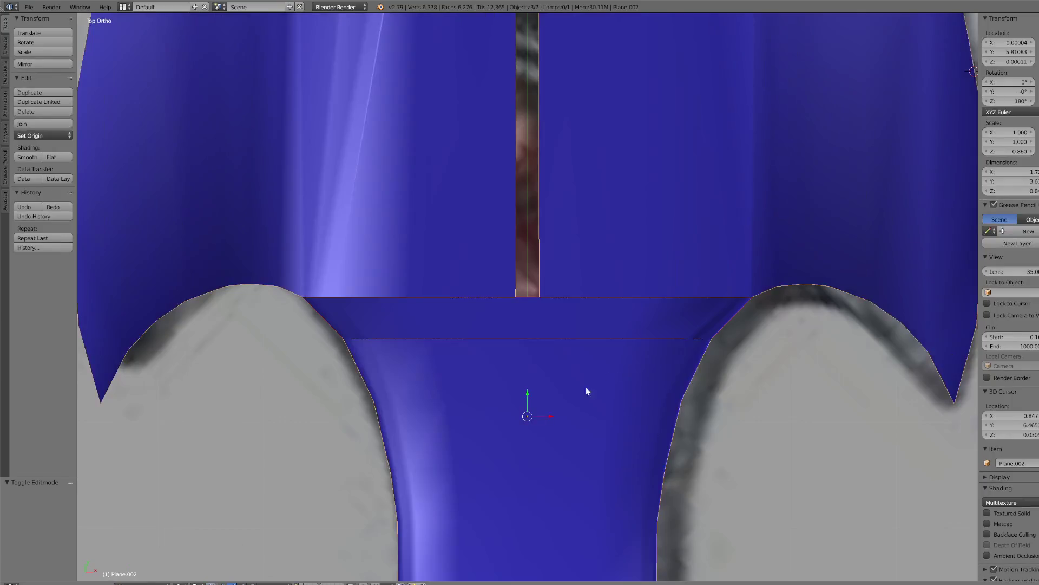
- Add a Mirror modifier to Plane.000 and delete the stray strip copy Plane.003
{"action": "scroll", "coordinate": [586, 391], "scroll_direction": "down", "scroll_amount": 2}
{"action": "right_click", "coordinate": [652, 322]}
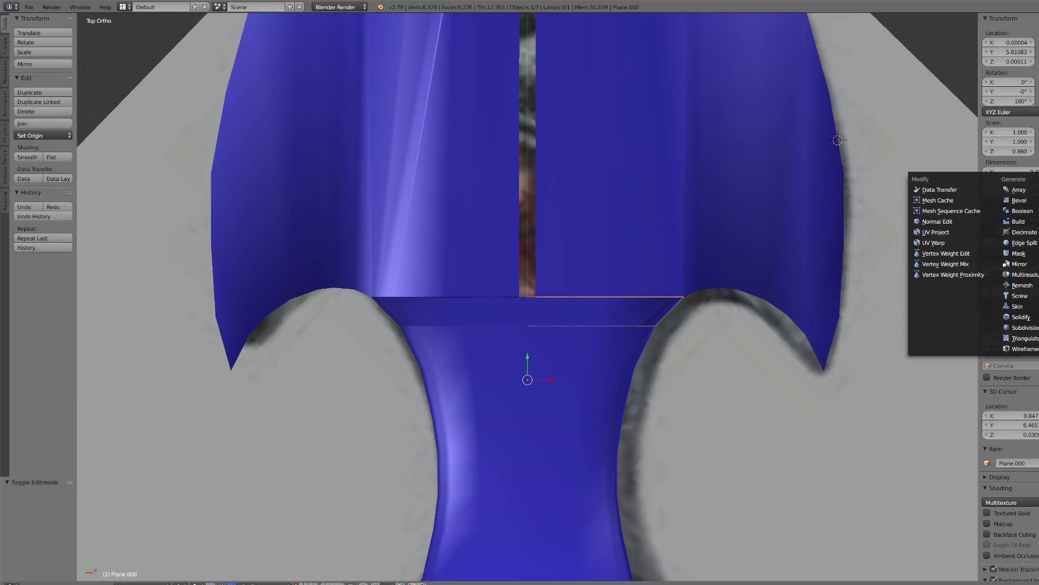
{"action": "left_click", "coordinate": [1024, 264]}
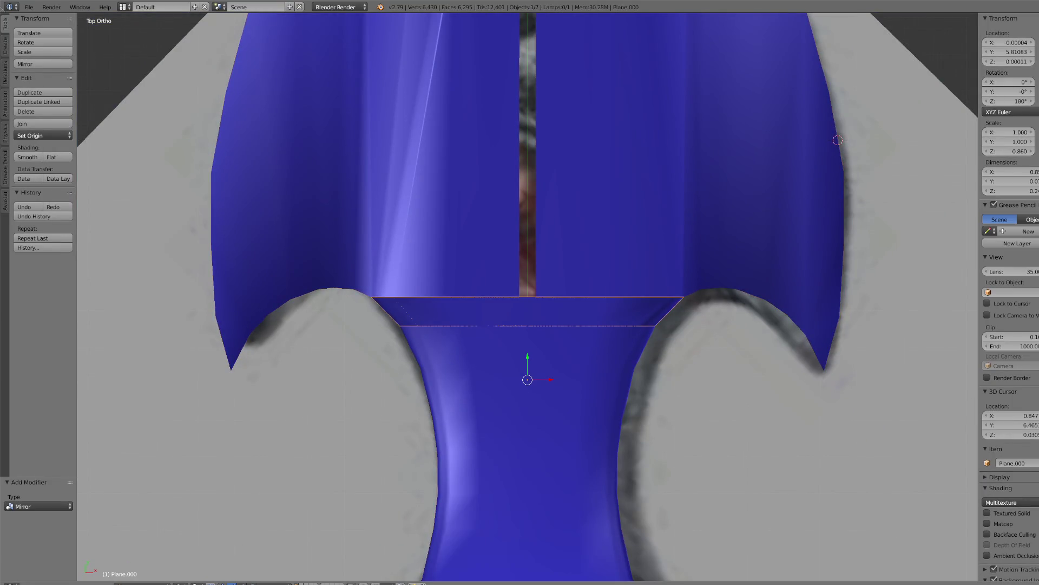
{"action": "right_click", "coordinate": [485, 309]}
{"action": "key", "text": "g"}
{"action": "key", "text": "Return"}
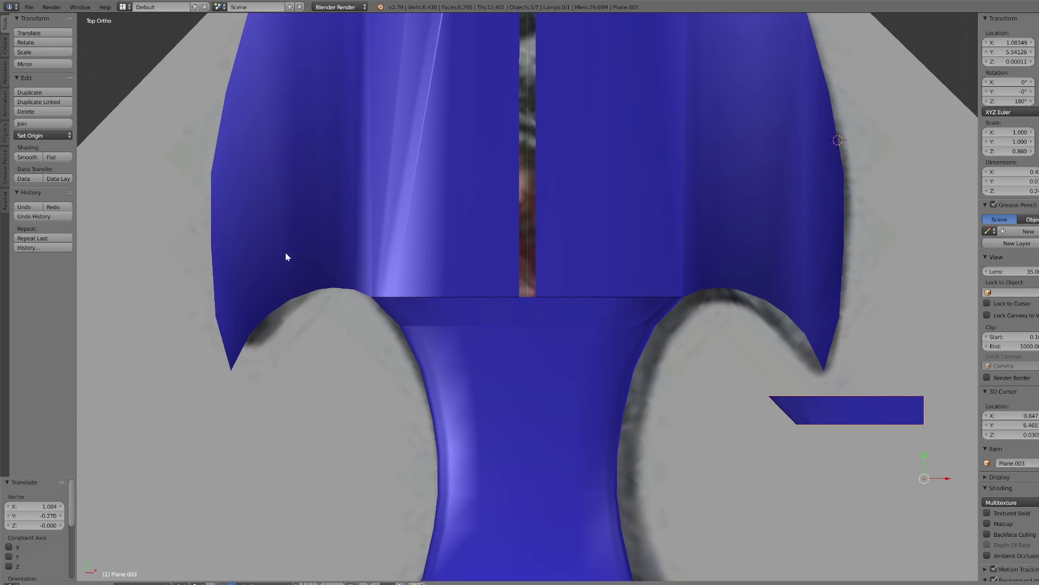
{"action": "left_click", "coordinate": [45, 115]}
{"action": "left_click", "coordinate": [44, 115]}
- Join strip Plane.002 into Plane.000 and Remove Doubles, merging 87 vertices
{"action": "right_click", "coordinate": [410, 329]}
{"action": "right_click", "coordinate": [439, 298]}
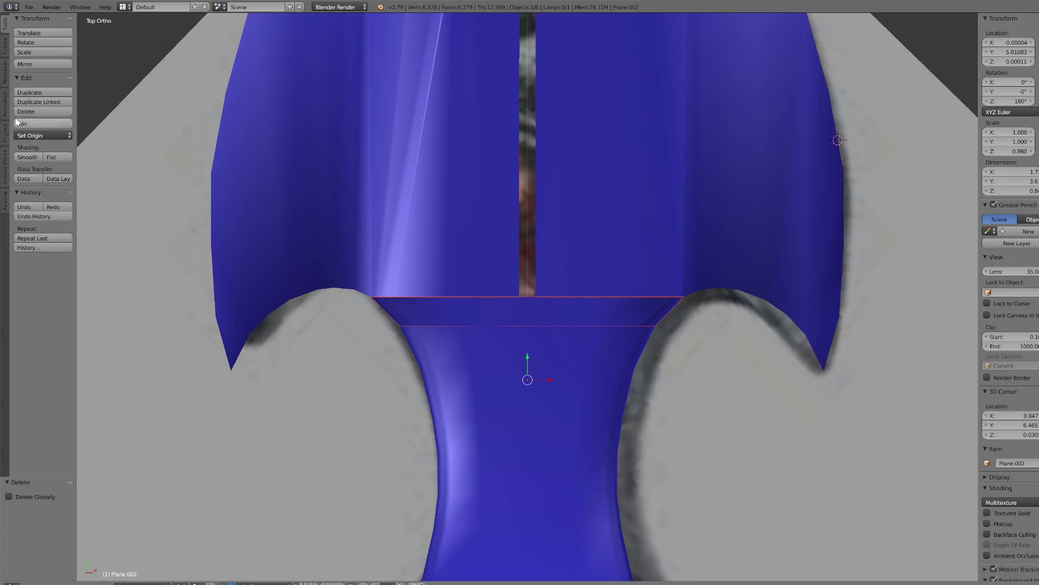
{"action": "left_click", "coordinate": [42, 127]}
{"action": "right_click", "coordinate": [447, 308], "text": "shift"}
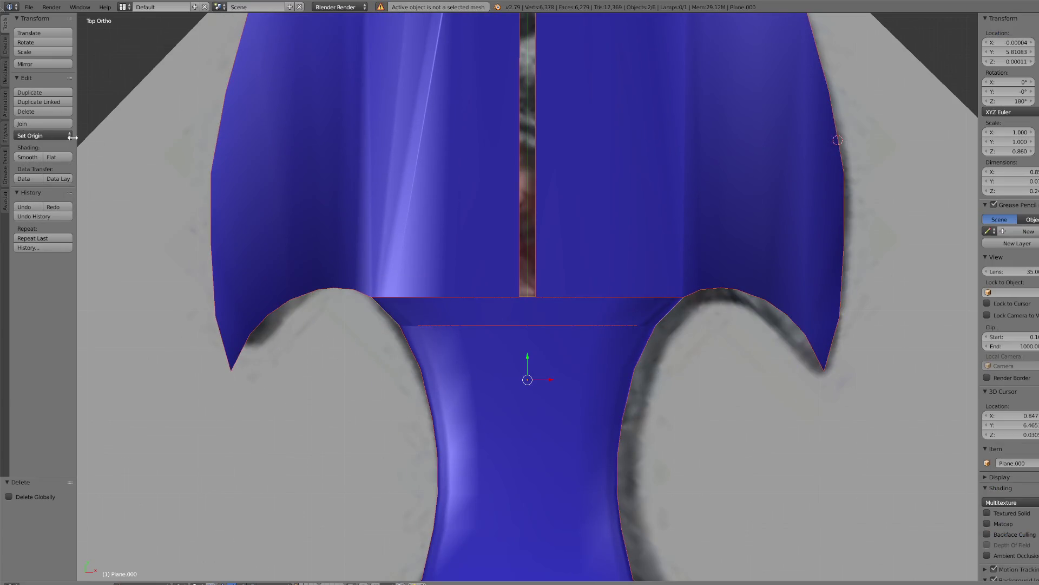
{"action": "left_click", "coordinate": [37, 124]}
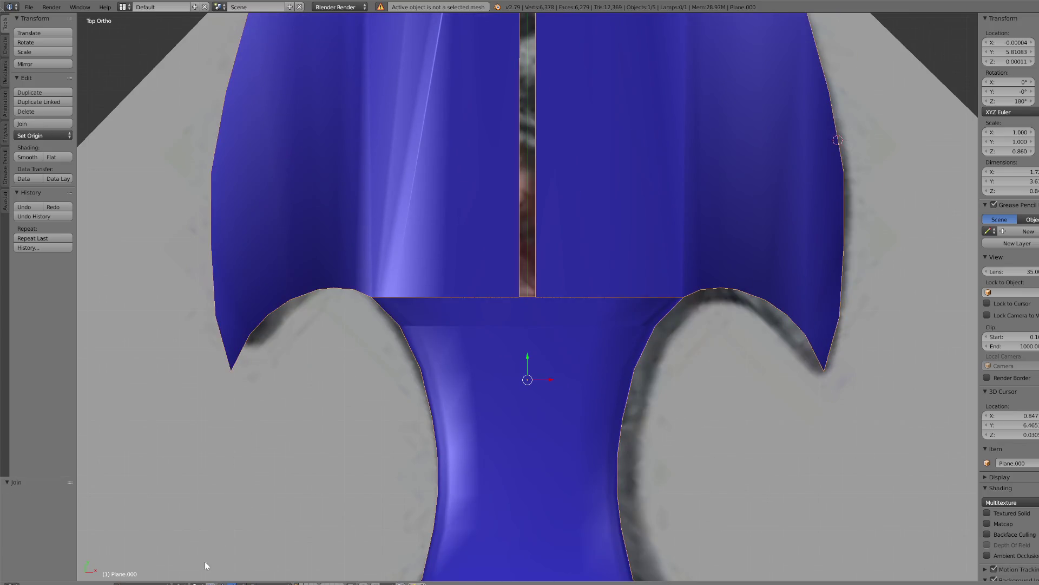
{"action": "key", "text": "Tab"}
{"action": "key", "text": "a"}
{"action": "key", "text": "a"}
{"action": "key", "text": "a"}
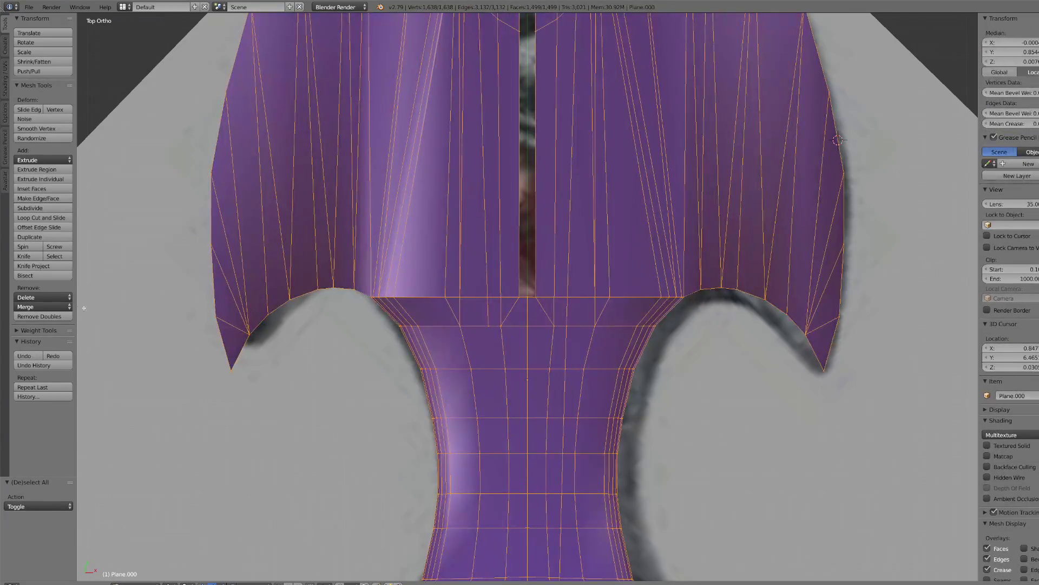
{"action": "left_click", "coordinate": [40, 317]}
- Select the vertices along the guard's centre seam, including the top one
{"action": "scroll", "coordinate": [413, 318], "scroll_direction": "up", "scroll_amount": 4}
{"action": "right_click", "coordinate": [387, 297]}
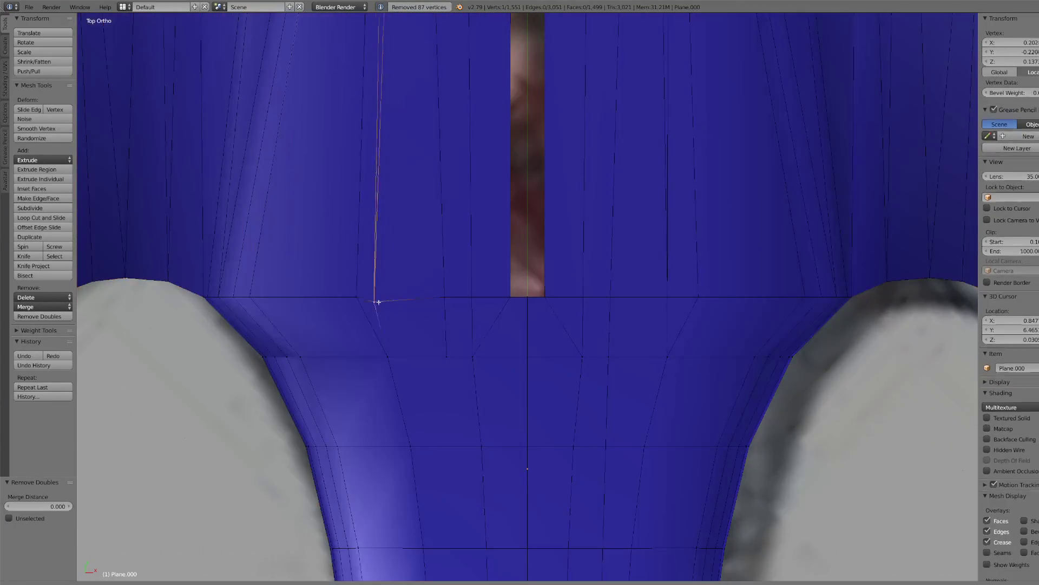
{"action": "scroll", "coordinate": [465, 316], "scroll_direction": "down", "scroll_amount": 4}
{"action": "key", "text": "a"}
{"action": "key", "text": "a"}
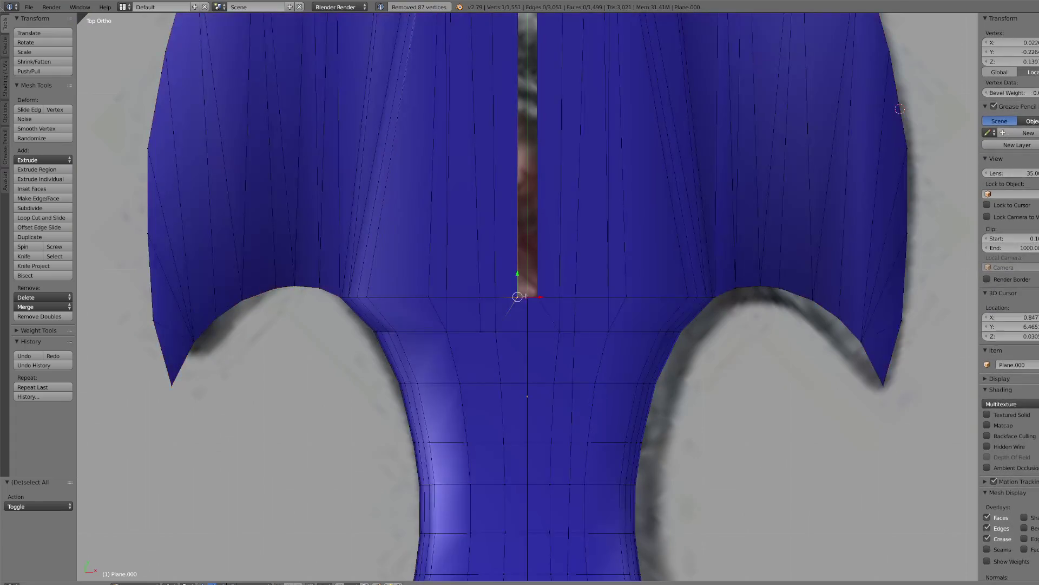
{"action": "right_click", "coordinate": [521, 296]}
{"action": "right_click", "coordinate": [527, 295], "text": "shift"}
{"action": "scroll", "coordinate": [528, 292], "scroll_direction": "down", "scroll_amount": 2}
{"action": "right_click", "coordinate": [524, 114], "text": "shift"}
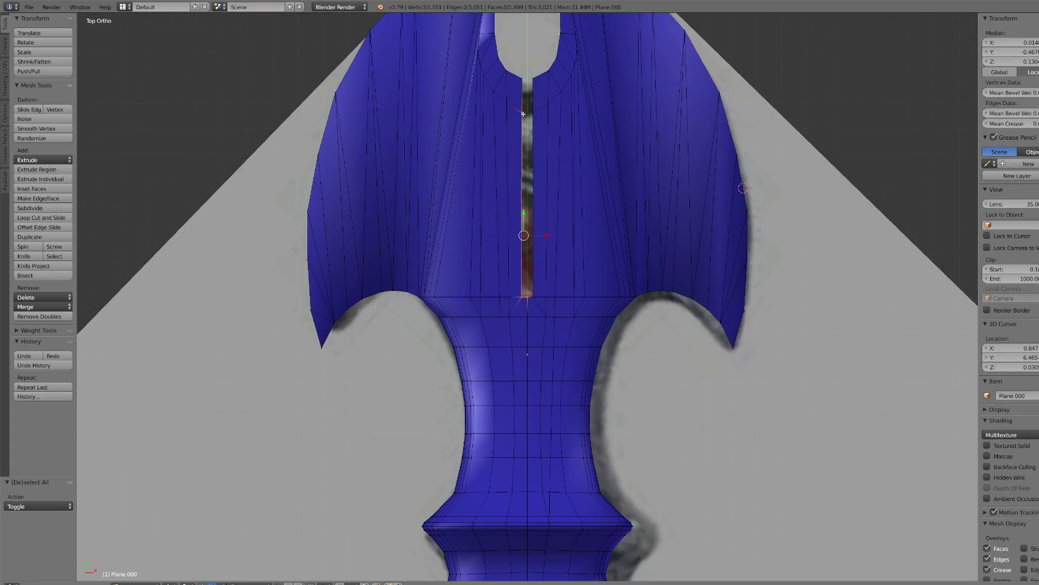
- Fill the centre-seam gap with a face, join the top seam vertices, then view side-on
{"action": "right_click", "coordinate": [535, 294], "text": "shift"}
{"action": "key", "text": "f"}
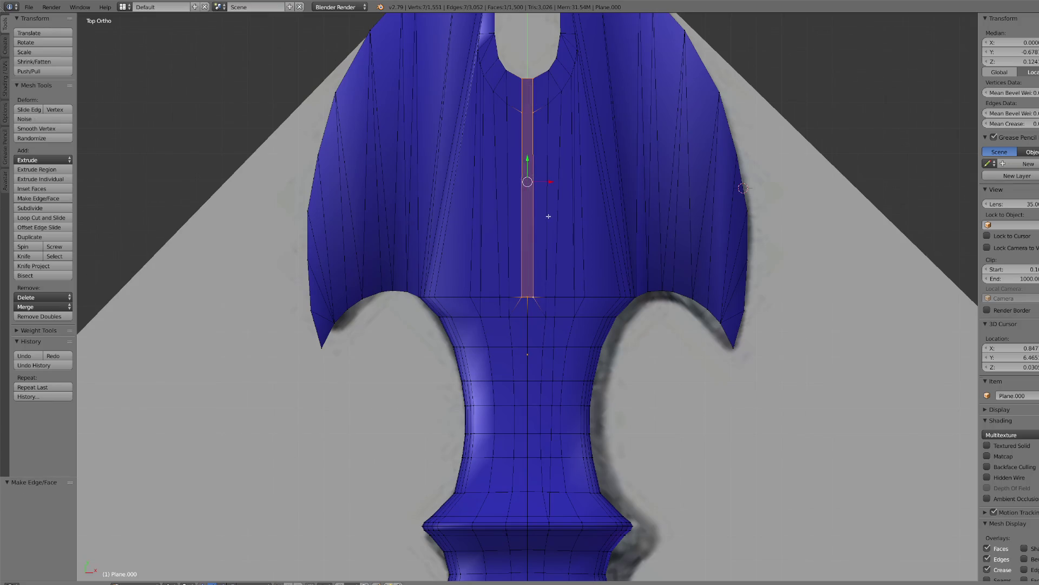
{"action": "right_click", "coordinate": [528, 112]}
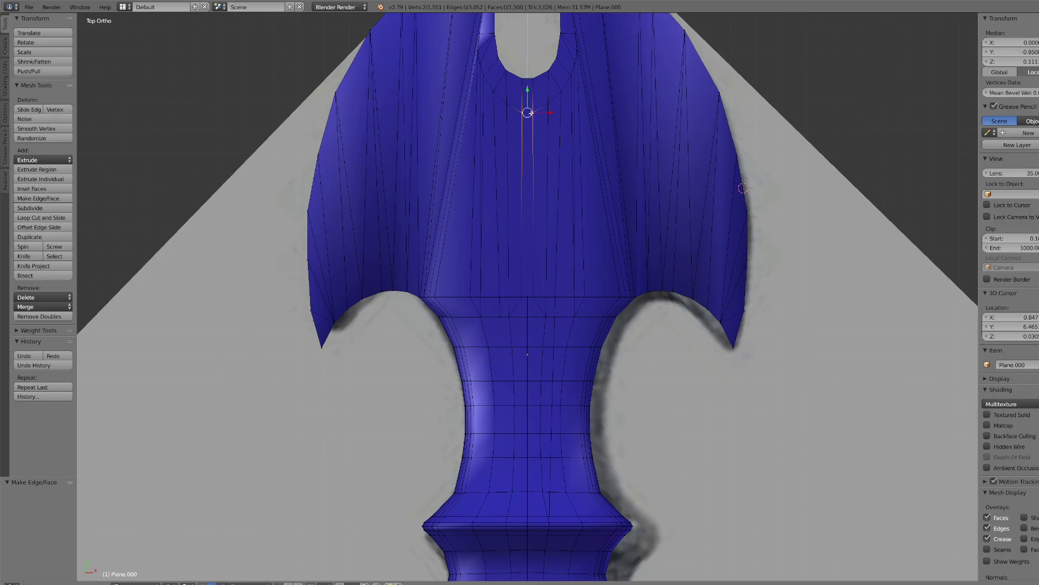
{"action": "key", "text": "j"}
{"action": "mouse_move", "coordinate": [547, 320]}
{"action": "middle_mouse_down"}
{"action": "mouse_move", "coordinate": [555, 304]}
{"action": "mouse_move", "coordinate": [571, 308]}
{"action": "mouse_move", "coordinate": [557, 281]}
{"action": "mouse_move", "coordinate": [623, 303]}
{"action": "mouse_move", "coordinate": [813, 485]}
{"action": "mouse_move", "coordinate": [800, 451]}
{"action": "middle_mouse_up"}
{"action": "right_click", "coordinate": [800, 451], "text": "shift"}
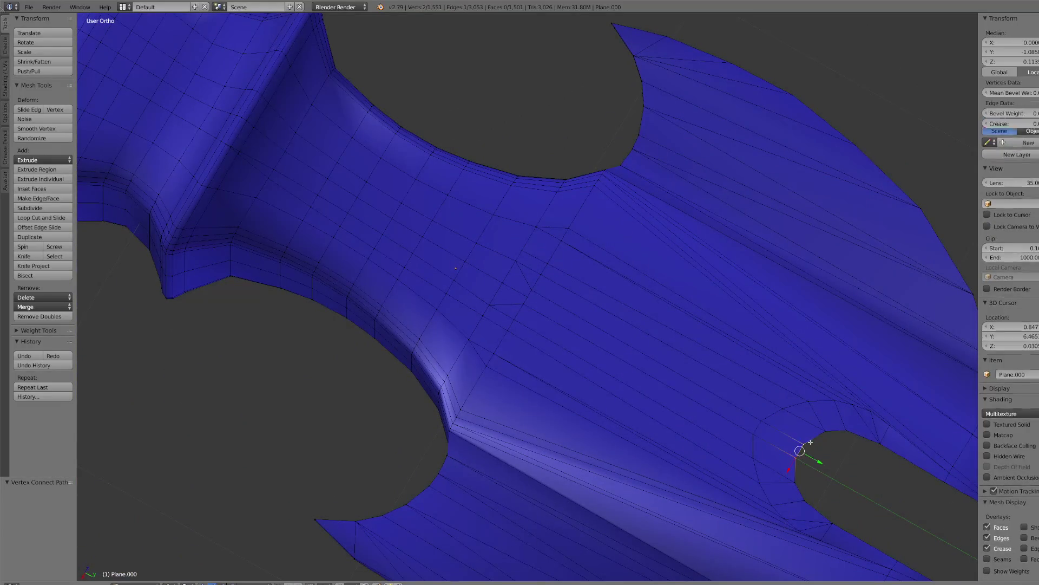
- Subdivide the edge near the blade end, link the new vertex, then switch to Wireframe shading
{"action": "left_click", "coordinate": [33, 208]}
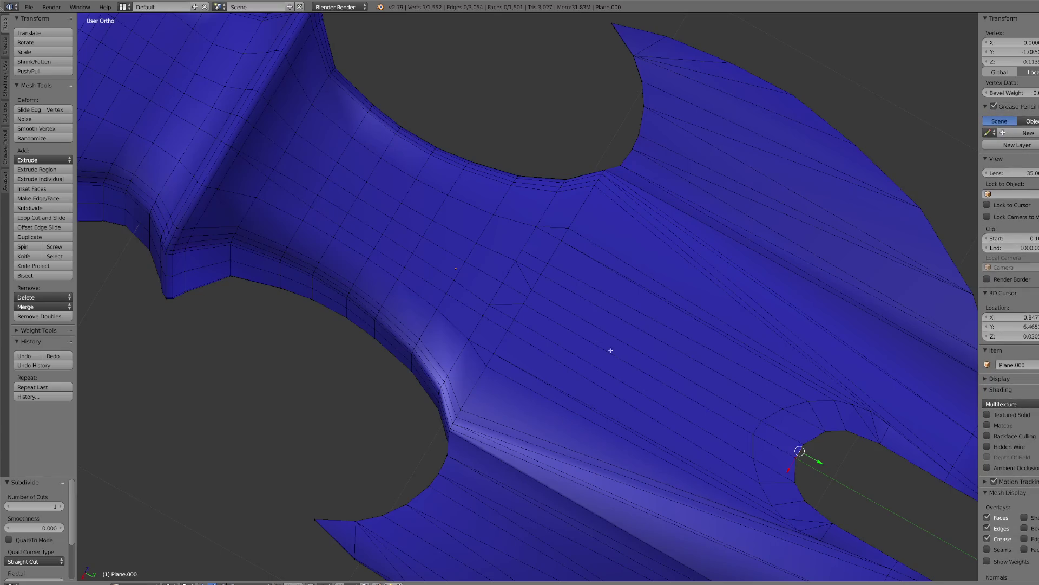
{"action": "key", "text": "j"}
{"action": "scroll", "coordinate": [533, 298], "scroll_direction": "down", "scroll_amount": 4}
{"action": "mouse_move", "coordinate": [534, 298]}
{"action": "middle_mouse_down"}
{"action": "mouse_move", "coordinate": [668, 363]}
{"action": "mouse_move", "coordinate": [666, 353]}
{"action": "mouse_move", "coordinate": [645, 397]}
{"action": "mouse_move", "coordinate": [620, 380]}
{"action": "mouse_move", "coordinate": [564, 407]}
{"action": "middle_mouse_up"}
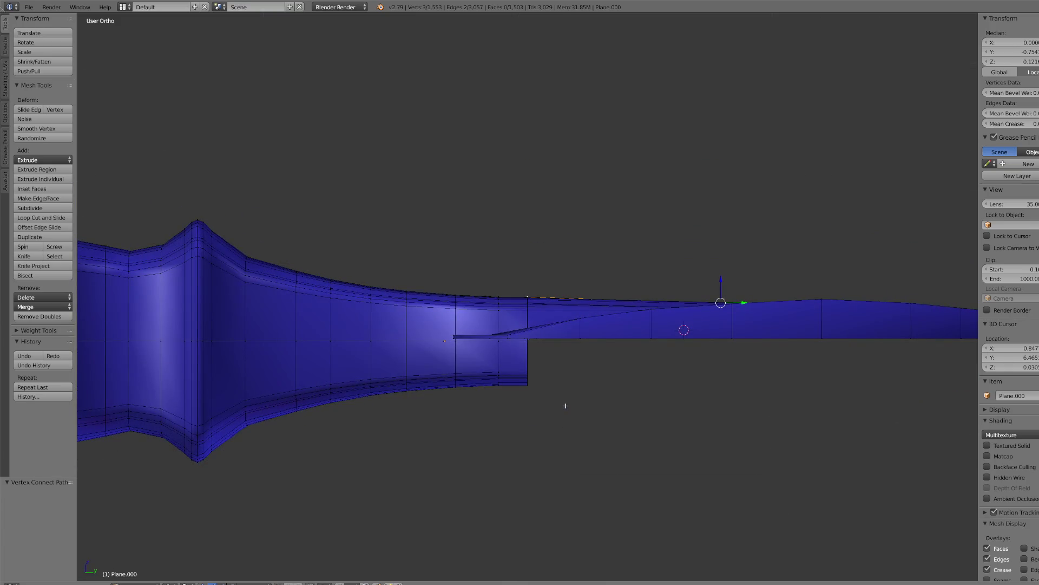
{"action": "scroll", "coordinate": [576, 394], "scroll_direction": "up", "scroll_amount": 3}
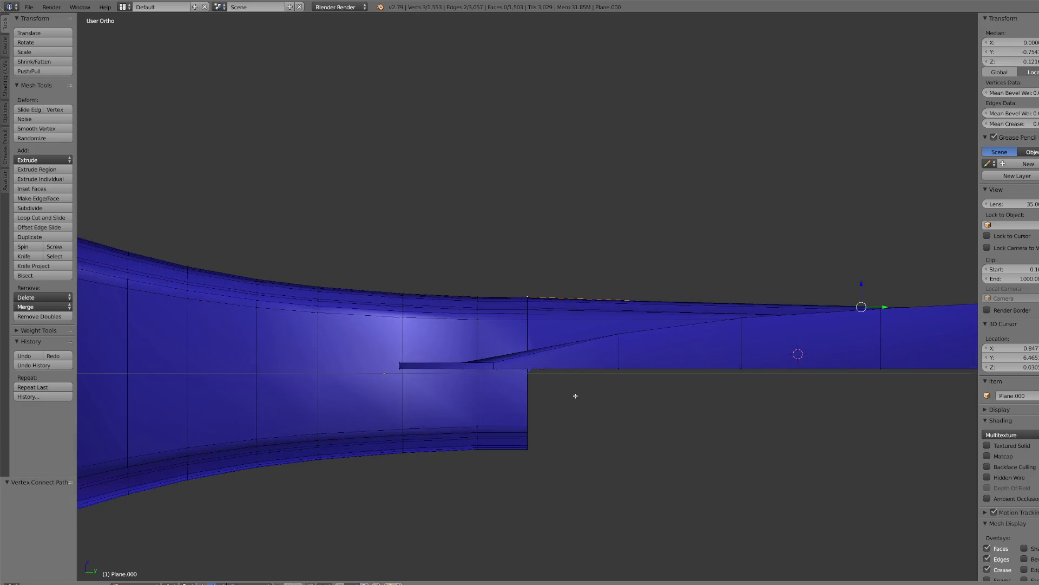
{"action": "scroll", "coordinate": [575, 396], "scroll_direction": "down", "scroll_amount": 1}
{"action": "scroll", "coordinate": [575, 396], "scroll_direction": "down", "scroll_amount": 4}
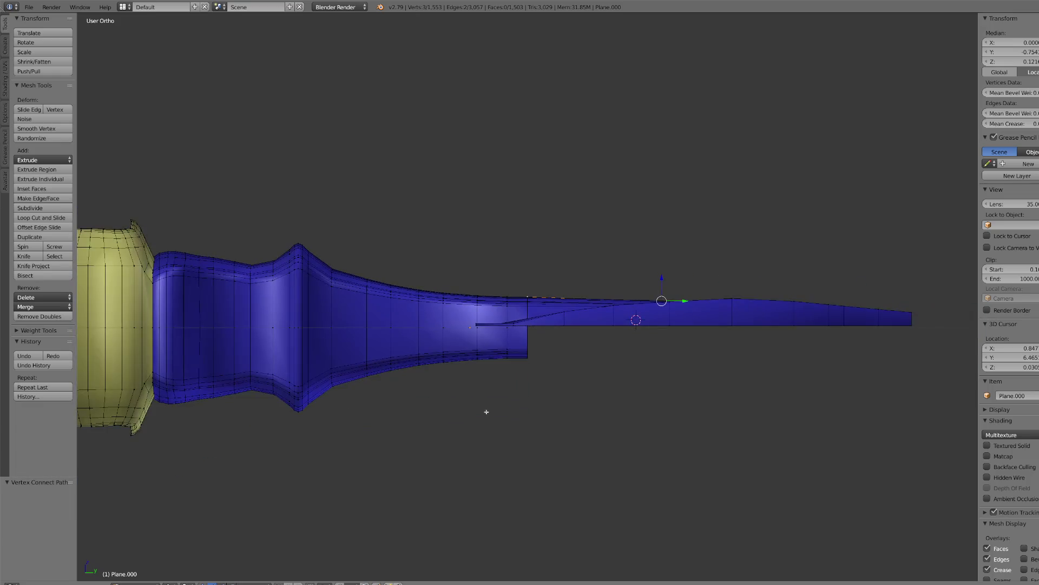
{"action": "left_click", "coordinate": [173, 583]}
{"action": "left_click", "coordinate": [190, 566]}
- Delete the guard vertices overlapping the blade end, keeping the lower band of faces
{"action": "key", "text": "c"}
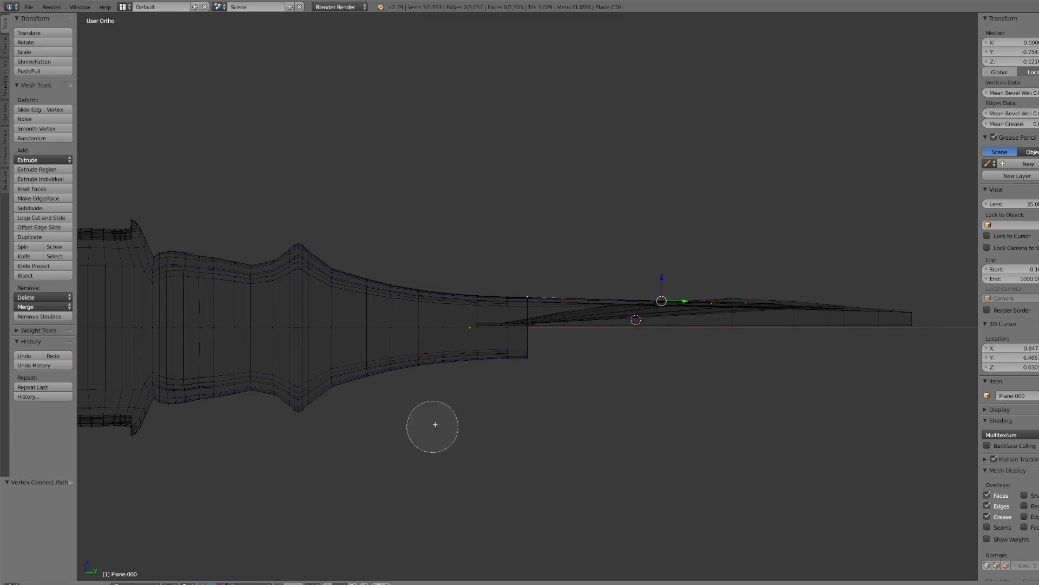
{"action": "mouse_move", "coordinate": [559, 327]}
{"action": "left_mouse_down"}
{"action": "mouse_move", "coordinate": [562, 301]}
{"action": "mouse_move", "coordinate": [562, 352]}
{"action": "mouse_move", "coordinate": [655, 314]}
{"action": "mouse_move", "coordinate": [956, 316]}
{"action": "mouse_move", "coordinate": [531, 298]}
{"action": "mouse_move", "coordinate": [509, 308]}
{"action": "mouse_move", "coordinate": [501, 336]}
{"action": "mouse_move", "coordinate": [517, 342]}
{"action": "left_mouse_up"}
{"action": "right_click", "coordinate": [517, 342]}
{"action": "scroll", "coordinate": [518, 341], "scroll_direction": "up", "scroll_amount": 3}
{"action": "key", "text": "c"}
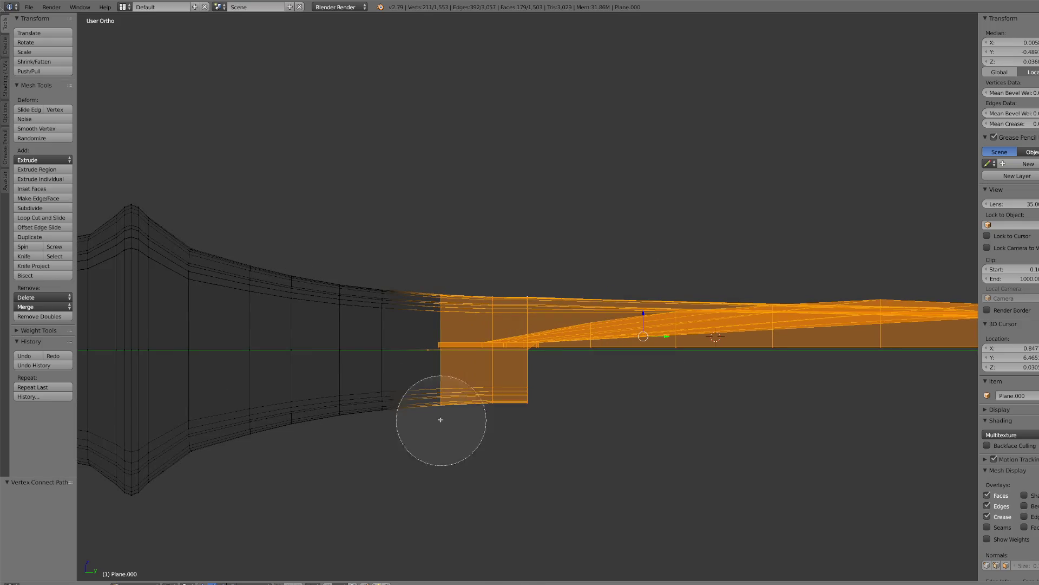
{"action": "right_click", "coordinate": [489, 489]}
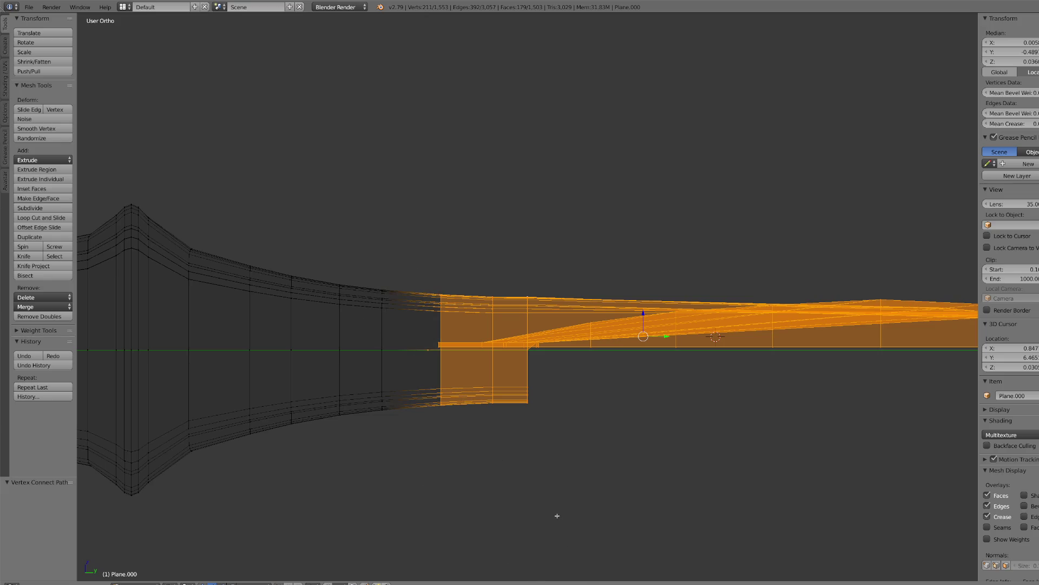
{"action": "key", "text": "KP_7"}
{"action": "mouse_move", "coordinate": [474, 435]}
{"action": "middle_mouse_down"}
{"action": "mouse_move", "coordinate": [399, 414]}
{"action": "mouse_move", "coordinate": [696, 418]}
{"action": "mouse_move", "coordinate": [622, 422]}
{"action": "mouse_move", "coordinate": [645, 439]}
{"action": "mouse_move", "coordinate": [575, 439]}
{"action": "middle_mouse_up"}
{"action": "key", "text": "Escape"}
{"action": "scroll", "coordinate": [632, 403], "scroll_direction": "down", "scroll_amount": 4}
{"action": "scroll", "coordinate": [572, 439], "scroll_direction": "up", "scroll_amount": 3}
{"action": "key", "text": "x"}
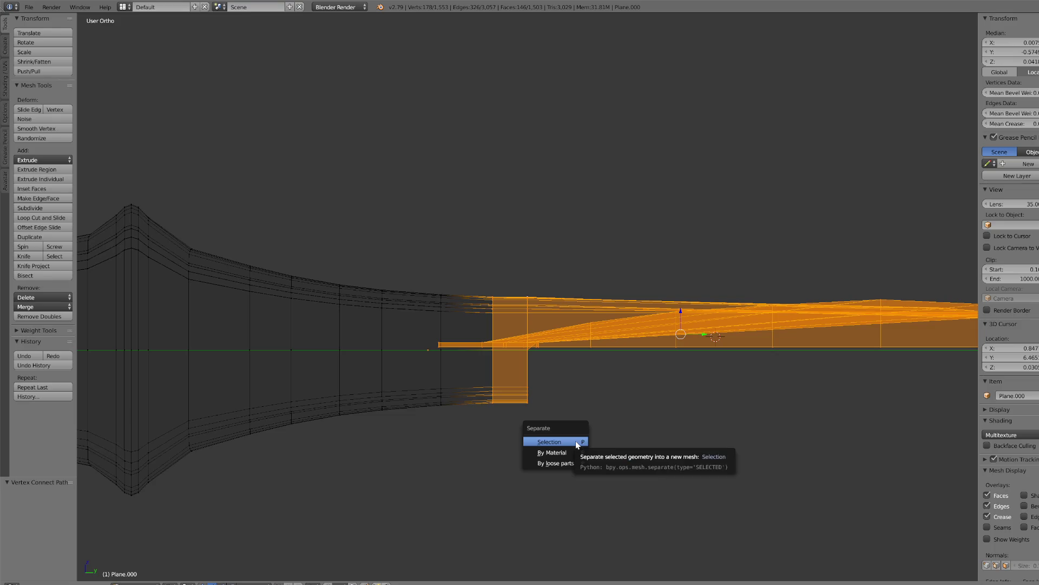
{"action": "left_click", "coordinate": [576, 441]}
- Return to Object Mode and open the blade mesh Plane.002 in Edit Mode
{"action": "left_click", "coordinate": [138, 583]}
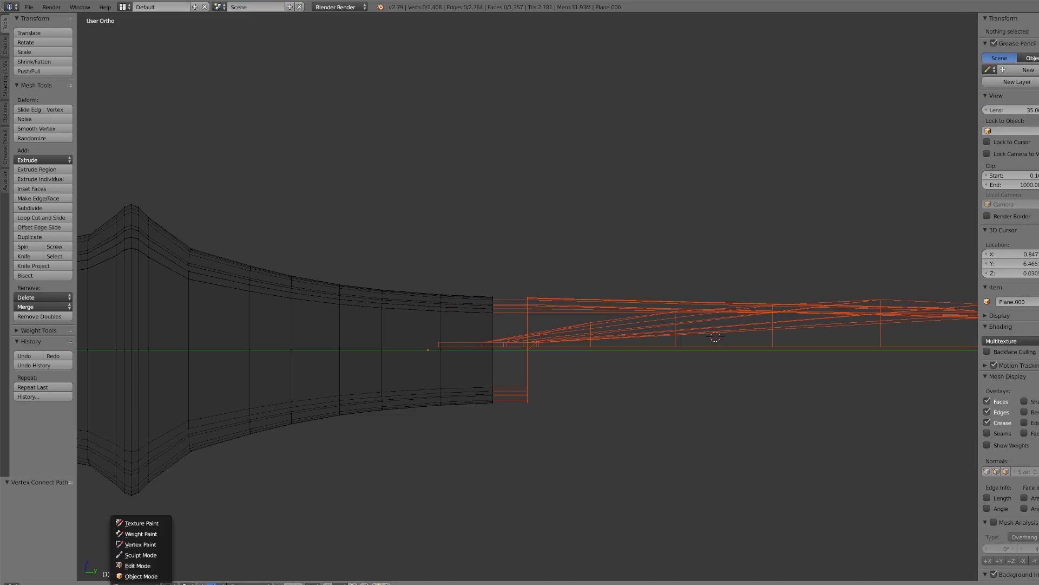
{"action": "left_click", "coordinate": [136, 575]}
{"action": "right_click", "coordinate": [618, 347]}
{"action": "left_click", "coordinate": [138, 583]}
{"action": "left_click", "coordinate": [136, 566]}
- Select the blade's small lower column and separate it into its own object
{"action": "key", "text": "c"}
{"action": "left_click", "coordinate": [504, 428]}
{"action": "key", "text": "Escape"}
{"action": "key", "text": "ctrl+KP_Add"}
{"action": "key", "text": "p"}
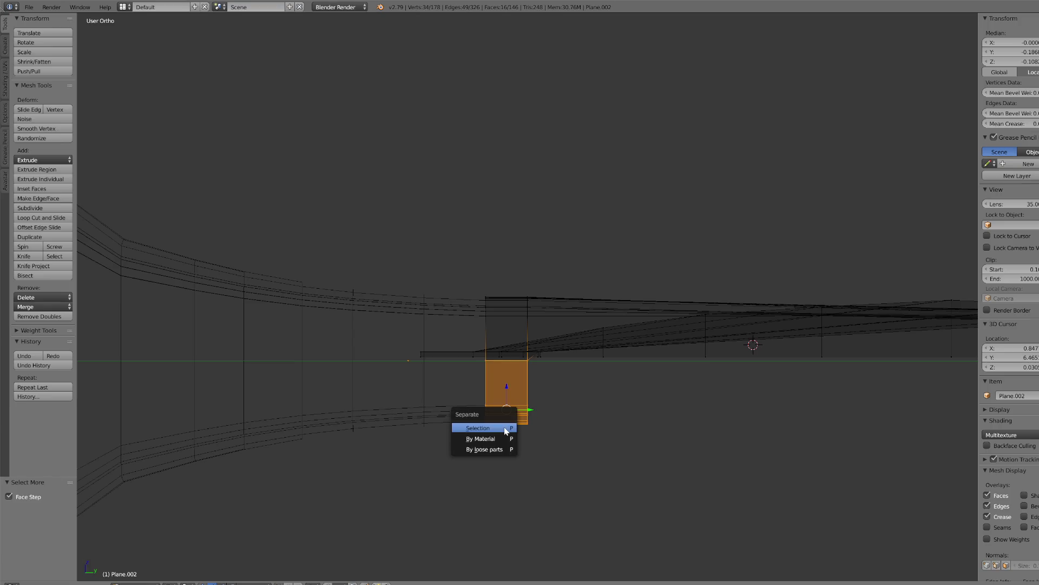
{"action": "left_click", "coordinate": [504, 428]}
{"action": "left_click", "coordinate": [138, 583]}
{"action": "left_click", "coordinate": [135, 574]}
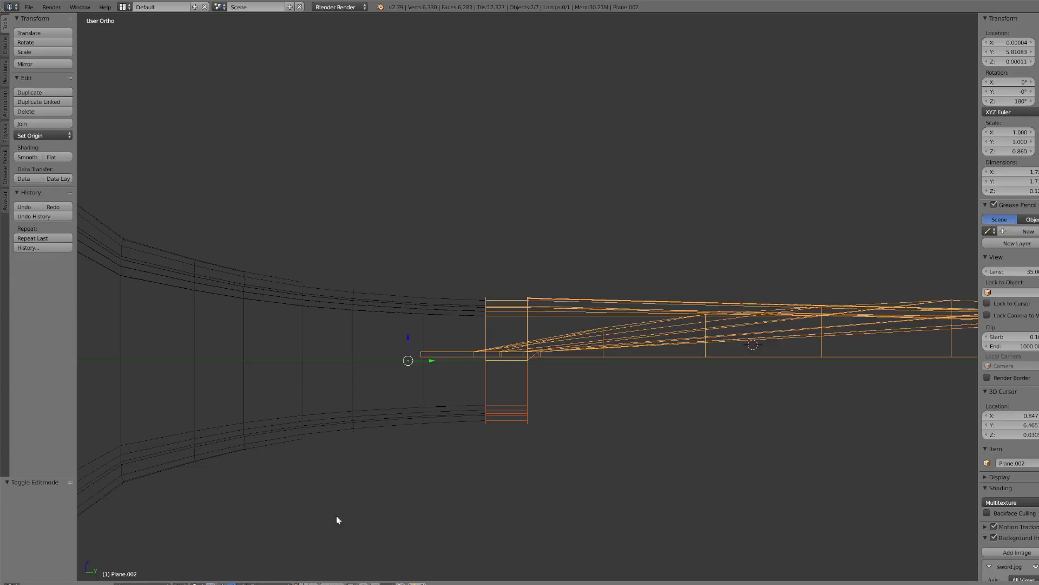
- Add and apply a Mirror modifier on the blade section, then switch to Solid shading
{"action": "left_click", "coordinate": [1036, 166]}
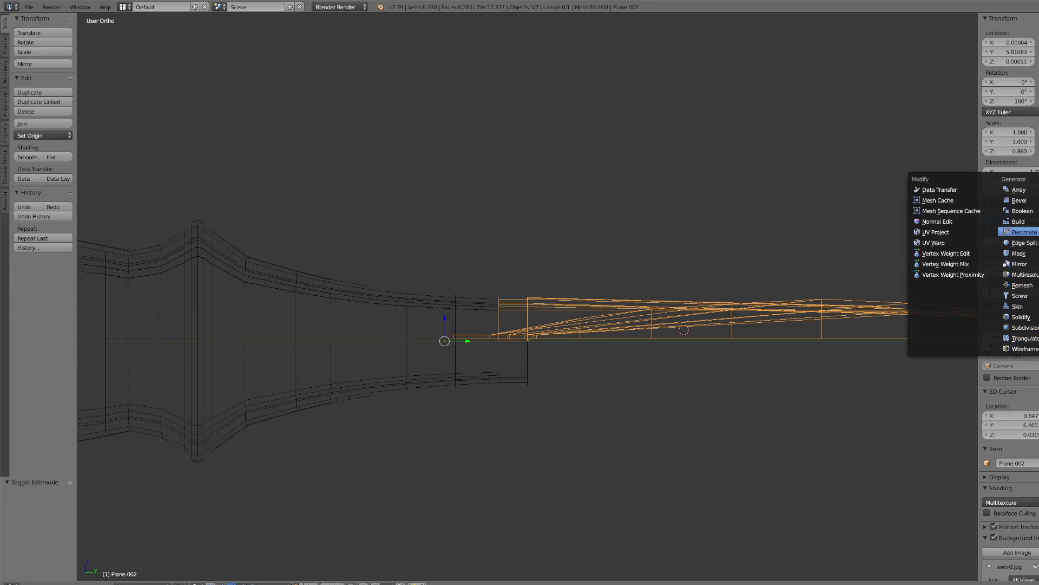
{"action": "left_click", "coordinate": [1007, 264]}
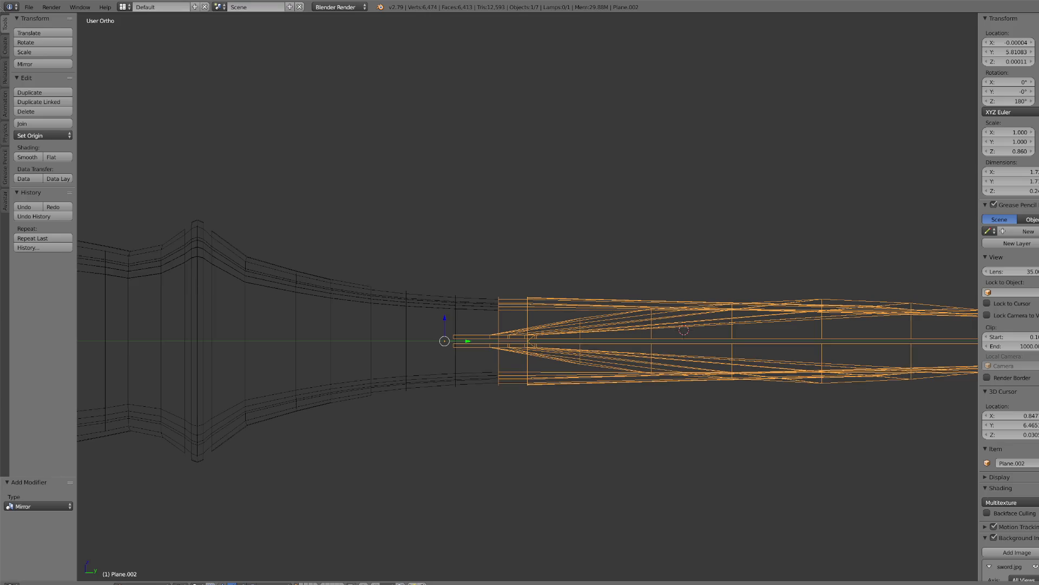
{"action": "key", "text": "ctrl+a"}
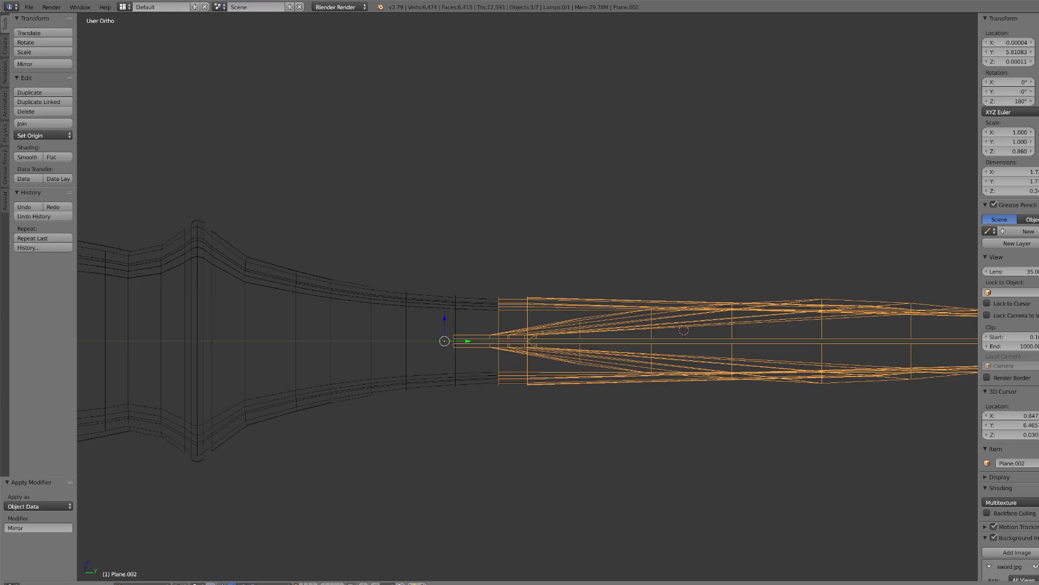
{"action": "left_click", "coordinate": [196, 583]}
{"action": "left_click", "coordinate": [199, 555]}
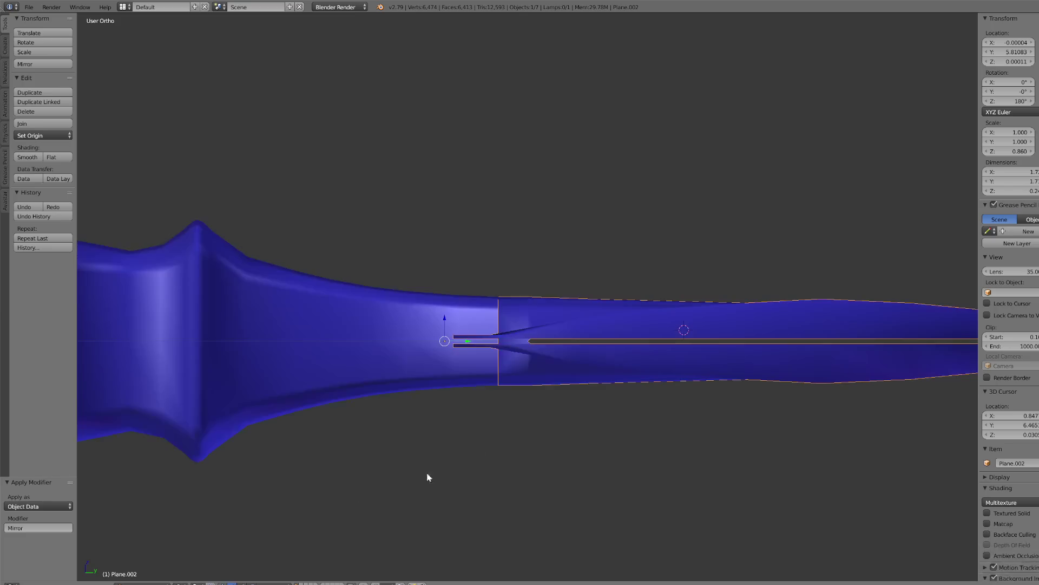
- Select the small stray plane piece, move it aside, and delete it
{"action": "mouse_move", "coordinate": [614, 359]}
{"action": "middle_mouse_down"}
{"action": "mouse_move", "coordinate": [697, 424]}
{"action": "mouse_move", "coordinate": [659, 453]}
{"action": "mouse_move", "coordinate": [752, 367]}
{"action": "mouse_move", "coordinate": [682, 418]}
{"action": "middle_mouse_up"}
{"action": "right_click", "coordinate": [581, 417]}
{"action": "key", "text": "g"}
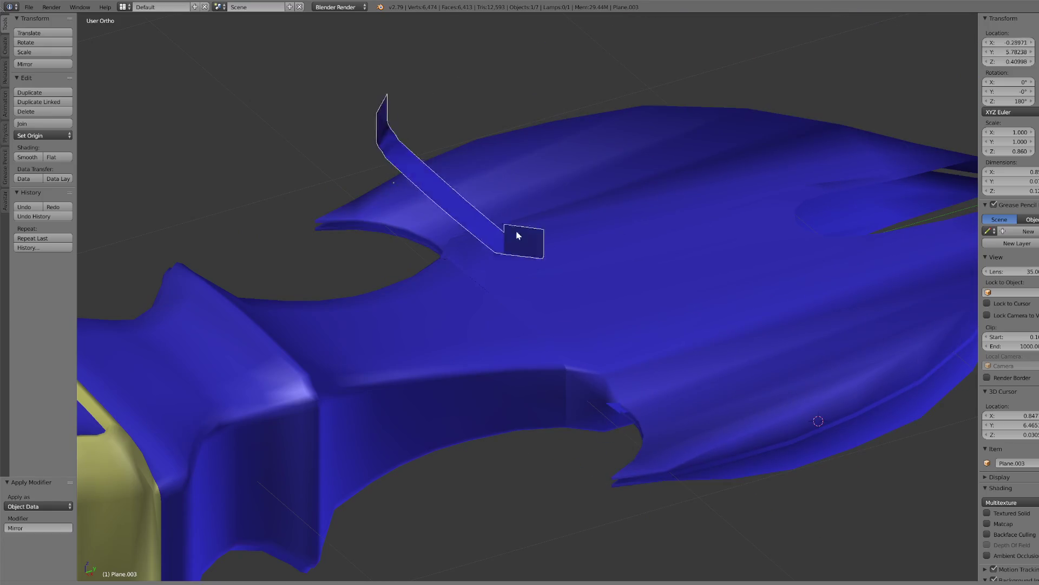
{"action": "left_click", "coordinate": [494, 174]}
{"action": "scroll", "coordinate": [516, 242], "scroll_direction": "down", "scroll_amount": 5}
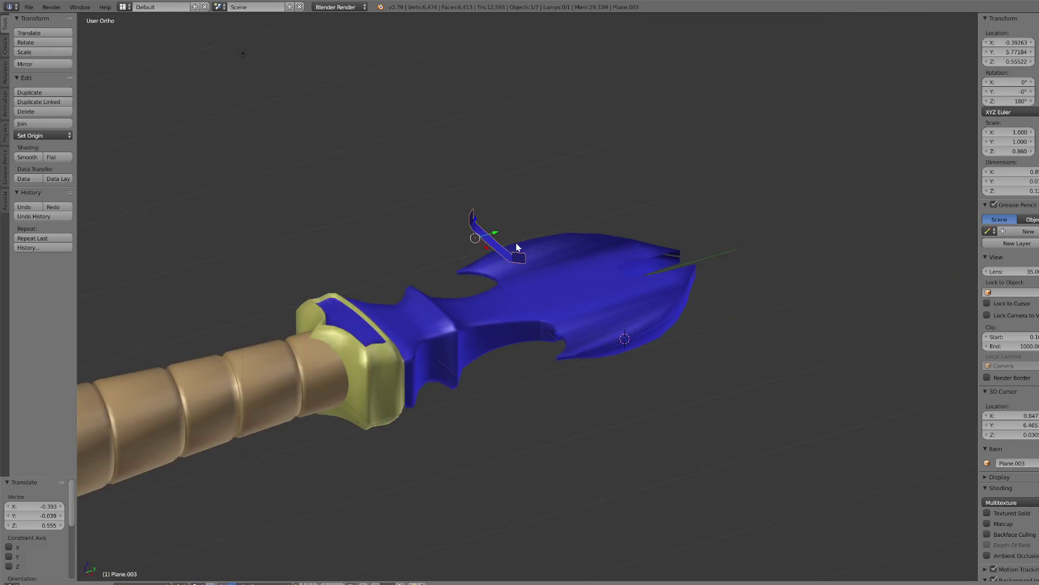
{"action": "left_click", "coordinate": [57, 110]}
{"action": "mouse_move", "coordinate": [531, 293]}
{"action": "middle_mouse_down"}
{"action": "mouse_move", "coordinate": [623, 346]}
{"action": "mouse_move", "coordinate": [570, 239]}
{"action": "middle_mouse_up"}
{"action": "scroll", "coordinate": [623, 345], "scroll_direction": "up", "scroll_amount": 3}
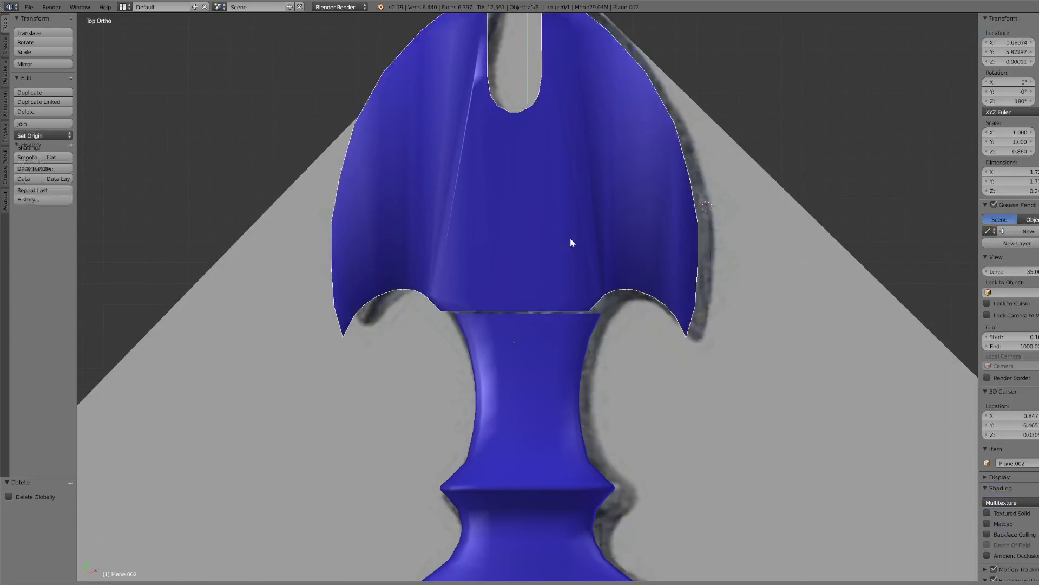
- Select Plane.002, enter Edit Mode, and switch viewport shading to Wireframe
{"action": "right_click", "coordinate": [627, 262]}
{"action": "mouse_move", "coordinate": [626, 262]}
{"action": "middle_mouse_down"}
{"action": "mouse_move", "coordinate": [689, 343]}
{"action": "mouse_move", "coordinate": [686, 378]}
{"action": "mouse_move", "coordinate": [666, 404]}
{"action": "middle_mouse_up"}
{"action": "middle_click_drag", "start_coordinate": [478, 460], "coordinate": [601, 469]}
{"action": "scroll", "coordinate": [531, 506], "scroll_direction": "up", "scroll_amount": 5}
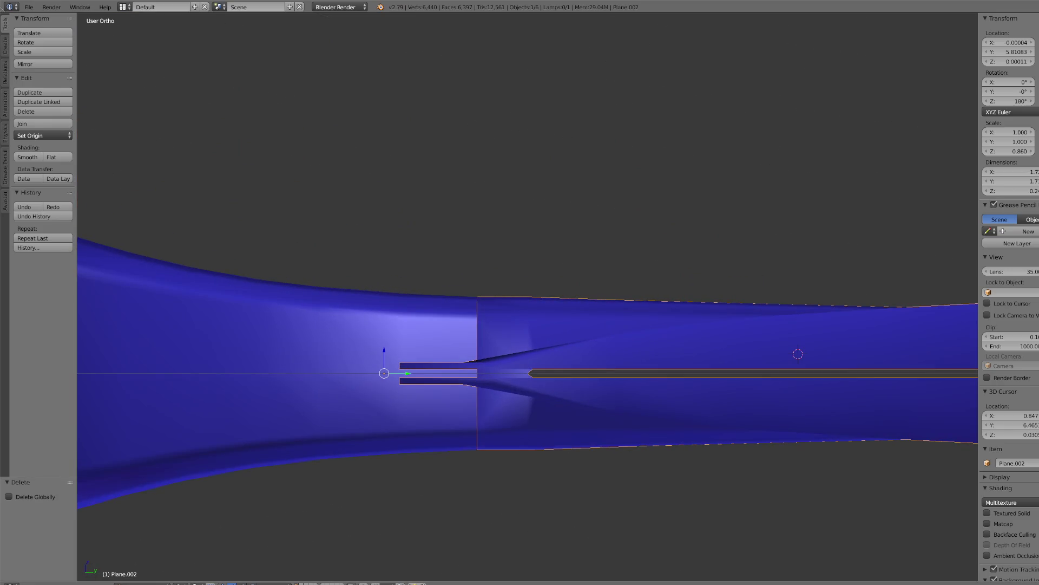
{"action": "left_click", "coordinate": [142, 584]}
{"action": "left_click", "coordinate": [146, 561]}
{"action": "left_click", "coordinate": [172, 583]}
{"action": "left_click", "coordinate": [195, 563]}
{"action": "scroll", "coordinate": [309, 490], "scroll_direction": "up", "scroll_amount": 4}
{"action": "right_click", "coordinate": [264, 446]}
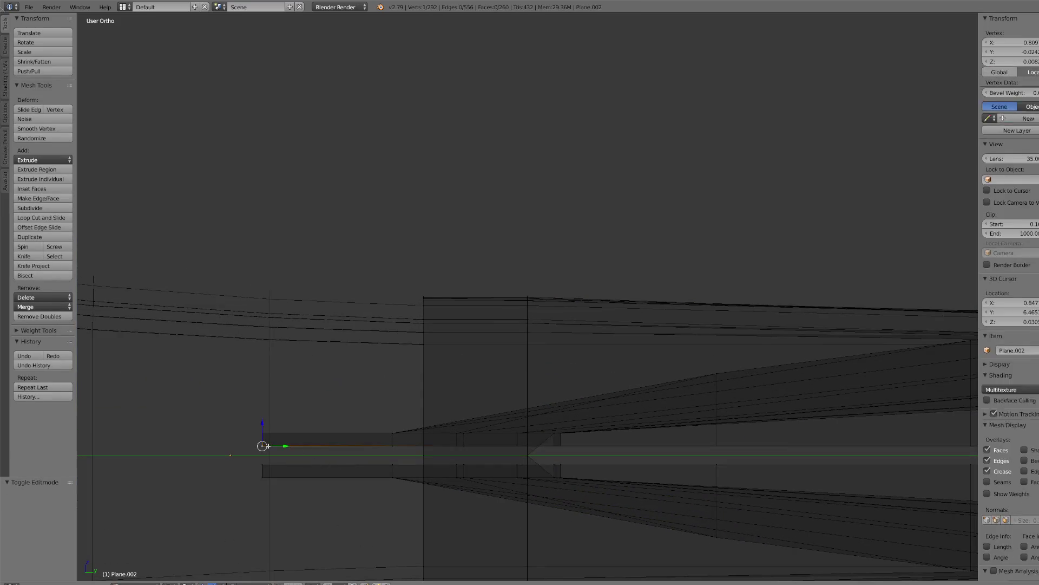
- Circle-select the vertices along the blade's doubled centre edges
{"action": "key", "text": "c"}
{"action": "scroll", "coordinate": [268, 448], "scroll_direction": "up", "scroll_amount": 5}
{"action": "mouse_move", "coordinate": [266, 452]}
{"action": "left_mouse_down"}
{"action": "mouse_move", "coordinate": [564, 455]}
{"action": "mouse_move", "coordinate": [514, 455]}
{"action": "left_mouse_up"}
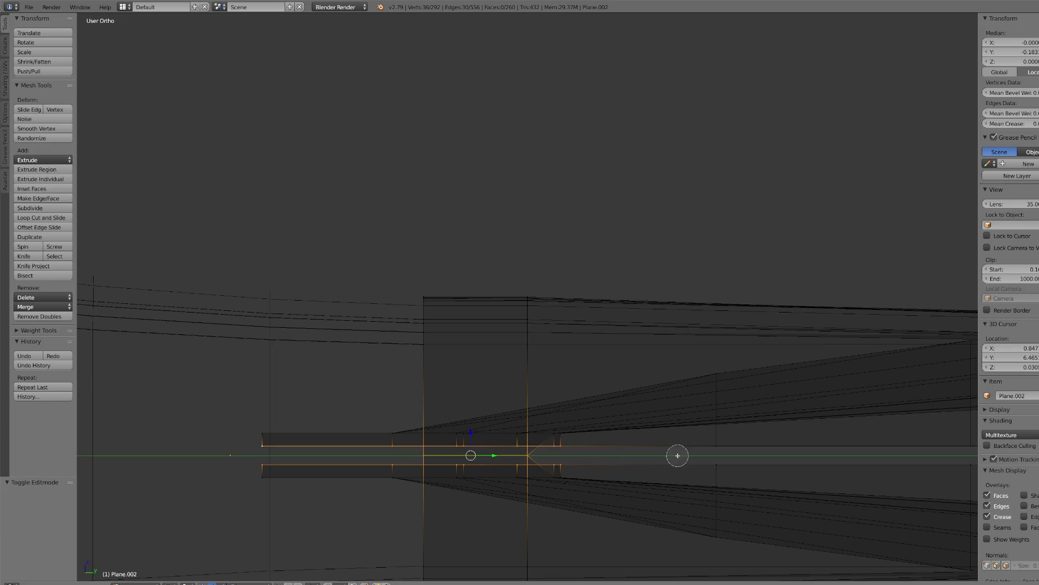
{"action": "right_click", "coordinate": [677, 455]}
{"action": "scroll", "coordinate": [694, 439], "scroll_direction": "down", "scroll_amount": 5}
{"action": "key", "text": "c"}
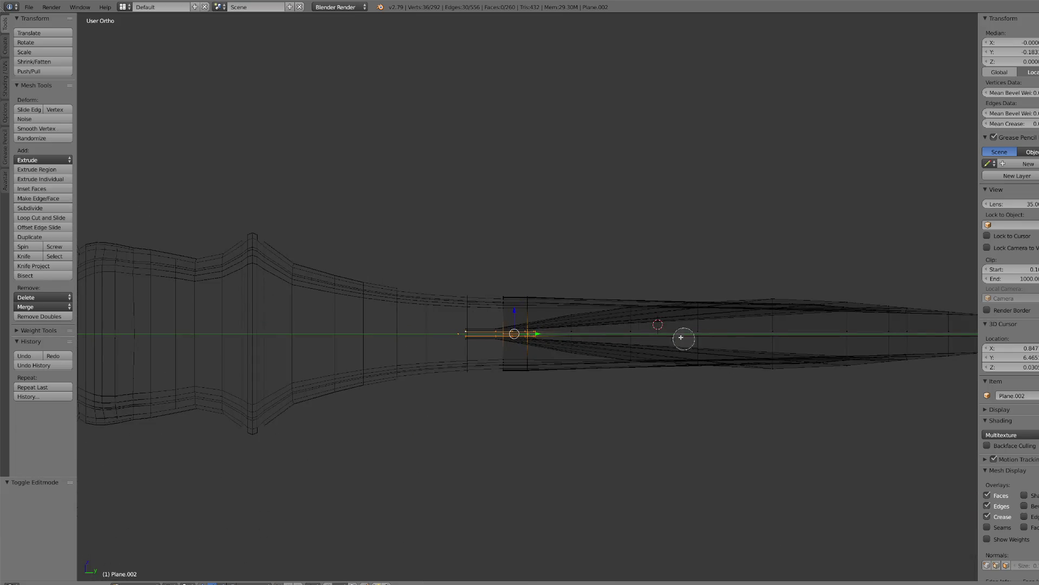
{"action": "mouse_move", "coordinate": [620, 332]}
{"action": "left_mouse_down"}
{"action": "mouse_move", "coordinate": [653, 332]}
{"action": "mouse_move", "coordinate": [566, 337]}
{"action": "left_mouse_up"}
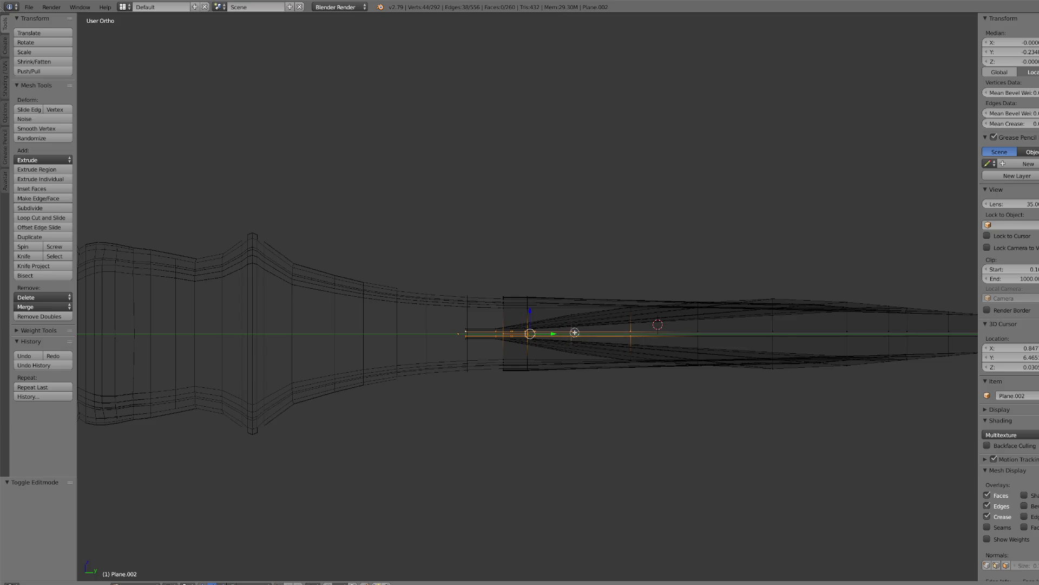
{"action": "scroll", "coordinate": [641, 382], "scroll_direction": "up", "scroll_amount": 5}
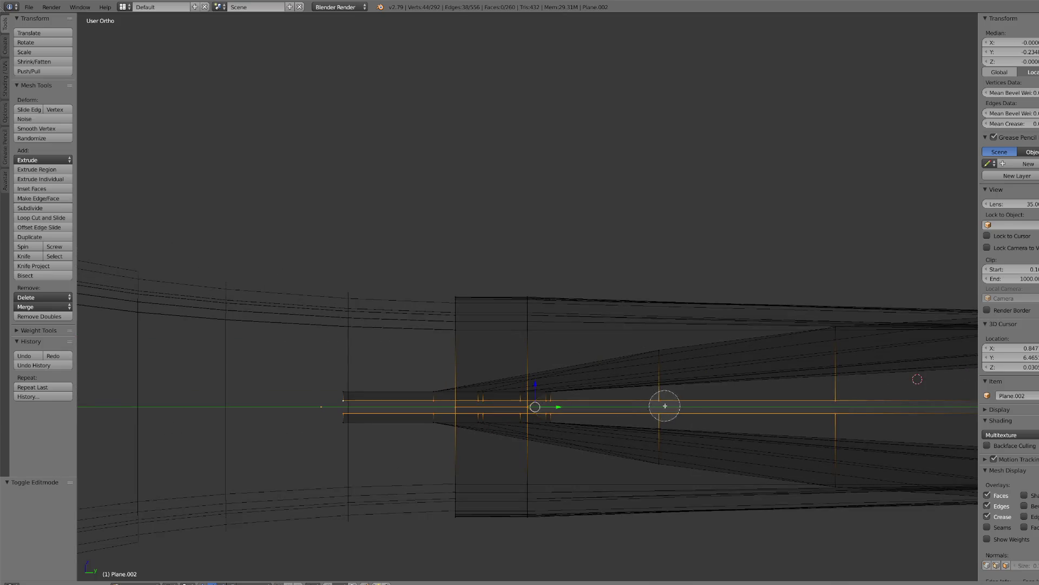
{"action": "scroll", "coordinate": [733, 399], "scroll_direction": "down", "scroll_amount": 5}
{"action": "left_click_drag", "start_coordinate": [678, 331], "coordinate": [912, 325]}
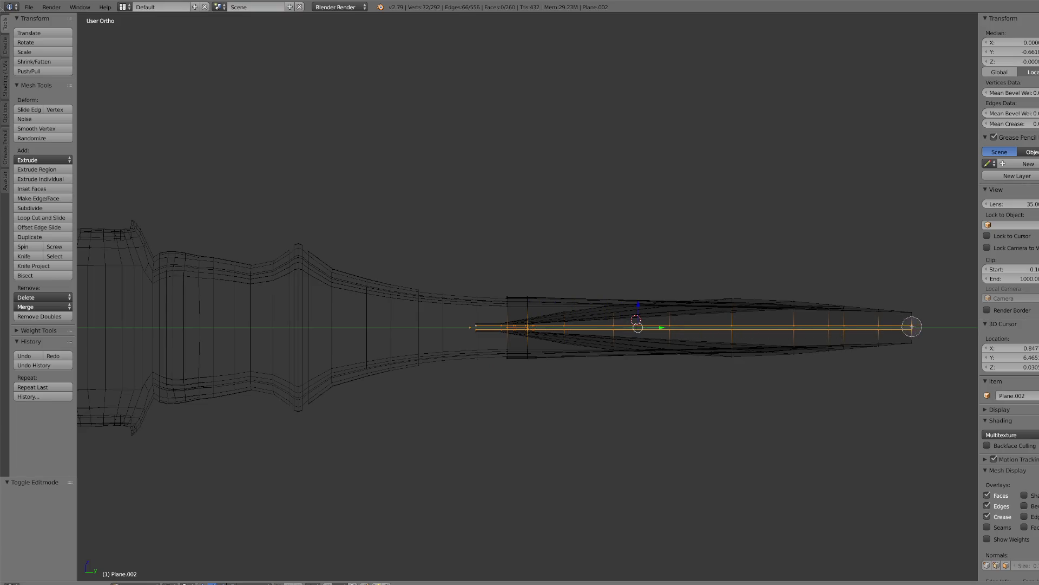
{"action": "right_click", "coordinate": [912, 324]}
{"action": "scroll", "coordinate": [738, 399], "scroll_direction": "down", "scroll_amount": 2}
{"action": "mouse_move", "coordinate": [738, 399]}
{"action": "middle_mouse_down", "text": "shift"}
{"action": "mouse_move", "coordinate": [673, 413]}
{"action": "mouse_move", "coordinate": [658, 403]}
{"action": "middle_mouse_up", "text": "shift"}
{"action": "scroll", "coordinate": [455, 388], "scroll_direction": "up", "scroll_amount": 3}
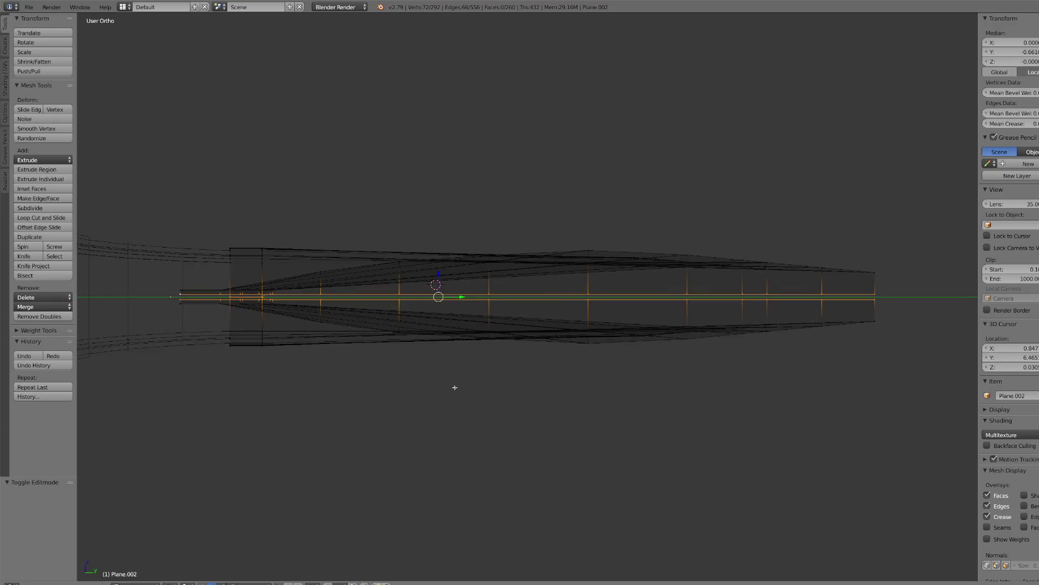
- Scale the selected centre edges flat along Z until they collapse onto one line
{"action": "key", "text": "s"}
{"action": "key", "text": "z"}
{"action": "left_click", "coordinate": [437, 278]}
{"action": "left_click", "coordinate": [437, 277]}
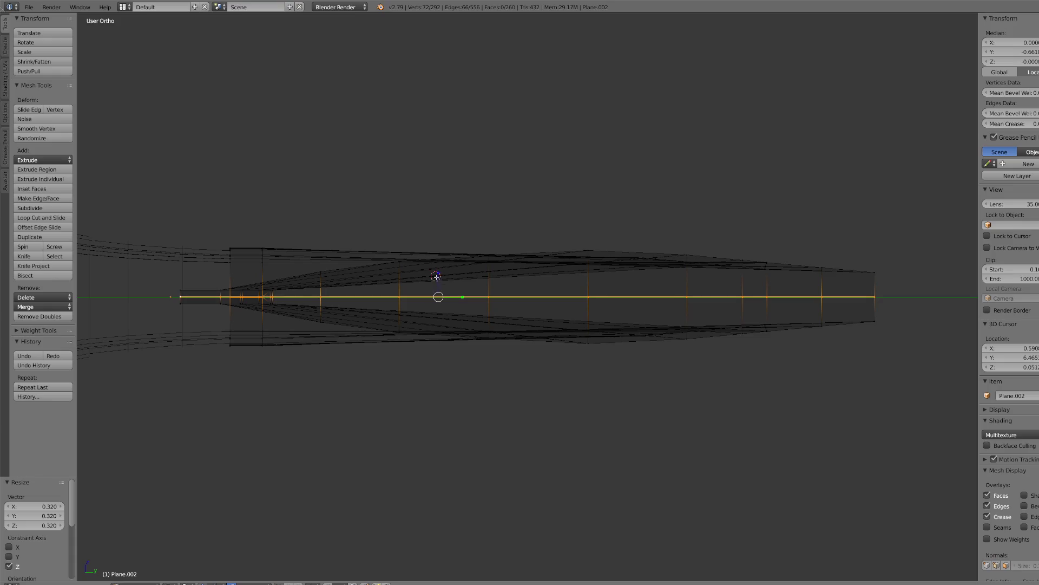
{"action": "left_click", "coordinate": [439, 275]}
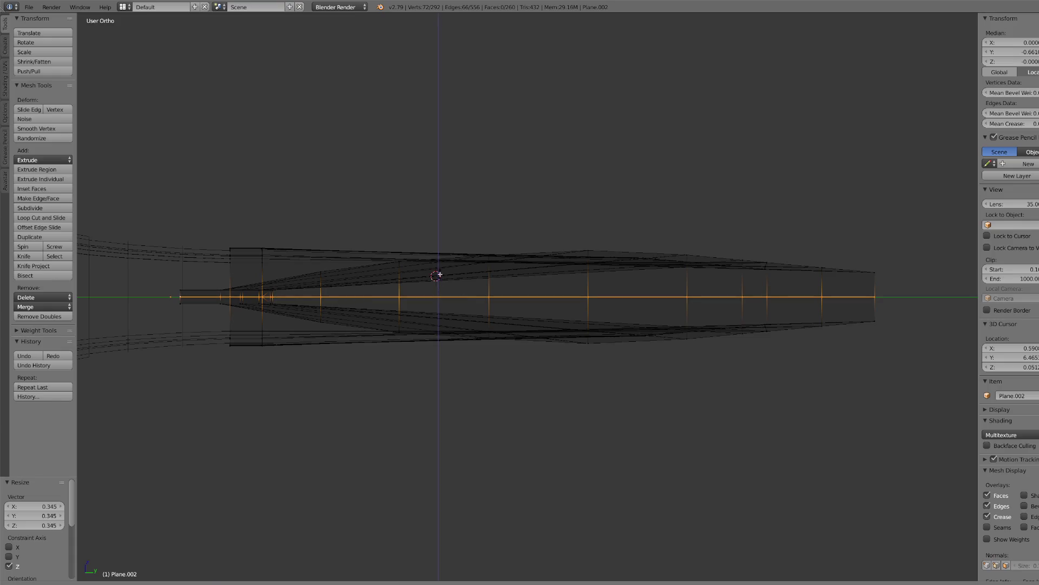
{"action": "key", "text": "s"}
{"action": "key", "text": "z"}
{"action": "left_click", "coordinate": [441, 288]}
{"action": "key", "text": "s"}
{"action": "key", "text": "z"}
{"action": "left_click", "coordinate": [440, 290]}
{"action": "key", "text": "s"}
{"action": "key", "text": "z"}
{"action": "left_click", "coordinate": [440, 292]}
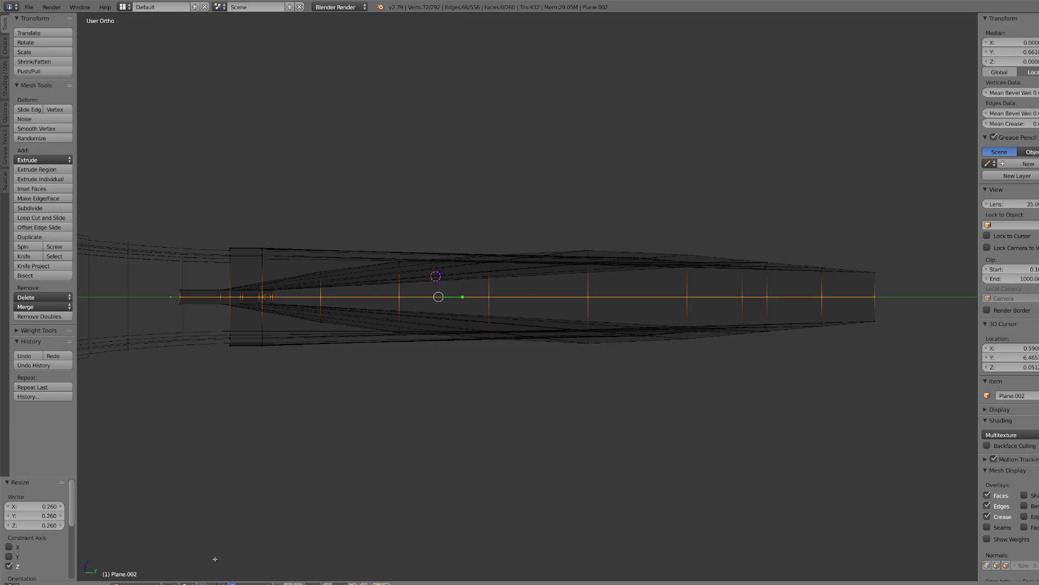
- Remove Doubles to merge 34 duplicate vertices, then return to Solid shading
{"action": "left_click", "coordinate": [54, 317]}
{"action": "left_click", "coordinate": [232, 583]}
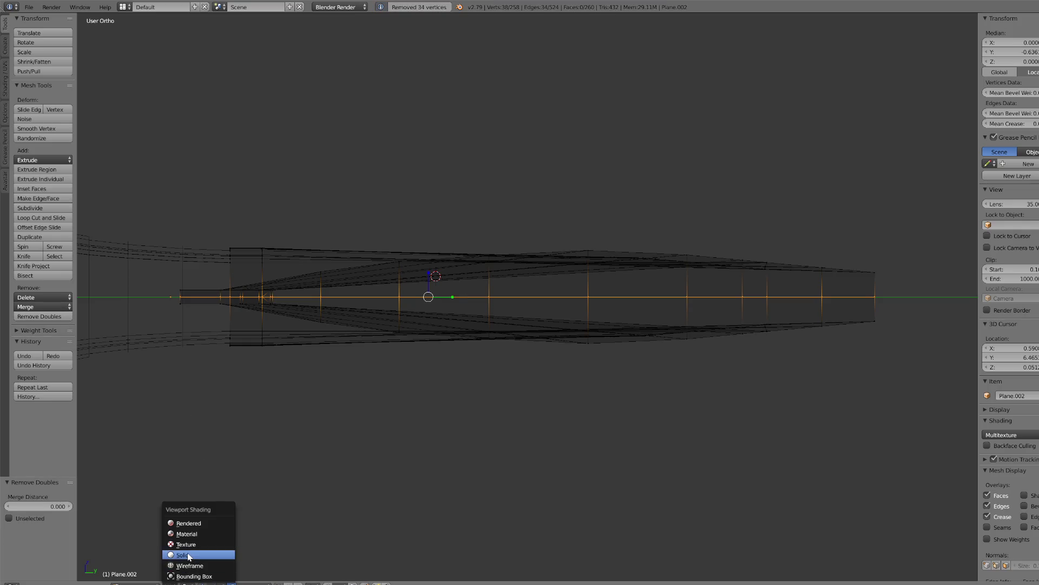
{"action": "left_click", "coordinate": [182, 555]}
{"action": "mouse_move", "coordinate": [464, 348]}
{"action": "middle_mouse_down"}
{"action": "mouse_move", "coordinate": [526, 355]}
{"action": "mouse_move", "coordinate": [617, 325]}
{"action": "mouse_move", "coordinate": [626, 374]}
{"action": "mouse_move", "coordinate": [292, 399]}
{"action": "mouse_move", "coordinate": [308, 402]}
{"action": "middle_mouse_up"}
{"action": "scroll", "coordinate": [652, 341], "scroll_direction": "up", "scroll_amount": 5}
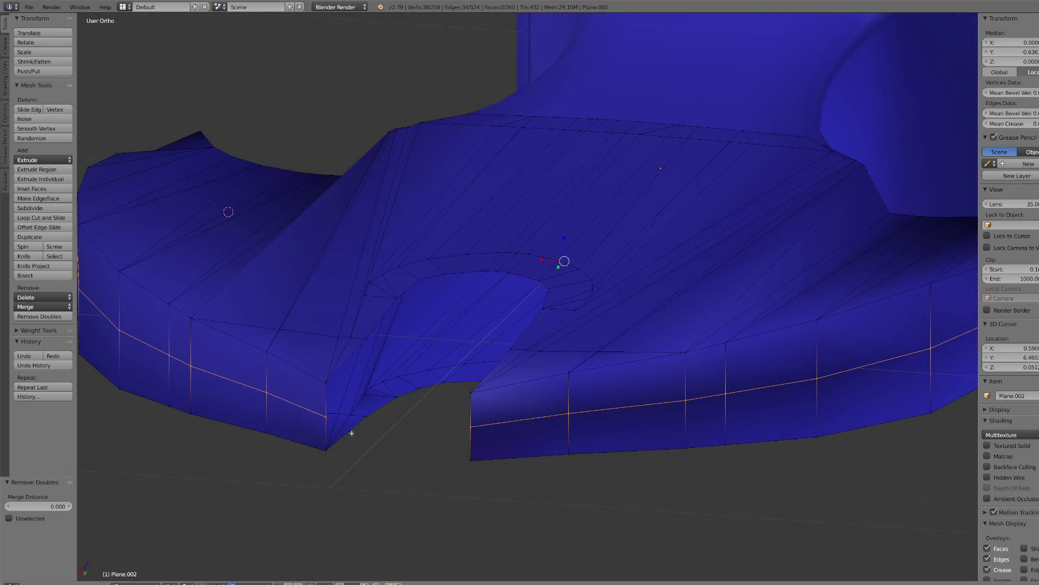
- Select an edge path around the notch rim and fill it with a face
{"action": "key", "text": "a"}
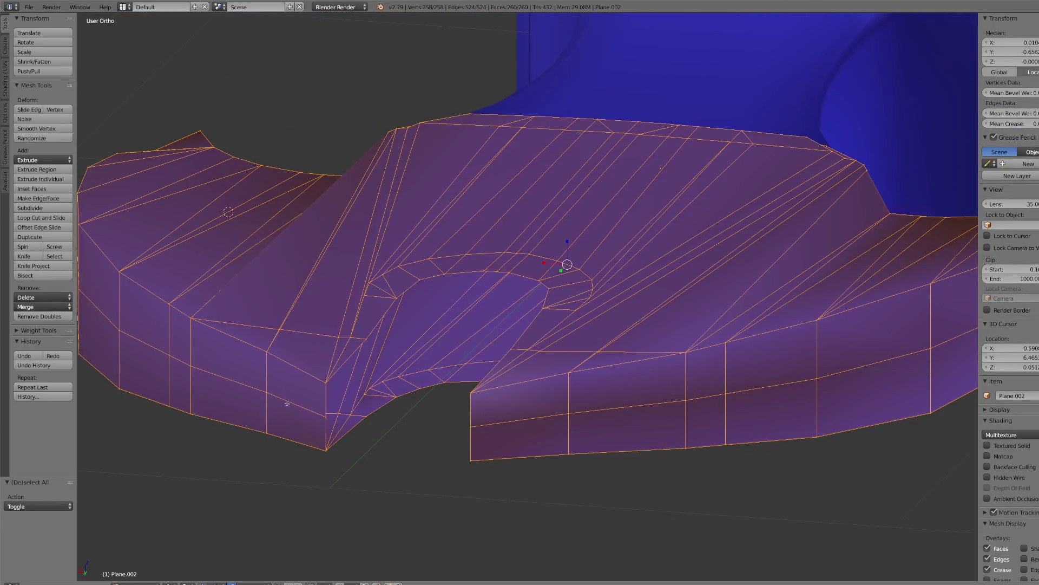
{"action": "right_click", "coordinate": [326, 381]}
{"action": "right_click", "coordinate": [453, 275], "text": "ctrl"}
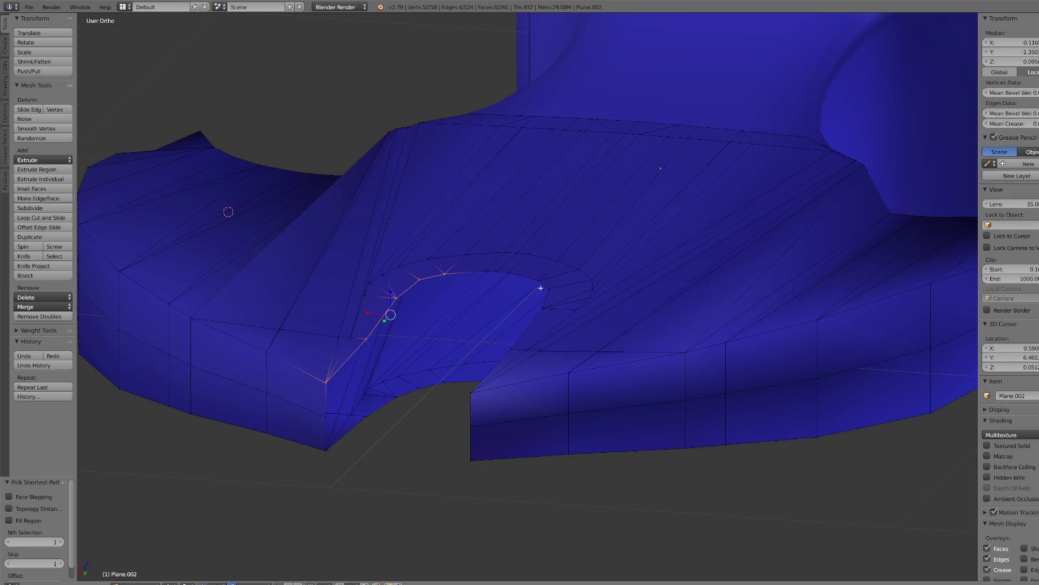
{"action": "right_click", "coordinate": [497, 279], "text": "ctrl"}
{"action": "right_click", "coordinate": [334, 451], "text": "ctrl"}
{"action": "right_click", "coordinate": [435, 385], "text": "ctrl"}
{"action": "middle_click_drag", "start_coordinate": [444, 453], "coordinate": [444, 392]}
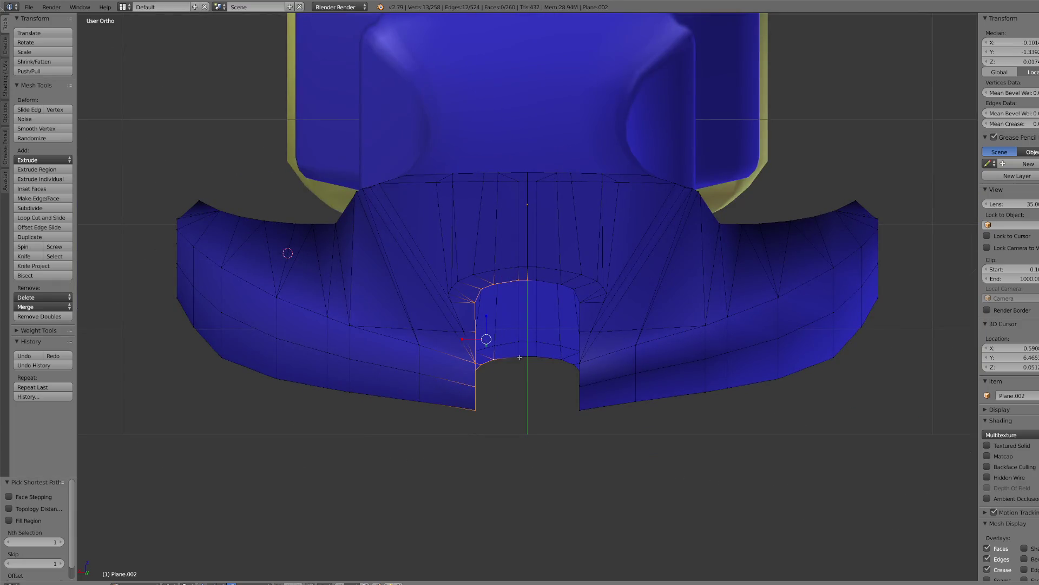
{"action": "key", "text": "f"}
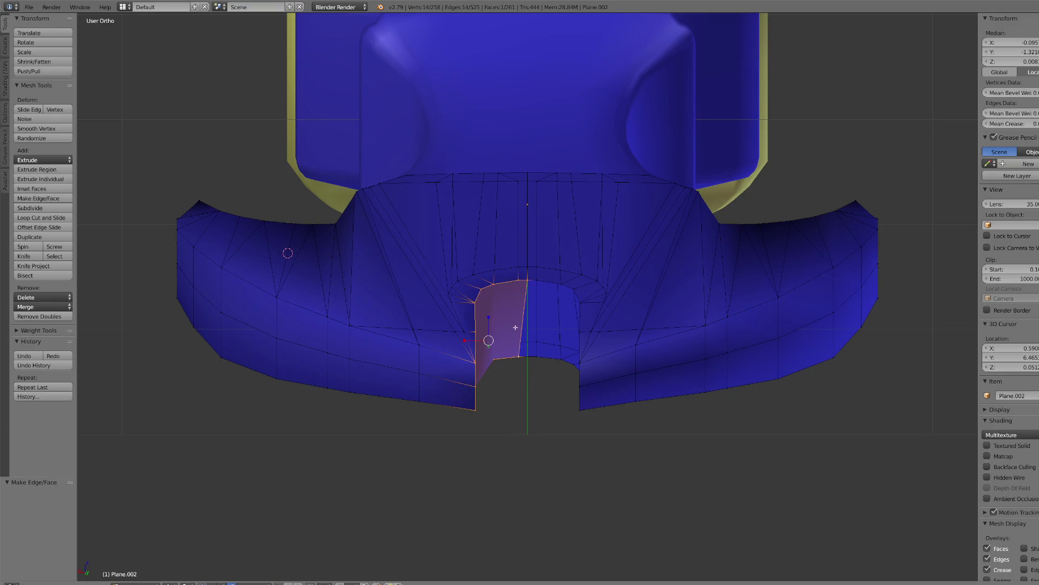
{"action": "scroll", "coordinate": [535, 395], "scroll_direction": "up", "scroll_amount": 2}
{"action": "key", "text": "ctrl+z"}
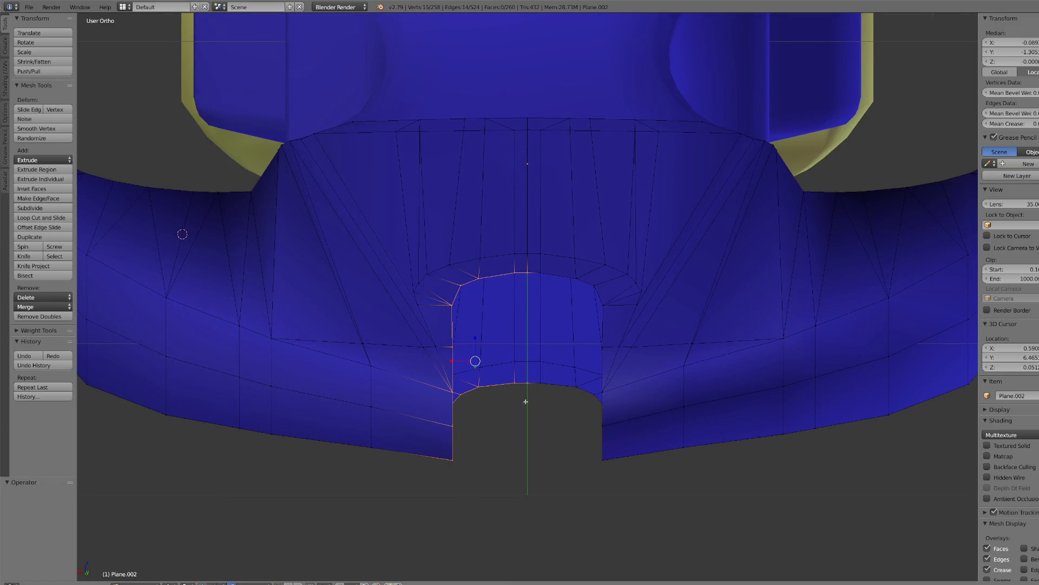
{"action": "key", "text": "f"}
{"action": "scroll", "coordinate": [526, 401], "scroll_direction": "up", "scroll_amount": 3}
- Join vertex pairs across the notch with new edges
{"action": "right_click", "coordinate": [505, 255]}
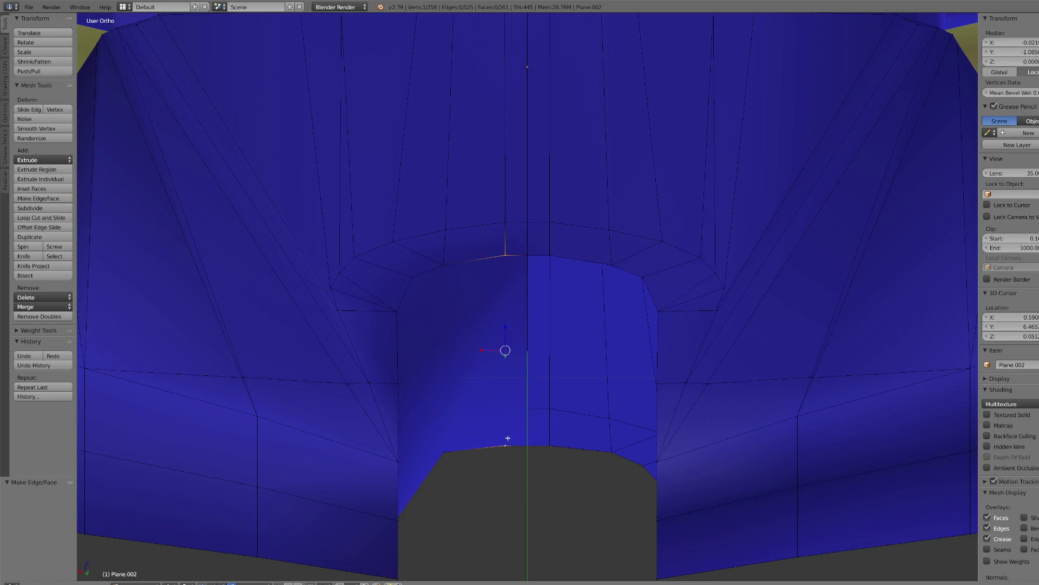
{"action": "key", "text": "j"}
{"action": "right_click", "coordinate": [444, 450]}
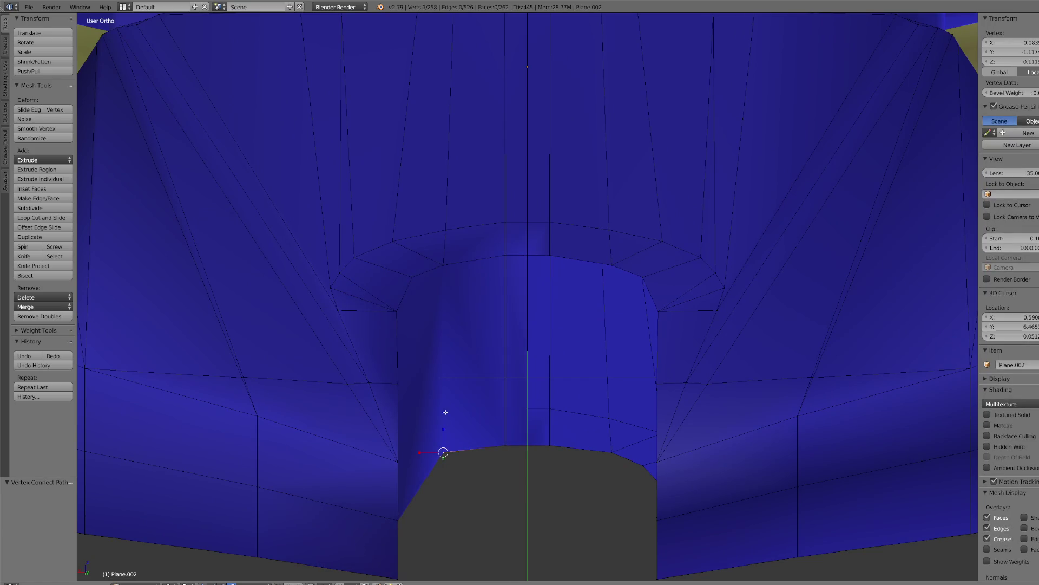
{"action": "right_click", "coordinate": [445, 268], "text": "shift"}
{"action": "middle_click_drag", "start_coordinate": [445, 268], "coordinate": [437, 384]}
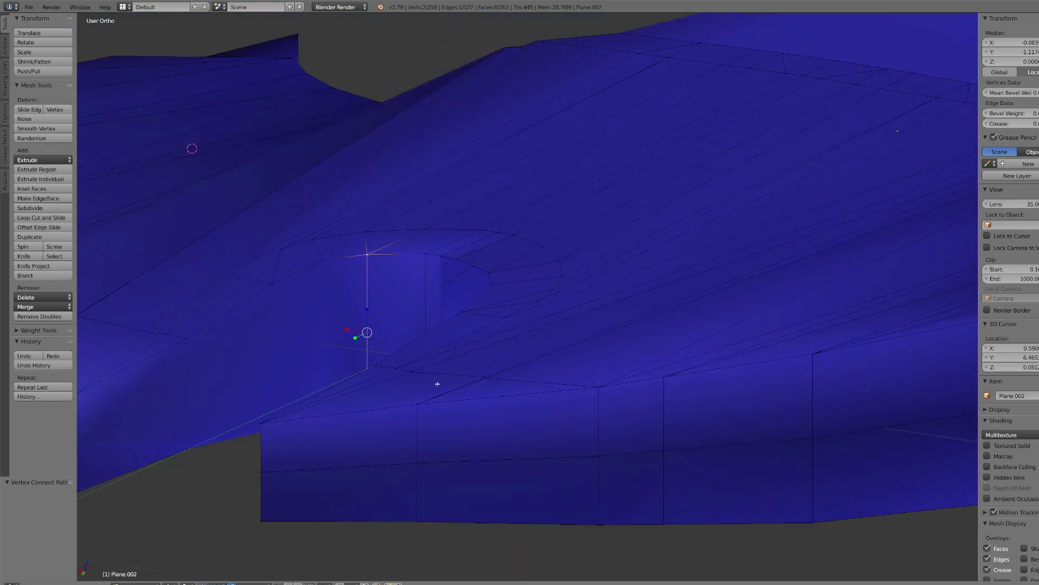
{"action": "scroll", "coordinate": [358, 329], "scroll_direction": "down", "scroll_amount": 4}
{"action": "middle_click_drag", "start_coordinate": [353, 313], "coordinate": [339, 436]}
{"action": "scroll", "coordinate": [339, 435], "scroll_direction": "up", "scroll_amount": 3}
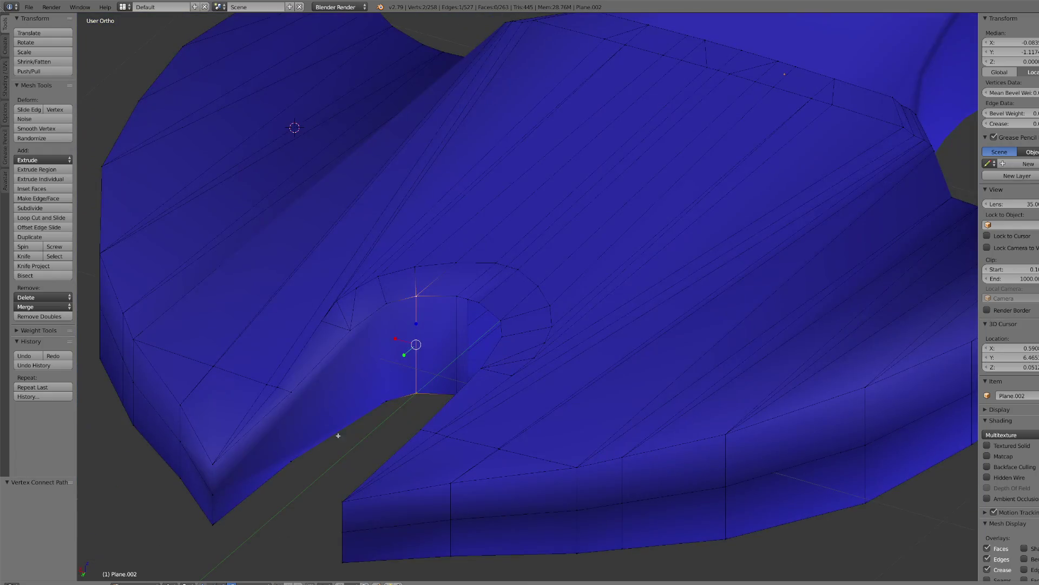
{"action": "right_click", "coordinate": [390, 402]}
{"action": "right_click", "coordinate": [393, 309], "text": "shift"}
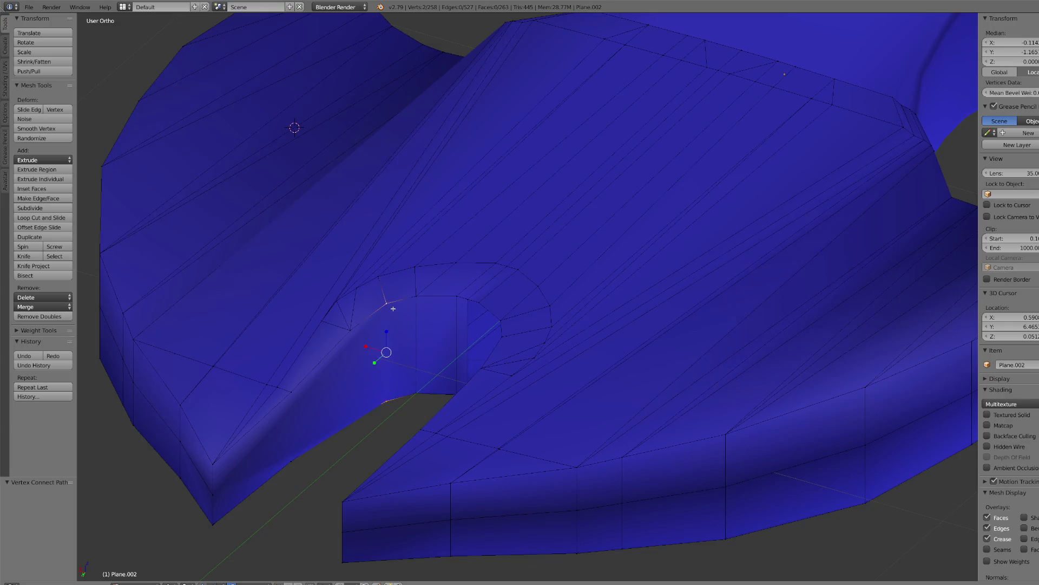
{"action": "key", "text": "j"}
- Connect more vertex pairs below the notch, using wireframe to reach a hidden vertex
{"action": "right_click", "coordinate": [349, 328]}
{"action": "right_click", "coordinate": [292, 462]}
{"action": "right_click", "coordinate": [291, 391], "text": "shift"}
{"action": "key", "text": "j"}
{"action": "right_click", "coordinate": [349, 329]}
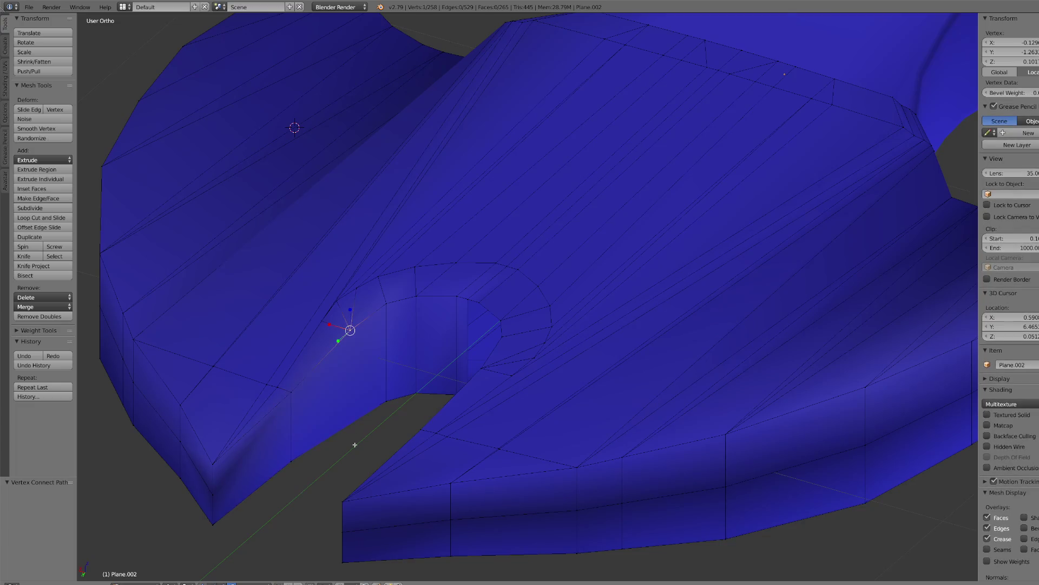
{"action": "left_click", "coordinate": [170, 583]}
{"action": "left_click", "coordinate": [184, 568]}
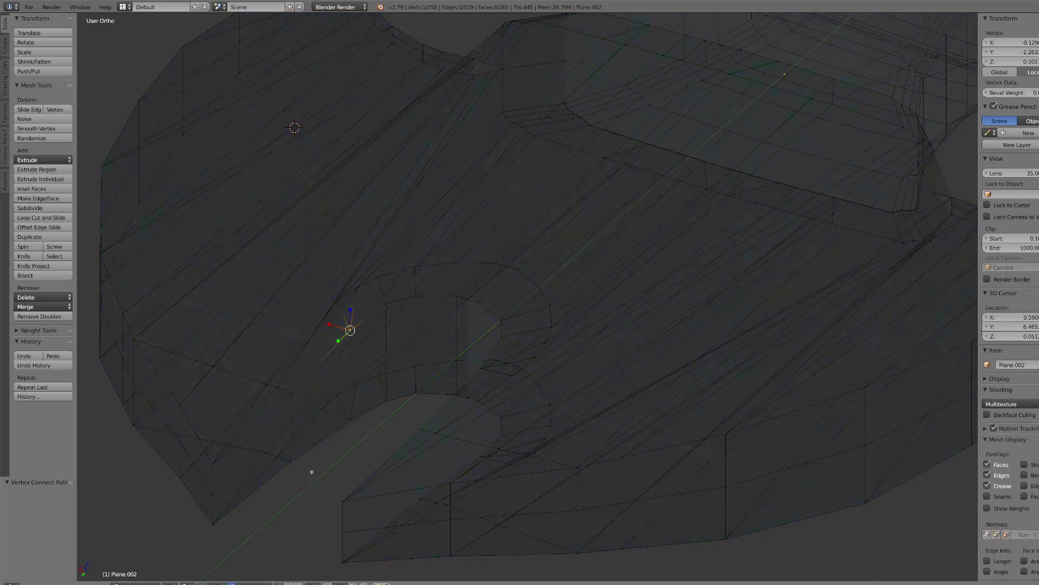
{"action": "right_click", "coordinate": [351, 419], "text": "shift"}
{"action": "key", "text": "j"}
{"action": "left_click", "coordinate": [169, 583]}
{"action": "left_click", "coordinate": [189, 560]}
- Select the edge path from the notch rim to the guard tip and fill a face
{"action": "mouse_move", "coordinate": [197, 547]}
{"action": "middle_mouse_down"}
{"action": "mouse_move", "coordinate": [302, 556]}
{"action": "mouse_move", "coordinate": [529, 390]}
{"action": "mouse_move", "coordinate": [663, 376]}
{"action": "middle_mouse_up"}
{"action": "right_click", "coordinate": [599, 290]}
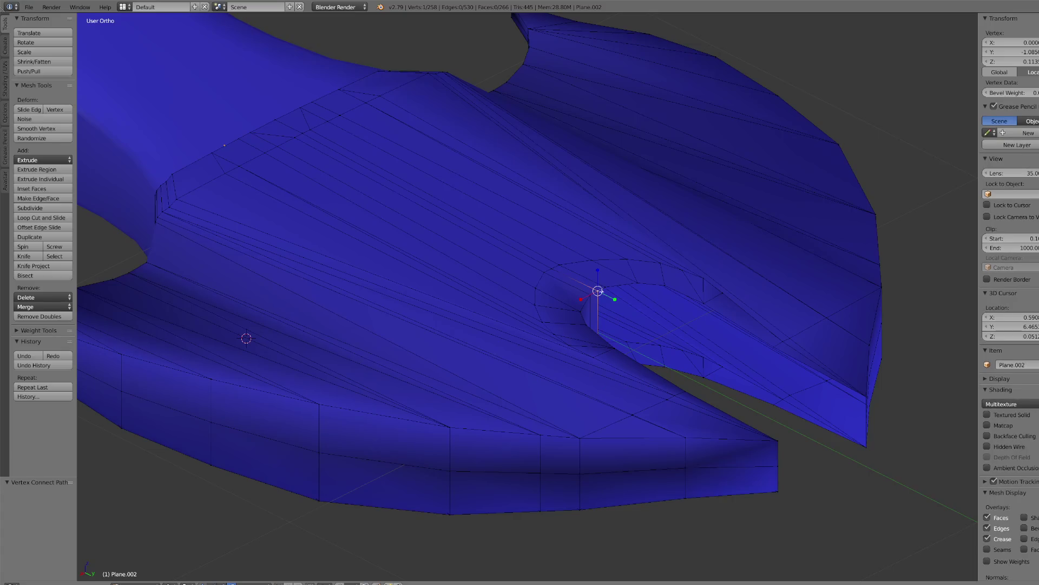
{"action": "right_click", "coordinate": [866, 445], "text": "ctrl"}
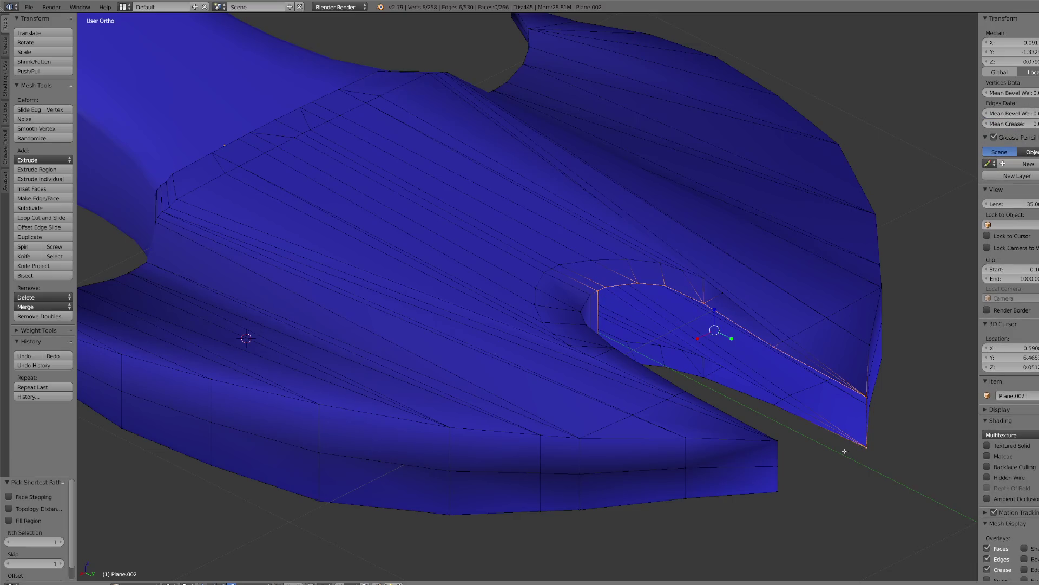
{"action": "middle_click_drag", "start_coordinate": [828, 446], "coordinate": [747, 450]}
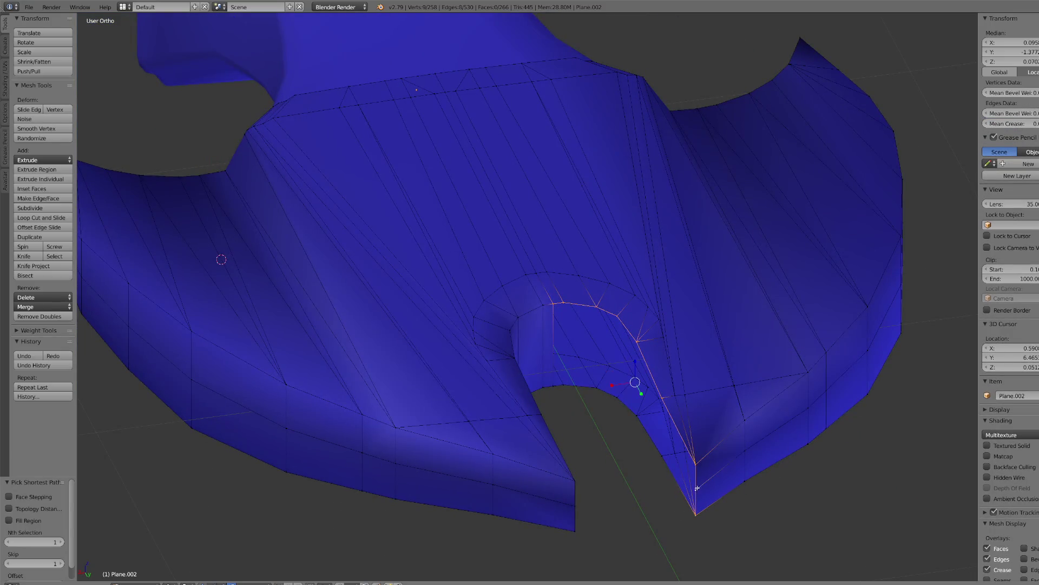
{"action": "right_click", "coordinate": [559, 386], "text": "ctrl"}
{"action": "key", "text": "f"}
- Cut vertical edges between vertex pairs on the notch wall
{"action": "right_click", "coordinate": [563, 383]}
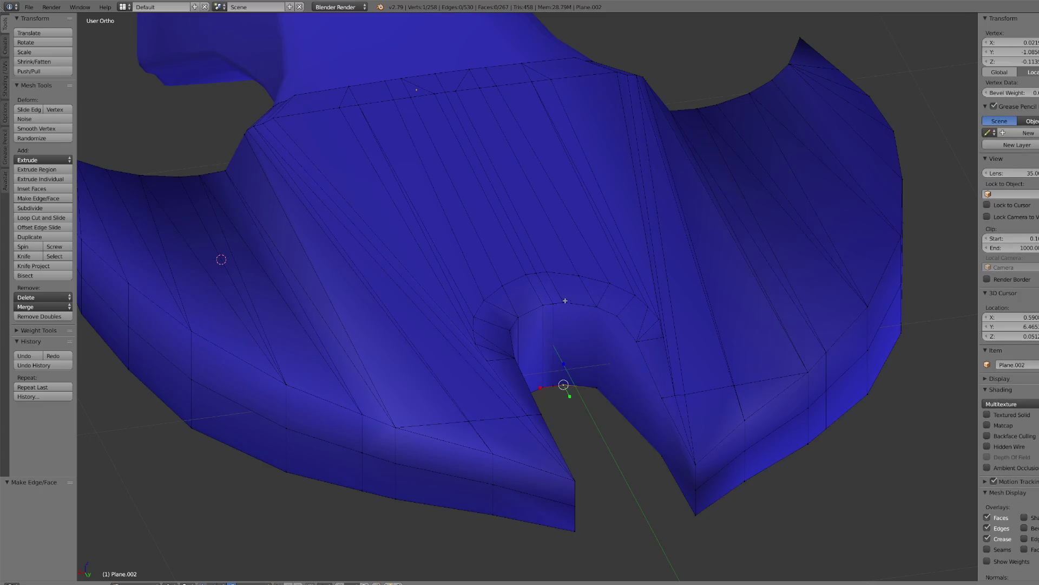
{"action": "scroll", "coordinate": [577, 329], "scroll_direction": "up", "scroll_amount": 1}
{"action": "key", "text": "j"}
{"action": "right_click", "coordinate": [610, 406]}
{"action": "right_click", "coordinate": [610, 309], "text": "shift"}
{"action": "key", "text": "j"}
{"action": "right_click", "coordinate": [631, 327]}
{"action": "right_click", "coordinate": [630, 417], "text": "shift"}
{"action": "key", "text": "j"}
- Join the remaining vertex pairs lower on the notch wall with edges
{"action": "right_click", "coordinate": [655, 357]}
{"action": "right_click", "coordinate": [657, 397], "text": "shift"}
{"action": "key", "text": "j"}
{"action": "right_click", "coordinate": [686, 425]}
{"action": "right_click", "coordinate": [690, 481], "text": "shift"}
{"action": "key", "text": "j"}
{"action": "mouse_move", "coordinate": [690, 480]}
{"action": "middle_mouse_down"}
{"action": "mouse_move", "coordinate": [691, 503]}
{"action": "mouse_move", "coordinate": [684, 425]}
{"action": "mouse_move", "coordinate": [696, 332]}
{"action": "middle_mouse_up"}
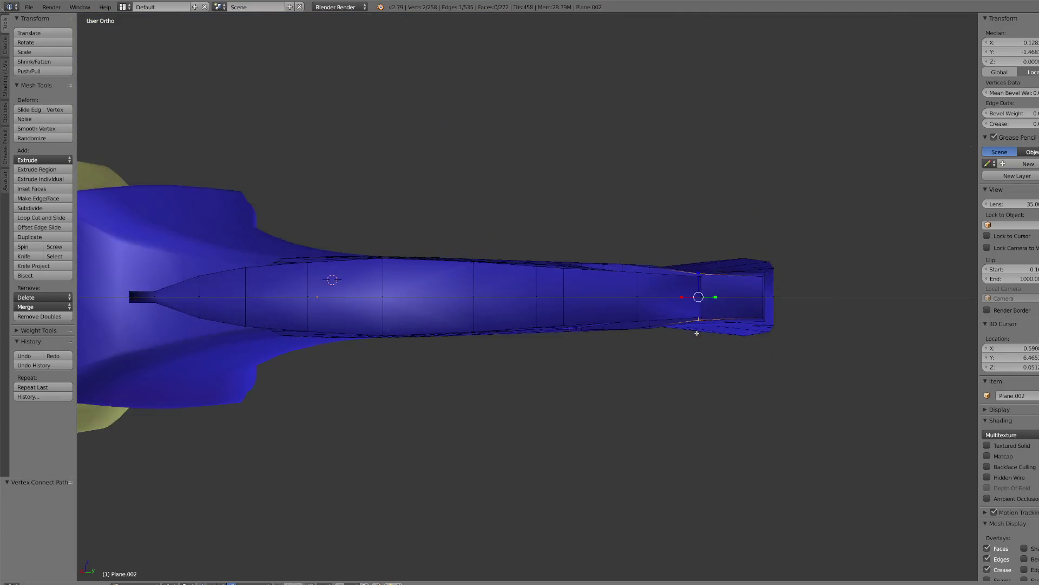
- Frame the notch from above and vertex-slide the guard's lower-left vertex along its edge
{"action": "scroll", "coordinate": [697, 331], "scroll_direction": "up", "scroll_amount": 4}
{"action": "middle_click_drag", "start_coordinate": [500, 331], "coordinate": [491, 316]}
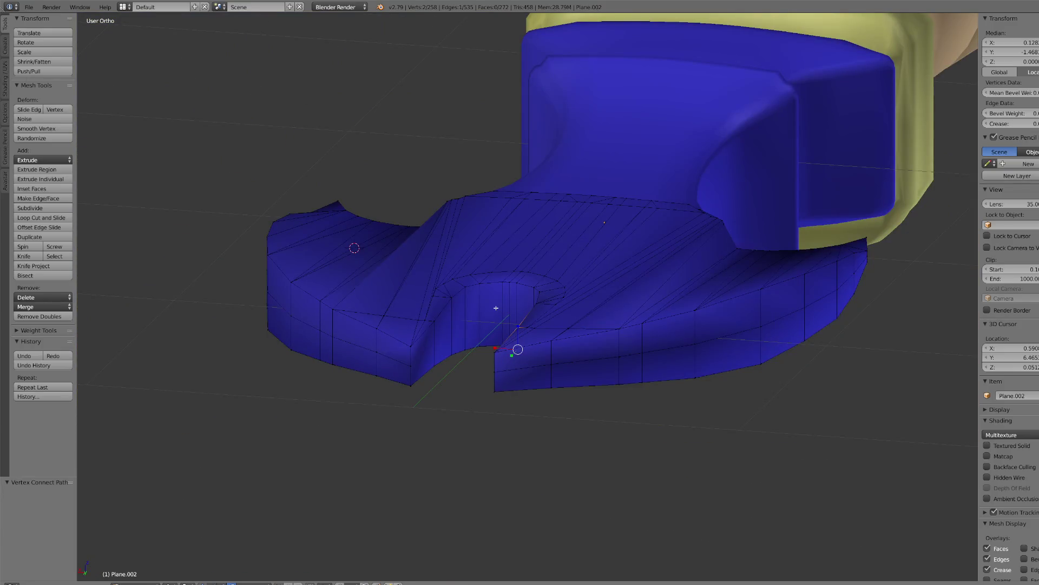
{"action": "key", "text": "KP_7"}
{"action": "key", "text": "KP_Decimal"}
{"action": "key", "text": "KP_8"}
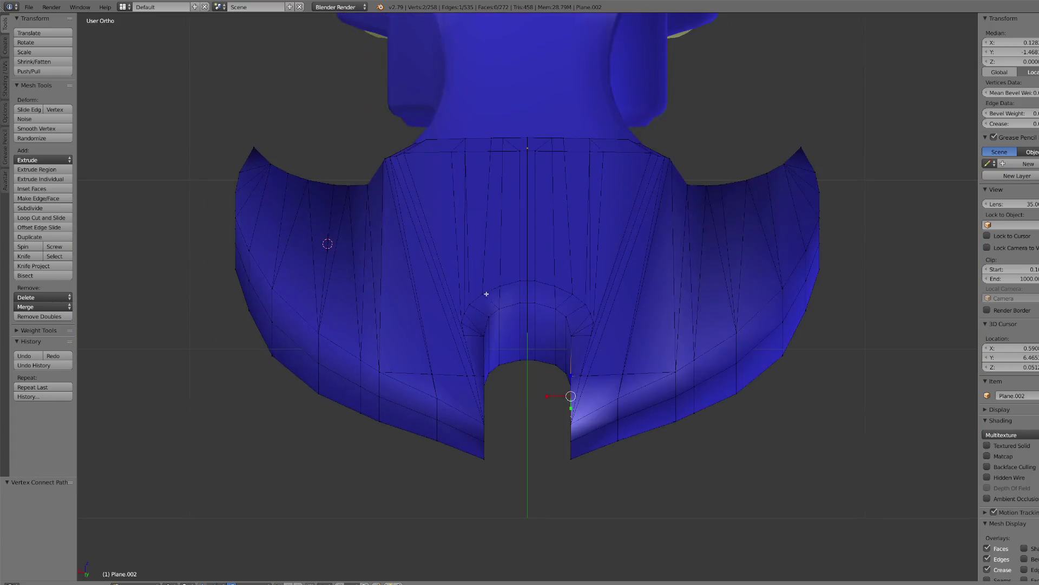
{"action": "key", "text": "KP_2"}
{"action": "key", "text": "KP_8"}
{"action": "right_click", "coordinate": [382, 421]}
{"action": "key", "text": "shift+v"}
{"action": "left_click", "coordinate": [359, 424]}
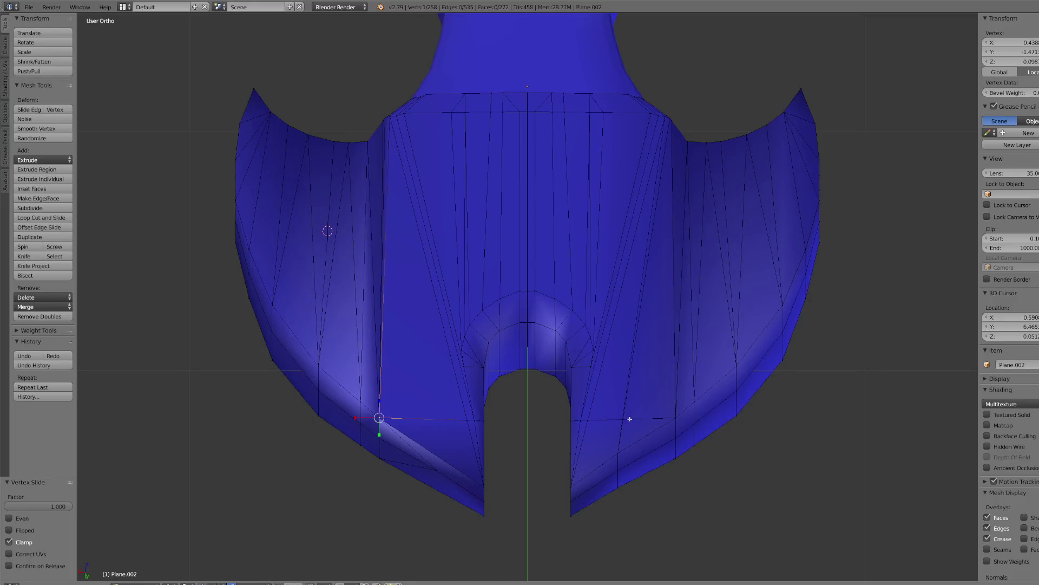
- Cancel the save browser and undo back to a single selected vertex
{"action": "key", "text": "KP_4"}
{"action": "key", "text": "KP_4"}
{"action": "key", "text": "KP_4"}
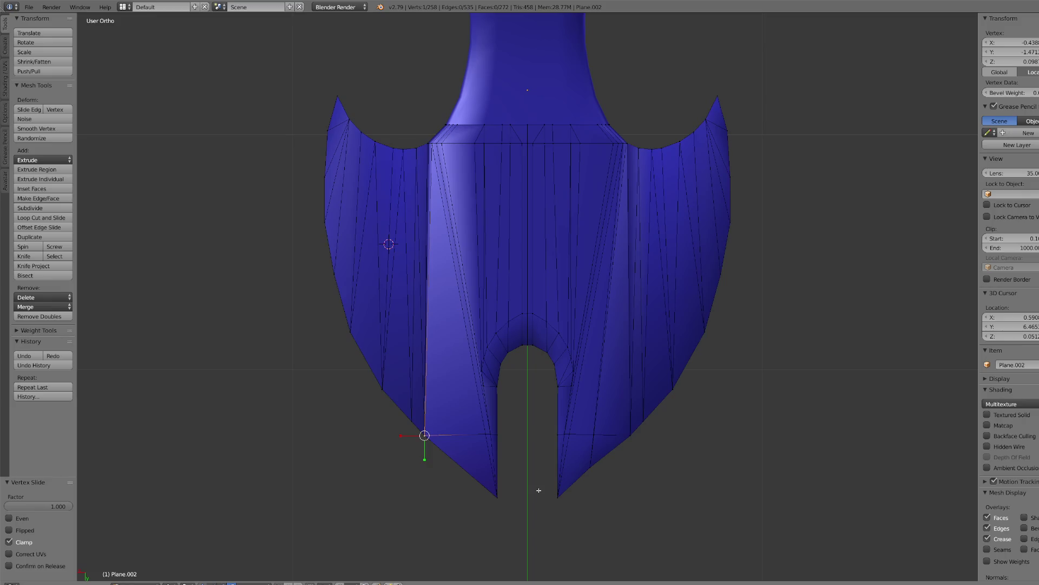
{"action": "key", "text": "ctrl+s"}
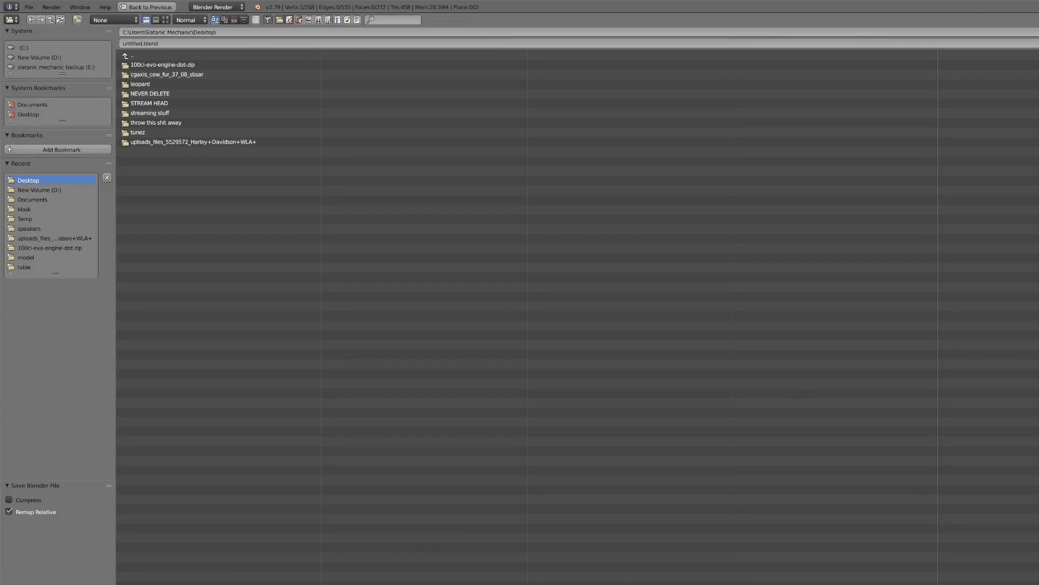
{"action": "key", "text": "Escape"}
{"action": "key", "text": "ctrl+z"}
{"action": "key", "text": "ctrl+z"}
{"action": "key", "text": "ctrl+z"}
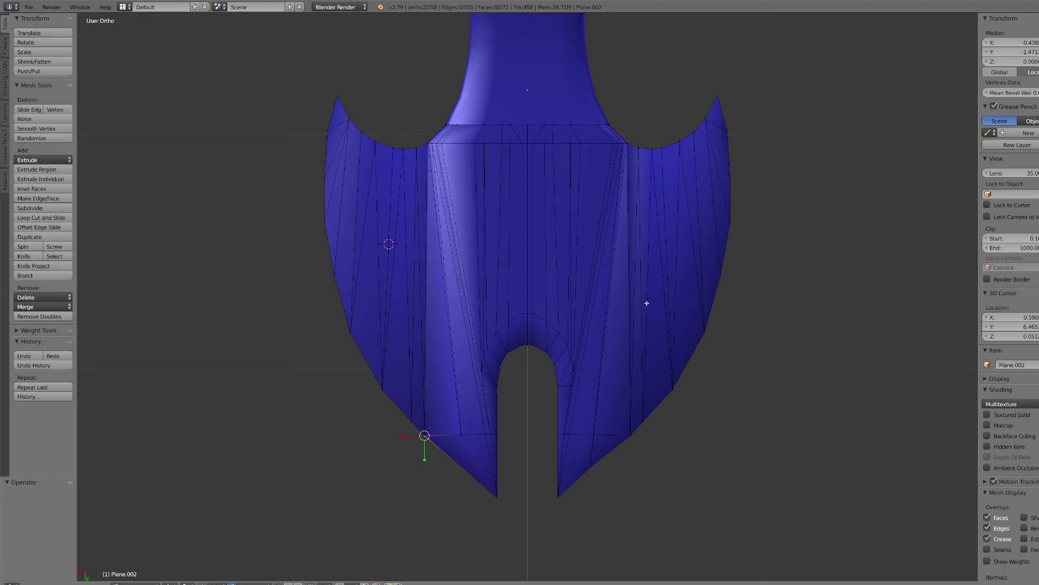
{"action": "key", "text": "ctrl+z"}
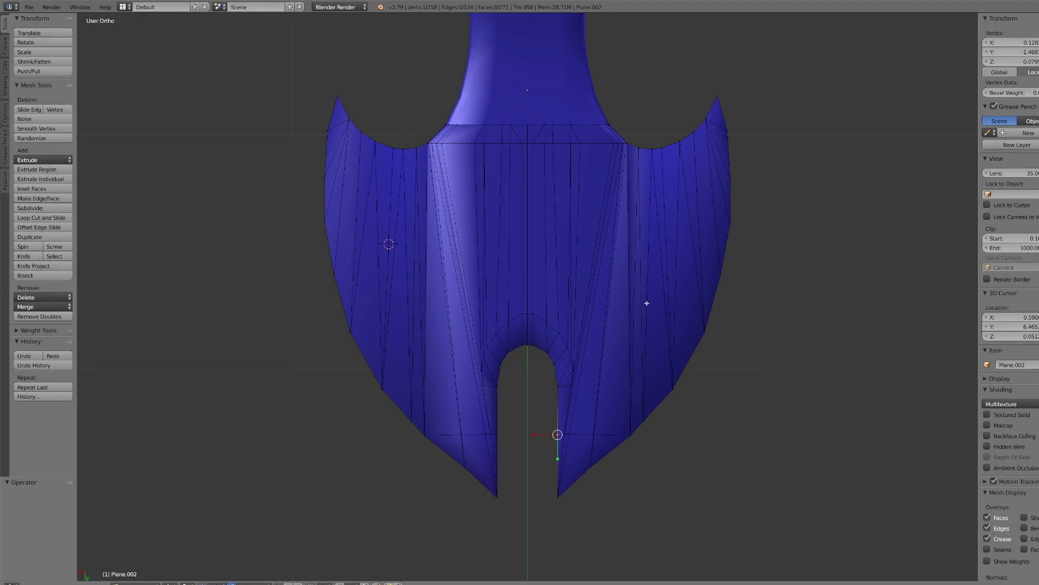
- Connect a second vertex below the notch with a new edge using J
{"action": "scroll", "coordinate": [647, 303], "scroll_direction": "up", "scroll_amount": 5}
{"action": "middle_click_drag", "start_coordinate": [647, 303], "coordinate": [672, 421]}
{"action": "right_click", "coordinate": [726, 475], "text": "shift"}
{"action": "scroll", "coordinate": [721, 476], "scroll_direction": "down", "scroll_amount": 1}
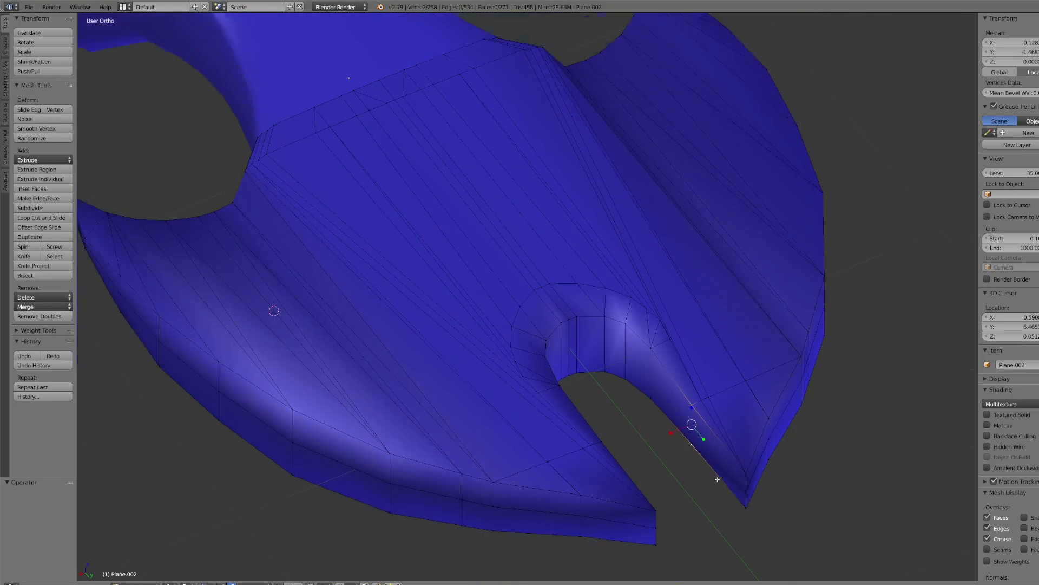
{"action": "key", "text": "j"}
- Return to the top view, look along the handle and switch back to Object Mode
{"action": "scroll", "coordinate": [710, 471], "scroll_direction": "down", "scroll_amount": 4}
{"action": "scroll", "coordinate": [659, 418], "scroll_direction": "up", "scroll_amount": 4}
{"action": "mouse_move", "coordinate": [638, 413]}
{"action": "middle_mouse_down"}
{"action": "mouse_move", "coordinate": [531, 359]}
{"action": "mouse_move", "coordinate": [428, 373]}
{"action": "middle_mouse_up"}
{"action": "key", "text": "KP_7"}
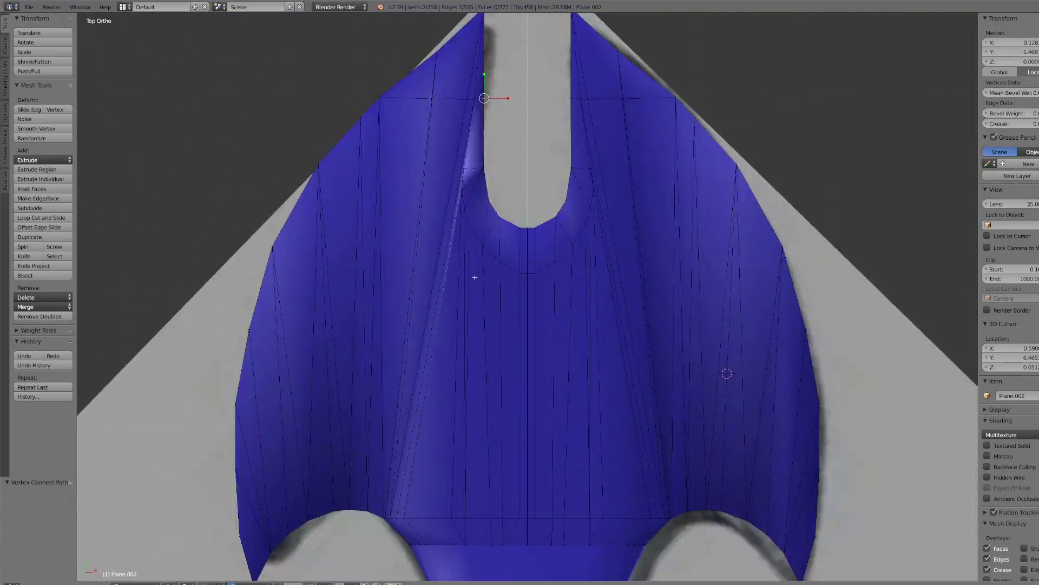
{"action": "scroll", "coordinate": [530, 190], "scroll_direction": "down", "scroll_amount": 4}
{"action": "middle_click_drag", "start_coordinate": [540, 234], "coordinate": [540, 292]}
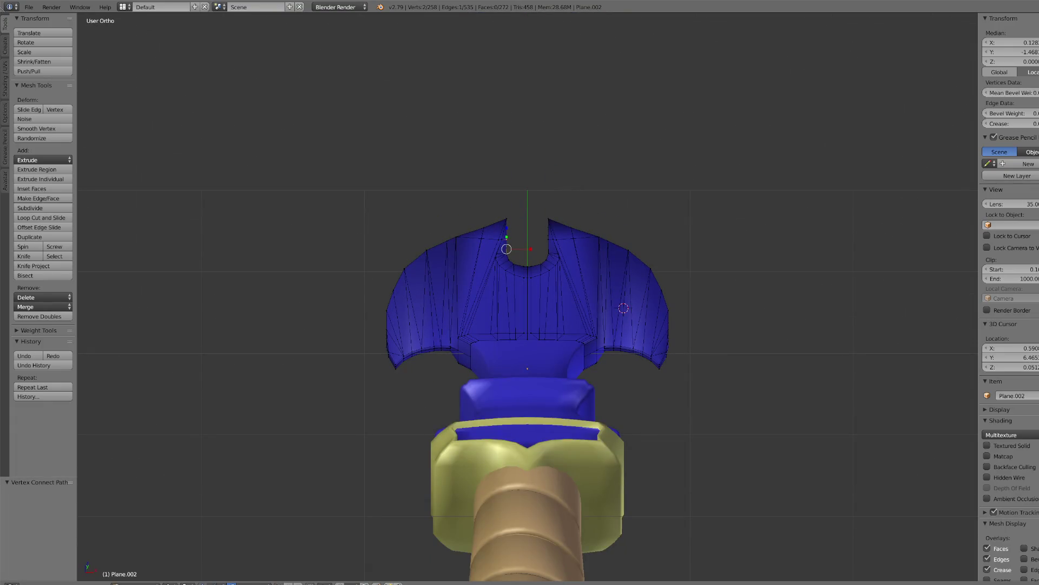
{"action": "left_click", "coordinate": [141, 582]}
{"action": "left_click", "coordinate": [141, 575]}
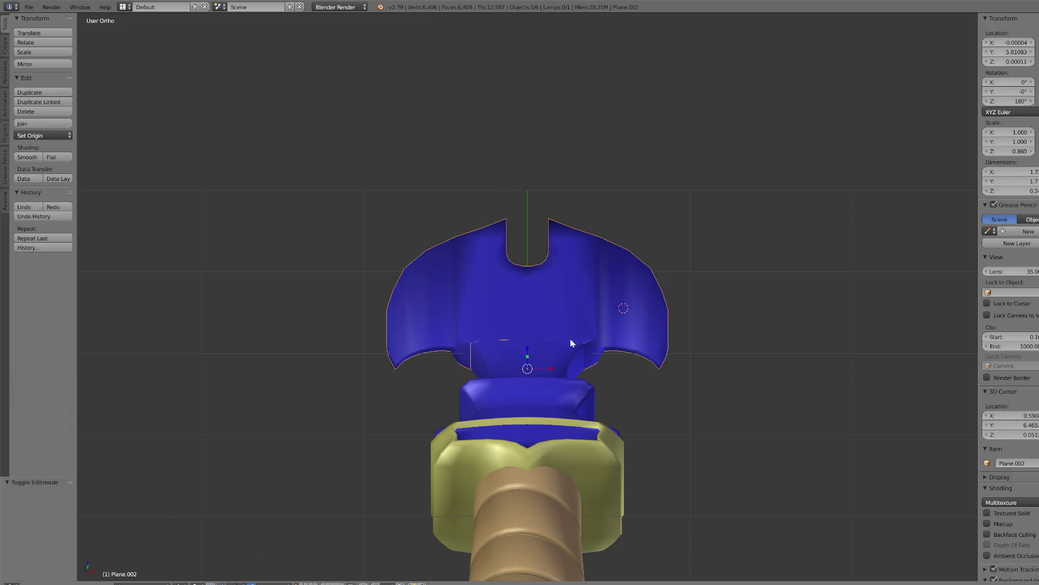
{"action": "left_click", "coordinate": [1035, 297]}
{"action": "left_click", "coordinate": [1017, 245]}
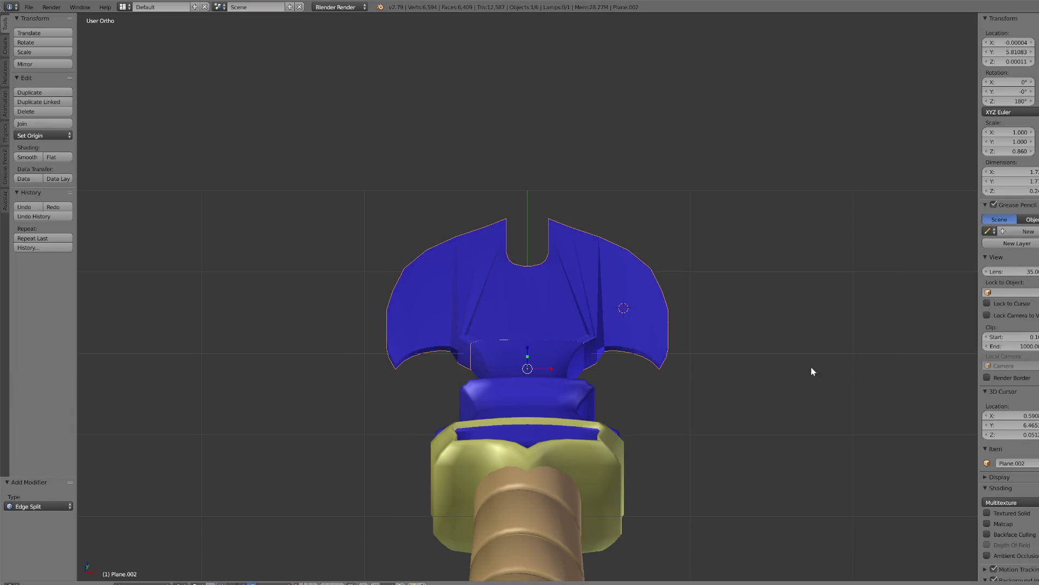
{"action": "middle_click_drag", "start_coordinate": [670, 310], "coordinate": [615, 269]}
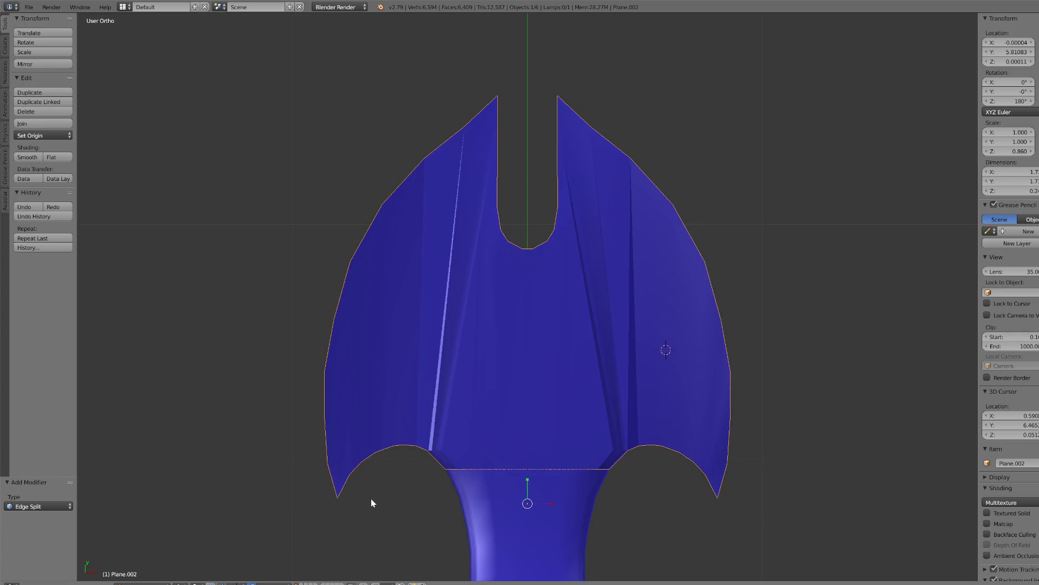
{"action": "left_click", "coordinate": [143, 583]}
{"action": "left_click", "coordinate": [146, 566]}
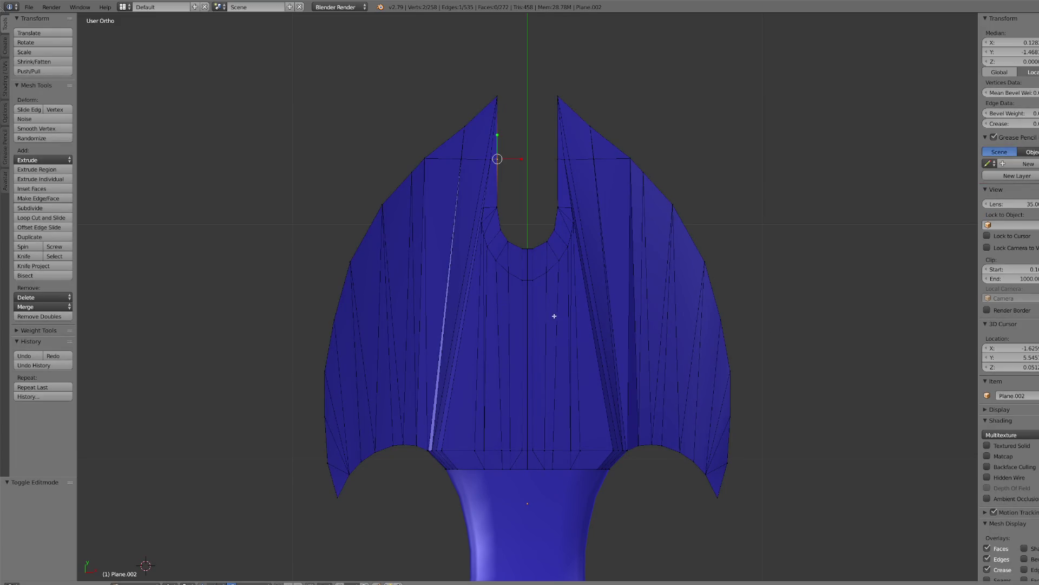
{"action": "key", "text": "ctrl+x"}
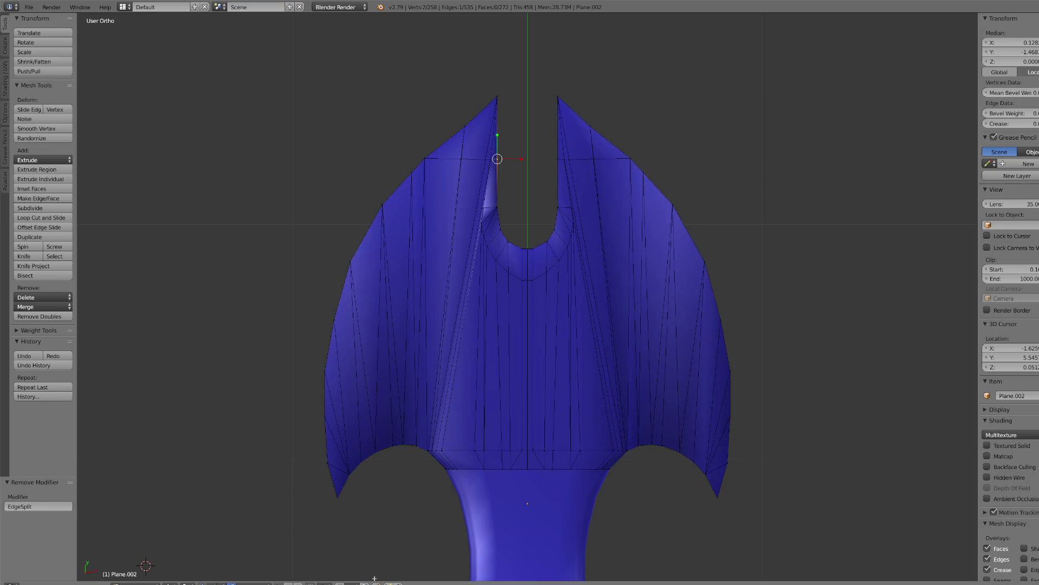
- Select the thin face strips around the slot, from left to right
{"action": "right_click", "coordinate": [471, 325]}
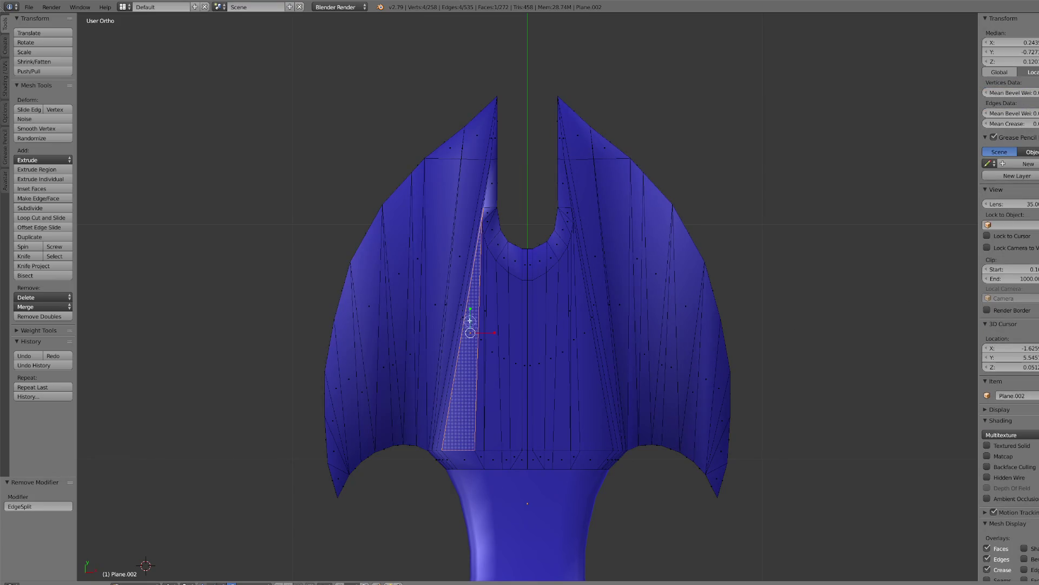
{"action": "right_click", "coordinate": [456, 287], "text": "shift"}
{"action": "right_click", "coordinate": [452, 267], "text": "shift"}
{"action": "right_click", "coordinate": [490, 325], "text": "shift"}
{"action": "right_click", "coordinate": [541, 325], "text": "shift"}
{"action": "right_click", "coordinate": [587, 271], "text": "shift"}
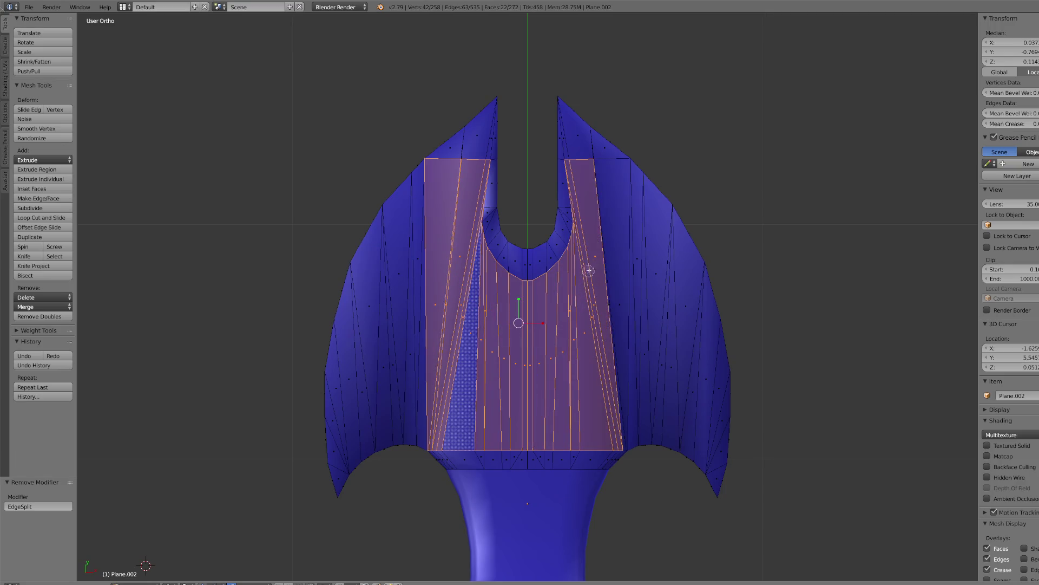
{"action": "right_click", "coordinate": [611, 245], "text": "shift"}
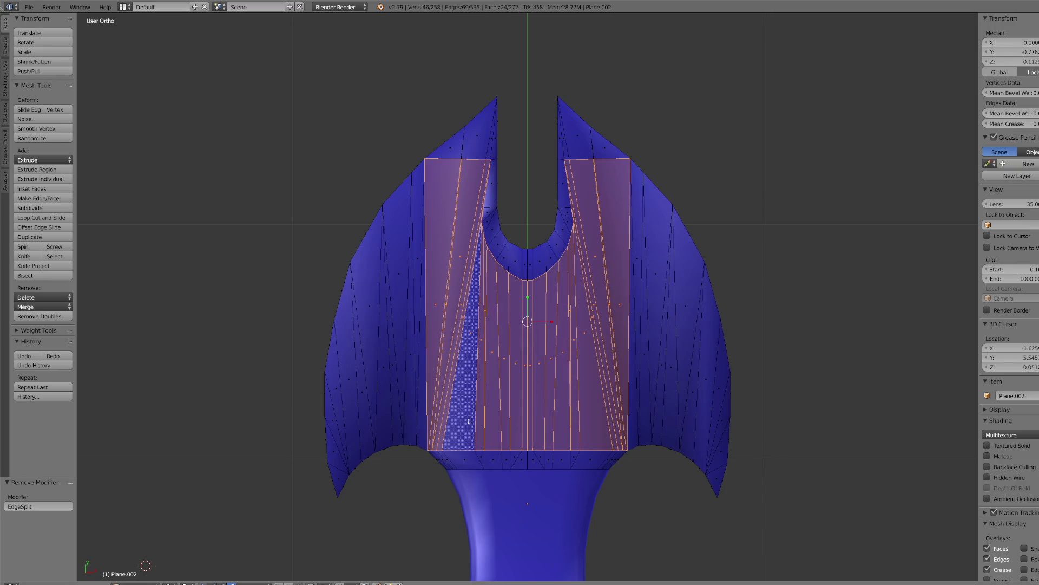
- In see-through shading, add the remaining left, centre and right face strips to the selection
{"action": "left_click", "coordinate": [179, 582]}
{"action": "left_click", "coordinate": [186, 562]}
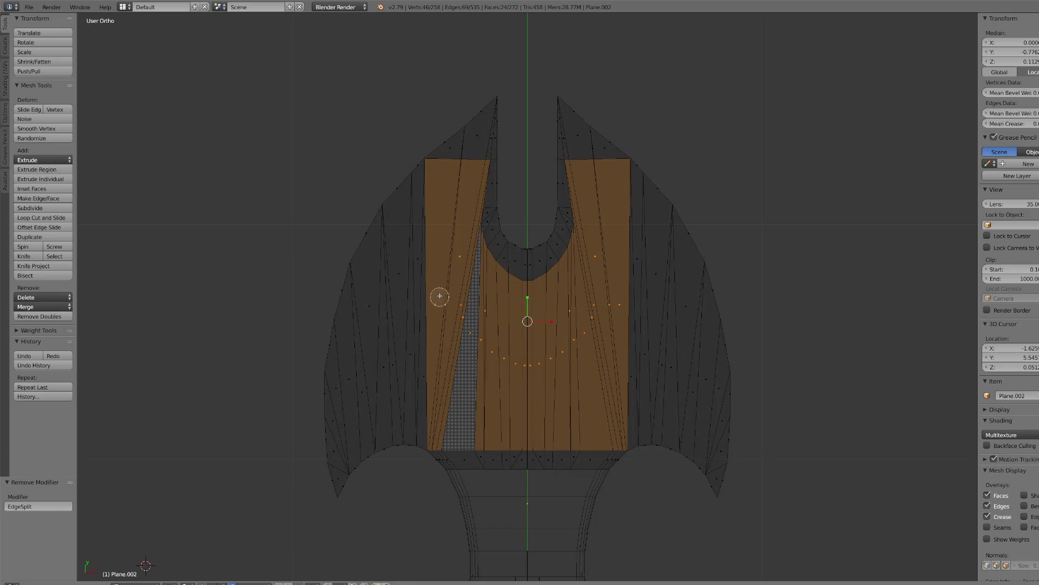
{"action": "right_click", "coordinate": [451, 257], "text": "shift"}
{"action": "right_click", "coordinate": [446, 289], "text": "shift"}
{"action": "right_click", "coordinate": [471, 324], "text": "shift"}
{"action": "right_click", "coordinate": [474, 328], "text": "shift"}
{"action": "right_click", "coordinate": [486, 340], "text": "shift"}
{"action": "right_click", "coordinate": [554, 351], "text": "shift"}
{"action": "right_click", "coordinate": [603, 318], "text": "shift"}
{"action": "right_click", "coordinate": [488, 304], "text": "shift"}
{"action": "right_click", "coordinate": [585, 302], "text": "shift"}
{"action": "right_click", "coordinate": [599, 252], "text": "shift"}
{"action": "right_click", "coordinate": [613, 303], "text": "shift"}
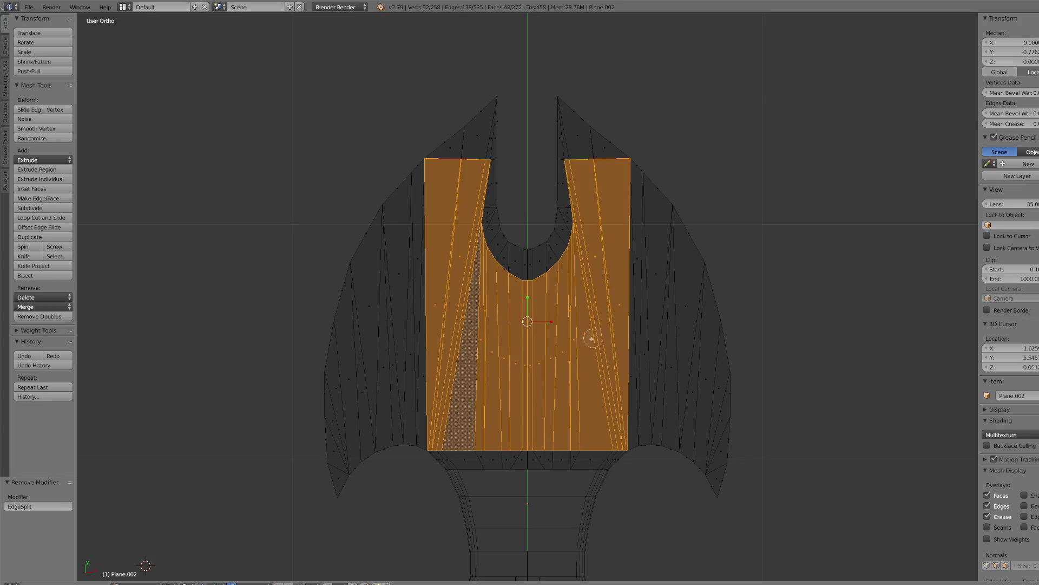
- Delete the selected faces, return to solid shading and Object Mode, and delete the inner rectangle object
{"action": "key", "text": "x"}
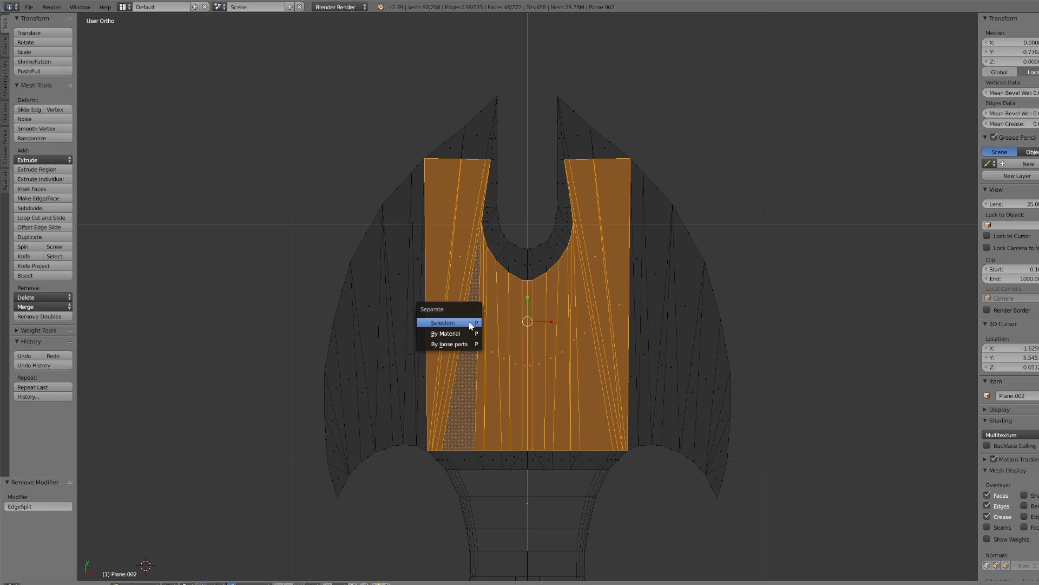
{"action": "left_click", "coordinate": [471, 321]}
{"action": "left_click", "coordinate": [174, 583]}
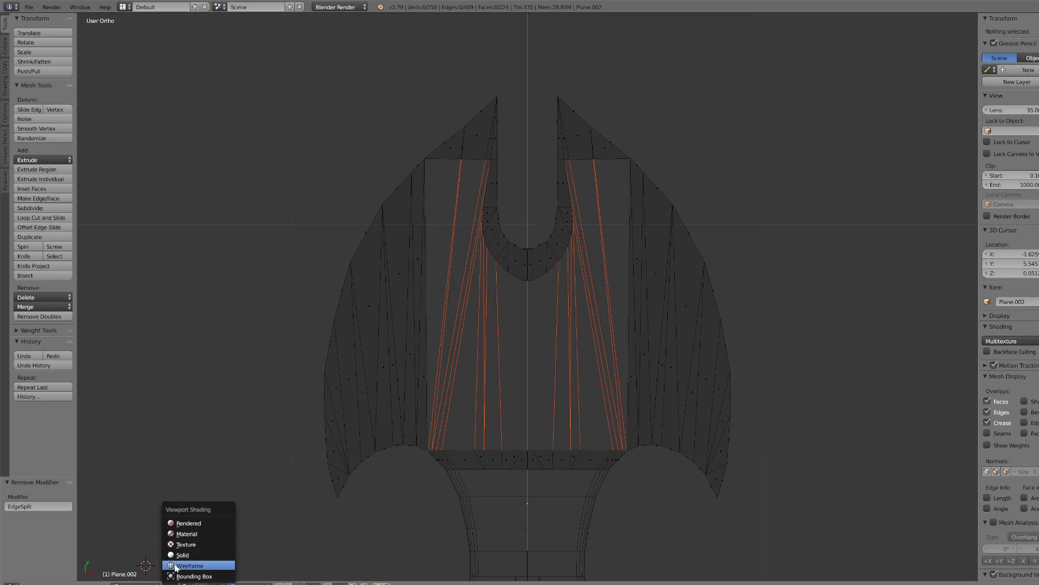
{"action": "left_click", "coordinate": [189, 553]}
{"action": "left_click", "coordinate": [138, 583]}
{"action": "left_click", "coordinate": [140, 575]}
{"action": "right_click", "coordinate": [453, 376]}
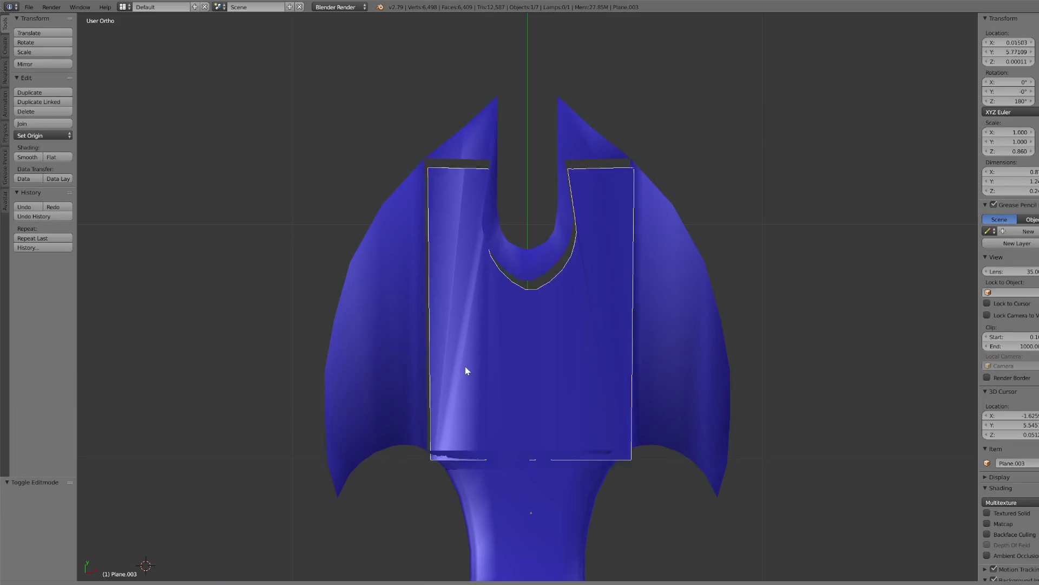
{"action": "left_click", "coordinate": [39, 109]}
- Reselect the cross-guard in Edit Mode with edge select and start tracing the left gap's border
{"action": "right_click", "coordinate": [383, 357]}
{"action": "left_click", "coordinate": [138, 583]}
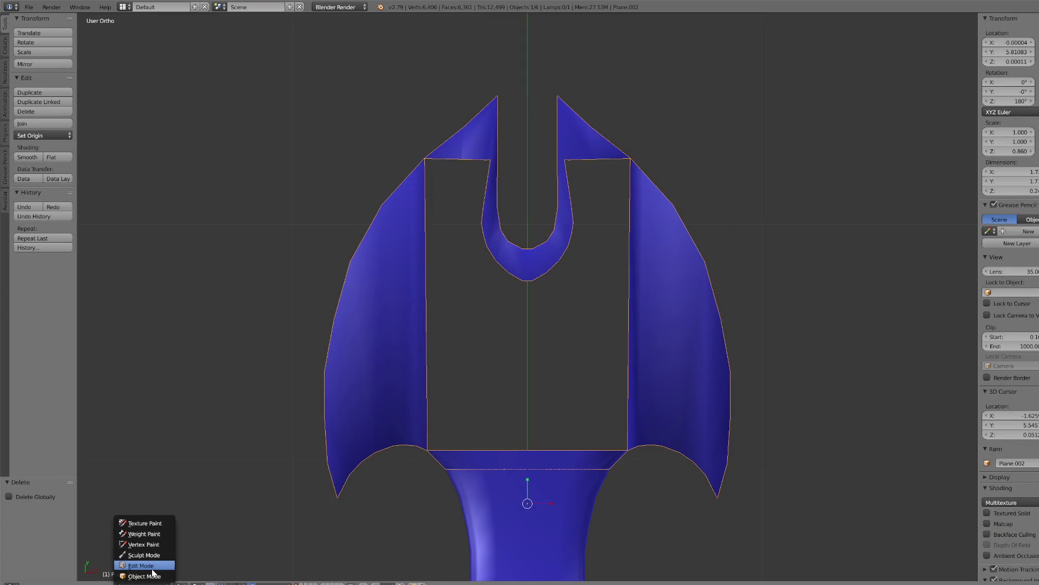
{"action": "left_click", "coordinate": [143, 564]}
{"action": "left_click", "coordinate": [298, 583]}
{"action": "right_click", "coordinate": [530, 452]}
{"action": "right_click", "coordinate": [527, 277], "text": "shift"}
{"action": "right_click", "coordinate": [491, 160], "text": "ctrl"}
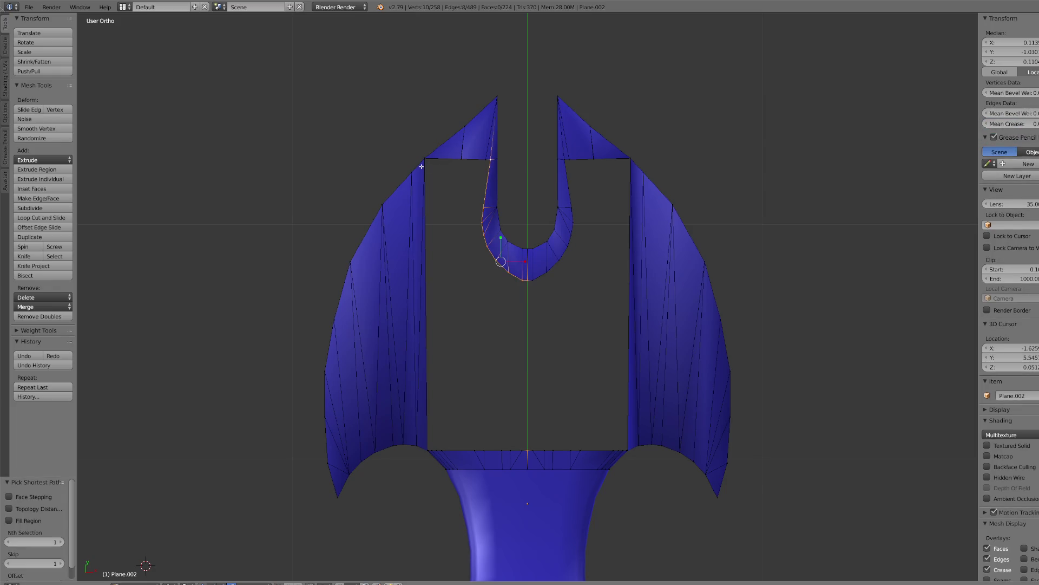
- Complete the left gap's border and fill it with a face
{"action": "right_click", "coordinate": [409, 330], "text": "ctrl"}
{"action": "right_click", "coordinate": [427, 449], "text": "ctrl"}
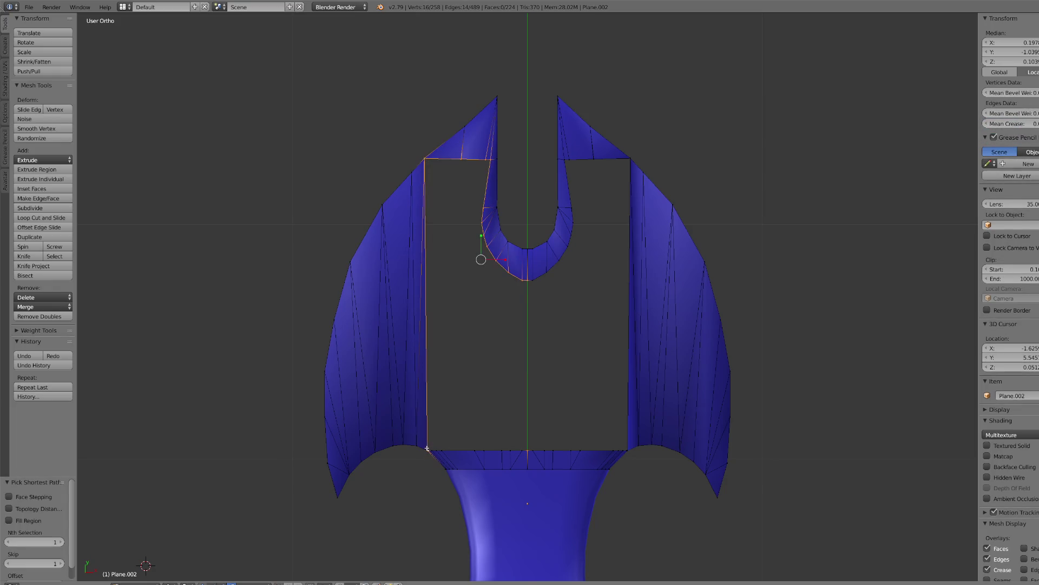
{"action": "right_click", "coordinate": [520, 450], "text": "ctrl"}
{"action": "key", "text": "f"}
- Trace and fill the right gap with a face, then select the guard's left and right edge vertices
{"action": "right_click", "coordinate": [528, 450]}
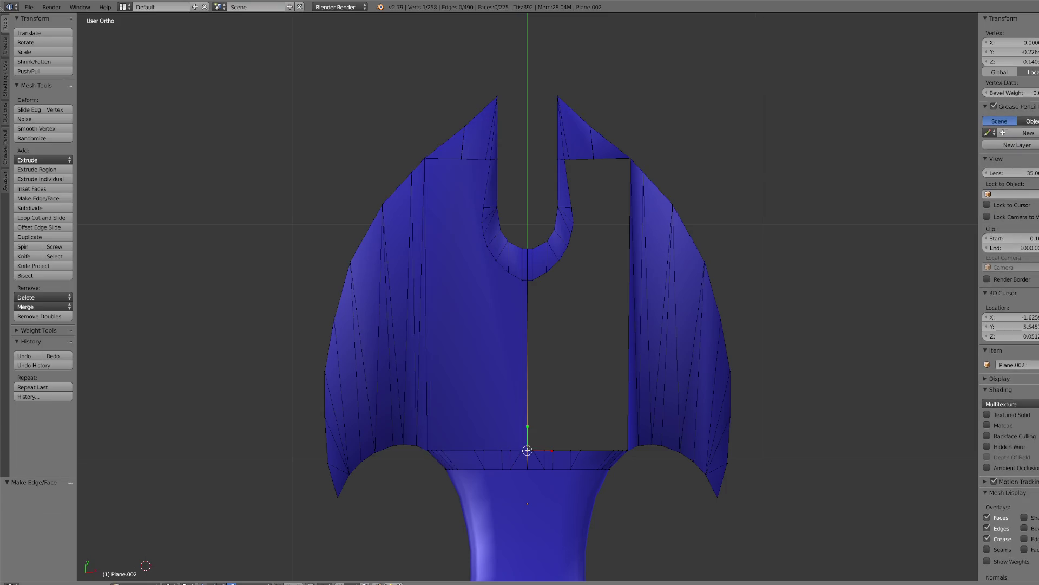
{"action": "right_click", "coordinate": [627, 449], "text": "ctrl"}
{"action": "right_click", "coordinate": [632, 157], "text": "ctrl"}
{"action": "right_click", "coordinate": [566, 160], "text": "ctrl"}
{"action": "right_click", "coordinate": [562, 263], "text": "ctrl"}
{"action": "right_click", "coordinate": [530, 287], "text": "ctrl"}
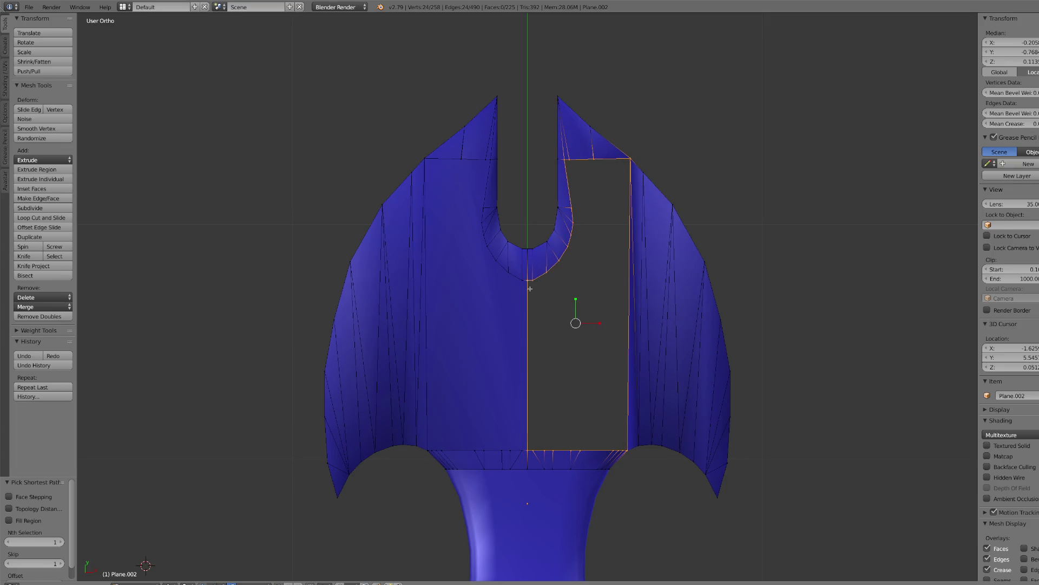
{"action": "key", "text": "f"}
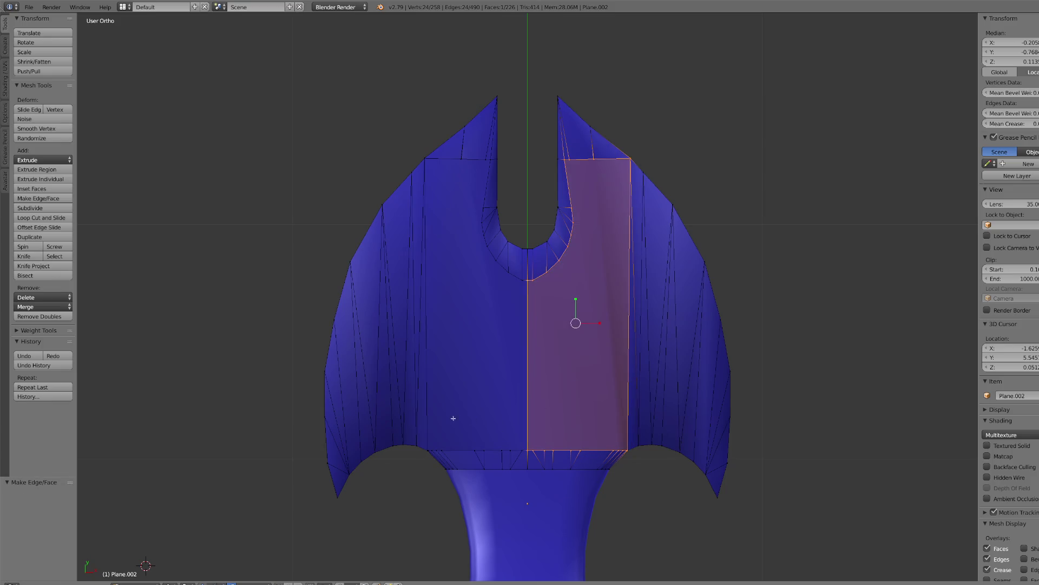
{"action": "right_click", "coordinate": [329, 371]}
{"action": "right_click", "coordinate": [722, 373], "text": "shift"}
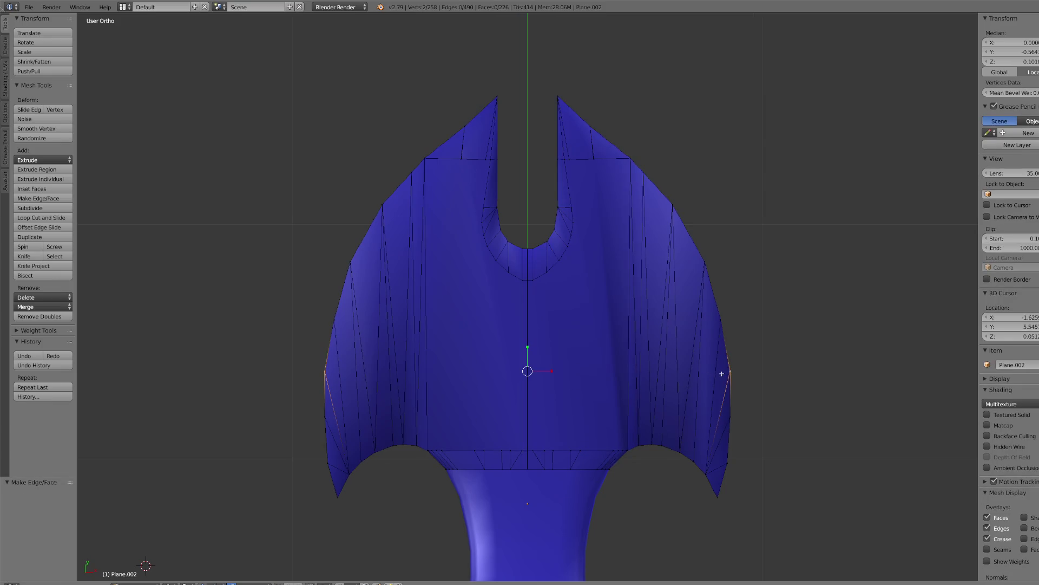
- Cut edges across the guard, from the left side to the notch, and from the notch to the right side
{"action": "key", "text": "j"}
{"action": "right_click", "coordinate": [351, 262]}
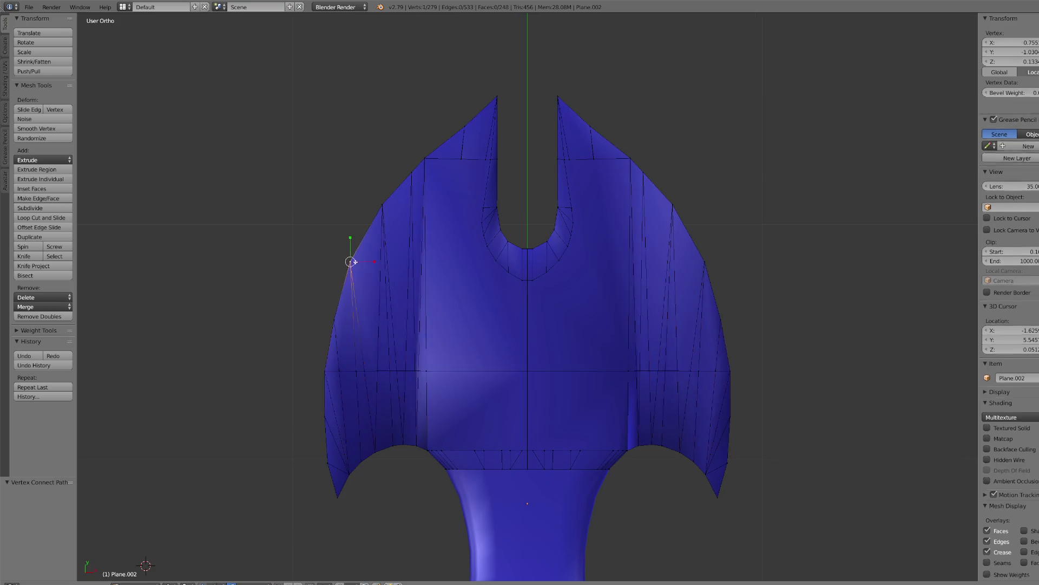
{"action": "right_click", "coordinate": [487, 247], "text": "shift"}
{"action": "key", "text": "j"}
{"action": "right_click", "coordinate": [568, 248]}
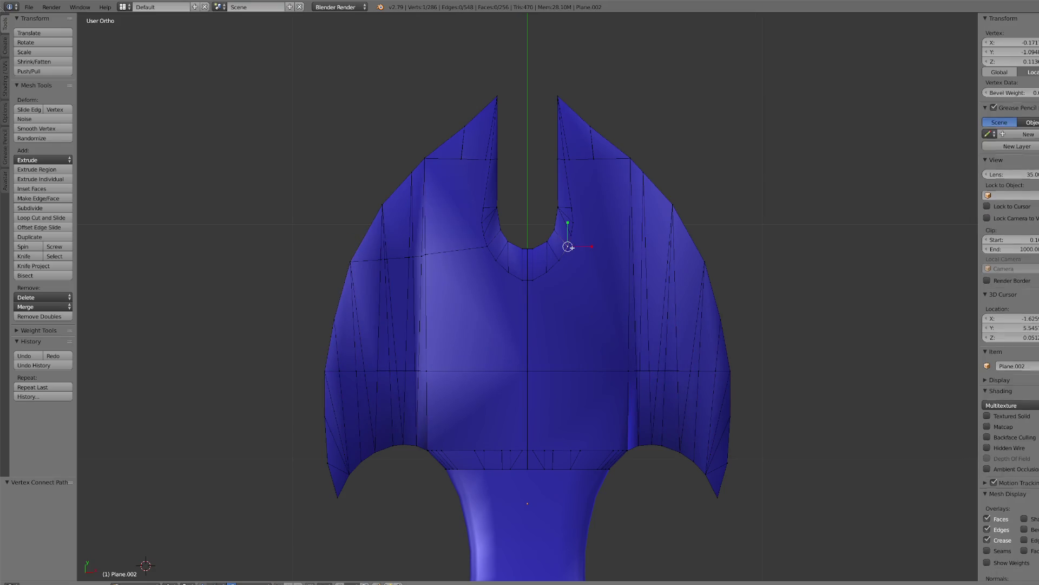
{"action": "right_click", "coordinate": [704, 262], "text": "shift"}
{"action": "key", "text": "j"}
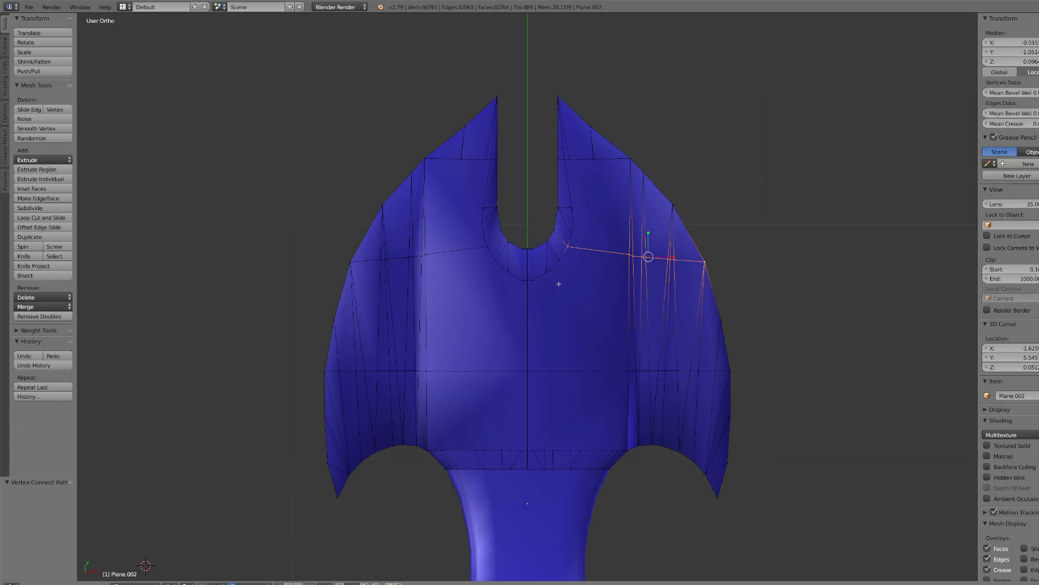
- Merge the stray vertices on the left and right sides At Last
{"action": "right_click", "coordinate": [388, 262]}
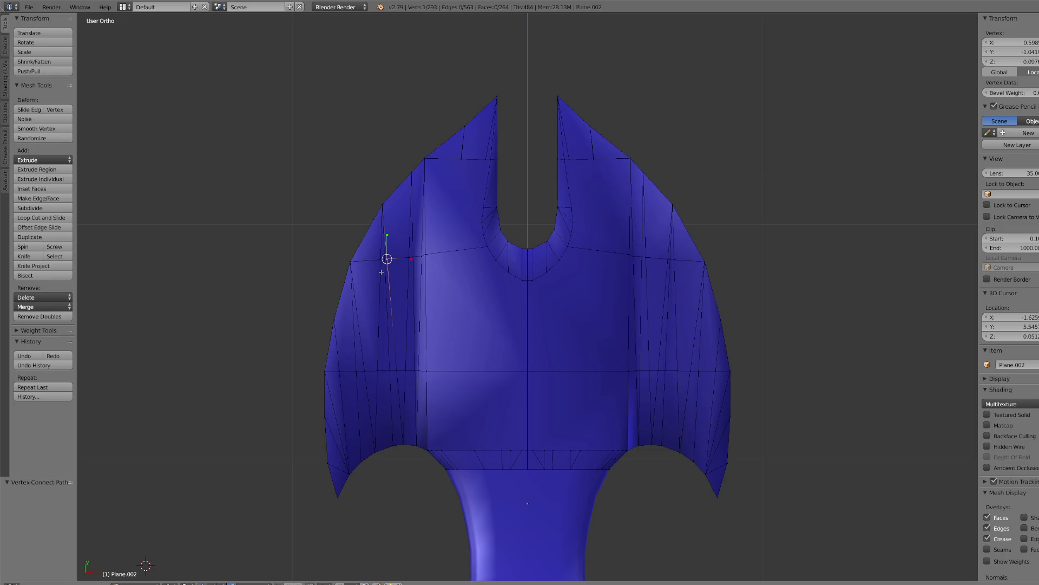
{"action": "left_click", "coordinate": [42, 307]}
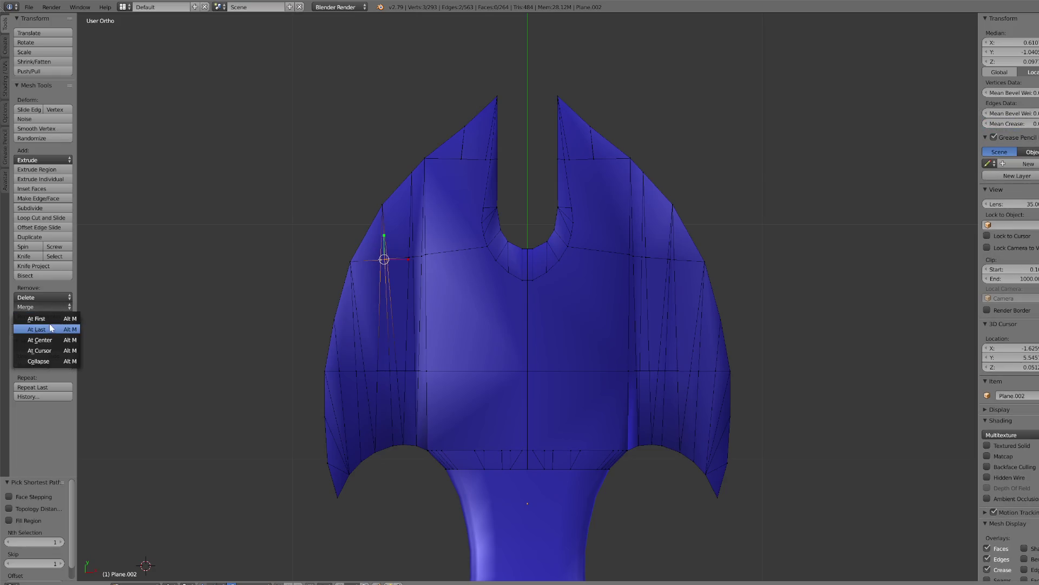
{"action": "left_click", "coordinate": [33, 329]}
{"action": "right_click", "coordinate": [670, 258], "text": "ctrl"}
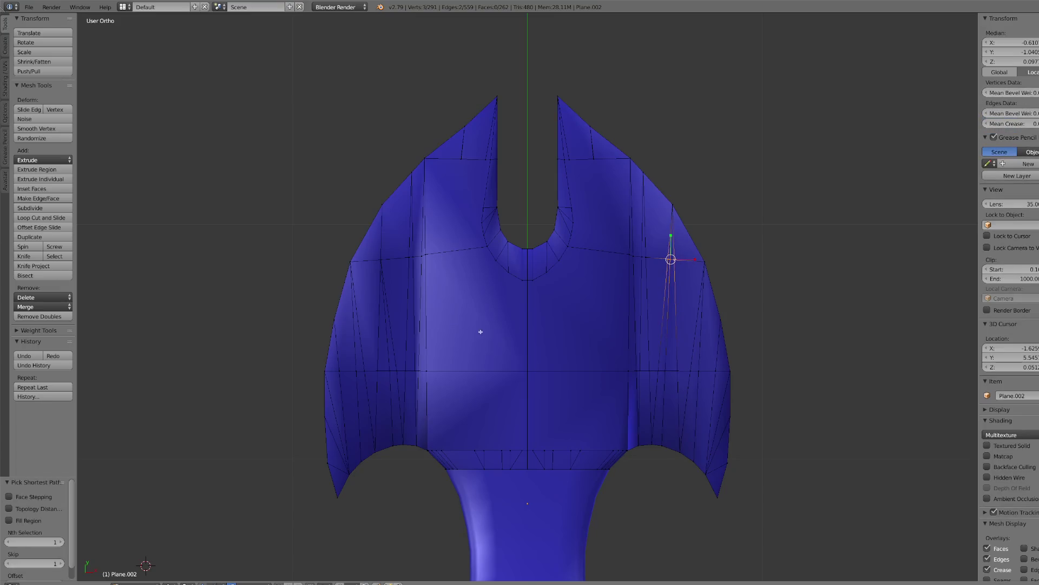
{"action": "left_click", "coordinate": [42, 307]}
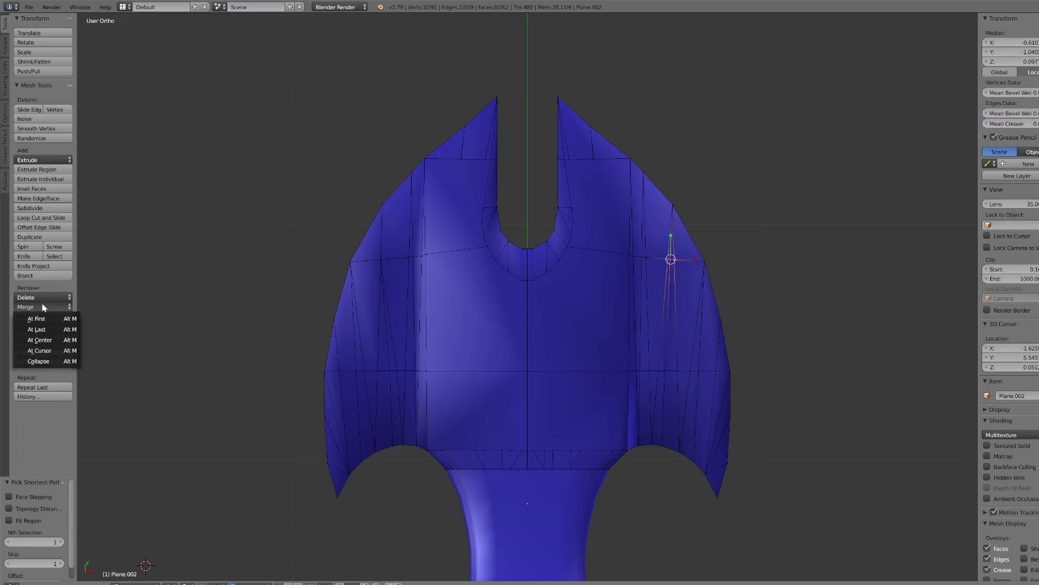
{"action": "left_click", "coordinate": [44, 333]}
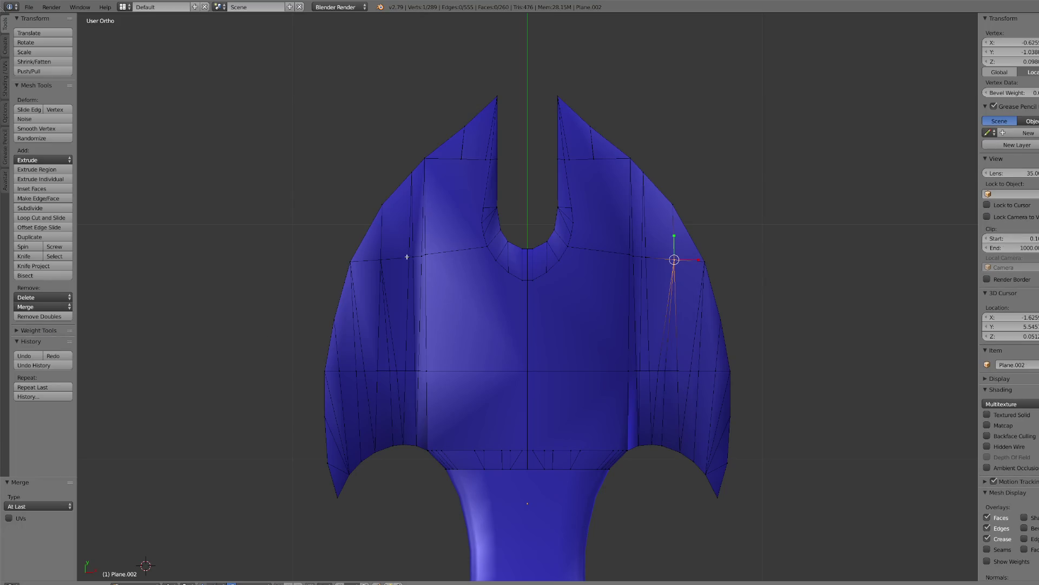
- Slide the left vertical edge and the left vertex of the middle cut into place
{"action": "right_click", "coordinate": [420, 314]}
{"action": "left_click", "coordinate": [485, 332]}
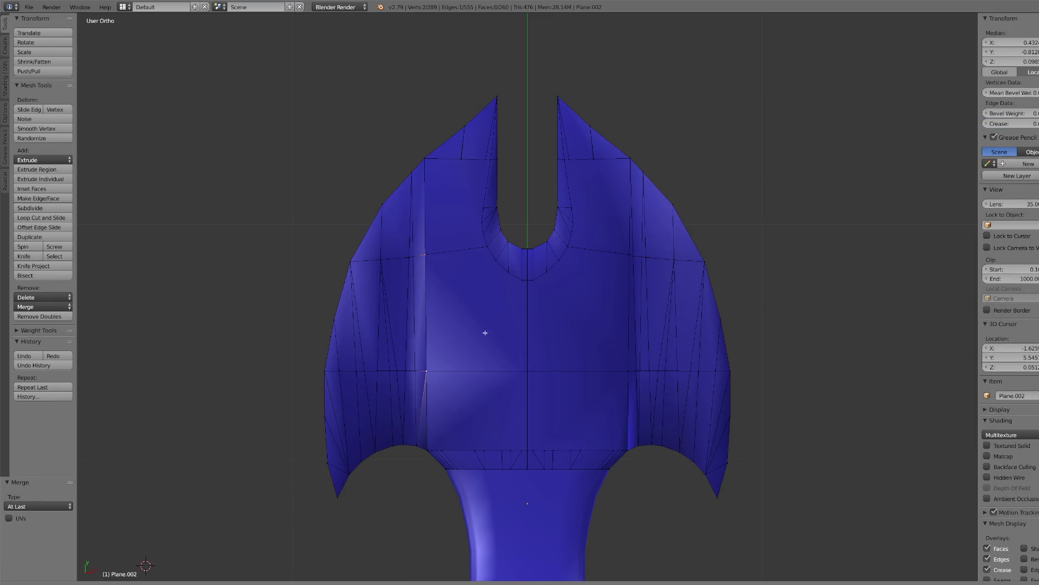
{"action": "key", "text": "ctrl+z"}
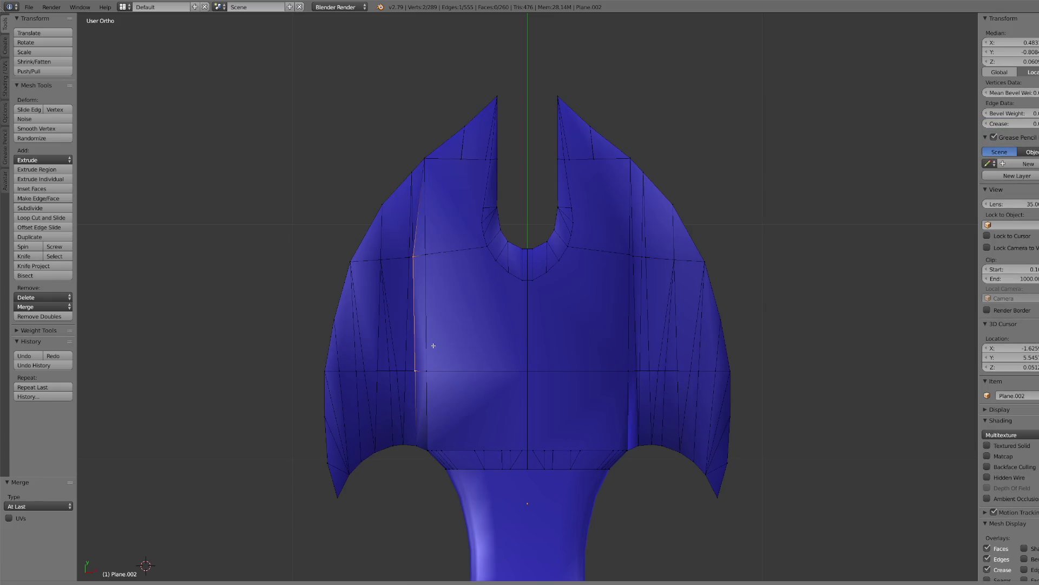
{"action": "key", "text": "g"}
{"action": "key", "text": "g"}
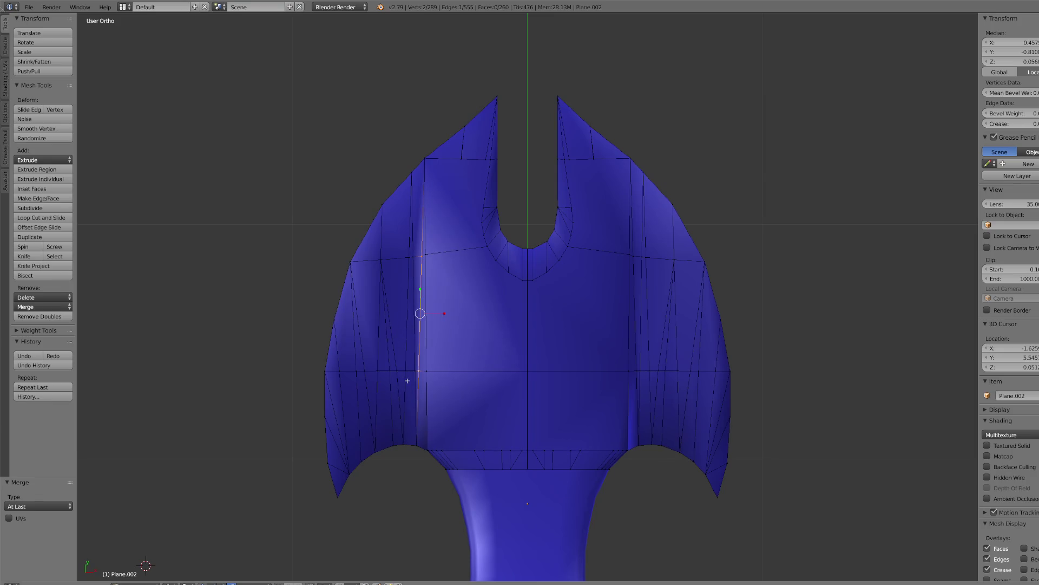
{"action": "scroll", "coordinate": [392, 377], "scroll_direction": "up", "scroll_amount": 1}
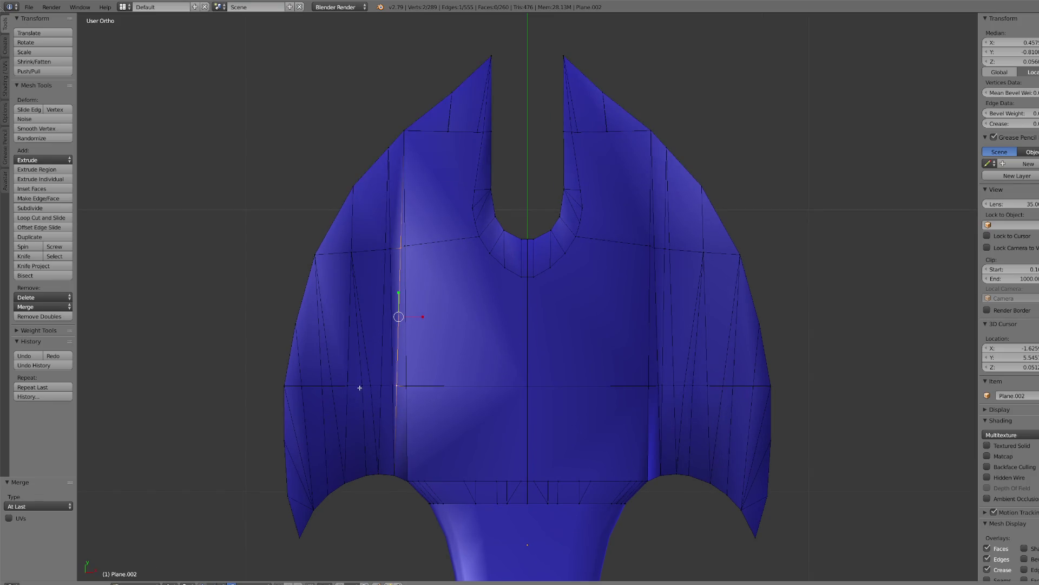
{"action": "left_click", "coordinate": [359, 388]}
{"action": "right_click", "coordinate": [360, 383]}
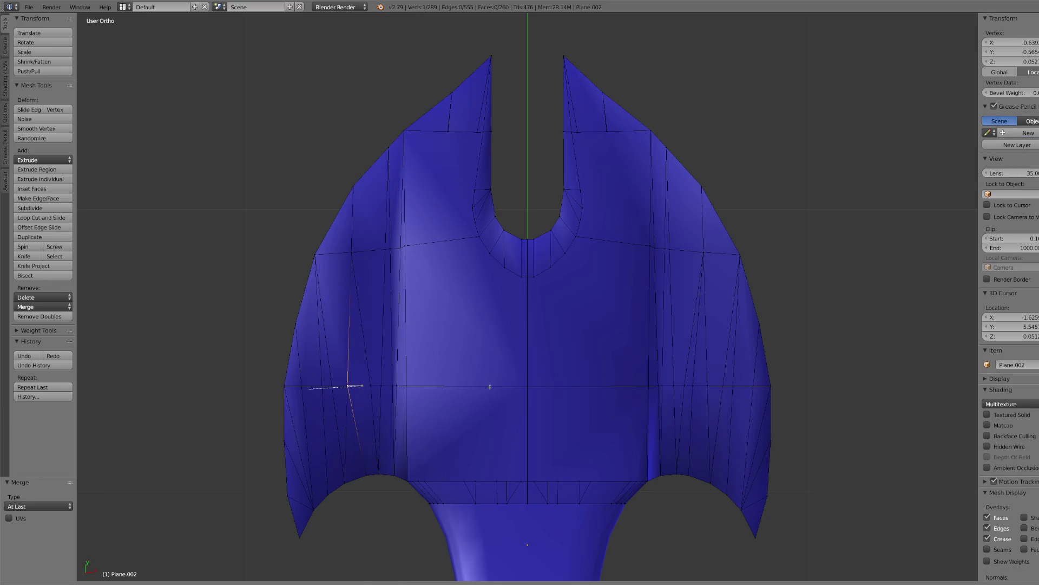
{"action": "key", "text": "g"}
{"action": "key", "text": "g"}
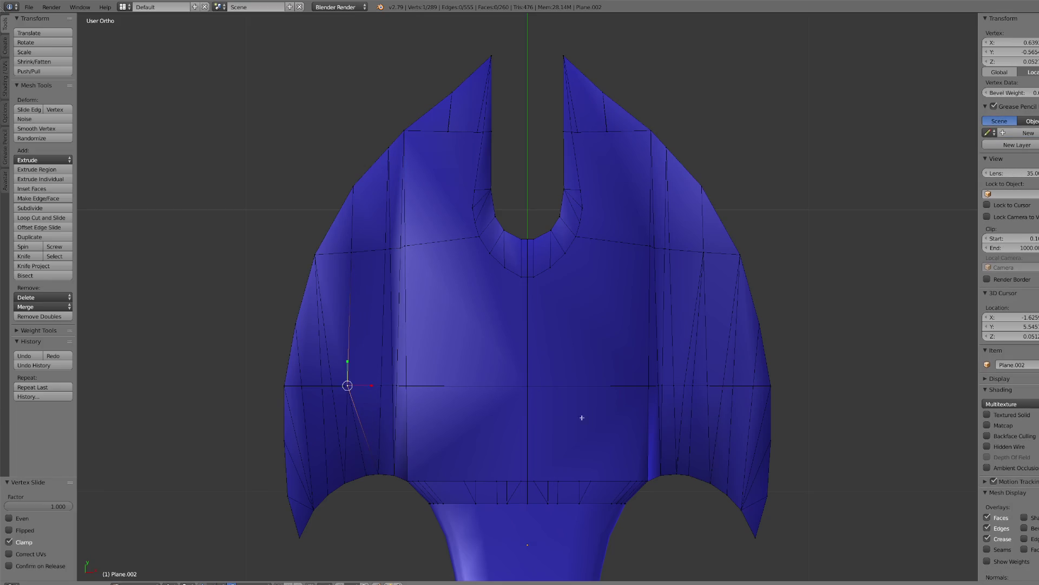
- Slide the right inner vertex to mirror the left, then nudge the left vertical edge slightly left
{"action": "right_click", "coordinate": [714, 392]}
{"action": "right_click", "coordinate": [693, 386]}
{"action": "key", "text": "shift+v"}
{"action": "left_click", "coordinate": [730, 388]}
{"action": "right_click", "coordinate": [390, 248]}
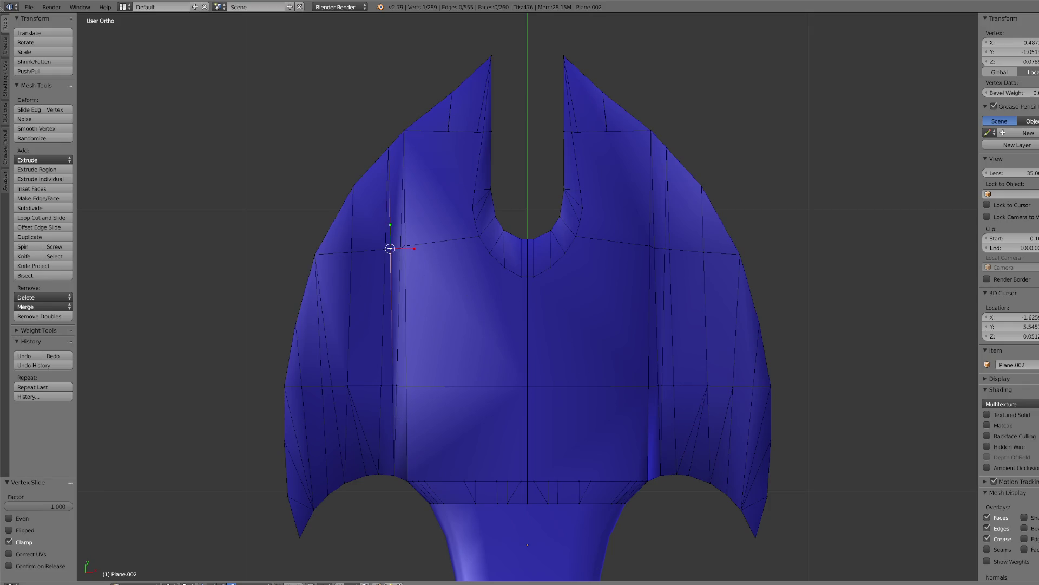
{"action": "right_click", "coordinate": [389, 381], "text": "shift"}
{"action": "key", "text": "g"}
{"action": "key", "text": "g"}
{"action": "left_click", "coordinate": [466, 401]}
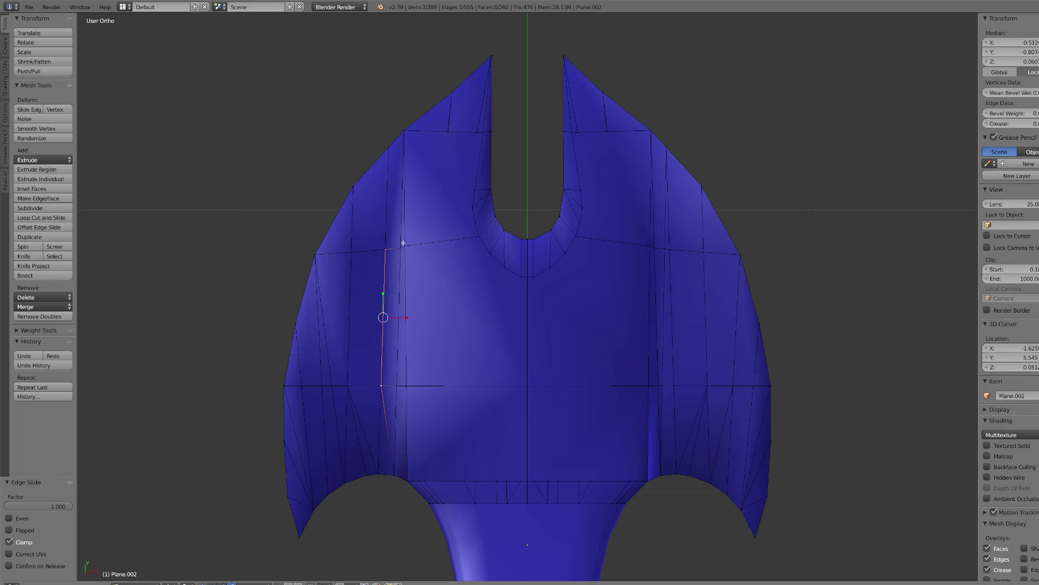
- Slide the right vertical edge outward to match the left side
{"action": "right_click", "coordinate": [400, 247]}
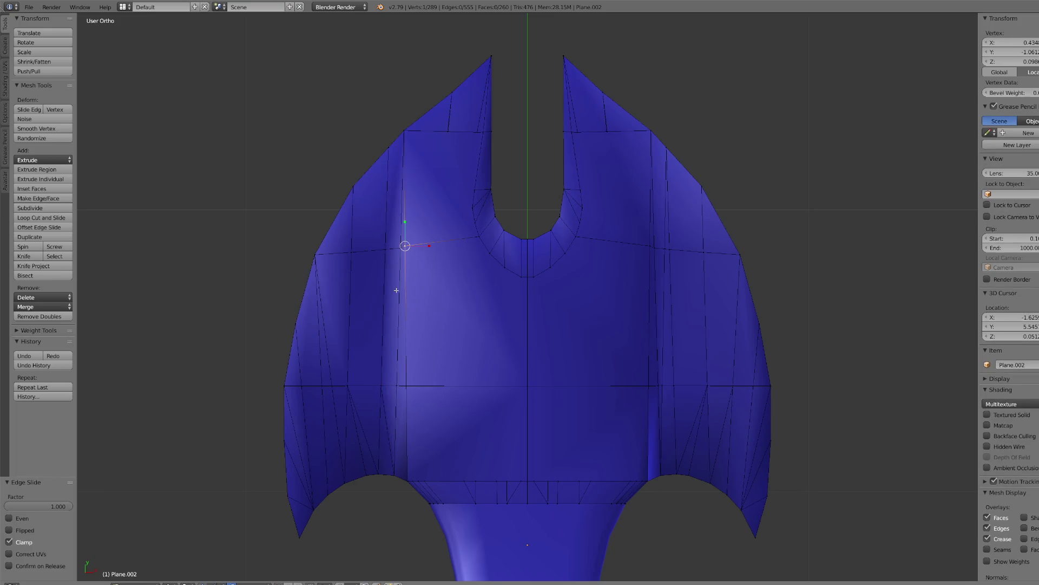
{"action": "right_click", "coordinate": [666, 250]}
{"action": "right_click", "coordinate": [659, 384]}
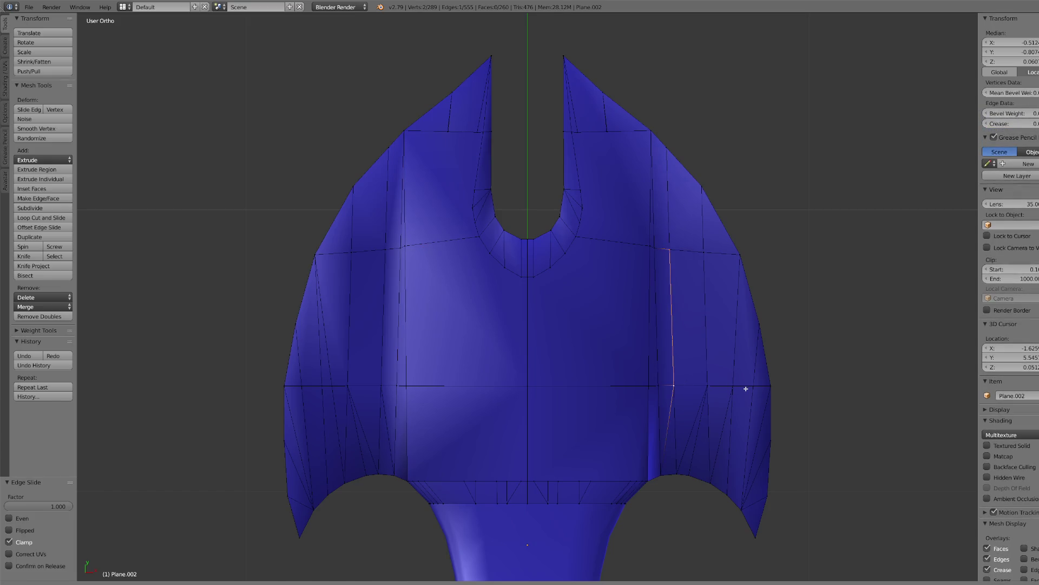
{"action": "right_click", "coordinate": [665, 248], "text": "shift"}
{"action": "key", "text": "g"}
{"action": "key", "text": "g"}
{"action": "left_click", "coordinate": [732, 253]}
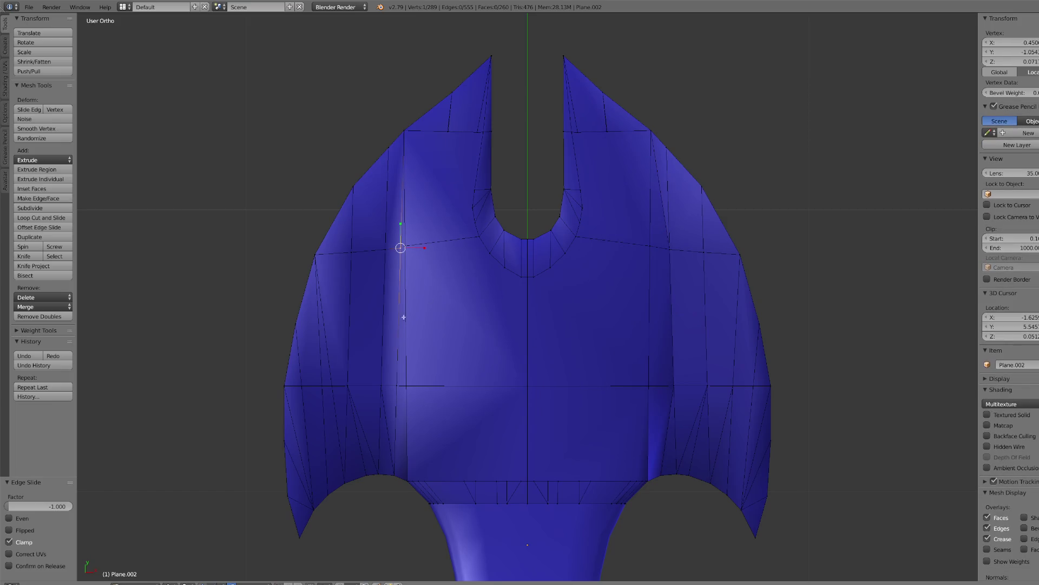
{"action": "key", "text": "ctrl+shift+m"}
{"action": "scroll", "coordinate": [492, 395], "scroll_direction": "down", "scroll_amount": 1}
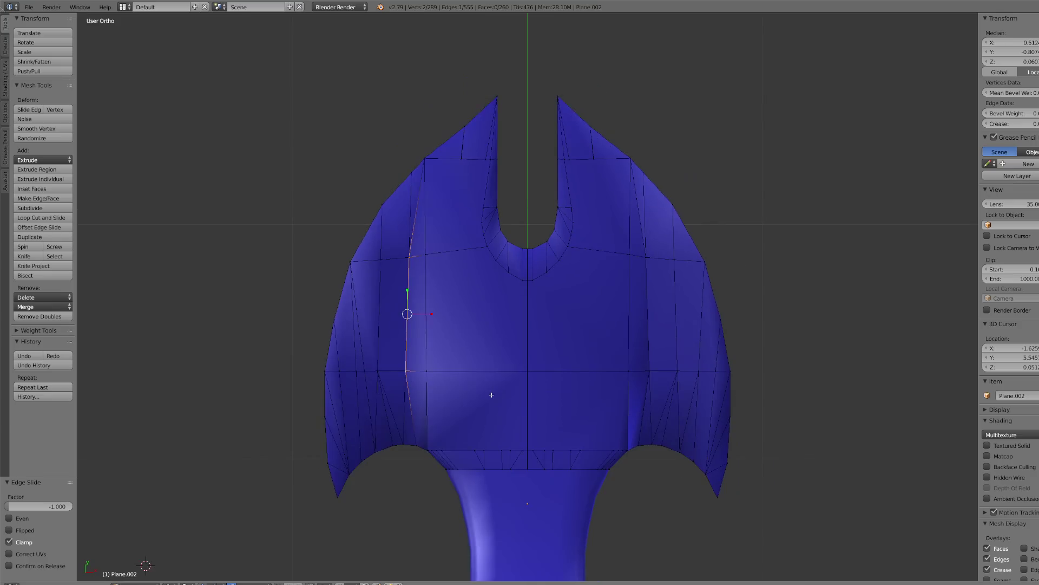
- Remove doubles on the whole guard and slide a stray top-edge vertex along its edge
{"action": "key", "text": "a"}
{"action": "key", "text": "a"}
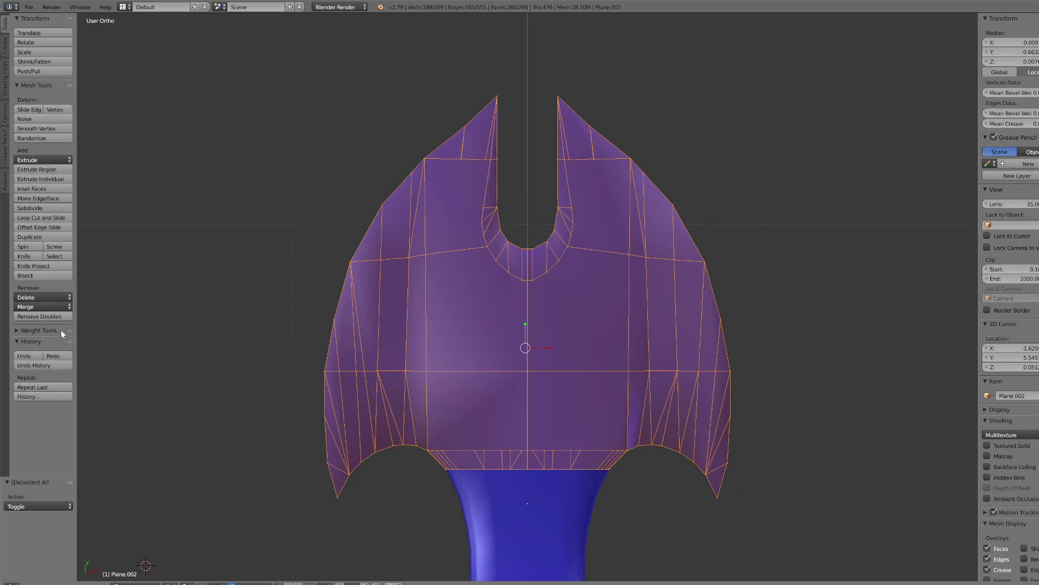
{"action": "left_click", "coordinate": [57, 317]}
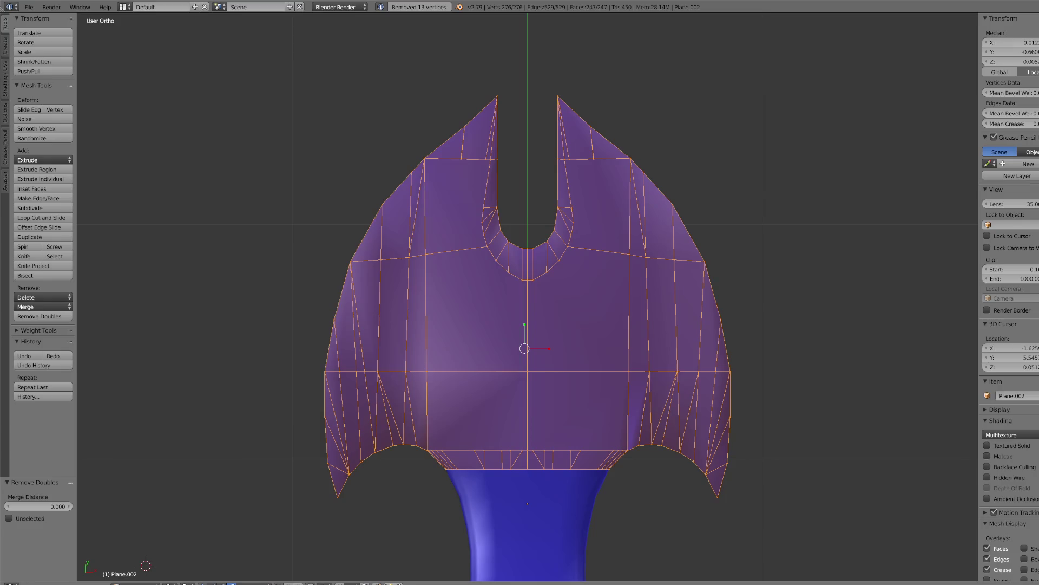
{"action": "right_click", "coordinate": [461, 159]}
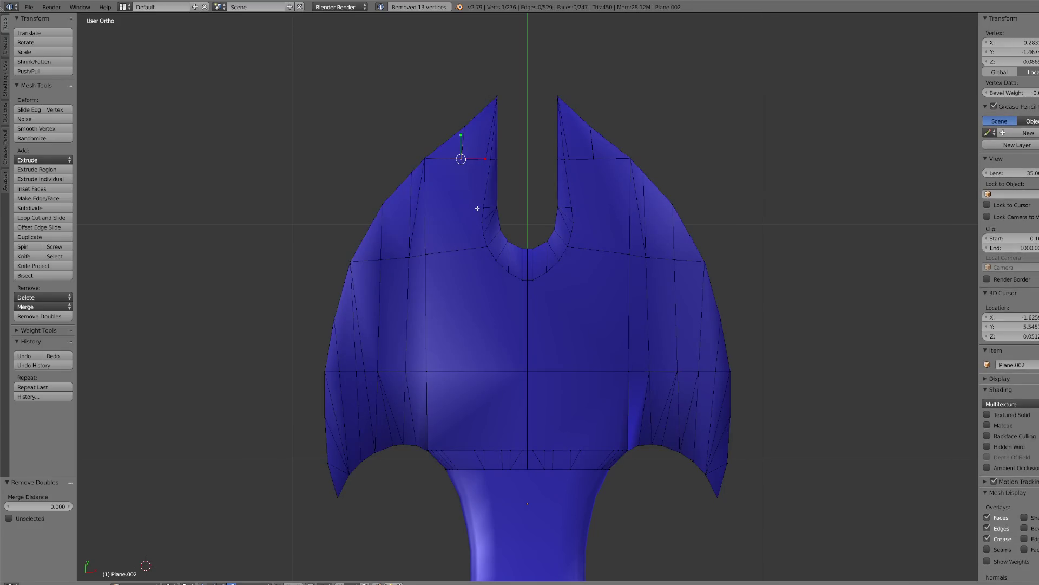
{"action": "key", "text": "shift+v"}
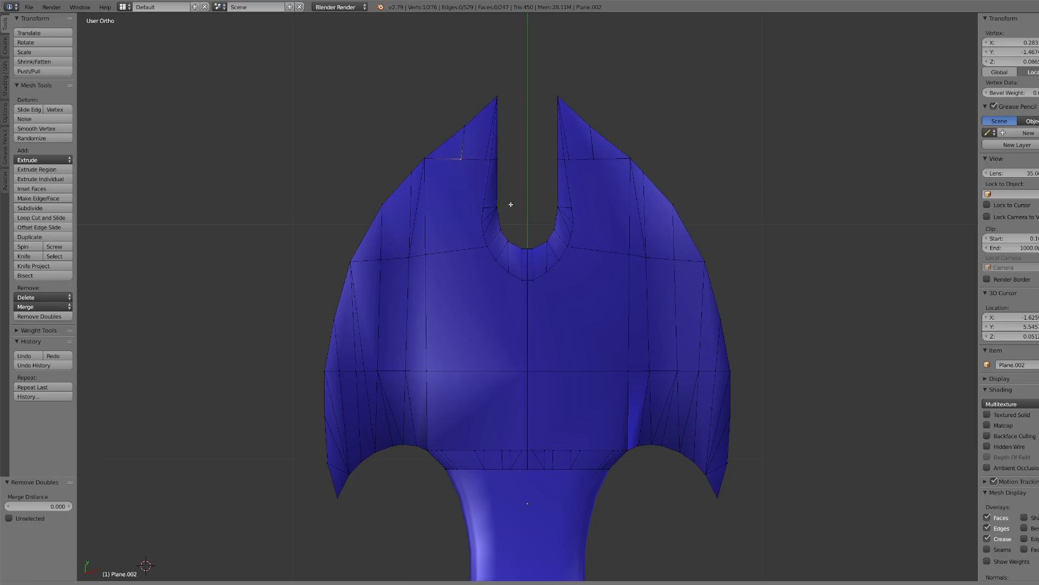
{"action": "left_click", "coordinate": [448, 212]}
- Slide the top-edge vertices onto the right prong corner and back along the top edge
{"action": "right_click", "coordinate": [425, 200]}
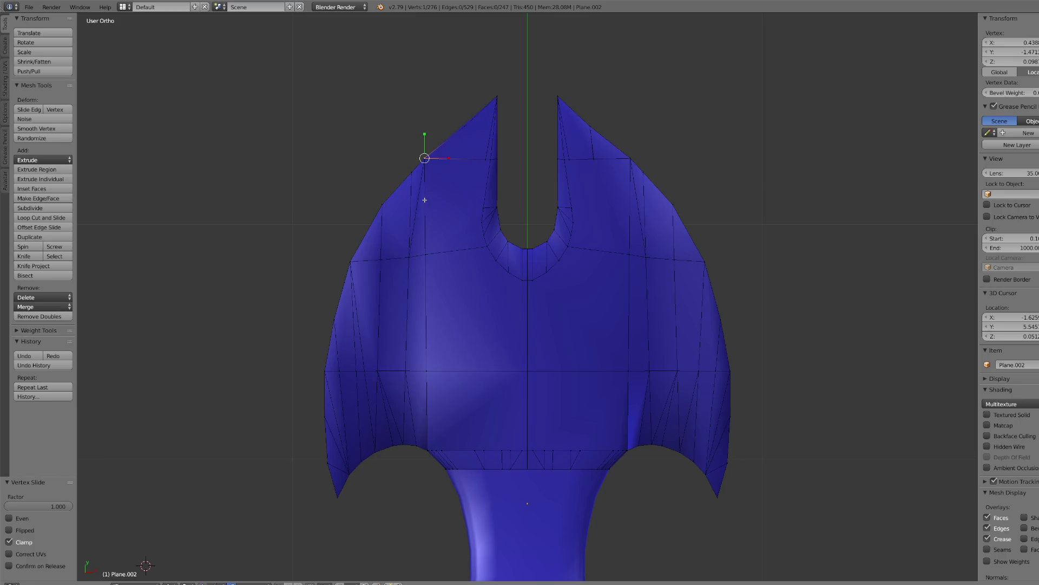
{"action": "right_click", "coordinate": [593, 159]}
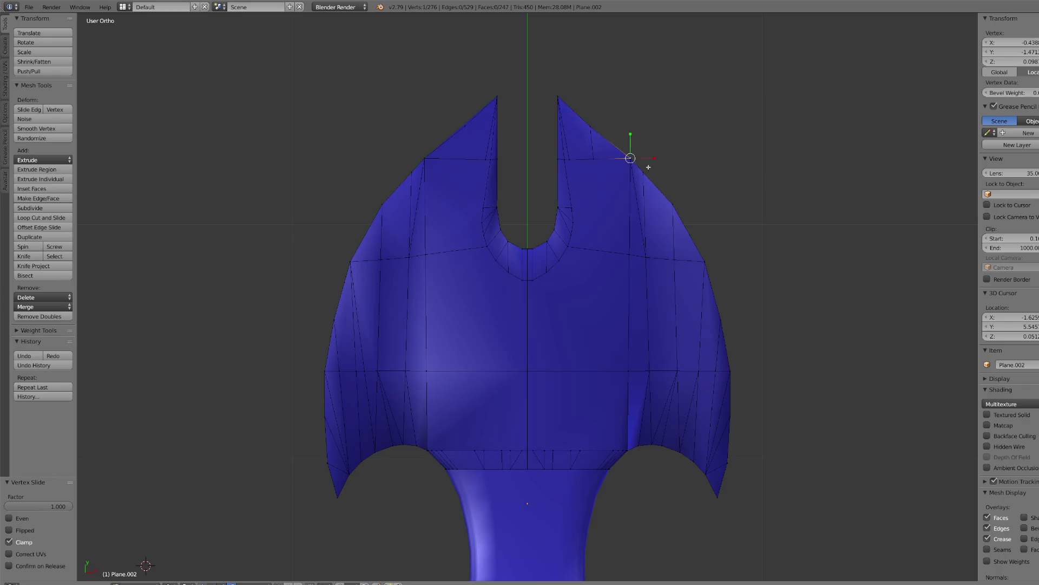
{"action": "key", "text": "shift+v"}
{"action": "left_click", "coordinate": [689, 162]}
{"action": "key", "text": "shift+v"}
{"action": "left_click", "coordinate": [532, 170]}
- Select the whole mesh and Remove Doubles again, merging 6 duplicate vertices
{"action": "scroll", "coordinate": [429, 208], "scroll_direction": "up", "scroll_amount": 1}
{"action": "key", "text": "a"}
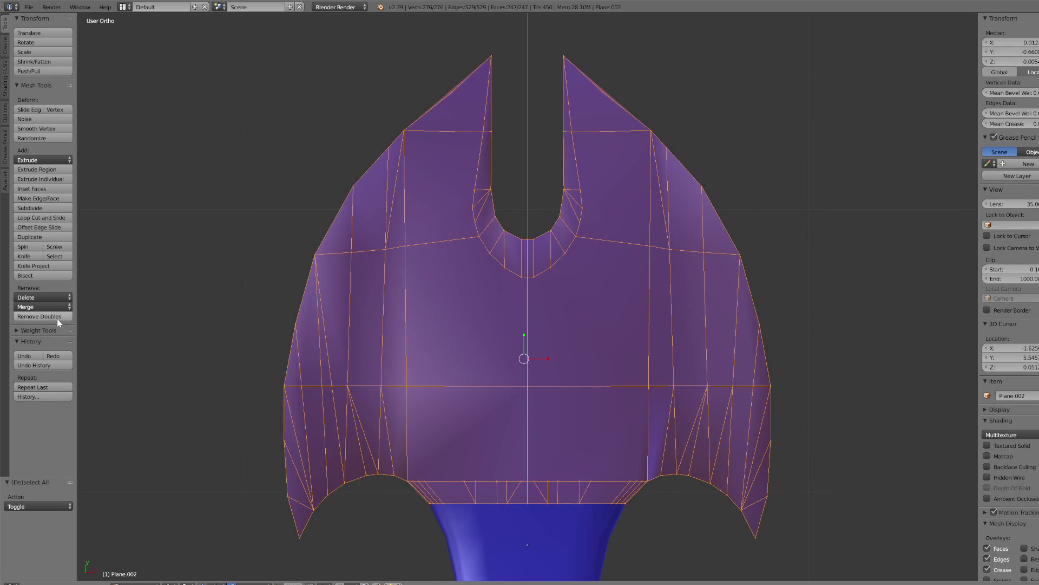
{"action": "left_click", "coordinate": [58, 317]}
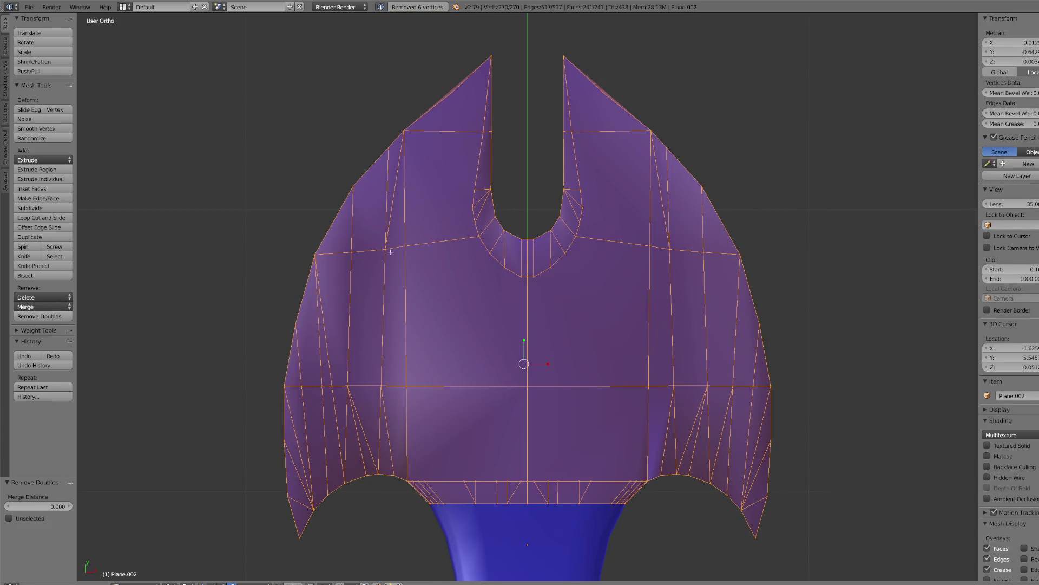
{"action": "left_click", "coordinate": [281, 580]}
- Undo the narrow face fills along the left and right prongs of the cross-guard
{"action": "right_click", "coordinate": [395, 208]}
{"action": "scroll", "coordinate": [394, 158], "scroll_direction": "down", "scroll_amount": 1}
{"action": "key", "text": "f"}
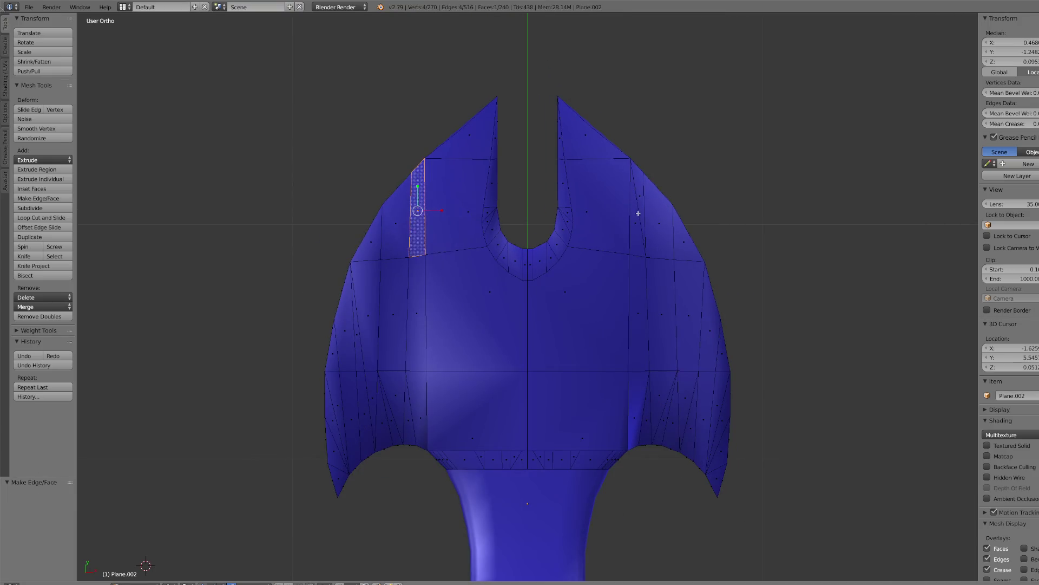
{"action": "right_click", "coordinate": [645, 191]}
{"action": "key", "text": "ctrl+z"}
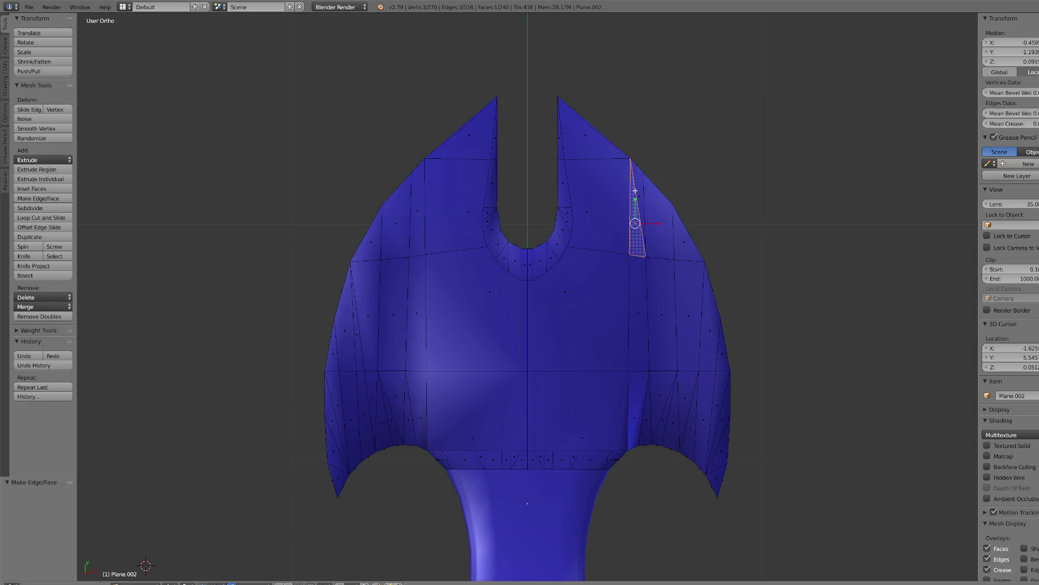
{"action": "key", "text": "ctrl+z"}
{"action": "key", "text": "ctrl+z"}
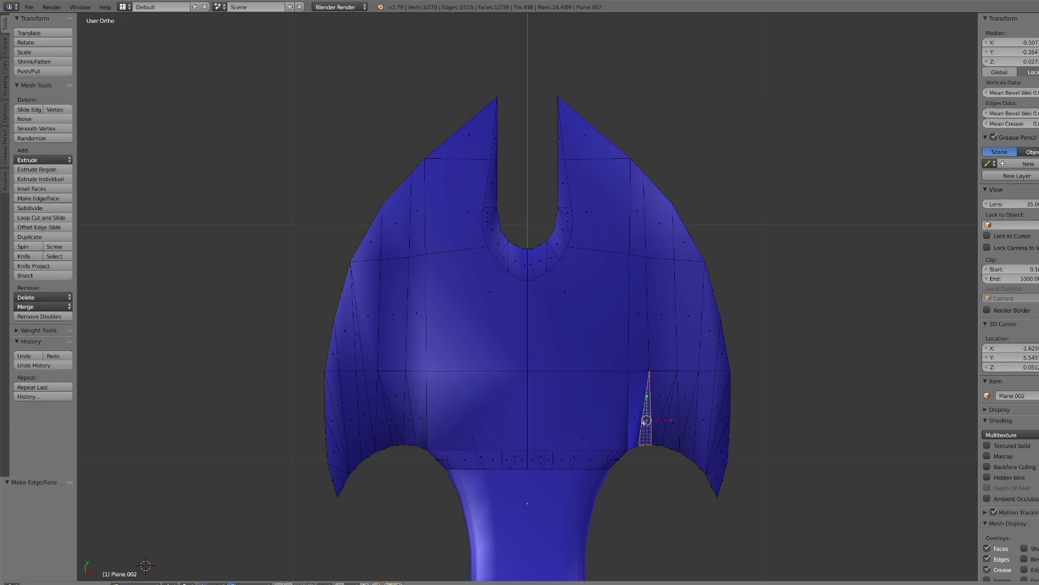
- Keep undoing the lower-left triangle fills until the cross-guard is back to 230 faces
{"action": "right_click", "coordinate": [409, 426]}
{"action": "key", "text": "ctrl+z"}
{"action": "right_click", "coordinate": [387, 422]}
{"action": "key", "text": "ctrl+z"}
{"action": "key", "text": "ctrl+z"}
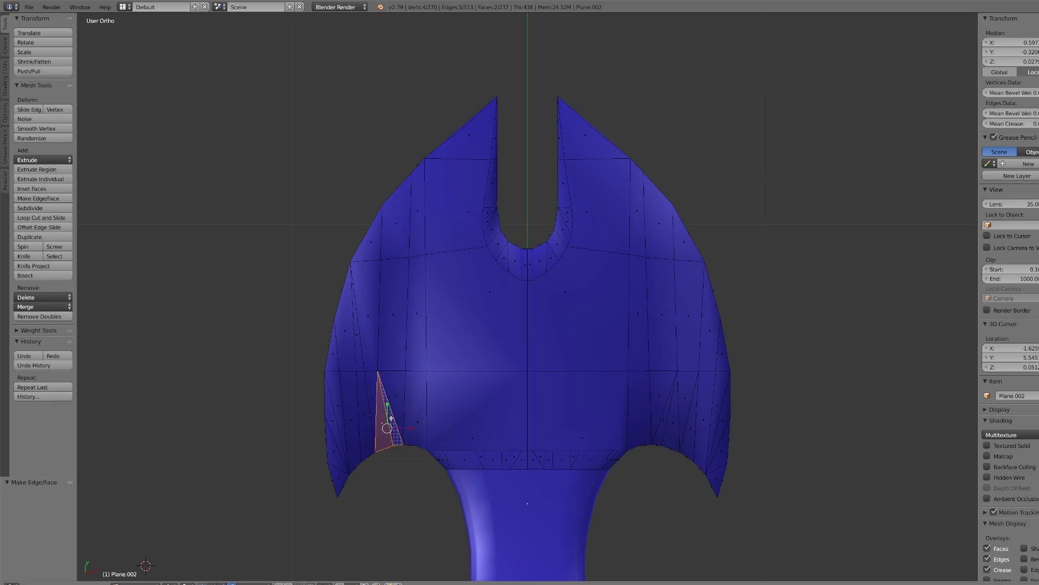
{"action": "key", "text": "ctrl+z"}
{"action": "key", "text": "ctrl+z"}
{"action": "key", "text": "ctrl+z"}
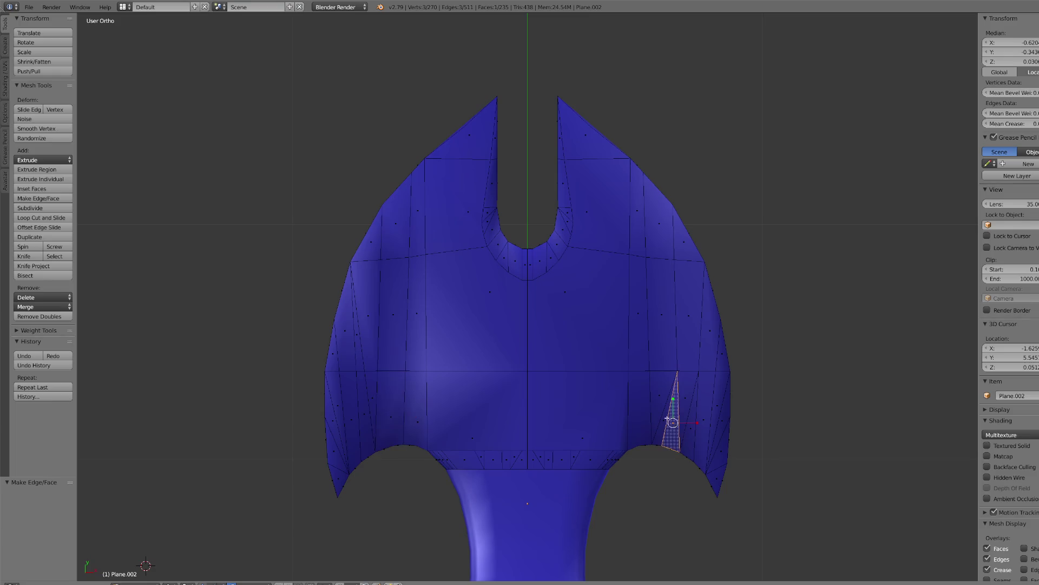
{"action": "key", "text": "ctrl+z"}
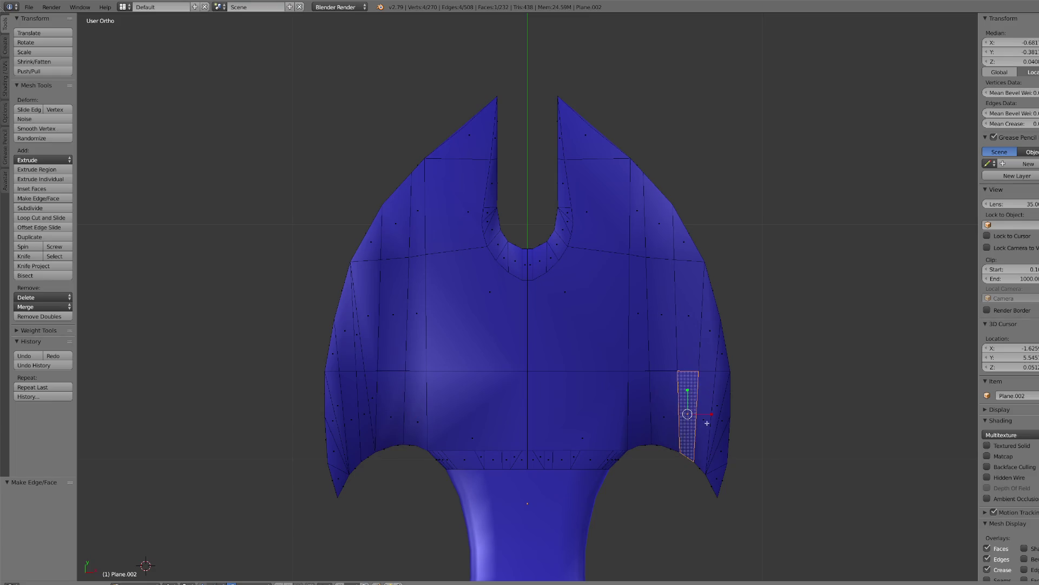
{"action": "right_click", "coordinate": [373, 379]}
{"action": "key", "text": "ctrl+z"}
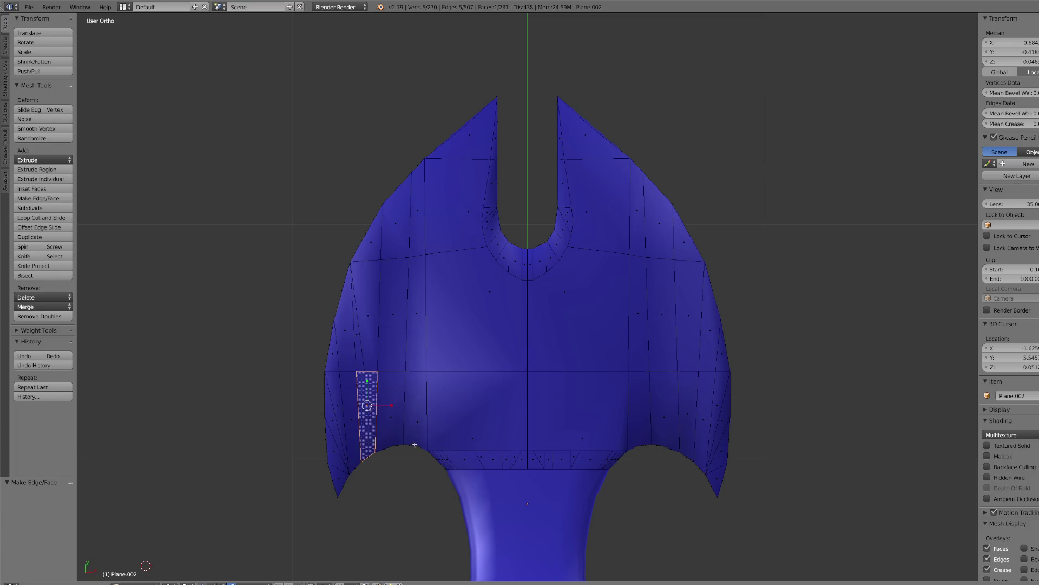
{"action": "key", "text": "ctrl+z"}
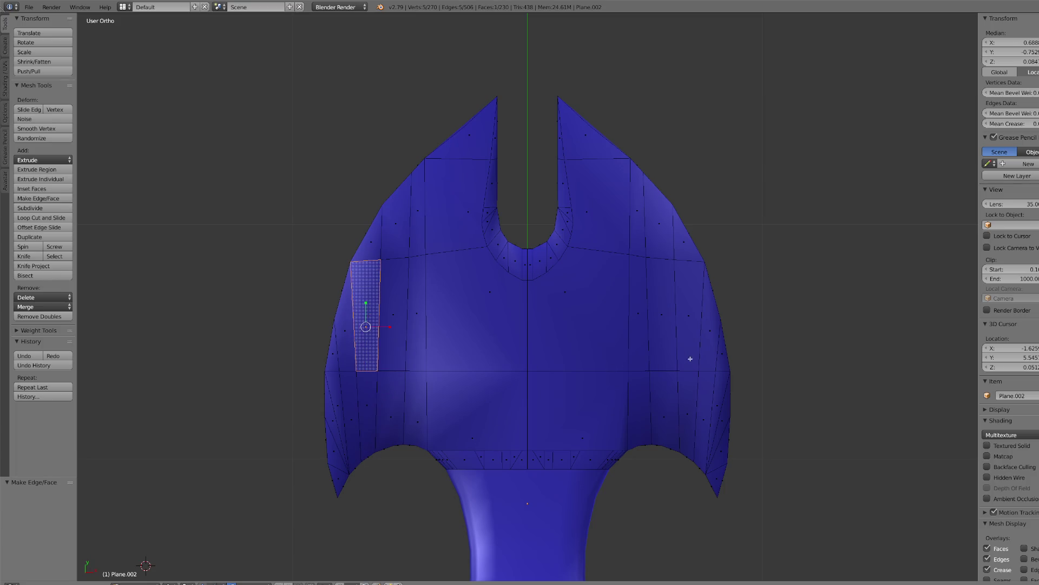
{"action": "scroll", "coordinate": [557, 332], "scroll_direction": "up", "scroll_amount": 3}
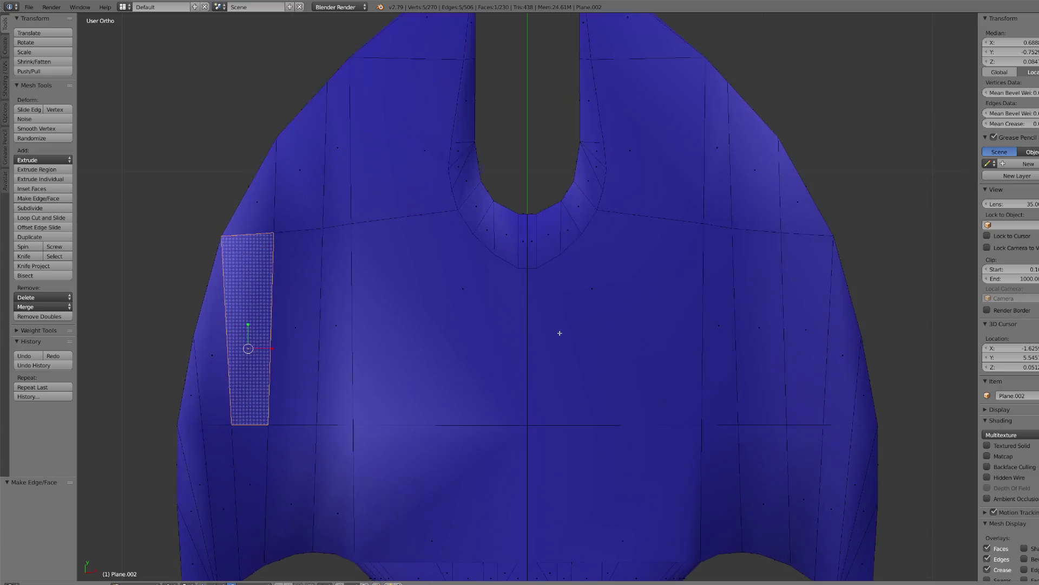
{"action": "scroll", "coordinate": [540, 321], "scroll_direction": "down", "scroll_amount": 2}
{"action": "scroll", "coordinate": [467, 275], "scroll_direction": "up", "scroll_amount": 1}
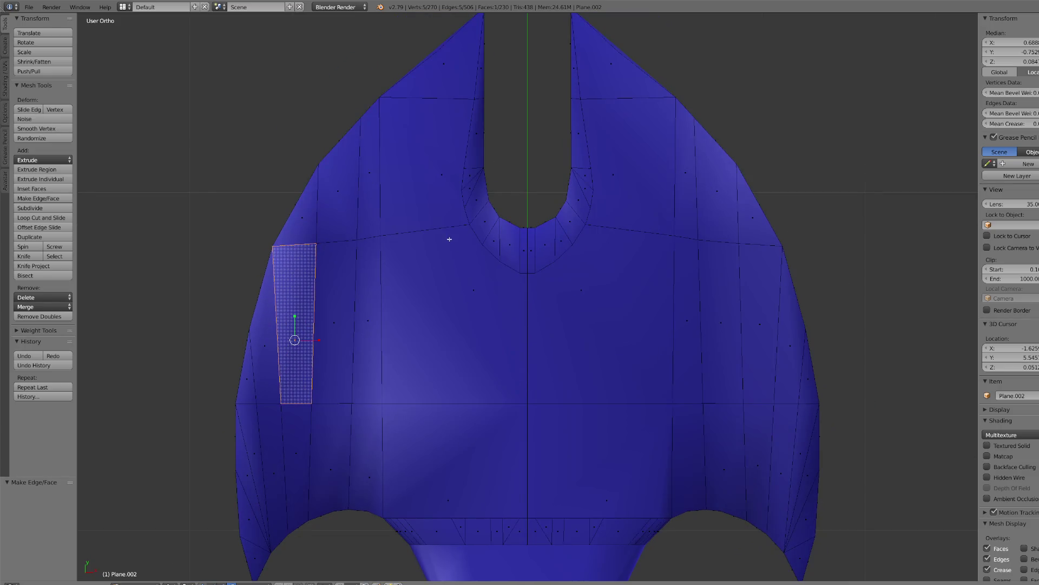
- In vertex select, join vertex pairs across the left and right upper prongs with new edges
{"action": "key", "text": "1"}
{"action": "right_click", "coordinate": [460, 170]}
{"action": "right_click", "coordinate": [325, 163], "text": "shift"}
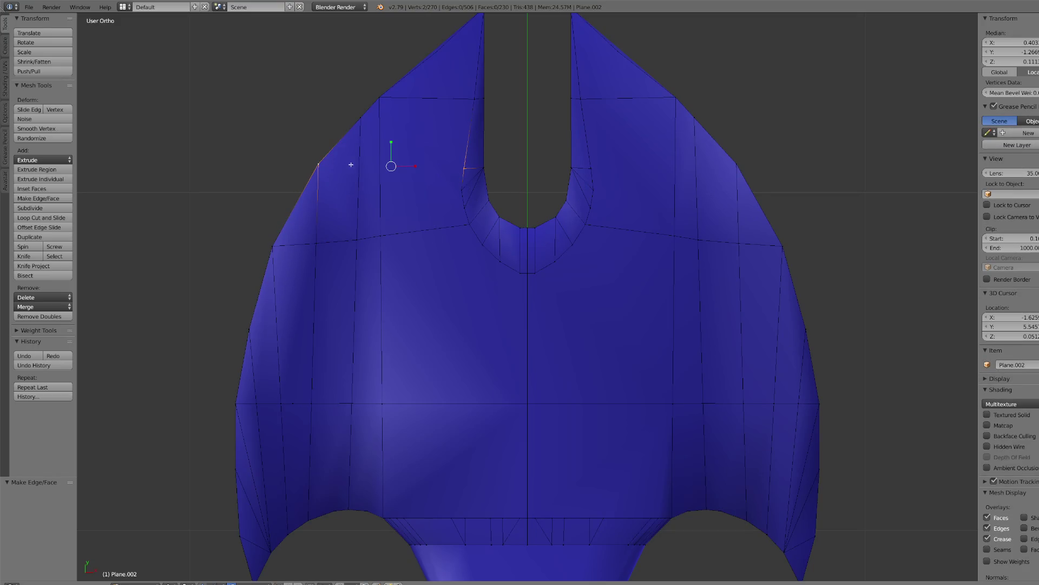
{"action": "key", "text": "j"}
{"action": "right_click", "coordinate": [591, 168]}
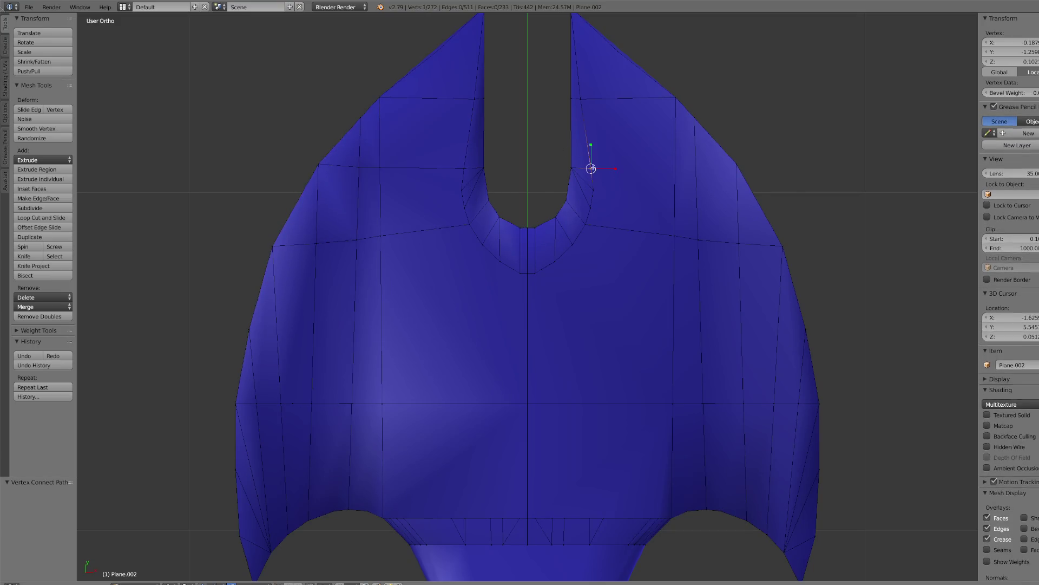
{"action": "right_click", "coordinate": [736, 164], "text": "shift"}
{"action": "key", "text": "j"}
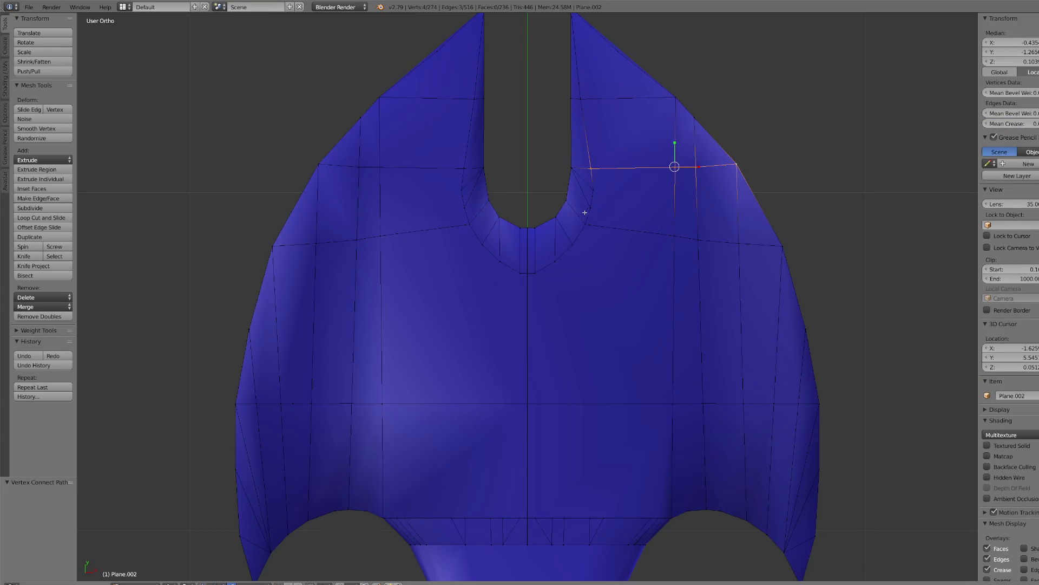
- Vertex-slide the four vertices beside the slot up along their edges
{"action": "right_click", "coordinate": [464, 187]}
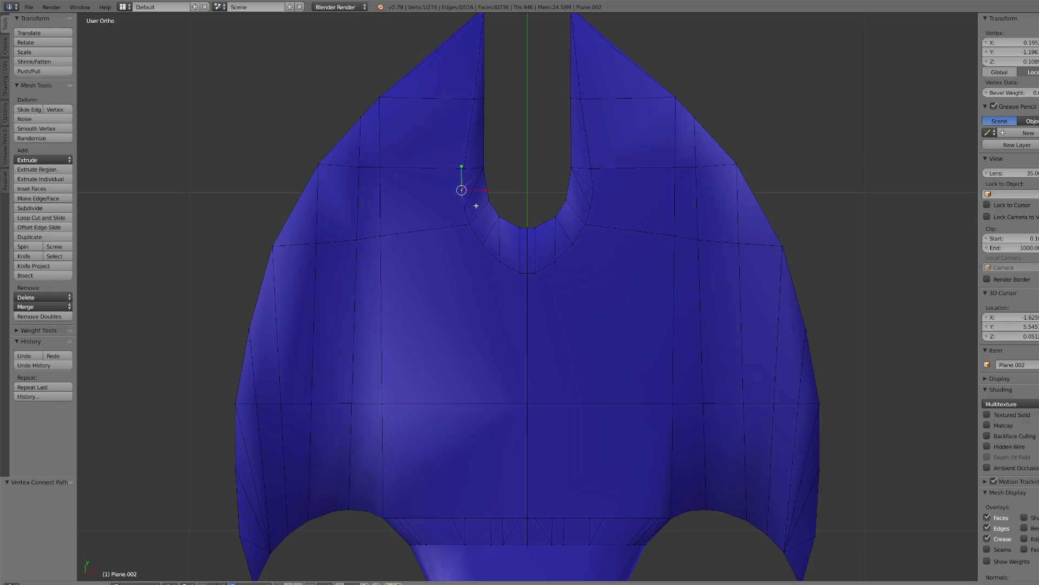
{"action": "key", "text": "shift+v"}
{"action": "left_click", "coordinate": [464, 167]}
{"action": "right_click", "coordinate": [592, 190]}
{"action": "key", "text": "shift+v"}
{"action": "left_click", "coordinate": [595, 168]}
{"action": "right_click", "coordinate": [464, 205]}
{"action": "key", "text": "shift+v"}
{"action": "left_click", "coordinate": [576, 216]}
{"action": "right_click", "coordinate": [589, 208]}
{"action": "key", "text": "shift+v"}
{"action": "left_click", "coordinate": [601, 172]}
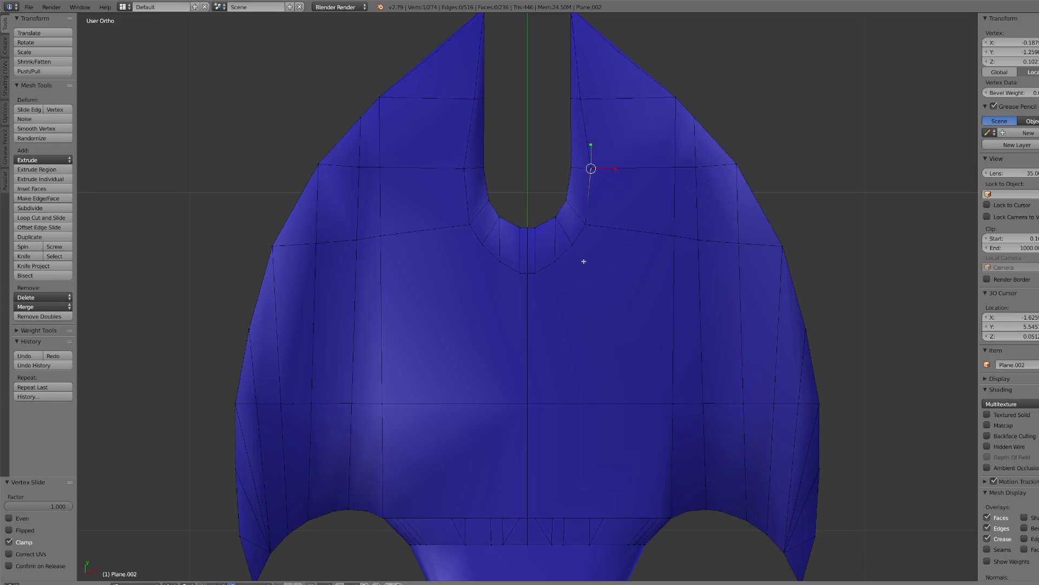
- Try sliding the slot's neck vertices, cancel it, and select the V-bottom vertex
{"action": "right_click", "coordinate": [577, 232]}
{"action": "right_click", "coordinate": [489, 247]}
{"action": "scroll", "coordinate": [539, 267], "scroll_direction": "down", "scroll_amount": 2}
{"action": "scroll", "coordinate": [529, 295], "scroll_direction": "up", "scroll_amount": 2}
{"action": "key", "text": "shift+v"}
{"action": "right_click", "coordinate": [501, 274]}
{"action": "key", "text": "ctrl+z"}
{"action": "right_click", "coordinate": [521, 273]}
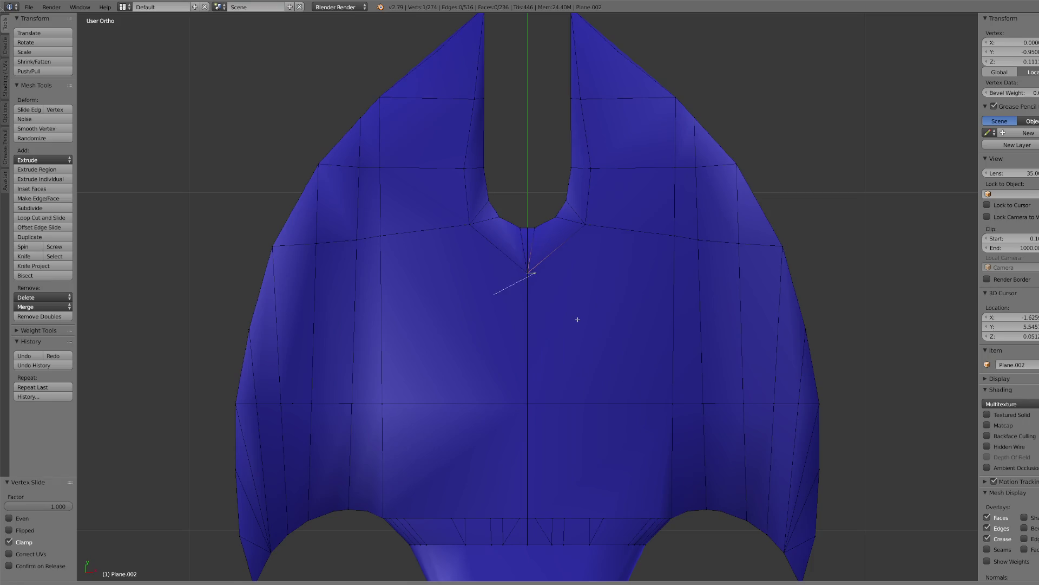
{"action": "scroll", "coordinate": [579, 325], "scroll_direction": "down", "scroll_amount": 3}
- Remove duplicate vertices and slide a vertex along the guard's bottom edge
{"action": "key", "text": "a"}
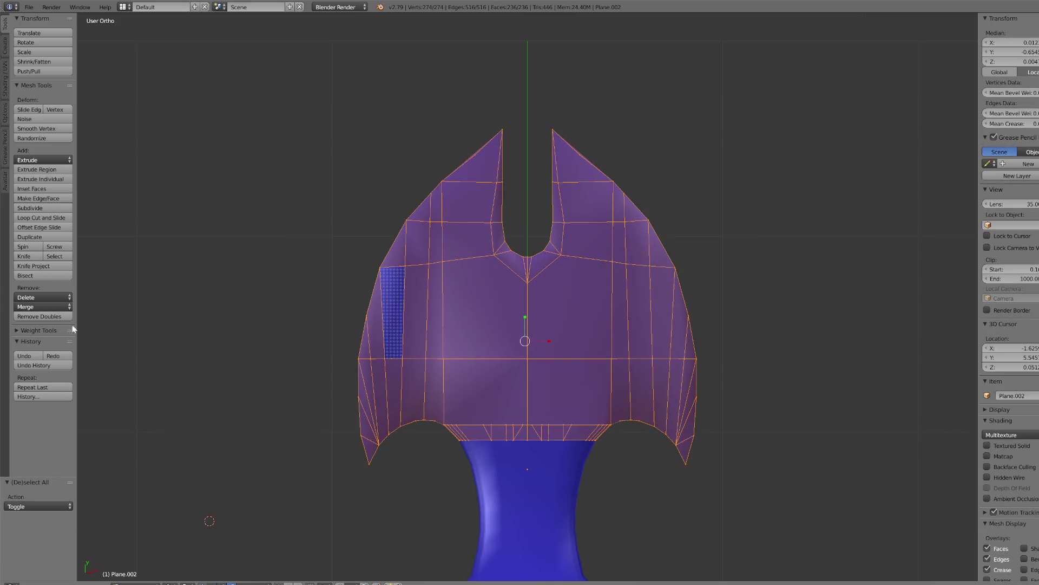
{"action": "left_click", "coordinate": [66, 317]}
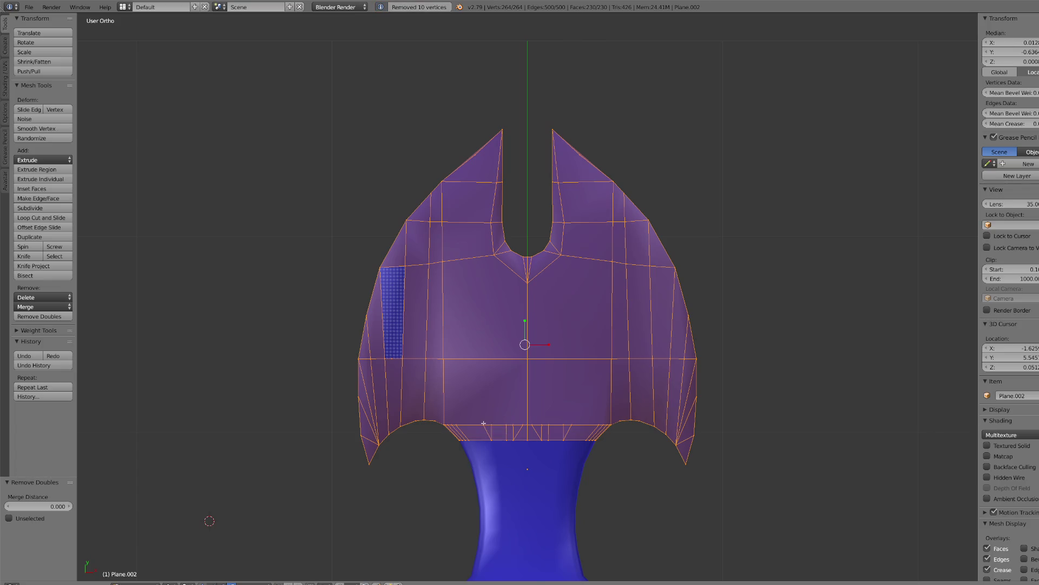
{"action": "right_click", "coordinate": [483, 423]}
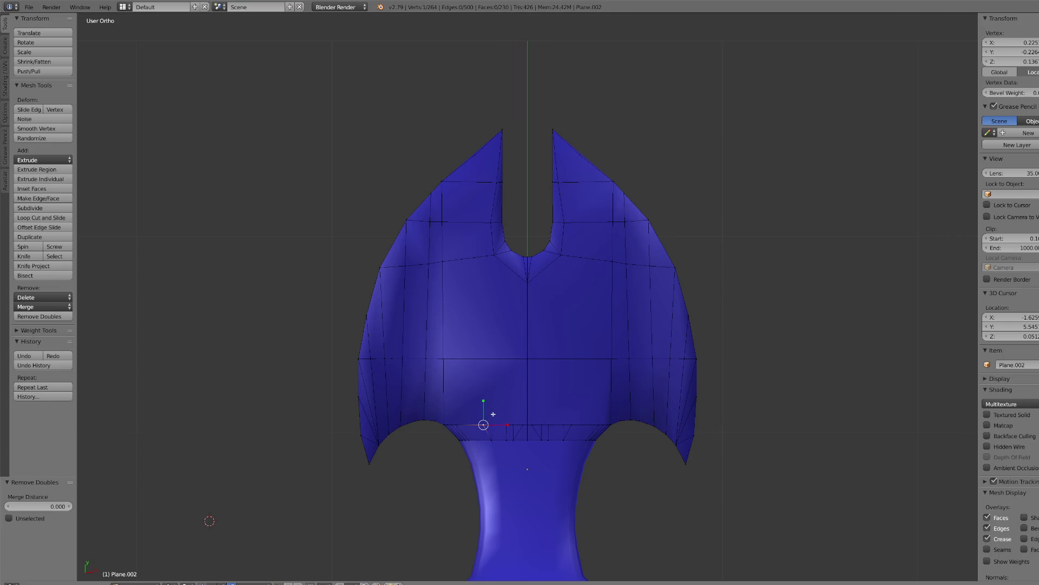
{"action": "key", "text": "shift+v"}
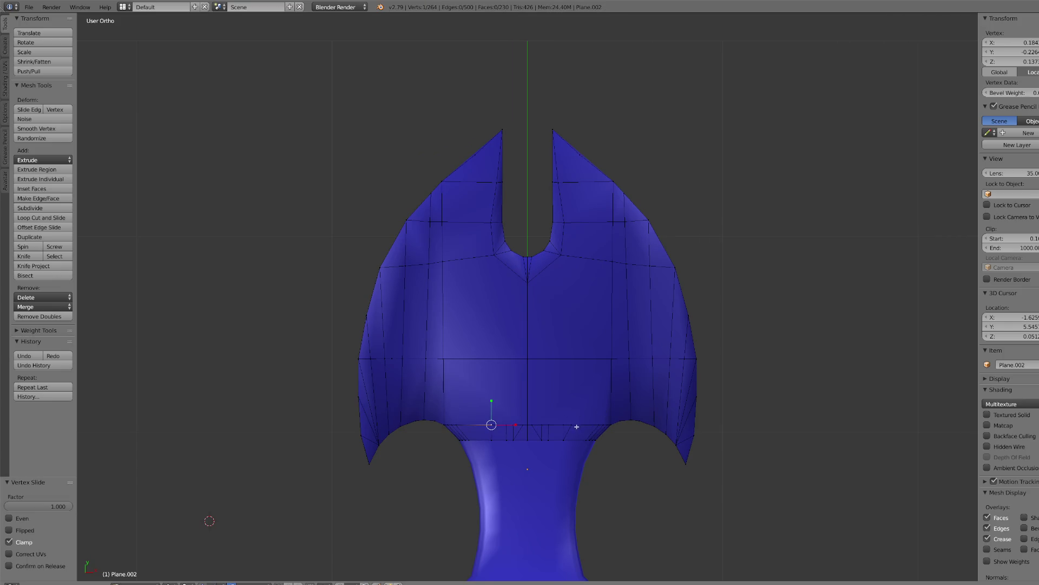
{"action": "left_click", "coordinate": [557, 427]}
{"action": "key", "text": "a"}
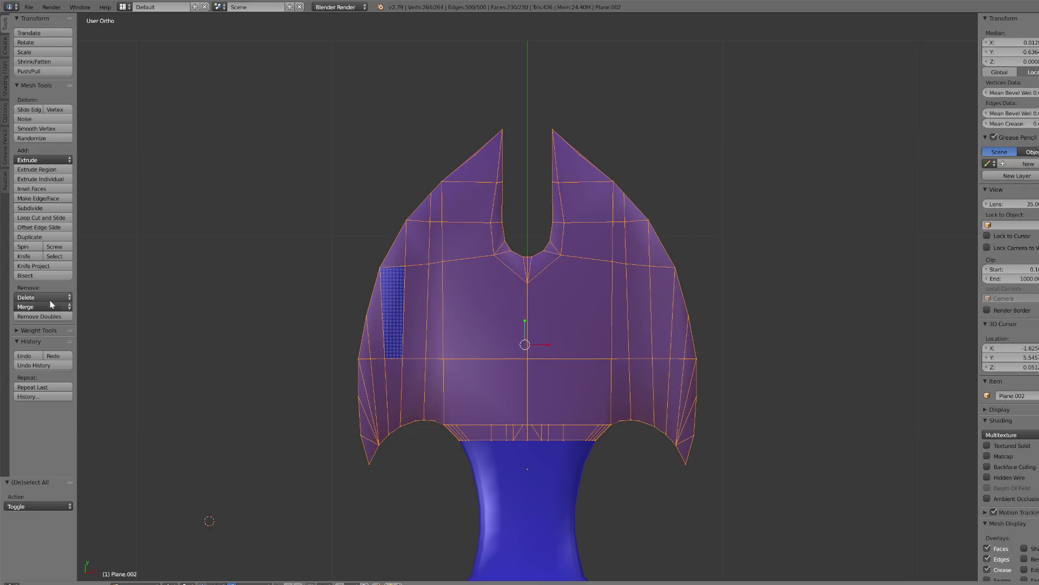
{"action": "left_click", "coordinate": [38, 316]}
- Connect vertex pairs with J: two vertical cuts and one horizontal cut across the guard
{"action": "right_click", "coordinate": [493, 421]}
{"action": "right_click", "coordinate": [493, 265], "text": "shift"}
{"action": "key", "text": "j"}
{"action": "right_click", "coordinate": [567, 421]}
{"action": "right_click", "coordinate": [561, 254], "text": "shift"}
{"action": "key", "text": "j"}
{"action": "scroll", "coordinate": [530, 401], "scroll_direction": "up", "scroll_amount": 2}
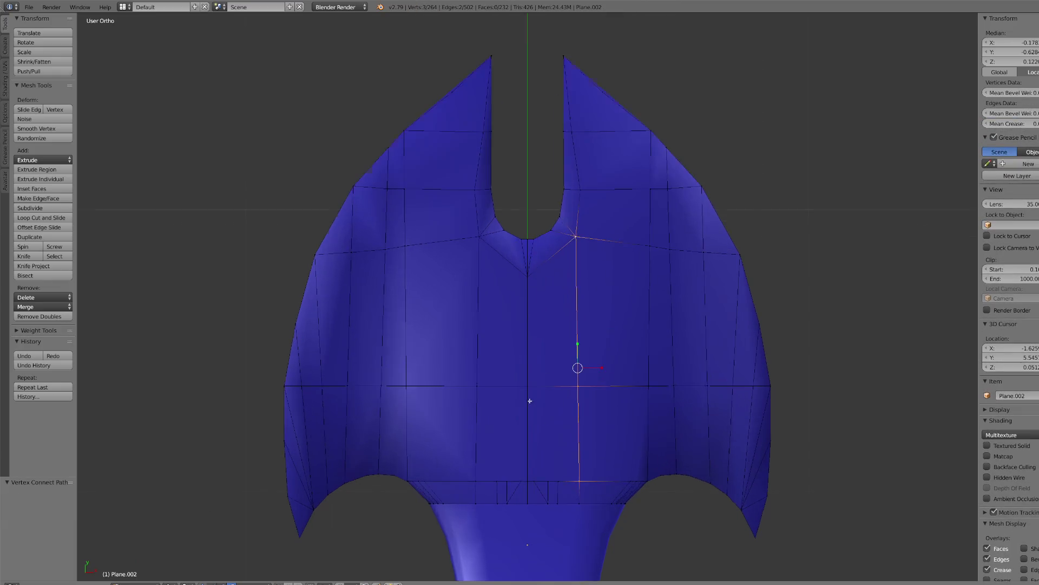
{"action": "right_click", "coordinate": [284, 439]}
{"action": "right_click", "coordinate": [761, 443], "text": "shift"}
{"action": "key", "text": "j"}
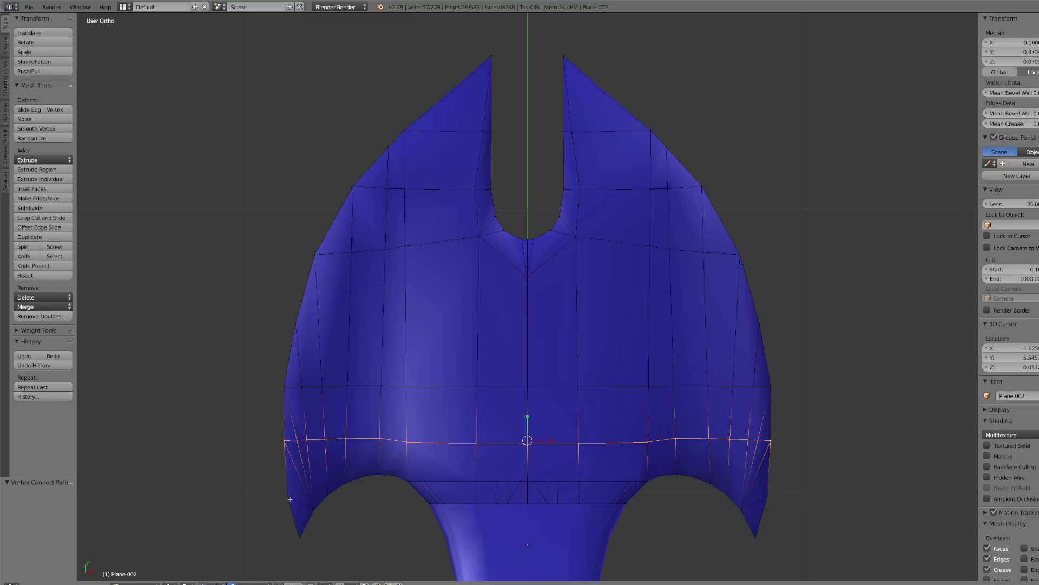
- Cut a horizontal edge across the pommel head and centre its lower-edge vertex with S X 0
{"action": "right_click", "coordinate": [302, 322]}
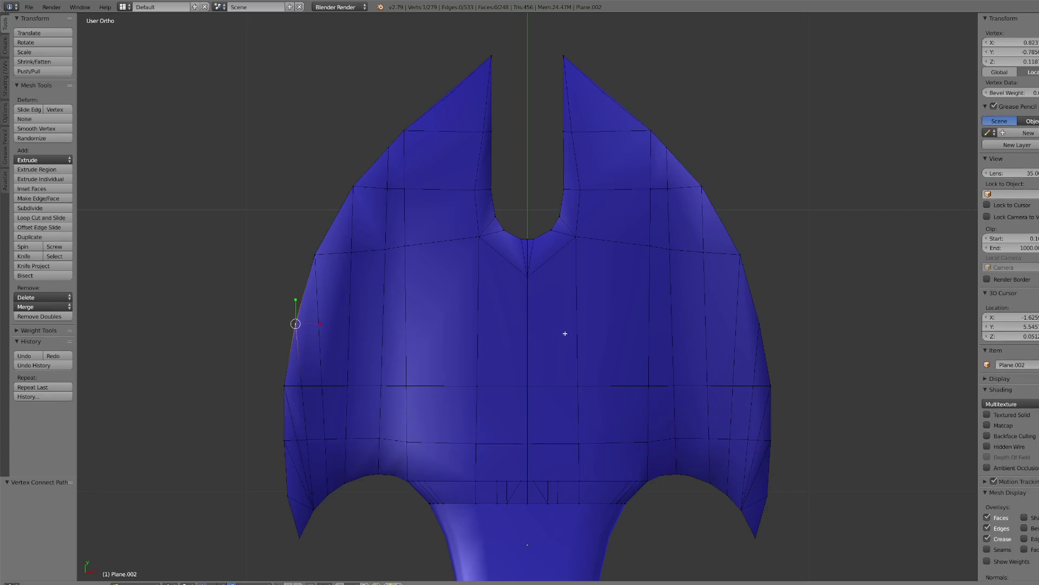
{"action": "right_click", "coordinate": [760, 324], "text": "shift"}
{"action": "key", "text": "j"}
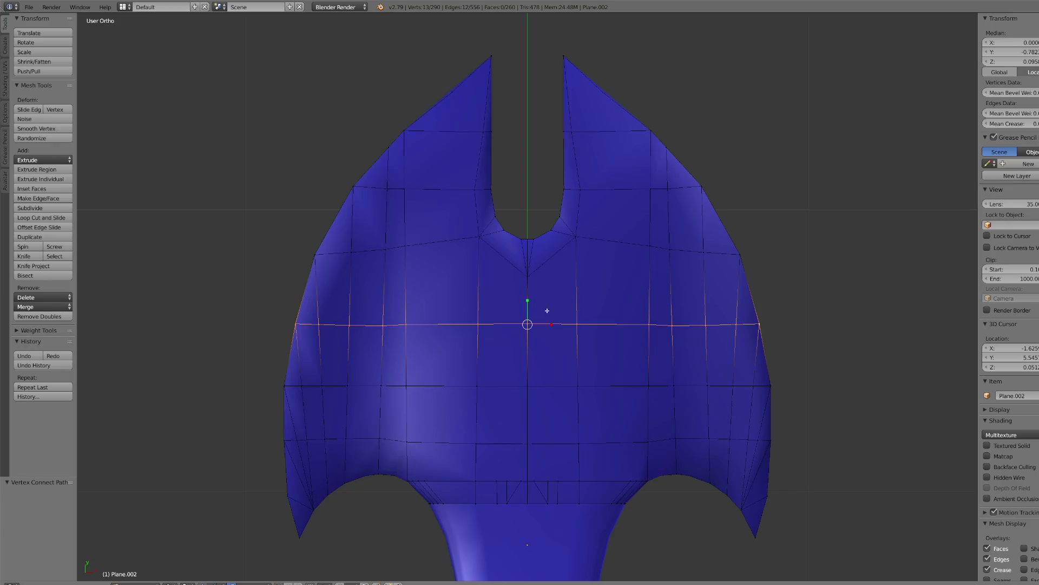
{"action": "right_click", "coordinate": [496, 480]}
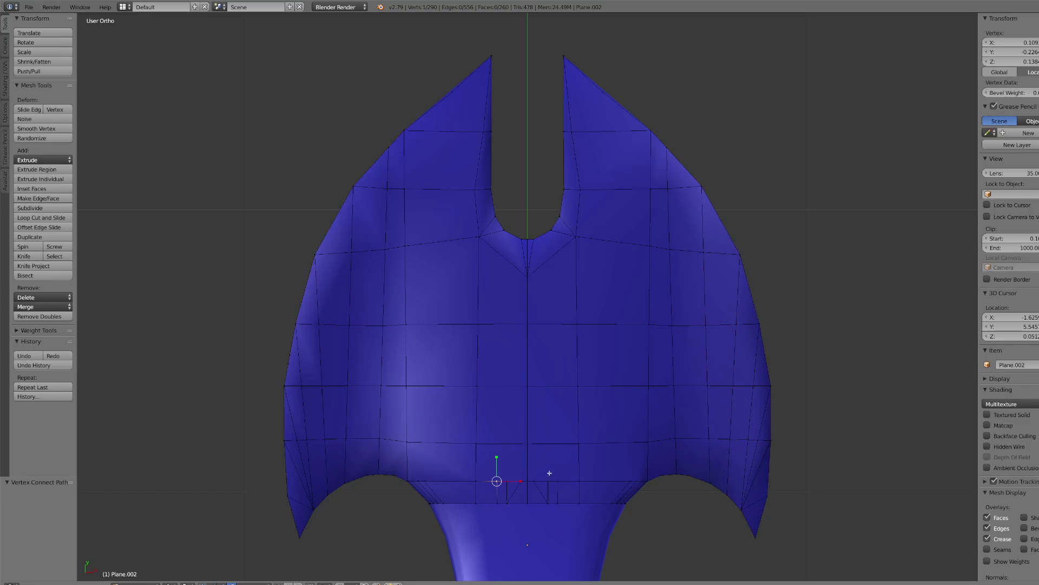
{"action": "key", "text": "g"}
{"action": "key", "text": "g"}
{"action": "type", "text": "sx-1"}
{"action": "key", "text": "Return"}
{"action": "type", "text": "sx0"}
{"action": "key", "text": "Return"}
- Check the neighbouring lower-edge vertices, then select the whole pommel mesh
{"action": "right_click", "coordinate": [508, 482]}
{"action": "right_click", "coordinate": [475, 481]}
{"action": "right_click", "coordinate": [548, 481]}
{"action": "right_click", "coordinate": [579, 481]}
{"action": "scroll", "coordinate": [262, 482], "scroll_direction": "down", "scroll_amount": 2}
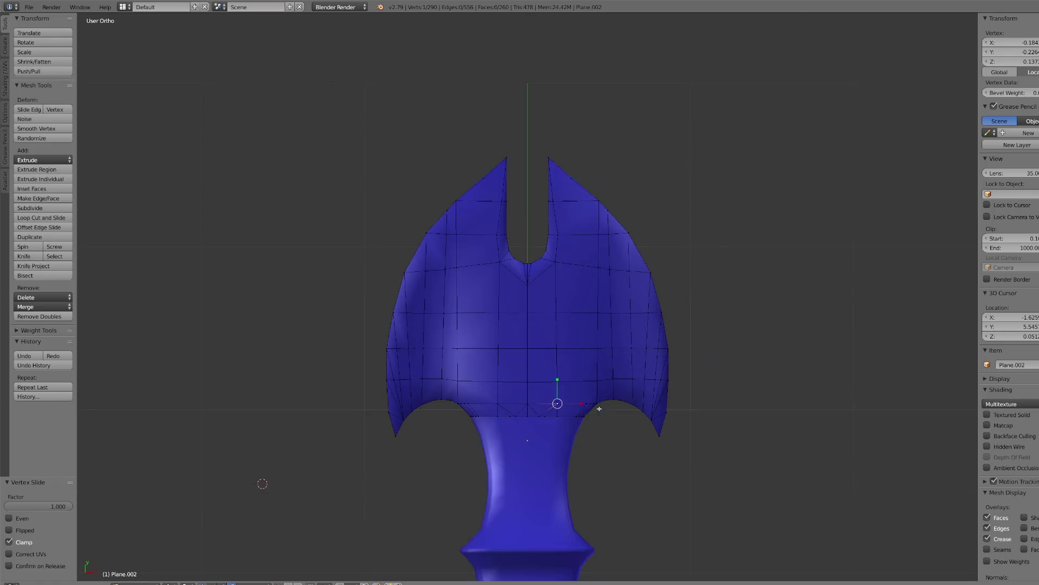
{"action": "key", "text": "a"}
{"action": "key", "text": "a"}
{"action": "scroll", "coordinate": [262, 482], "scroll_direction": "up", "scroll_amount": 2}
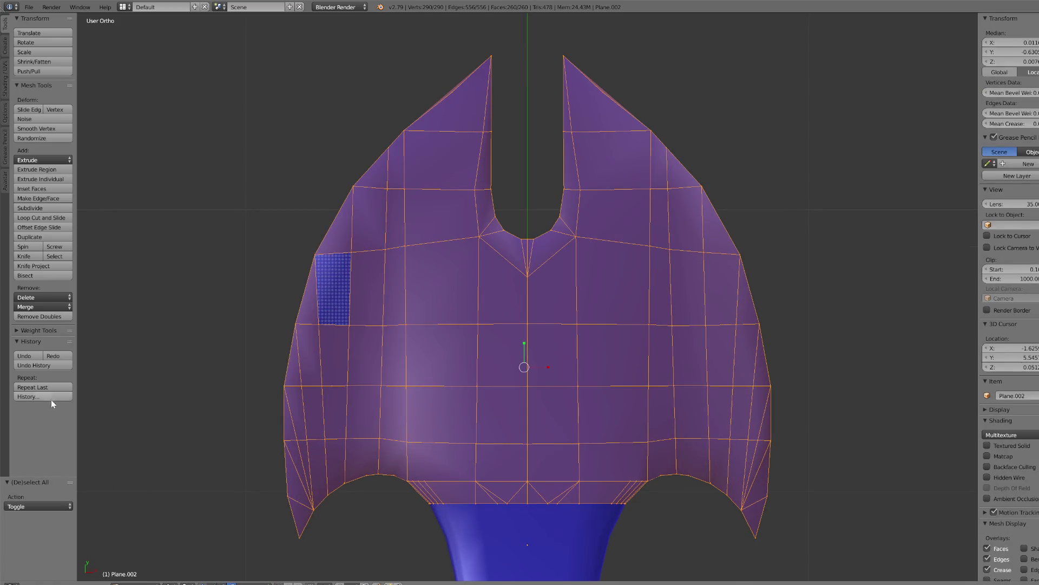
- Remove duplicate vertices, return to Object Mode, and apply Smooth shading to the pommel
{"action": "left_click", "coordinate": [51, 317]}
{"action": "left_click", "coordinate": [135, 583]}
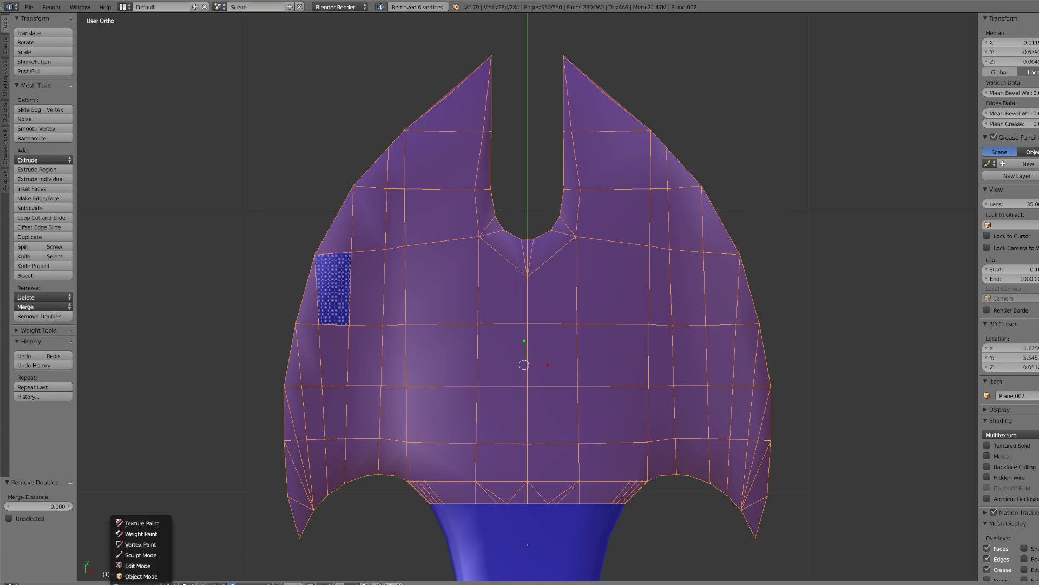
{"action": "left_click", "coordinate": [135, 573]}
{"action": "left_click", "coordinate": [28, 157]}
- Add an Edge Split modifier to the pommel
{"action": "left_click", "coordinate": [1023, 231]}
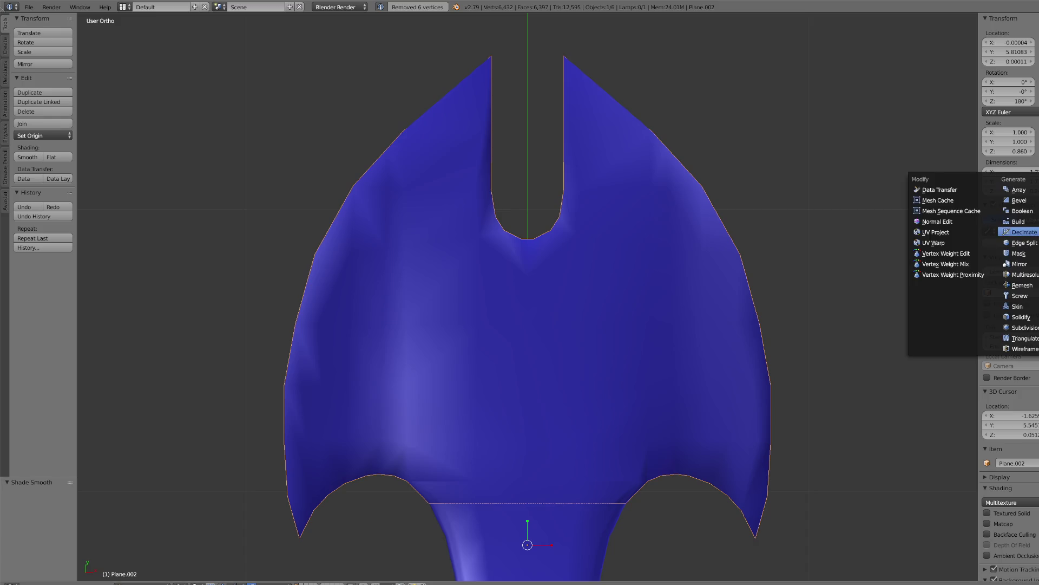
{"action": "left_click", "coordinate": [1023, 252]}
{"action": "scroll", "coordinate": [630, 329], "scroll_direction": "down", "scroll_amount": 4}
{"action": "scroll", "coordinate": [626, 339], "scroll_direction": "down", "scroll_amount": 1}
{"action": "scroll", "coordinate": [627, 332], "scroll_direction": "up", "scroll_amount": 5}
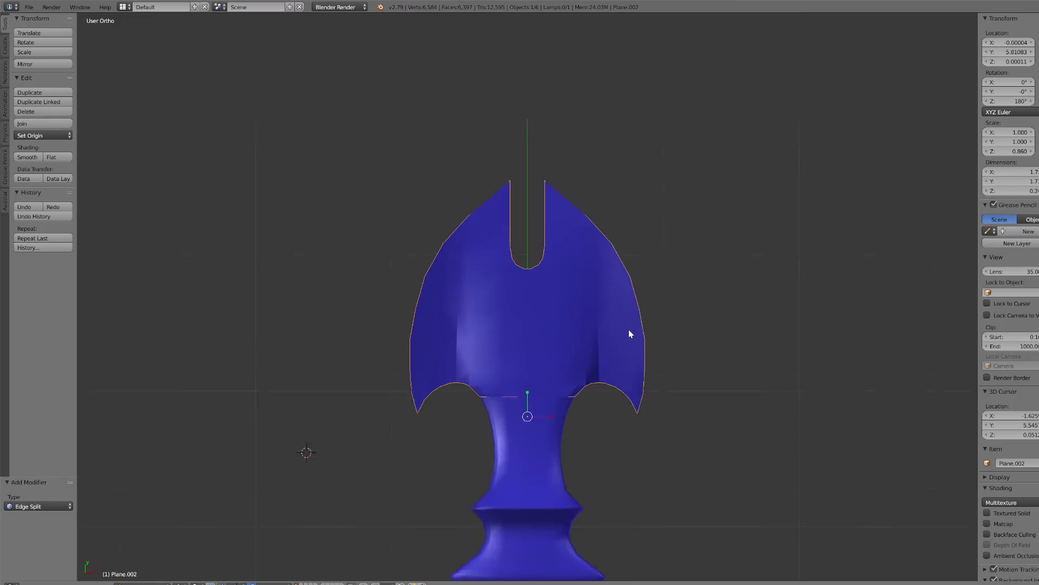
{"action": "scroll", "coordinate": [575, 414], "scroll_direction": "down", "scroll_amount": 4}
{"action": "middle_click_drag", "start_coordinate": [576, 413], "coordinate": [580, 376]}
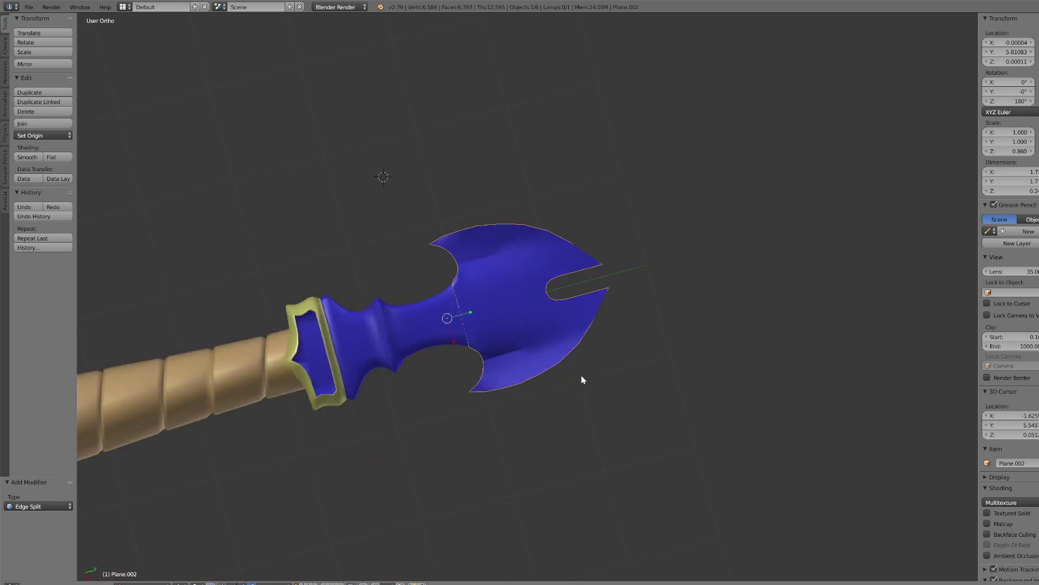
- Isolate the pommel in front view, remove its Edge Split modifier, and enter Edit Mode
{"action": "scroll", "coordinate": [589, 370], "scroll_direction": "up", "scroll_amount": 5}
{"action": "key", "text": "KP_2"}
{"action": "key", "text": "KP_2"}
{"action": "key", "text": "KP_2"}
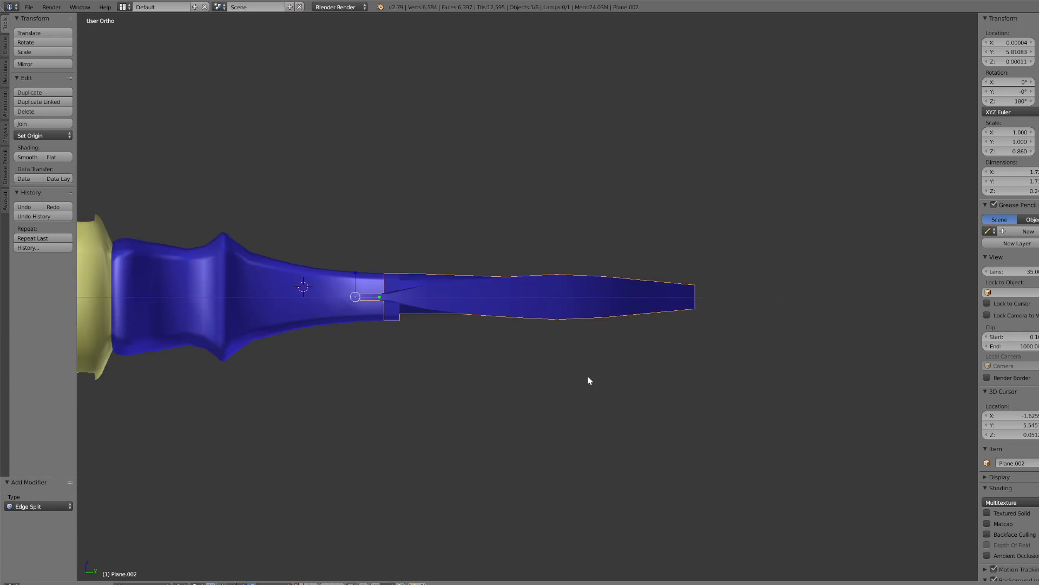
{"action": "key", "text": "KP_Divide"}
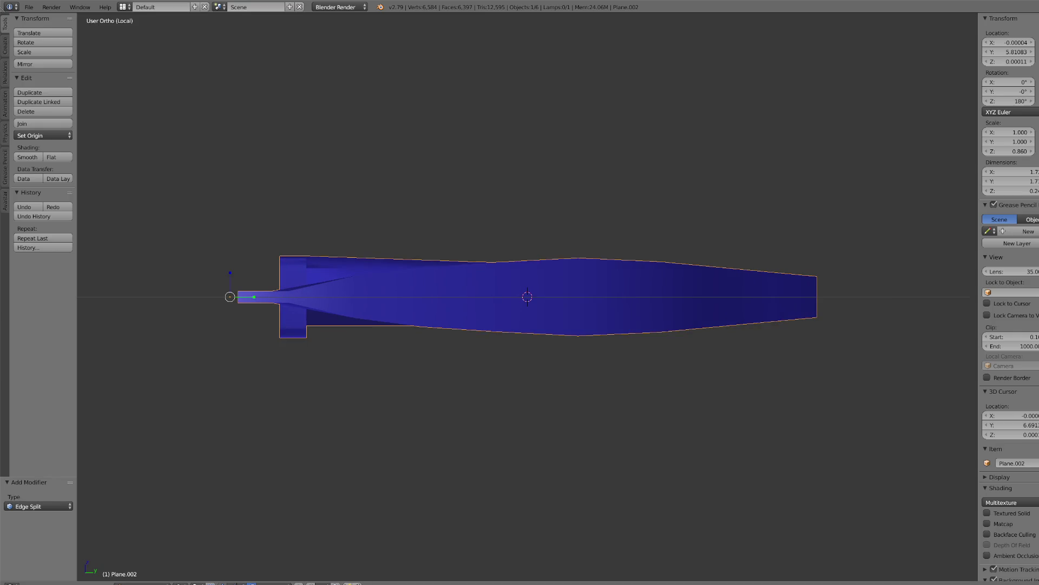
{"action": "left_click", "coordinate": [147, 582]}
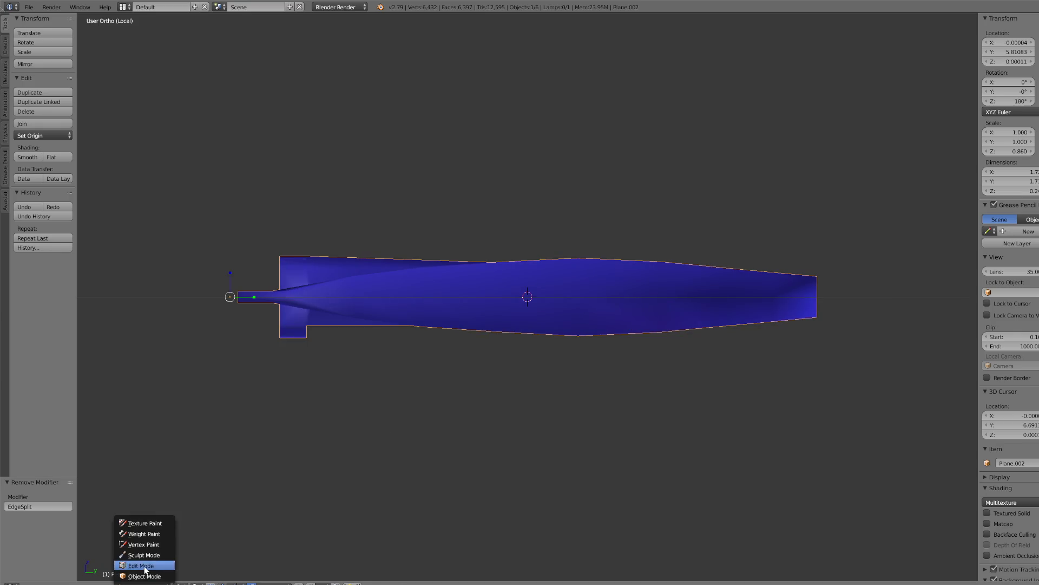
{"action": "left_click", "coordinate": [145, 568]}
- In wireframe, circle-select the pommel's lower half and separate it into its own object
{"action": "scroll", "coordinate": [513, 358], "scroll_direction": "up", "scroll_amount": 1}
{"action": "scroll", "coordinate": [513, 358], "scroll_direction": "down", "scroll_amount": 1}
{"action": "scroll", "coordinate": [511, 349], "scroll_direction": "up", "scroll_amount": 2}
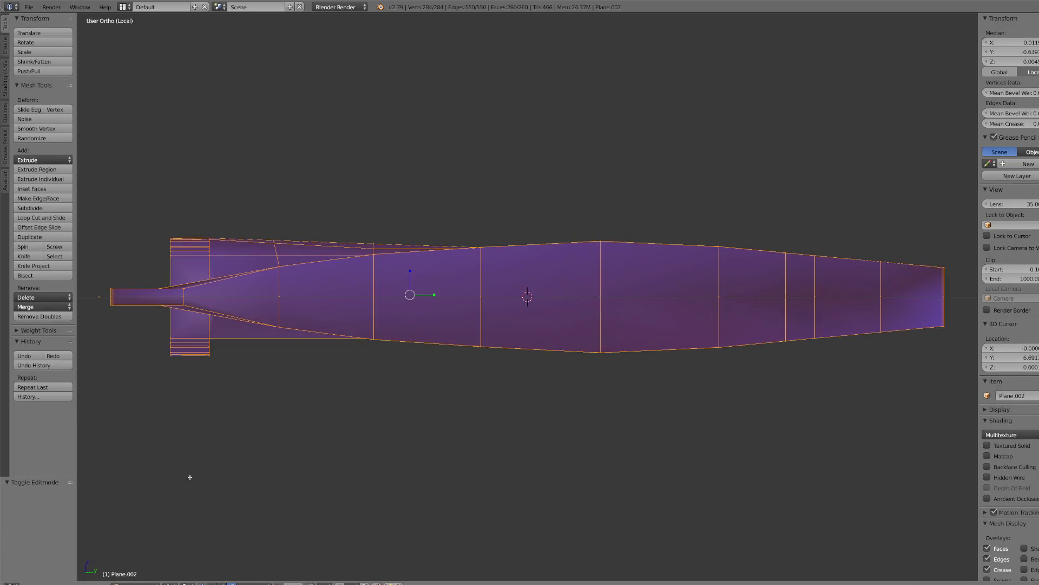
{"action": "left_click", "coordinate": [164, 582]}
{"action": "left_click", "coordinate": [179, 567]}
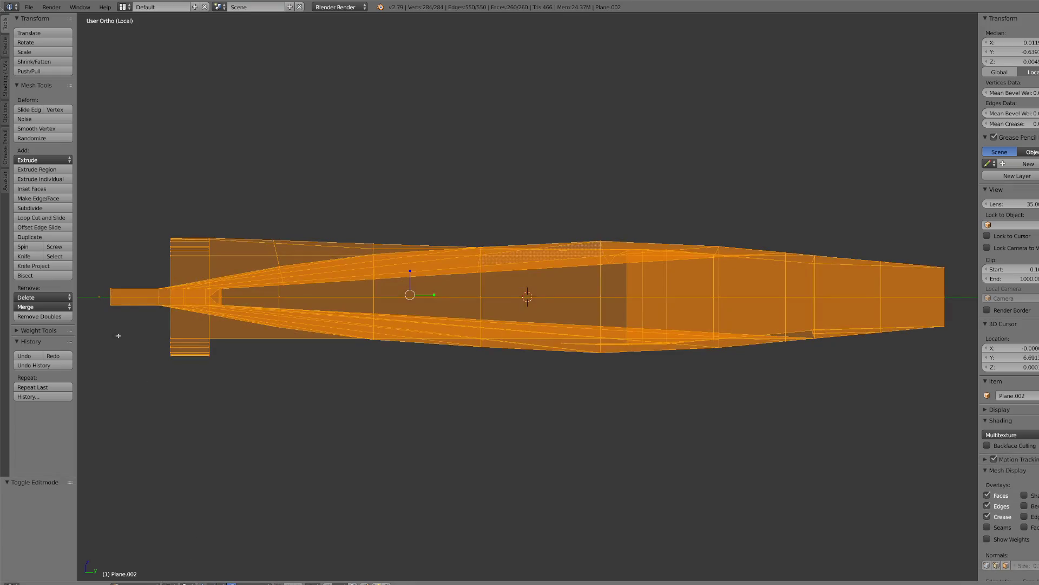
{"action": "right_click", "coordinate": [111, 300]}
{"action": "key", "text": "c"}
{"action": "mouse_move", "coordinate": [112, 313]}
{"action": "left_mouse_down"}
{"action": "mouse_move", "coordinate": [232, 313]}
{"action": "mouse_move", "coordinate": [152, 313]}
{"action": "mouse_move", "coordinate": [209, 348]}
{"action": "mouse_move", "coordinate": [242, 348]}
{"action": "mouse_move", "coordinate": [281, 327]}
{"action": "mouse_move", "coordinate": [969, 325]}
{"action": "left_mouse_up"}
{"action": "right_click", "coordinate": [471, 366]}
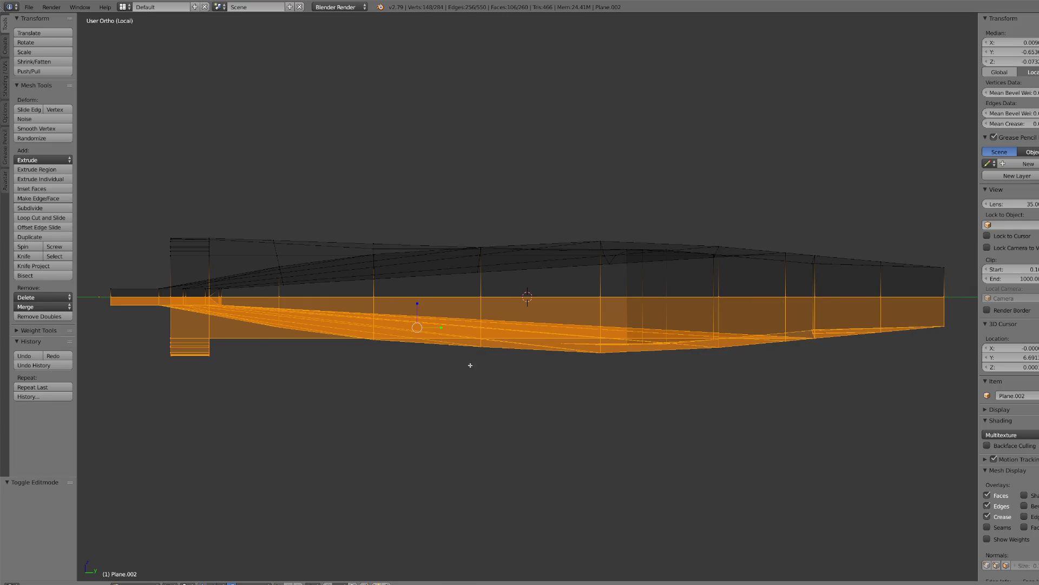
{"action": "scroll", "coordinate": [470, 365], "scroll_direction": "down", "scroll_amount": 2}
{"action": "key", "text": "p"}
{"action": "left_click", "coordinate": [563, 420]}
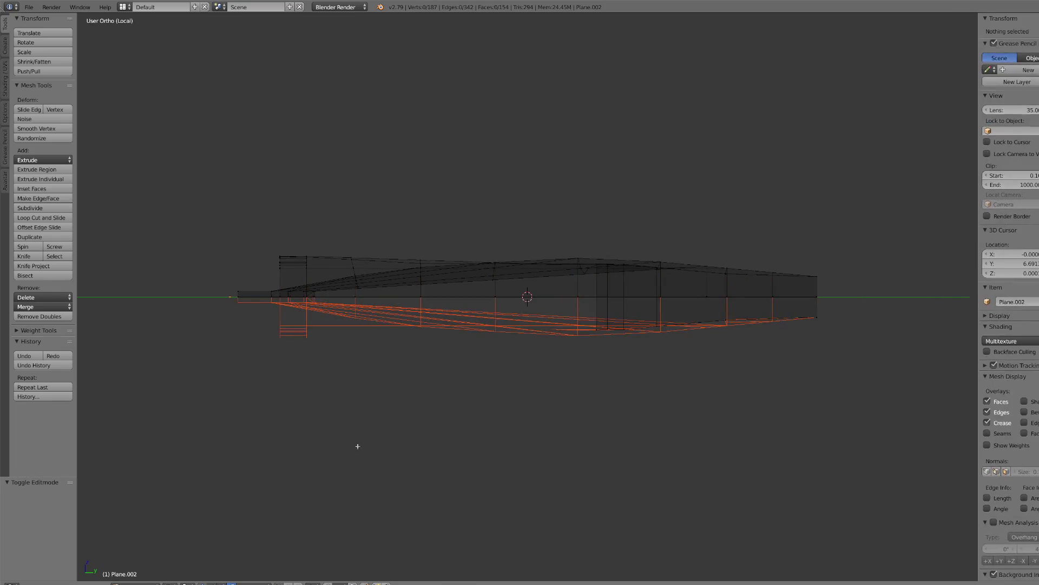
- Back in solid Object Mode, add a Mirror modifier to the remaining pommel half
{"action": "left_click", "coordinate": [179, 581]}
{"action": "left_click", "coordinate": [187, 564]}
{"action": "left_click", "coordinate": [141, 580]}
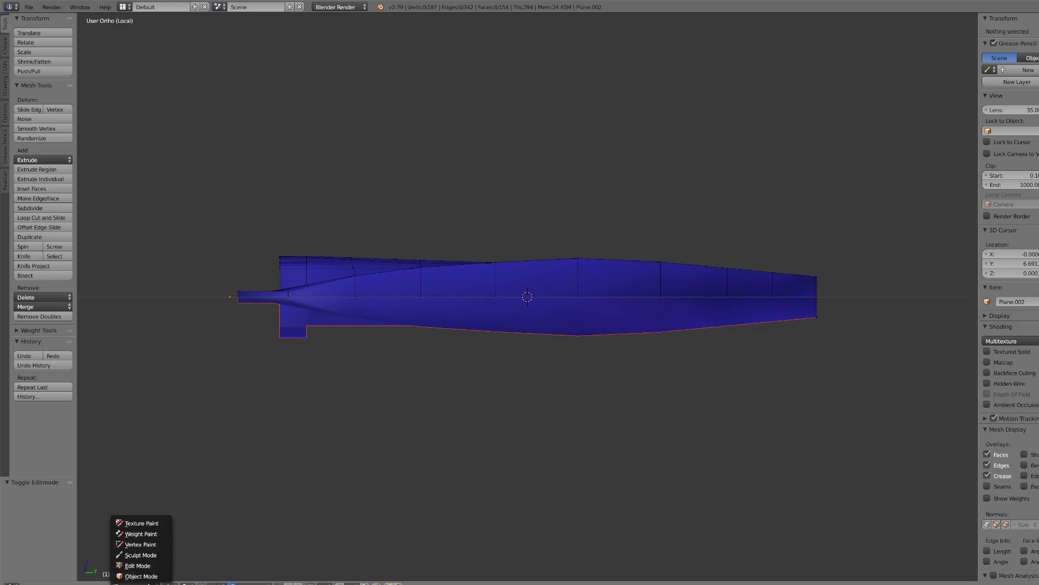
{"action": "left_click", "coordinate": [135, 569]}
{"action": "right_click", "coordinate": [388, 297]}
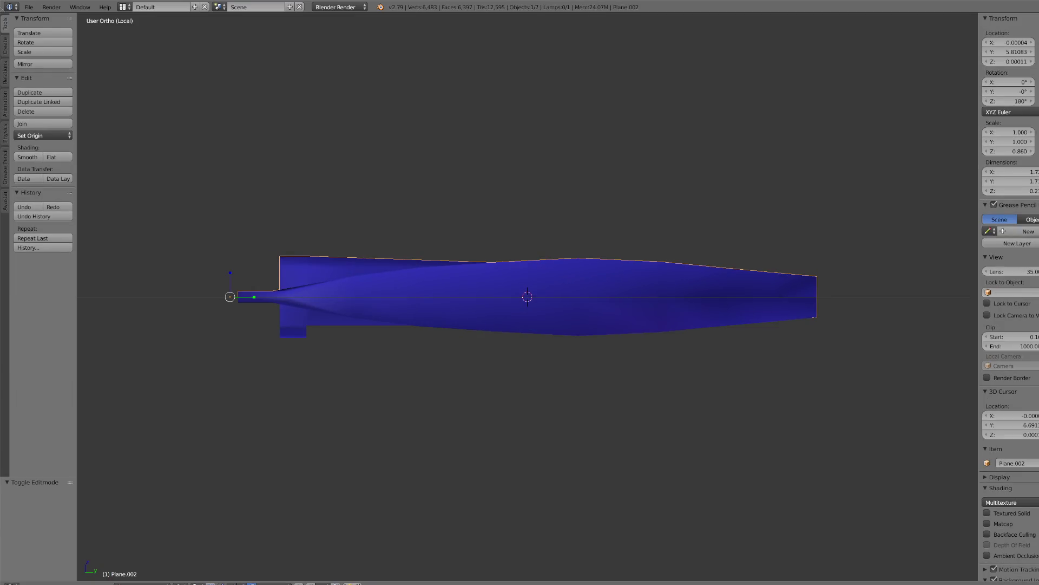
{"action": "key", "text": "ctrl+shift+a"}
{"action": "left_click", "coordinate": [1028, 264]}
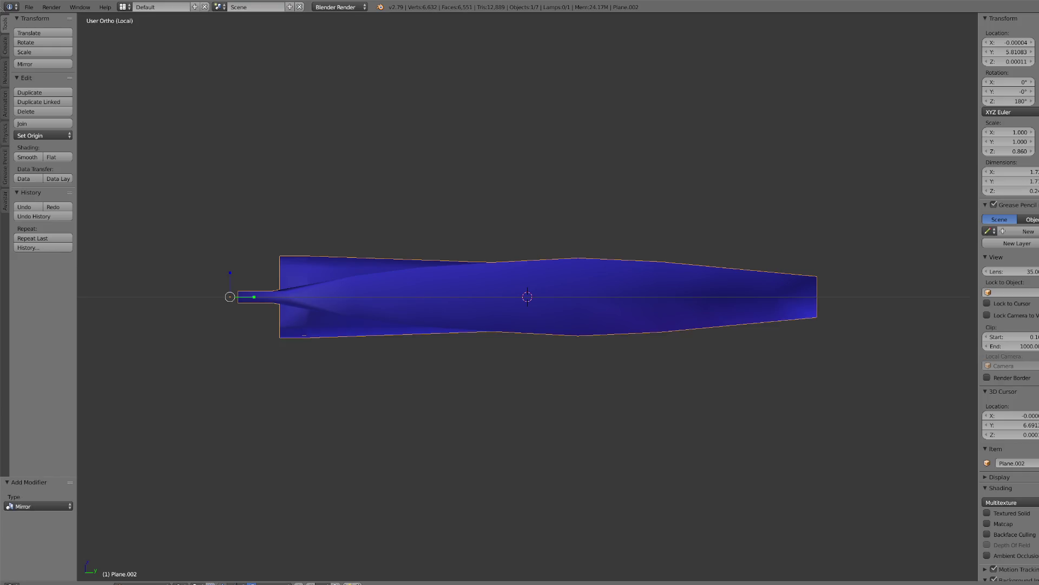
- Move the separated lower half away and delete it
{"action": "mouse_move", "coordinate": [671, 297]}
{"action": "right_mouse_down"}
{"action": "mouse_move", "coordinate": [671, 441]}
{"action": "mouse_move", "coordinate": [609, 316]}
{"action": "mouse_move", "coordinate": [641, 487]}
{"action": "right_mouse_up"}
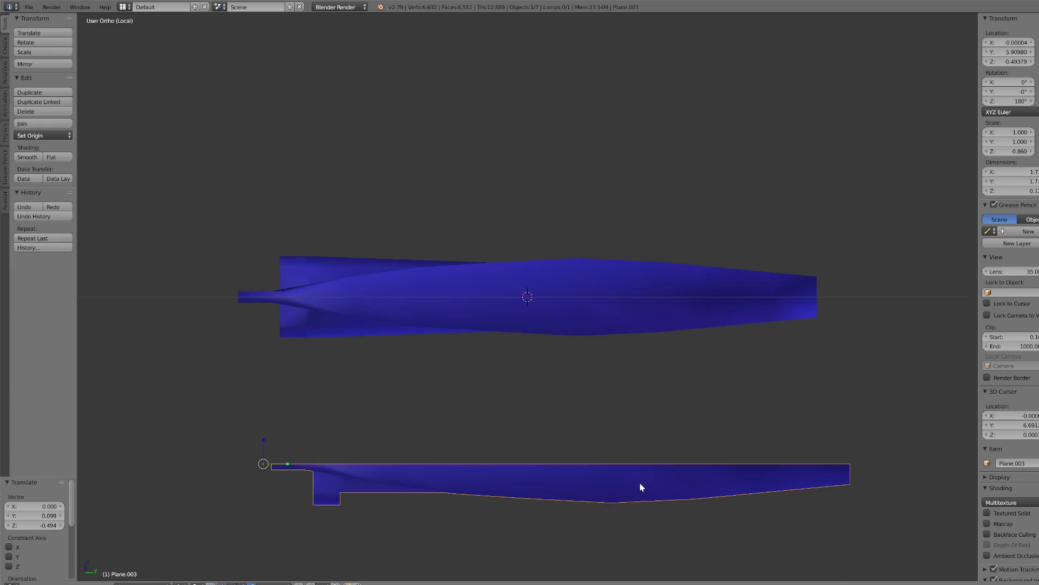
{"action": "left_click", "coordinate": [47, 112]}
{"action": "scroll", "coordinate": [553, 322], "scroll_direction": "down", "scroll_amount": 3}
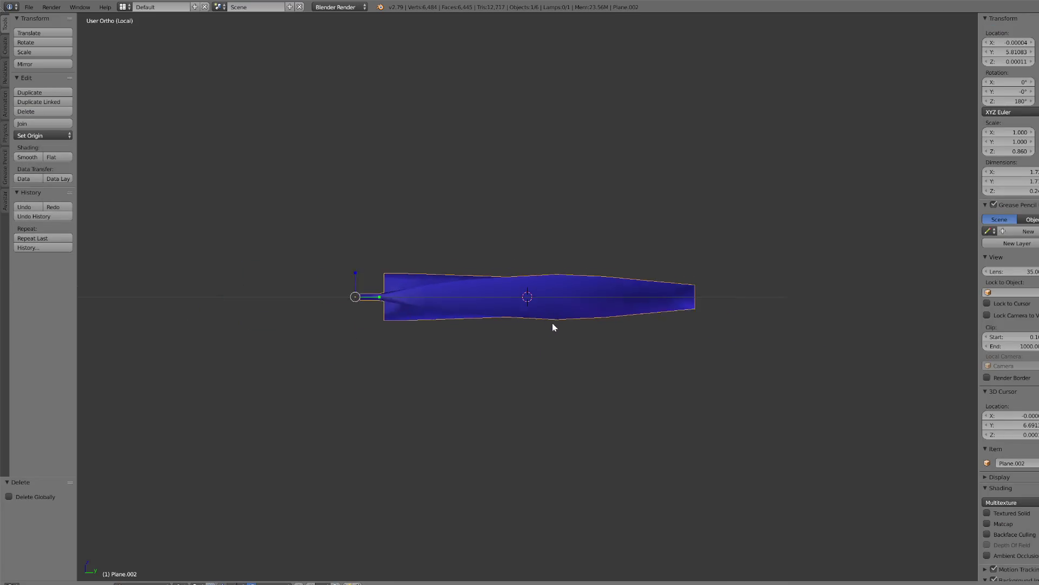
{"action": "key", "text": "KP_7"}
{"action": "scroll", "coordinate": [559, 333], "scroll_direction": "up", "scroll_amount": 3}
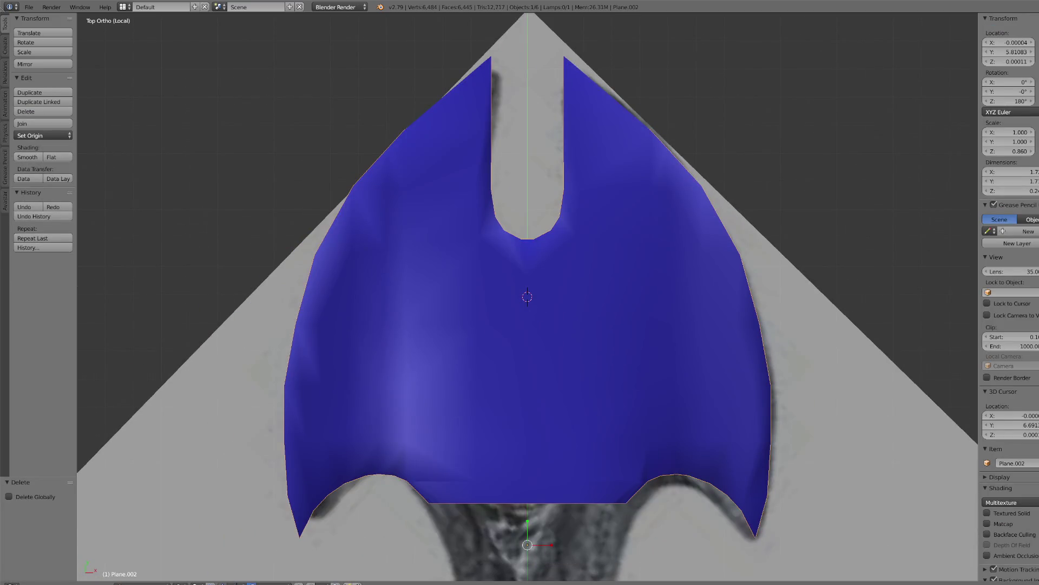
- Remove the Edge Split modifier and check the pommel's underside
{"action": "left_click", "coordinate": [1034, 163]}
{"action": "left_click", "coordinate": [1023, 243]}
{"action": "scroll", "coordinate": [668, 342], "scroll_direction": "down", "scroll_amount": 3}
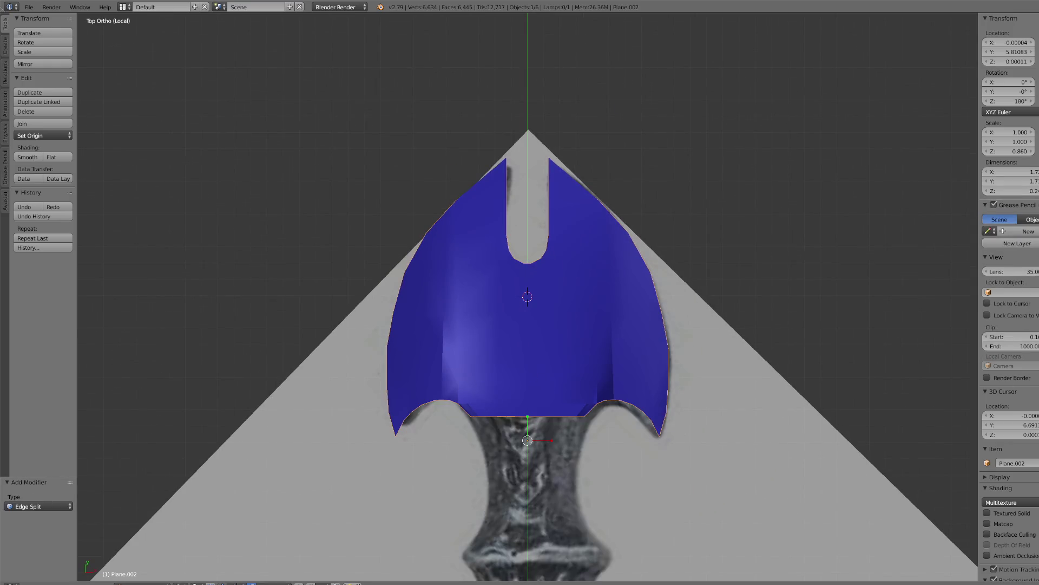
{"action": "scroll", "coordinate": [631, 390], "scroll_direction": "up", "scroll_amount": 3}
{"action": "mouse_move", "coordinate": [632, 390]}
{"action": "middle_mouse_down"}
{"action": "mouse_move", "coordinate": [569, 483]}
{"action": "mouse_move", "coordinate": [557, 471]}
{"action": "mouse_move", "coordinate": [485, 495]}
{"action": "mouse_move", "coordinate": [496, 448]}
{"action": "mouse_move", "coordinate": [536, 447]}
{"action": "mouse_move", "coordinate": [441, 409]}
{"action": "mouse_move", "coordinate": [406, 330]}
{"action": "mouse_move", "coordinate": [436, 319]}
{"action": "middle_mouse_up"}
{"action": "key", "text": "KP_5"}
{"action": "key", "text": "KP_5"}
{"action": "key", "text": "KP_7"}
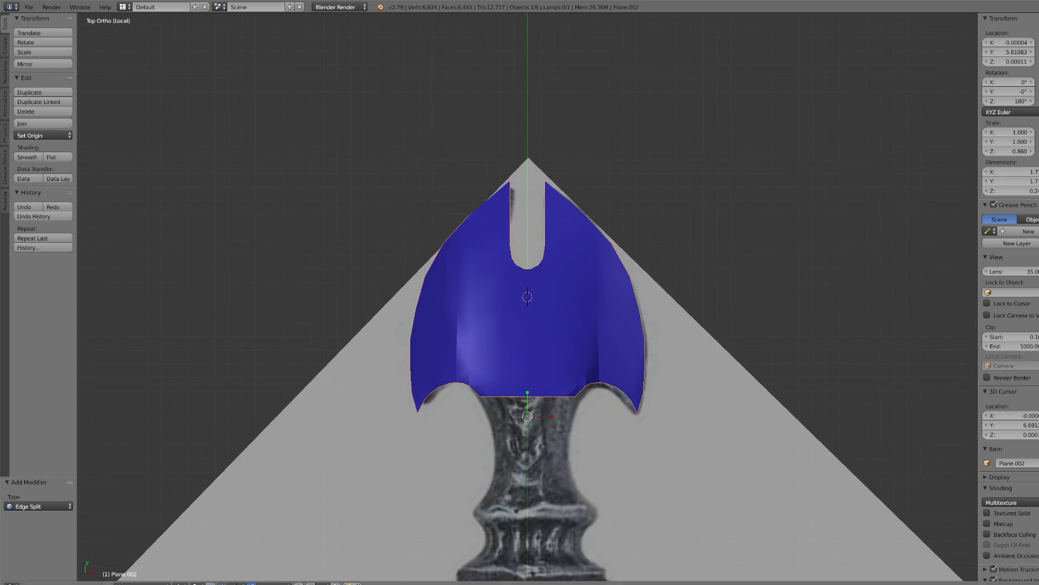
- Leave local view to show the whole sword and join the hilt and pommel into one object
{"action": "key", "text": "KP_Divide"}
{"action": "key", "text": "KP_7"}
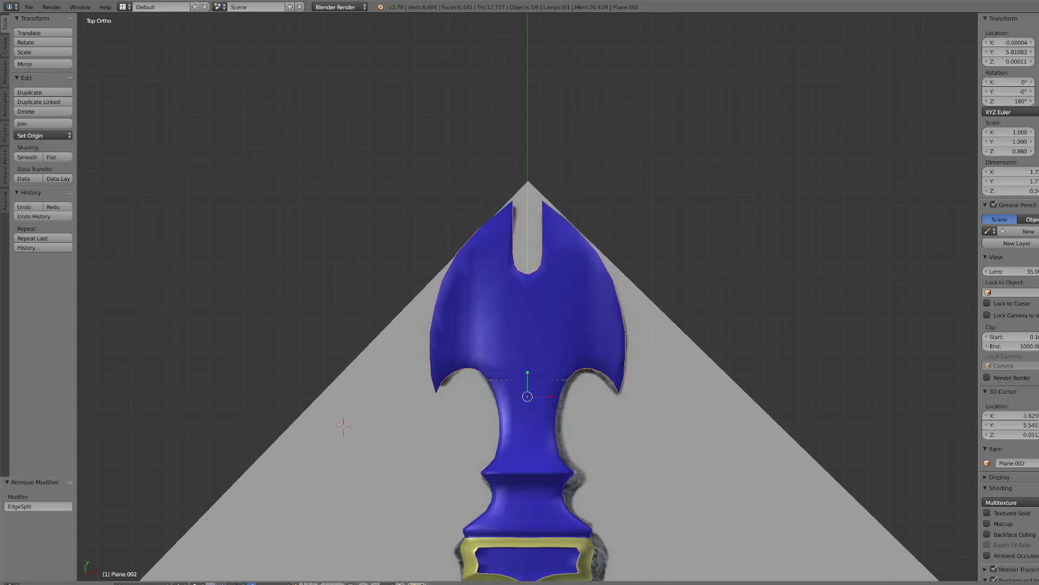
{"action": "scroll", "coordinate": [536, 344], "scroll_direction": "down", "scroll_amount": 6}
{"action": "right_click", "coordinate": [537, 344], "text": "shift"}
{"action": "scroll", "coordinate": [537, 346], "scroll_direction": "up", "scroll_amount": 6}
{"action": "right_click", "coordinate": [525, 407]}
{"action": "scroll", "coordinate": [532, 413], "scroll_direction": "down", "scroll_amount": 5}
{"action": "right_click", "coordinate": [531, 414], "text": "shift"}
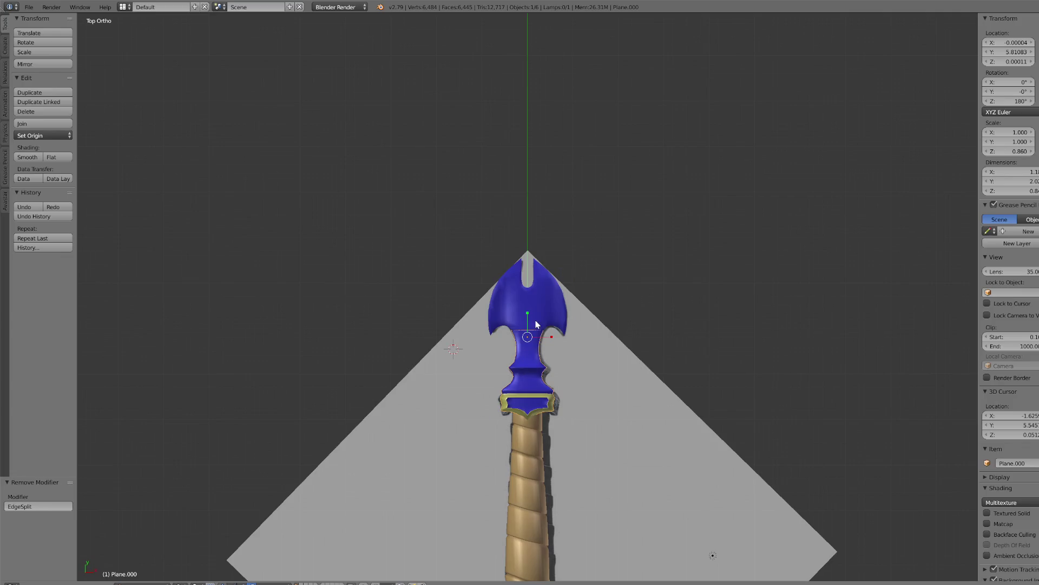
{"action": "scroll", "coordinate": [544, 324], "scroll_direction": "down", "scroll_amount": 5}
{"action": "key", "text": "g"}
{"action": "right_click", "coordinate": [603, 354]}
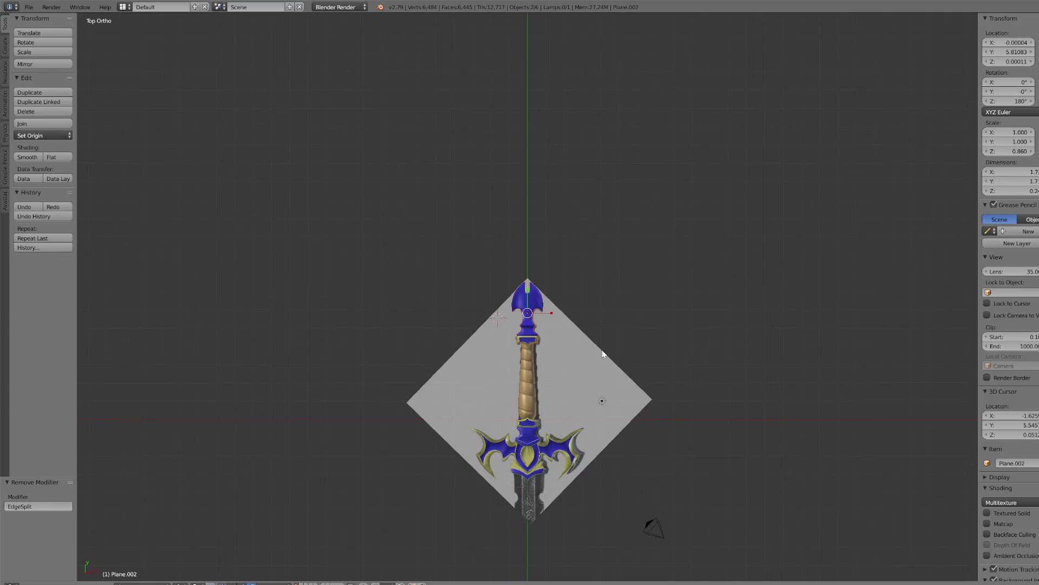
{"action": "left_click", "coordinate": [40, 125]}
- Select the Circle handle and then the cross-guard object and enter Edit Mode
{"action": "scroll", "coordinate": [480, 313], "scroll_direction": "up", "scroll_amount": 3}
{"action": "right_click", "coordinate": [515, 418]}
{"action": "scroll", "coordinate": [515, 418], "scroll_direction": "down", "scroll_amount": 3}
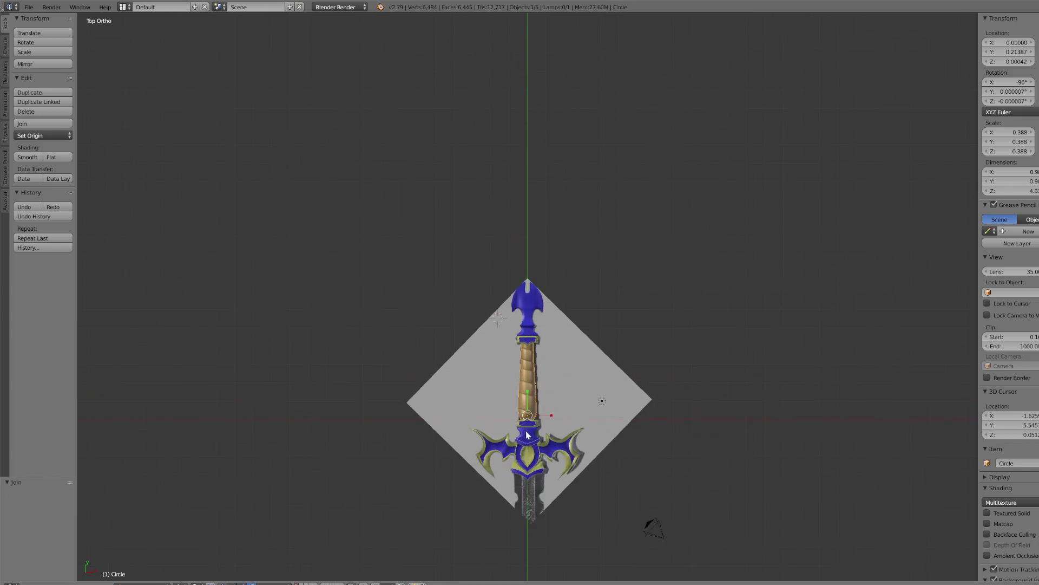
{"action": "right_click", "coordinate": [541, 488]}
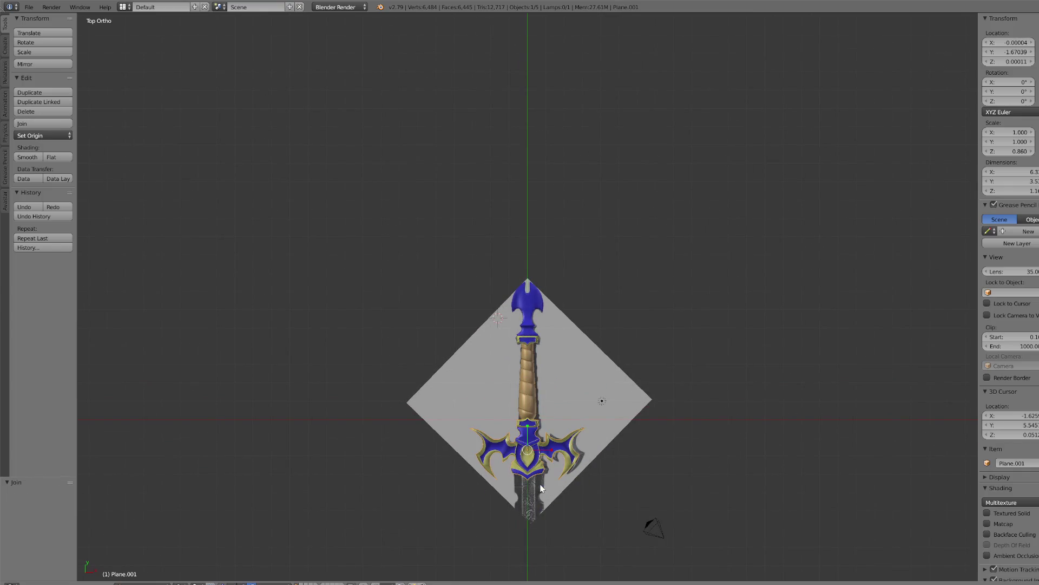
{"action": "scroll", "coordinate": [544, 457], "scroll_direction": "up", "scroll_amount": 3}
{"action": "scroll", "coordinate": [536, 471], "scroll_direction": "down", "scroll_amount": 3}
{"action": "key", "text": "Tab"}
{"action": "key", "text": "Tab"}
{"action": "scroll", "coordinate": [560, 445], "scroll_direction": "up", "scroll_amount": 8}
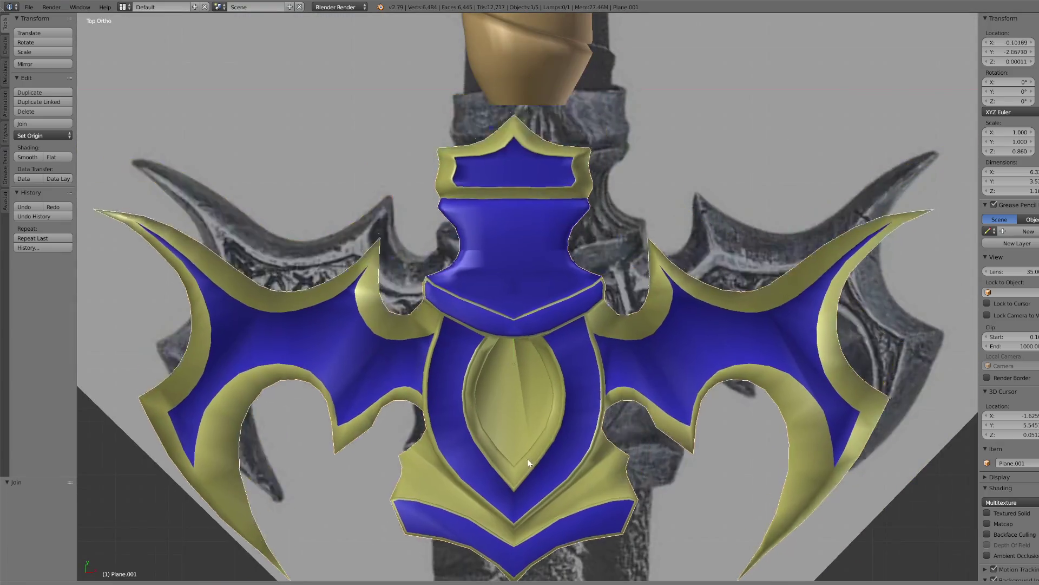
{"action": "scroll", "coordinate": [530, 454], "scroll_direction": "down", "scroll_amount": 6}
- Select the band of faces at the guard's base and flatten it along Z
{"action": "left_click", "coordinate": [131, 578]}
{"action": "left_click", "coordinate": [145, 563]}
{"action": "scroll", "coordinate": [528, 325], "scroll_direction": "up", "scroll_amount": 5}
{"action": "middle_click_drag", "start_coordinate": [527, 325], "coordinate": [533, 303]}
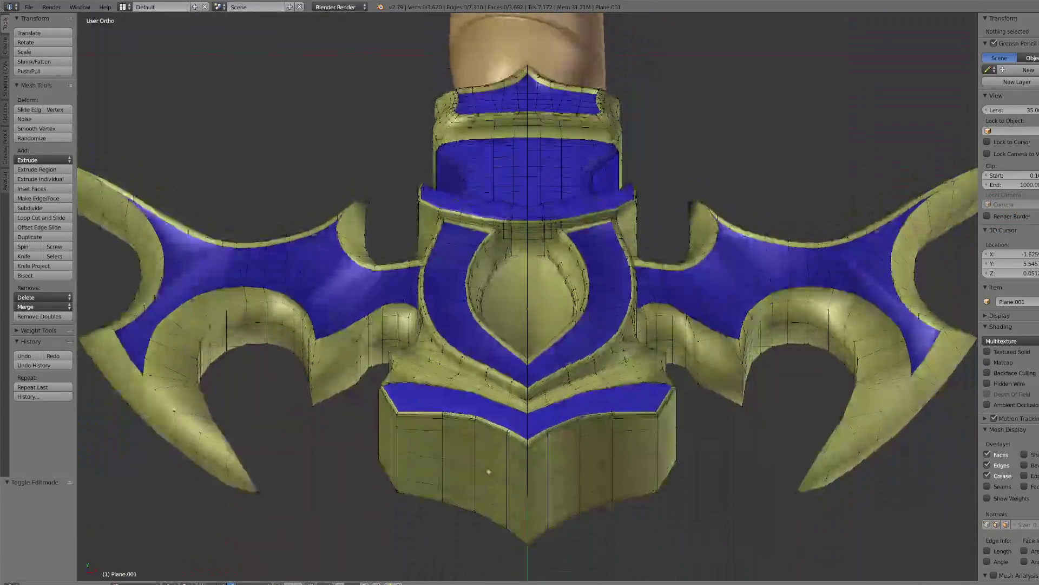
{"action": "middle_click_drag", "start_coordinate": [489, 472], "coordinate": [555, 330]}
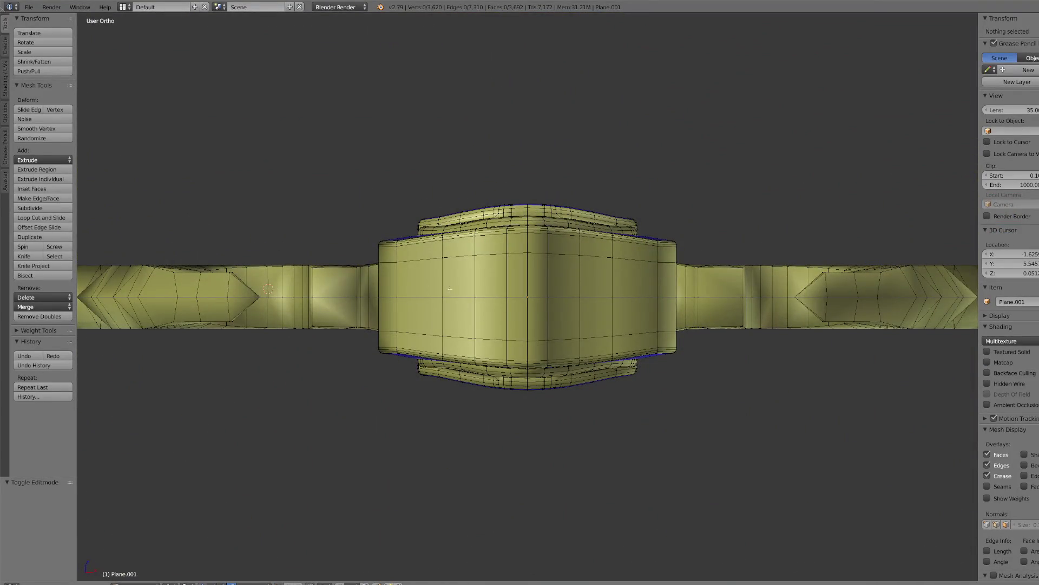
{"action": "right_click", "coordinate": [398, 263]}
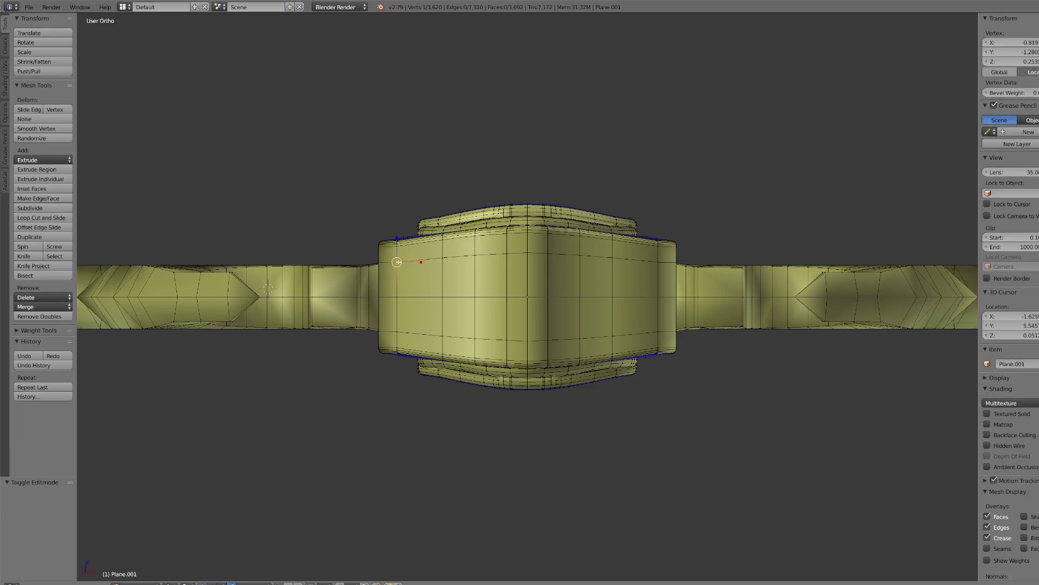
{"action": "right_click", "coordinate": [661, 261], "text": "ctrl"}
{"action": "right_click", "coordinate": [387, 335], "text": "ctrl"}
{"action": "key", "text": "s"}
{"action": "key", "text": "z"}
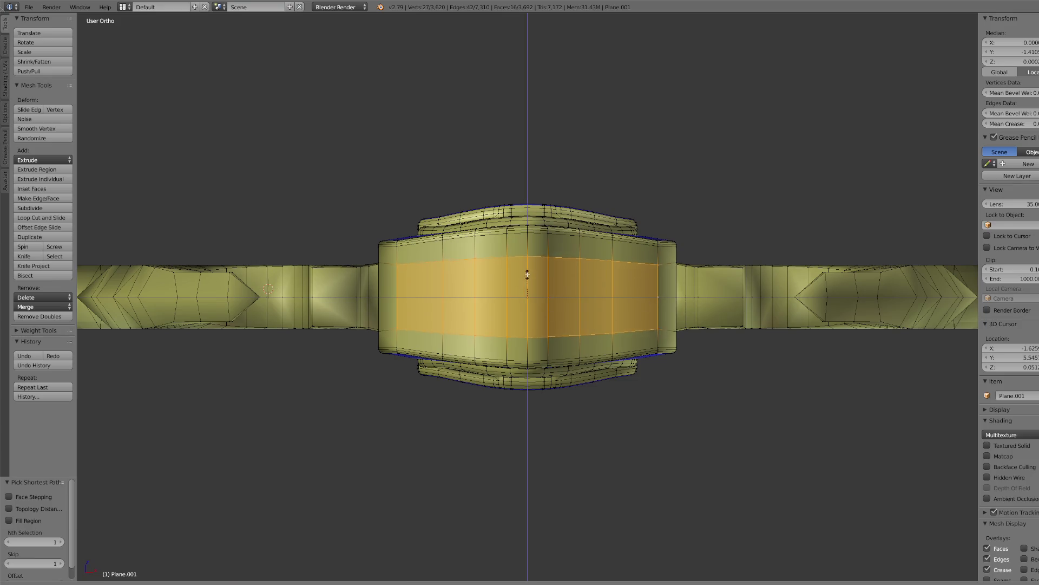
{"action": "left_click", "coordinate": [529, 279]}
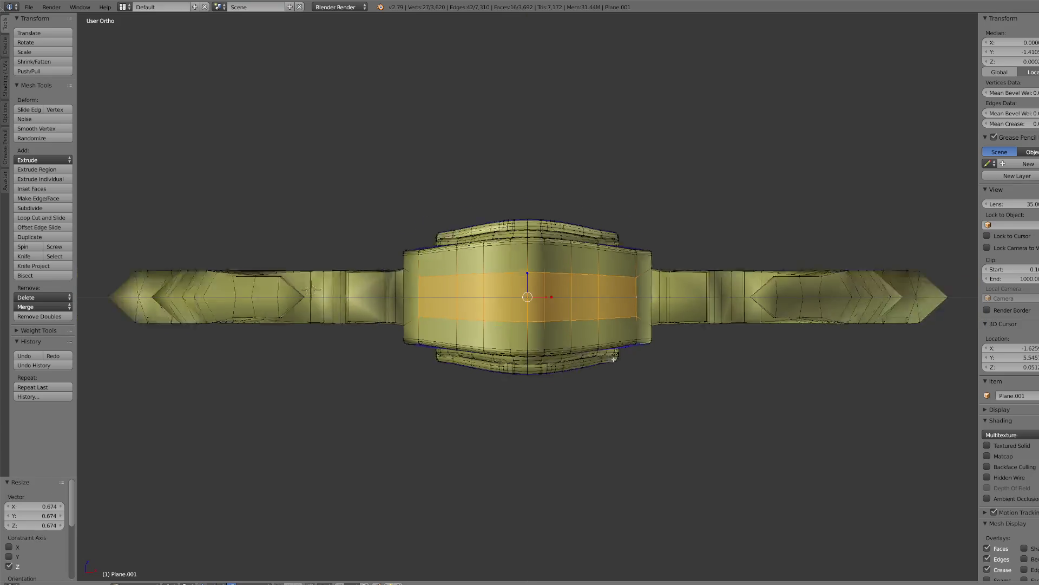
- Extrude the flattened face band straight down to form a long blade
{"action": "key", "text": "KP_7"}
{"action": "scroll", "coordinate": [621, 389], "scroll_direction": "down", "scroll_amount": 3}
{"action": "key", "text": "e"}
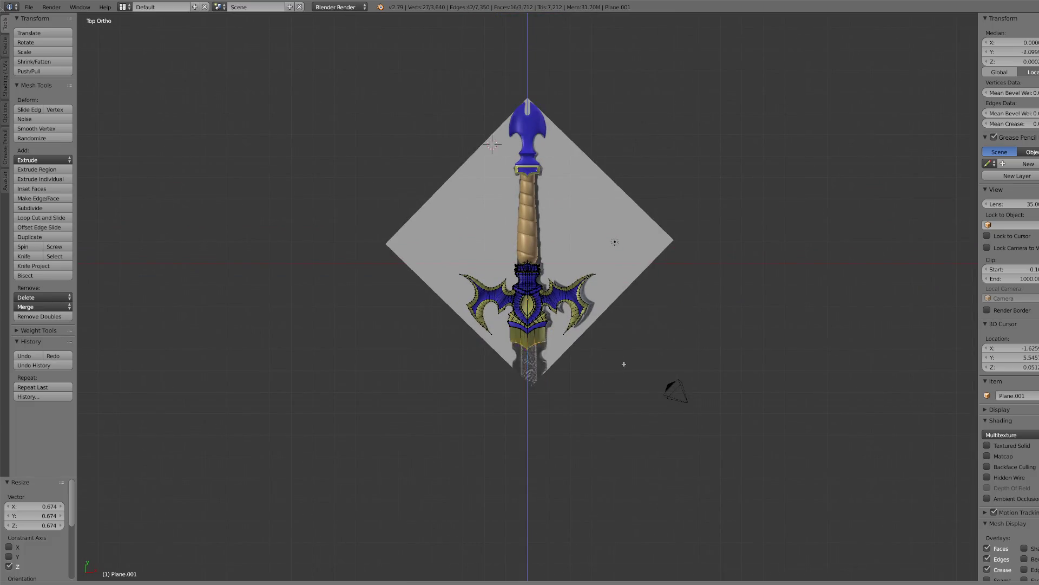
{"action": "right_click", "coordinate": [626, 427]}
{"action": "scroll", "coordinate": [493, 428], "scroll_direction": "down", "scroll_amount": 6}
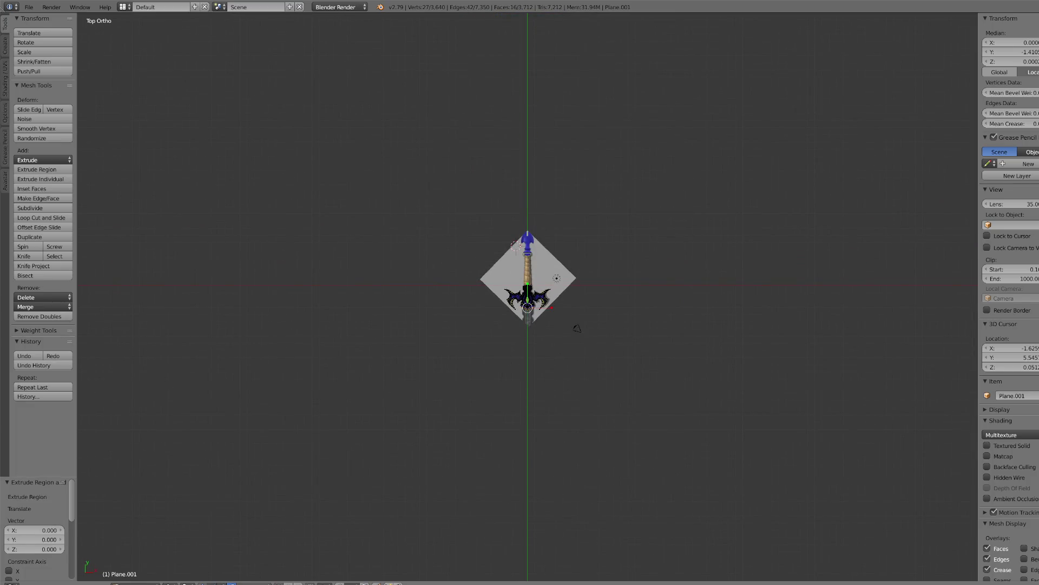
{"action": "key", "text": "e"}
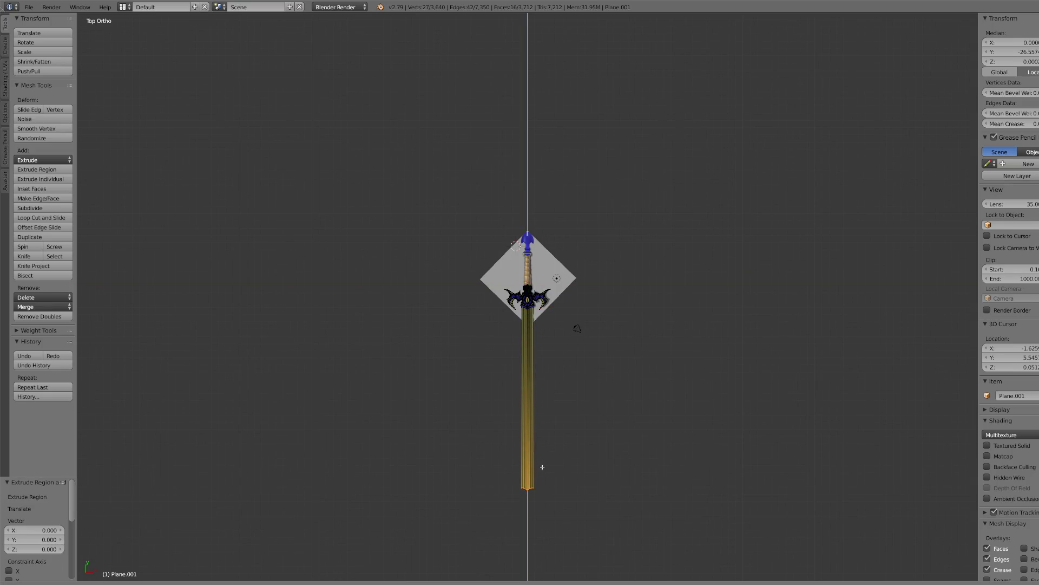
{"action": "left_click", "coordinate": [563, 470]}
- Scale the blade's end inward to taper it into a point
{"action": "key", "text": "KP_Decimal"}
{"action": "scroll", "coordinate": [385, 491], "scroll_direction": "down", "scroll_amount": 8}
{"action": "scroll", "coordinate": [499, 421], "scroll_direction": "down", "scroll_amount": 6}
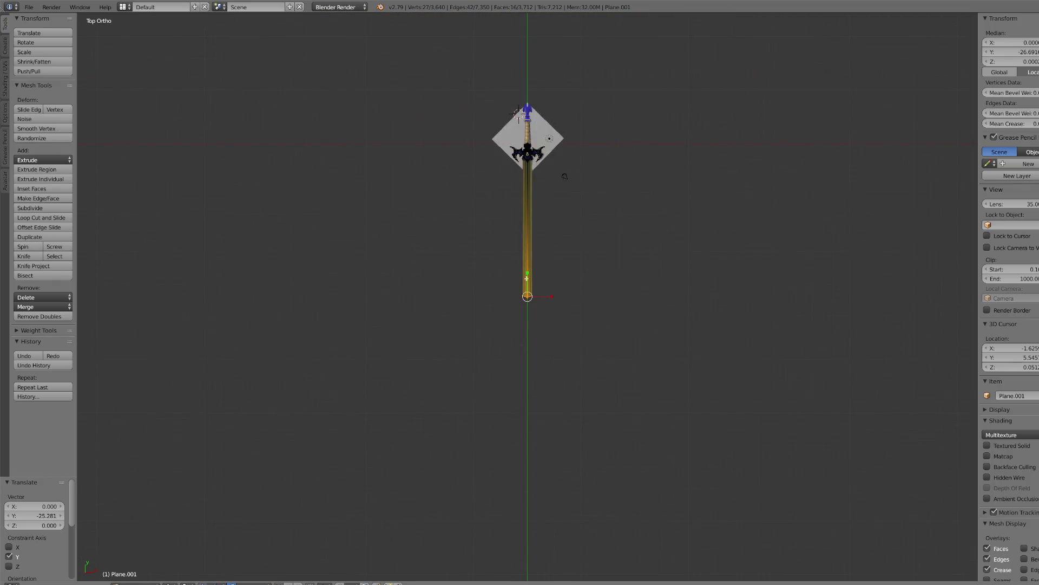
{"action": "key", "text": "s"}
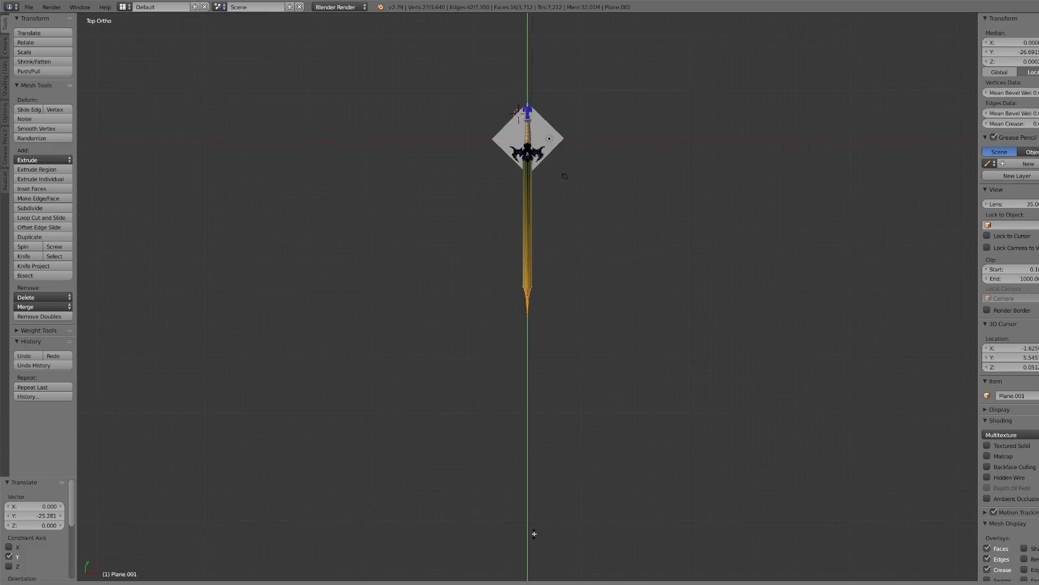
{"action": "left_click", "coordinate": [531, 457]}
{"action": "scroll", "coordinate": [536, 384], "scroll_direction": "up", "scroll_amount": 6}
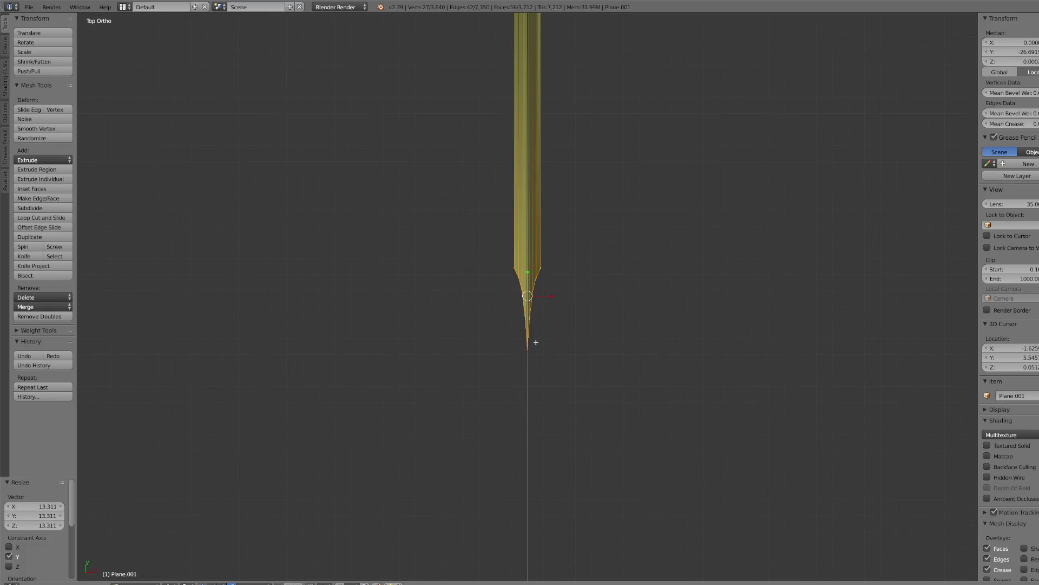
{"action": "scroll", "coordinate": [533, 336], "scroll_direction": "down", "scroll_amount": 5}
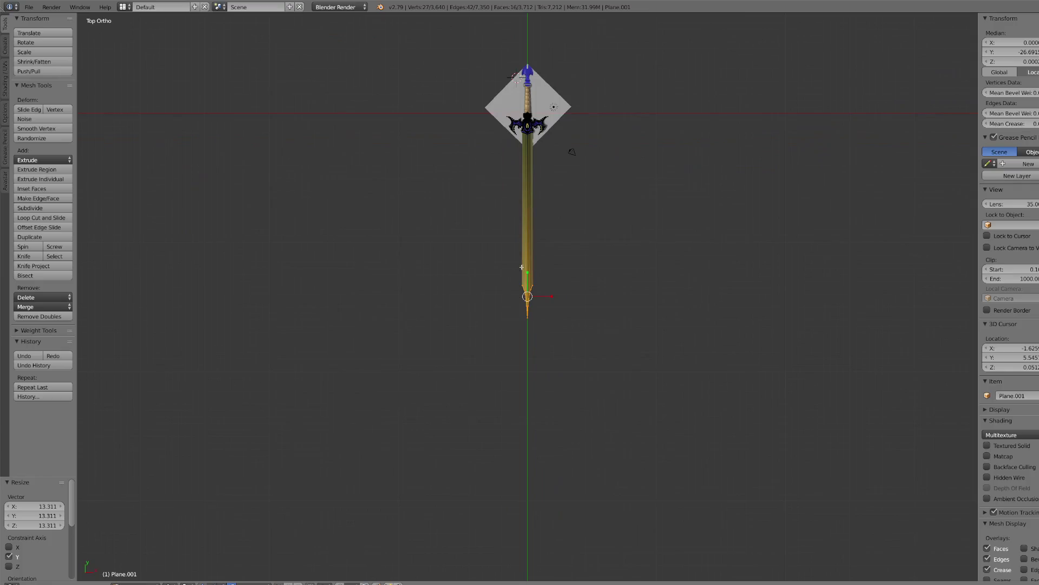
- Connect the tip's shoulder vertices with J, both across the top and from top to bottom
{"action": "scroll", "coordinate": [523, 246], "scroll_direction": "up", "scroll_amount": 8}
{"action": "left_click", "coordinate": [497, 224]}
{"action": "left_click", "coordinate": [559, 224], "text": "shift"}
{"action": "key", "text": "j"}
{"action": "mouse_move", "coordinate": [583, 274]}
{"action": "middle_mouse_down"}
{"action": "mouse_move", "coordinate": [573, 262]}
{"action": "mouse_move", "coordinate": [617, 298]}
{"action": "mouse_move", "coordinate": [610, 341]}
{"action": "mouse_move", "coordinate": [597, 312]}
{"action": "middle_mouse_up"}
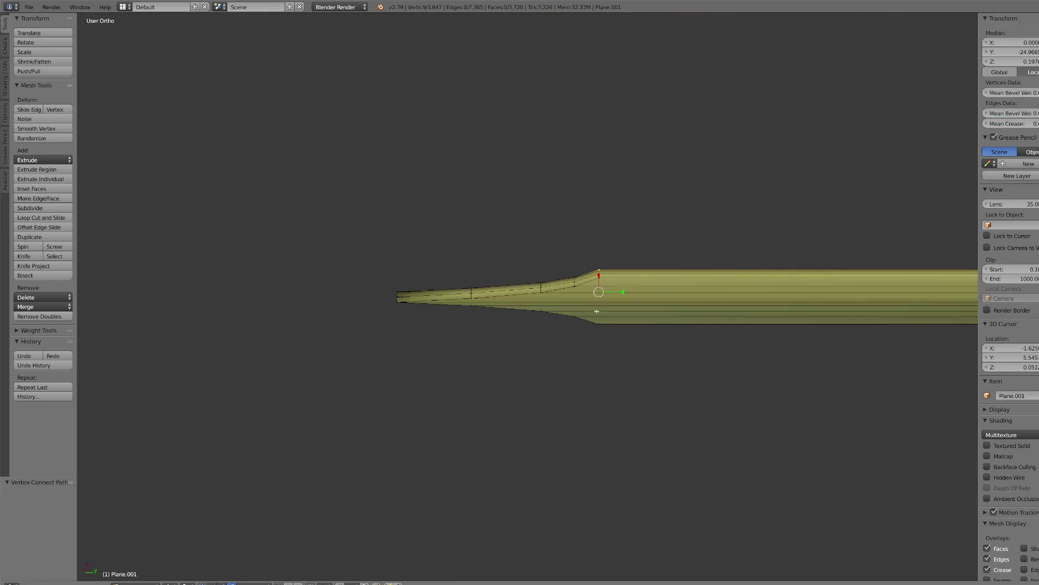
{"action": "left_click", "coordinate": [600, 275]}
{"action": "left_click", "coordinate": [599, 325], "text": "shift"}
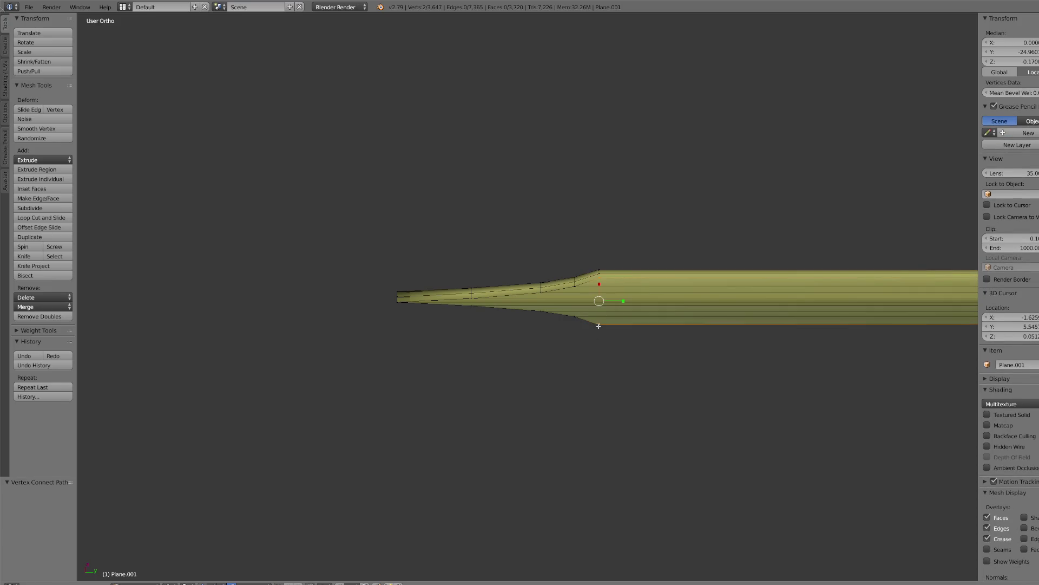
{"action": "key", "text": "j"}
{"action": "key", "text": "KP_3"}
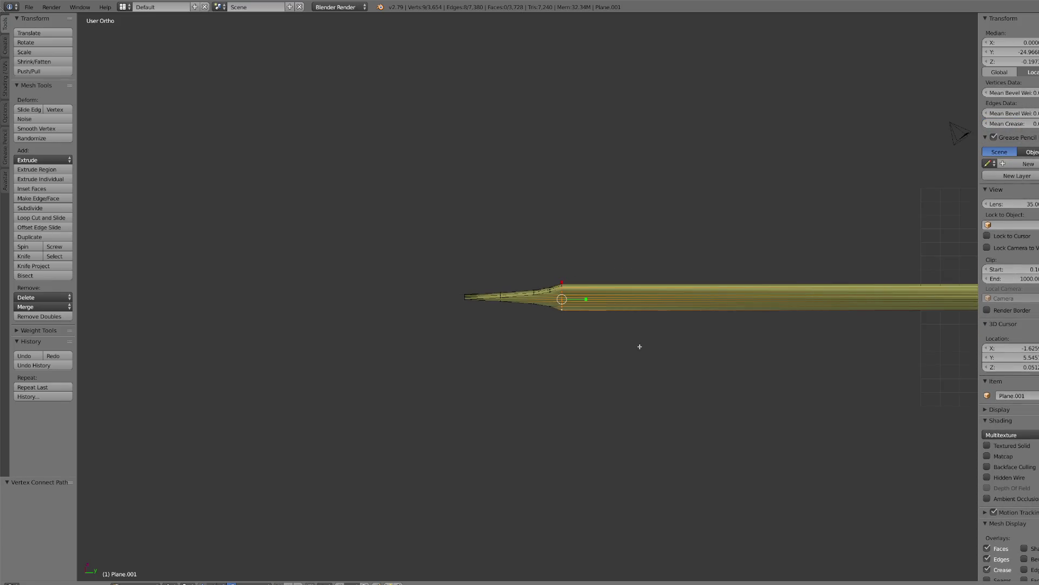
{"action": "key", "text": "KP_7"}
{"action": "scroll", "coordinate": [516, 161], "scroll_direction": "down", "scroll_amount": 4}
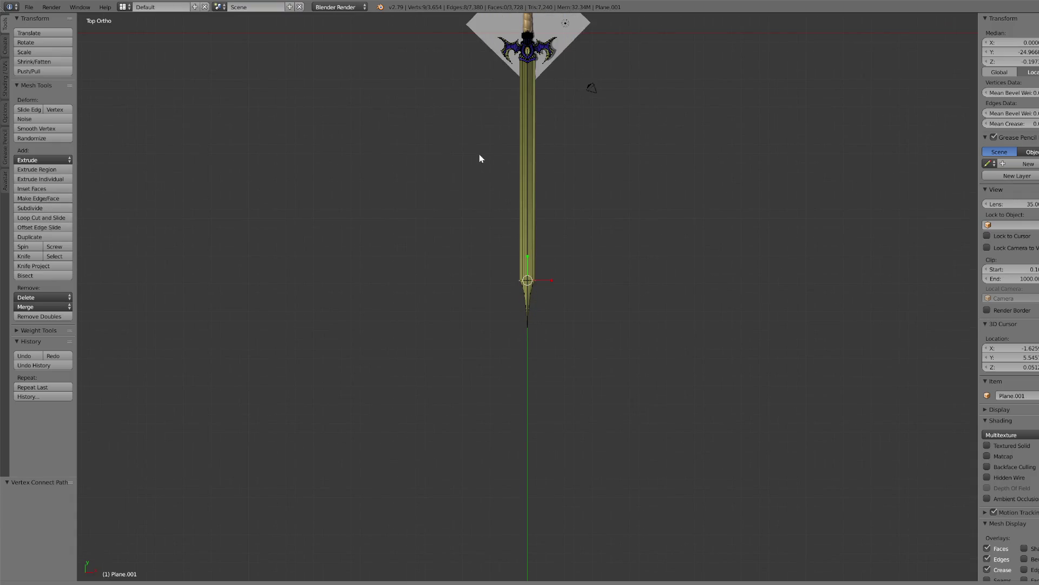
- Add a loop cut across the blade and scale it along Y
{"action": "left_click", "coordinate": [536, 164]}
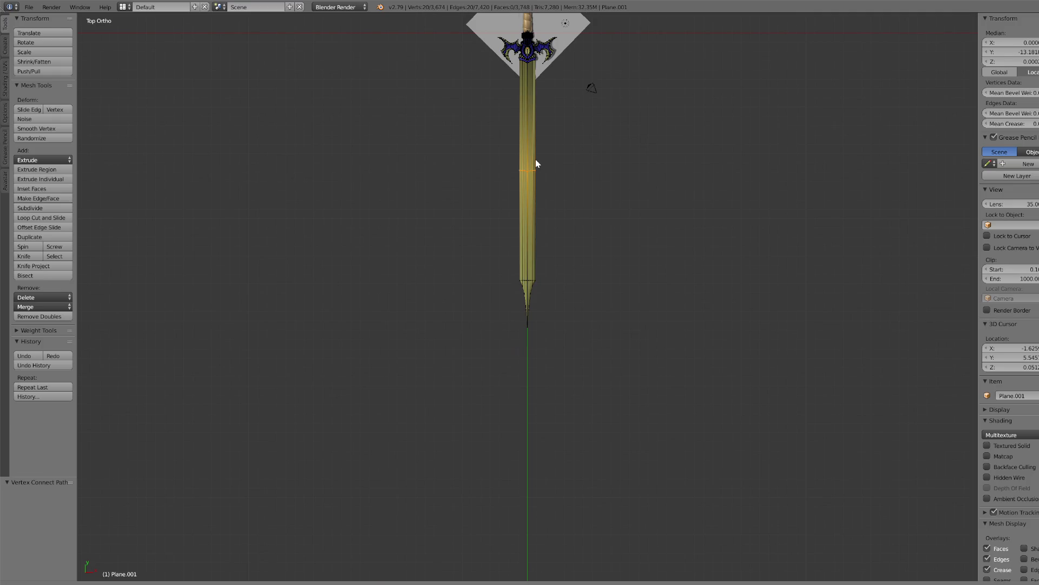
{"action": "right_click", "coordinate": [545, 162]}
{"action": "key", "text": "KP_Decimal"}
{"action": "scroll", "coordinate": [531, 276], "scroll_direction": "down", "scroll_amount": 10}
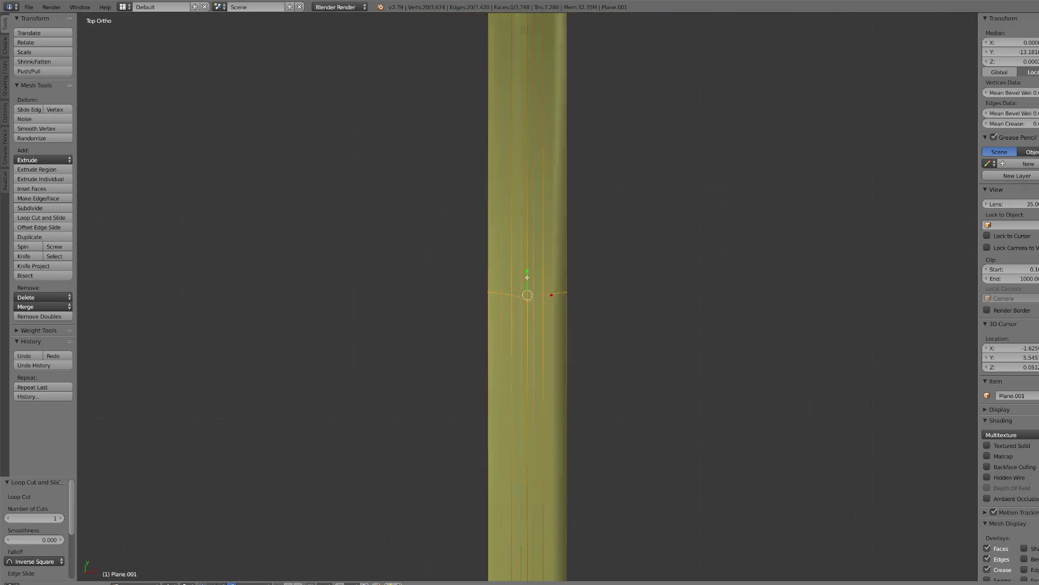
{"action": "key", "text": "s"}
{"action": "key", "text": "y"}
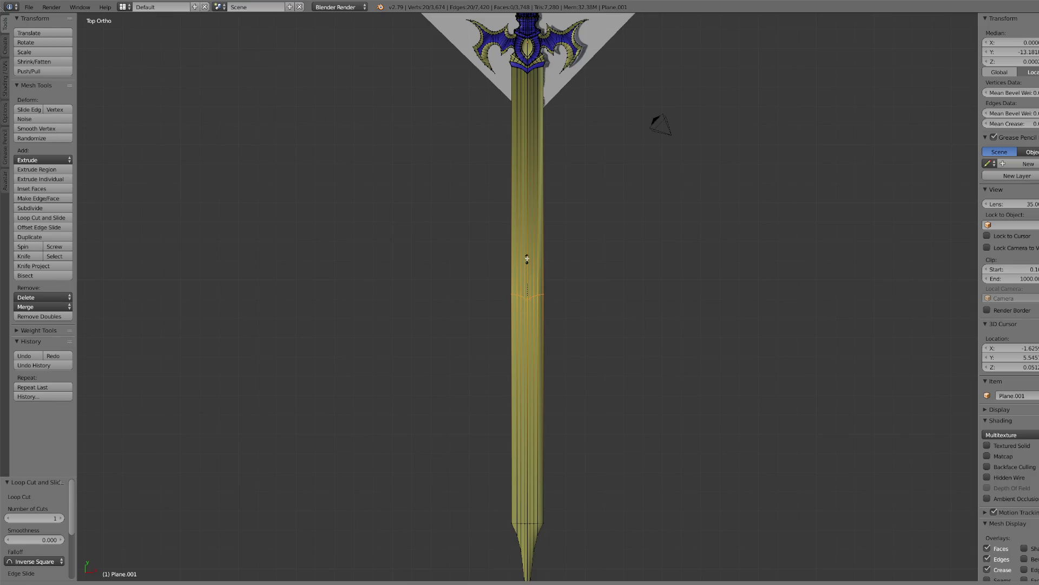
{"action": "left_click", "coordinate": [443, 307]}
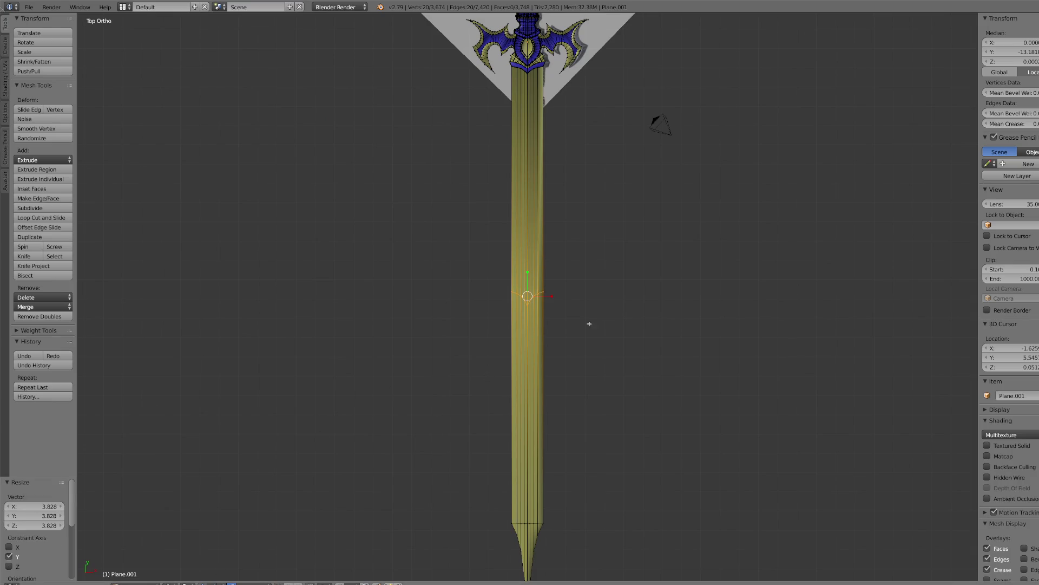
- Slide the edge loop up the blade and scale it 2.973 along Y into a point
{"action": "key", "text": "g"}
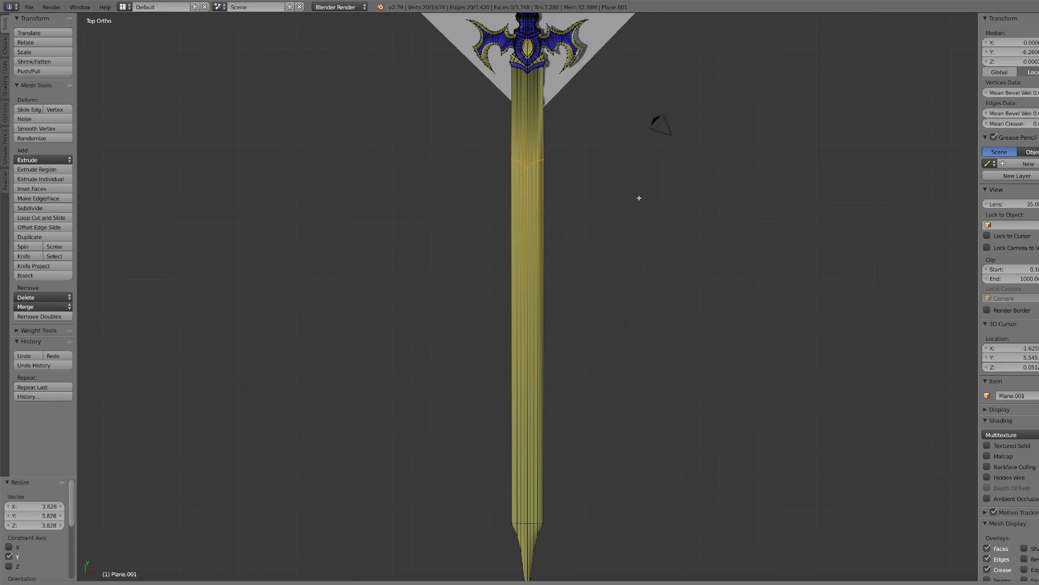
{"action": "left_click", "coordinate": [548, 181]}
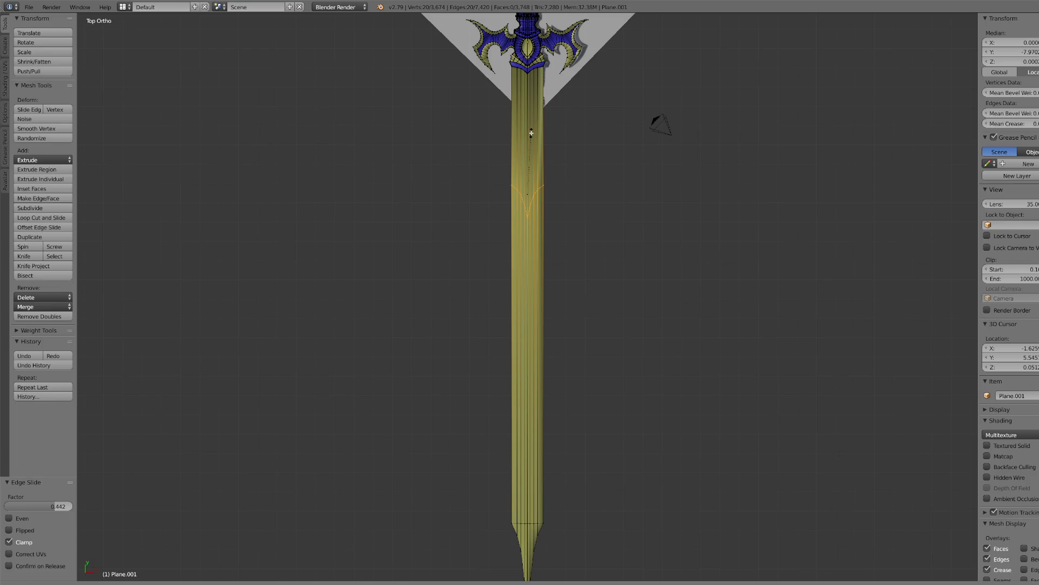
{"action": "key", "text": "s"}
{"action": "key", "text": "y"}
{"action": "left_click", "coordinate": [591, 223]}
{"action": "scroll", "coordinate": [591, 223], "scroll_direction": "down", "scroll_amount": 5}
{"action": "scroll", "coordinate": [590, 225], "scroll_direction": "up", "scroll_amount": 3}
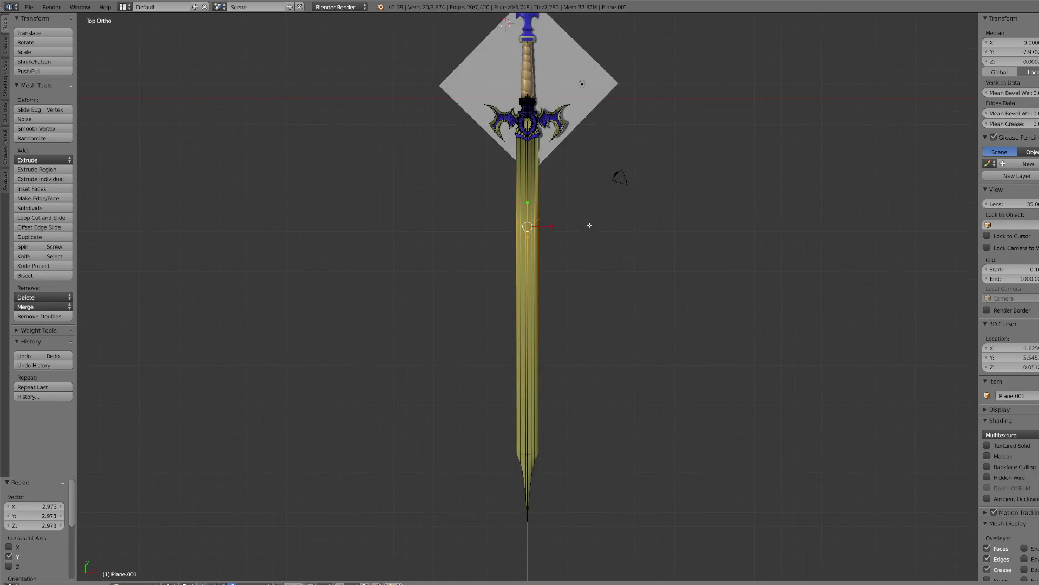
{"action": "scroll", "coordinate": [589, 225], "scroll_direction": "up", "scroll_amount": 10}
{"action": "scroll", "coordinate": [590, 239], "scroll_direction": "down", "scroll_amount": 7}
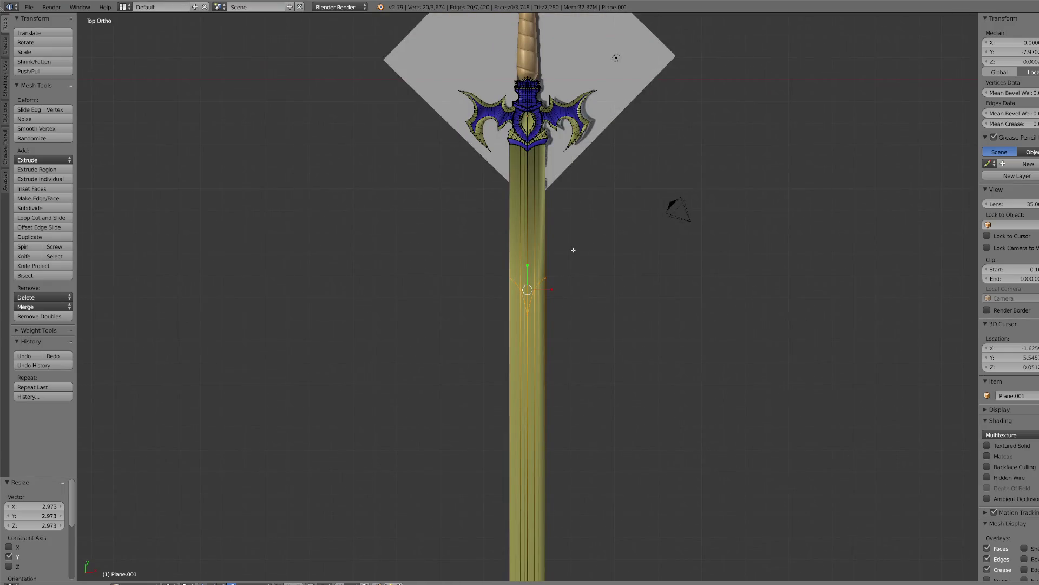
{"action": "scroll", "coordinate": [573, 250], "scroll_direction": "up", "scroll_amount": 2}
{"action": "scroll", "coordinate": [552, 306], "scroll_direction": "down", "scroll_amount": 3}
{"action": "scroll", "coordinate": [557, 305], "scroll_direction": "up", "scroll_amount": 1}
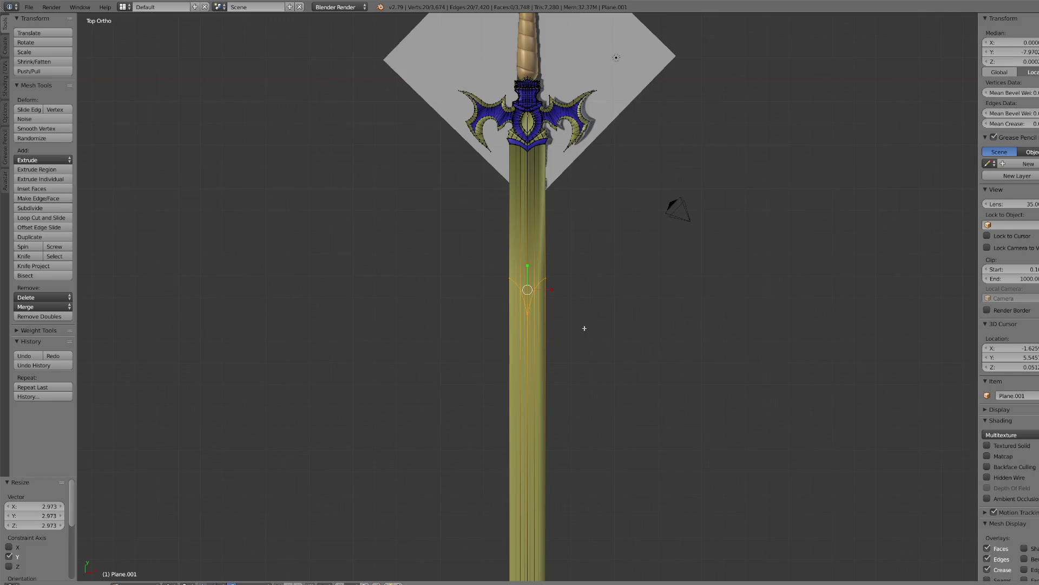
- Cut a new edge loop across the blade and scale it along Y into a V shape
{"action": "left_click", "coordinate": [38, 217]}
{"action": "left_click", "coordinate": [505, 234]}
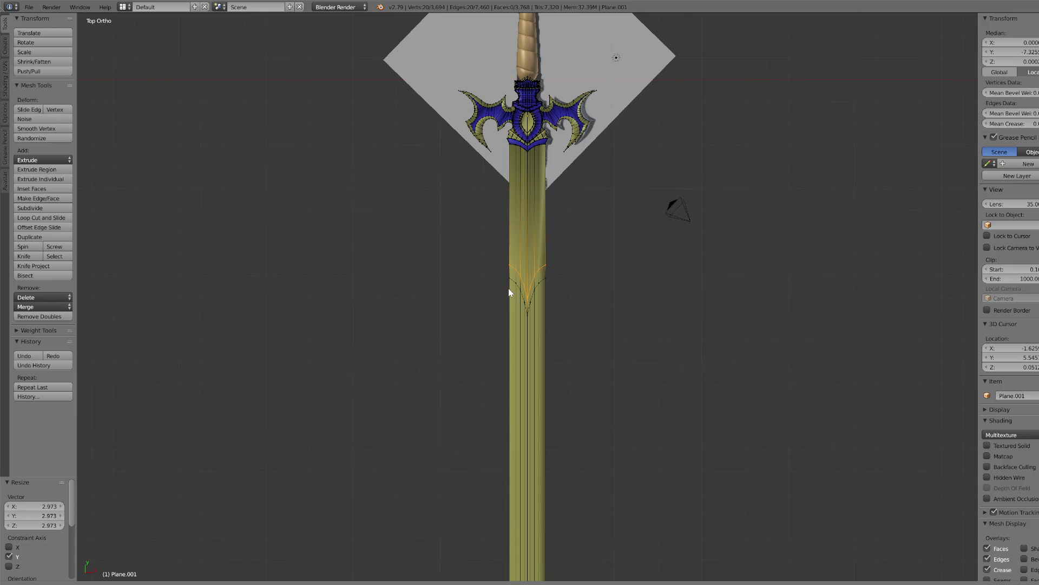
{"action": "key", "text": "ctrl+z"}
{"action": "scroll", "coordinate": [509, 290], "scroll_direction": "up", "scroll_amount": 4}
{"action": "key", "text": "s"}
{"action": "key", "text": "y"}
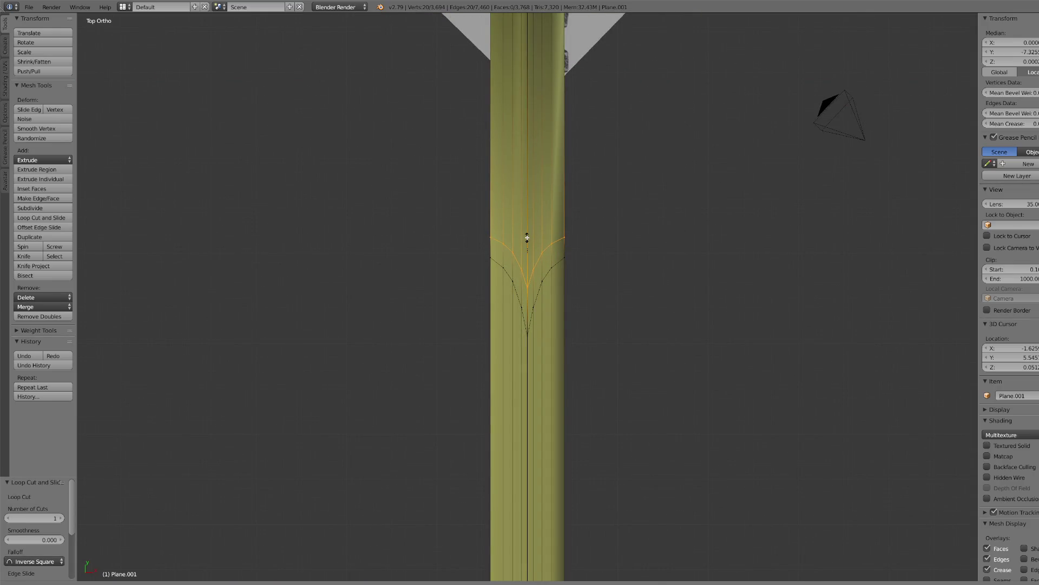
{"action": "left_click", "coordinate": [526, 237]}
{"action": "scroll", "coordinate": [557, 244], "scroll_direction": "down", "scroll_amount": 2}
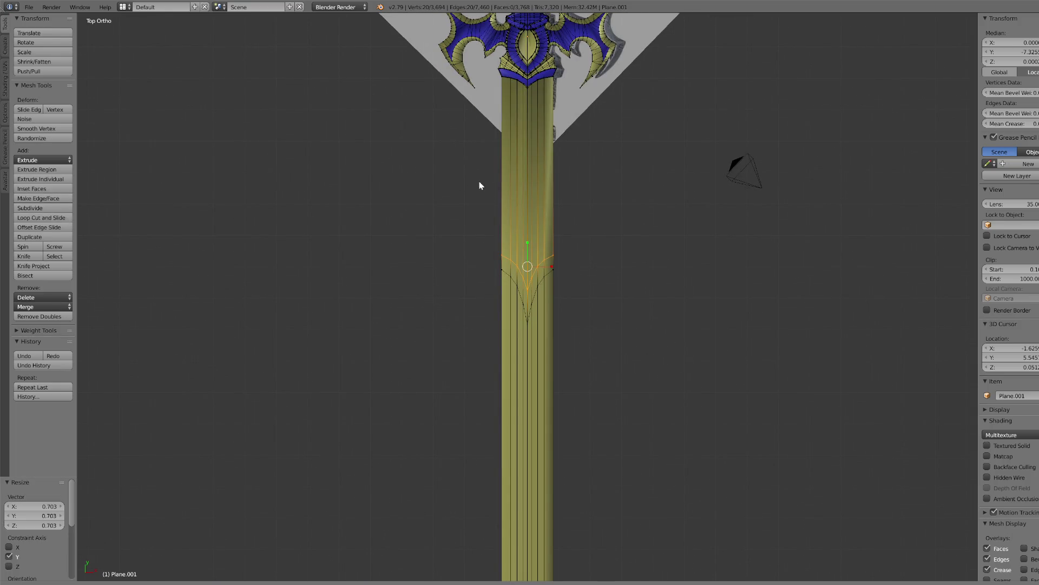
- Add a second edge loop, flip its V by scaling, and move it down the blade along Y
{"action": "left_click", "coordinate": [503, 194]}
{"action": "left_click", "coordinate": [509, 190]}
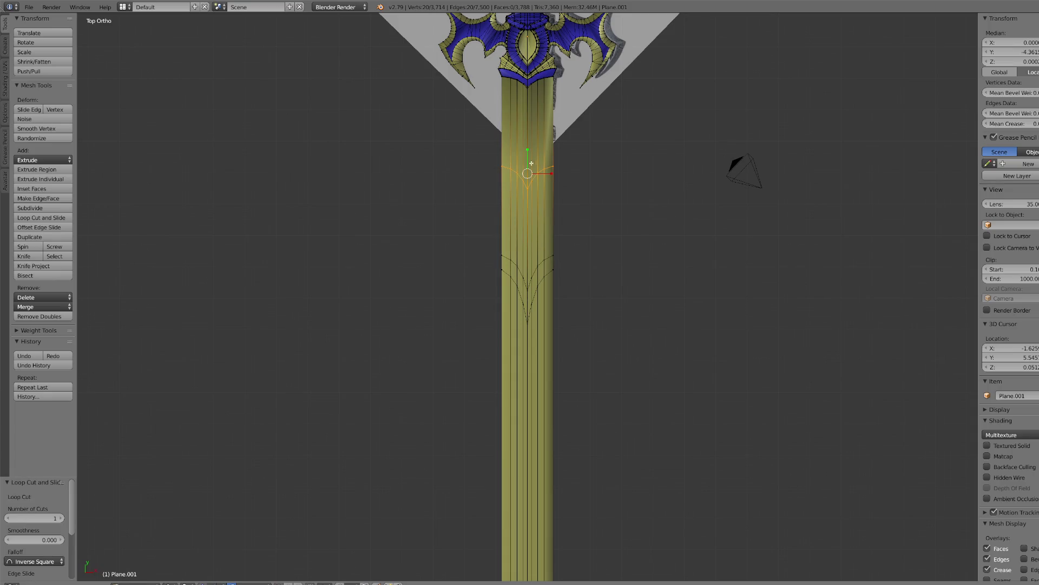
{"action": "key", "text": "s"}
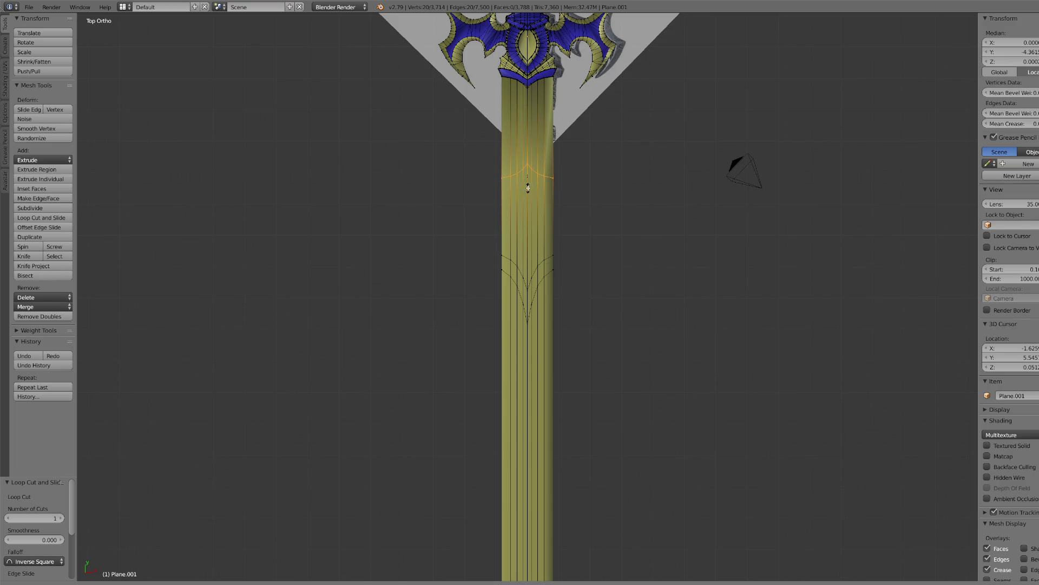
{"action": "left_click", "coordinate": [528, 188]}
{"action": "key", "text": "g"}
{"action": "key", "text": "y"}
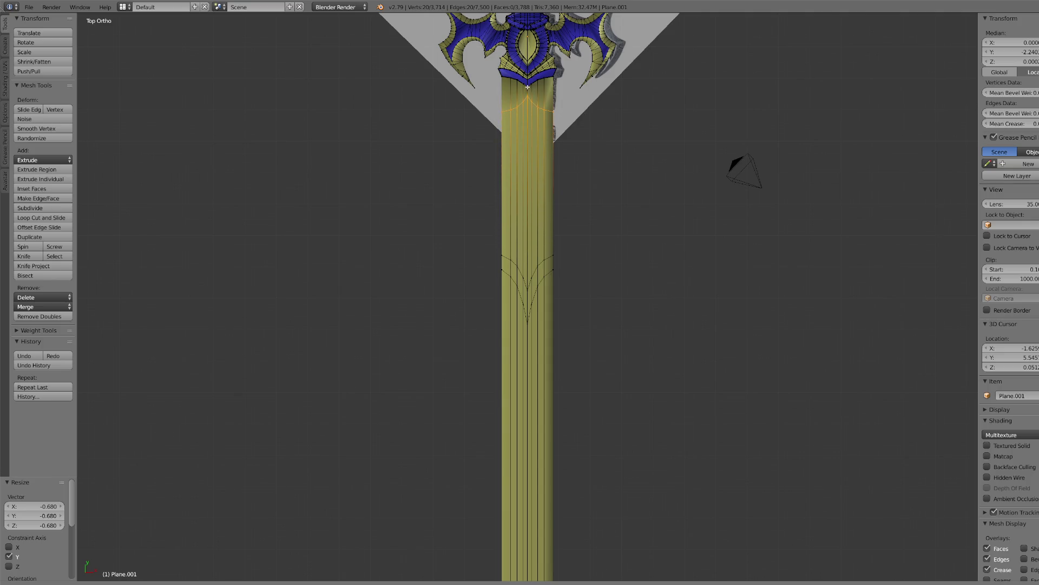
{"action": "left_click", "coordinate": [527, 86]}
{"action": "key", "text": "ctrl+z"}
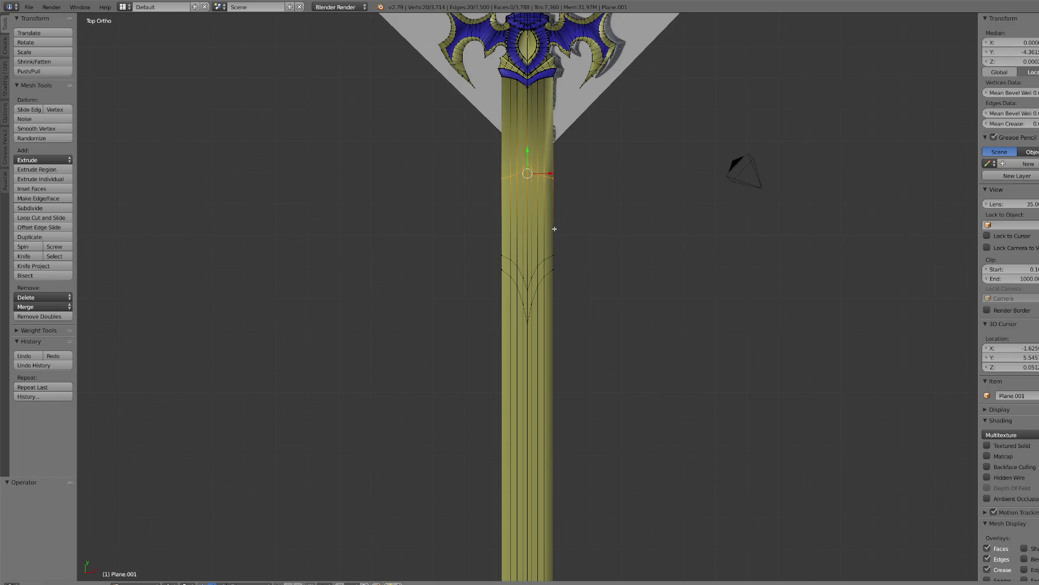
{"action": "key", "text": "g"}
{"action": "key", "text": "y"}
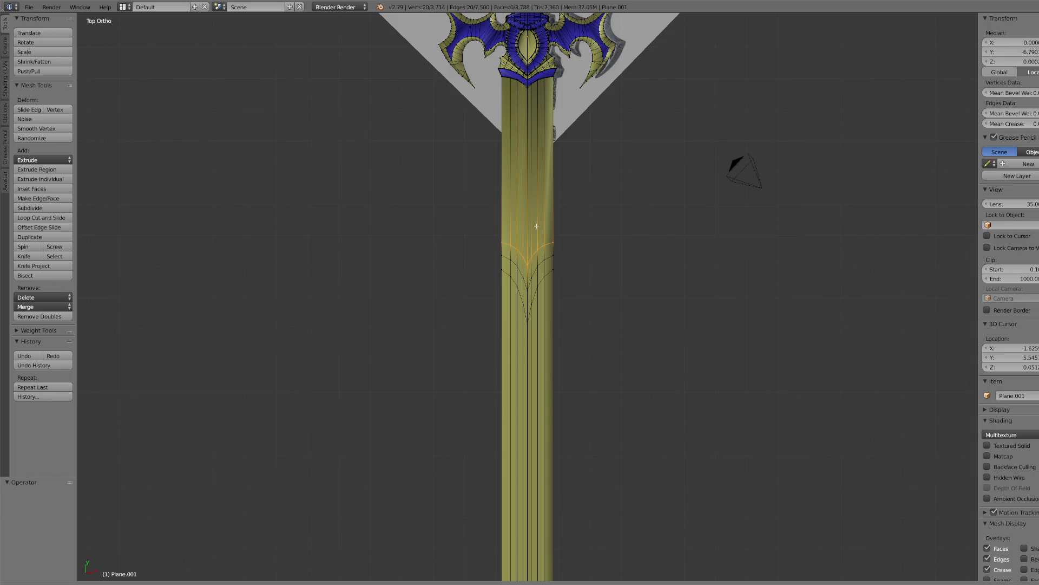
{"action": "left_click", "coordinate": [536, 112]}
- Cut a loop below the guard, flatten it to Y scale 0.488, and bevel it into a band
{"action": "scroll", "coordinate": [520, 212], "scroll_direction": "up", "scroll_amount": 1}
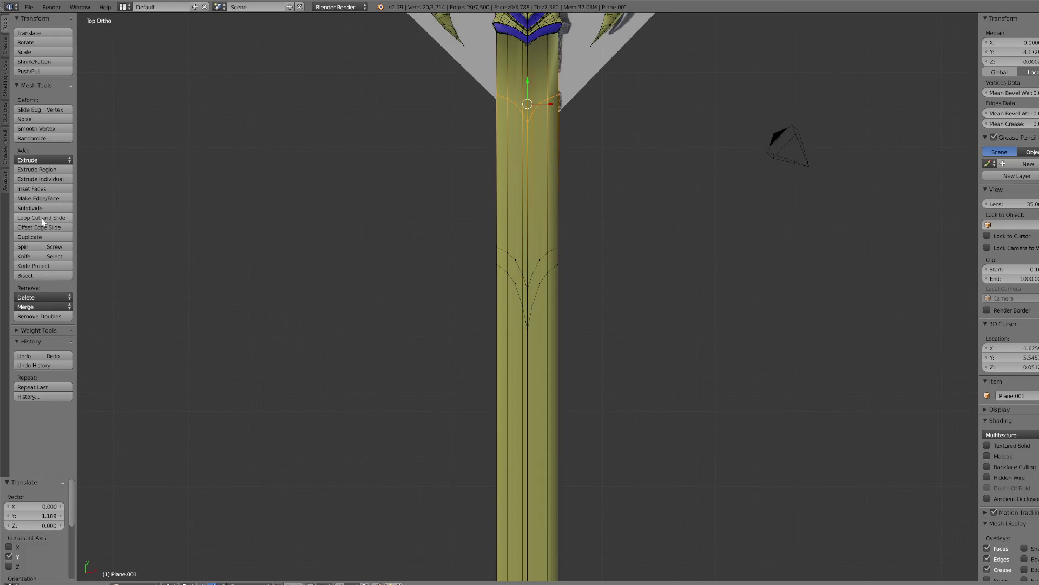
{"action": "left_click", "coordinate": [531, 200]}
{"action": "right_click", "coordinate": [531, 200]}
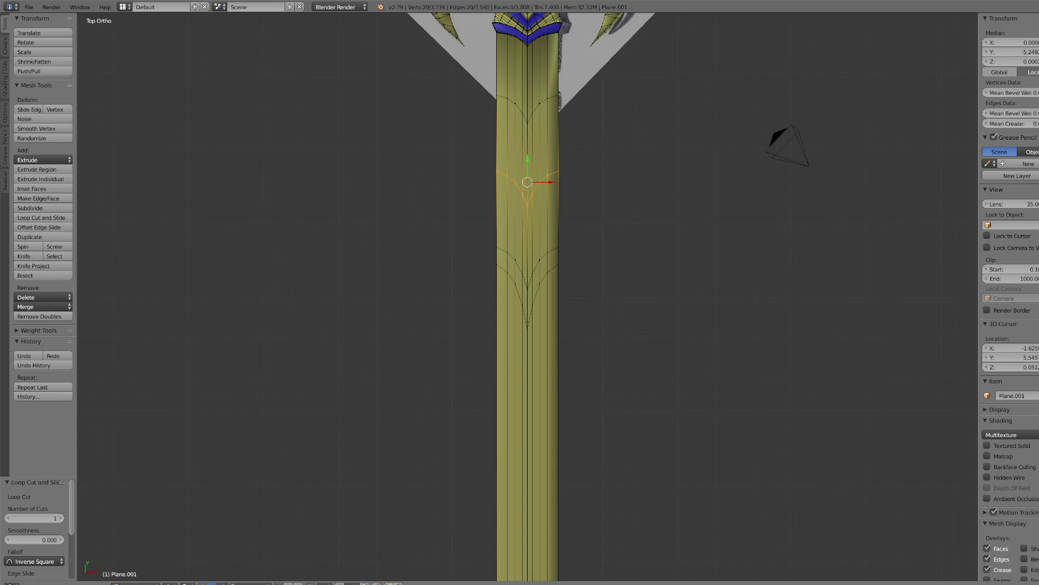
{"action": "key", "text": "s"}
{"action": "key", "text": "y"}
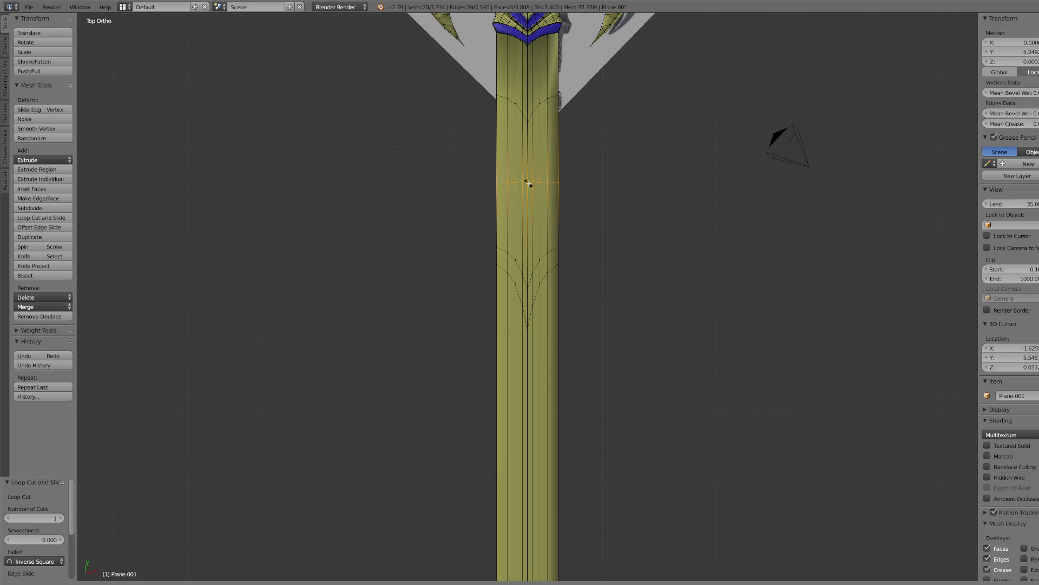
{"action": "left_click", "coordinate": [528, 175]}
{"action": "left_click", "coordinate": [528, 164]}
{"action": "left_click_drag", "start_coordinate": [528, 162], "coordinate": [496, 245]}
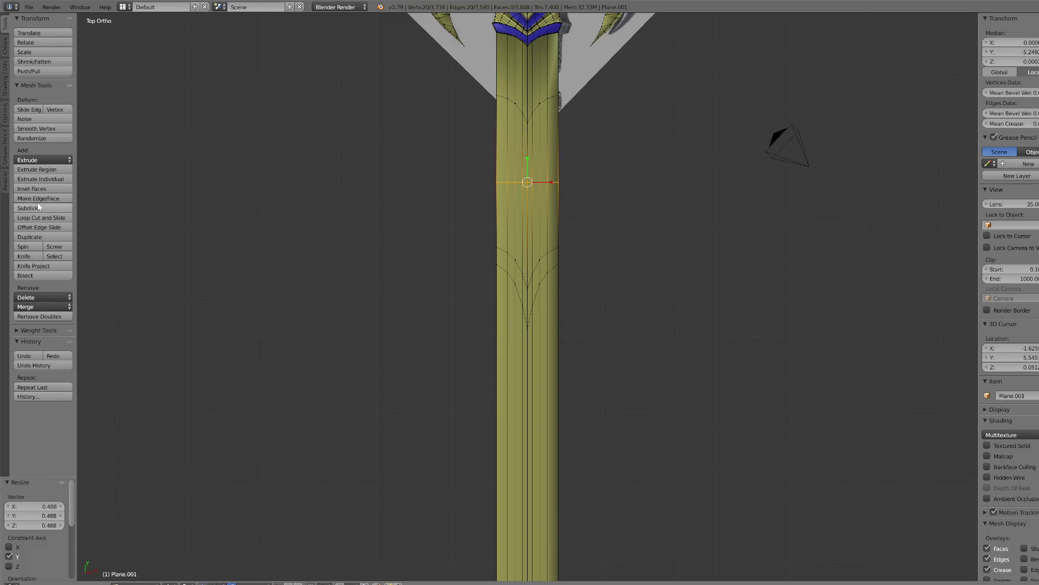
{"action": "key", "text": "ctrl+b"}
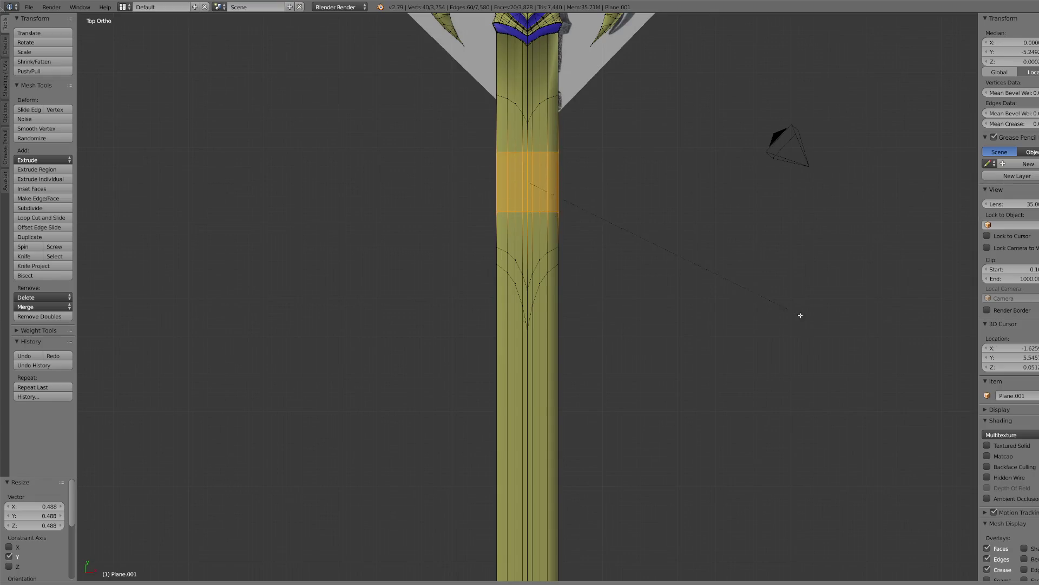
{"action": "scroll", "coordinate": [813, 320], "scroll_direction": "up", "scroll_amount": 3}
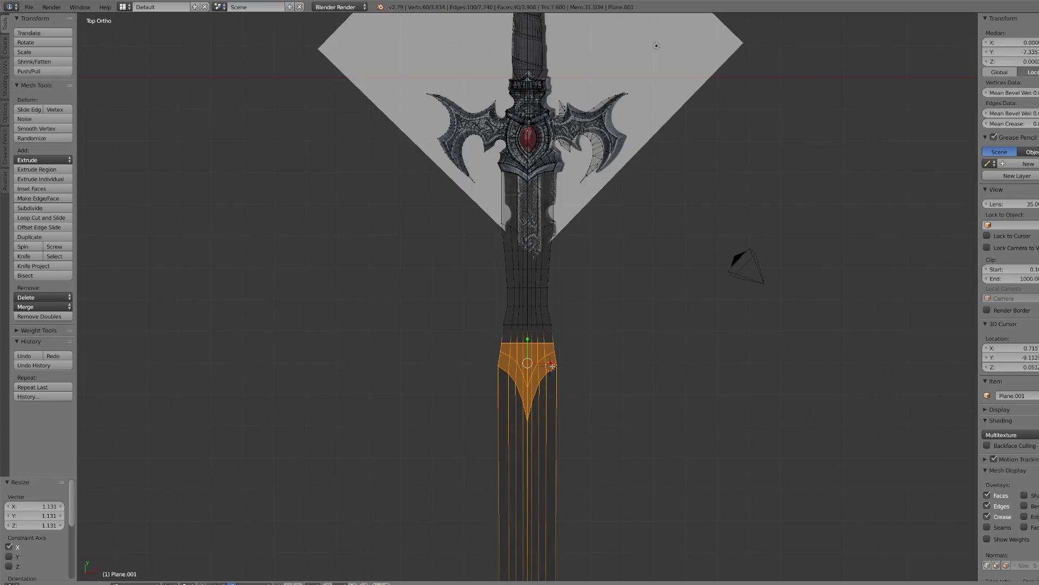
- Widen the band slightly along X and deselect its outer faces, leaving a V
{"action": "left_click_drag", "start_coordinate": [552, 365], "coordinate": [553, 363]}
{"action": "left_click", "coordinate": [554, 362]}
{"action": "key", "text": "c"}
{"action": "middle_click_drag", "start_coordinate": [515, 318], "coordinate": [558, 347]}
{"action": "key", "text": "Escape"}
{"action": "scroll", "coordinate": [552, 426], "scroll_direction": "up", "scroll_amount": 3}
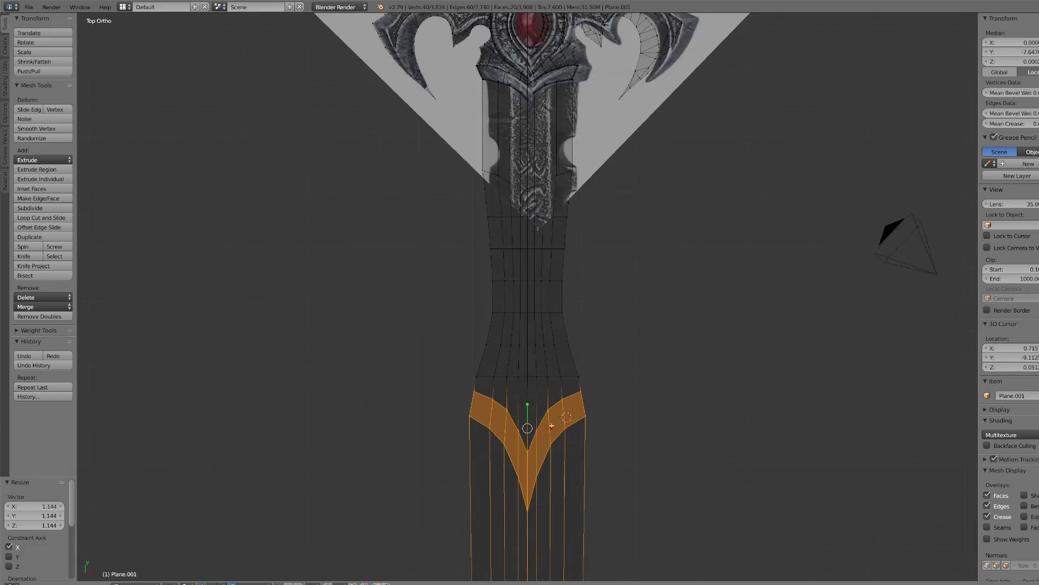
{"action": "scroll", "coordinate": [551, 430], "scroll_direction": "down", "scroll_amount": 6}
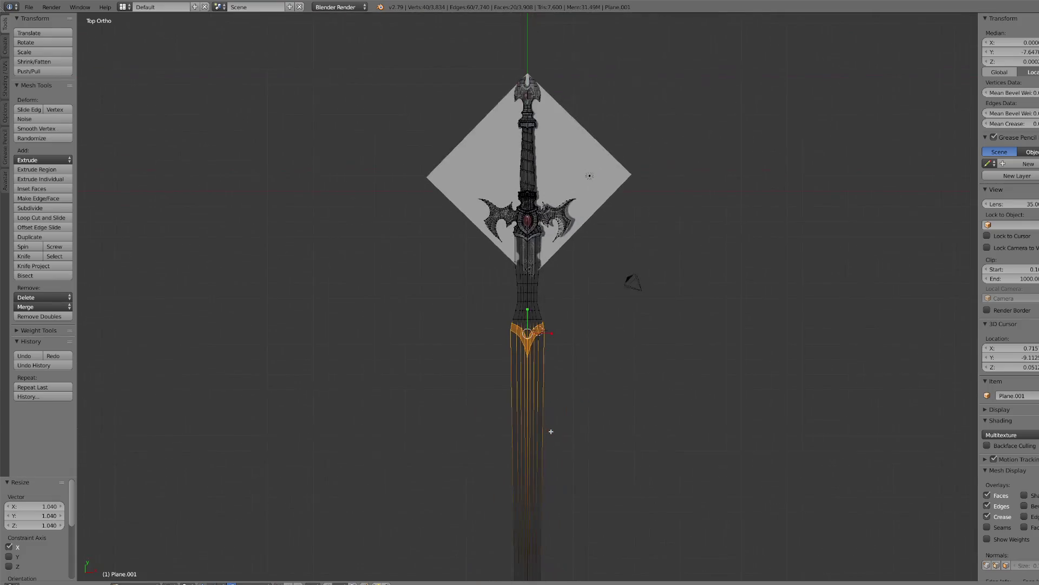
{"action": "scroll", "coordinate": [547, 422], "scroll_direction": "up", "scroll_amount": 7}
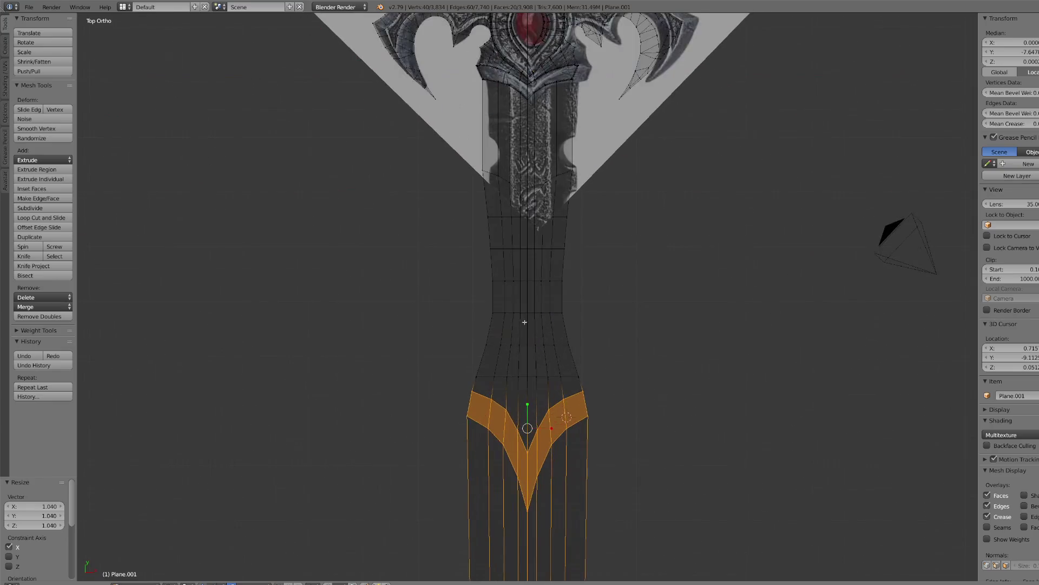
- Bevel the ricasso's horizontal edge loop into two segments, grow the selection, and widen it slightly along X
{"action": "right_click", "coordinate": [513, 313]}
{"action": "key", "text": "c"}
{"action": "scroll", "coordinate": [513, 313], "scroll_direction": "up", "scroll_amount": 3}
{"action": "key", "text": "Escape"}
{"action": "right_click", "coordinate": [501, 313], "text": "alt"}
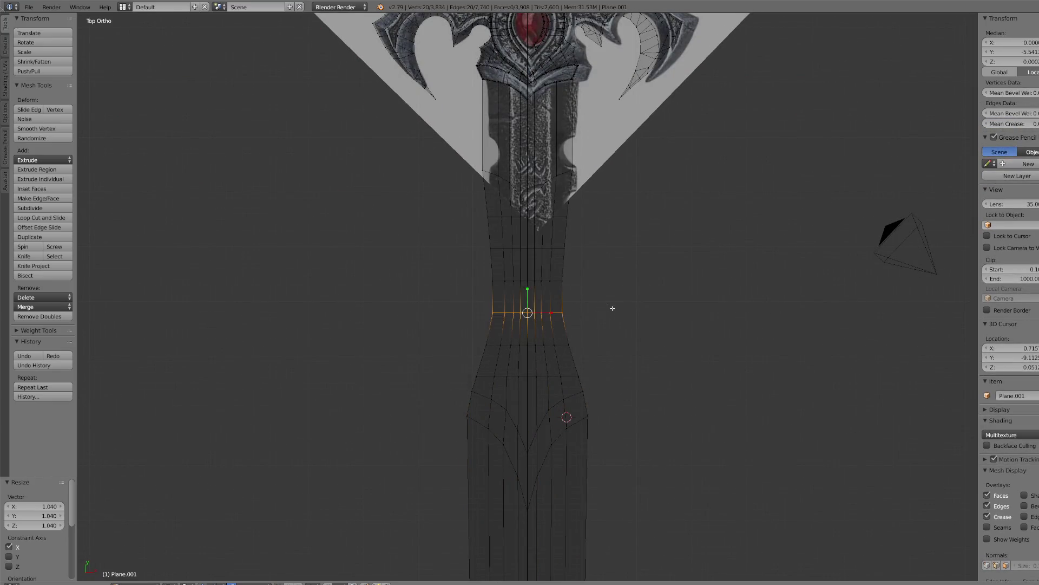
{"action": "key", "text": "ctrl+b"}
{"action": "scroll", "coordinate": [628, 313], "scroll_direction": "up", "scroll_amount": 1}
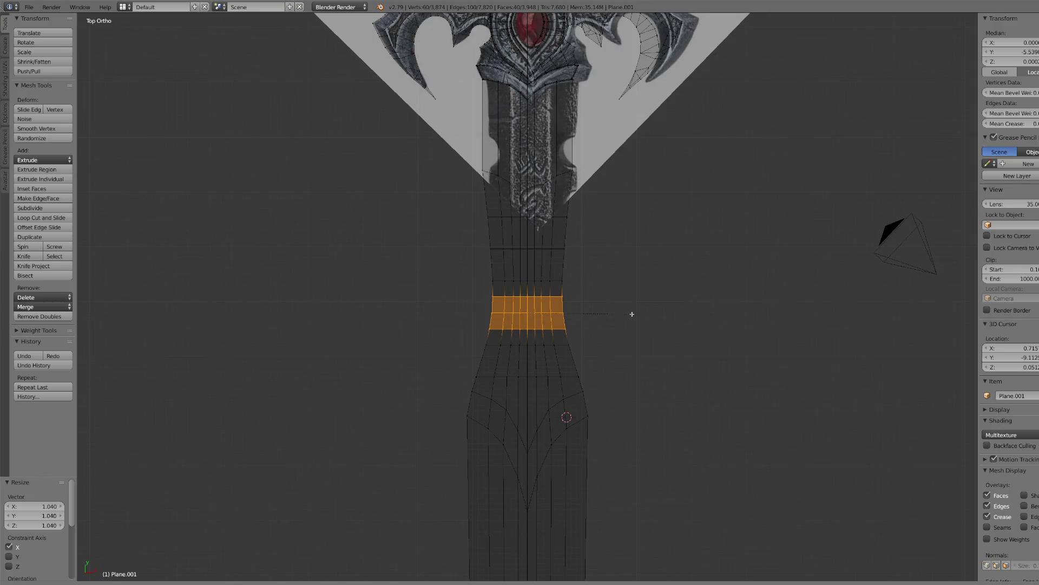
{"action": "left_click", "coordinate": [632, 314]}
{"action": "key", "text": "ctrl+KP_Add"}
{"action": "key", "text": "ctrl+KP_Add"}
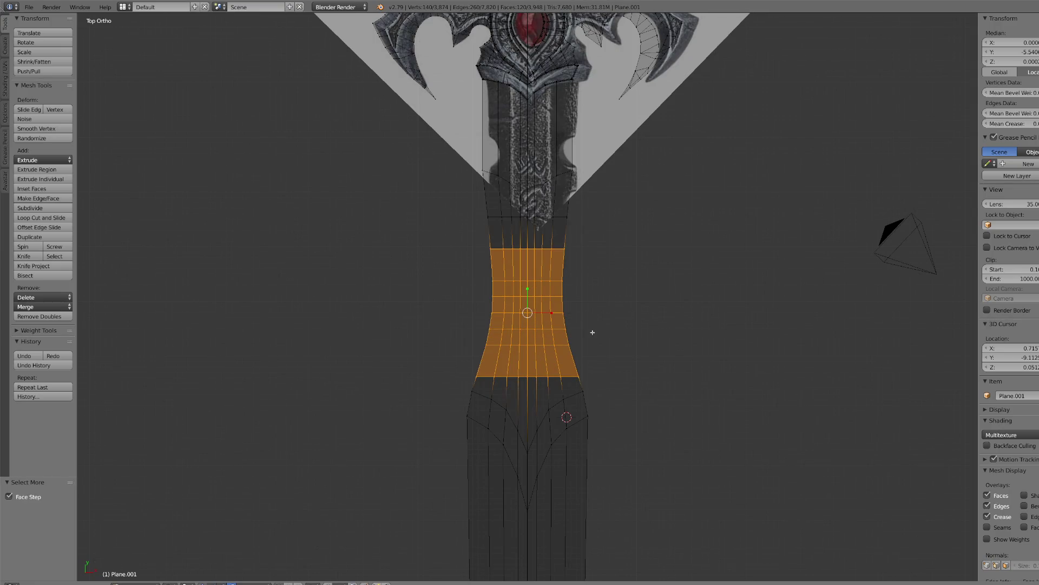
{"action": "key", "text": "s"}
{"action": "key", "text": "x"}
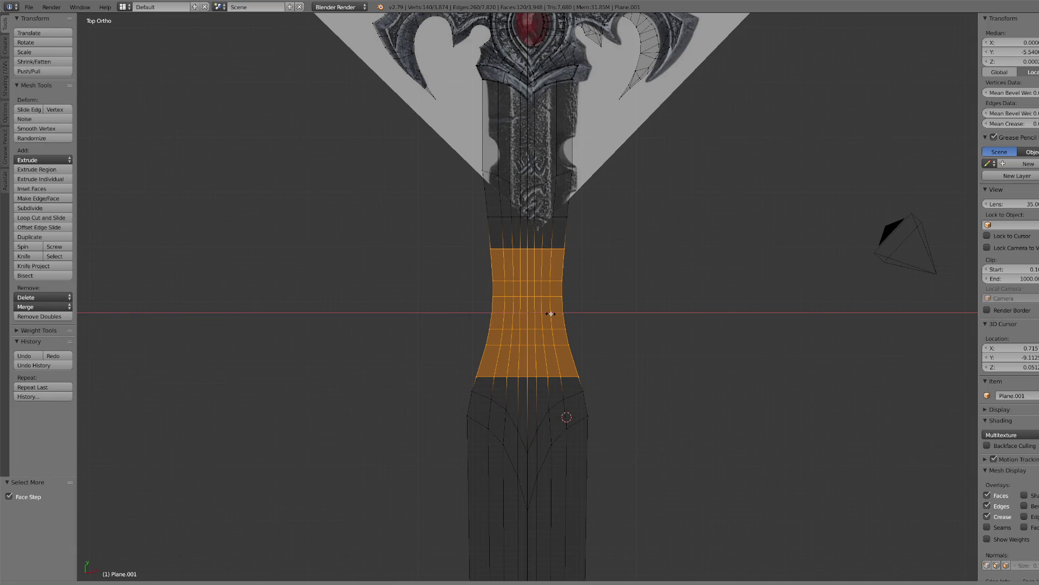
{"action": "left_click", "coordinate": [551, 313]}
- Deselect the bottom and top face rows and widen the middle rows along X
{"action": "key", "text": "c"}
{"action": "scroll", "coordinate": [482, 379], "scroll_direction": "down", "scroll_amount": 3}
{"action": "mouse_move", "coordinate": [482, 382]}
{"action": "middle_mouse_down"}
{"action": "mouse_move", "coordinate": [471, 378]}
{"action": "mouse_move", "coordinate": [602, 373]}
{"action": "middle_mouse_up"}
{"action": "key", "text": "Escape"}
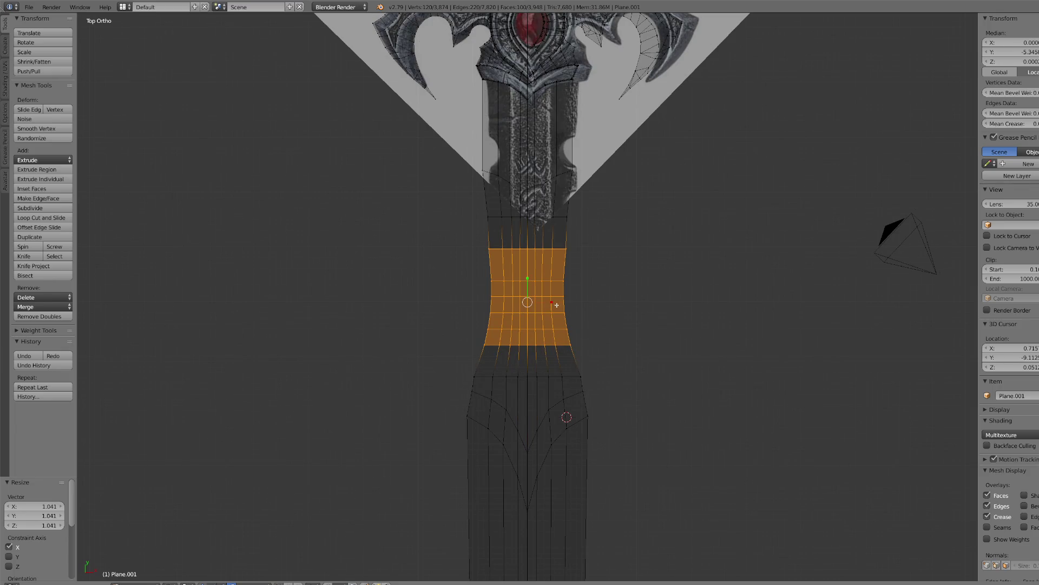
{"action": "key", "text": "c"}
{"action": "middle_click_drag", "start_coordinate": [495, 232], "coordinate": [572, 236]}
{"action": "key", "text": "Escape"}
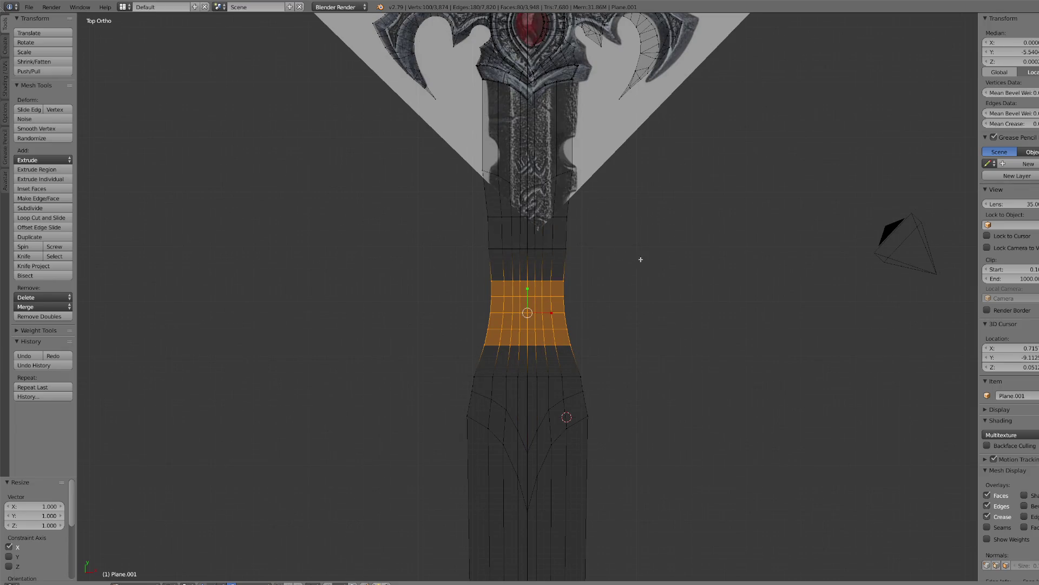
{"action": "key", "text": "s"}
{"action": "key", "text": "x"}
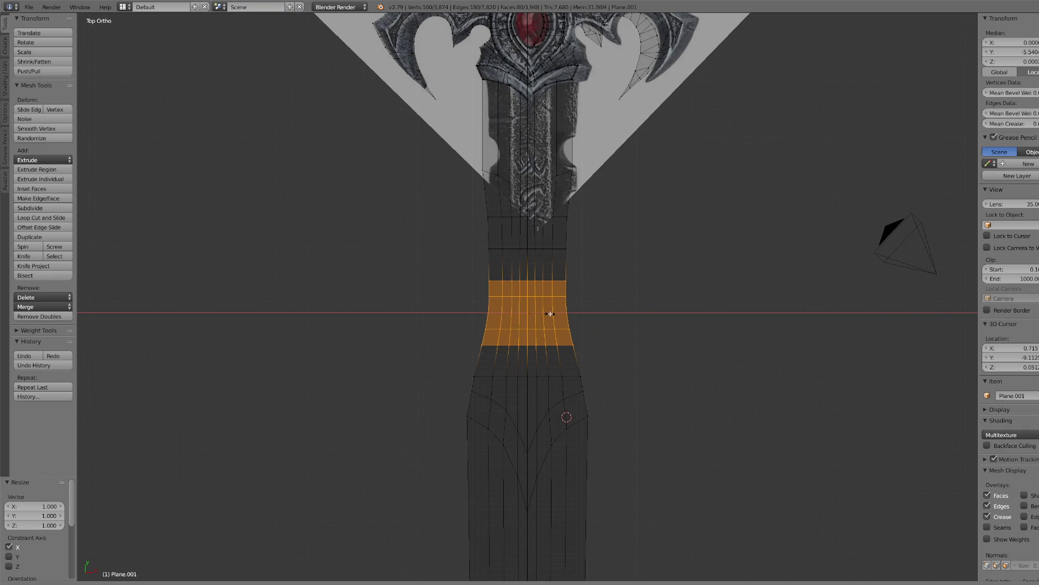
{"action": "left_click", "coordinate": [550, 313]}
- Trim more rows from the selection twice, widening the remaining band slightly along X each time
{"action": "key", "text": "c"}
{"action": "middle_click_drag", "start_coordinate": [463, 360], "coordinate": [608, 364]}
{"action": "key", "text": "Escape"}
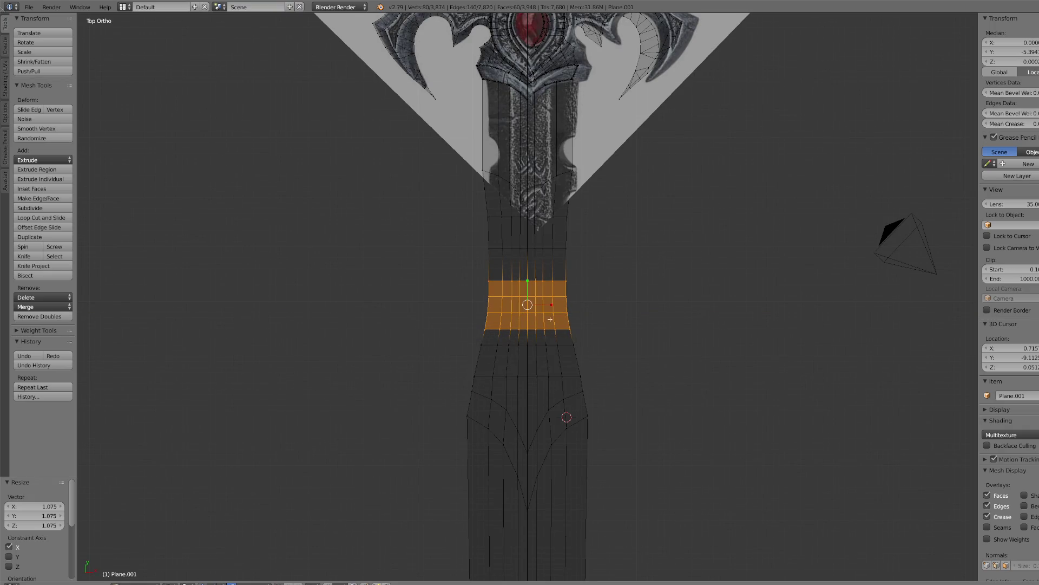
{"action": "key", "text": "s"}
{"action": "key", "text": "x"}
{"action": "left_click", "coordinate": [547, 306]}
{"action": "key", "text": "c"}
{"action": "middle_click_drag", "start_coordinate": [496, 343], "coordinate": [596, 346]}
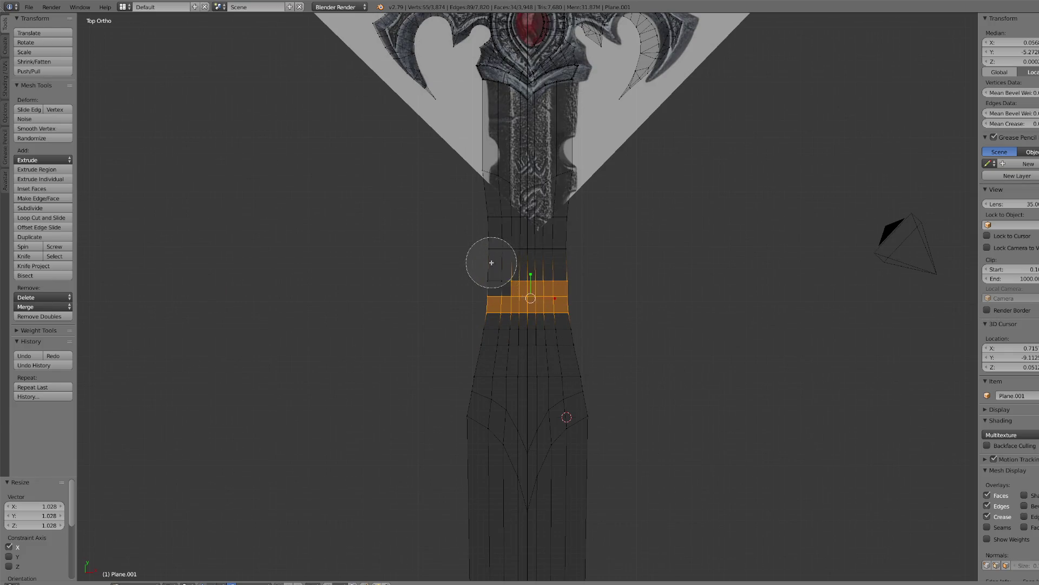
{"action": "middle_click_drag", "start_coordinate": [488, 260], "coordinate": [598, 265]}
{"action": "key", "text": "Escape"}
{"action": "key", "text": "s"}
{"action": "key", "text": "x"}
{"action": "left_click", "coordinate": [550, 307]}
- Select the ricasso faces above the band, grow the selection one ring, and switch to solid shading
{"action": "scroll", "coordinate": [564, 363], "scroll_direction": "down", "scroll_amount": 5}
{"action": "scroll", "coordinate": [564, 364], "scroll_direction": "up", "scroll_amount": 3}
{"action": "scroll", "coordinate": [564, 363], "scroll_direction": "up", "scroll_amount": 2}
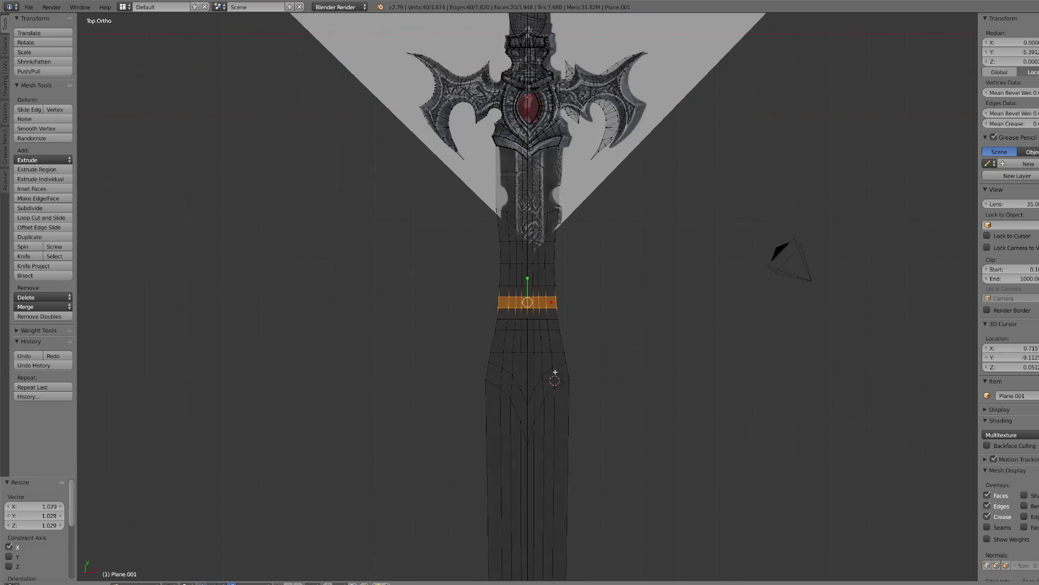
{"action": "key", "text": "c"}
{"action": "mouse_move", "coordinate": [511, 243]}
{"action": "left_mouse_down"}
{"action": "mouse_move", "coordinate": [552, 233]}
{"action": "mouse_move", "coordinate": [516, 305]}
{"action": "mouse_move", "coordinate": [522, 413]}
{"action": "mouse_move", "coordinate": [549, 350]}
{"action": "mouse_move", "coordinate": [529, 232]}
{"action": "left_mouse_up"}
{"action": "right_click", "coordinate": [532, 233]}
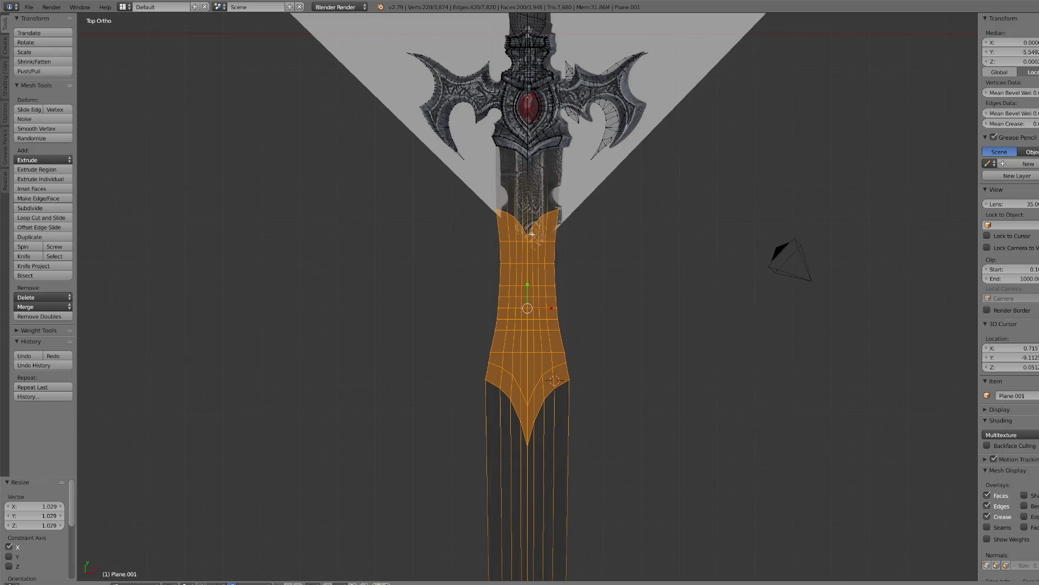
{"action": "key", "text": "ctrl+KP_Add"}
{"action": "scroll", "coordinate": [533, 234], "scroll_direction": "down", "scroll_amount": 7}
{"action": "key", "text": "c"}
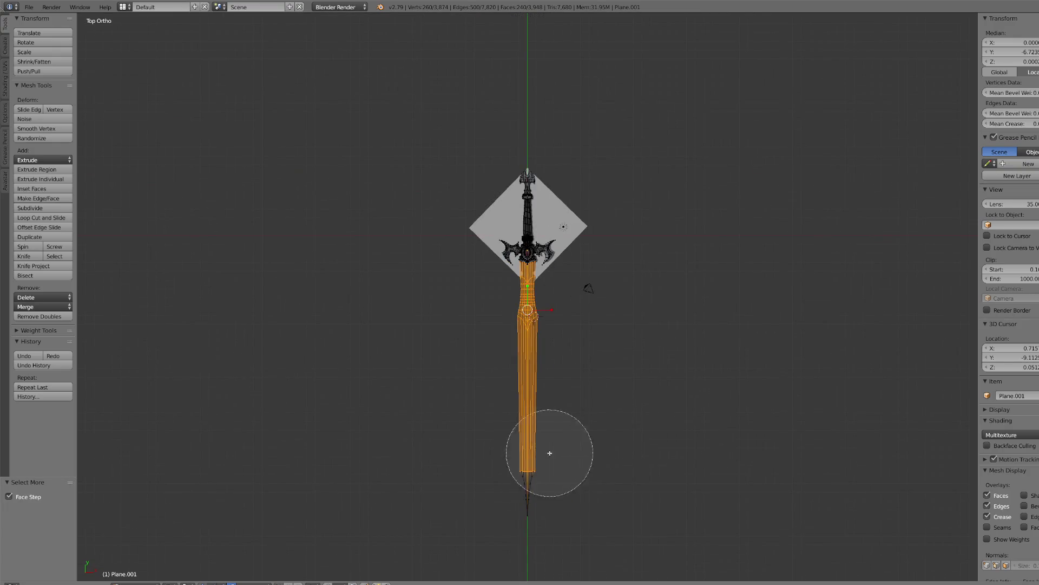
{"action": "right_click", "coordinate": [650, 429]}
{"action": "scroll", "coordinate": [607, 366], "scroll_direction": "up", "scroll_amount": 8}
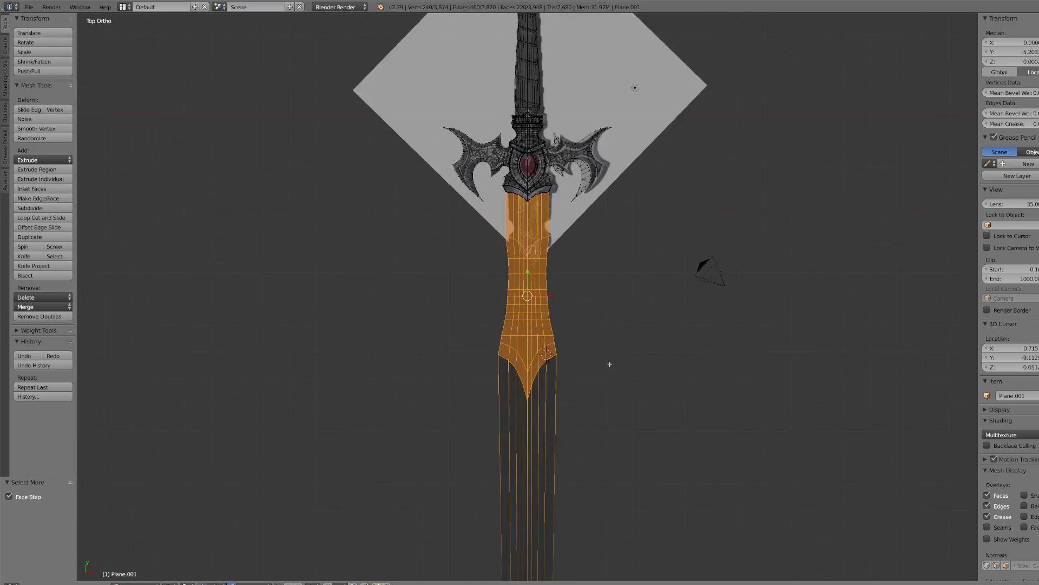
{"action": "left_click", "coordinate": [190, 582]}
{"action": "left_click", "coordinate": [198, 559]}
{"action": "mouse_move", "coordinate": [487, 433]}
{"action": "middle_mouse_down"}
{"action": "mouse_move", "coordinate": [646, 346]}
{"action": "mouse_move", "coordinate": [628, 333]}
{"action": "middle_mouse_up"}
- Extrude the ricasso faces in place and thicken them along Z to 1.609
{"action": "key", "text": "e"}
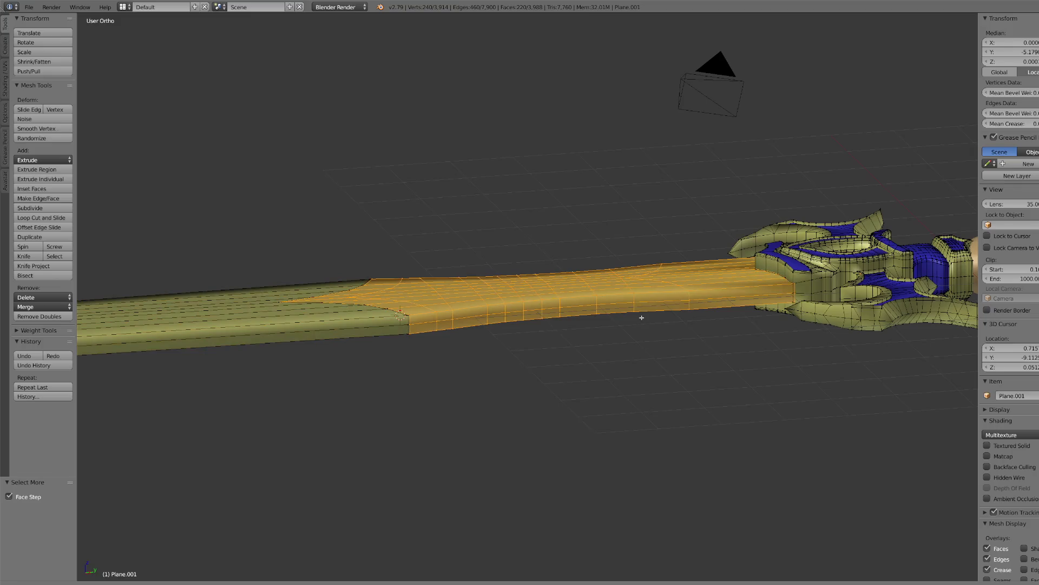
{"action": "right_click", "coordinate": [642, 318]}
{"action": "key", "text": "s"}
{"action": "key", "text": "z"}
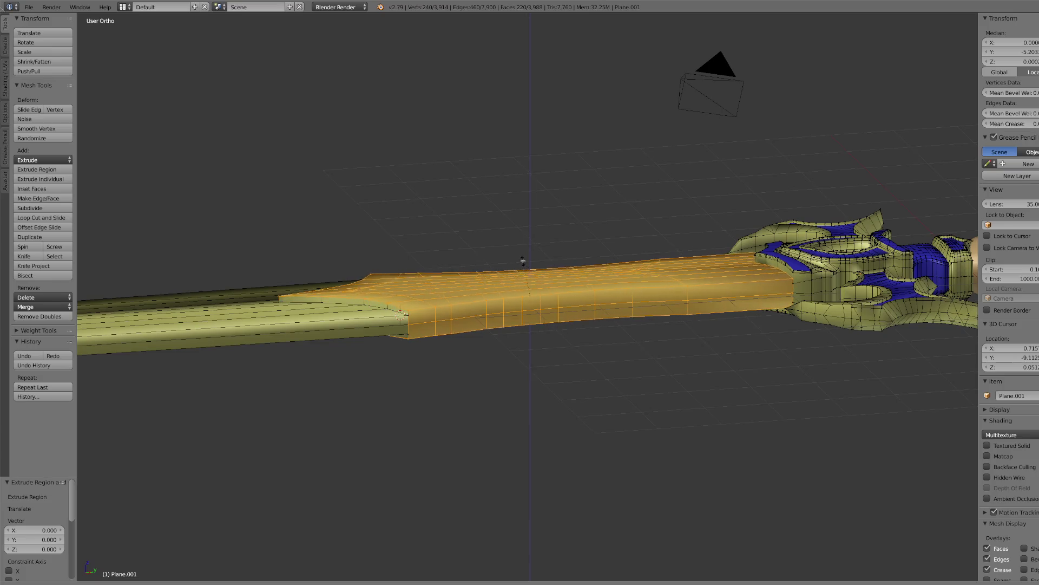
{"action": "left_click", "coordinate": [523, 262]}
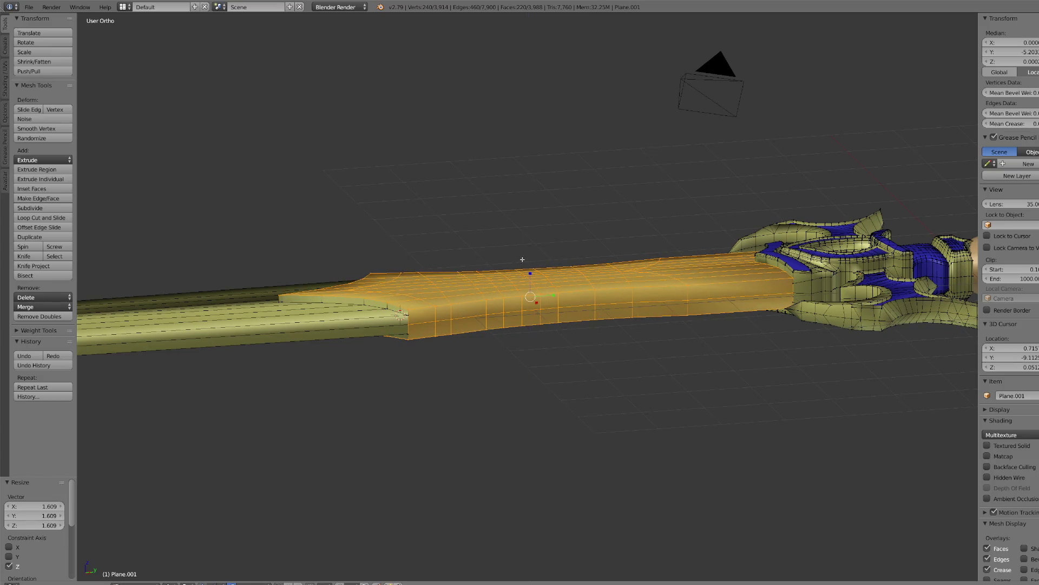
- Widen the ricasso to 1.066 along X and shorten it to 0.960 along Y
{"action": "key", "text": "KP_7"}
{"action": "key", "text": "s"}
{"action": "key", "text": "x"}
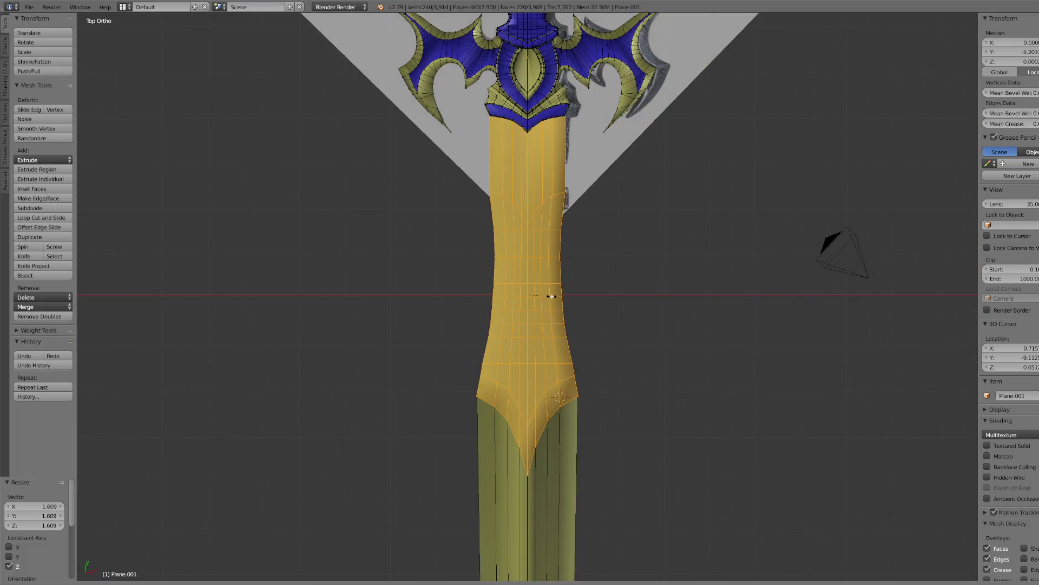
{"action": "left_click", "coordinate": [553, 296]}
{"action": "mouse_move", "coordinate": [558, 296]}
{"action": "middle_mouse_down"}
{"action": "mouse_move", "coordinate": [689, 323]}
{"action": "mouse_move", "coordinate": [554, 304]}
{"action": "middle_mouse_up"}
{"action": "key", "text": "s"}
{"action": "key", "text": "x"}
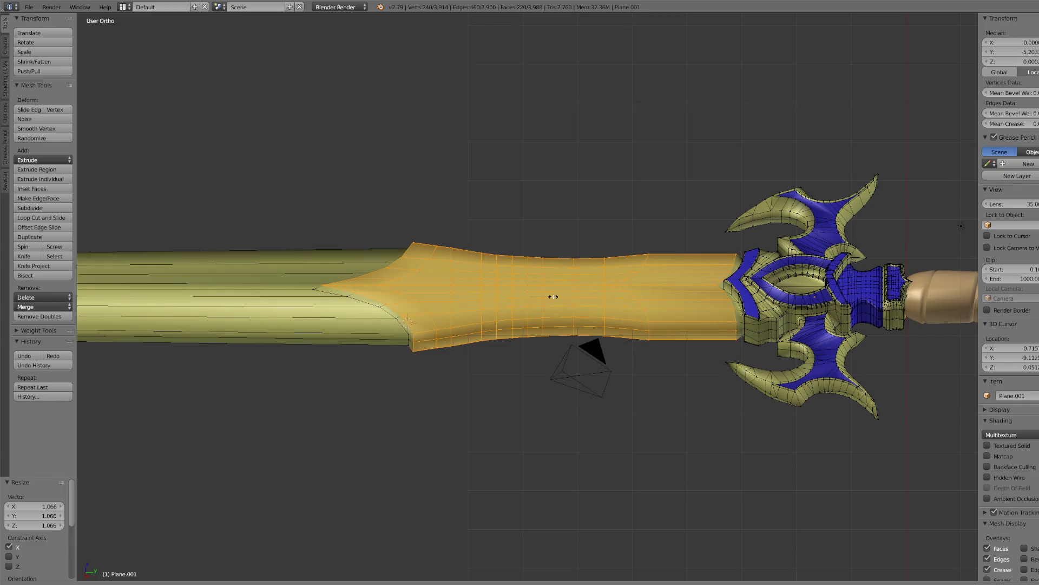
{"action": "key", "text": "y"}
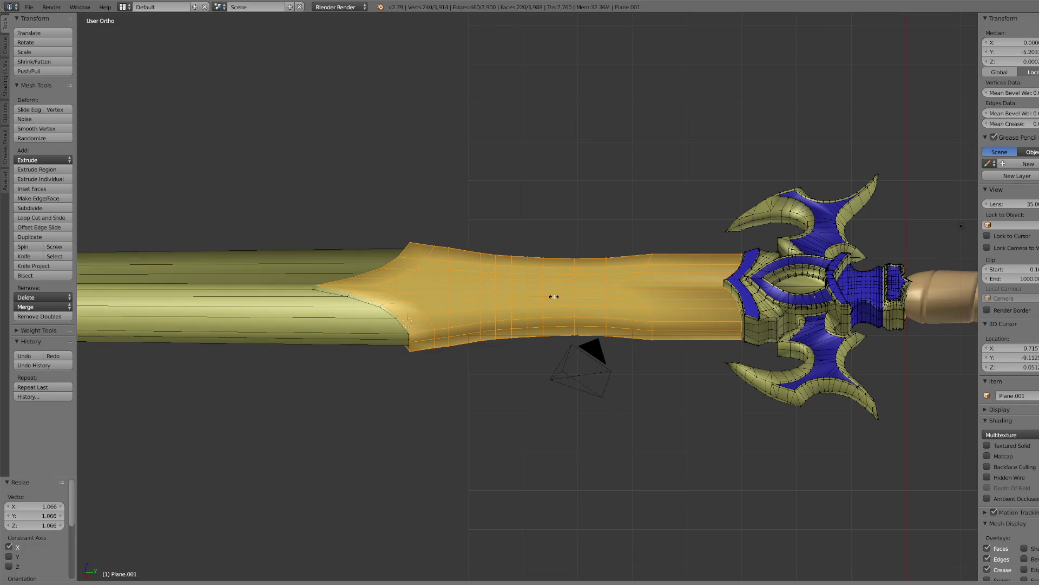
{"action": "left_click", "coordinate": [554, 299]}
- Grow the selection by one more ring and delete the selected faces
{"action": "key", "text": "KP_7"}
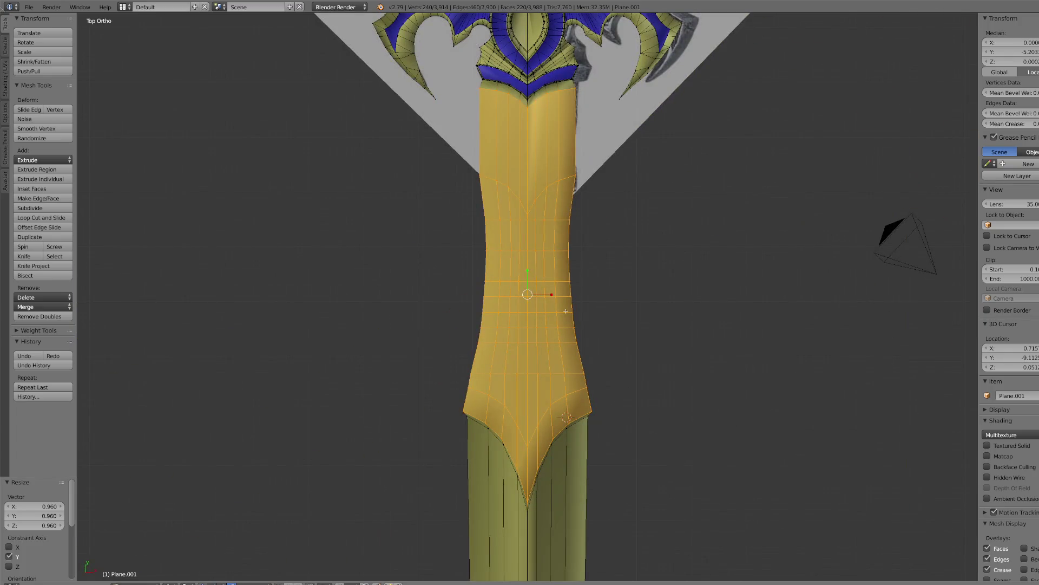
{"action": "key", "text": "ctrl+KP_Add"}
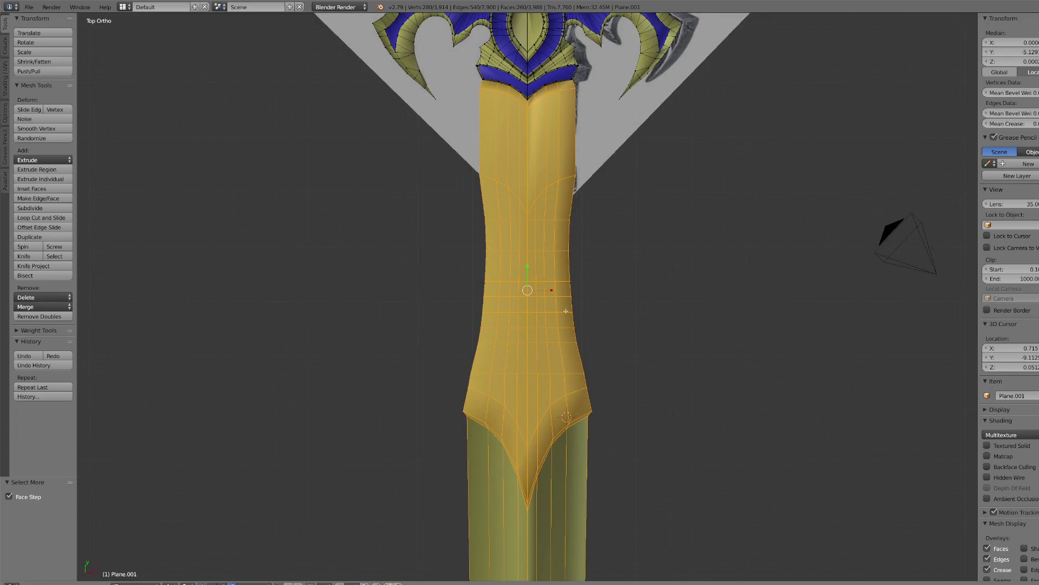
{"action": "scroll", "coordinate": [566, 310], "scroll_direction": "down", "scroll_amount": 5}
{"action": "scroll", "coordinate": [557, 309], "scroll_direction": "up", "scroll_amount": 2}
{"action": "mouse_move", "coordinate": [557, 325]}
{"action": "middle_mouse_down"}
{"action": "mouse_move", "coordinate": [561, 387]}
{"action": "mouse_move", "coordinate": [518, 399]}
{"action": "mouse_move", "coordinate": [577, 375]}
{"action": "middle_mouse_up"}
{"action": "scroll", "coordinate": [551, 390], "scroll_direction": "up", "scroll_amount": 4}
{"action": "key", "text": "x"}
{"action": "left_click", "coordinate": [575, 386]}
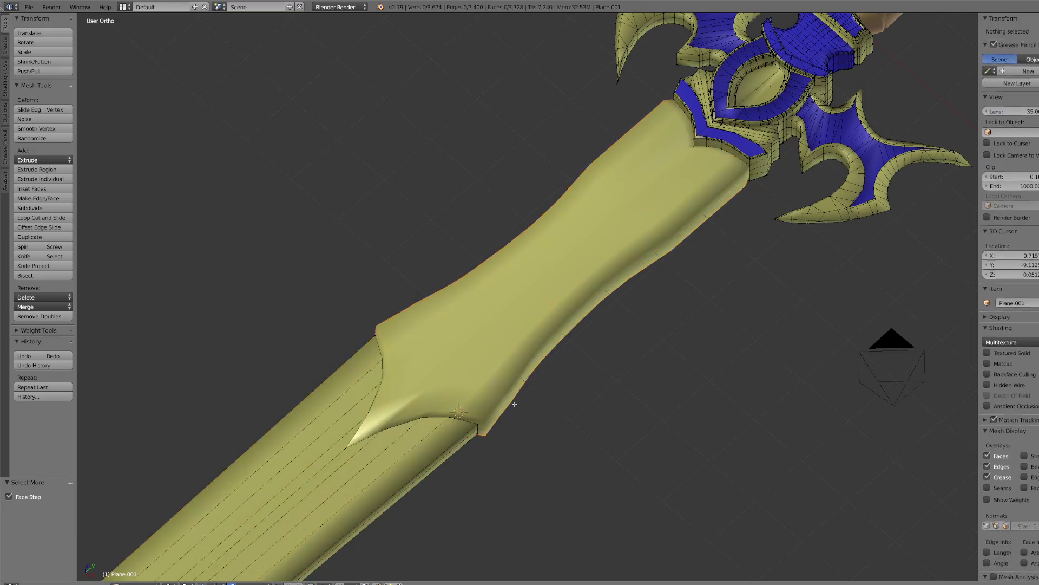
- Return the sword to Object Mode and orbit around the reshaped ricasso
{"action": "left_click", "coordinate": [140, 583]}
{"action": "left_click", "coordinate": [141, 576]}
{"action": "scroll", "coordinate": [520, 293], "scroll_direction": "down", "scroll_amount": 3}
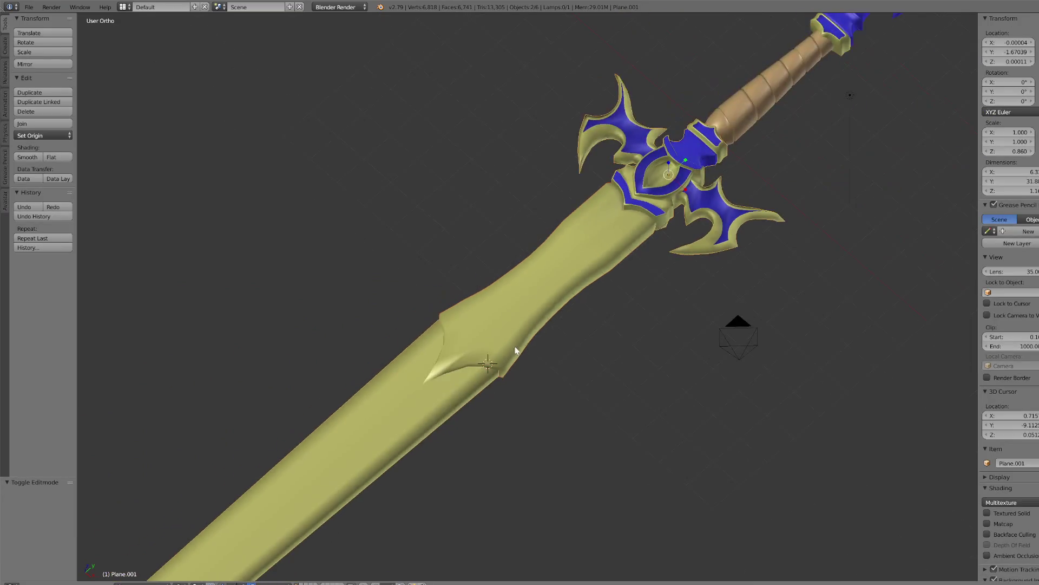
{"action": "scroll", "coordinate": [613, 333], "scroll_direction": "up", "scroll_amount": 3}
{"action": "mouse_move", "coordinate": [573, 342]}
{"action": "middle_mouse_down"}
{"action": "mouse_move", "coordinate": [612, 333]}
{"action": "mouse_move", "coordinate": [568, 298]}
{"action": "mouse_move", "coordinate": [536, 346]}
{"action": "middle_mouse_up"}
{"action": "left_click", "coordinate": [166, 580]}
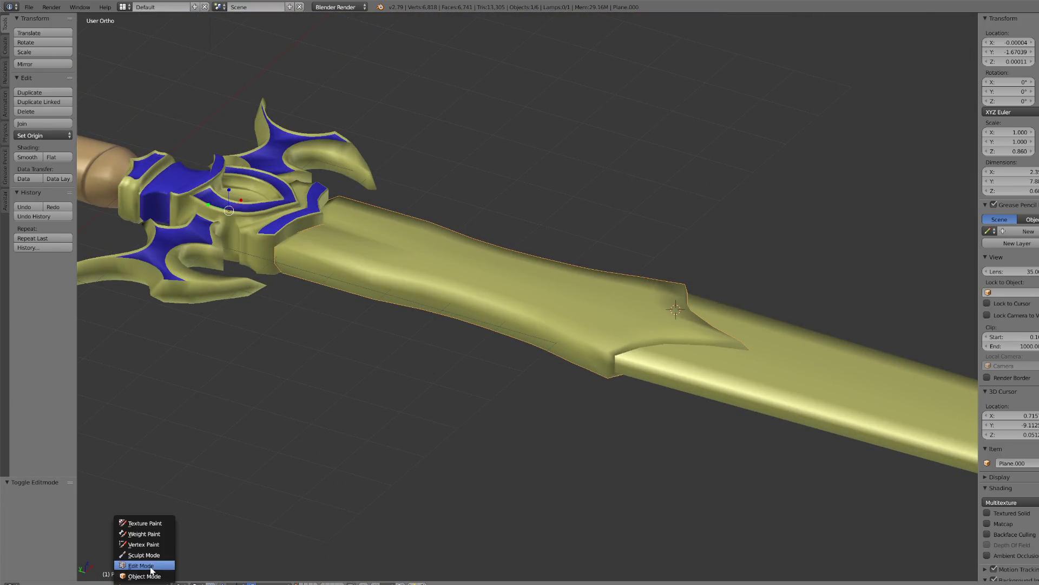
- In Edit Mode, isolate the ricasso piece in local view and select its upper edge loop
{"action": "left_click", "coordinate": [149, 563]}
{"action": "key", "text": "KP_7"}
{"action": "right_click", "coordinate": [518, 244]}
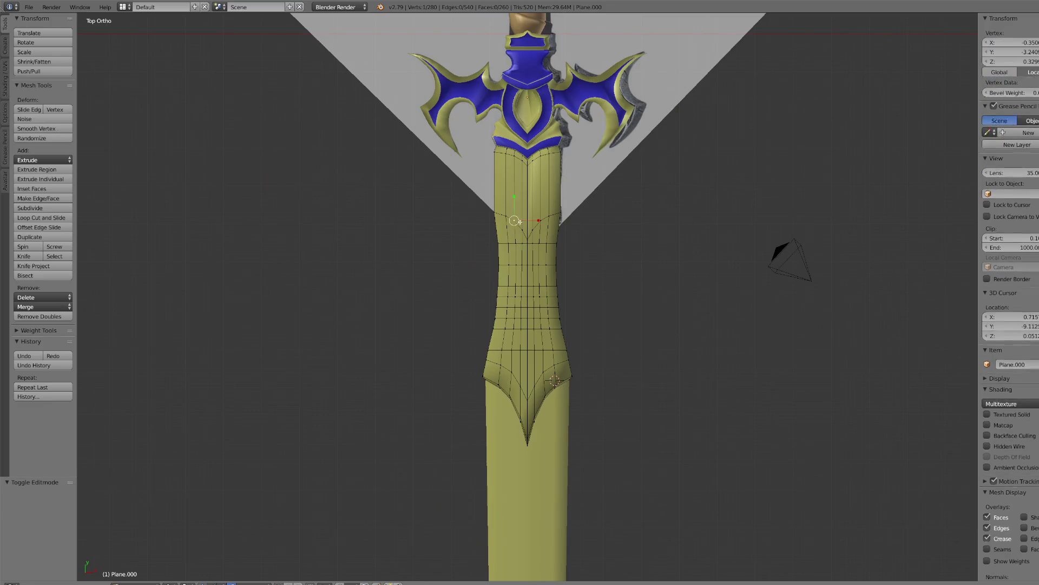
{"action": "key", "text": "KP_Divide"}
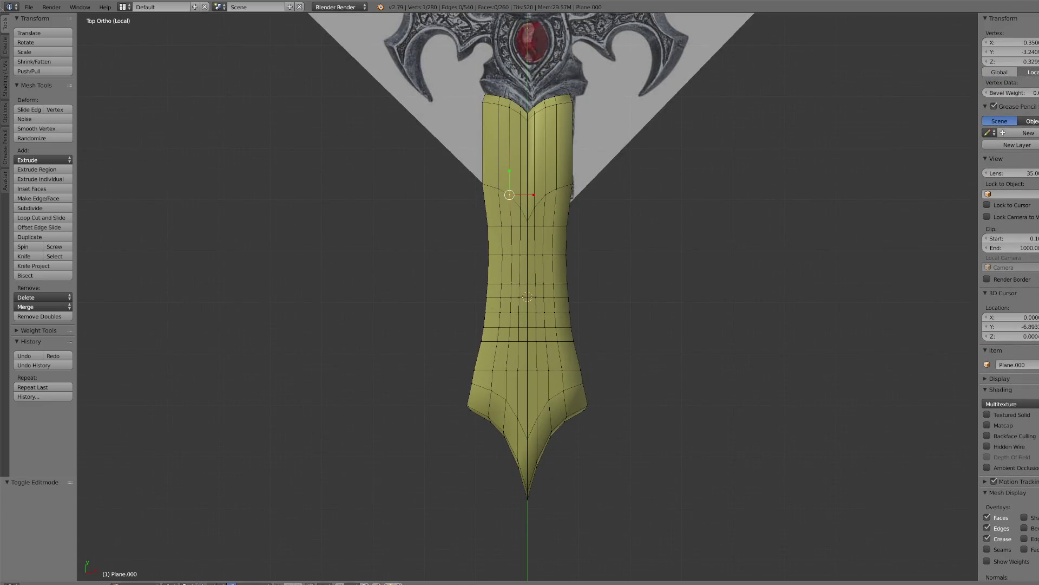
{"action": "left_click", "coordinate": [176, 583]}
{"action": "left_click", "coordinate": [184, 563]}
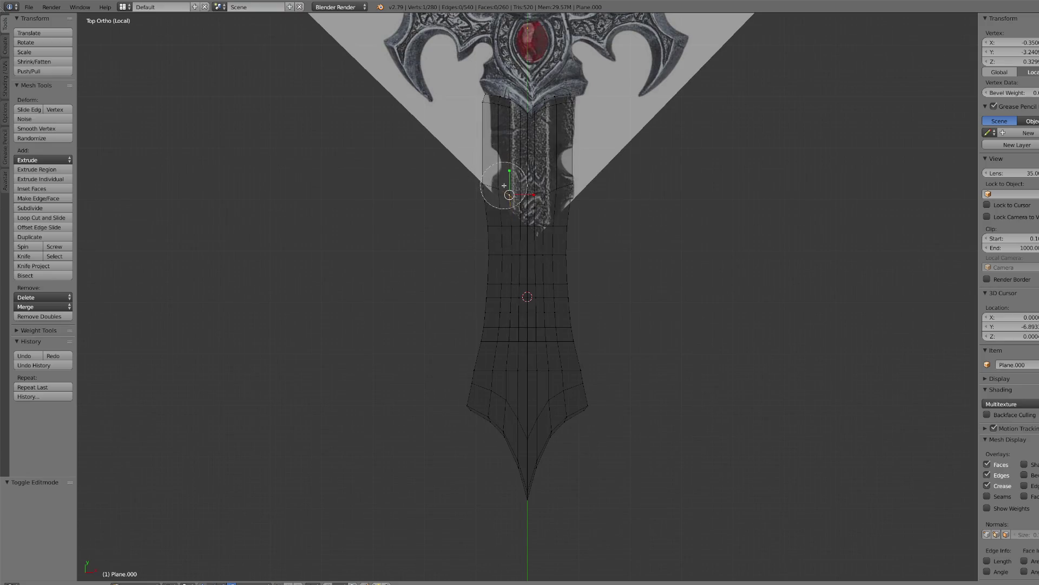
{"action": "right_click", "coordinate": [528, 190], "text": "alt"}
{"action": "key", "text": "c"}
{"action": "right_click", "coordinate": [532, 199]}
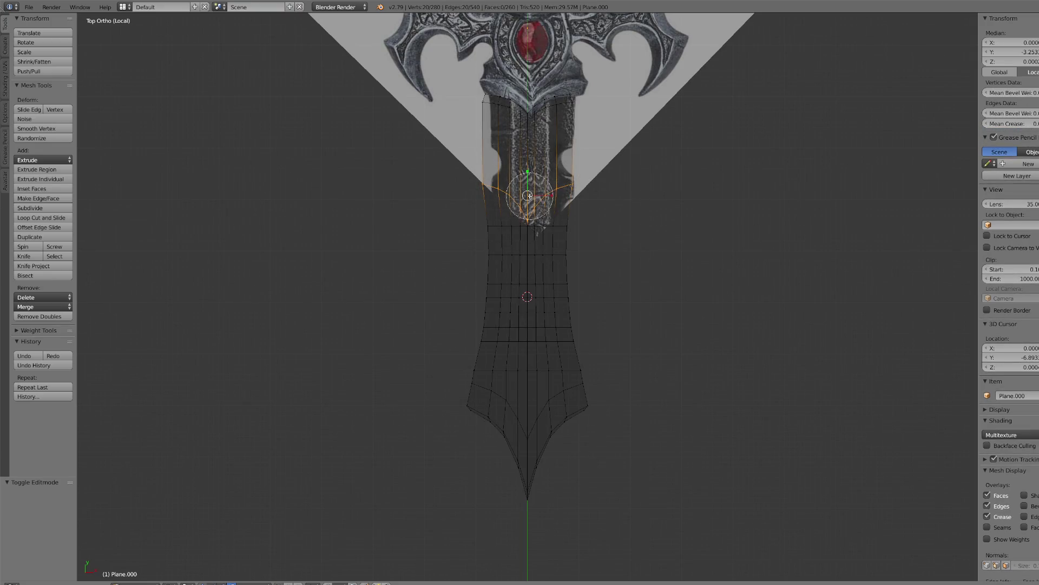
{"action": "scroll", "coordinate": [530, 194], "scroll_direction": "up", "scroll_amount": 8}
{"action": "scroll", "coordinate": [570, 351], "scroll_direction": "down", "scroll_amount": 6}
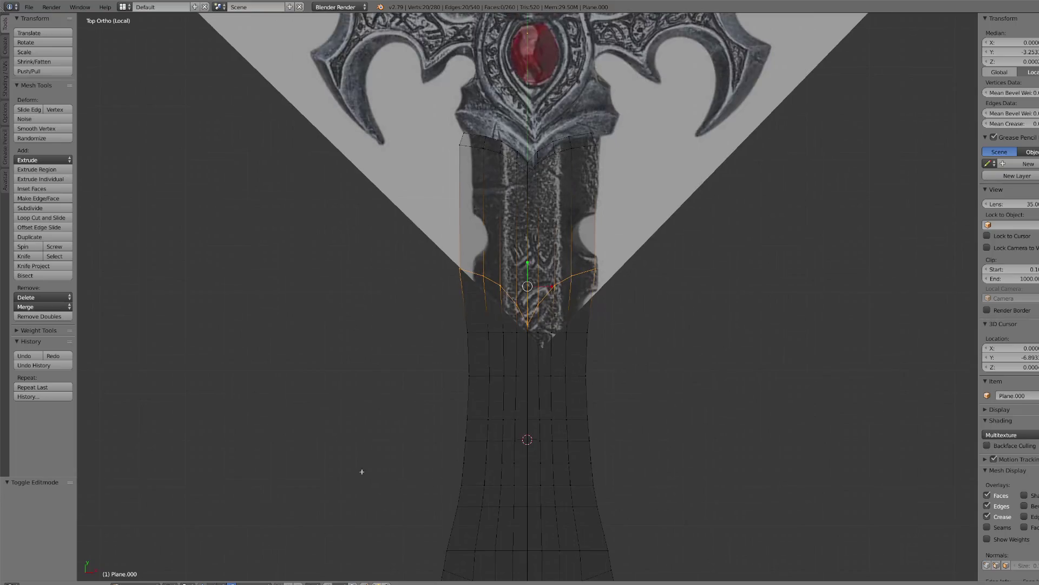
{"action": "left_click", "coordinate": [175, 579]}
{"action": "left_click", "coordinate": [187, 560]}
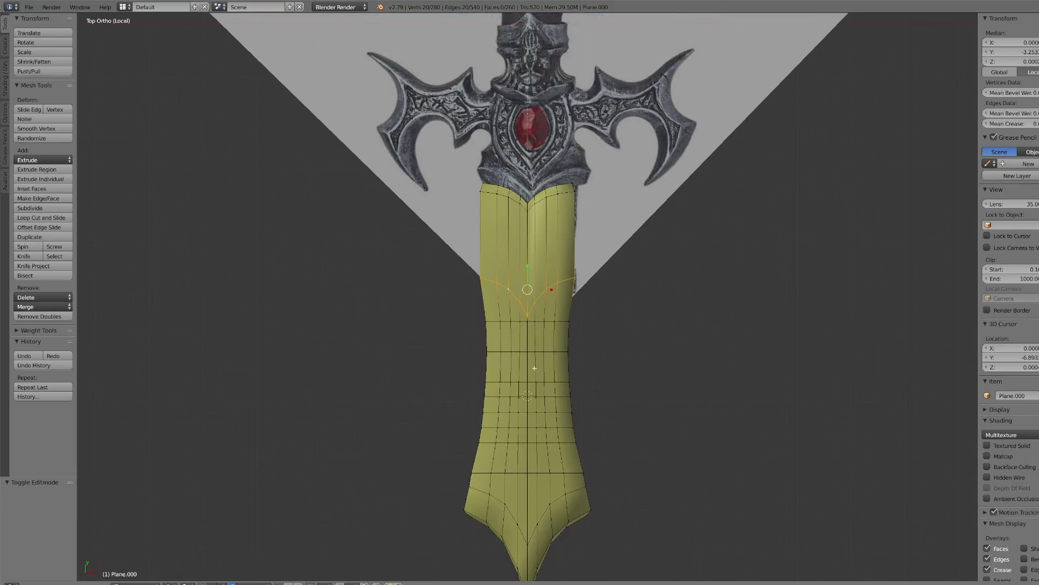
- Edge-slide the upper loop to -1, remove doubles (20 vertices), and return to Object Mode
{"action": "key", "text": "g"}
{"action": "key", "text": "g"}
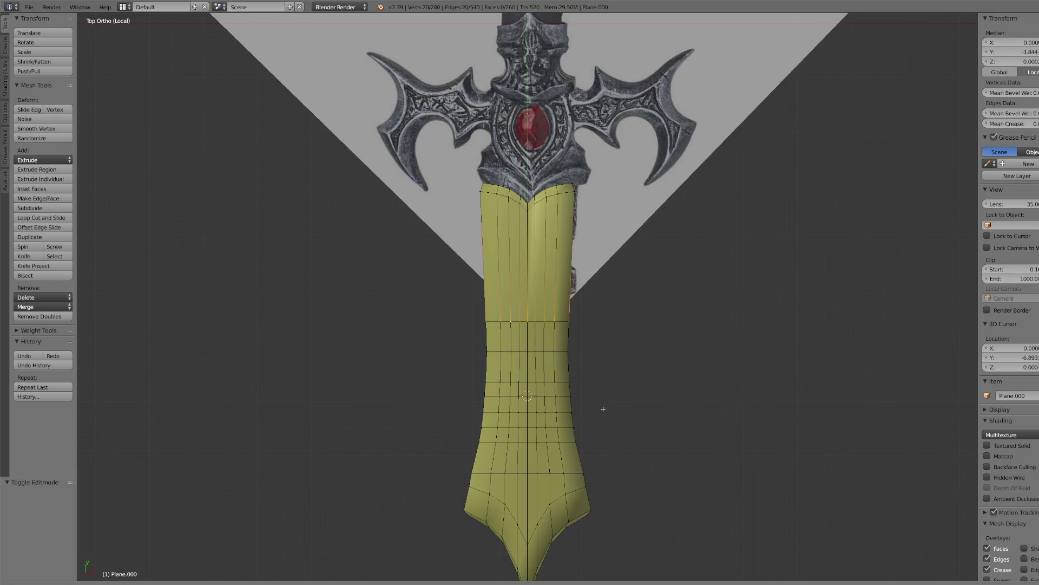
{"action": "left_click", "coordinate": [604, 471]}
{"action": "scroll", "coordinate": [616, 452], "scroll_direction": "down", "scroll_amount": 5}
{"action": "key", "text": "a"}
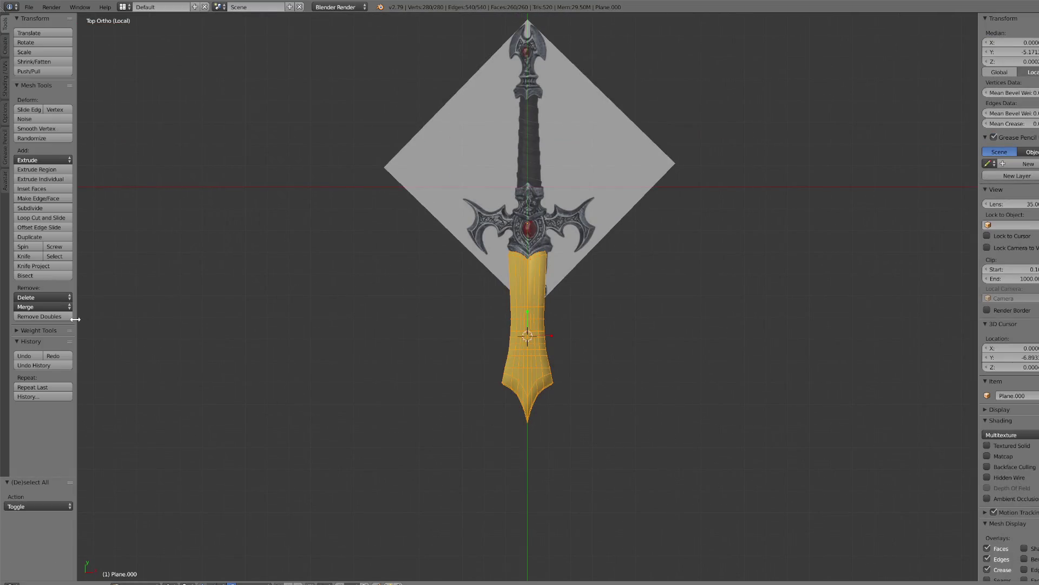
{"action": "left_click", "coordinate": [51, 316]}
{"action": "scroll", "coordinate": [323, 570], "scroll_direction": "up", "scroll_amount": 3}
{"action": "left_click", "coordinate": [139, 584]}
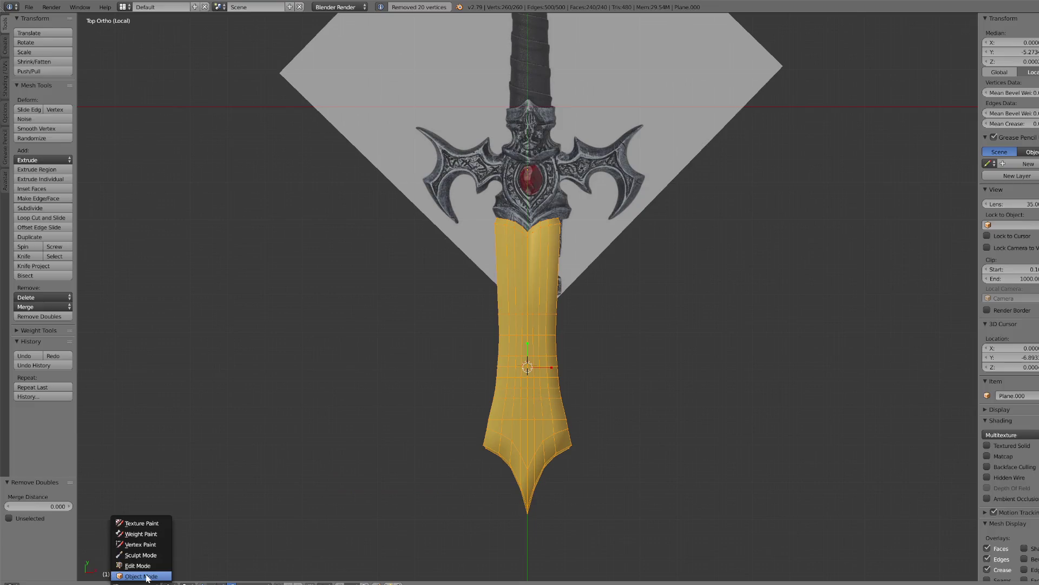
{"action": "left_click", "coordinate": [141, 570]}
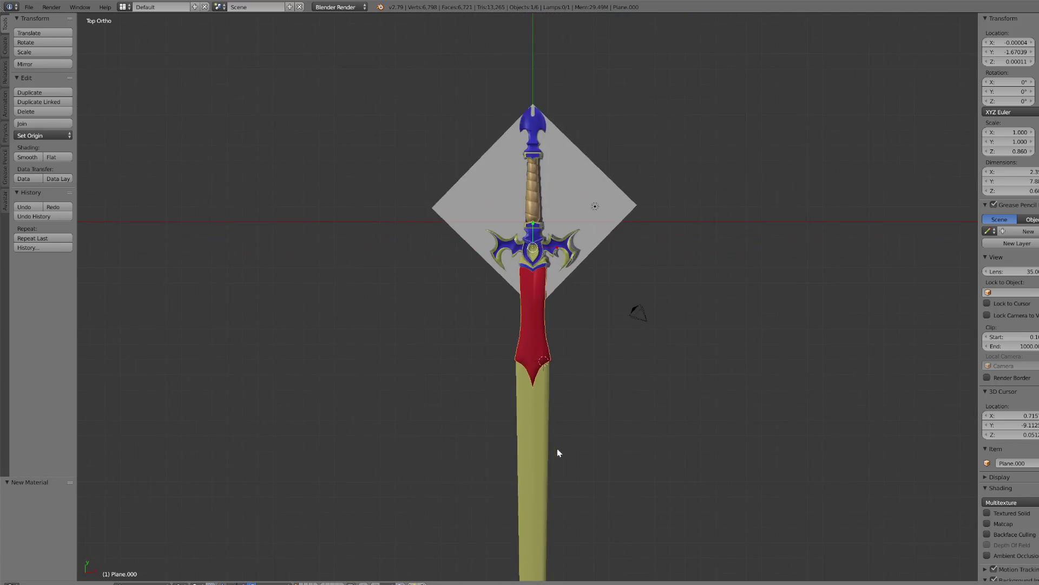
- Select and frame the blade, enter Edit Mode on its tip, and show wireframe shading
{"action": "right_click", "coordinate": [524, 425]}
{"action": "key", "text": "KP_Decimal"}
{"action": "left_click", "coordinate": [142, 583]}
{"action": "left_click", "coordinate": [146, 564]}
{"action": "right_click", "coordinate": [521, 445]}
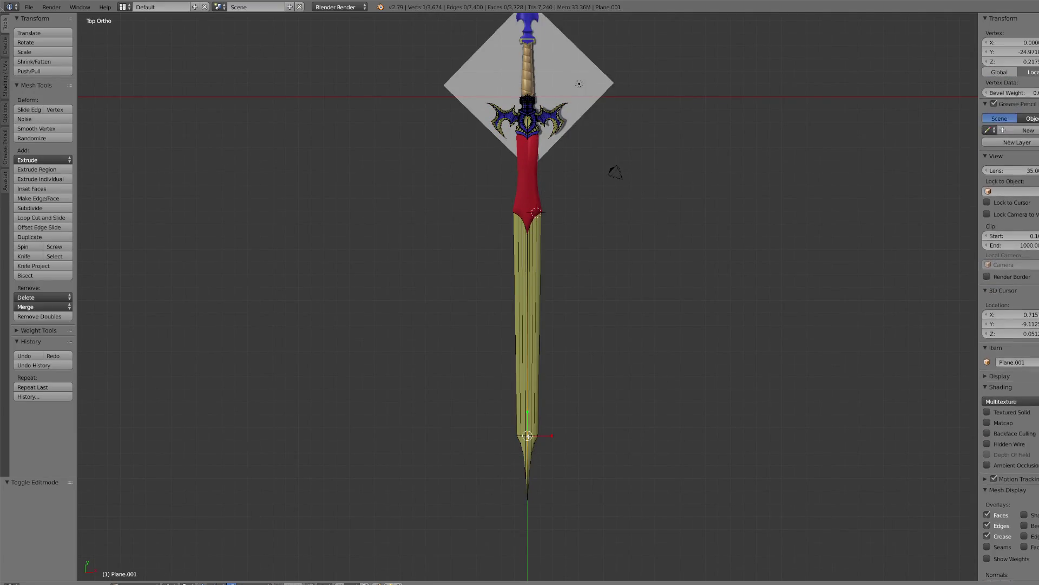
{"action": "key", "text": "KP_Decimal"}
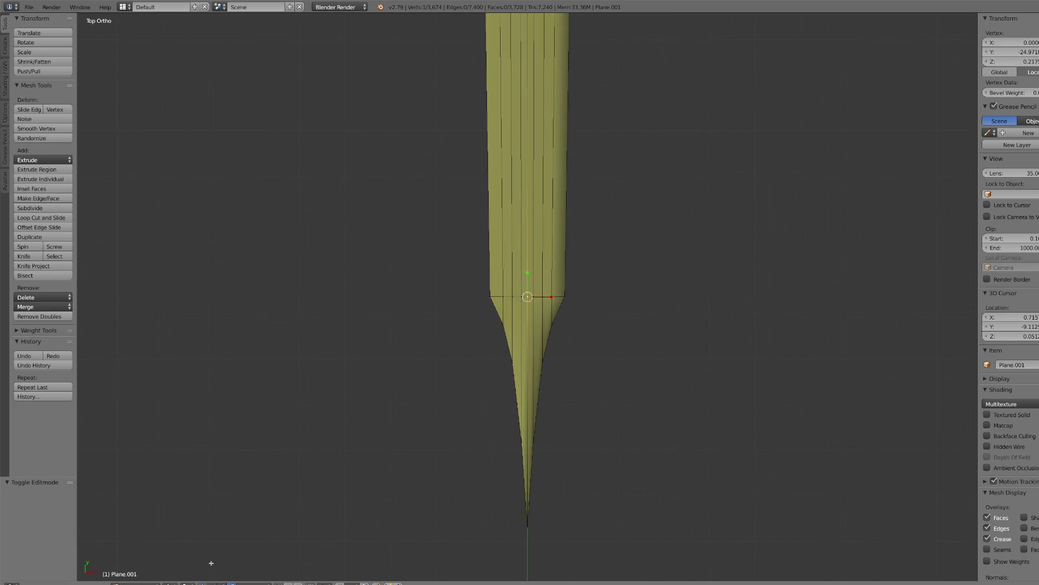
{"action": "left_click", "coordinate": [169, 580]}
{"action": "left_click", "coordinate": [190, 528]}
- Circle-select the taper vertices and shrink them along Y to 0.828
{"action": "right_click", "coordinate": [488, 330]}
{"action": "key", "text": "c"}
{"action": "scroll", "coordinate": [491, 326], "scroll_direction": "up", "scroll_amount": 3}
{"action": "left_click_drag", "start_coordinate": [492, 327], "coordinate": [606, 334]}
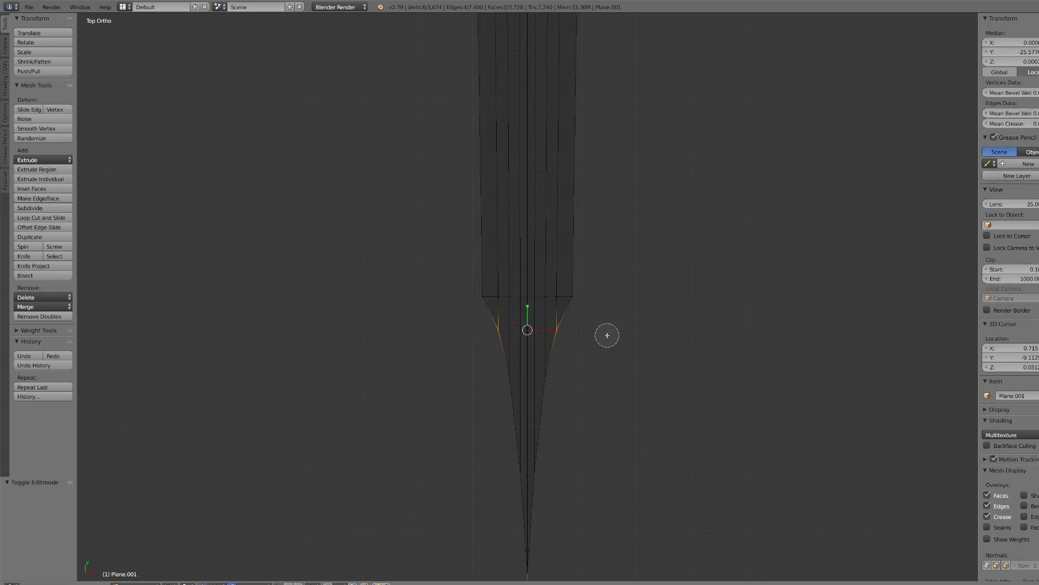
{"action": "left_click_drag", "start_coordinate": [518, 374], "coordinate": [529, 380]}
{"action": "right_click", "coordinate": [529, 380]}
{"action": "mouse_move", "coordinate": [527, 330]}
{"action": "left_mouse_down"}
{"action": "mouse_move", "coordinate": [527, 348]}
{"action": "mouse_move", "coordinate": [526, 336]}
{"action": "left_mouse_up"}
{"action": "key", "text": "c"}
{"action": "middle_click_drag", "start_coordinate": [525, 347], "coordinate": [520, 464]}
- Circle-select the very tip vertices and move them upward along Y
{"action": "left_click_drag", "start_coordinate": [520, 557], "coordinate": [527, 557]}
{"action": "right_click", "coordinate": [527, 558]}
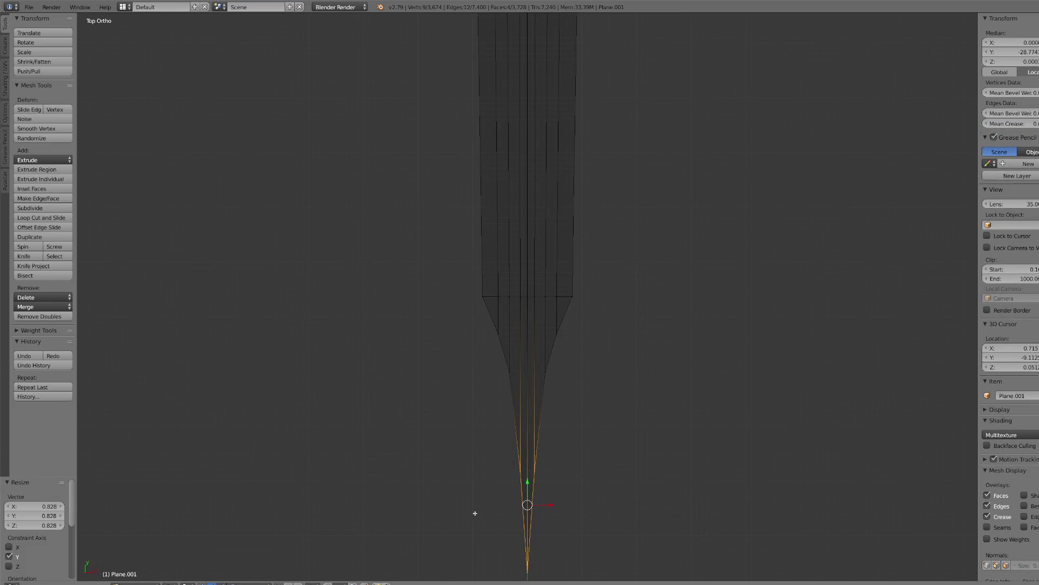
{"action": "key", "text": "g"}
{"action": "key", "text": "y"}
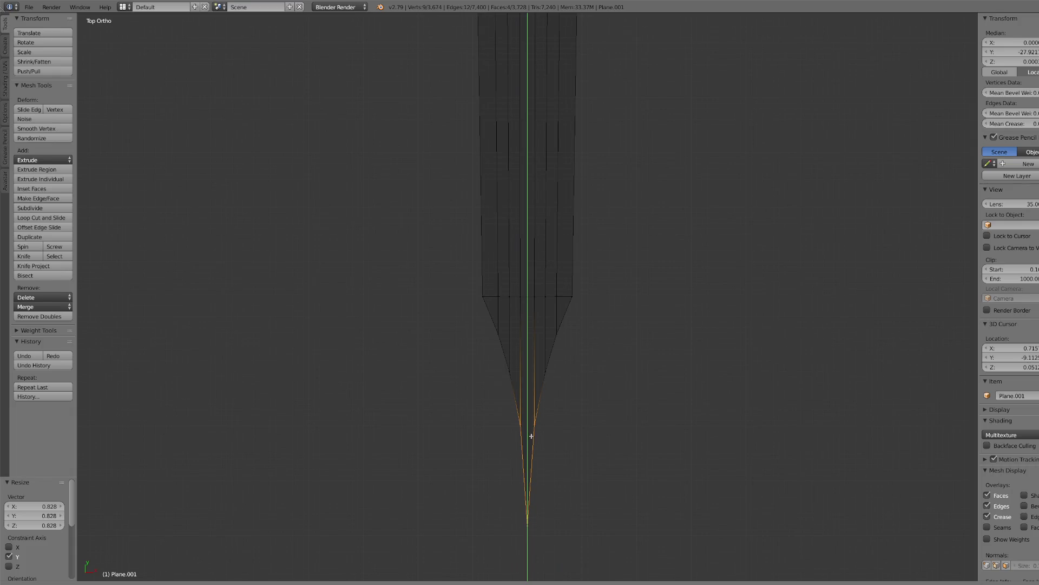
{"action": "left_click", "coordinate": [531, 436]}
- Select the taper's top vertex row and narrow it along X to 0.812
{"action": "right_click", "coordinate": [484, 297]}
{"action": "key", "text": "c"}
{"action": "left_click_drag", "start_coordinate": [482, 296], "coordinate": [574, 296]}
{"action": "right_click", "coordinate": [621, 314]}
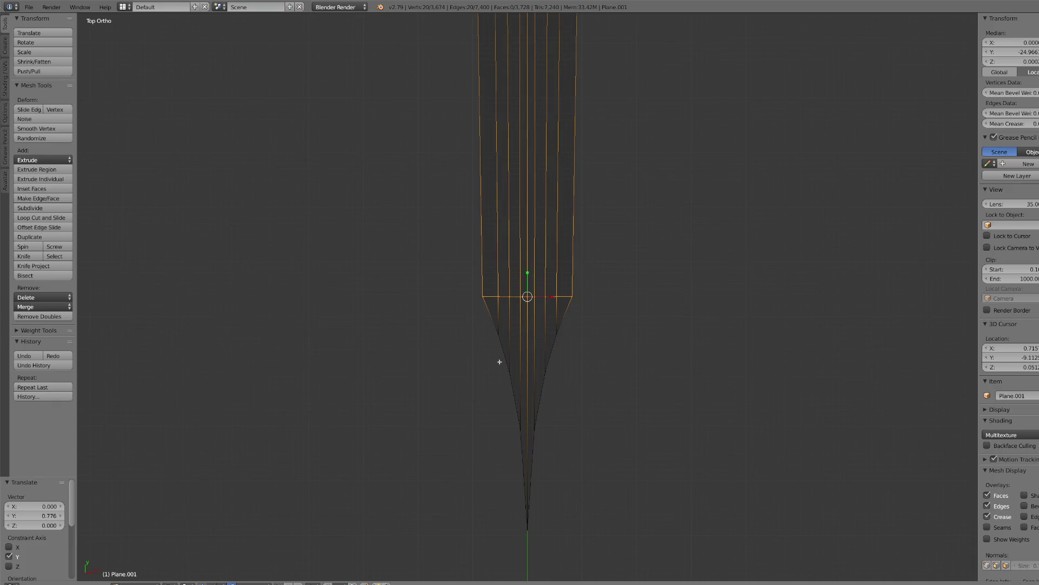
{"action": "key", "text": "s"}
{"action": "key", "text": "x"}
{"action": "left_click", "coordinate": [547, 297]}
- Select the three tip vertices and raise them 1.387 along Y
{"action": "right_click", "coordinate": [520, 430], "text": "alt"}
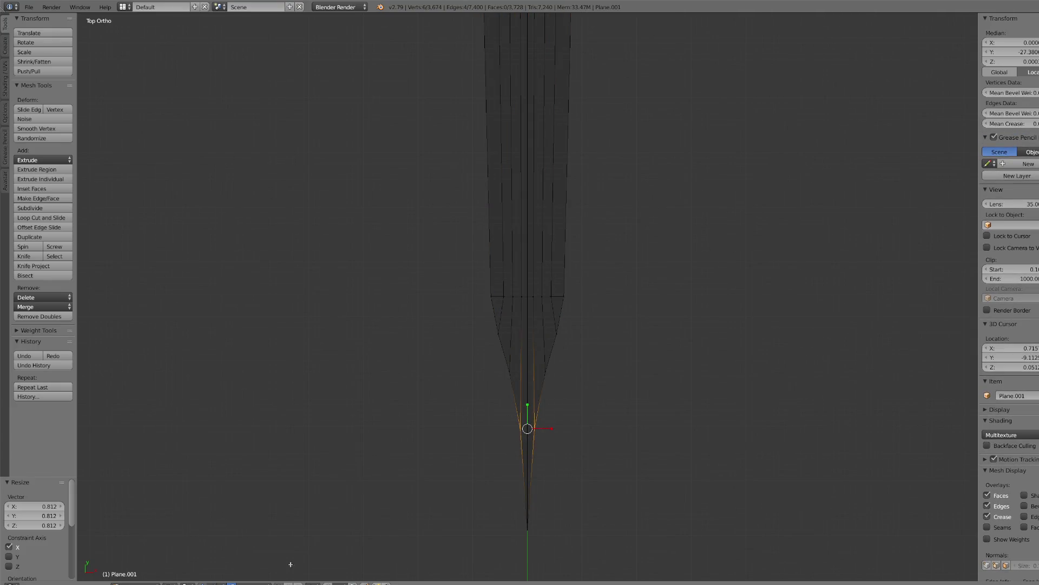
{"action": "left_click_drag", "start_coordinate": [528, 407], "coordinate": [528, 394]}
{"action": "right_click", "coordinate": [528, 529], "text": "alt"}
{"action": "key", "text": "g"}
{"action": "key", "text": "y"}
{"action": "left_click", "coordinate": [529, 431]}
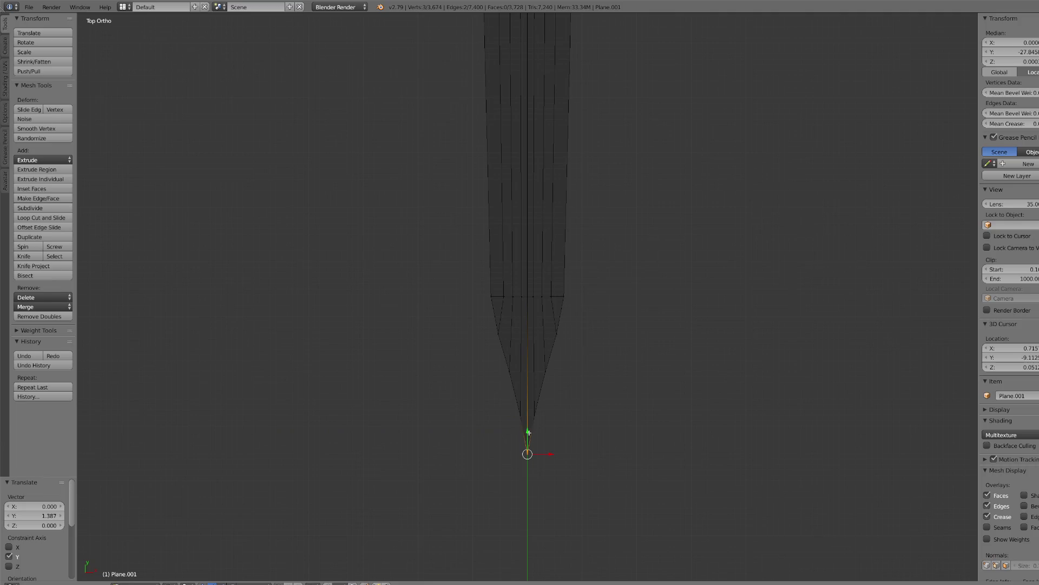
- Deselect all and circle-select the vertex row where the taper begins
{"action": "key", "text": "a"}
{"action": "key", "text": "c"}
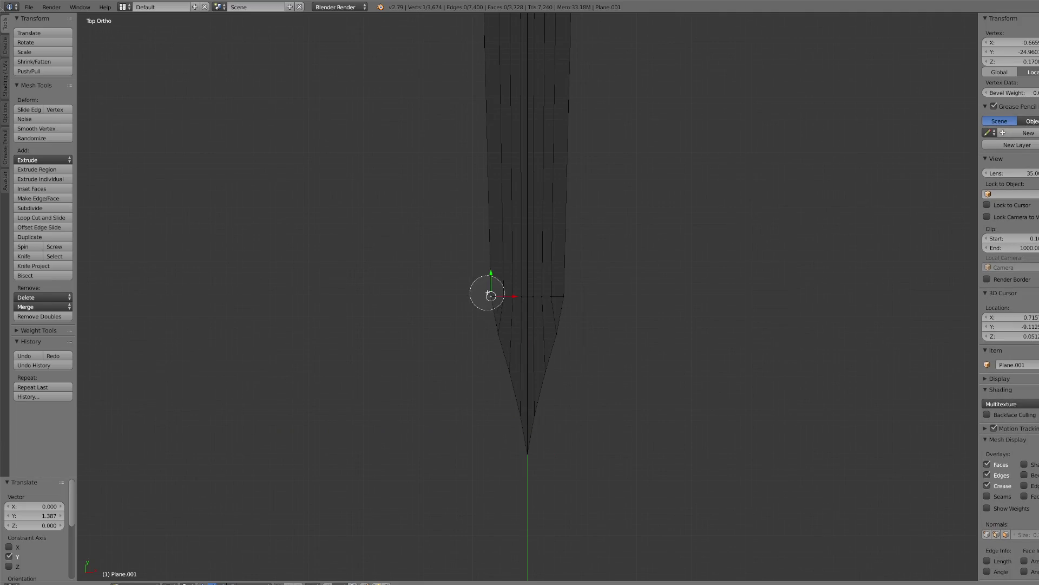
{"action": "left_click_drag", "start_coordinate": [490, 295], "coordinate": [566, 296]}
{"action": "right_click", "coordinate": [600, 291]}
{"action": "scroll", "coordinate": [603, 303], "scroll_direction": "down", "scroll_amount": 8}
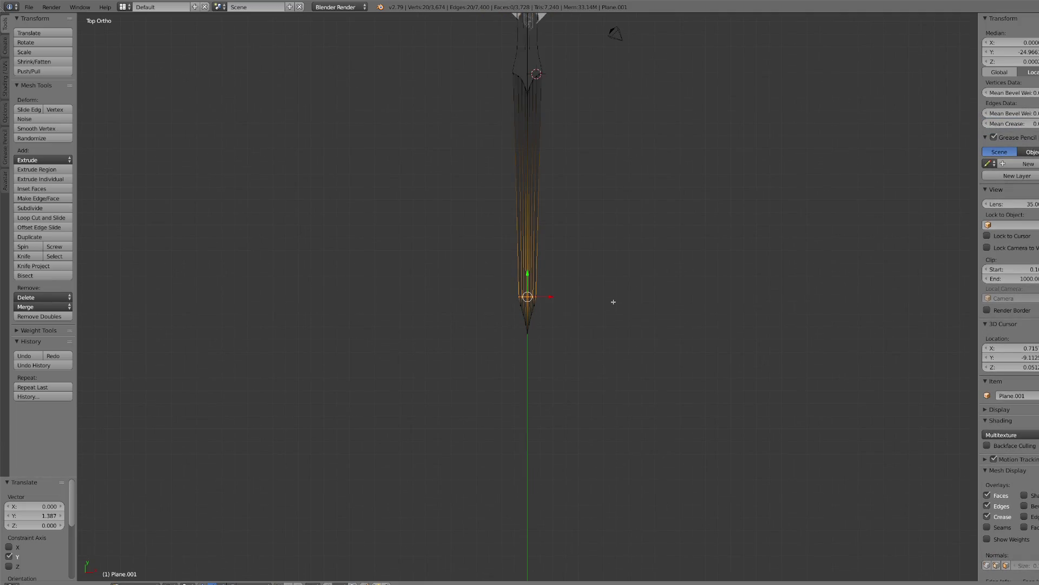
- Isolate the blade in local view, set solid shading, return to Object Mode, then wireframe
{"action": "key", "text": "KP_Divide"}
{"action": "left_click", "coordinate": [180, 583]}
{"action": "left_click", "coordinate": [180, 555]}
{"action": "left_click", "coordinate": [138, 583]}
{"action": "left_click", "coordinate": [136, 574]}
{"action": "key", "text": "z"}
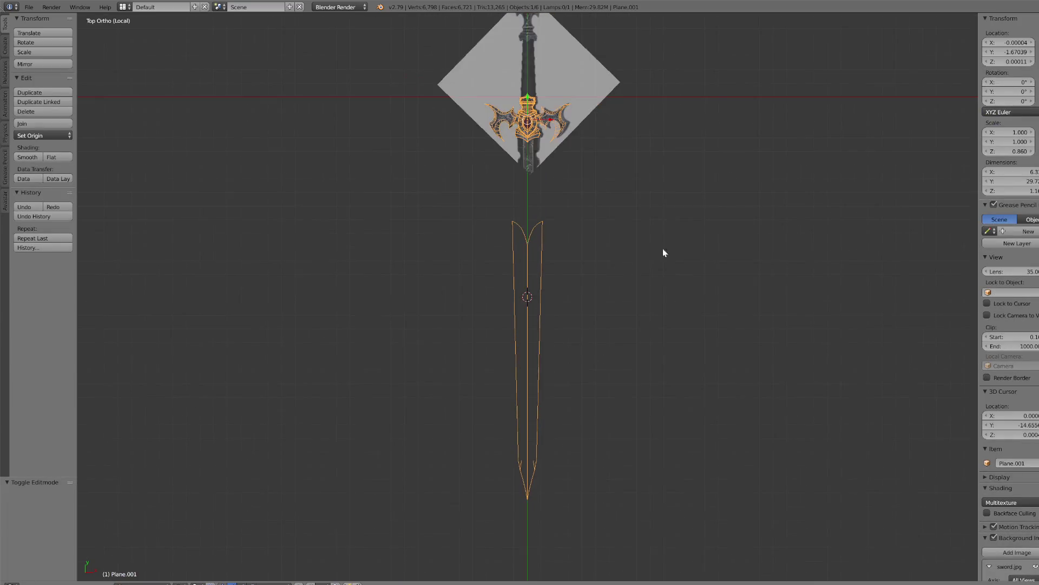
- Set solid shading and check the blade in orthographic front, side and top views
{"action": "key", "text": "KP_5"}
{"action": "key", "text": "KP_5"}
{"action": "left_click", "coordinate": [186, 578]}
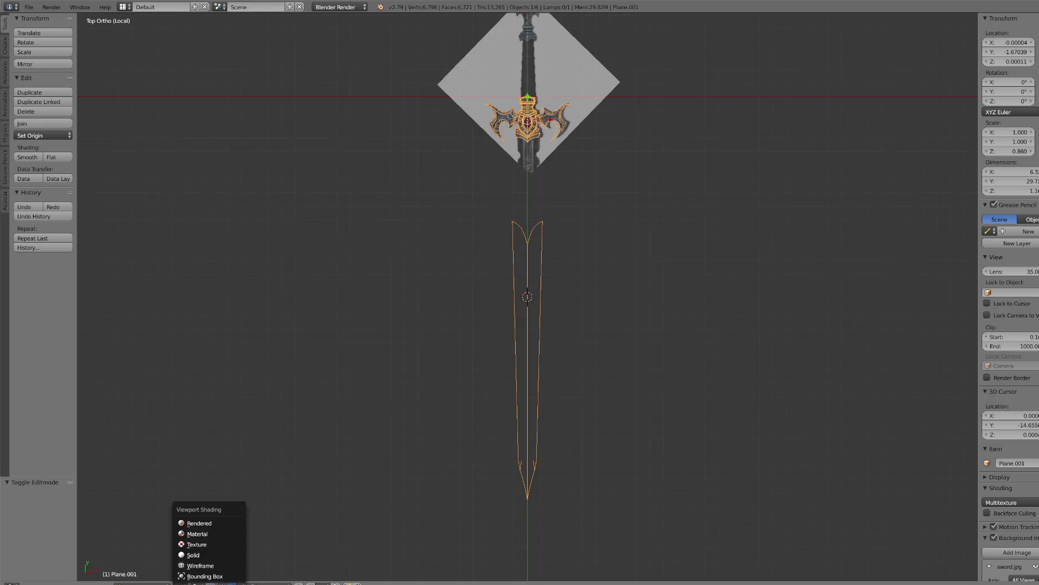
{"action": "left_click", "coordinate": [196, 557]}
{"action": "key", "text": "KP_5"}
{"action": "key", "text": "KP_5"}
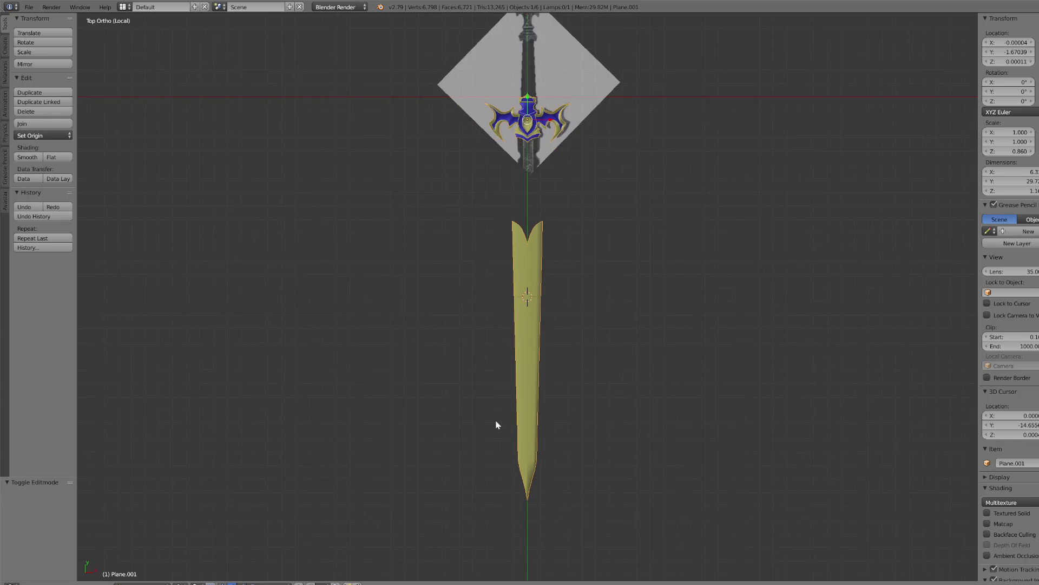
{"action": "key", "text": "KP_1"}
{"action": "key", "text": "KP_3"}
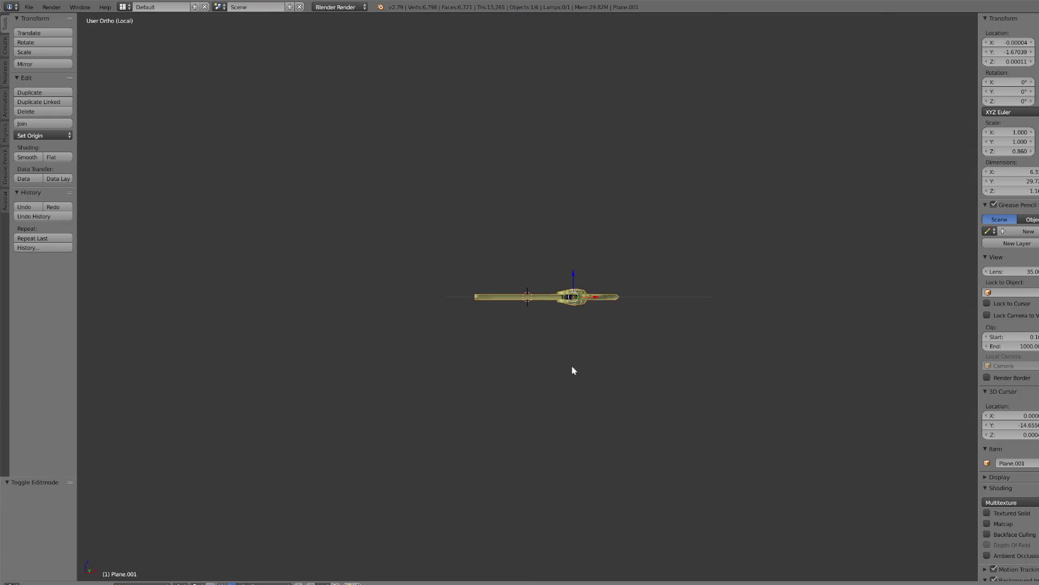
{"action": "key", "text": "KP_7"}
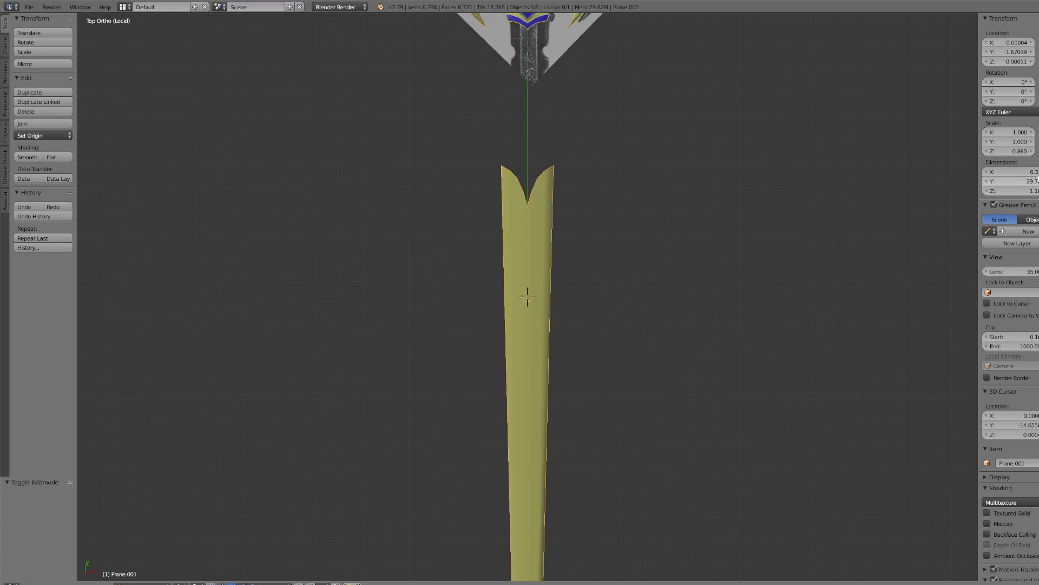
- Reveal all hidden sword parts in wireframe, undoing an accidental deletion
{"action": "key", "text": "alt+h"}
{"action": "scroll", "coordinate": [593, 258], "scroll_direction": "down", "scroll_amount": 5}
{"action": "scroll", "coordinate": [573, 229], "scroll_direction": "up", "scroll_amount": 3}
{"action": "key", "text": "z"}
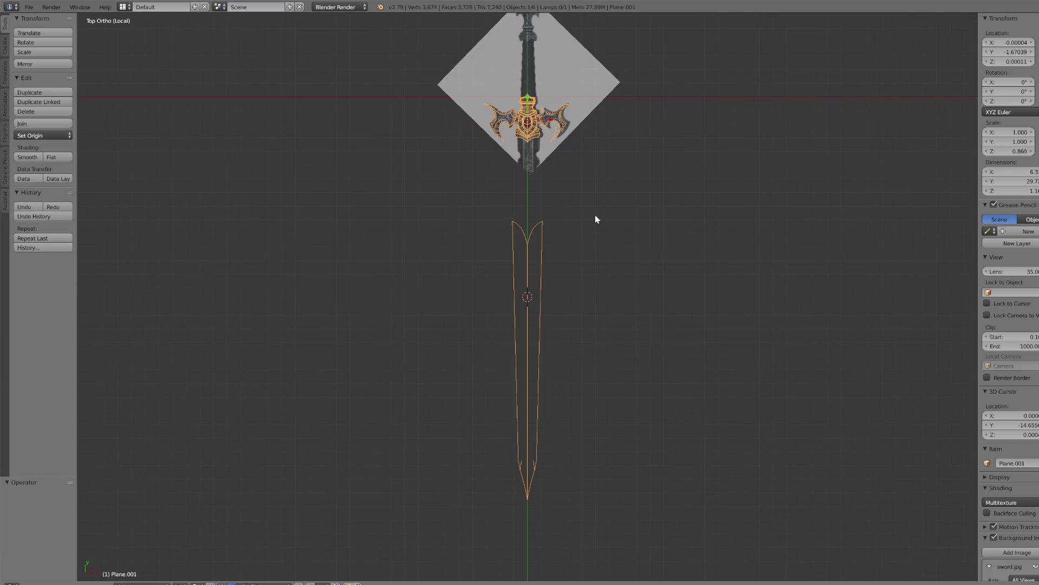
{"action": "key", "text": "Delete"}
{"action": "key", "text": "ctrl+z"}
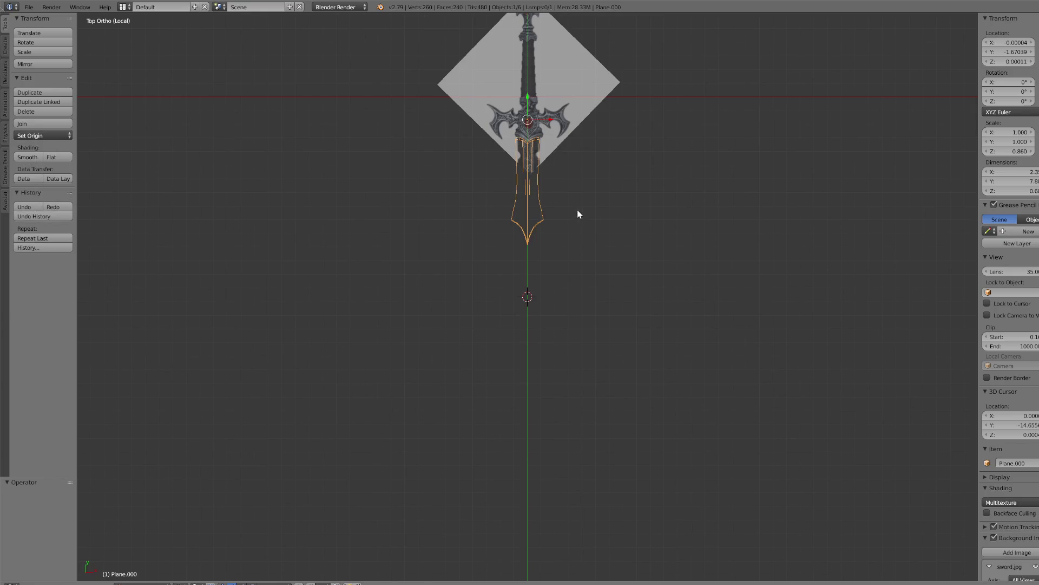
- Toggle the blade's local view, then exit it to show the whole sword in wireframe
{"action": "key", "text": "KP_Divide"}
{"action": "key", "text": "KP_Divide"}
{"action": "left_click", "coordinate": [183, 583]}
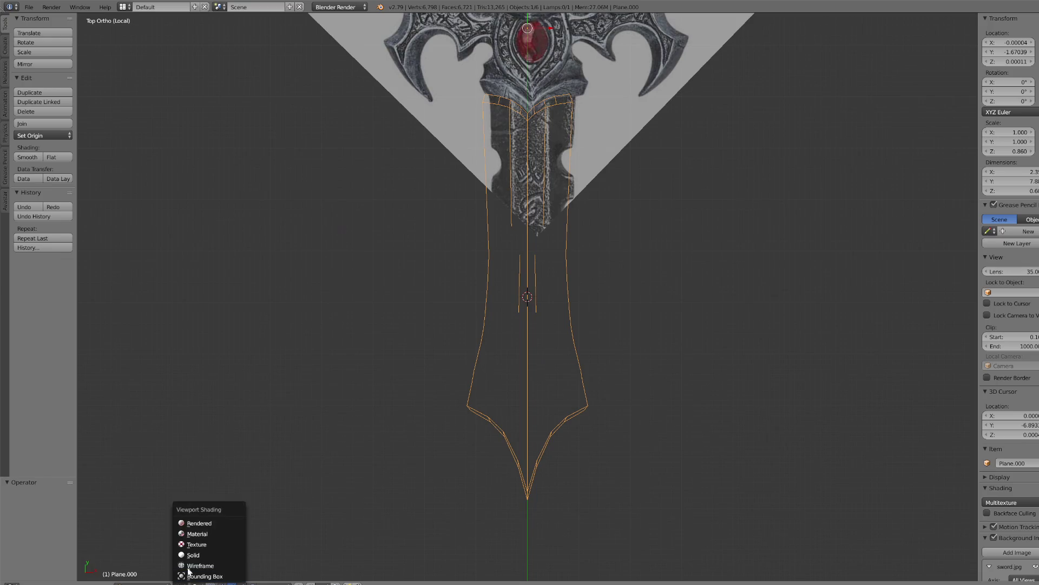
{"action": "left_click", "coordinate": [208, 554]}
{"action": "left_click", "coordinate": [142, 584]}
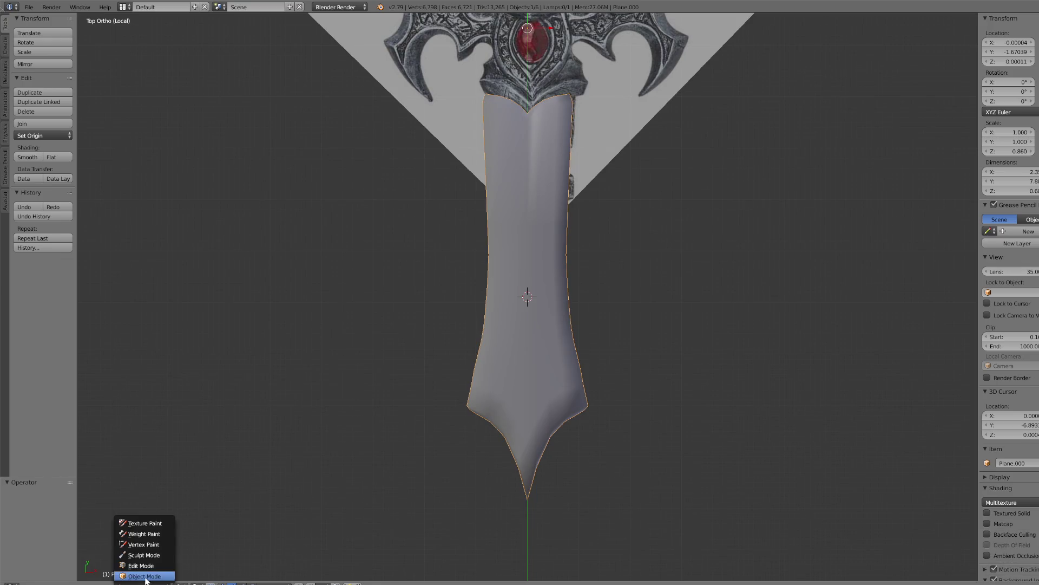
{"action": "key", "text": "KP_Divide"}
{"action": "key", "text": "z"}
- Orbit to a tilted angle showing blade thickness and display the sword as solid
{"action": "scroll", "coordinate": [538, 283], "scroll_direction": "down", "scroll_amount": 1}
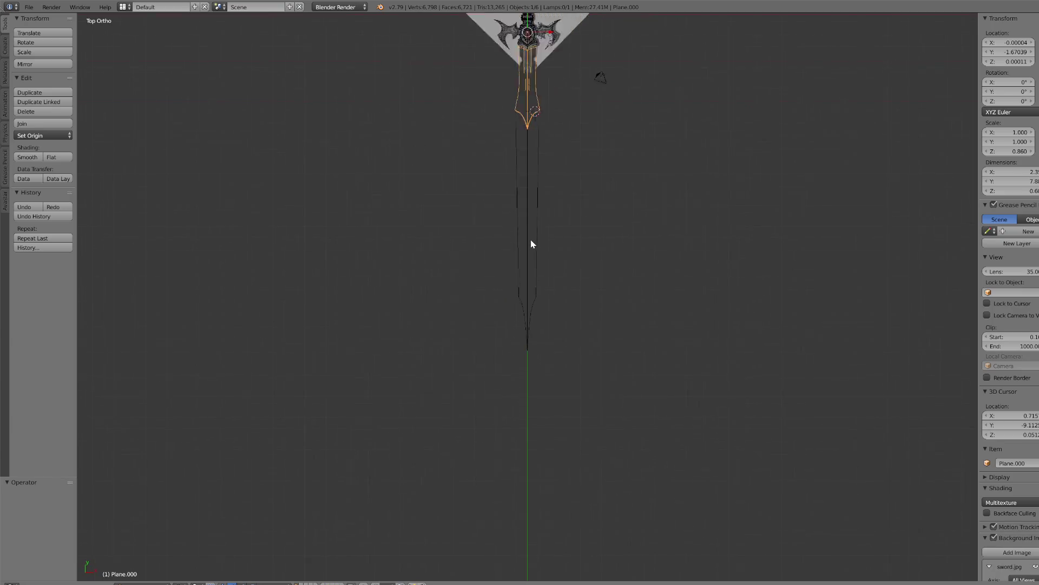
{"action": "scroll", "coordinate": [531, 240], "scroll_direction": "up", "scroll_amount": 6}
{"action": "scroll", "coordinate": [541, 220], "scroll_direction": "down", "scroll_amount": 5}
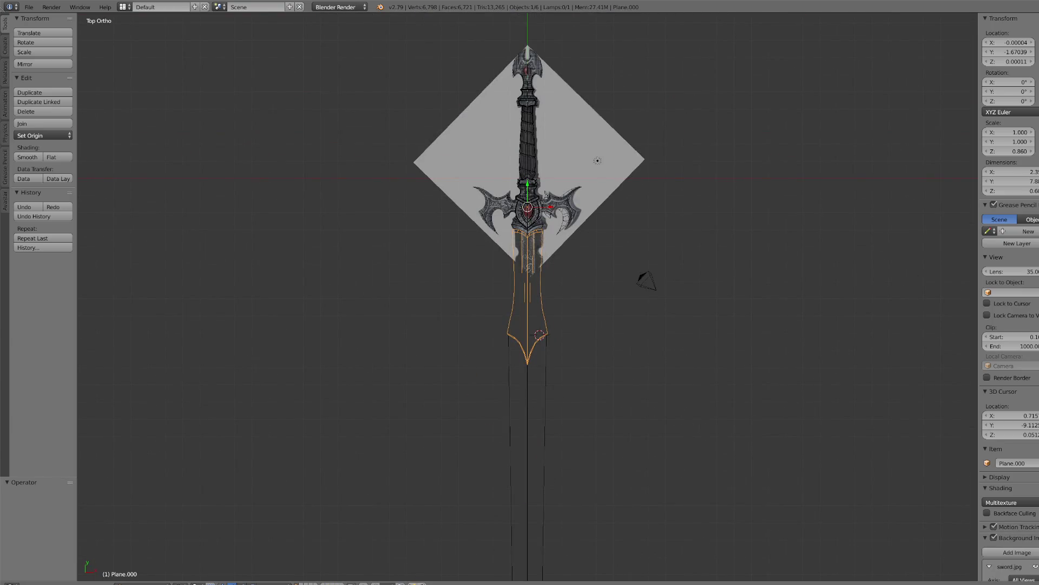
{"action": "scroll", "coordinate": [547, 195], "scroll_direction": "down", "scroll_amount": 5}
{"action": "middle_click_drag", "start_coordinate": [609, 182], "coordinate": [576, 204]}
{"action": "scroll", "coordinate": [577, 204], "scroll_direction": "up", "scroll_amount": 5}
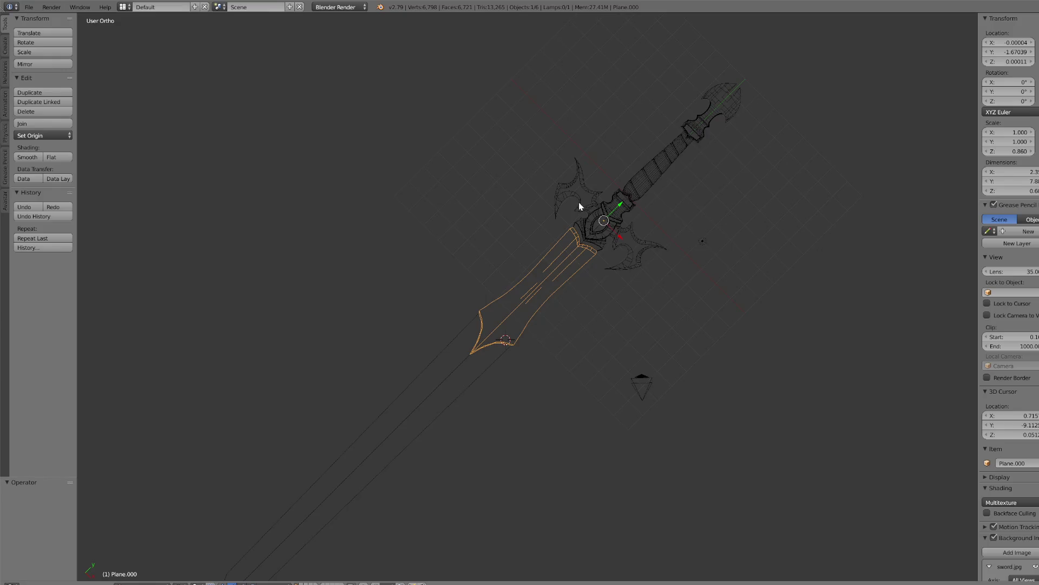
{"action": "middle_click_drag", "start_coordinate": [583, 276], "coordinate": [610, 274]}
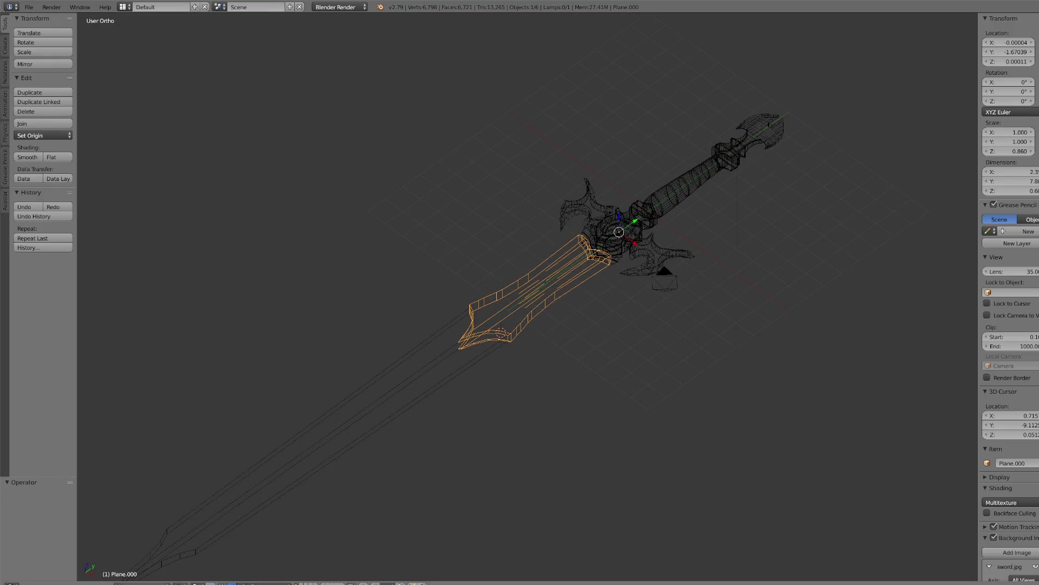
{"action": "left_click", "coordinate": [180, 583]}
{"action": "left_click", "coordinate": [195, 556]}
- Select only the blade object Plane.001
{"action": "scroll", "coordinate": [515, 439], "scroll_direction": "down", "scroll_amount": 3}
{"action": "right_click", "coordinate": [406, 413]}
{"action": "scroll", "coordinate": [512, 375], "scroll_direction": "up", "scroll_amount": 2}
{"action": "key", "text": "a"}
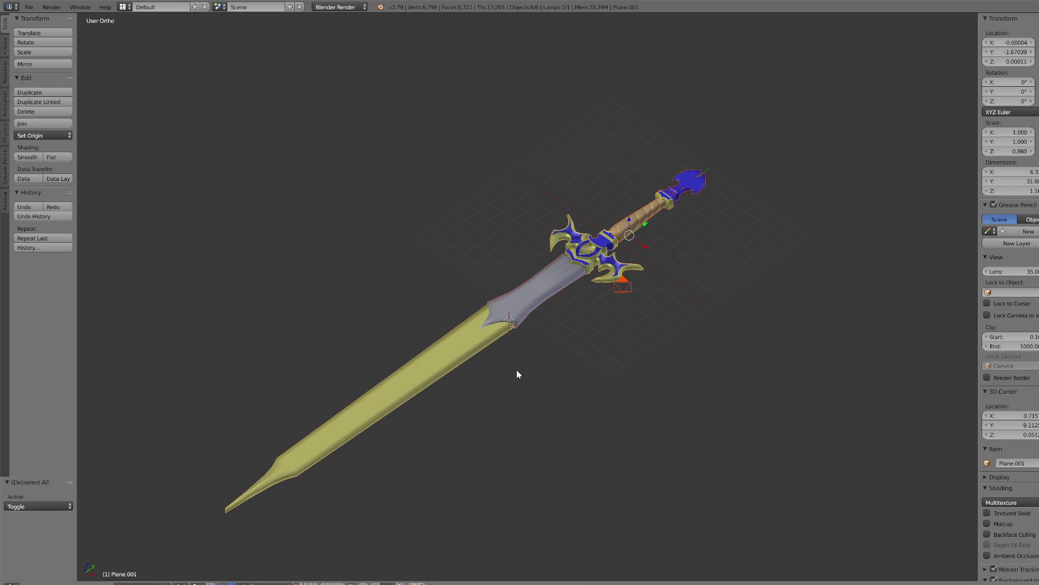
{"action": "right_click", "coordinate": [480, 424]}
{"action": "scroll", "coordinate": [481, 460], "scroll_direction": "down", "scroll_amount": 2}
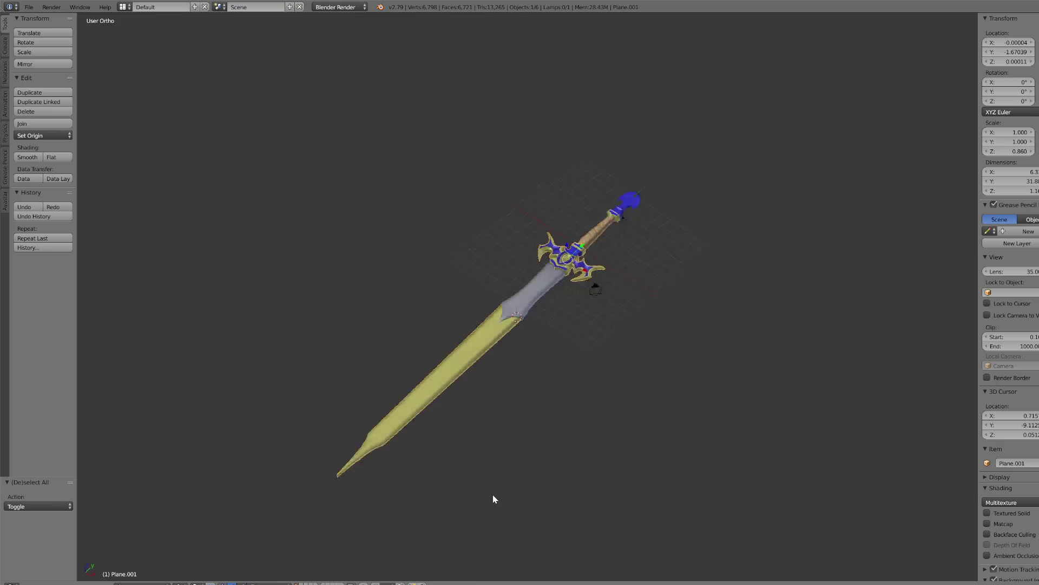